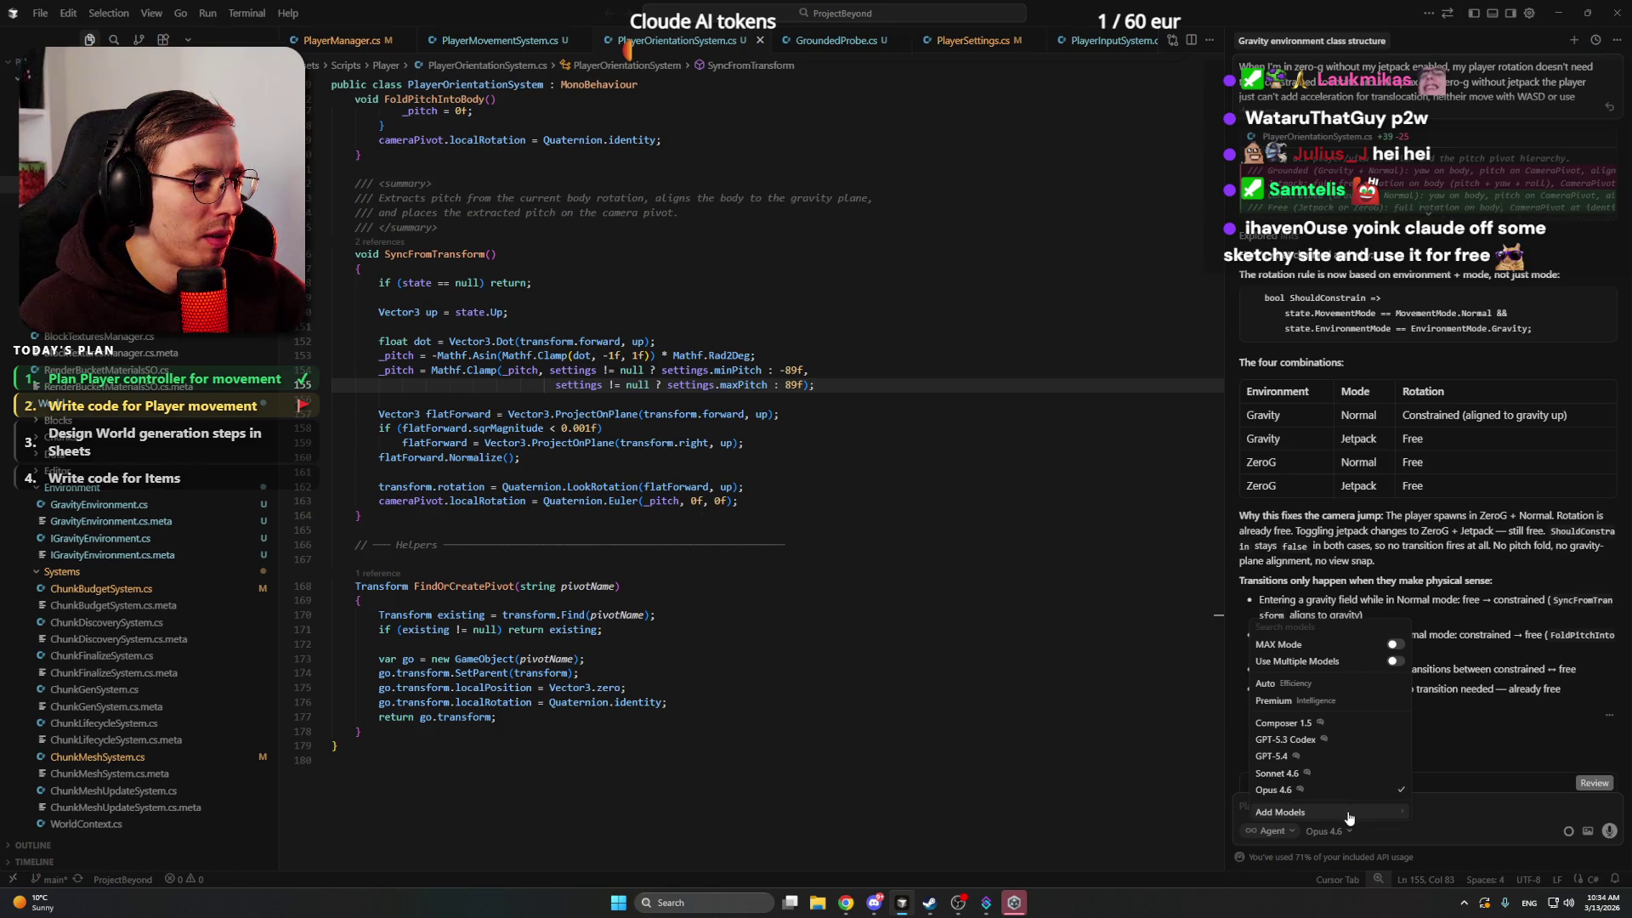
- Browse the full list of available models in Cursor's settings, then close settings
click(1349, 814)
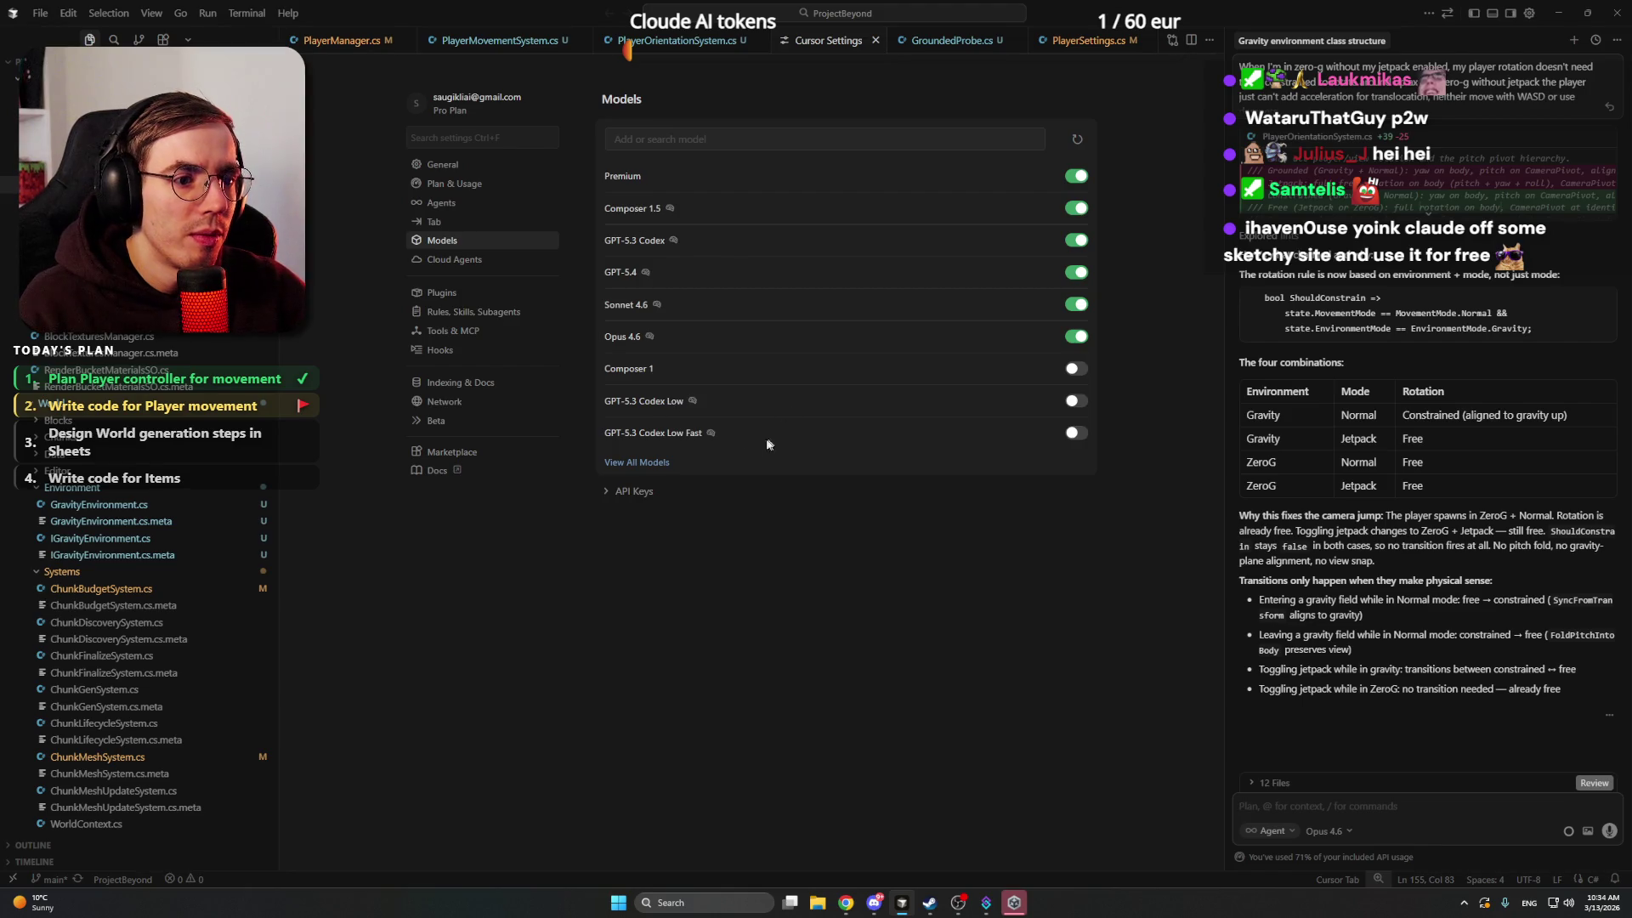
click(662, 462)
scroll(873, 459, down, 8)
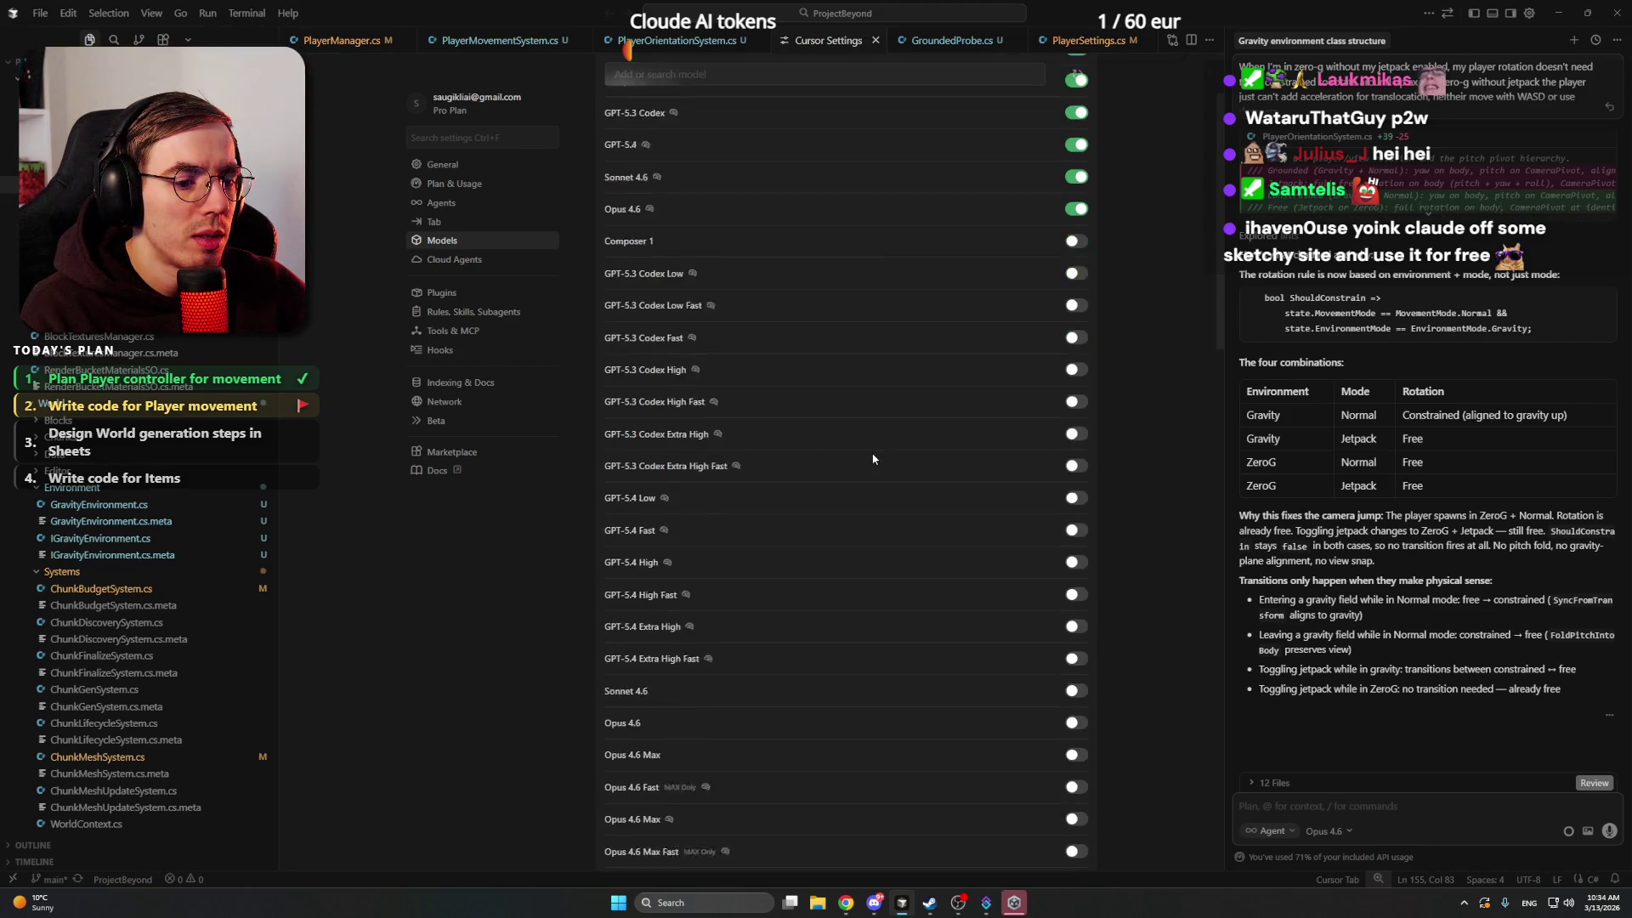
scroll(873, 459, down, 5)
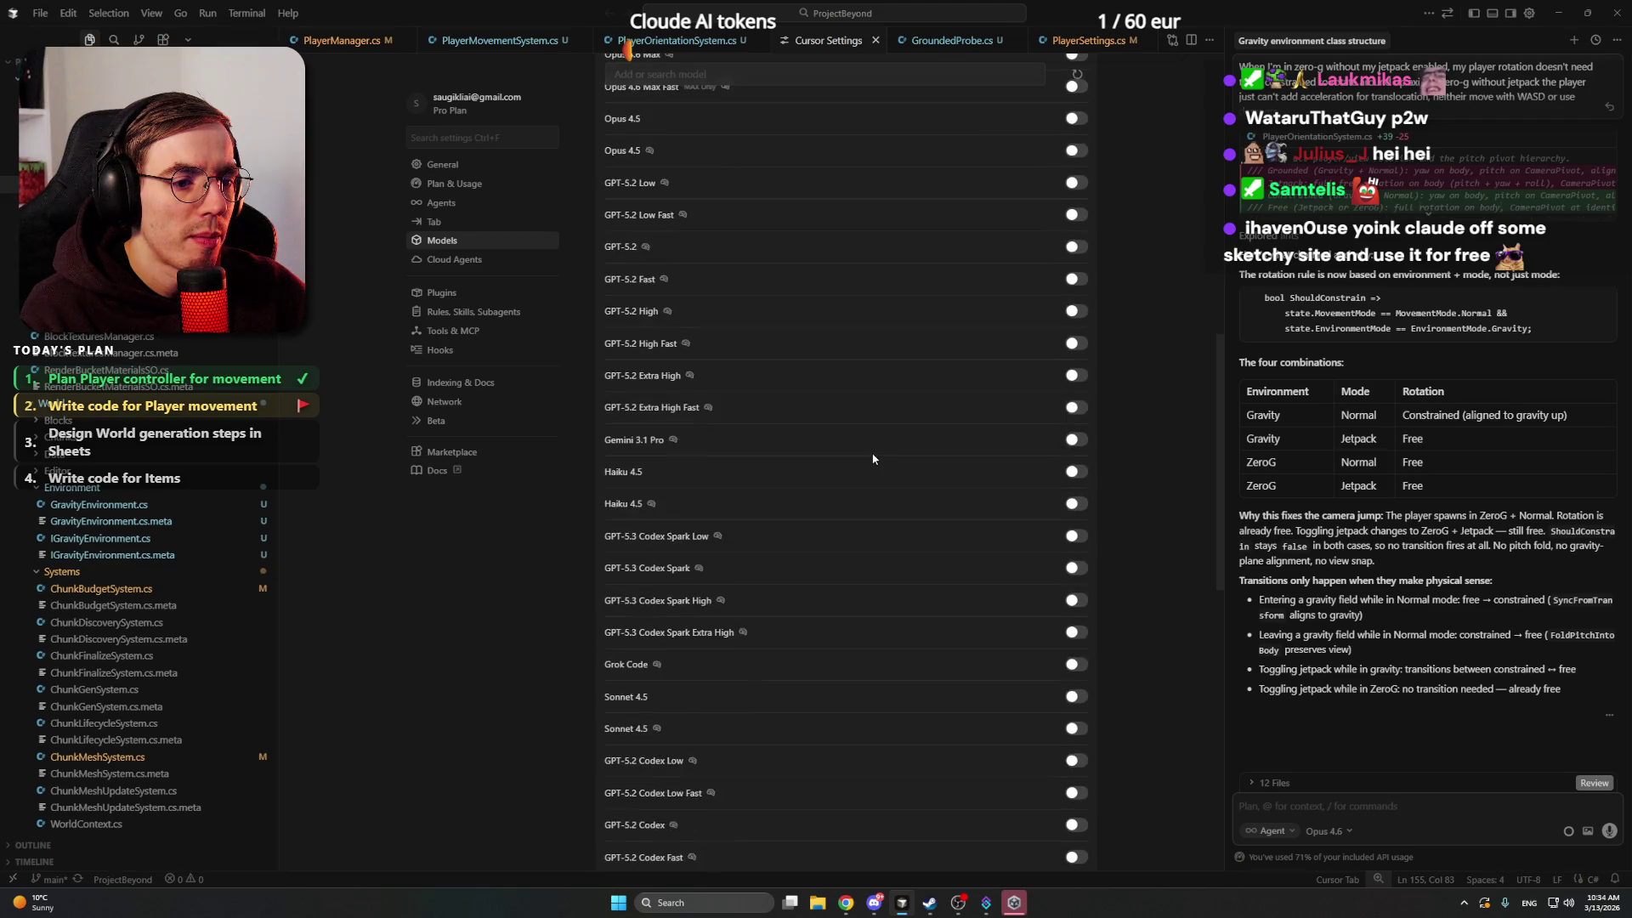
scroll(873, 459, down, 9)
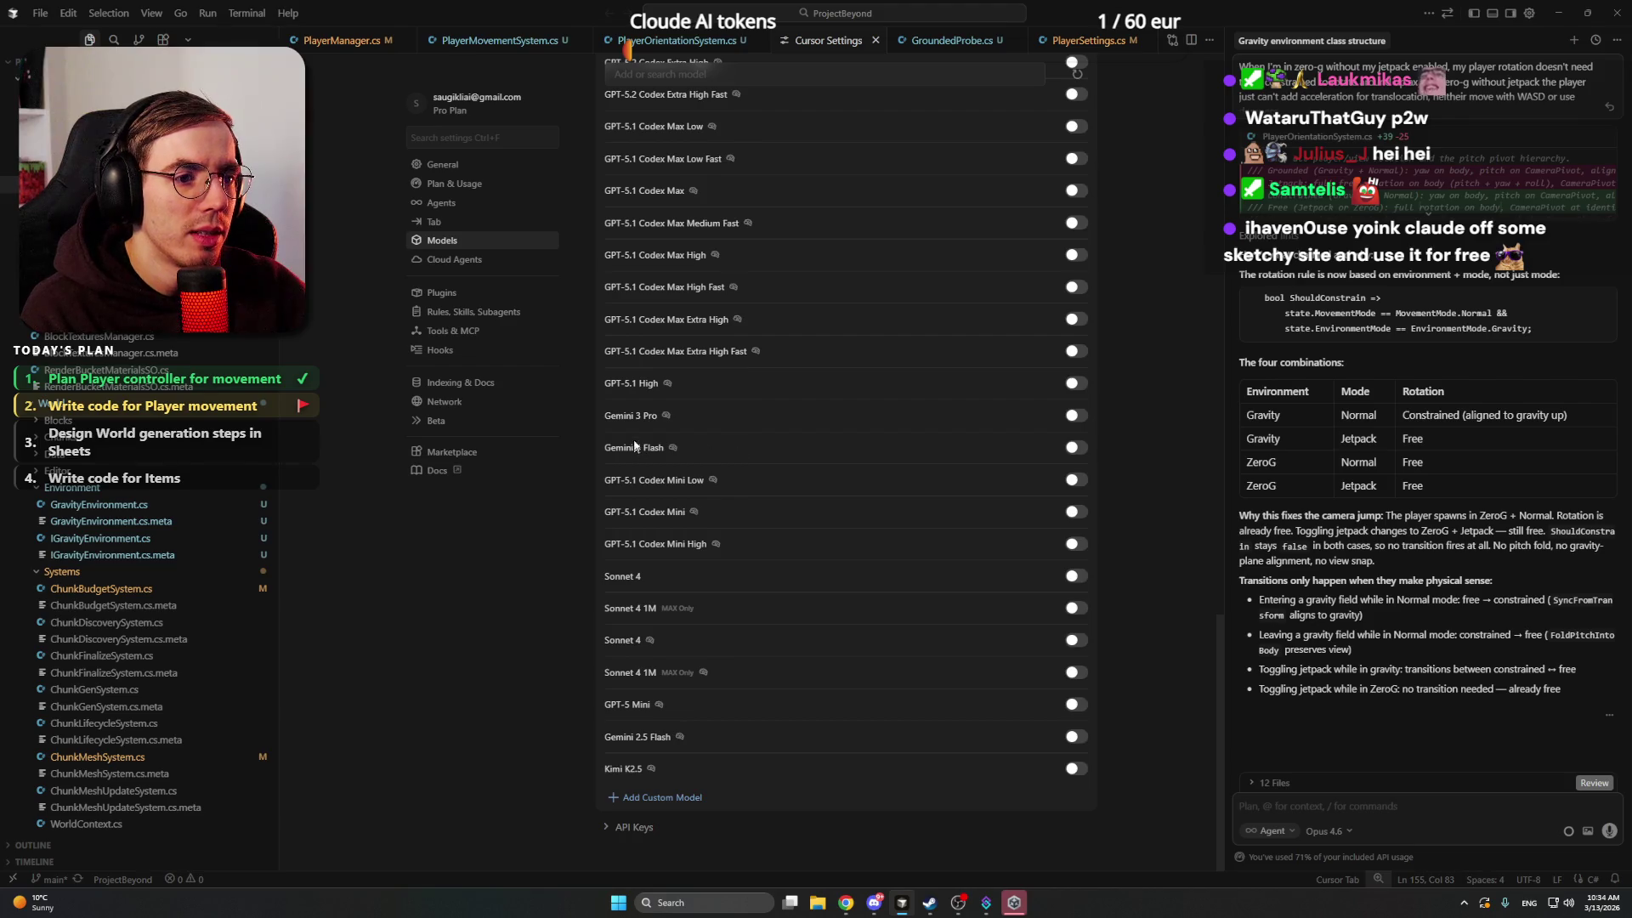
mouse_move(643, 415)
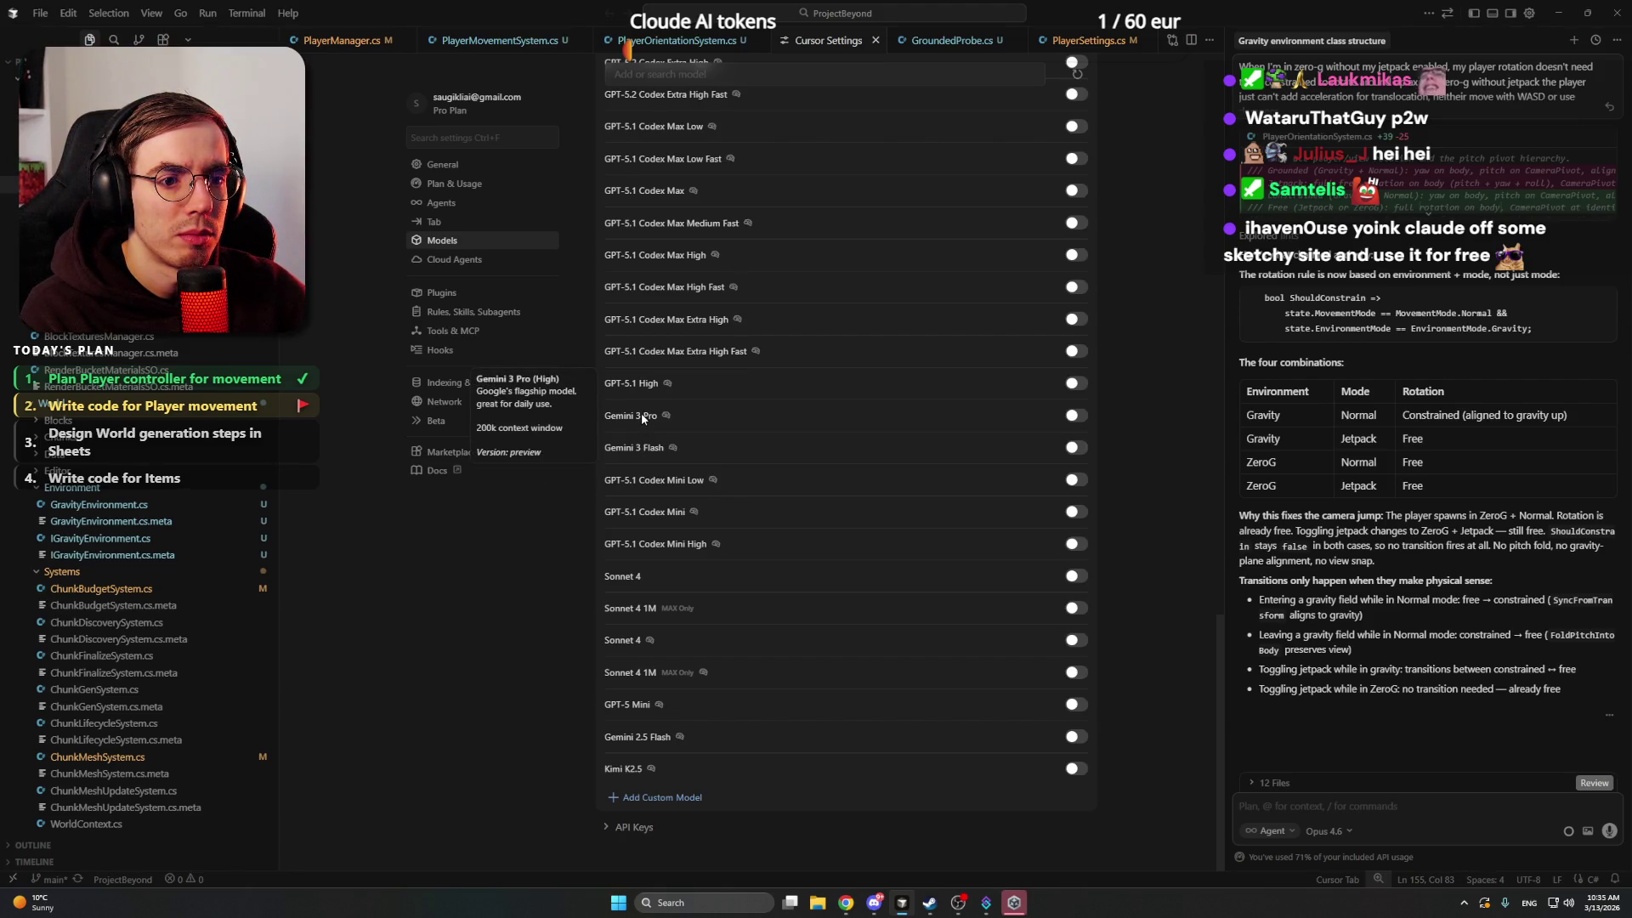
mouse_move(639, 387)
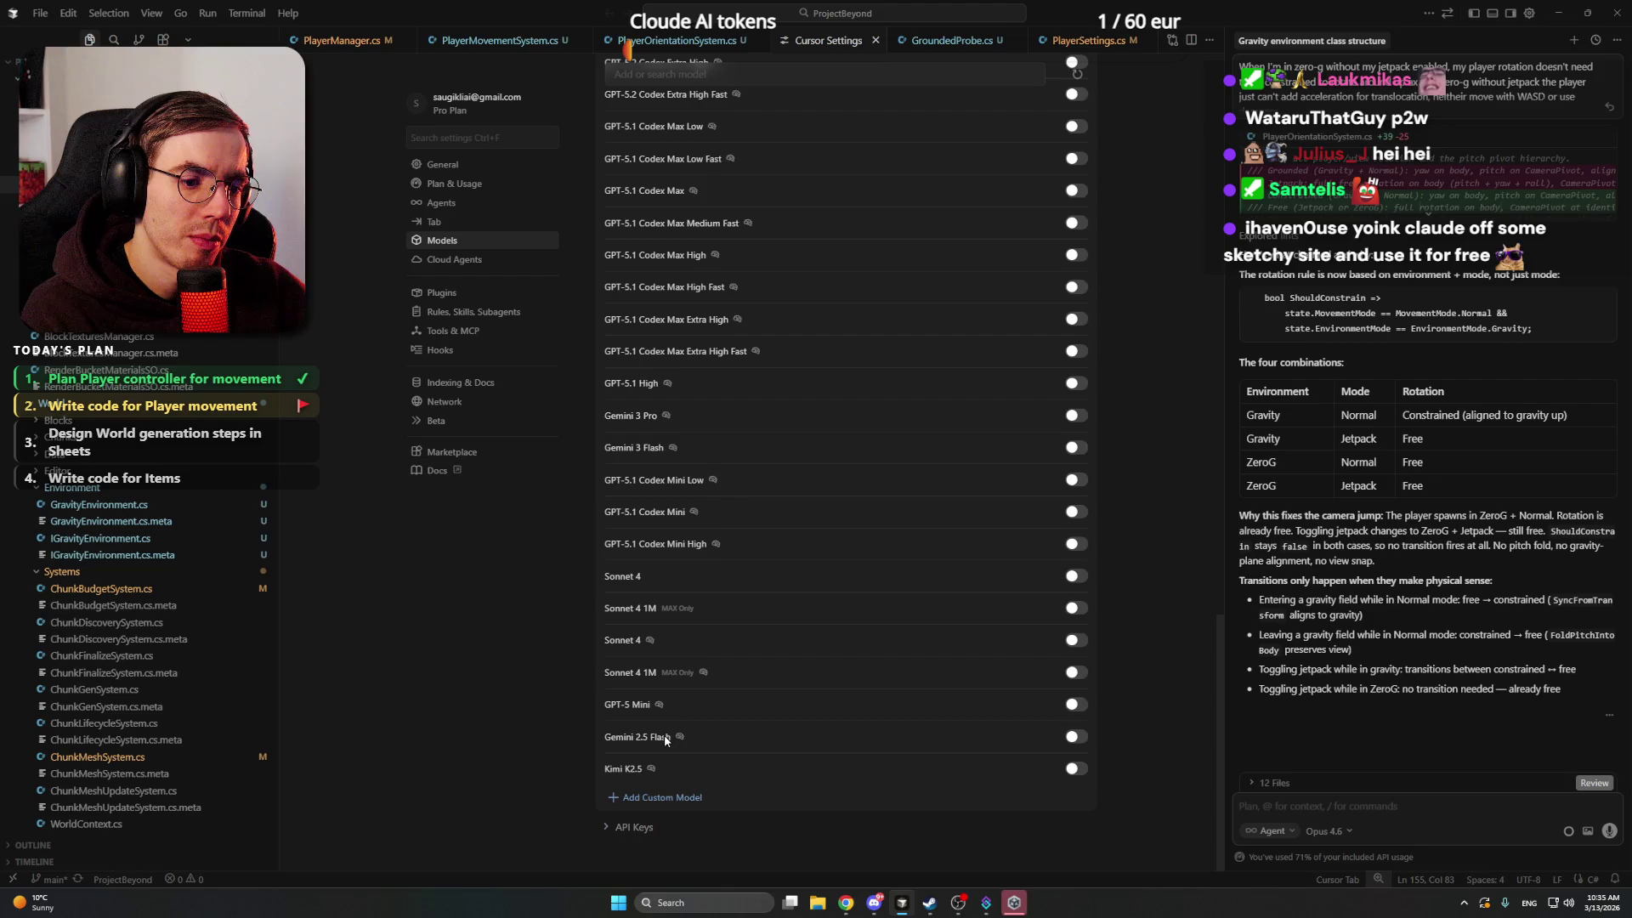
scroll(867, 686, up, 5)
scroll(867, 686, up, 5)
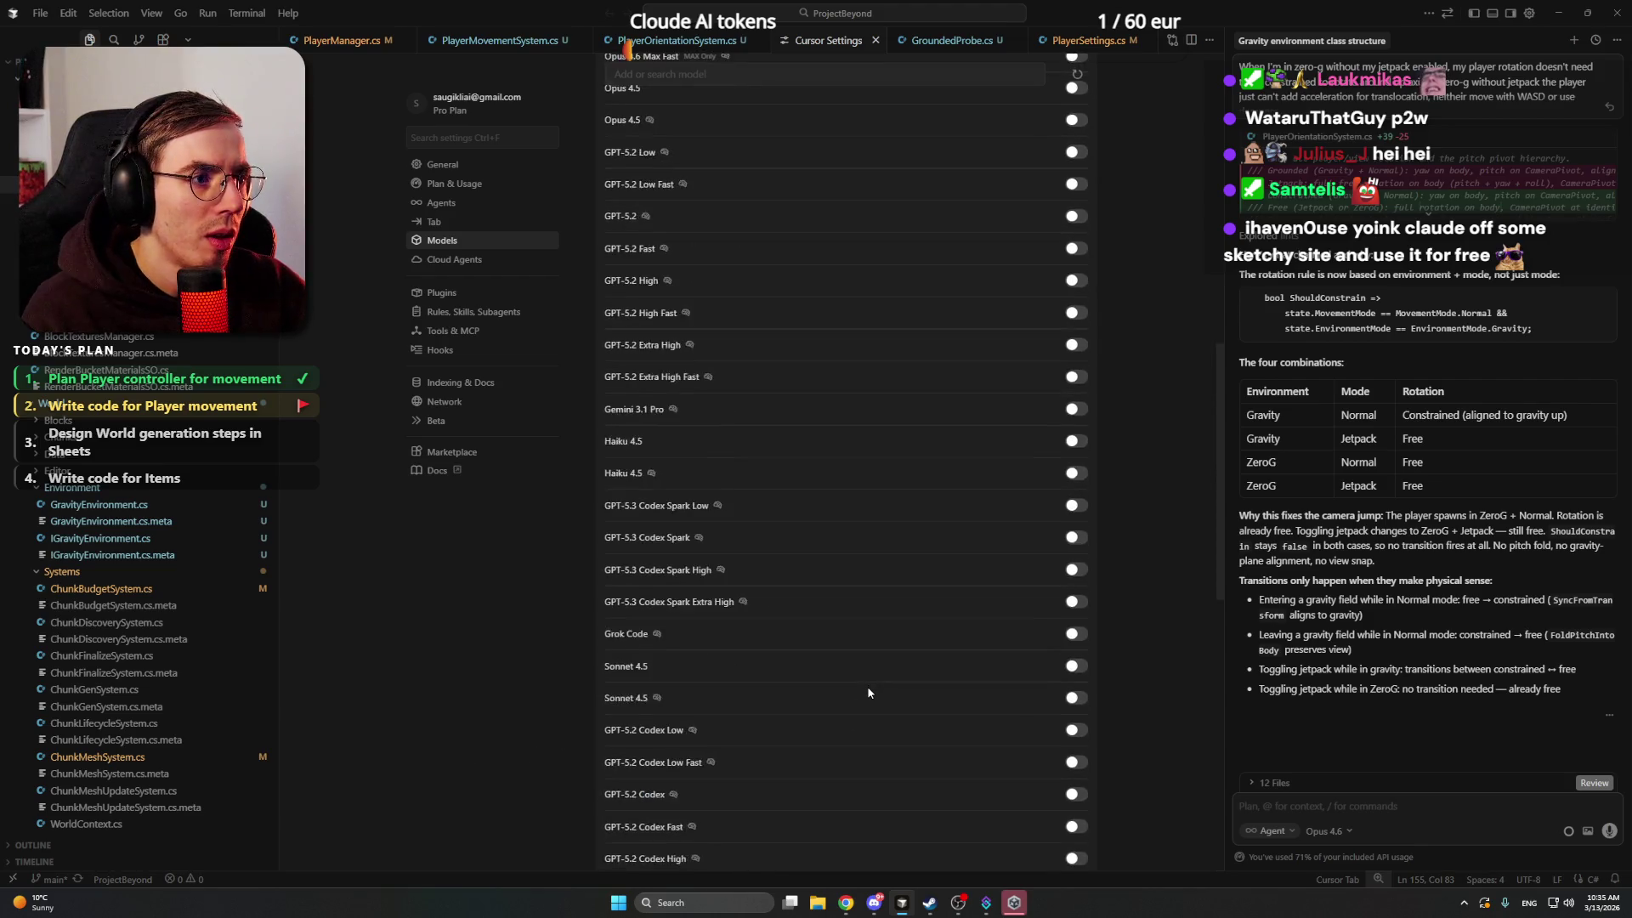
click(875, 40)
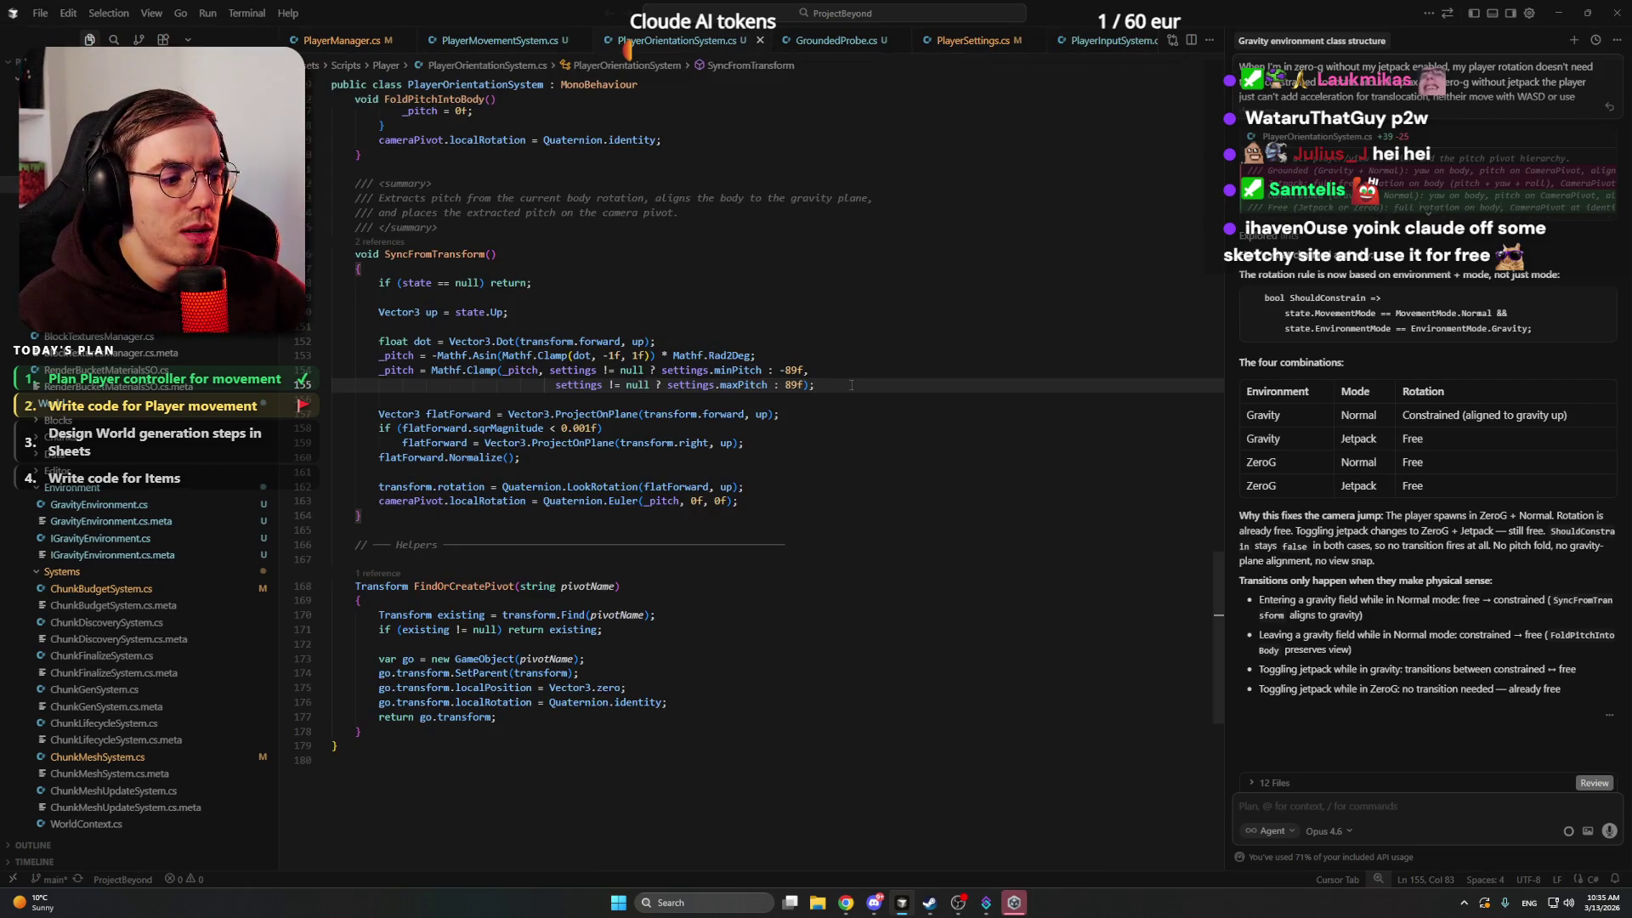
- In Chrome, search Google for 'best alternative to anthropic claude model'
mouse_move(846, 902)
click(850, 828)
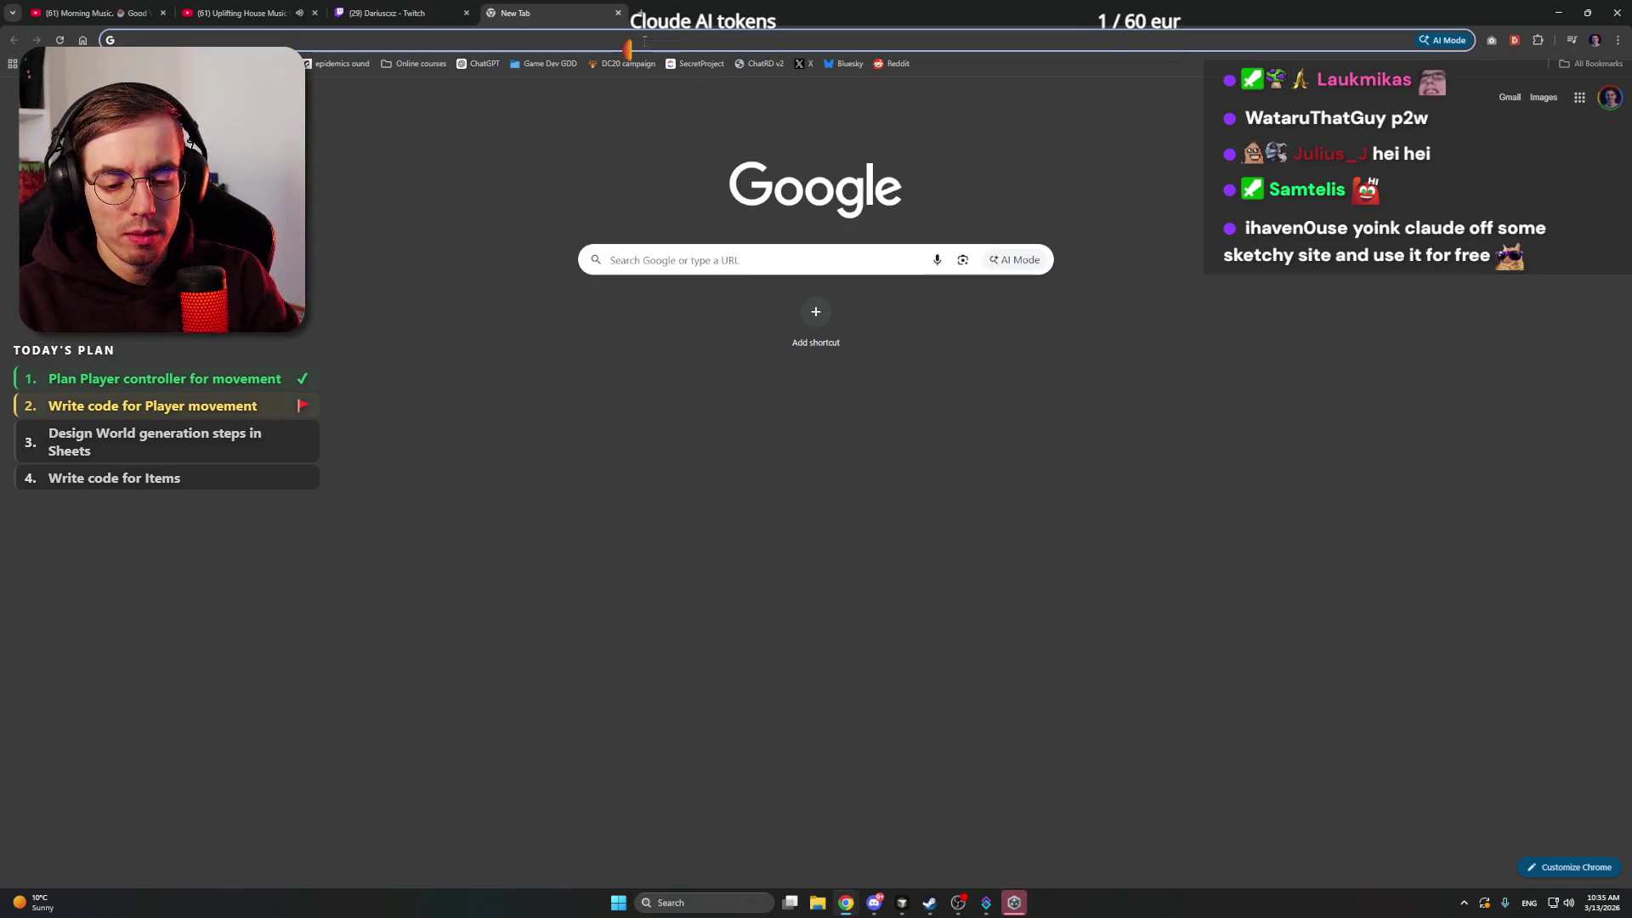
text(best ai)
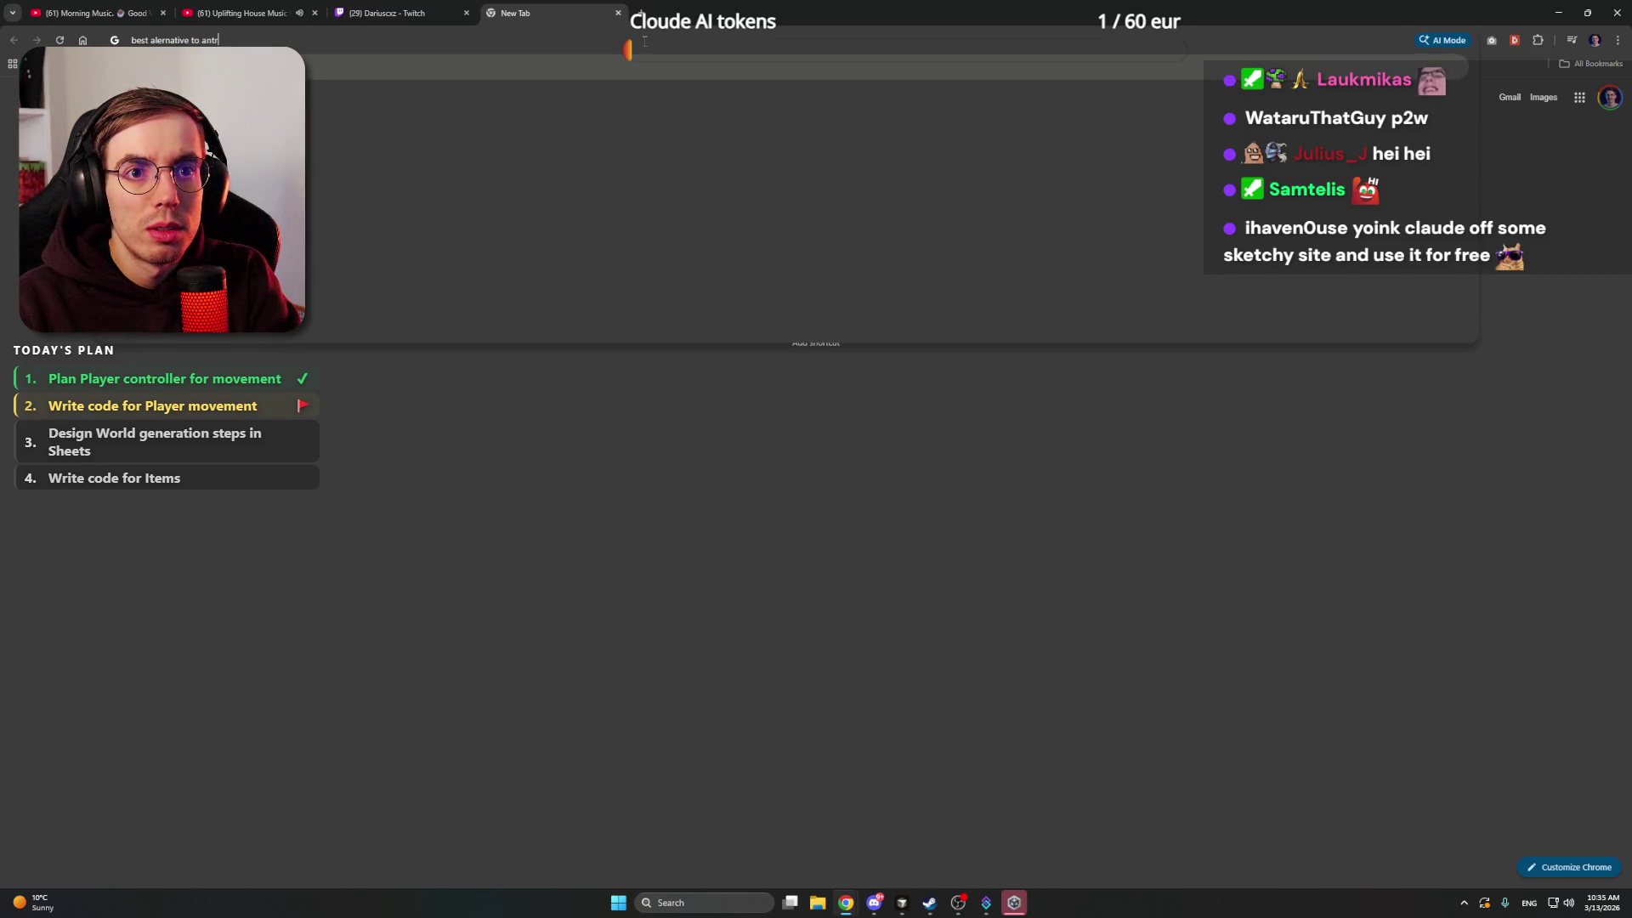
key(Down)
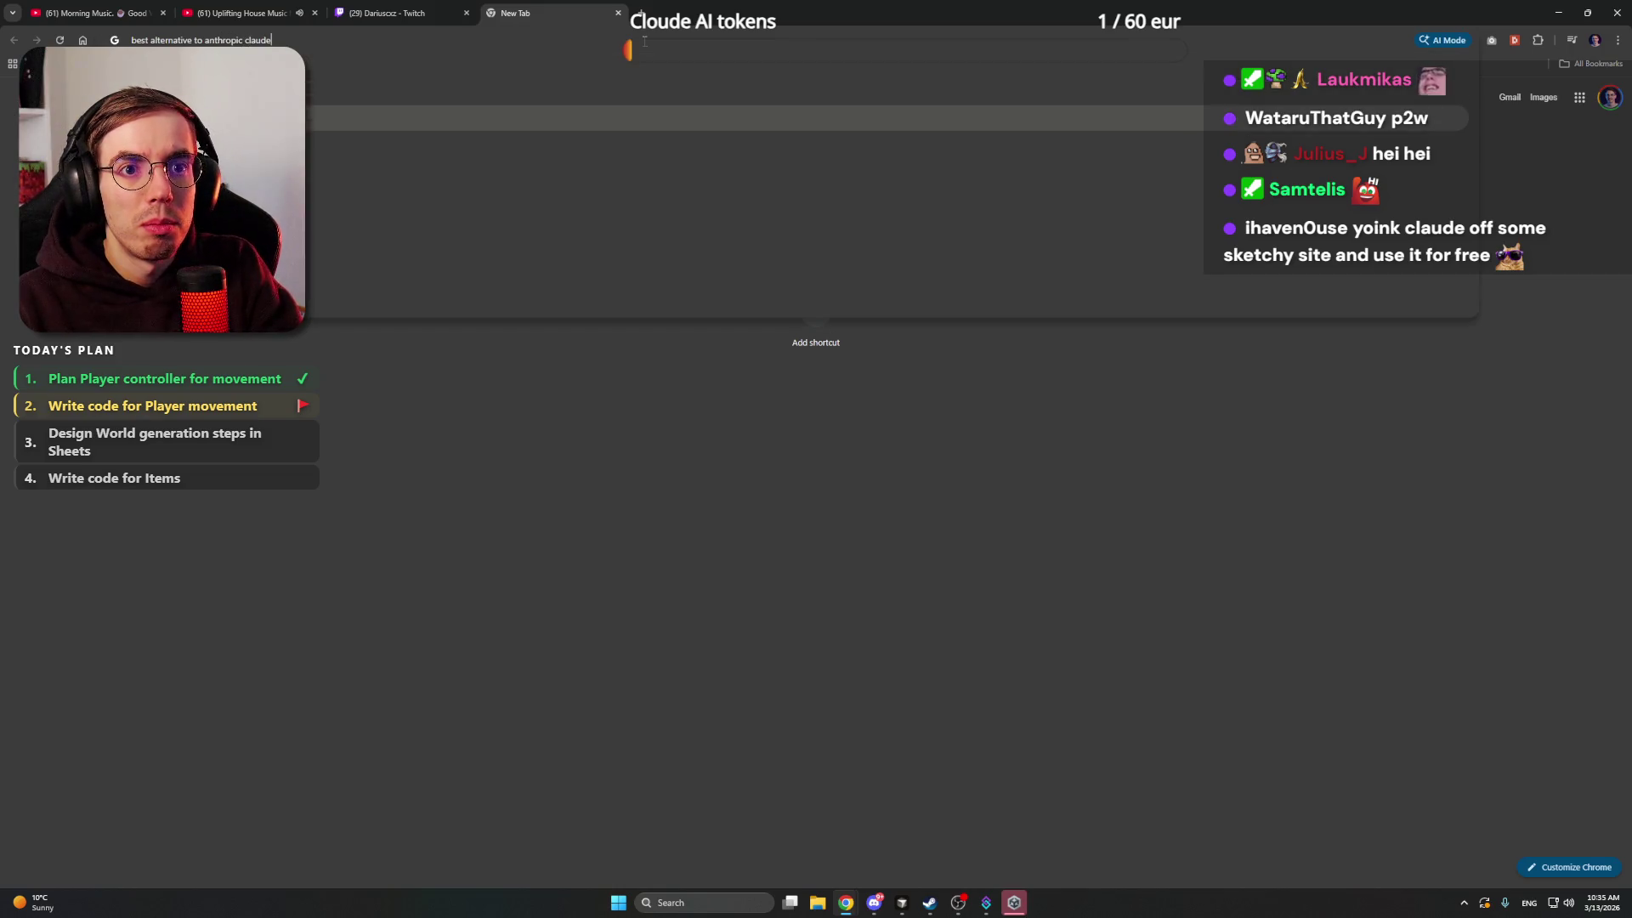
key(Return)
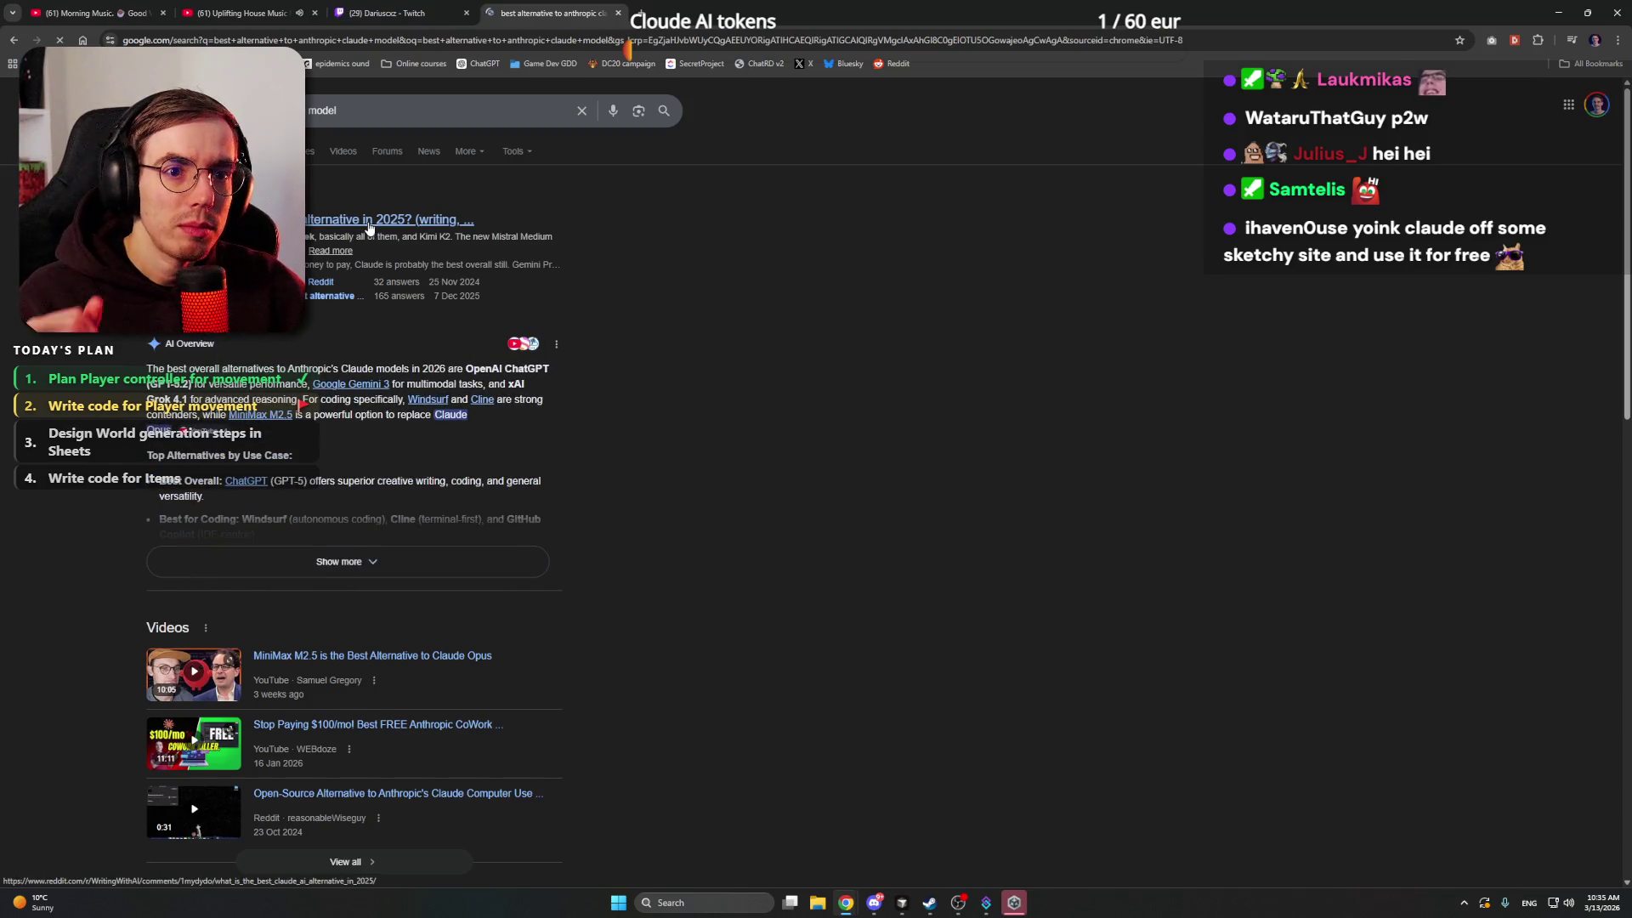
click(369, 223)
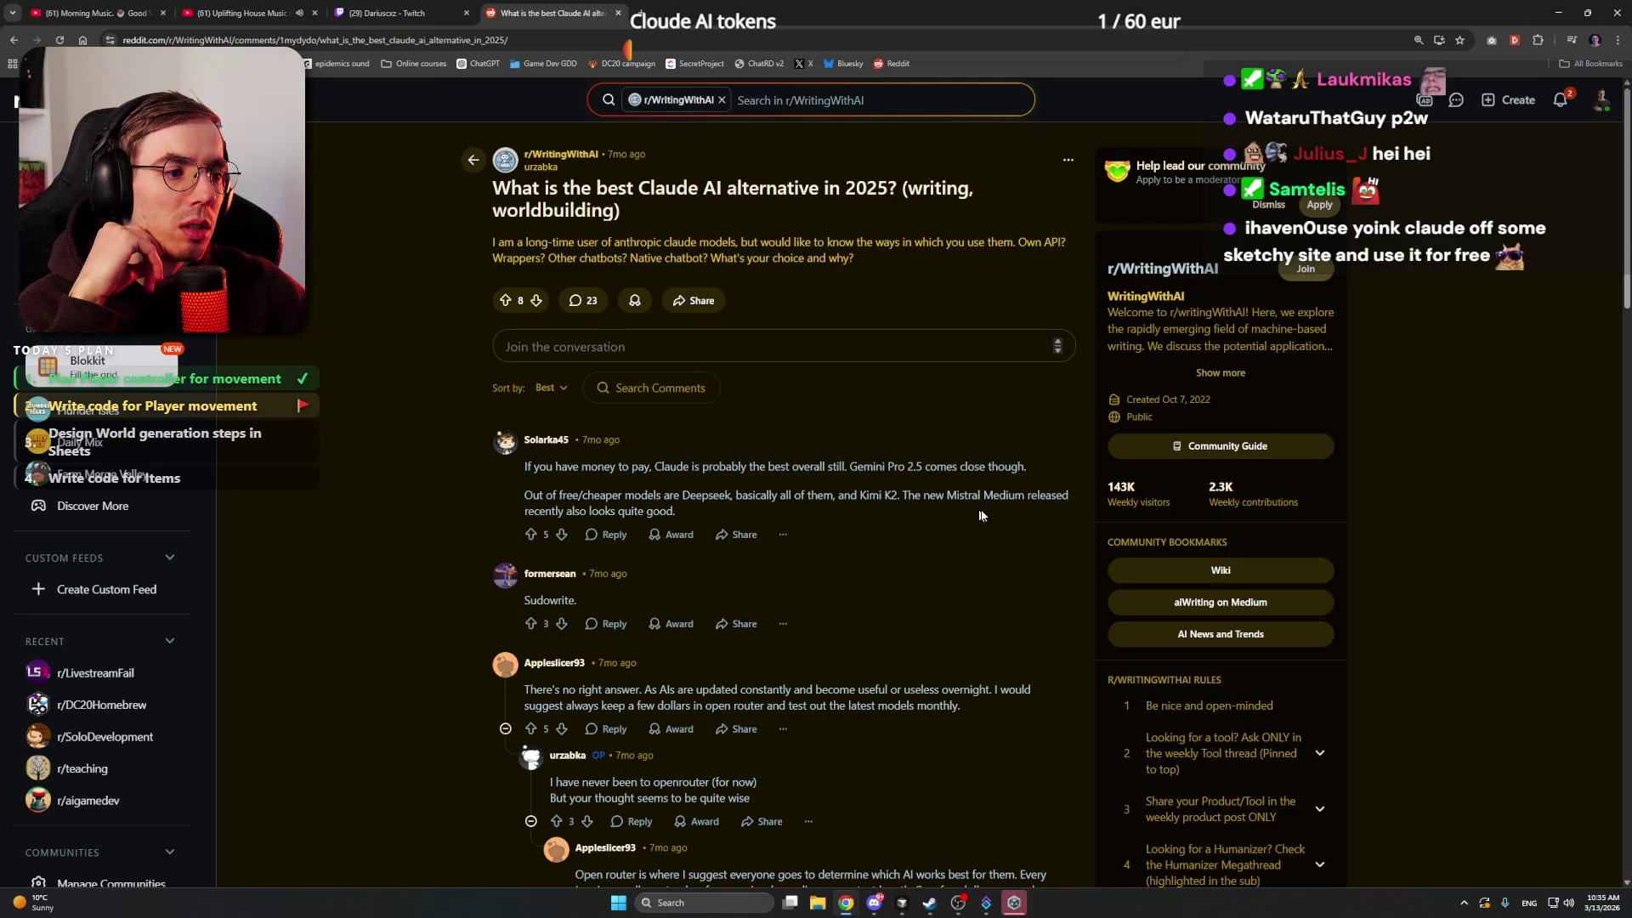
scroll(388, 515, down, 1)
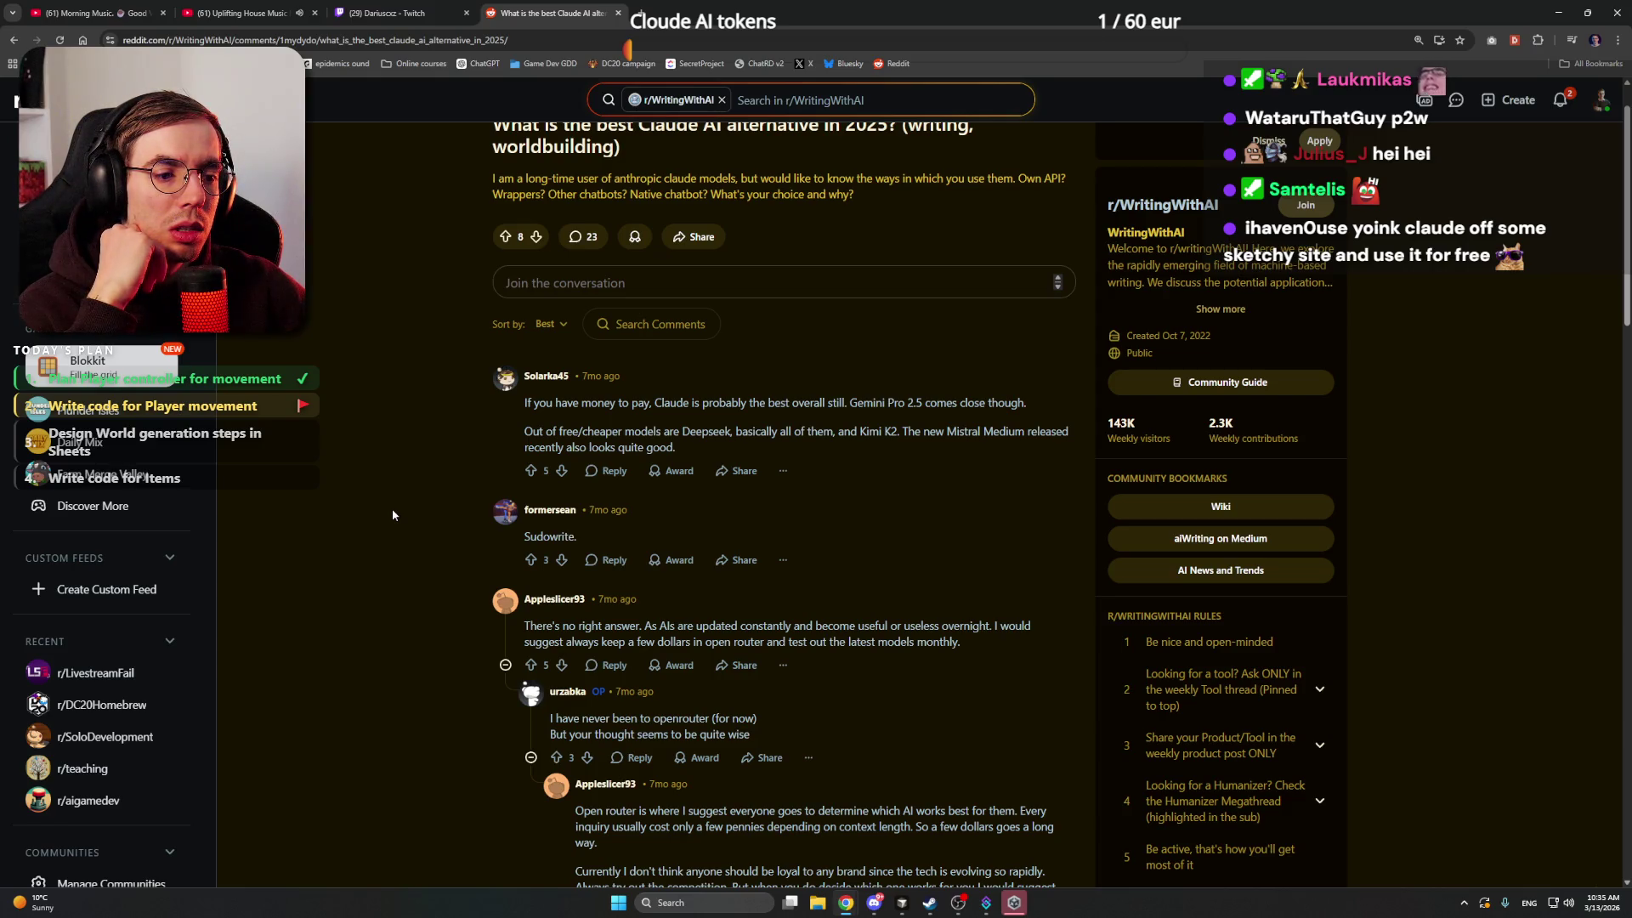
scroll(393, 514, down, 3)
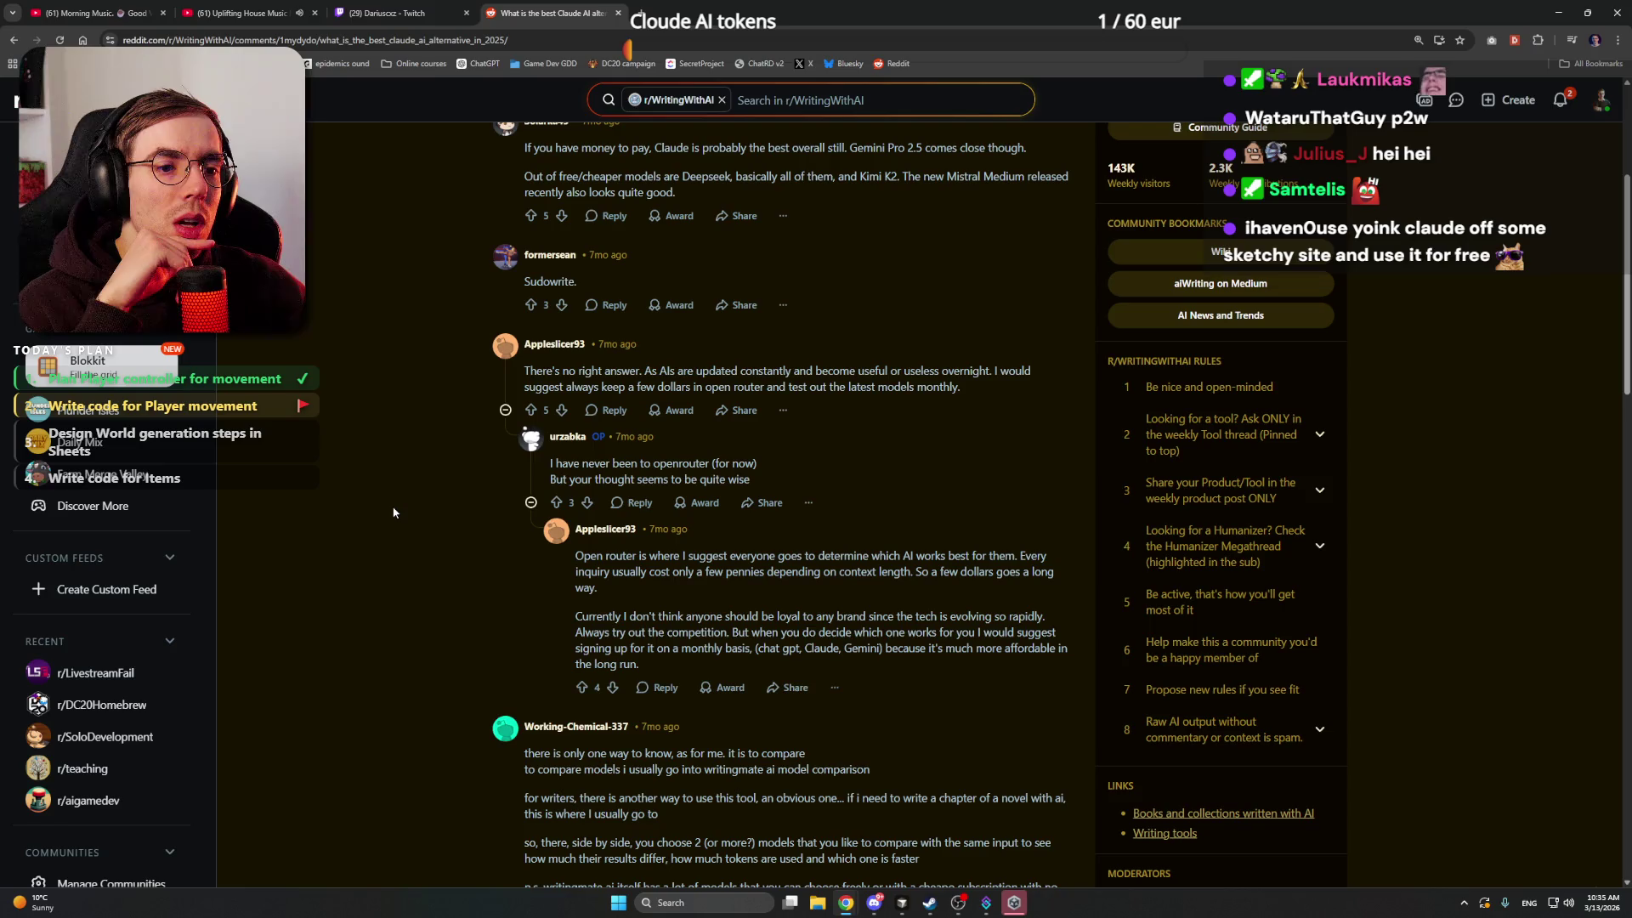
scroll(395, 514, down, 6)
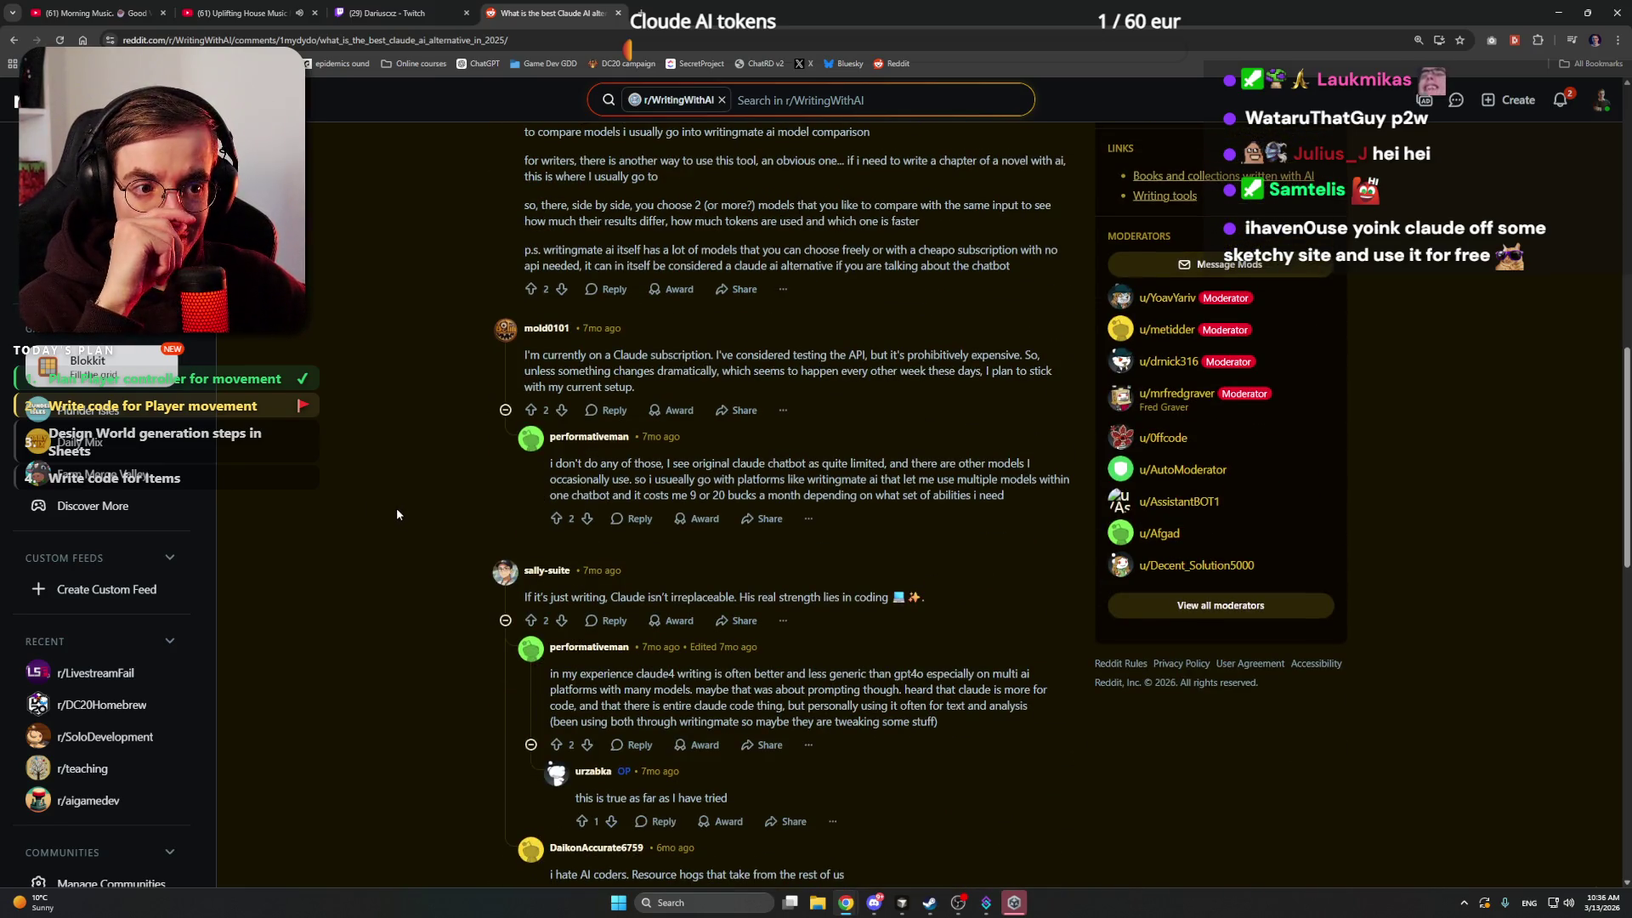
scroll(397, 510, down, 3)
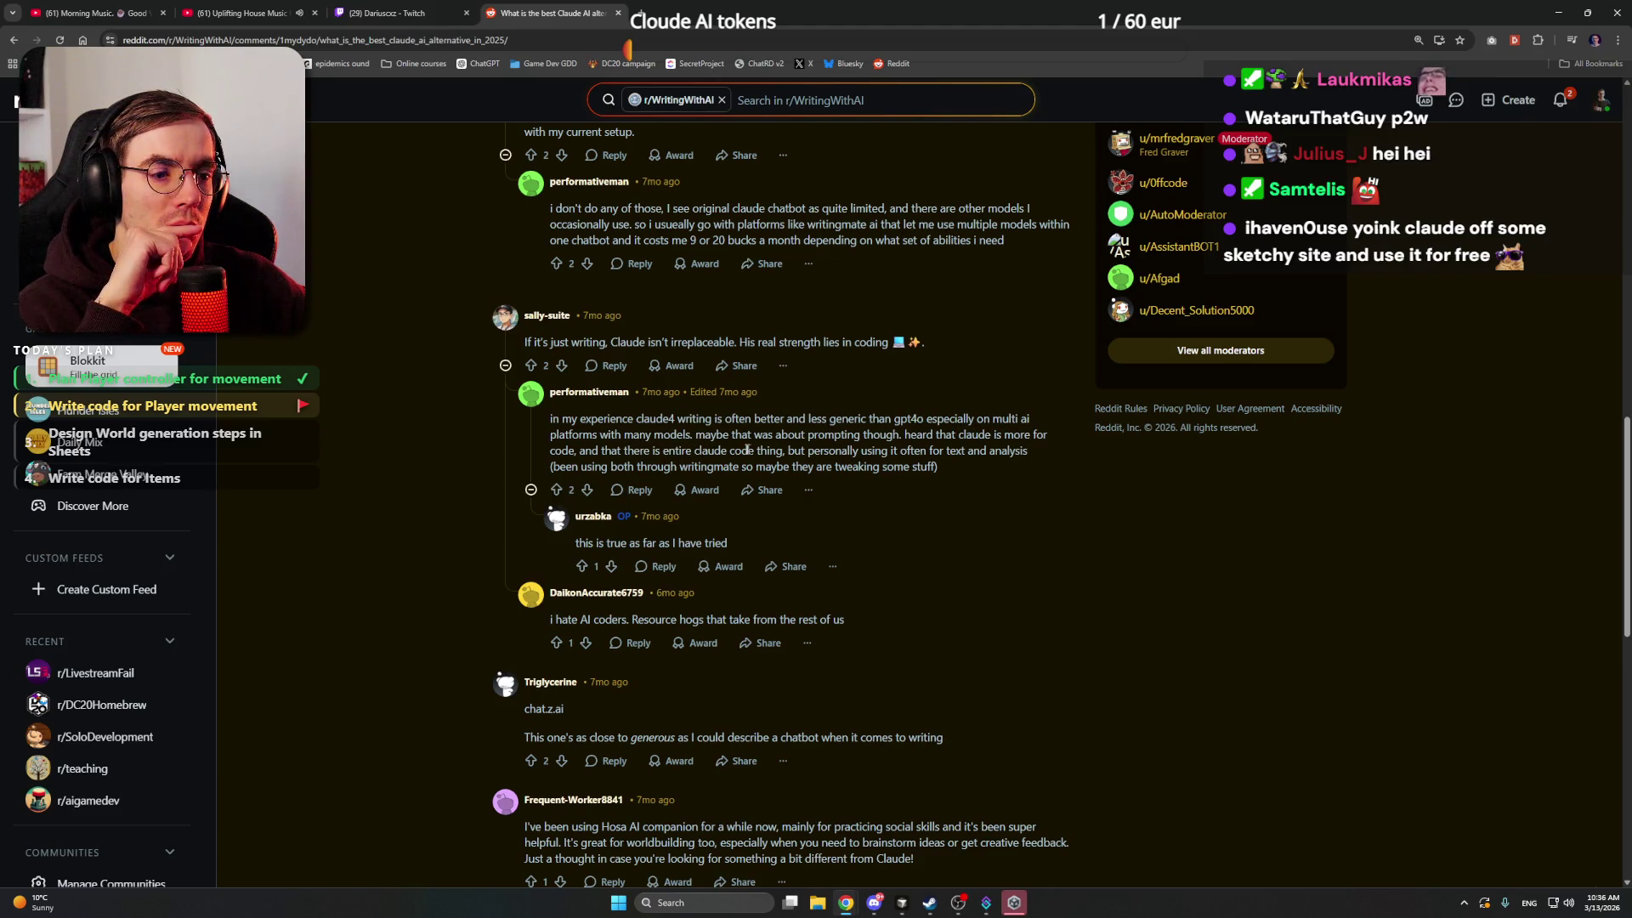
key(alt+Left)
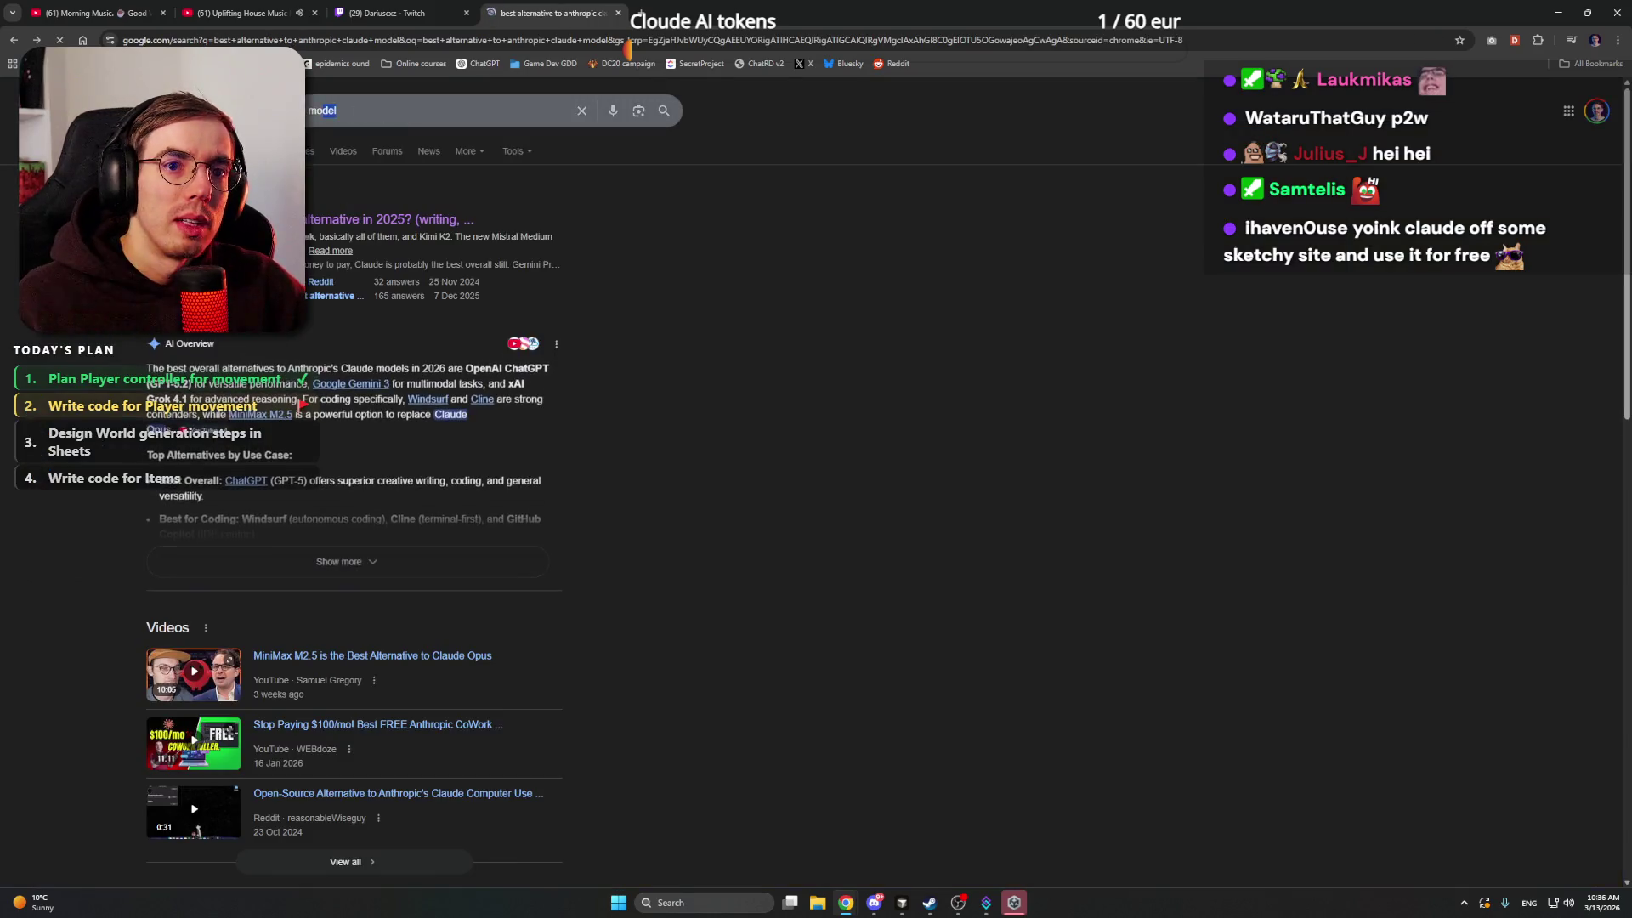
- Replace the query with a Google search for 'cursor best AI model for coding'
key(BackSpace)
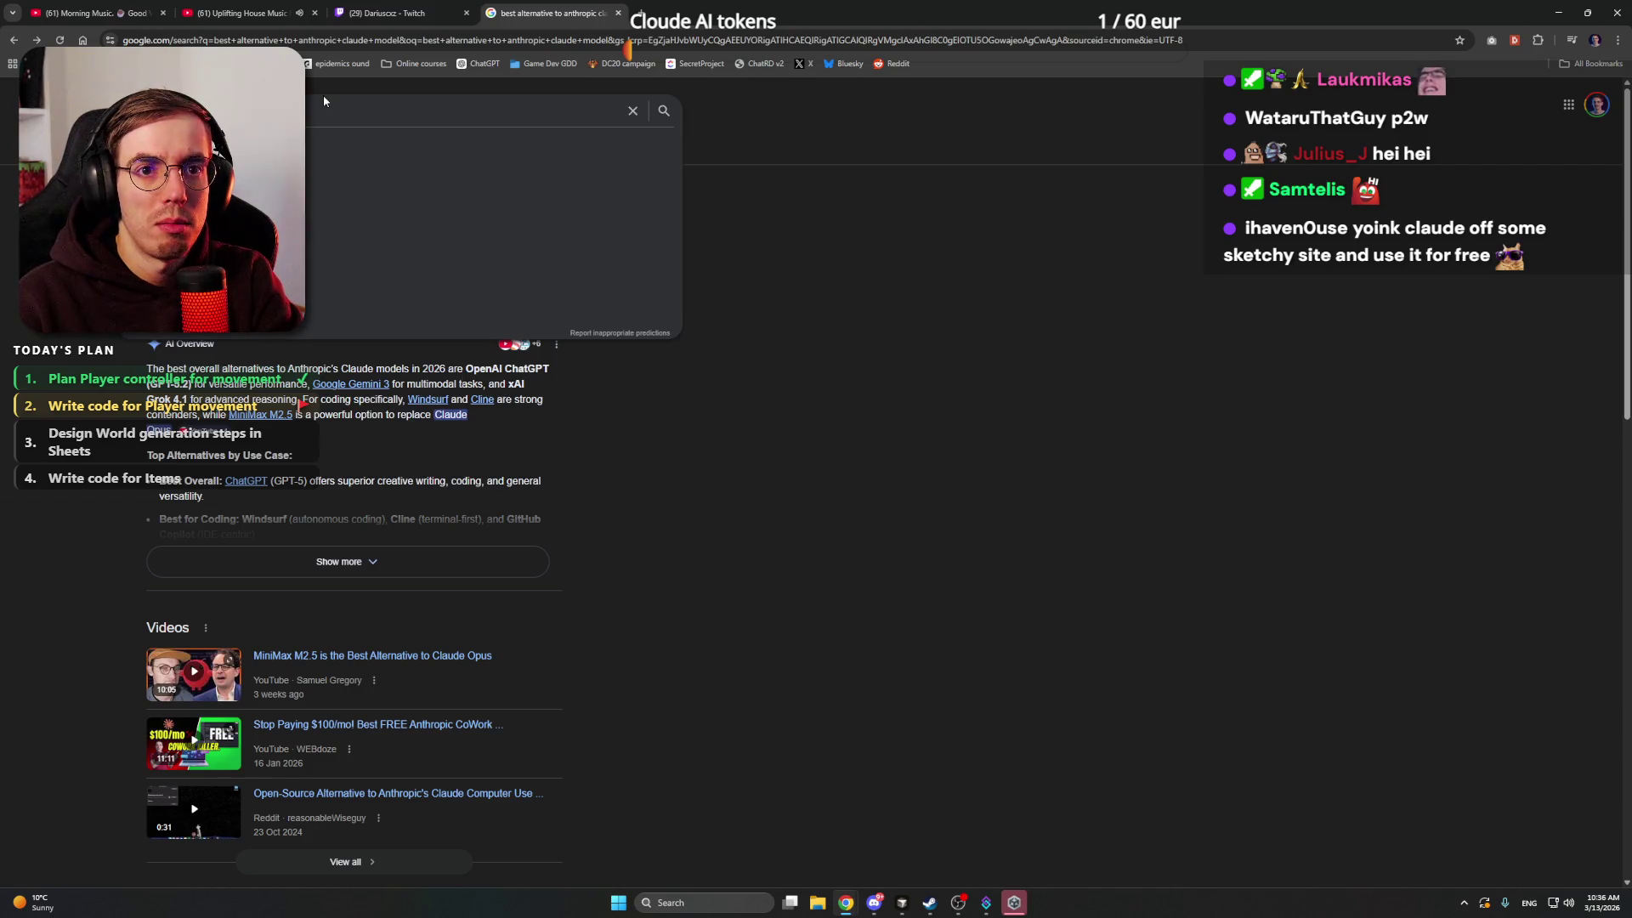
text(cursor best AI model for coding)
key(Return)
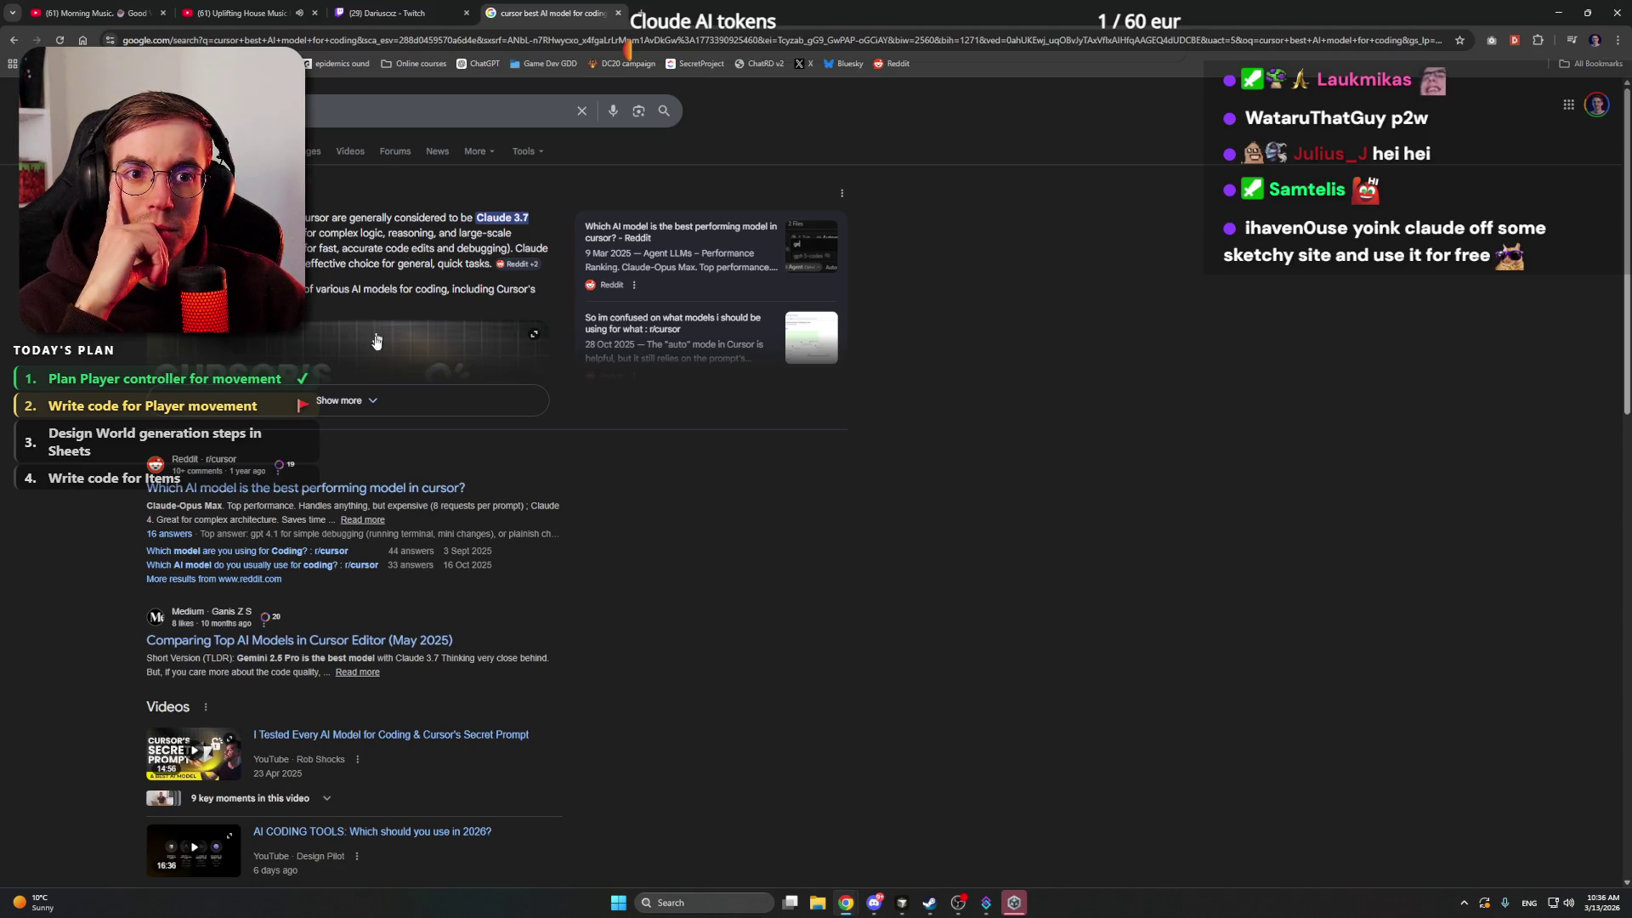
scroll(372, 345, down, 4)
scroll(370, 341, down, 1)
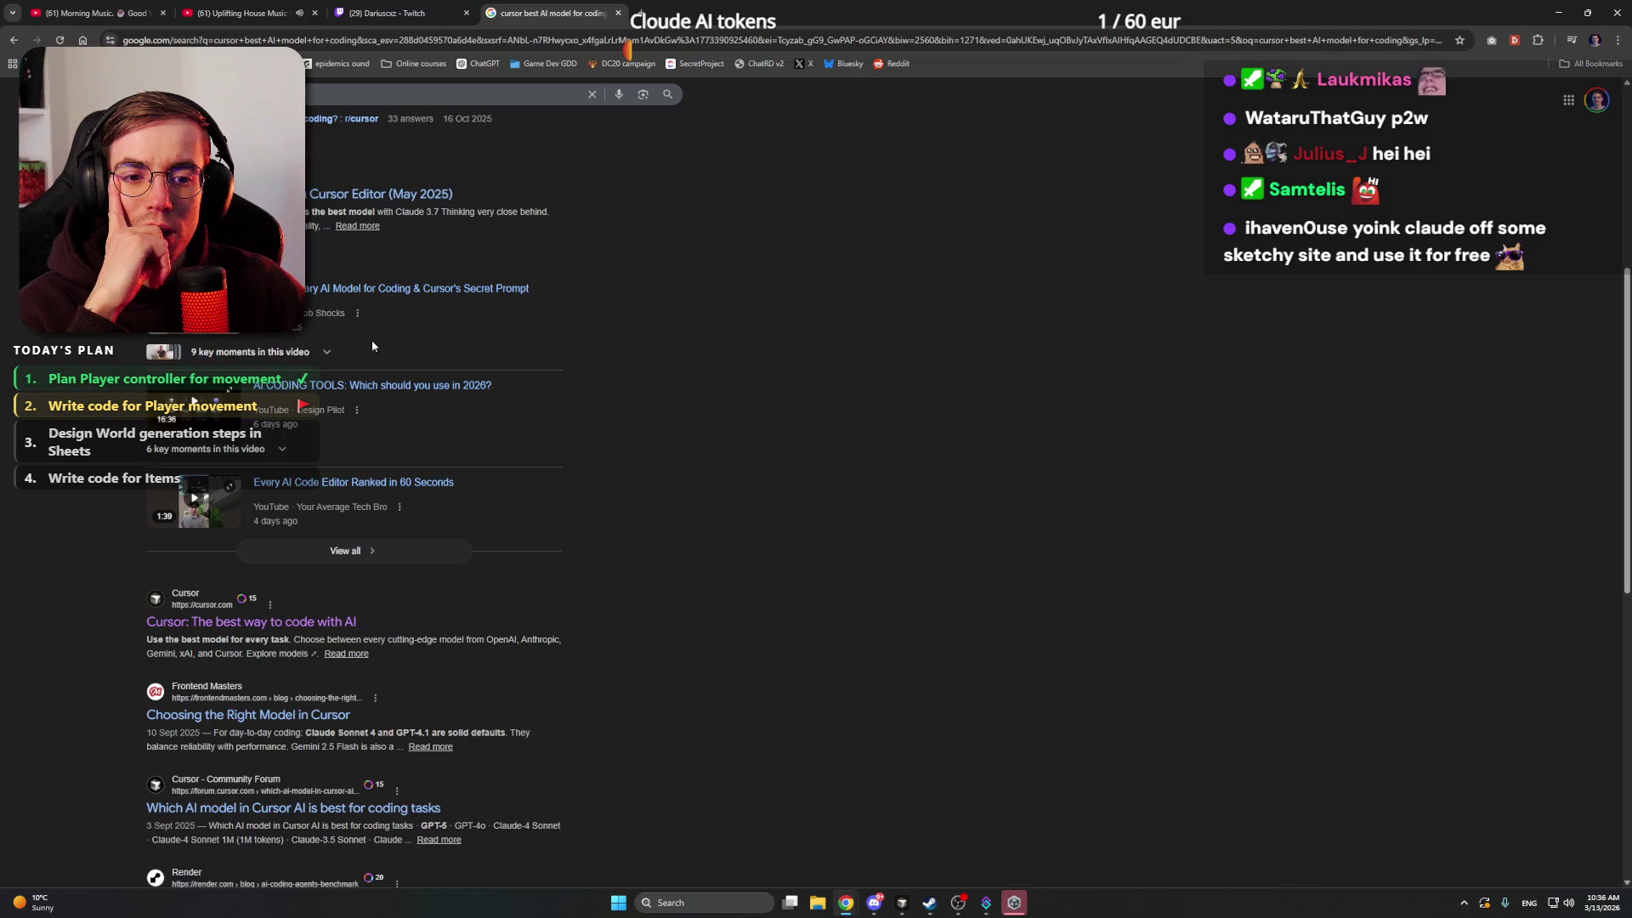
scroll(371, 340, up, 5)
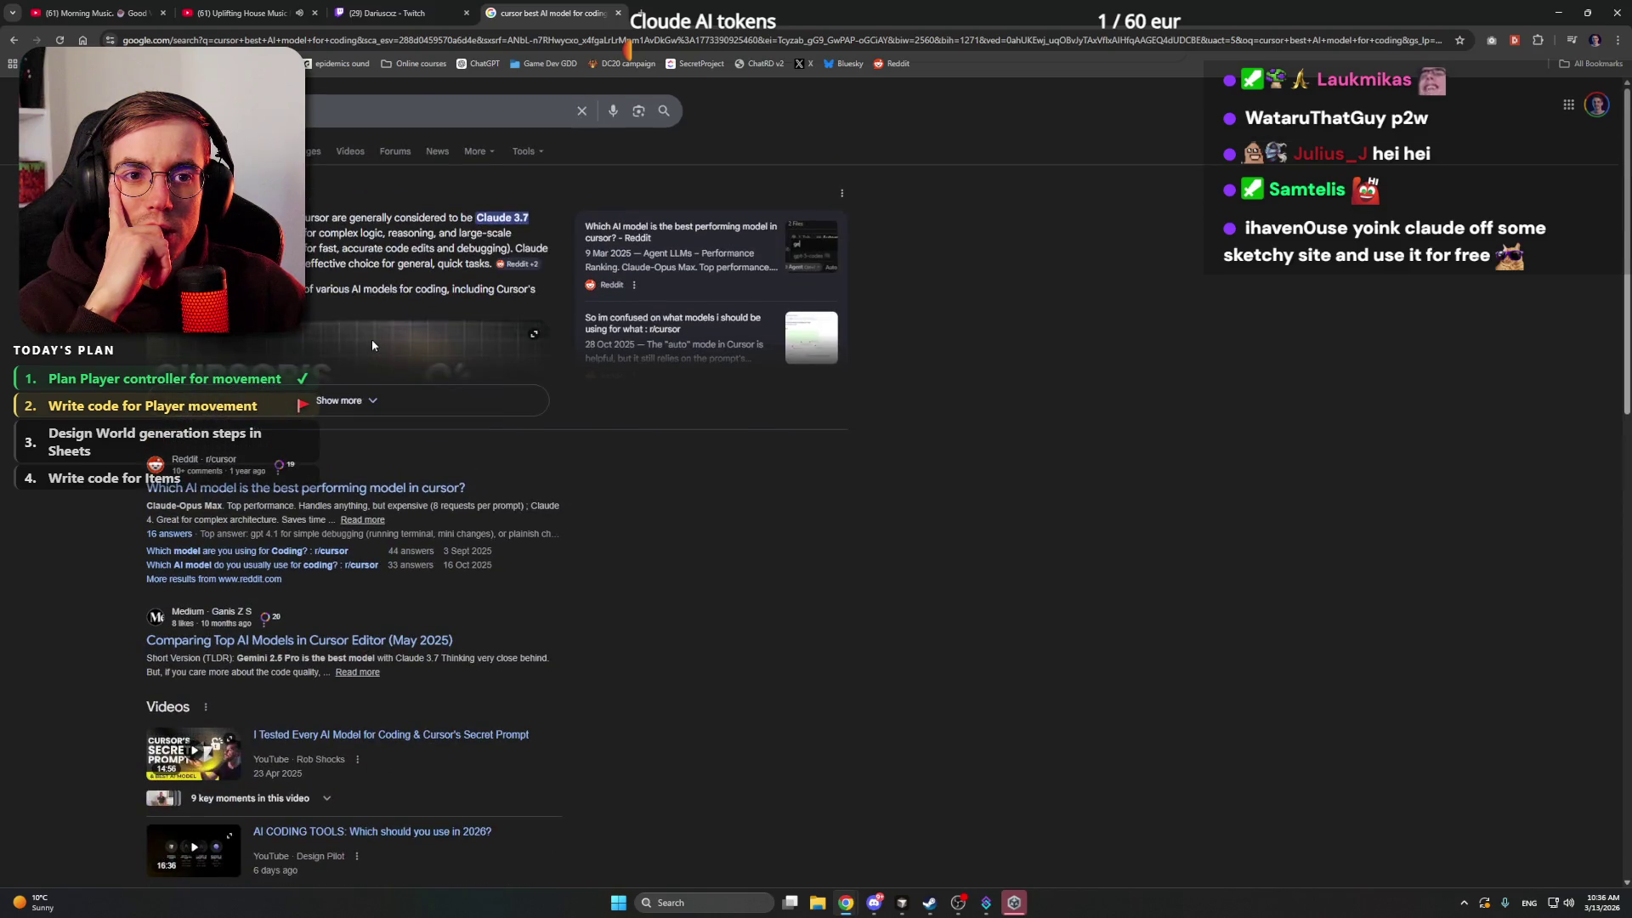
- Limit results to the past month and open the r/cursor post on most-used models
click(529, 152)
mouse_move(555, 180)
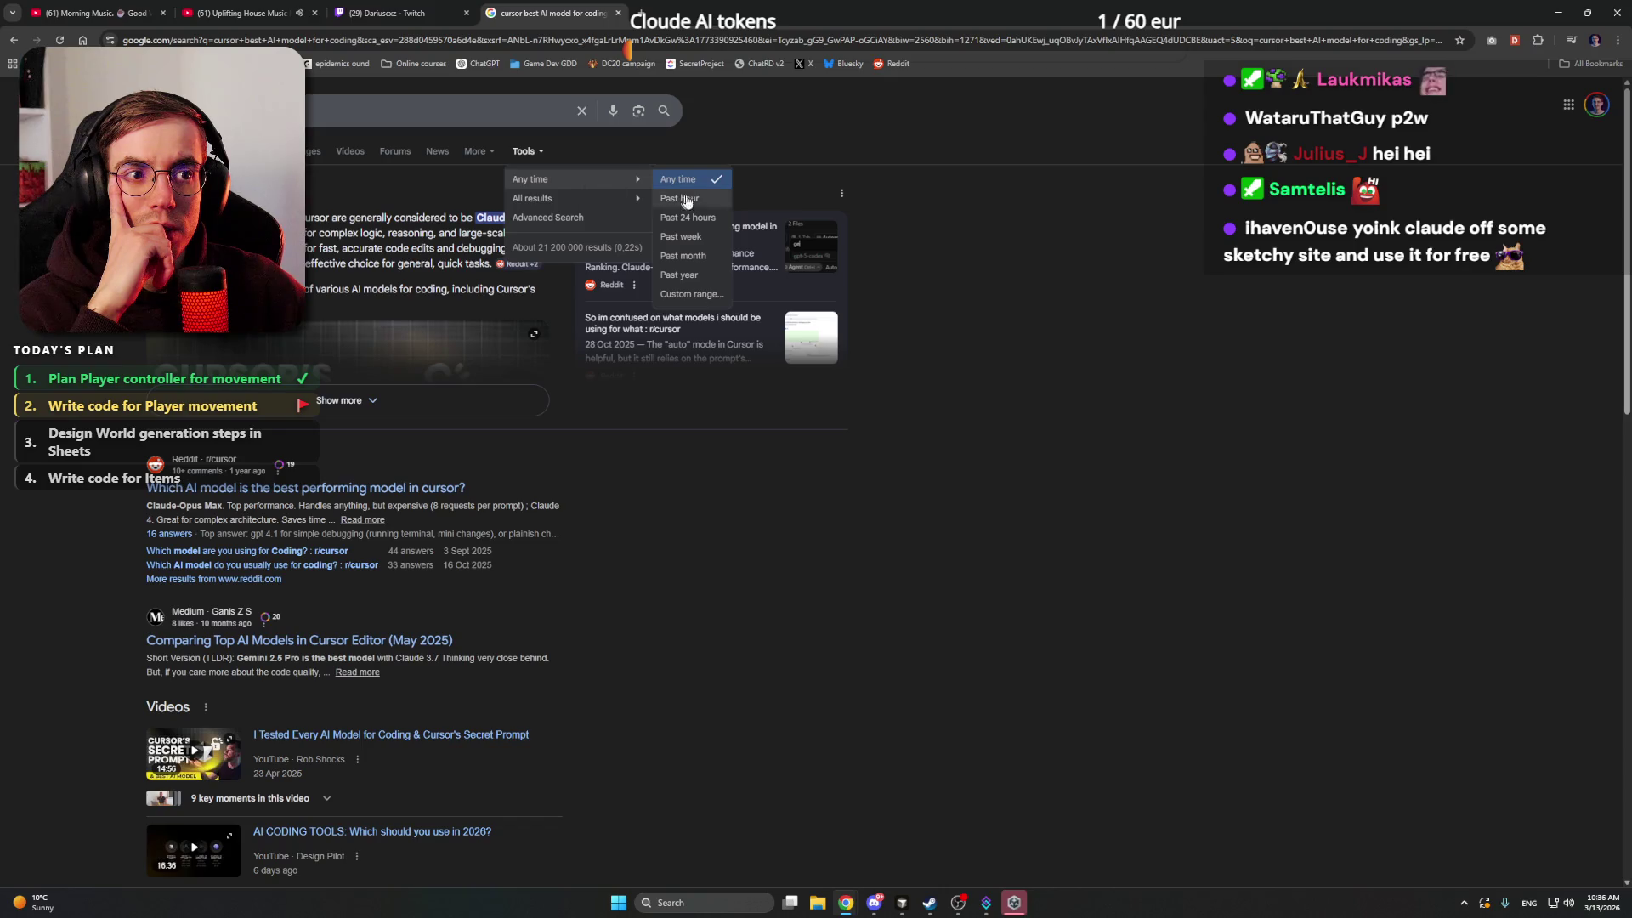
click(710, 256)
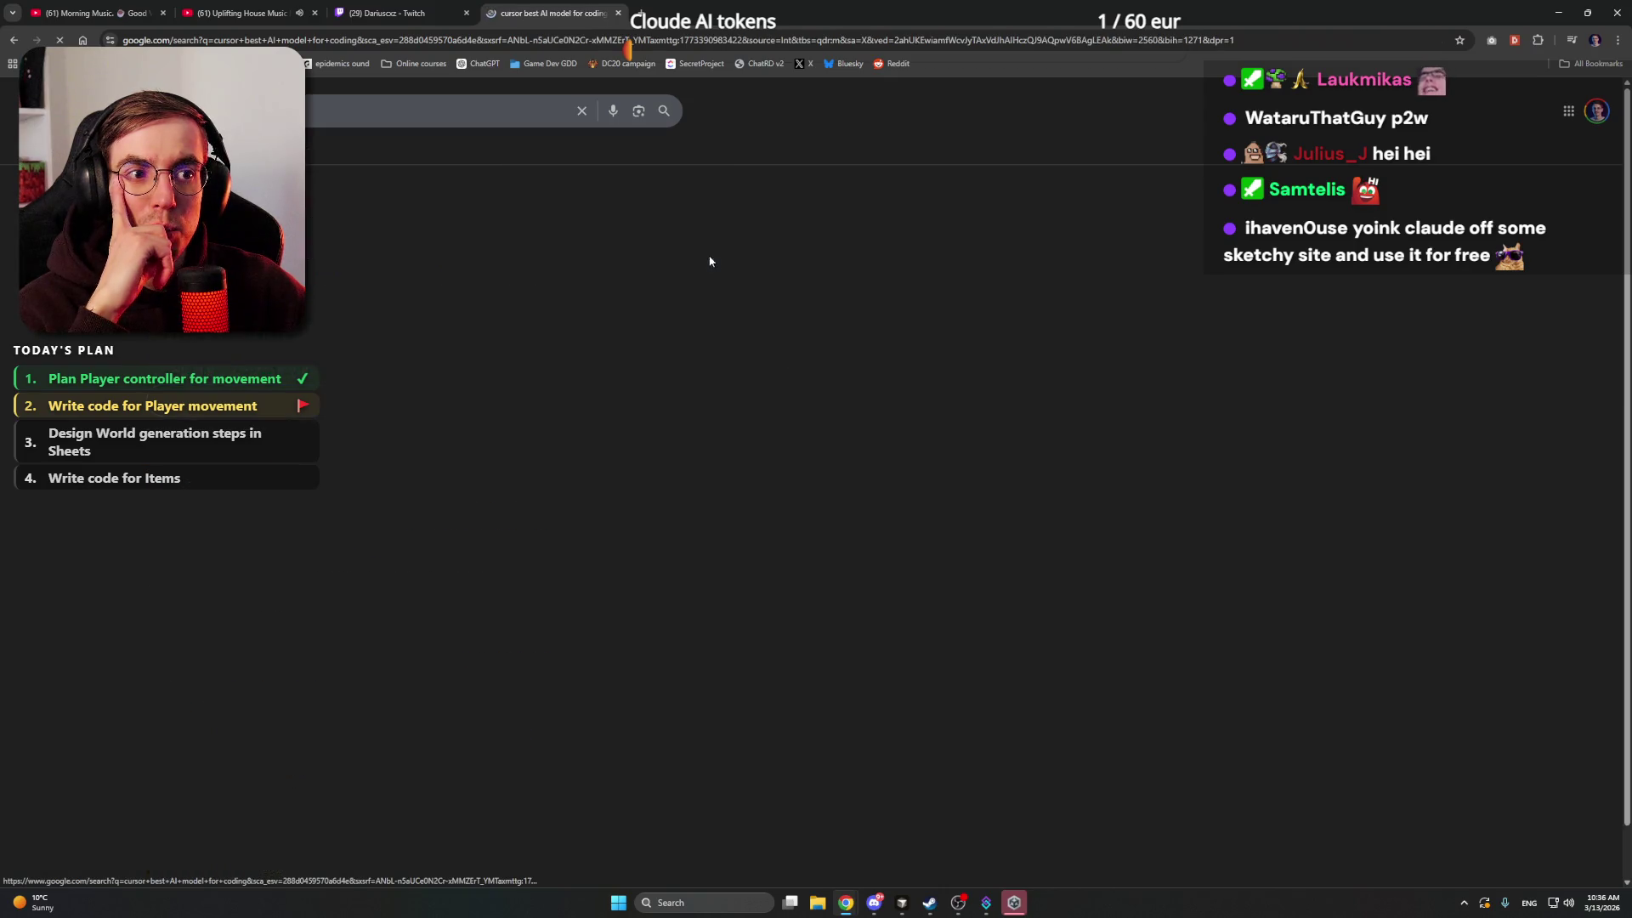
click(340, 220)
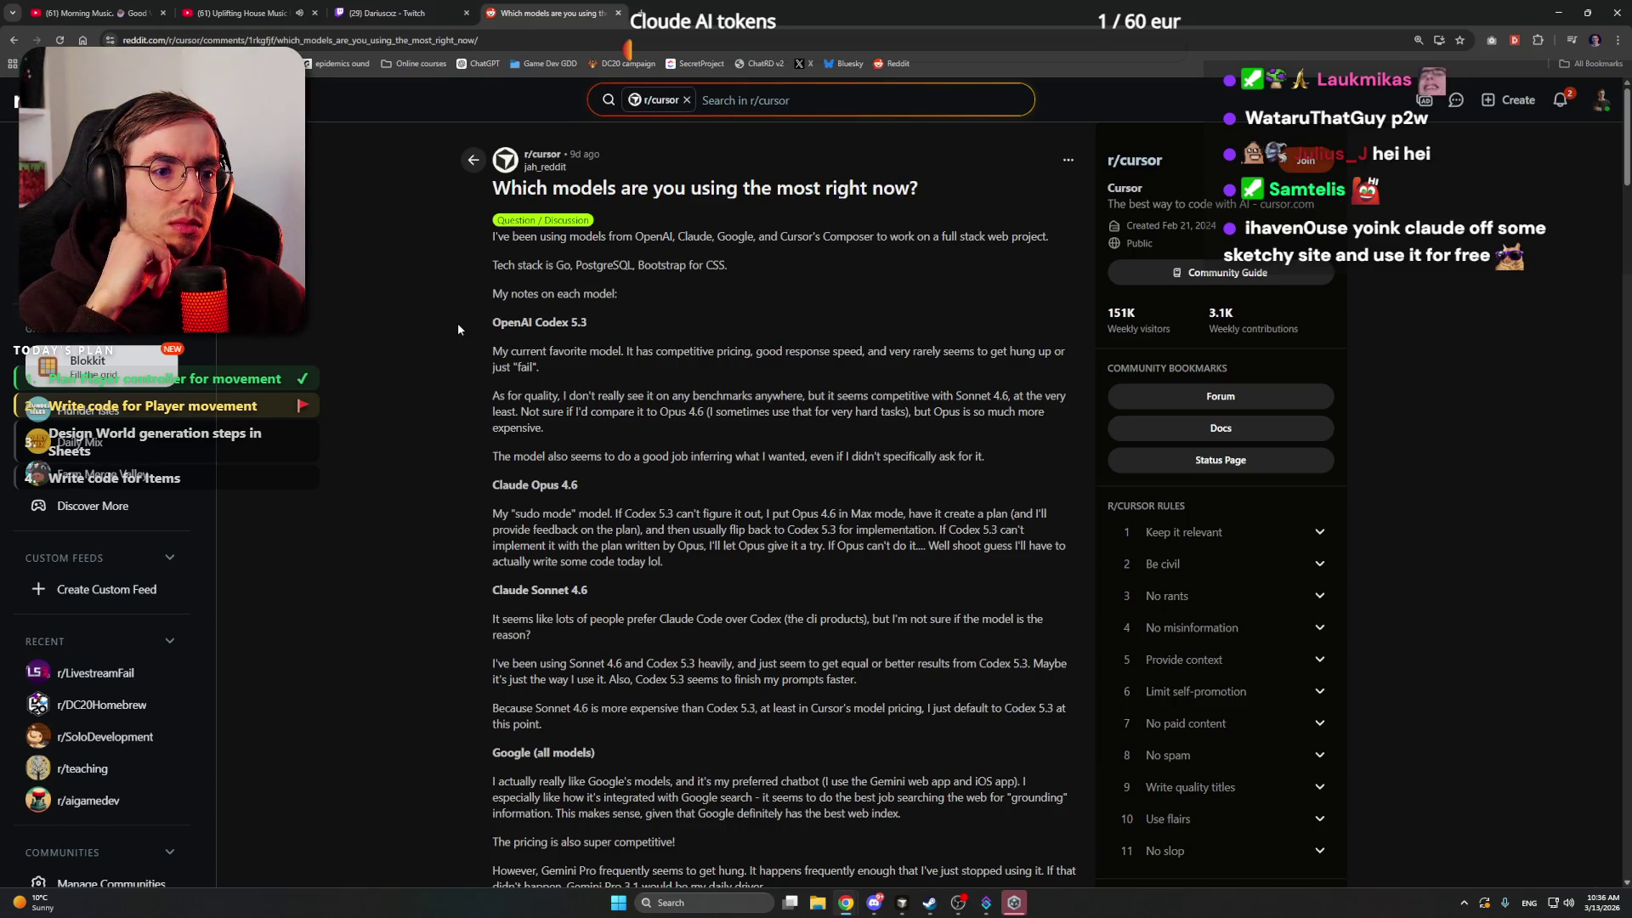
drag(481, 350, 668, 359)
click(672, 361)
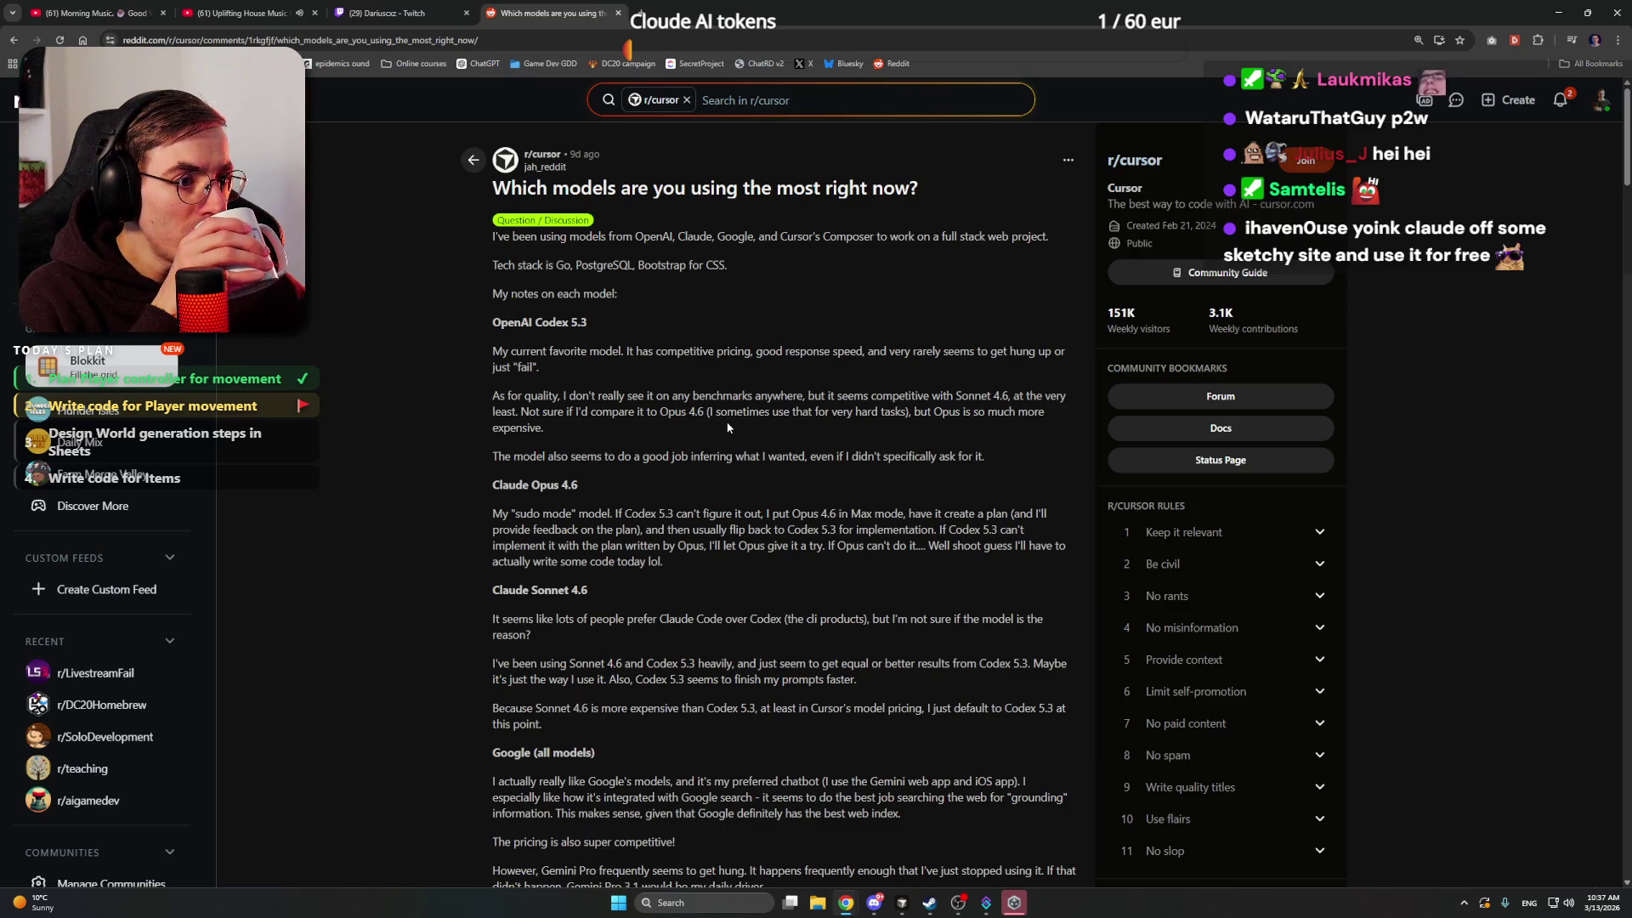
scroll(728, 427, down, 1)
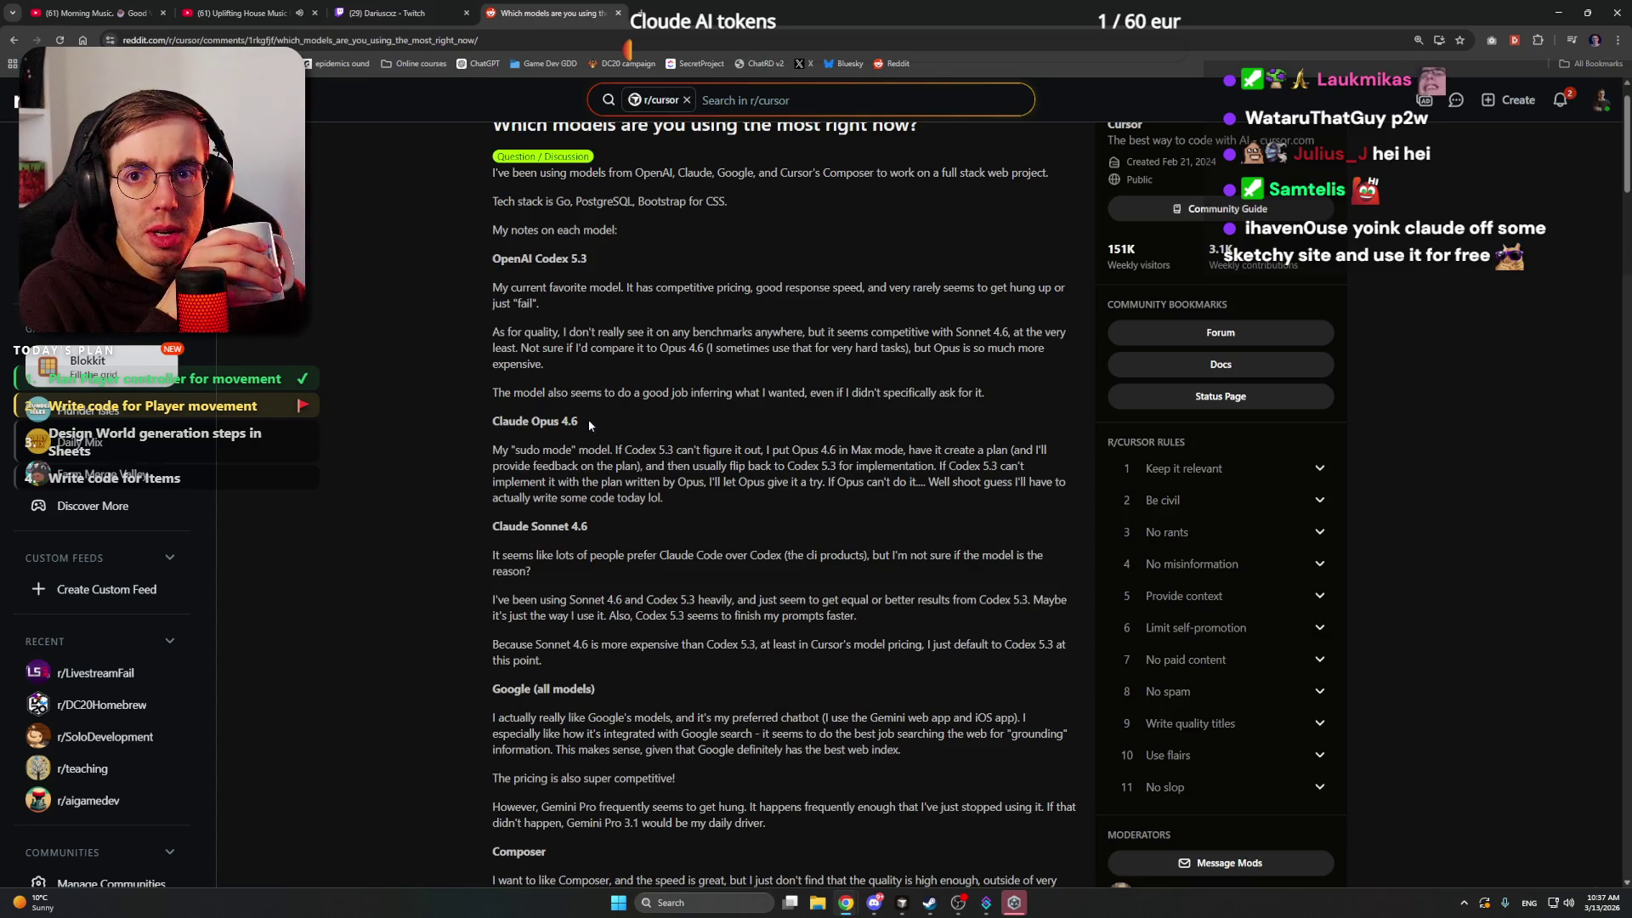
triple_click(524, 263)
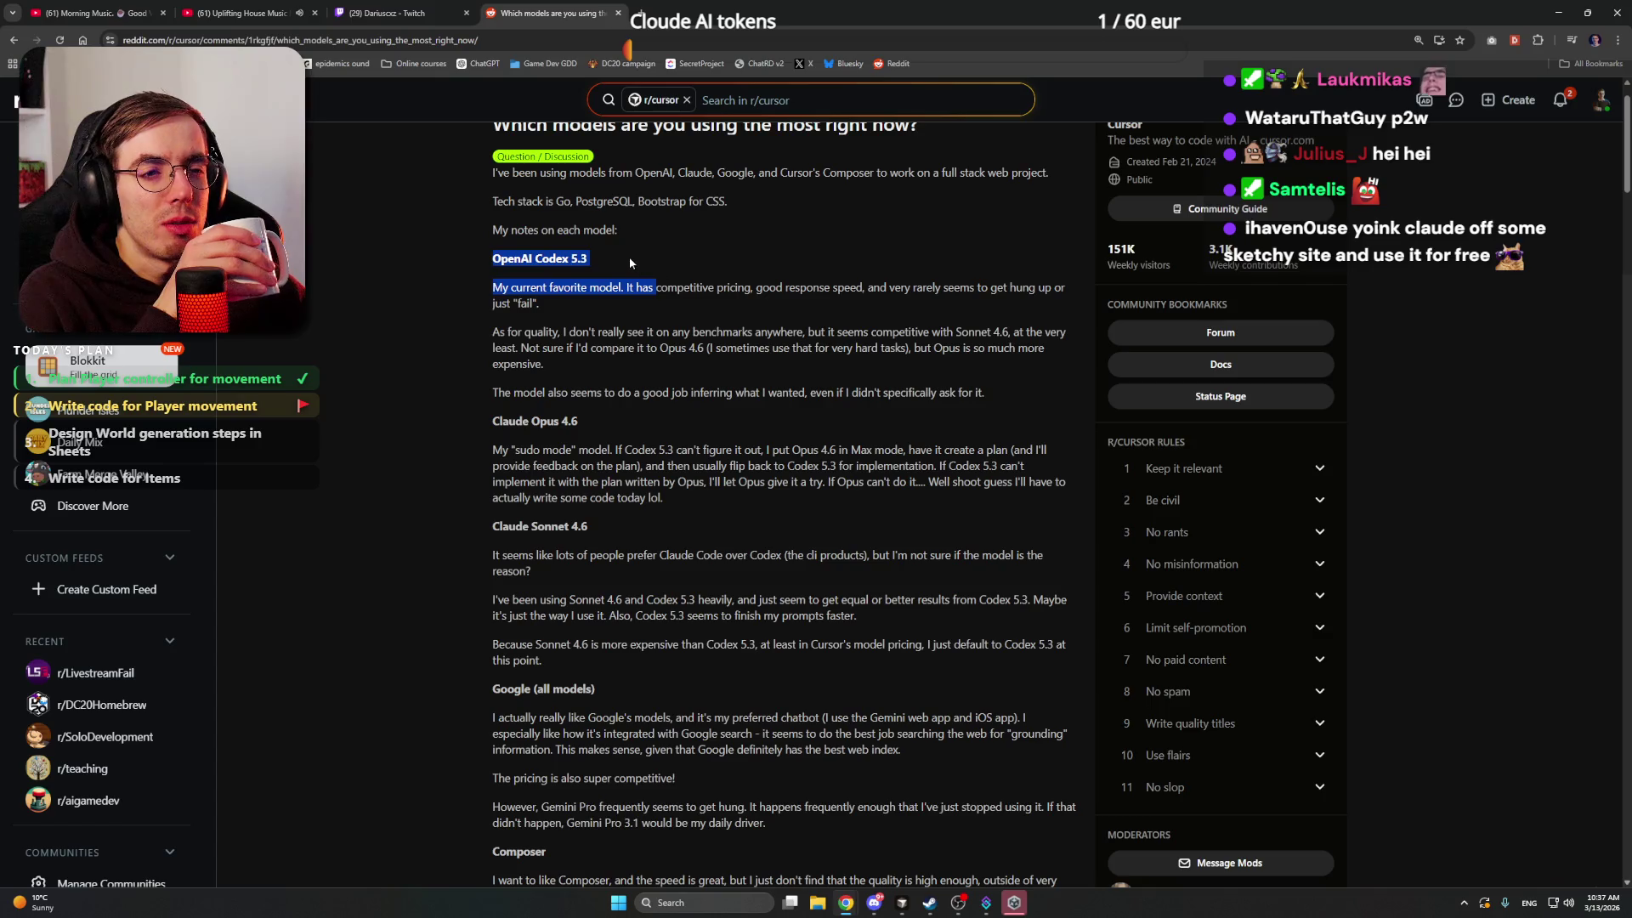
click(595, 258)
drag(486, 428, 608, 427)
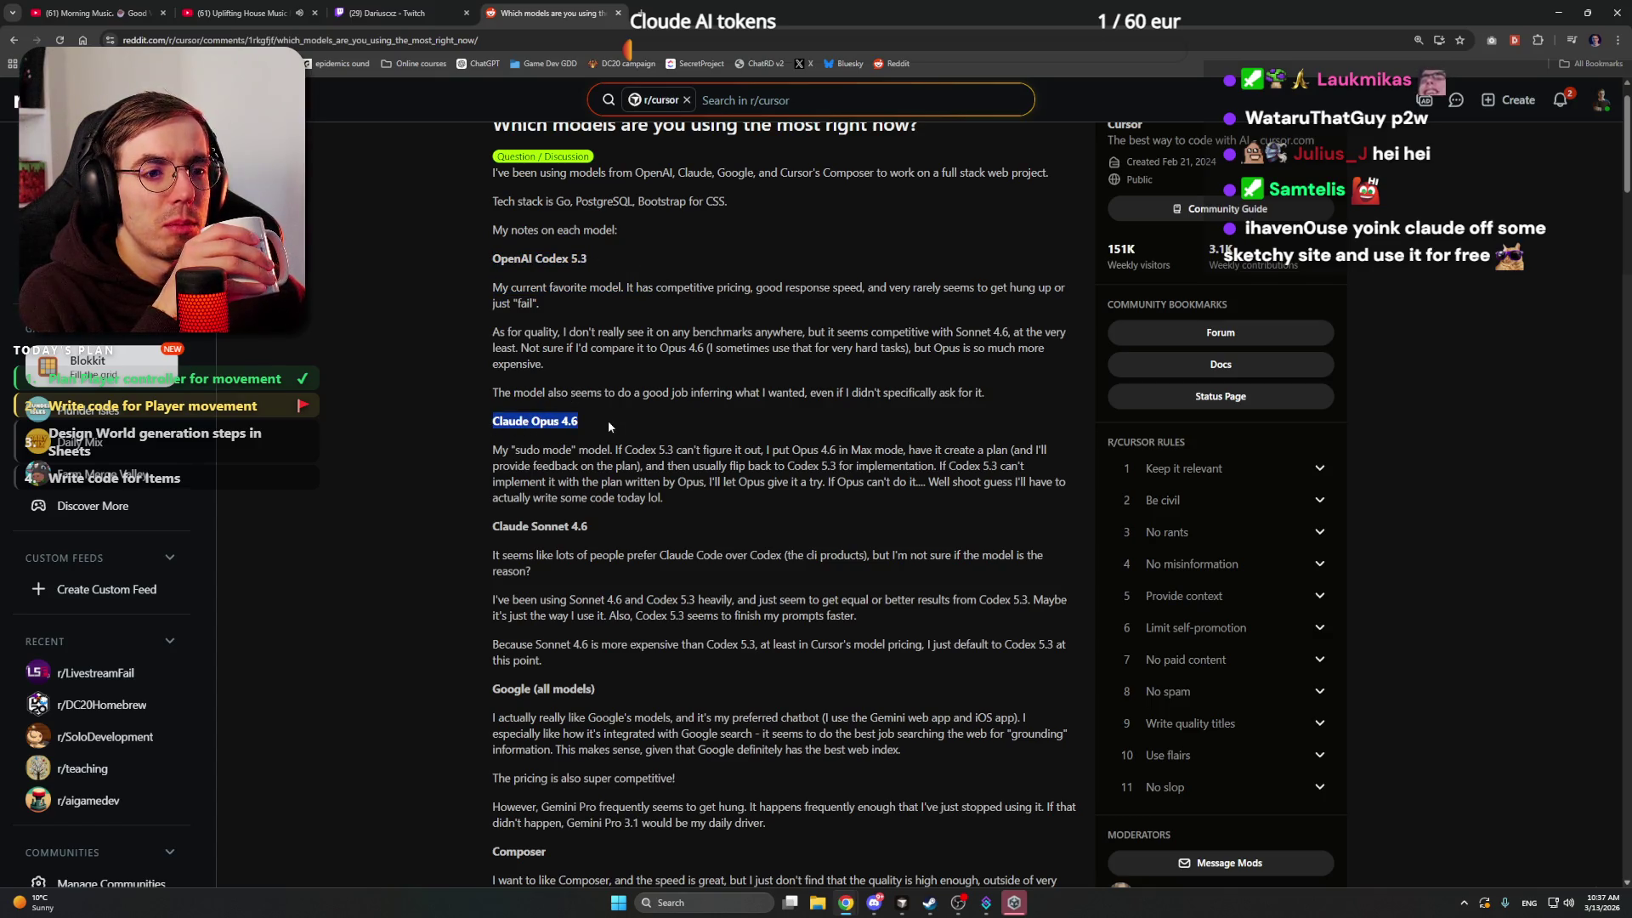
click(589, 428)
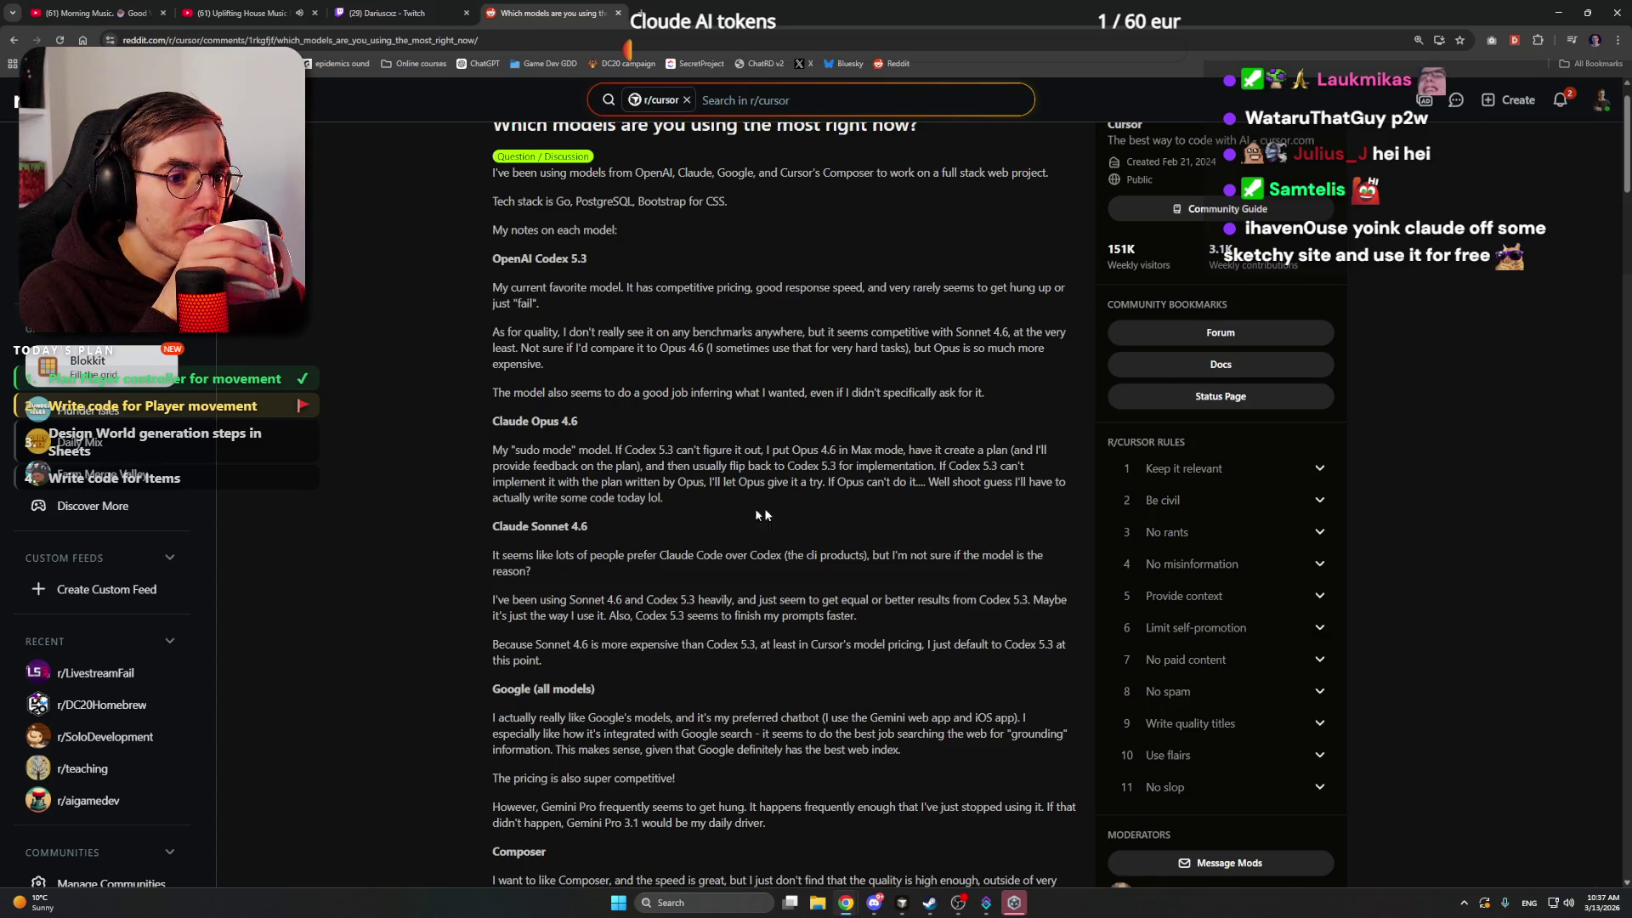
scroll(714, 522, down, 1)
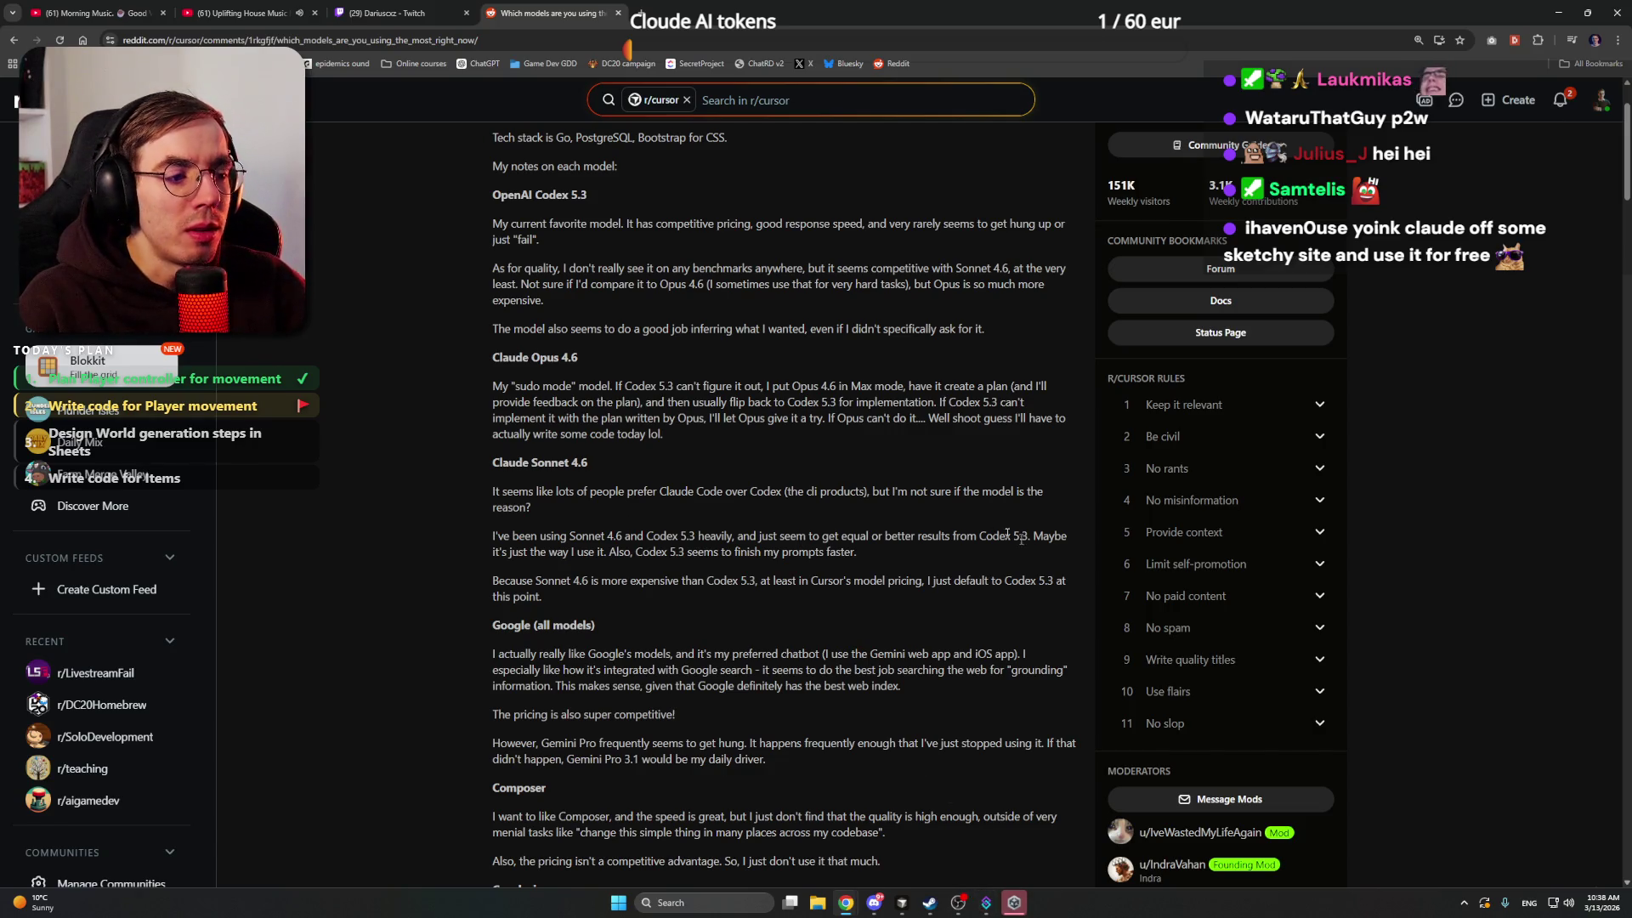
- Read the post, highlighting 'Codex 5.3', praise of Google's models, and Gemini getting hung
drag(1028, 536, 979, 535)
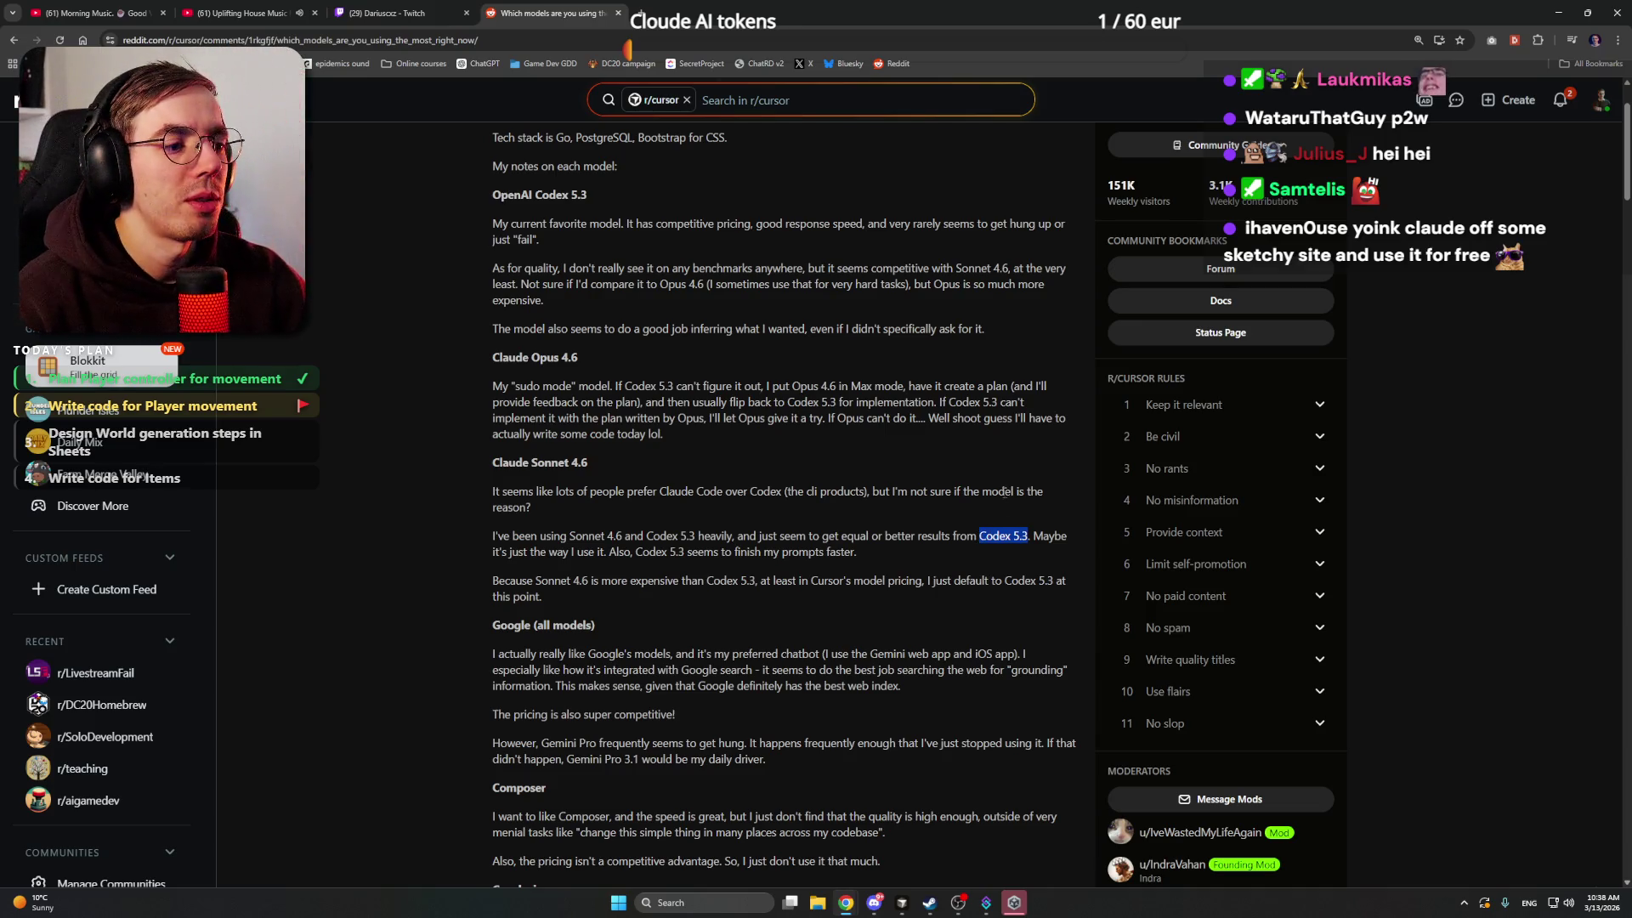
scroll(976, 503, up, 1)
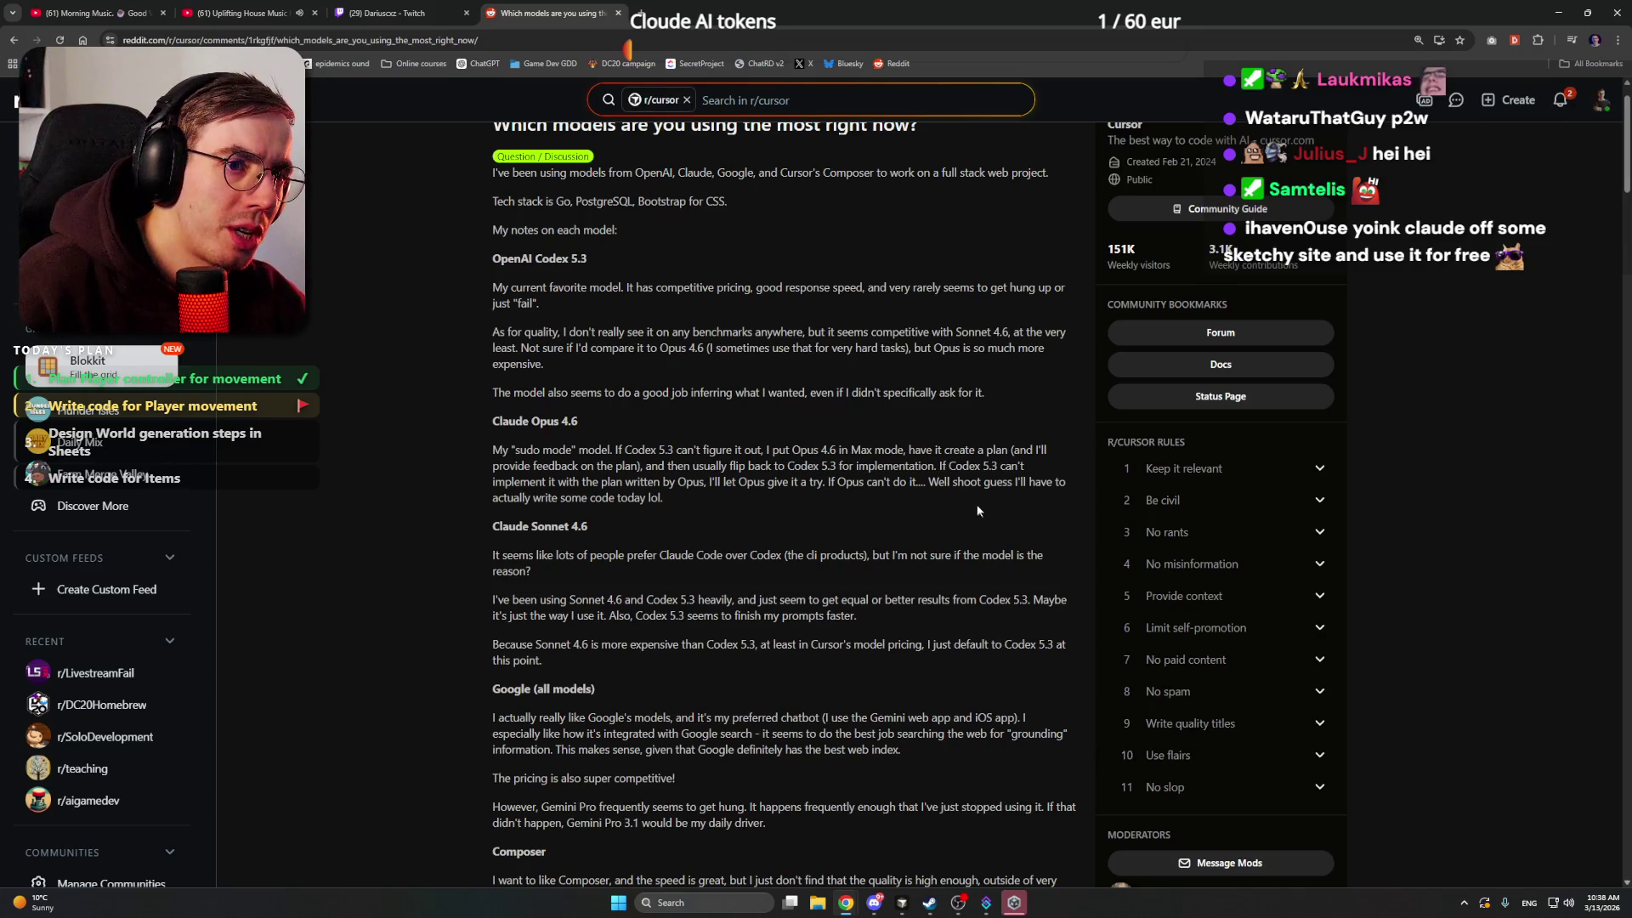
scroll(945, 491, down, 1)
scroll(944, 476, down, 1)
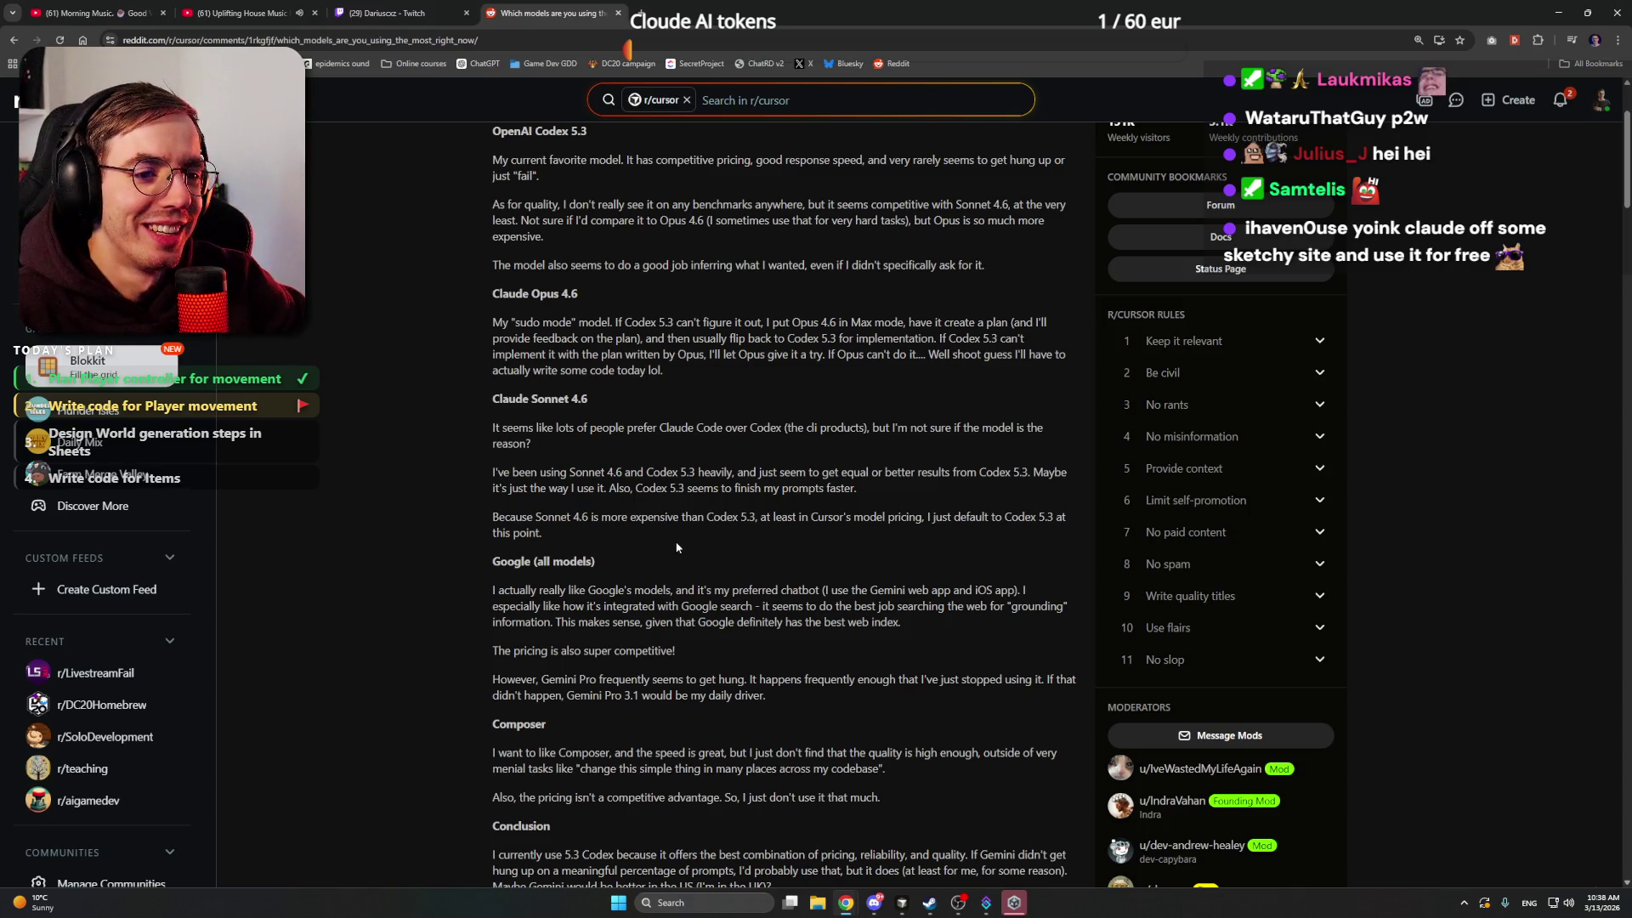
scroll(629, 519, down, 2)
scroll(612, 493, down, 1)
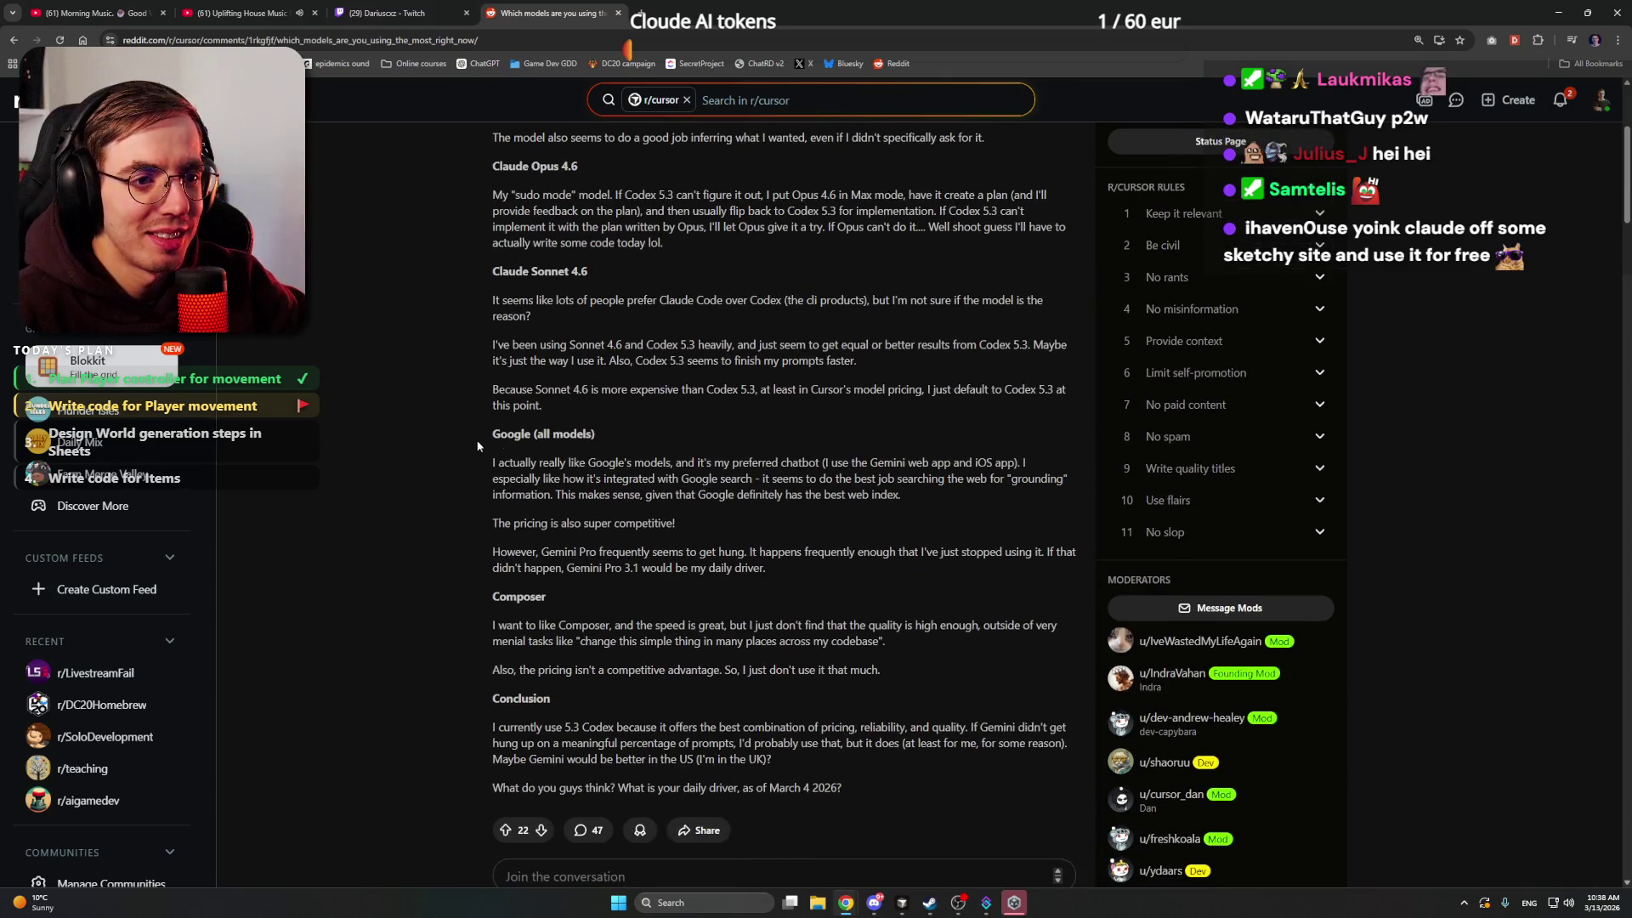
mouse_move(483, 462)
mouse_down()
mouse_move(993, 467)
mouse_move(609, 482)
mouse_move(916, 495)
mouse_up()
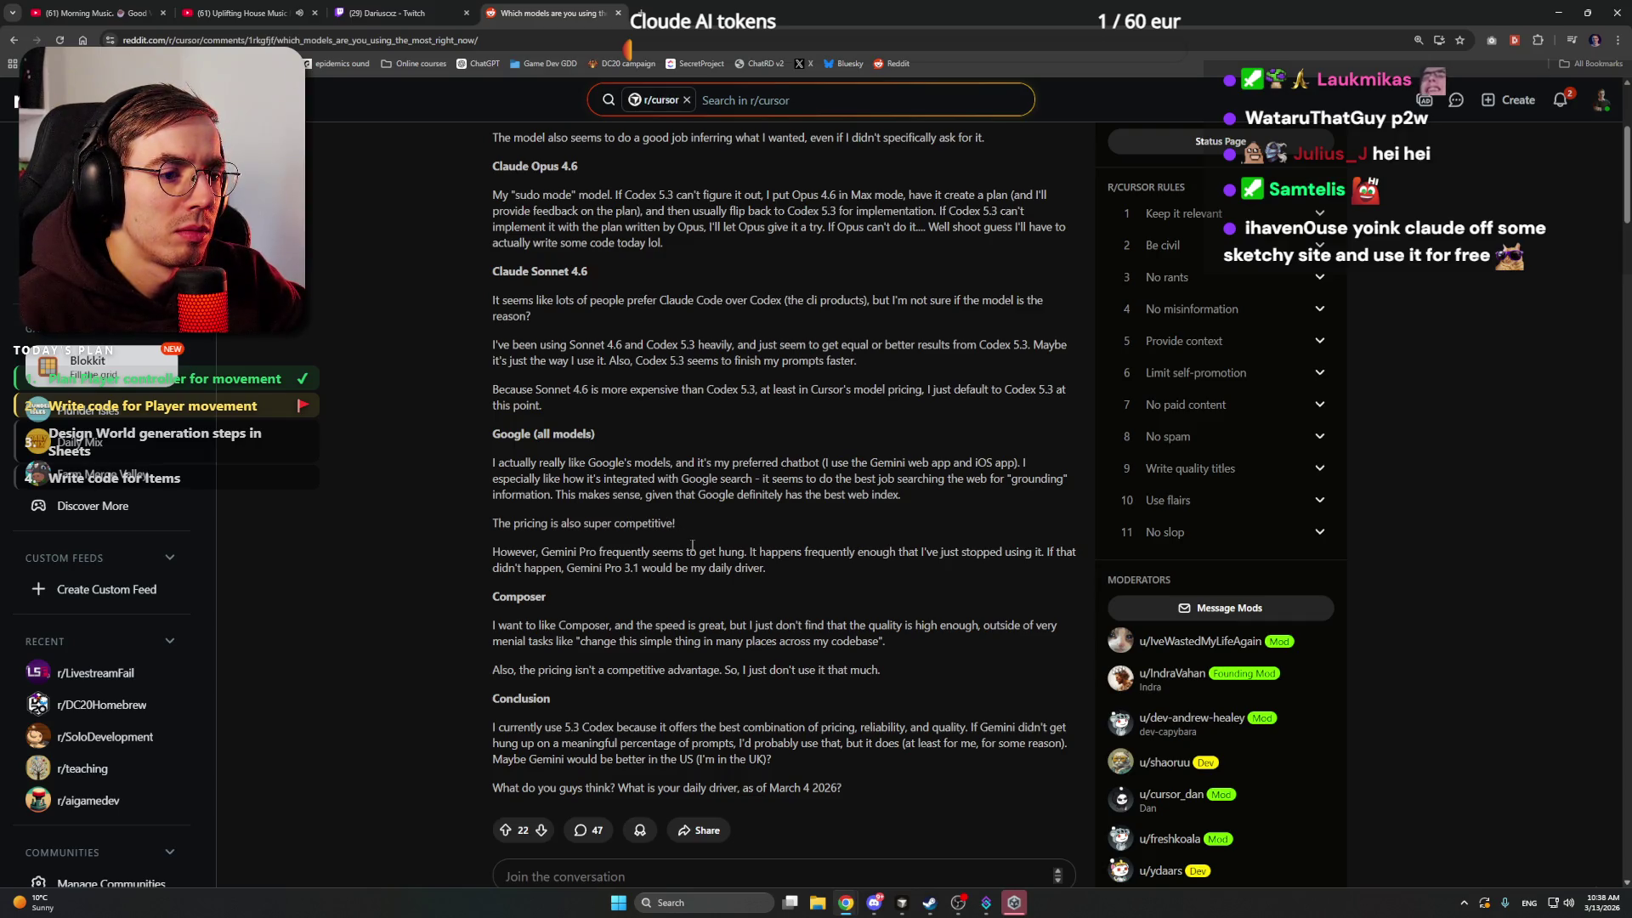
drag(720, 552, 803, 554)
click(872, 554)
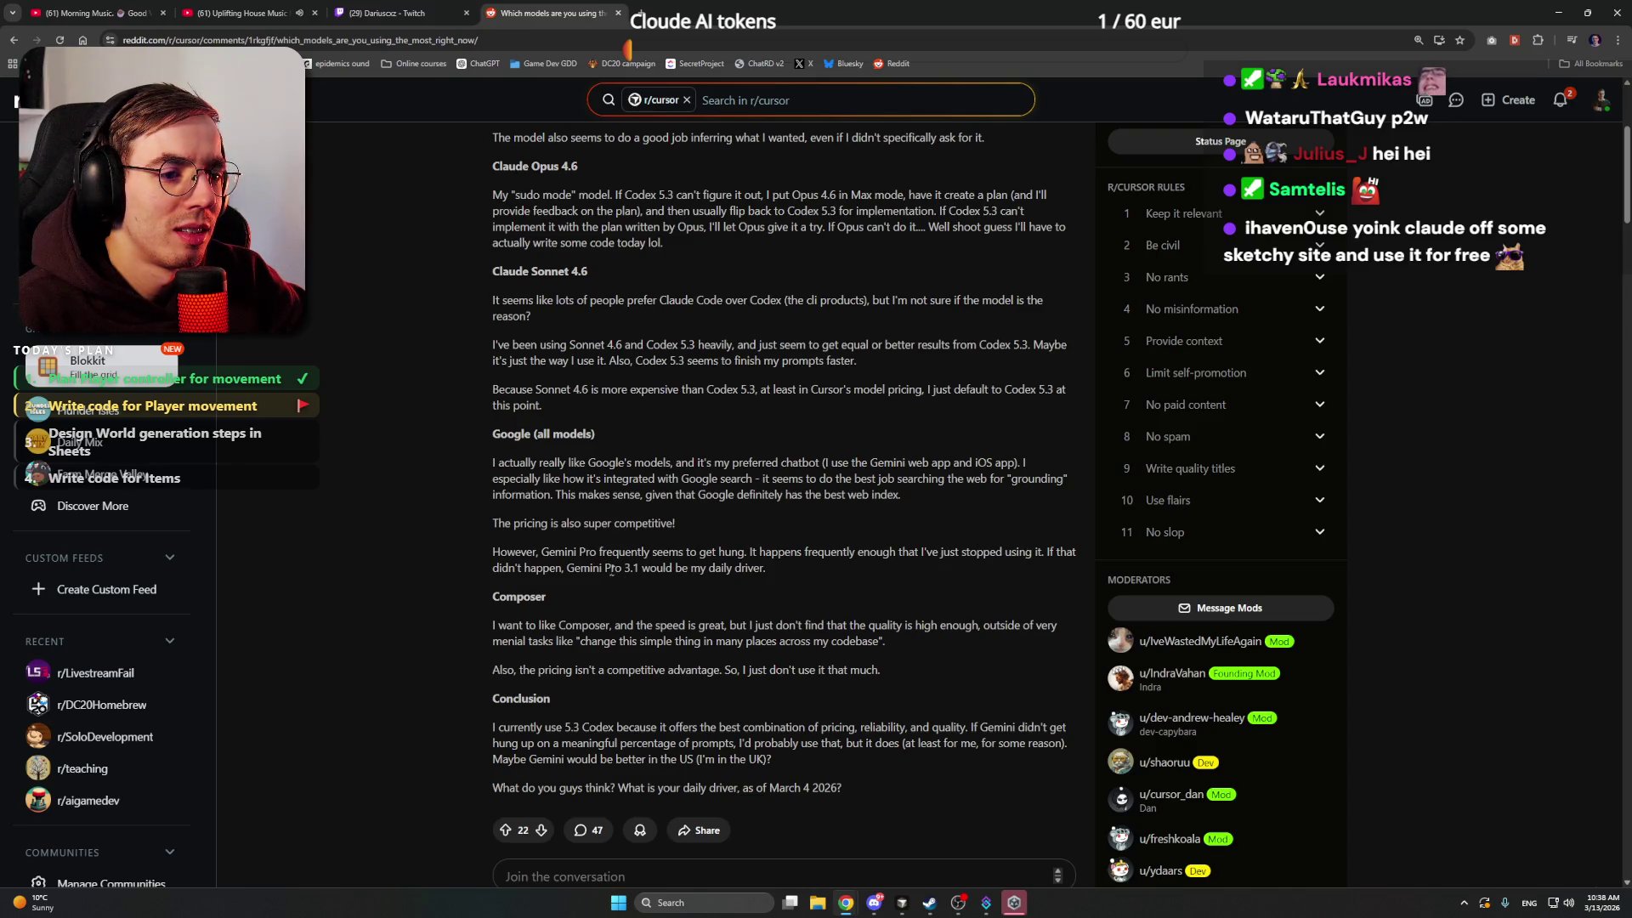
- Scroll further through the comments and highlight the point about Gemini dropping out
scroll(578, 578, down, 1)
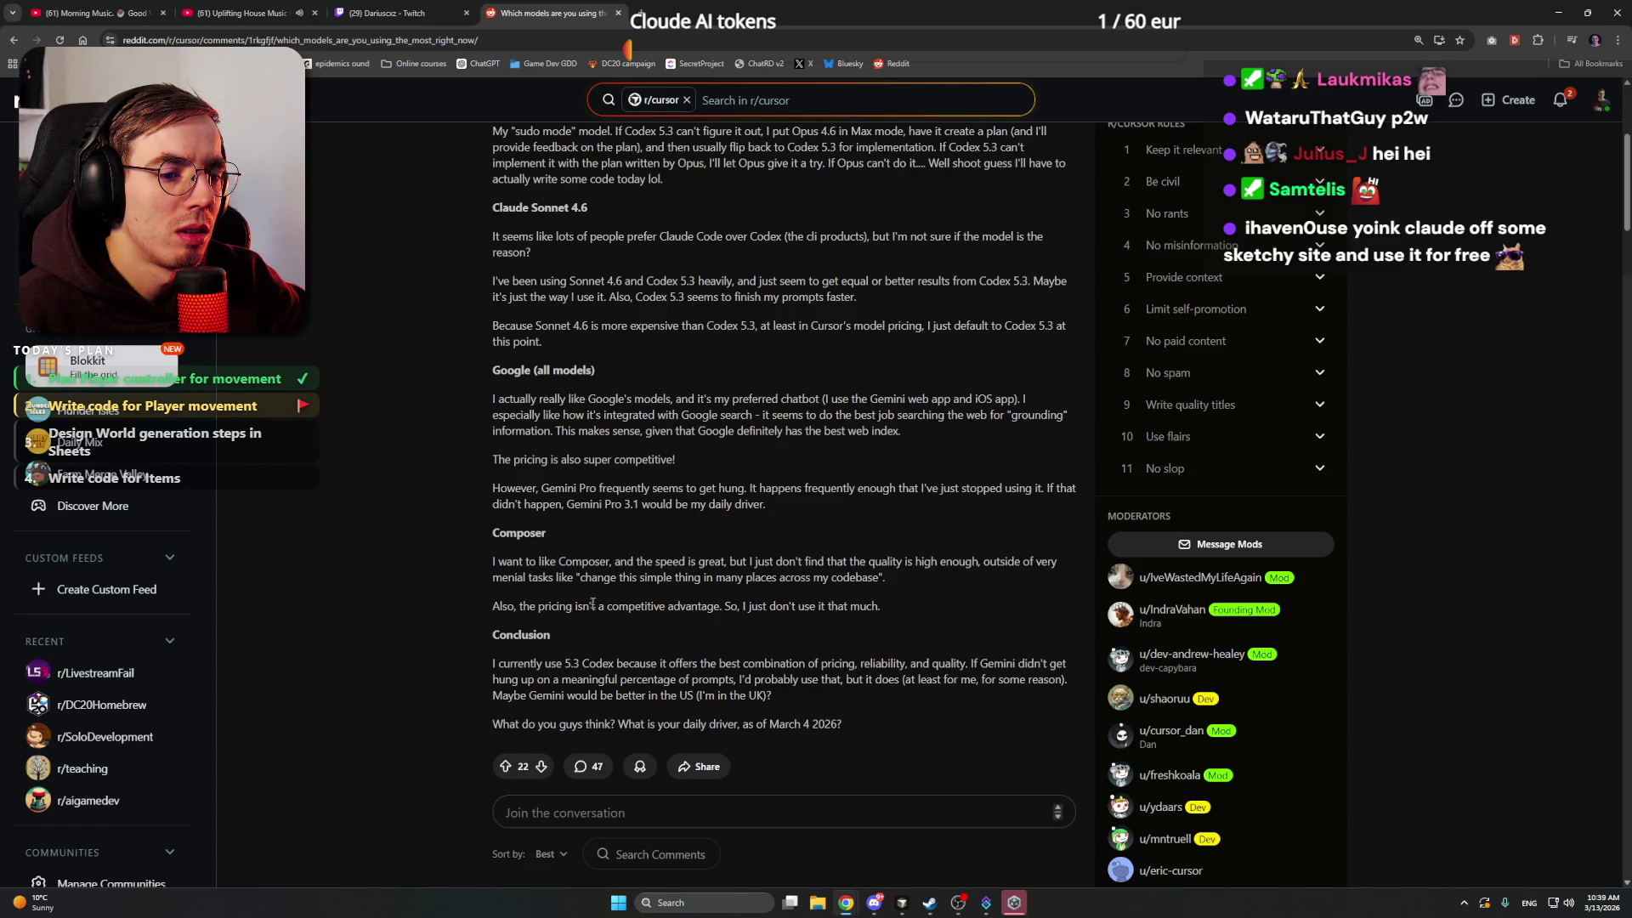
scroll(803, 606, down, 1)
scroll(607, 580, down, 3)
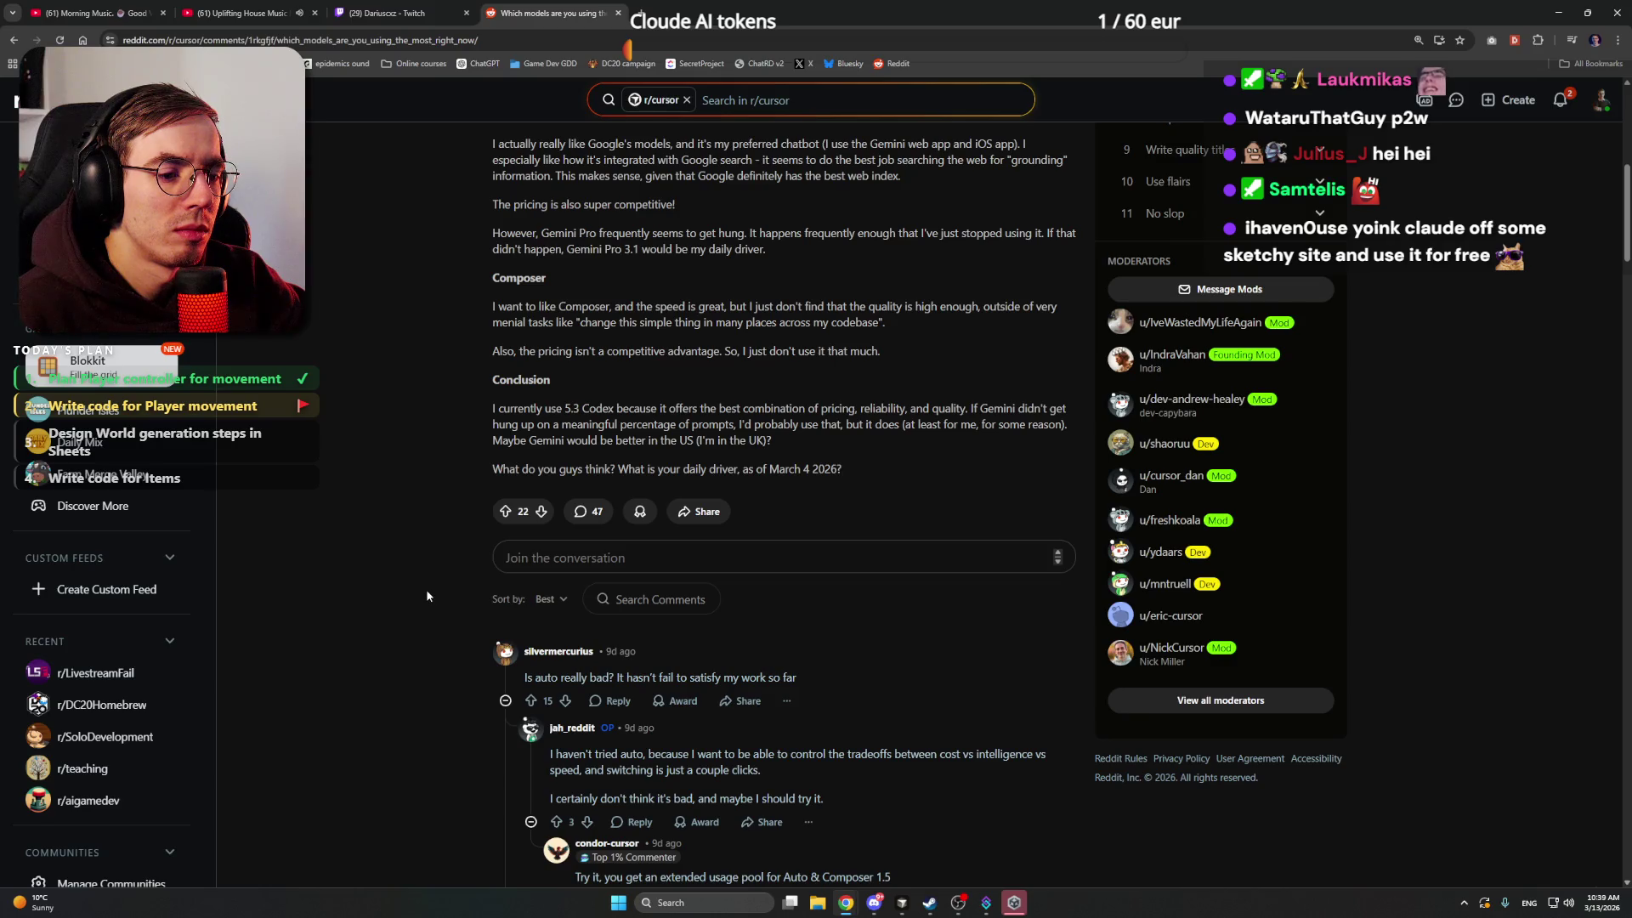
scroll(427, 596, down, 3)
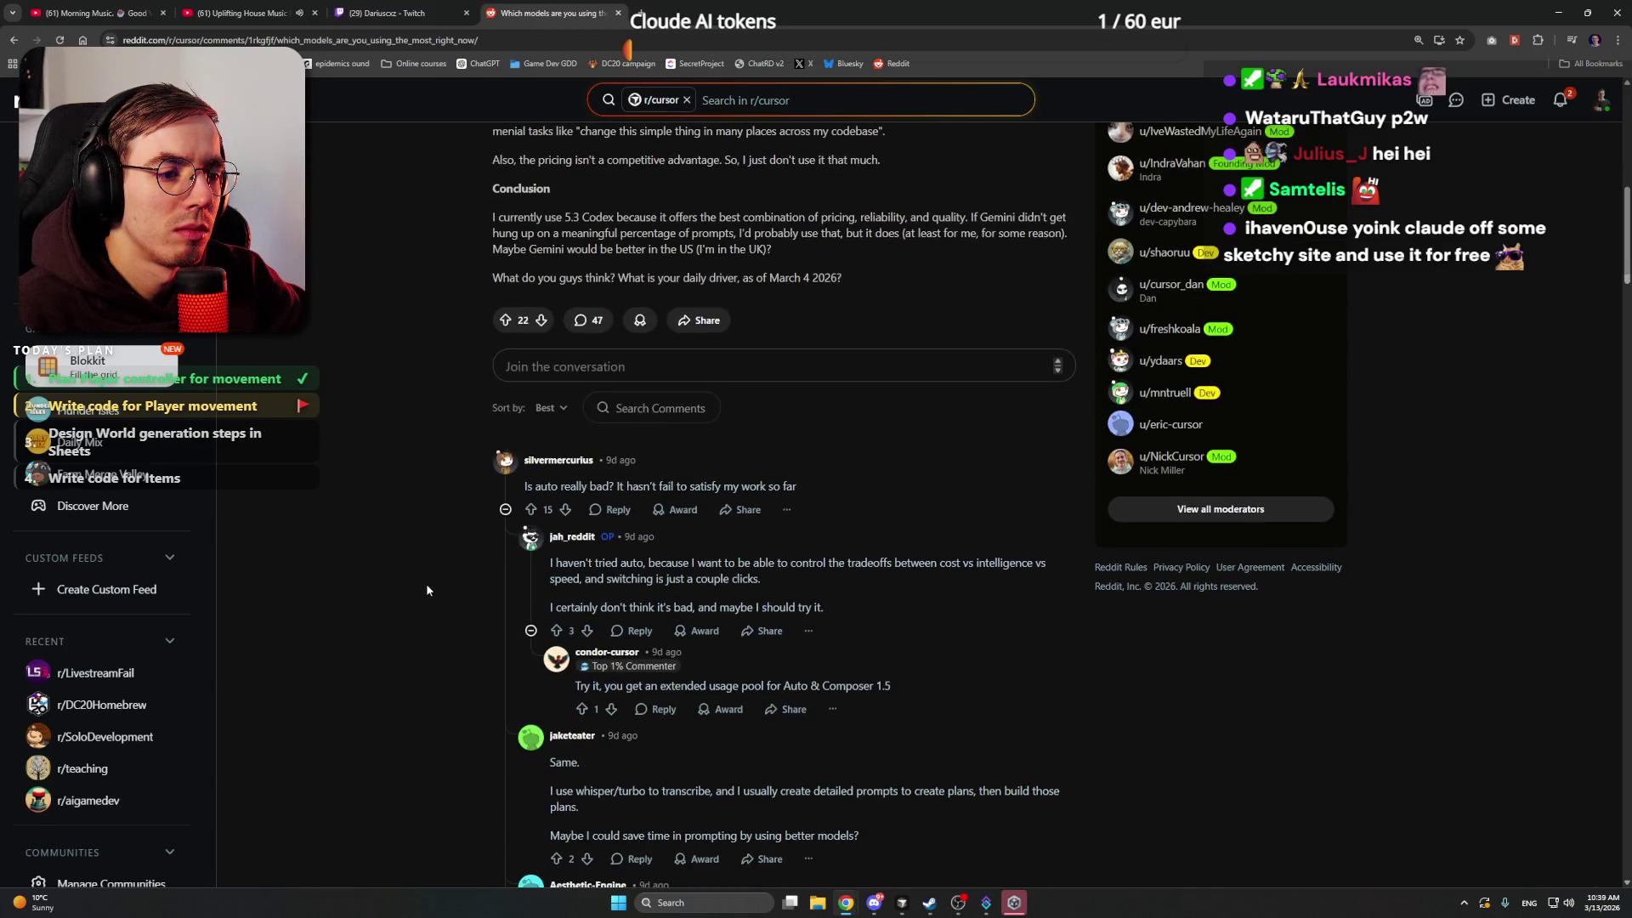
scroll(427, 587, down, 14)
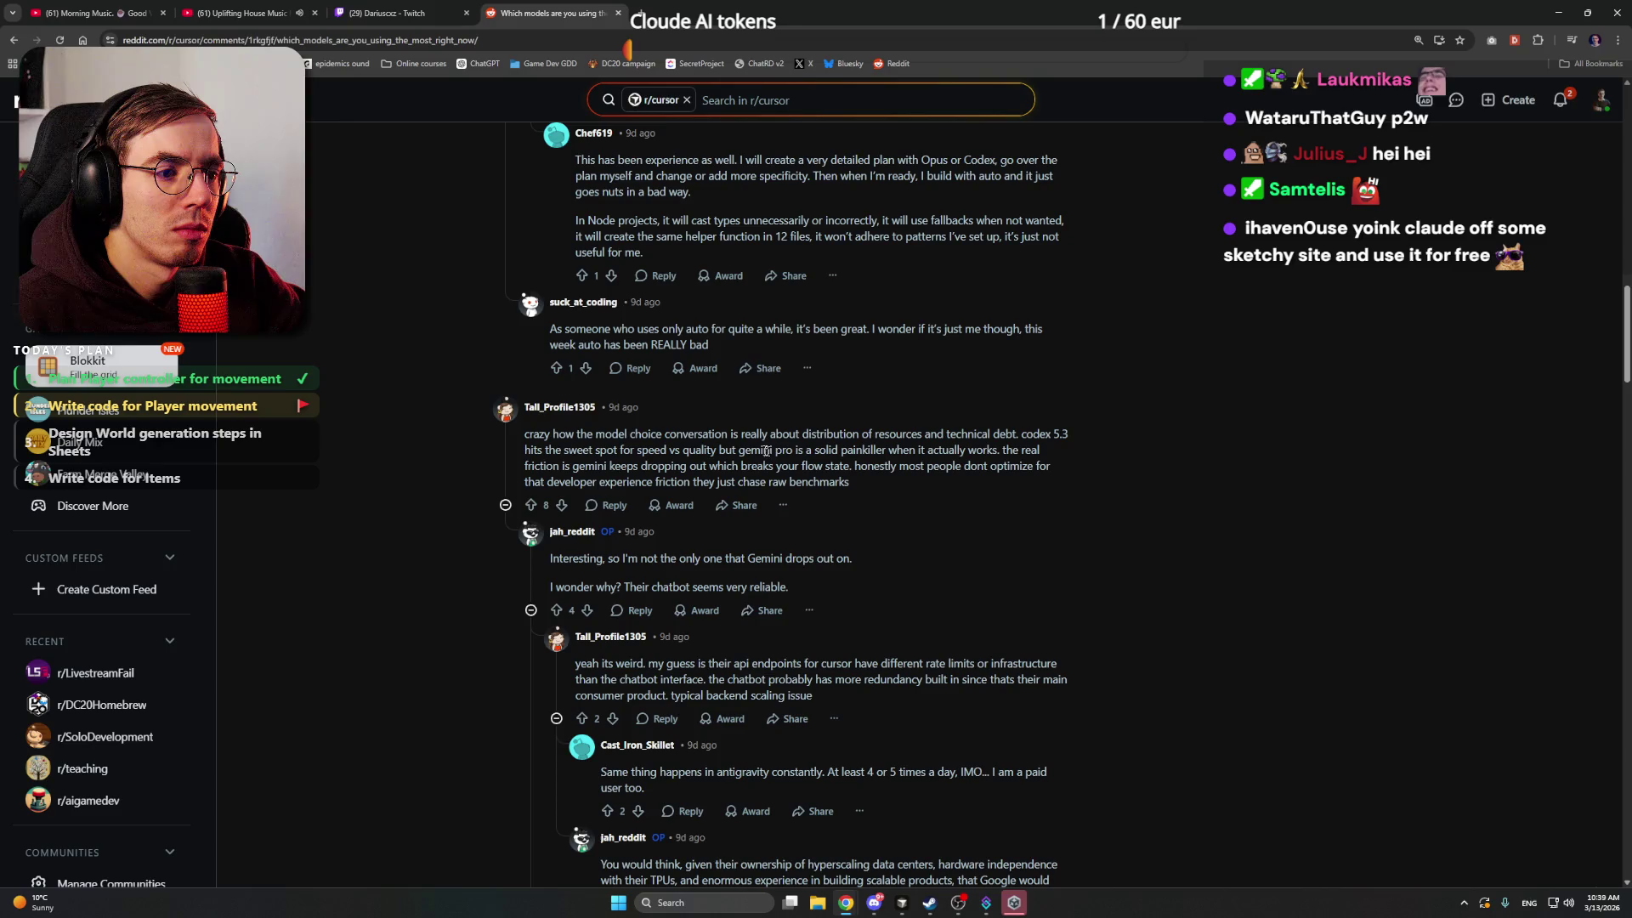
mouse_move(862, 450)
mouse_down()
mouse_move(1041, 451)
mouse_move(596, 466)
mouse_move(834, 468)
mouse_up()
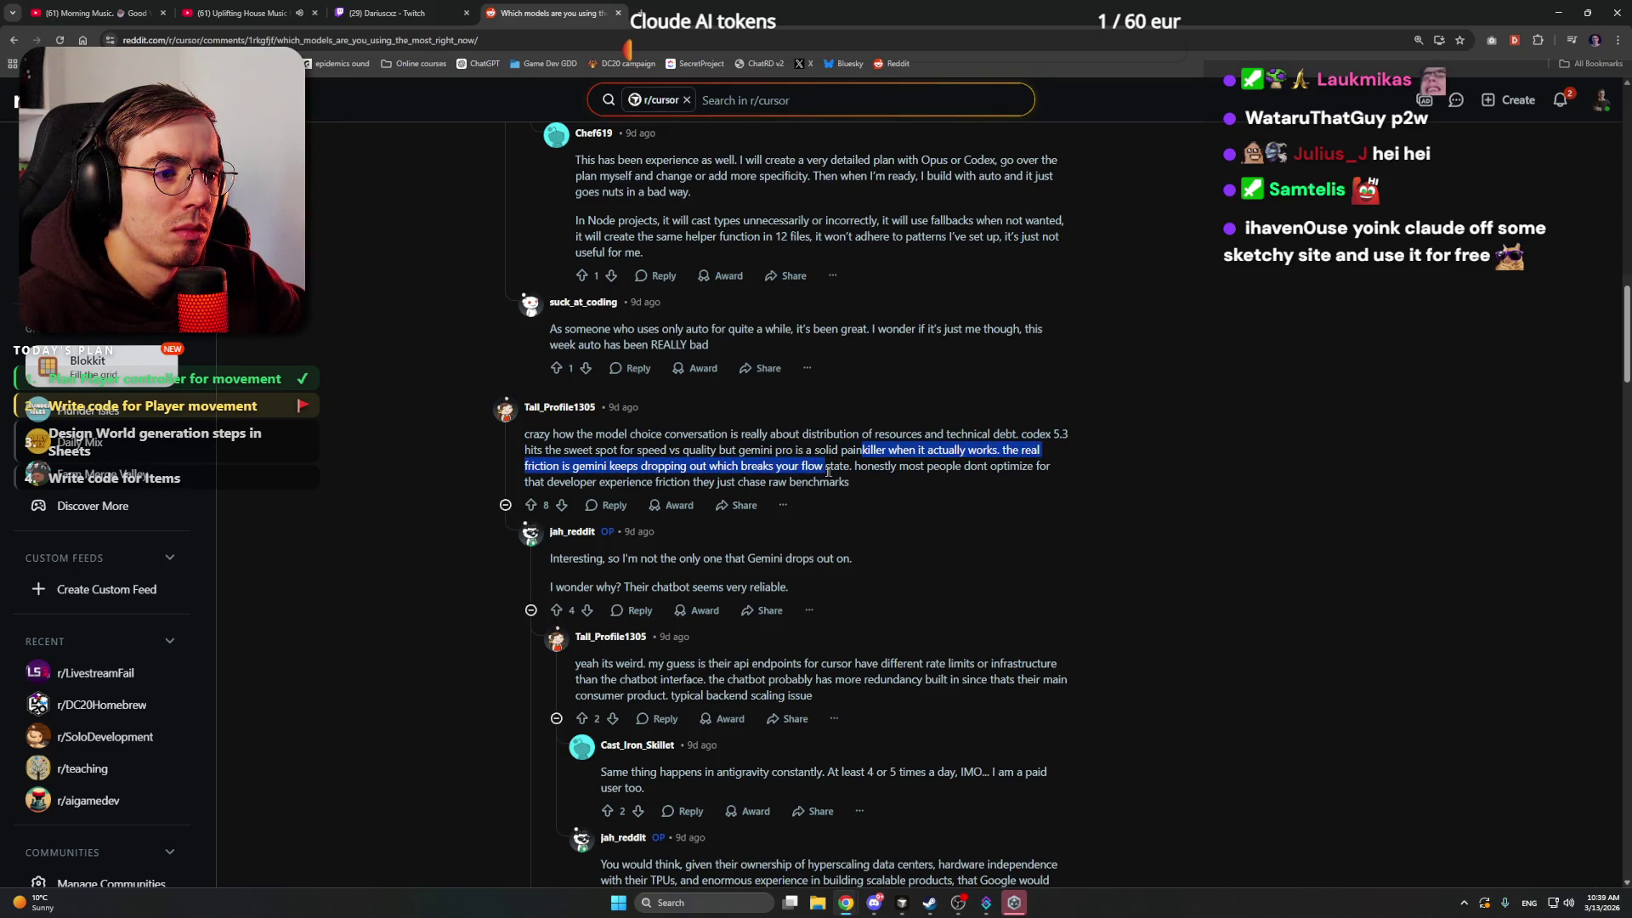
click(852, 471)
- Collapse the long Gemini reliability thread, highlight 'Opus', then return to Cursor
scroll(508, 323, down, 2)
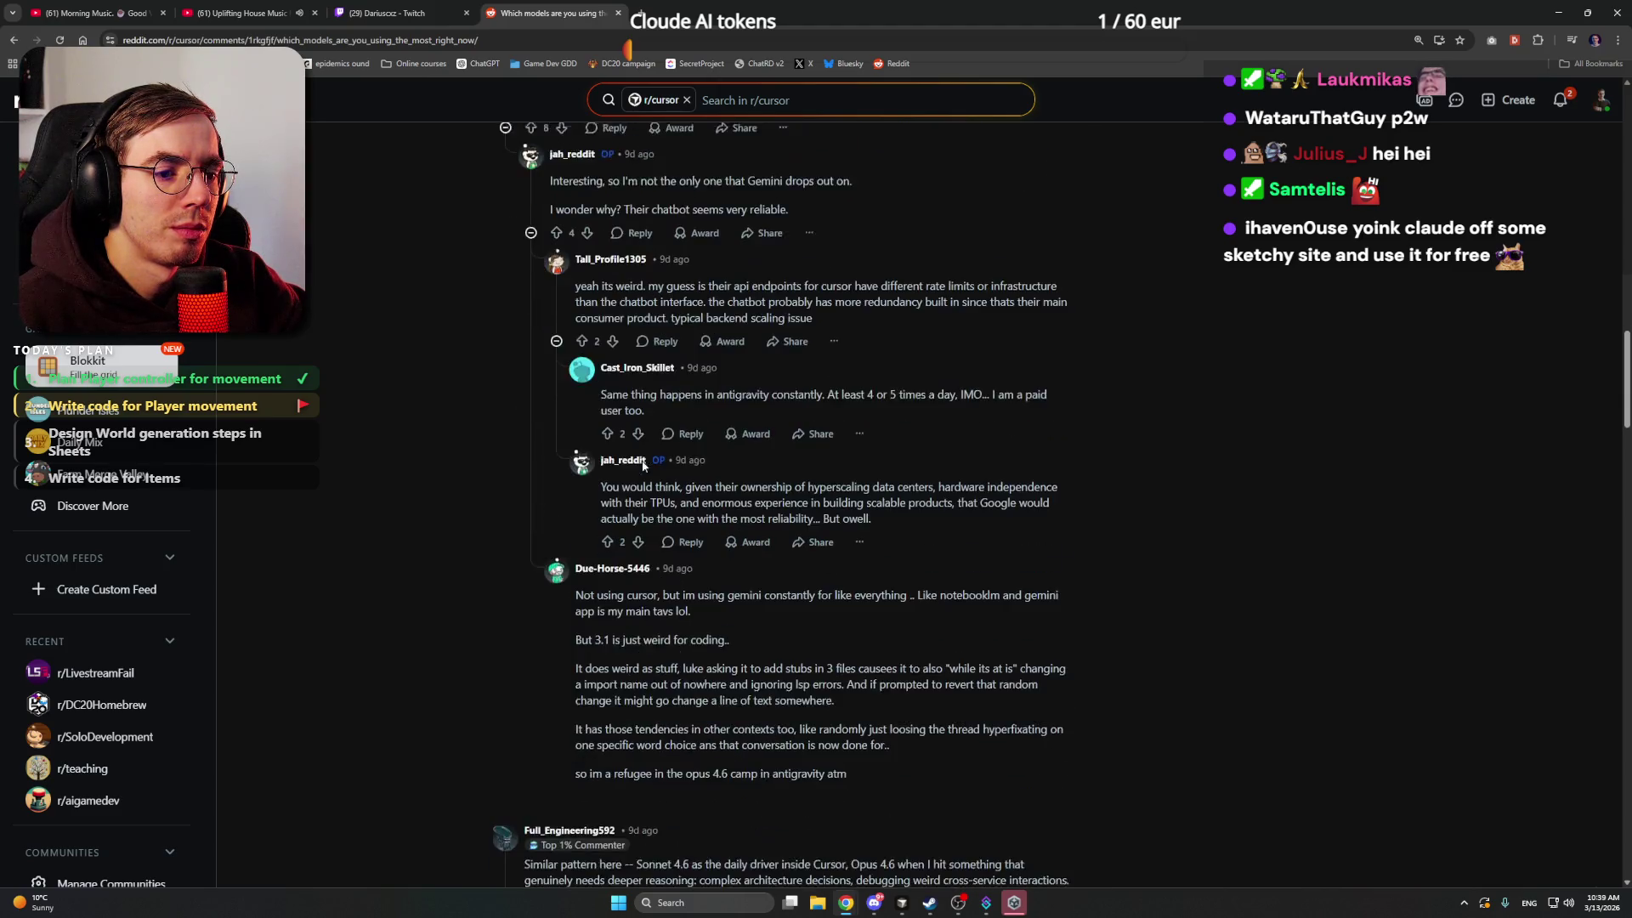
click(507, 316)
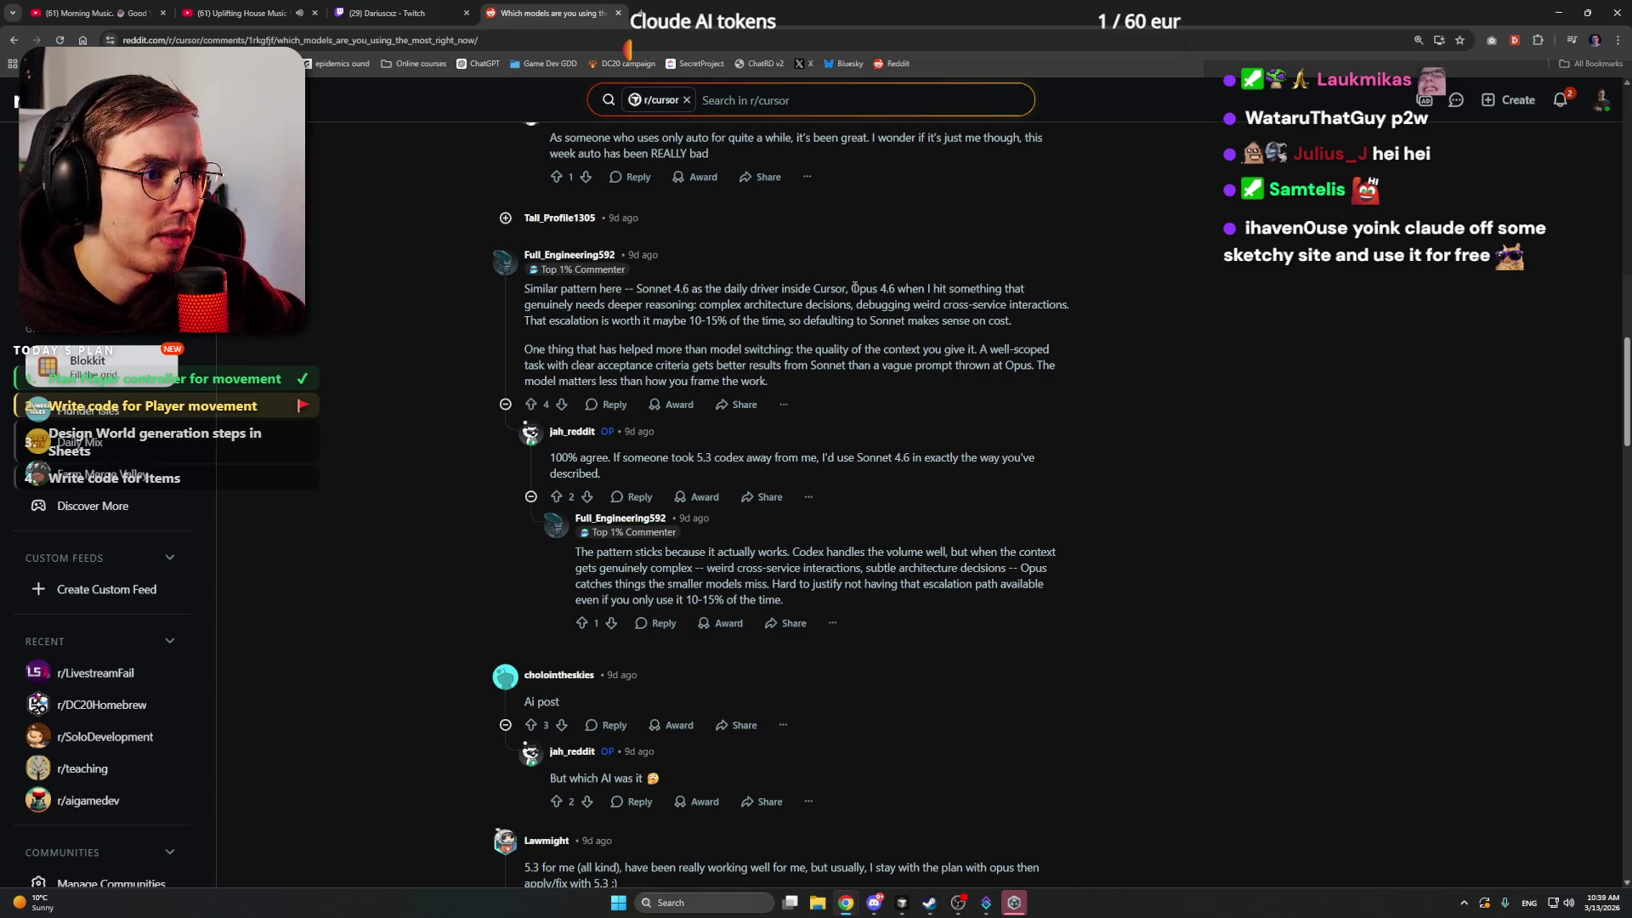
drag(851, 289, 877, 289)
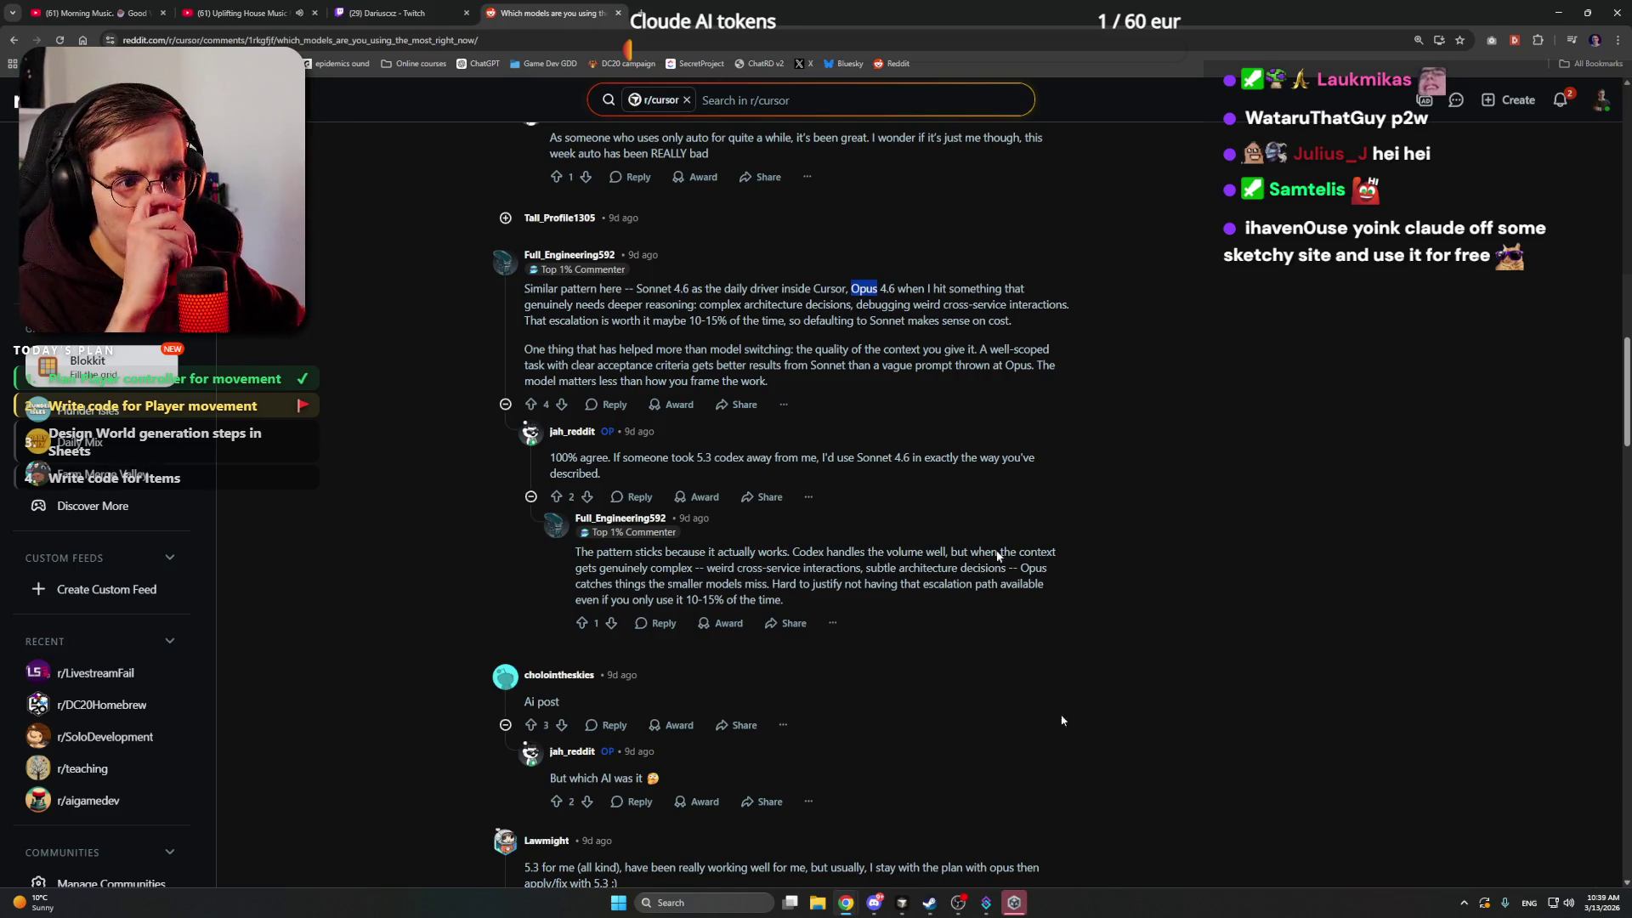
click(984, 903)
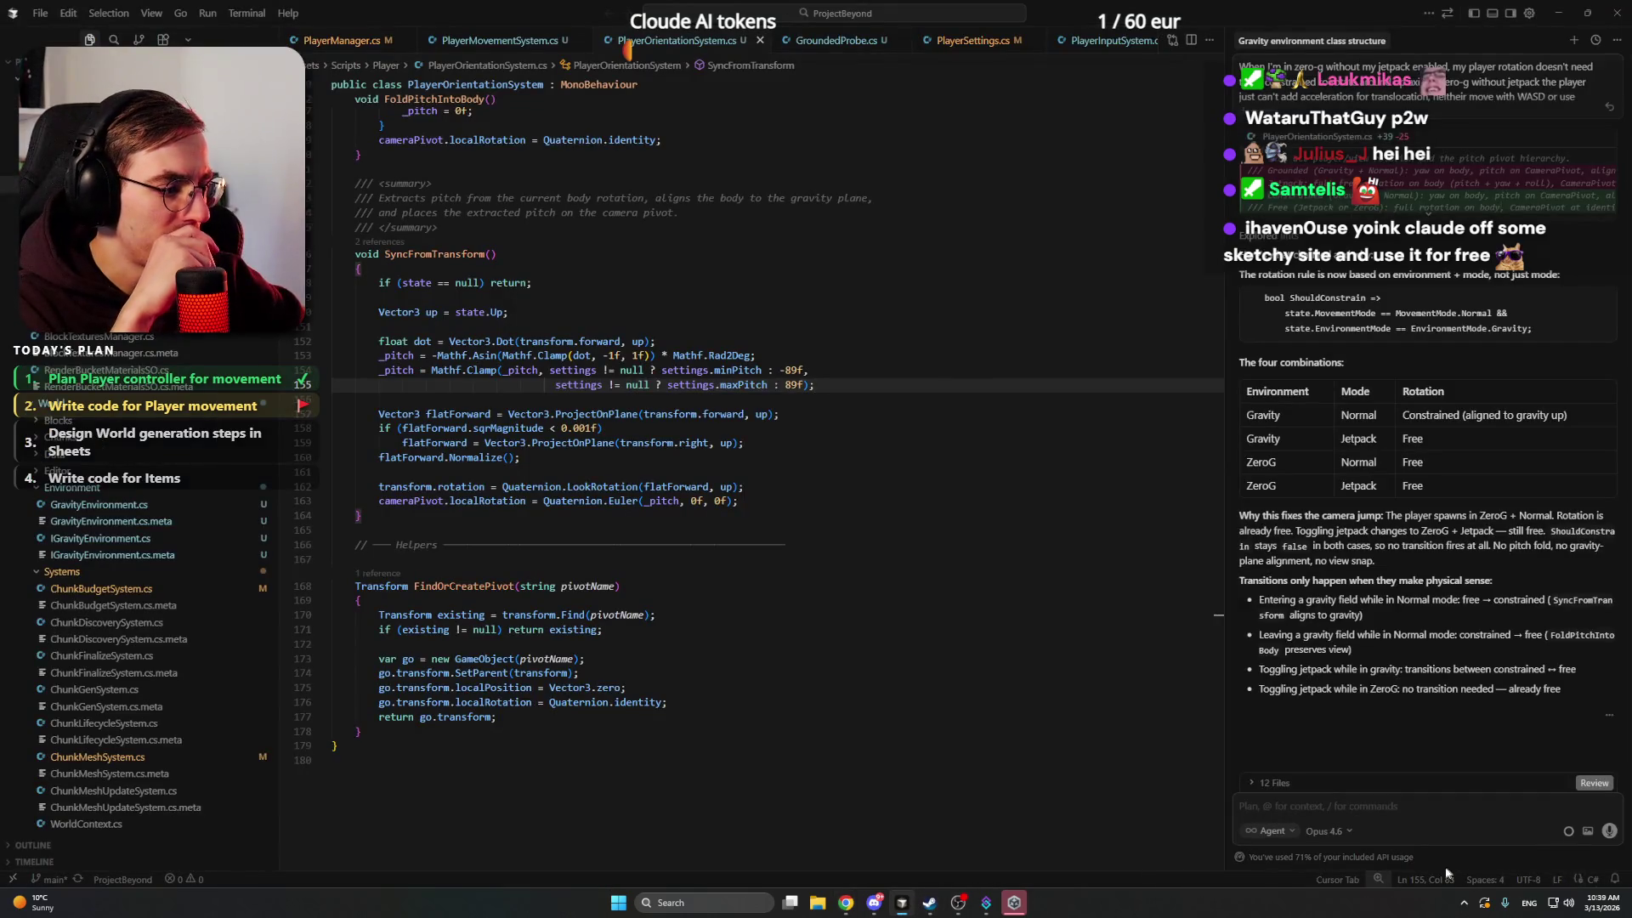
- Change the agent chat model to GPT-5.4, then return to the r/cursor thread in Chrome
click(1331, 833)
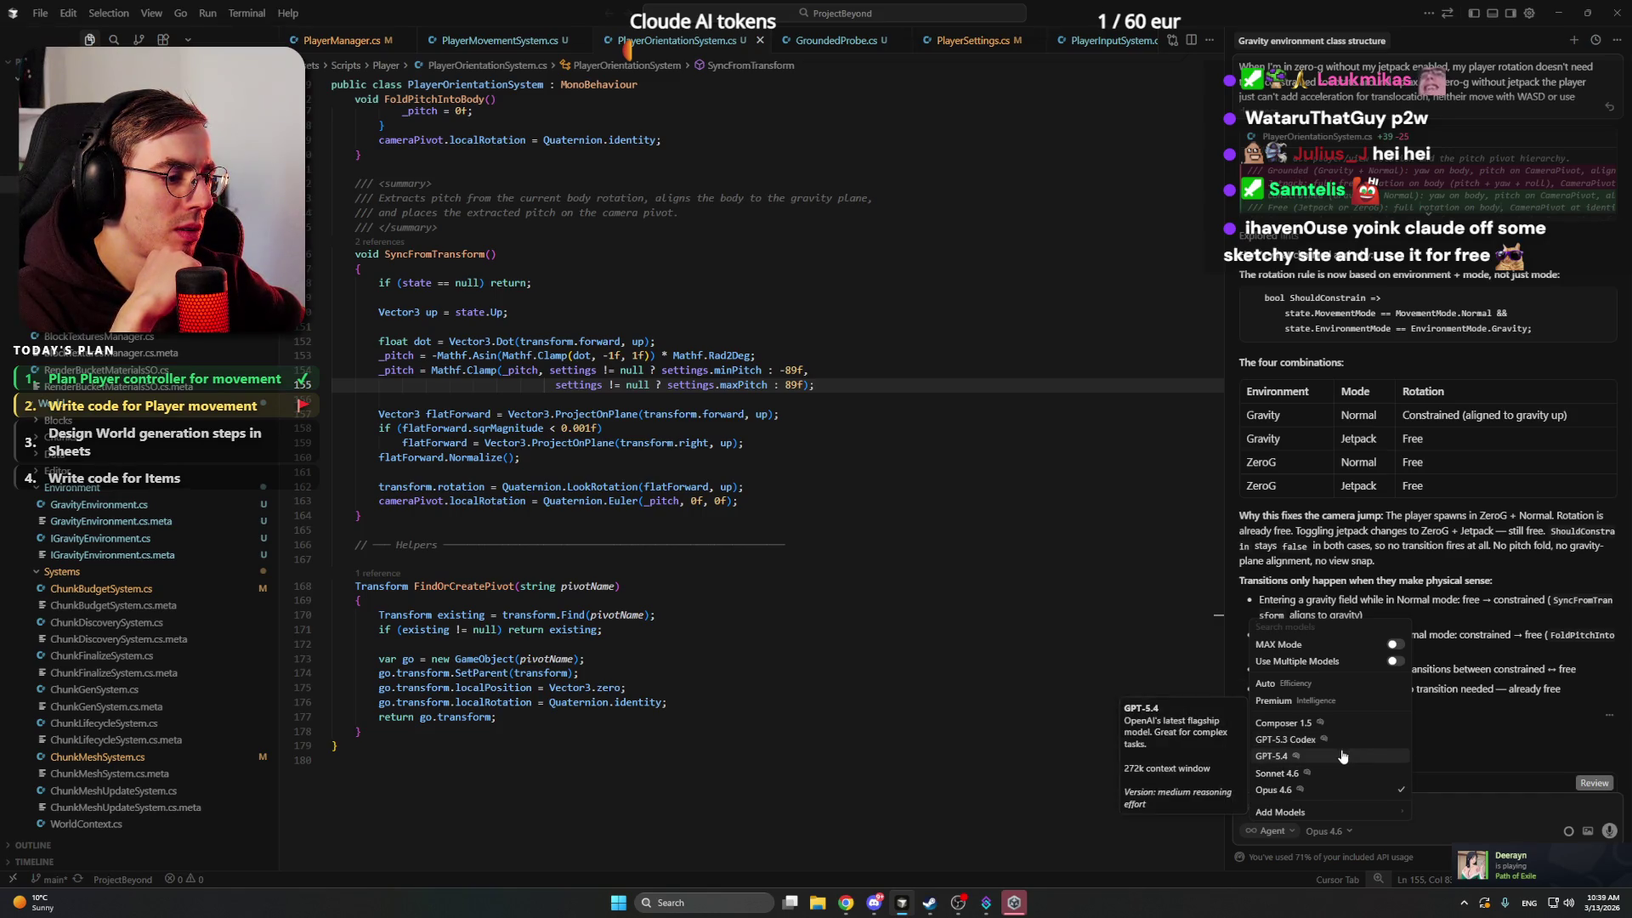
click(1340, 755)
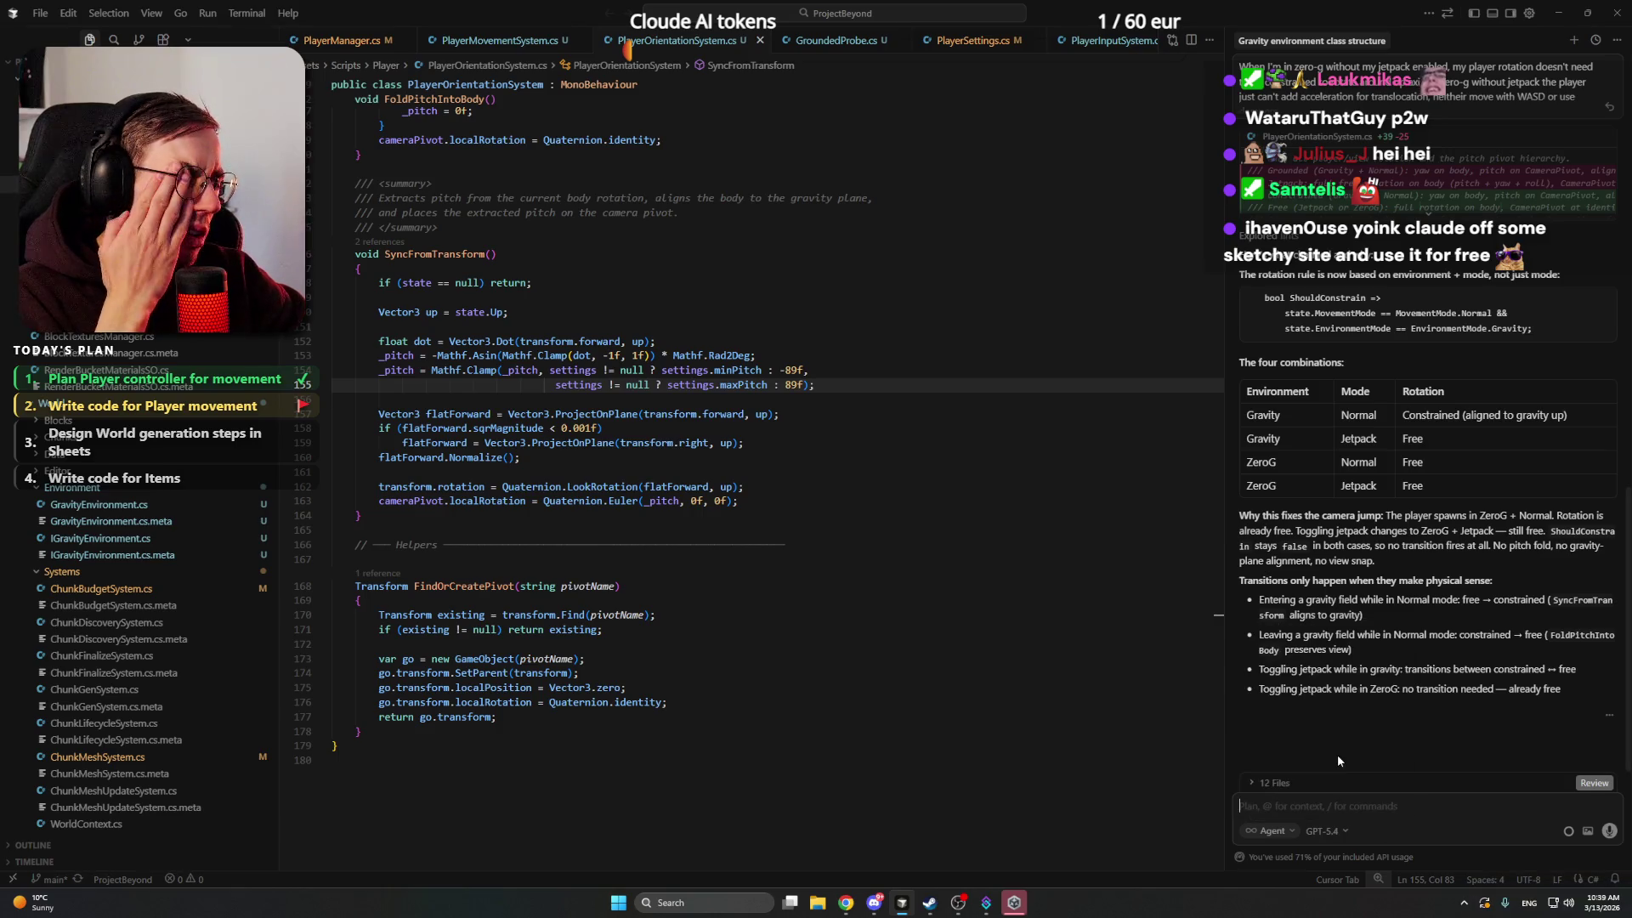
click(1337, 838)
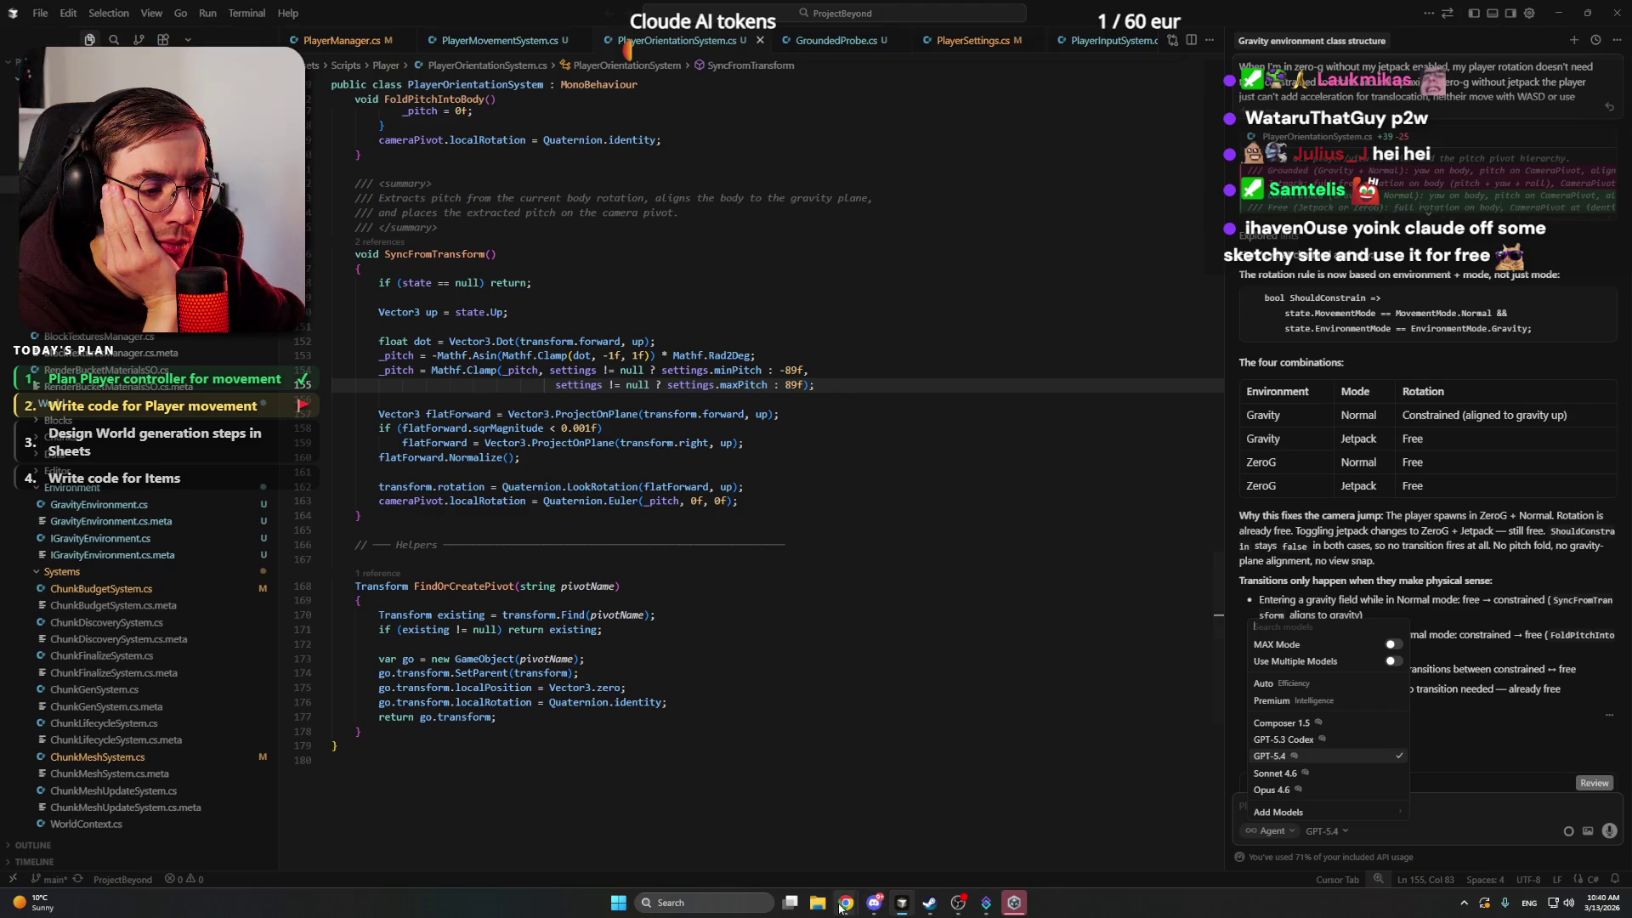
mouse_move(845, 902)
click(840, 860)
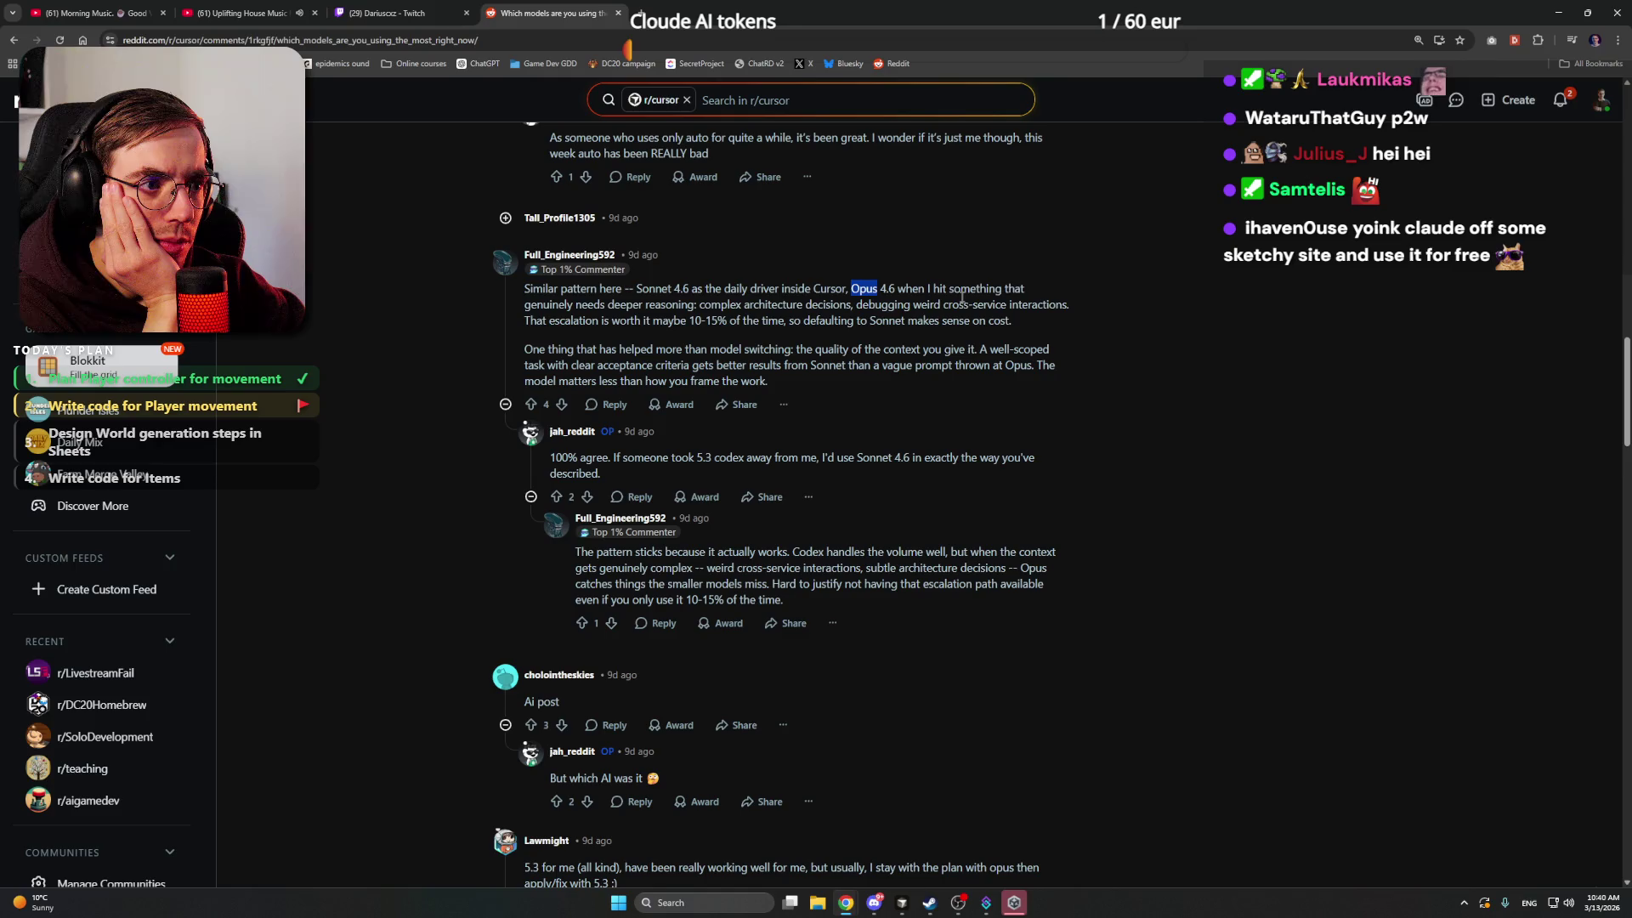
drag(667, 306, 778, 305)
click(829, 306)
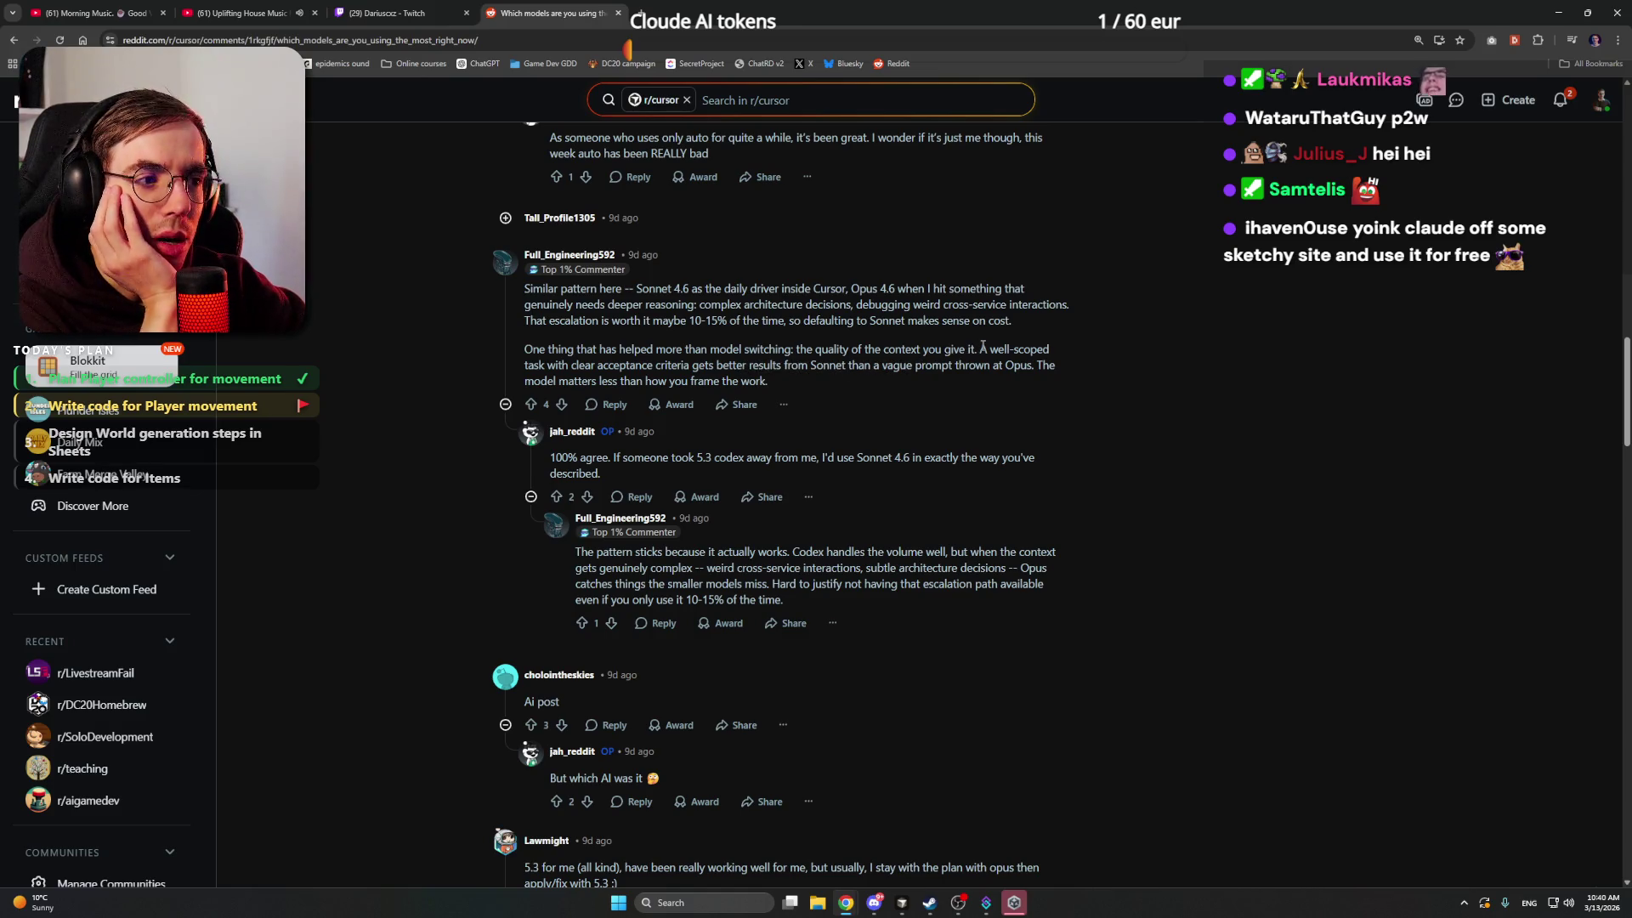
drag(571, 365, 656, 366)
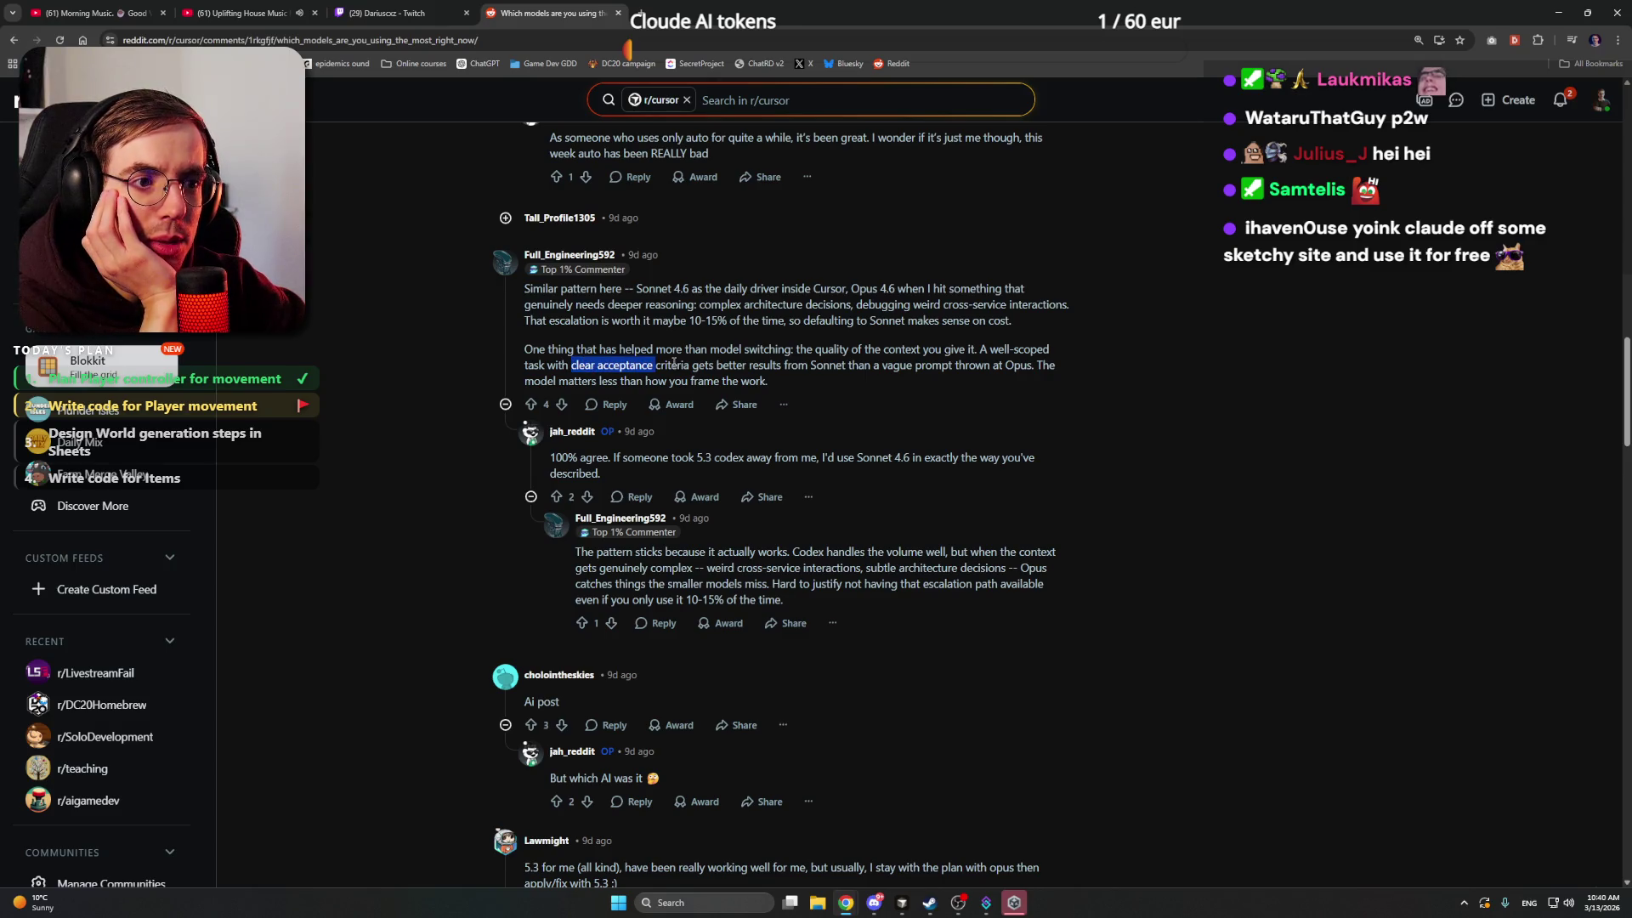
click(725, 366)
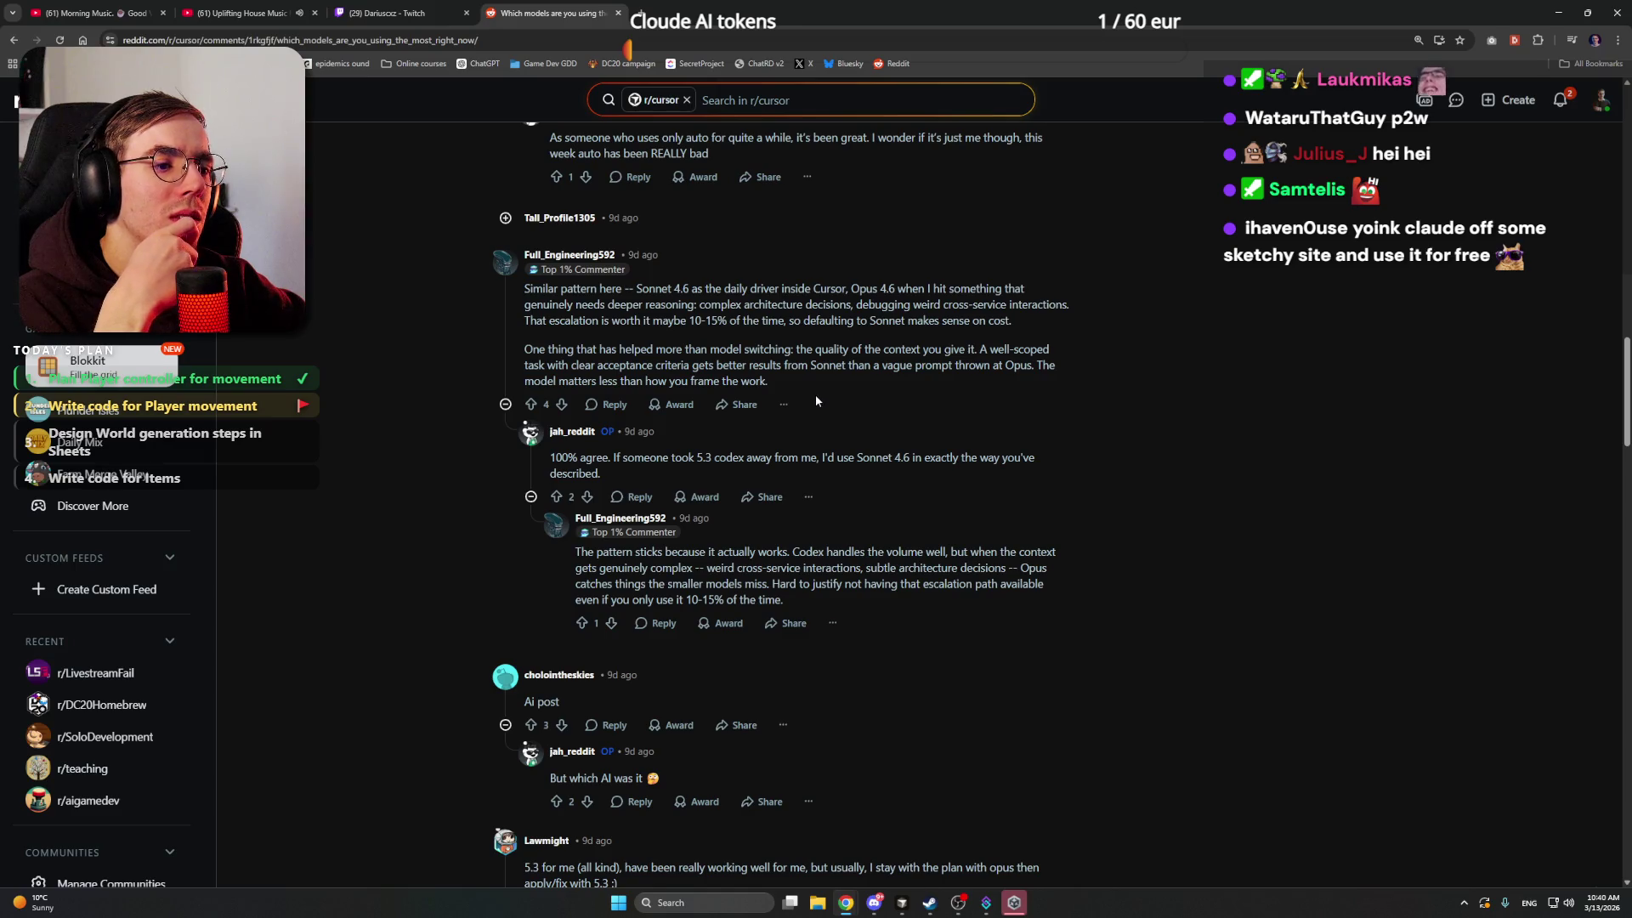
- Upvote the 'But which AI was it' reply and keep scrolling through the comments
scroll(816, 398, down, 3)
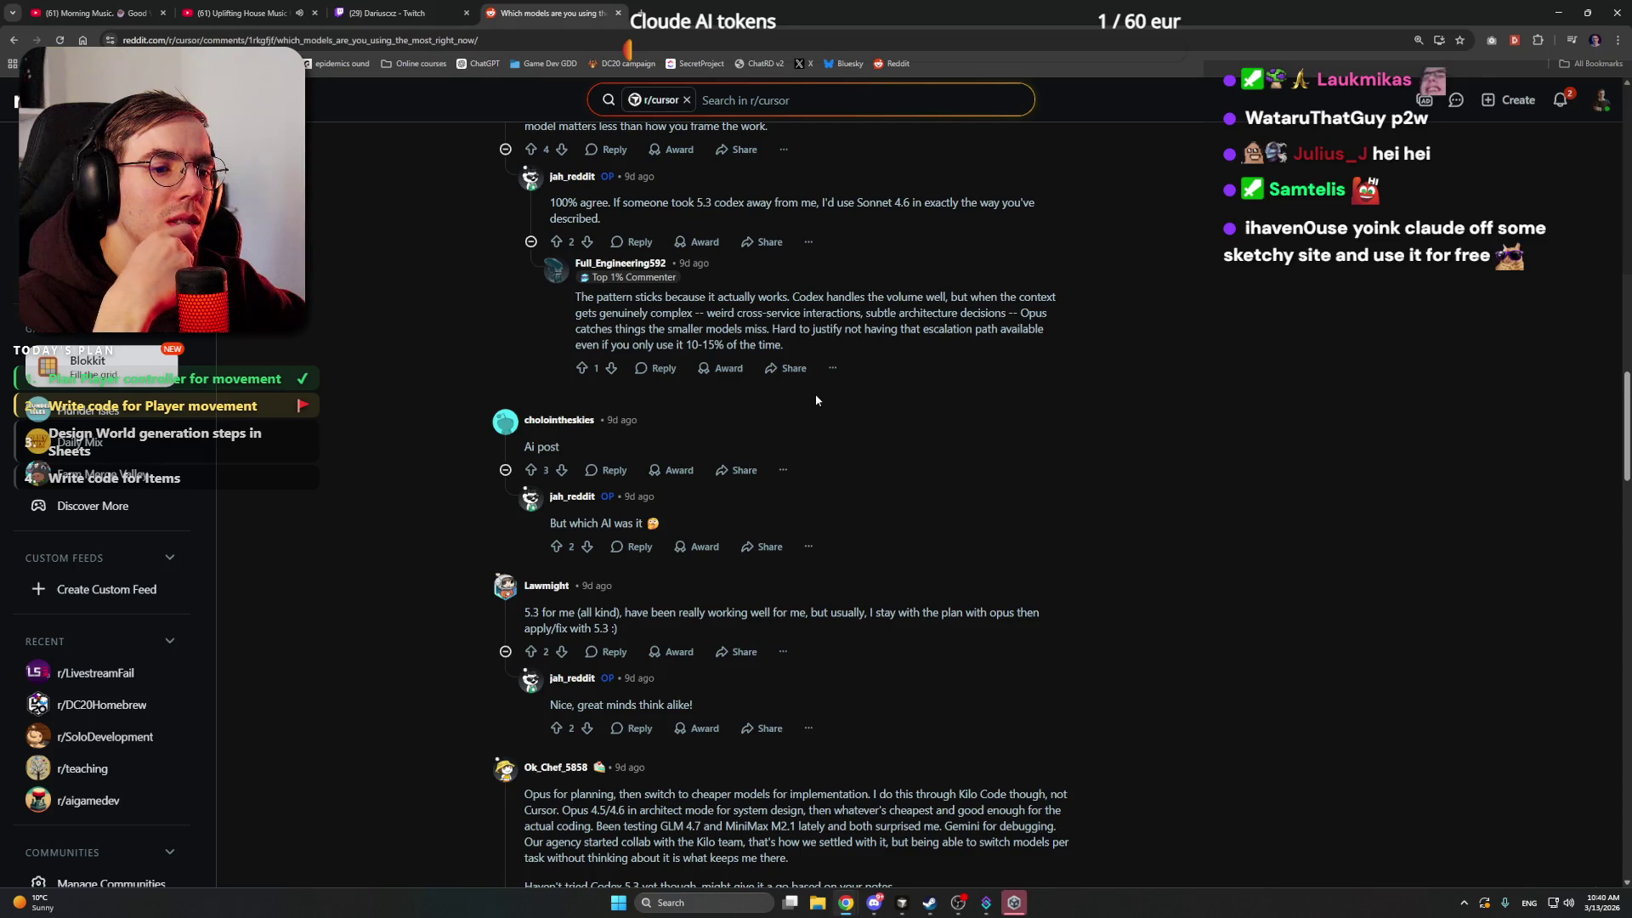
scroll(814, 394, down, 1)
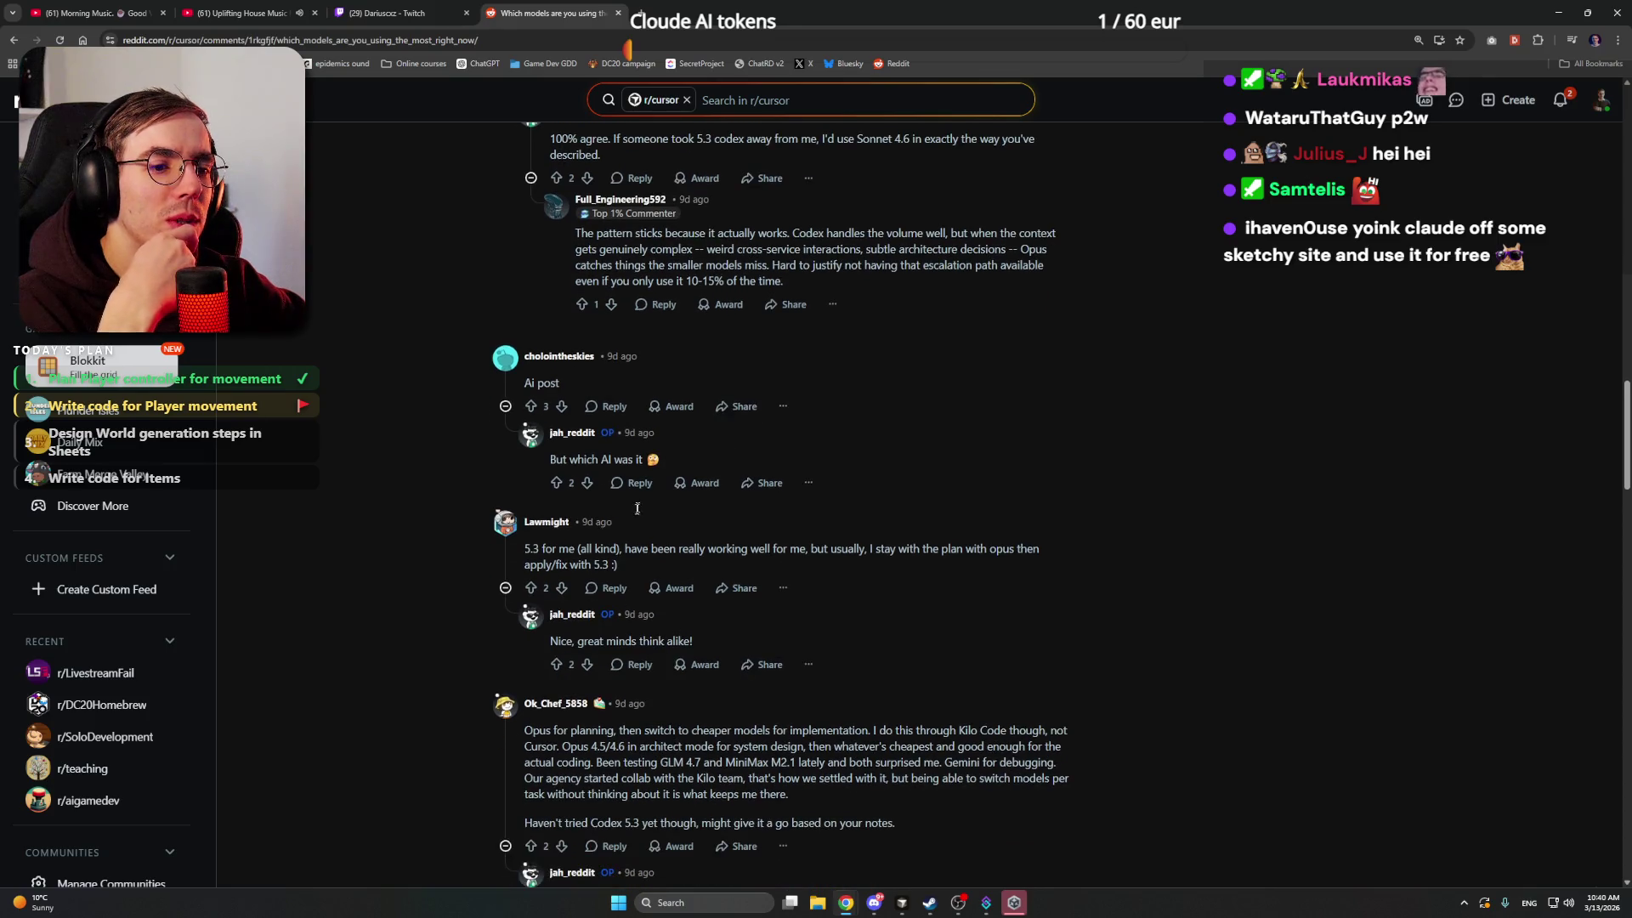
click(556, 482)
scroll(412, 445, down, 2)
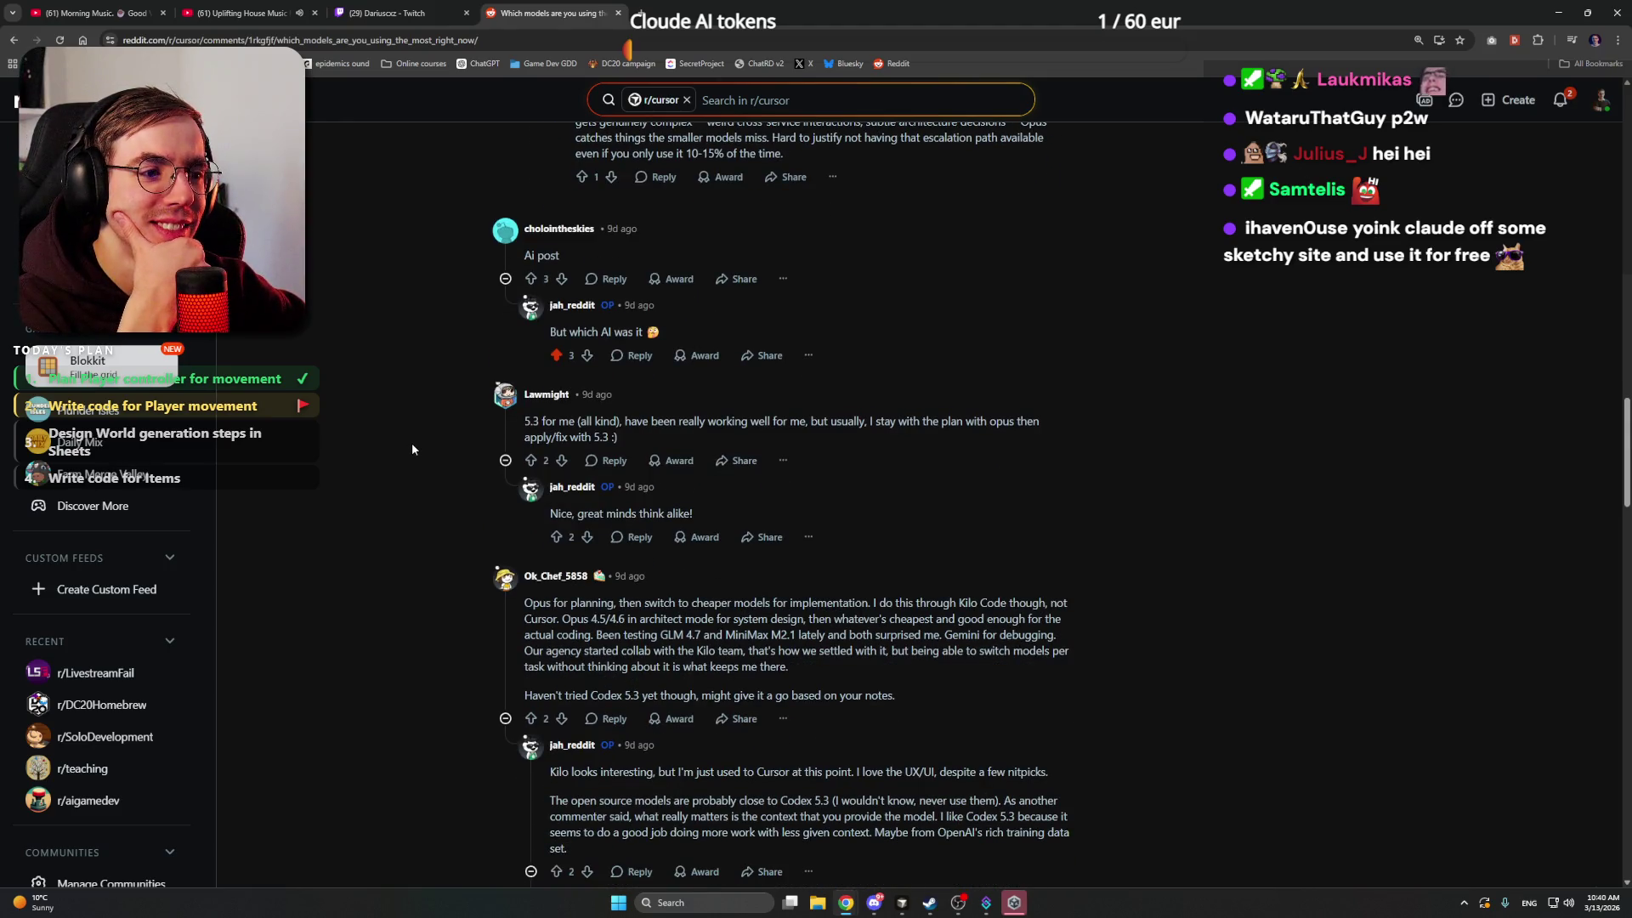
scroll(412, 445, down, 3)
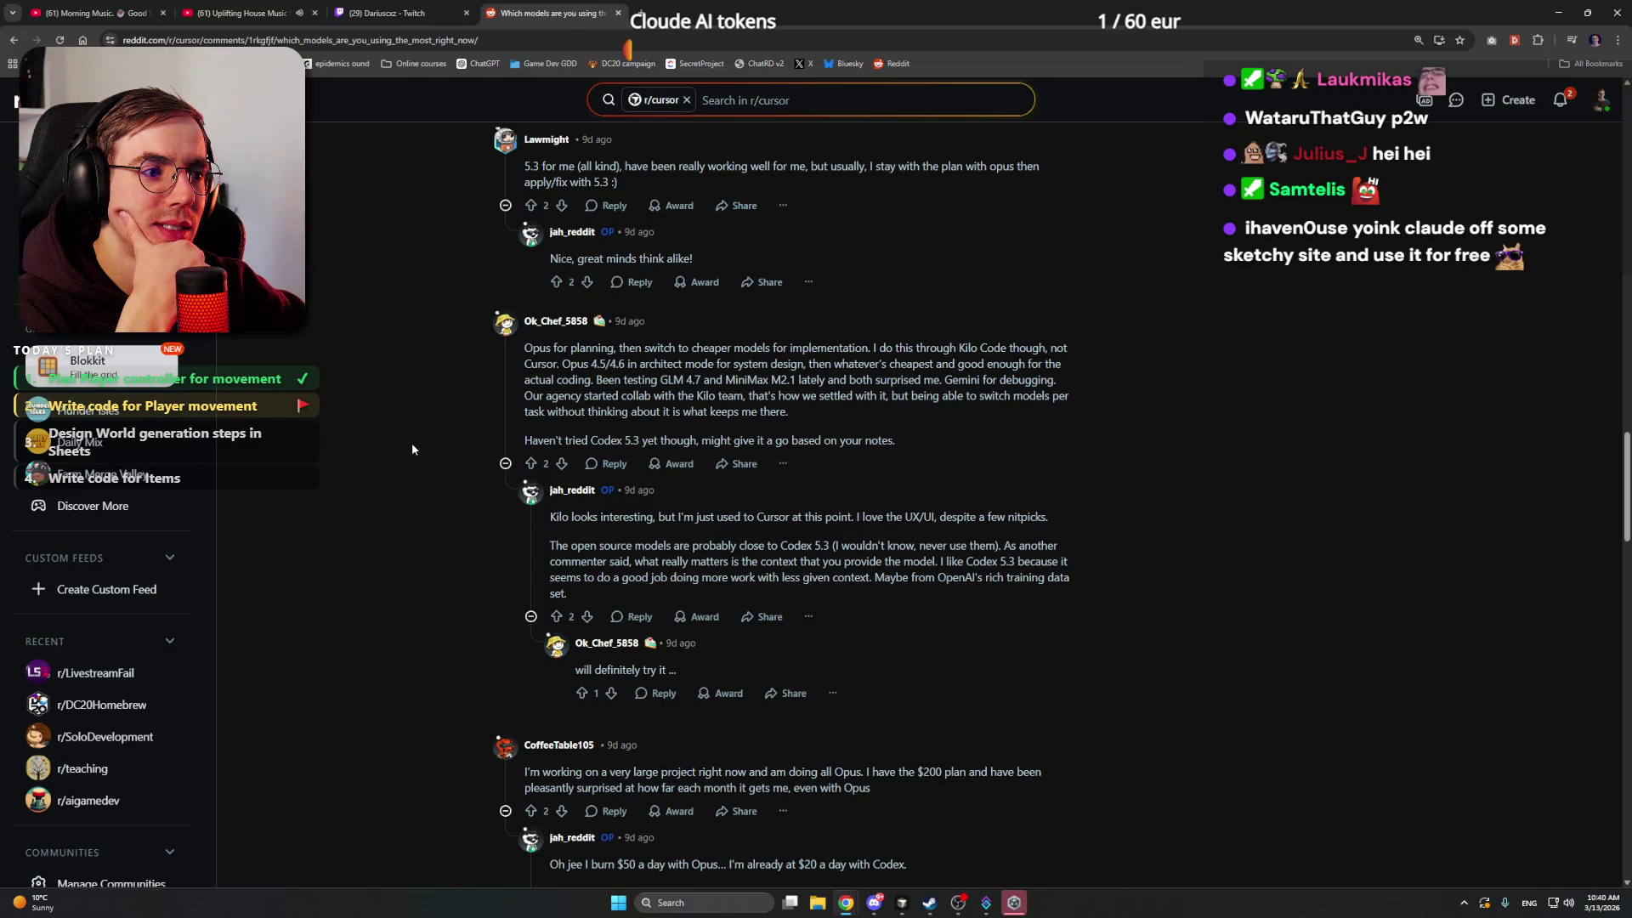
scroll(412, 444, down, 5)
scroll(412, 444, down, 3)
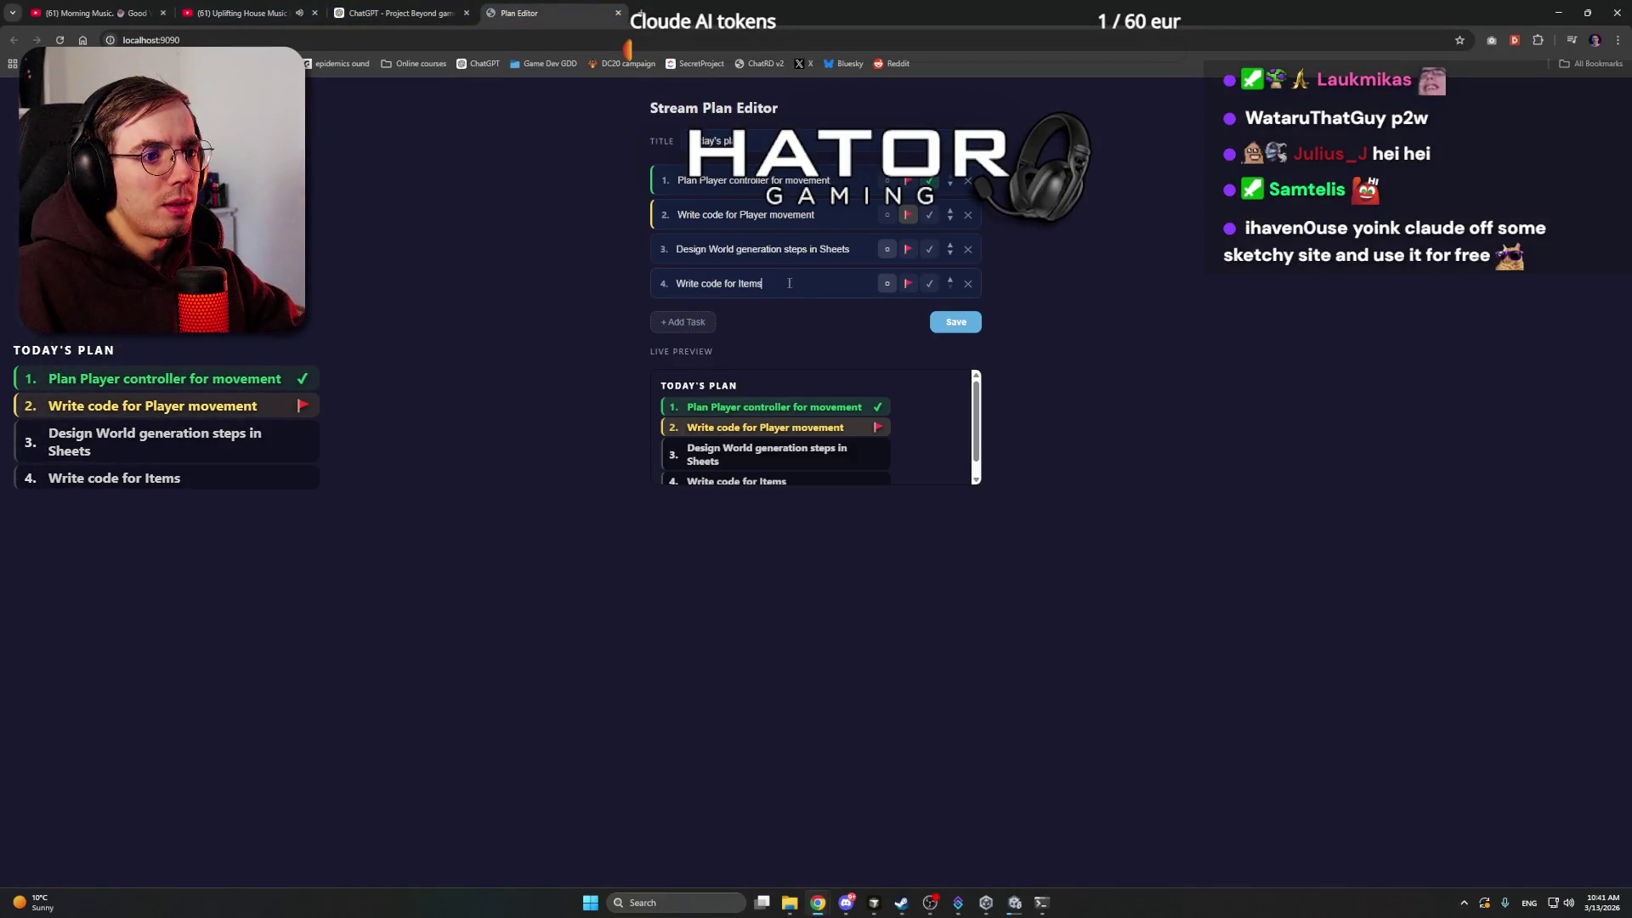
- Copy the Sheets task text into task 1 and clear the old text from tasks 2 and 3
click(855, 254)
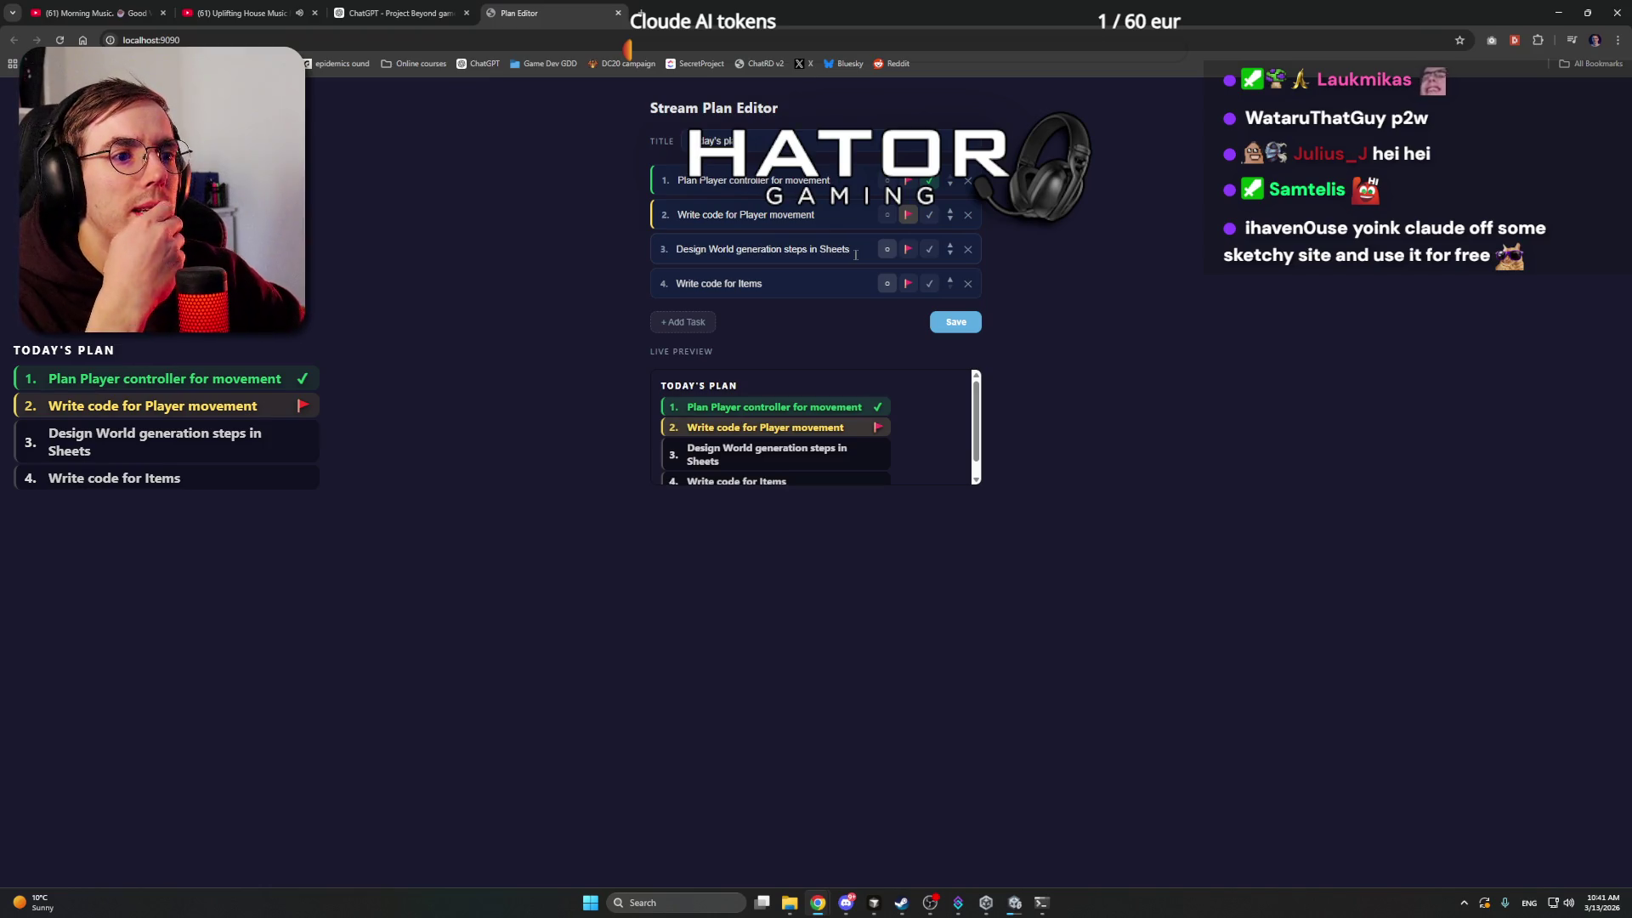
drag(855, 254, 678, 253)
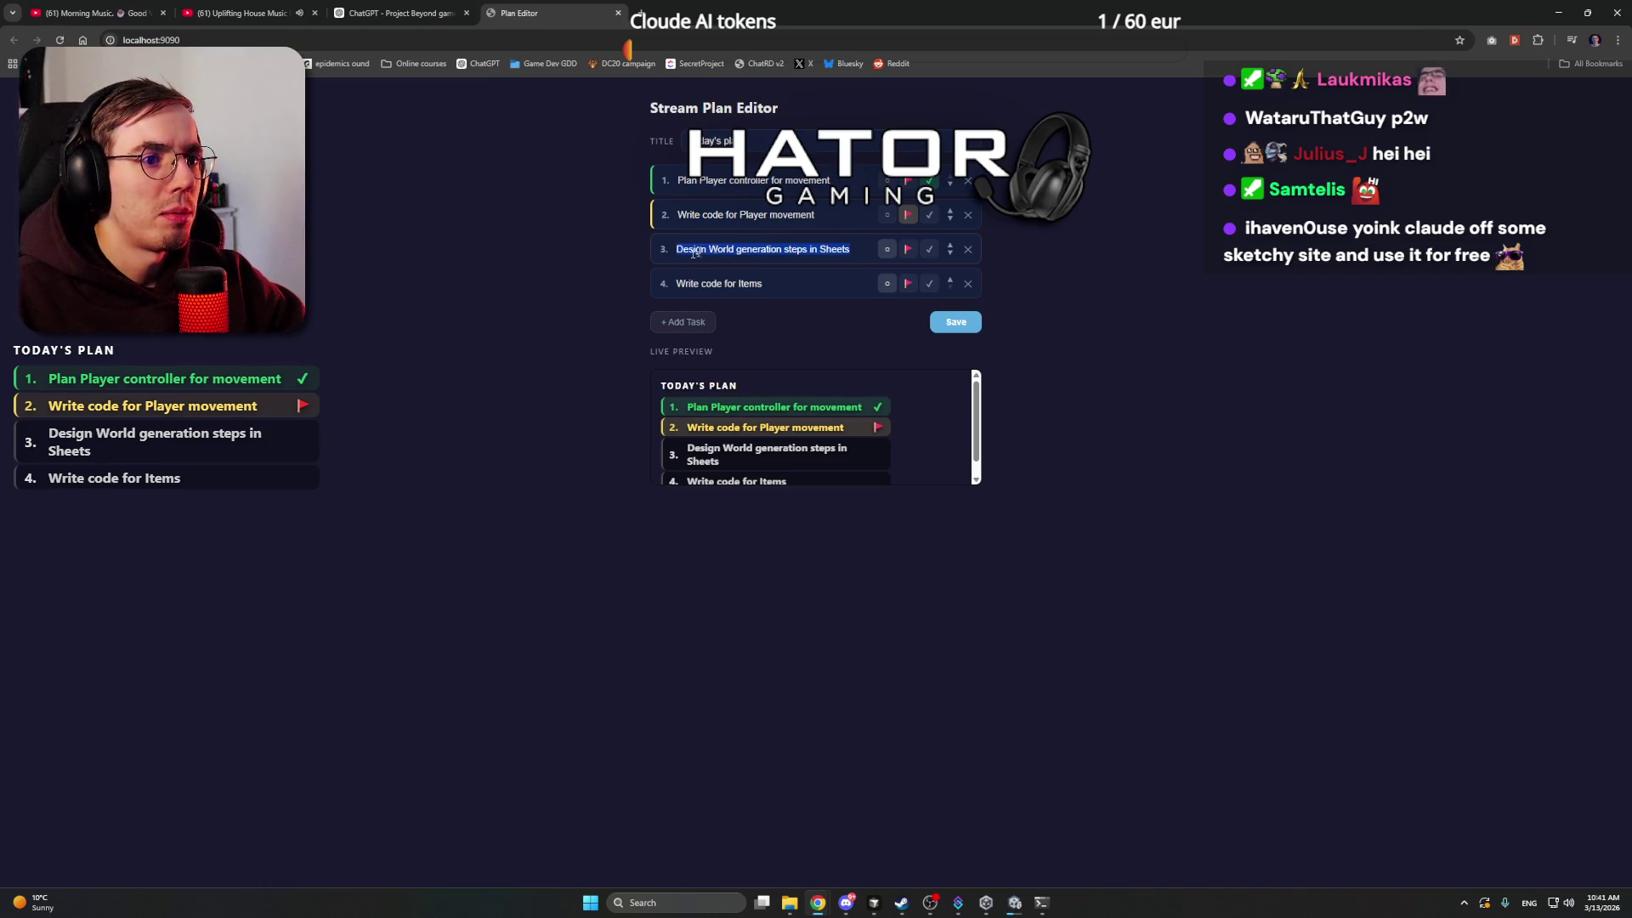
key(ctrl+c)
triple_click(748, 180)
key(ctrl+v)
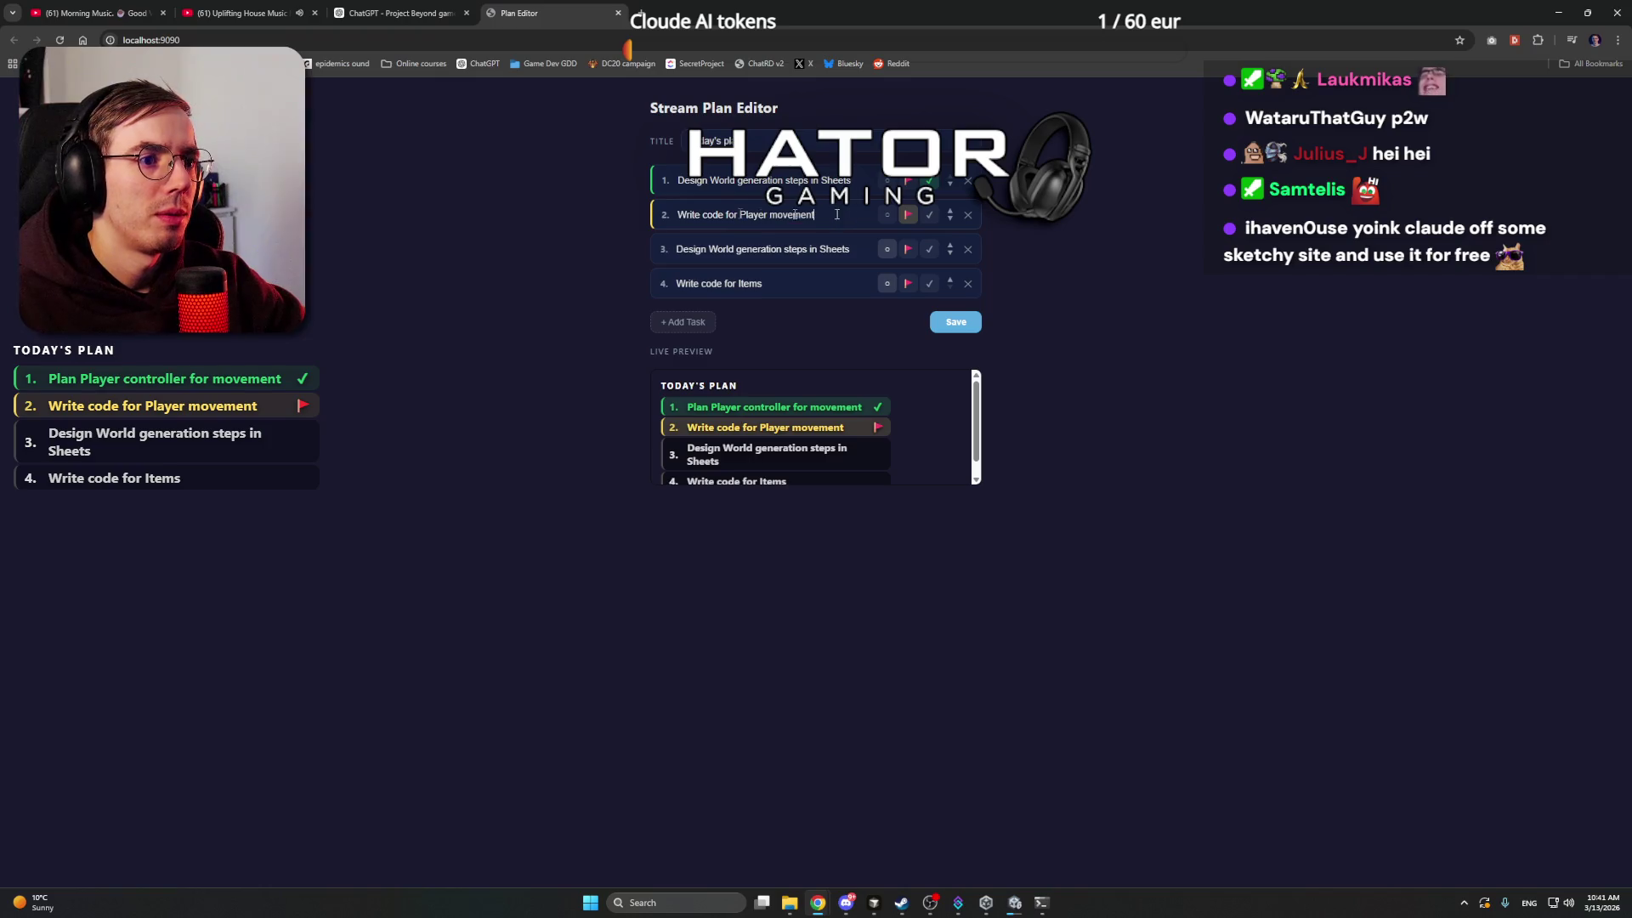
drag(837, 214, 564, 219)
key(BackSpace)
drag(867, 249, 578, 252)
key(BackSpace)
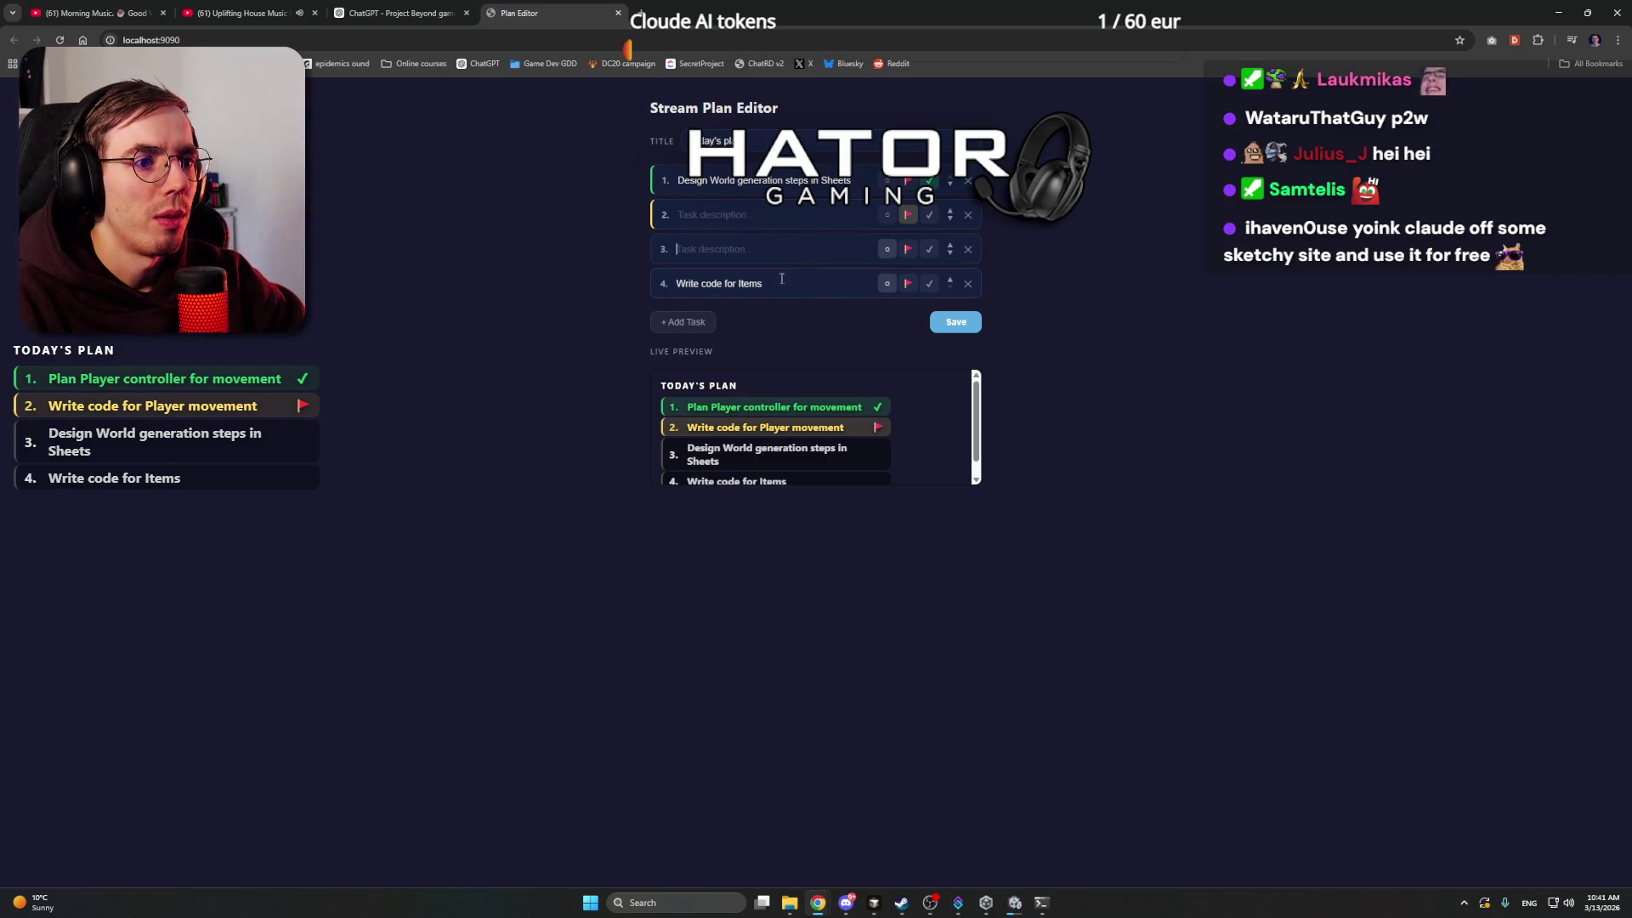
drag(781, 279, 561, 287)
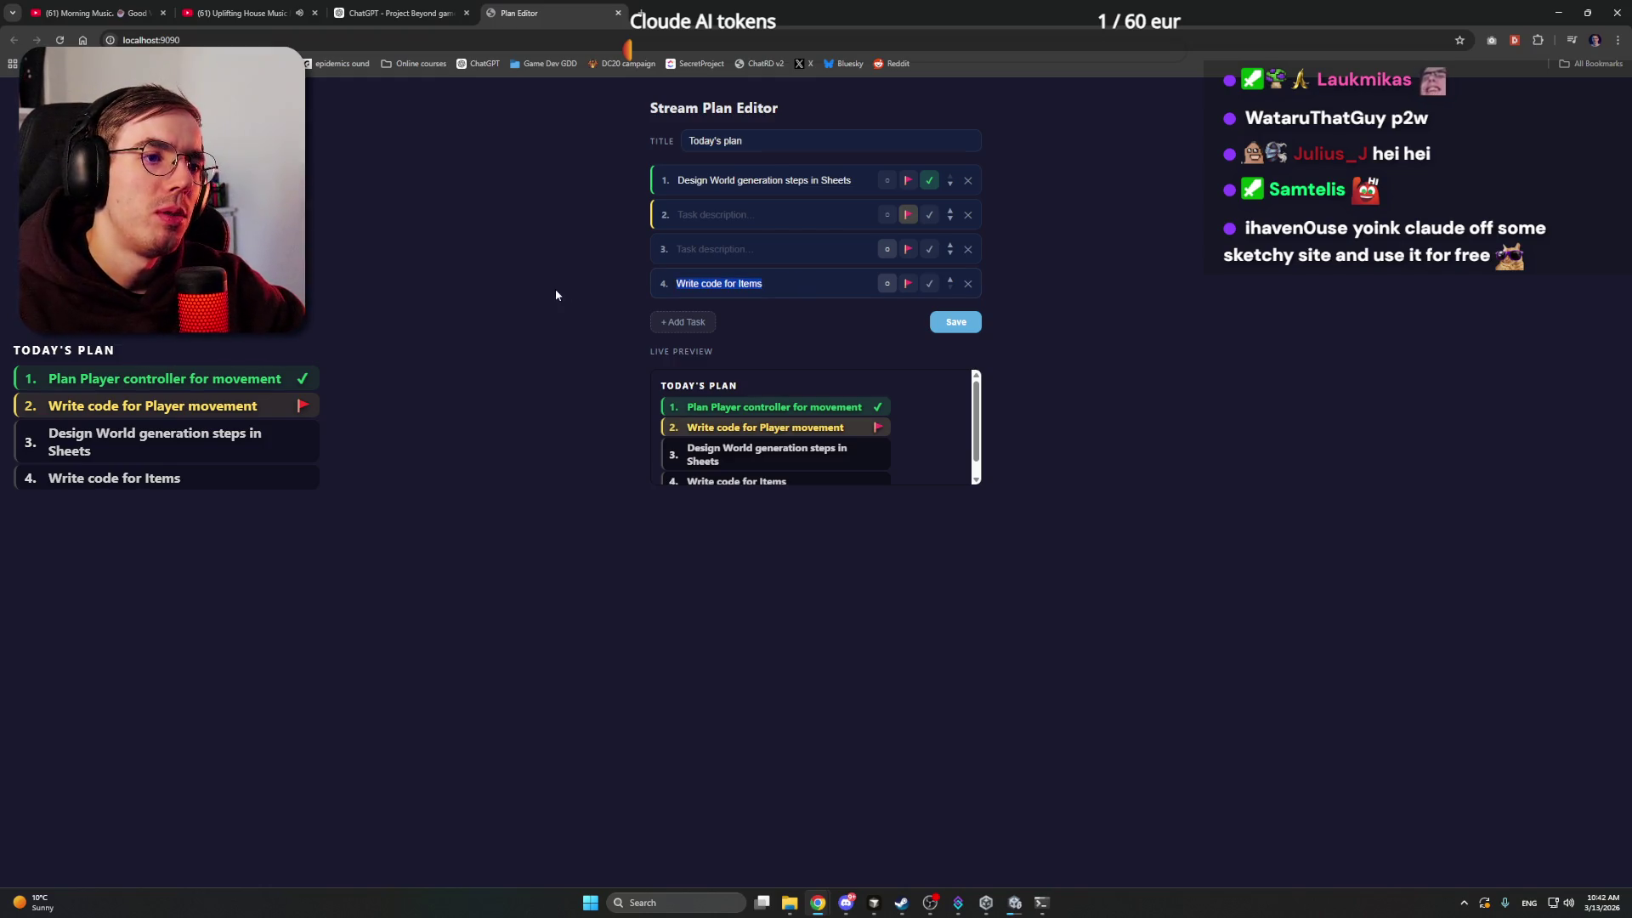
- Enter 'First UI System for game screen' as task 2 and flag the Sheets task as current
click(766, 216)
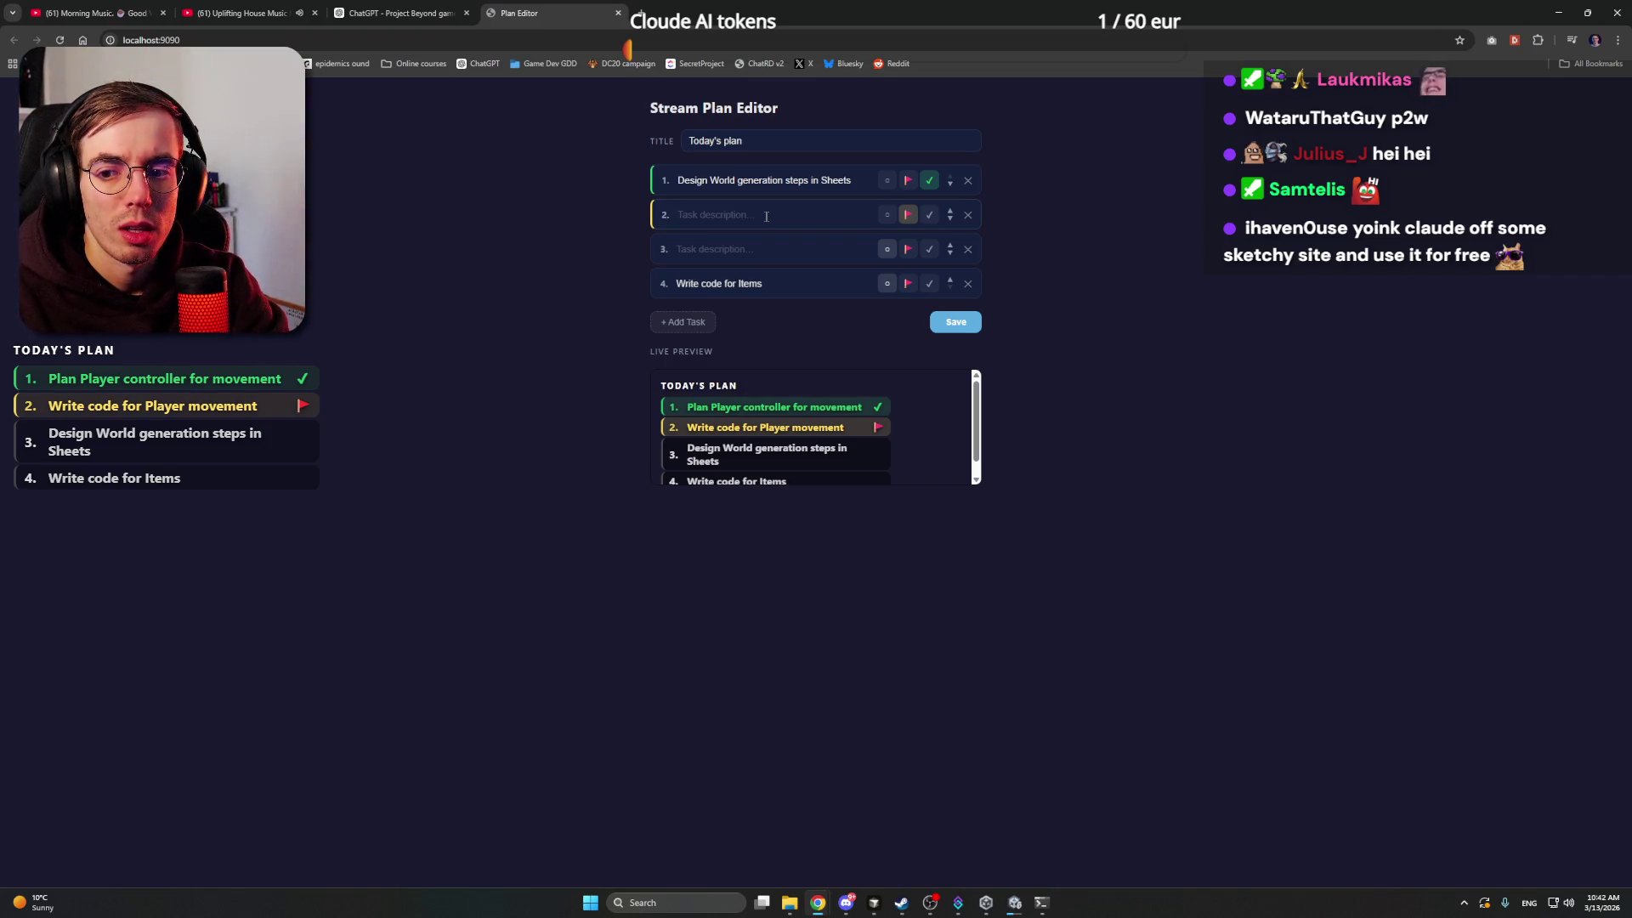
text(First)
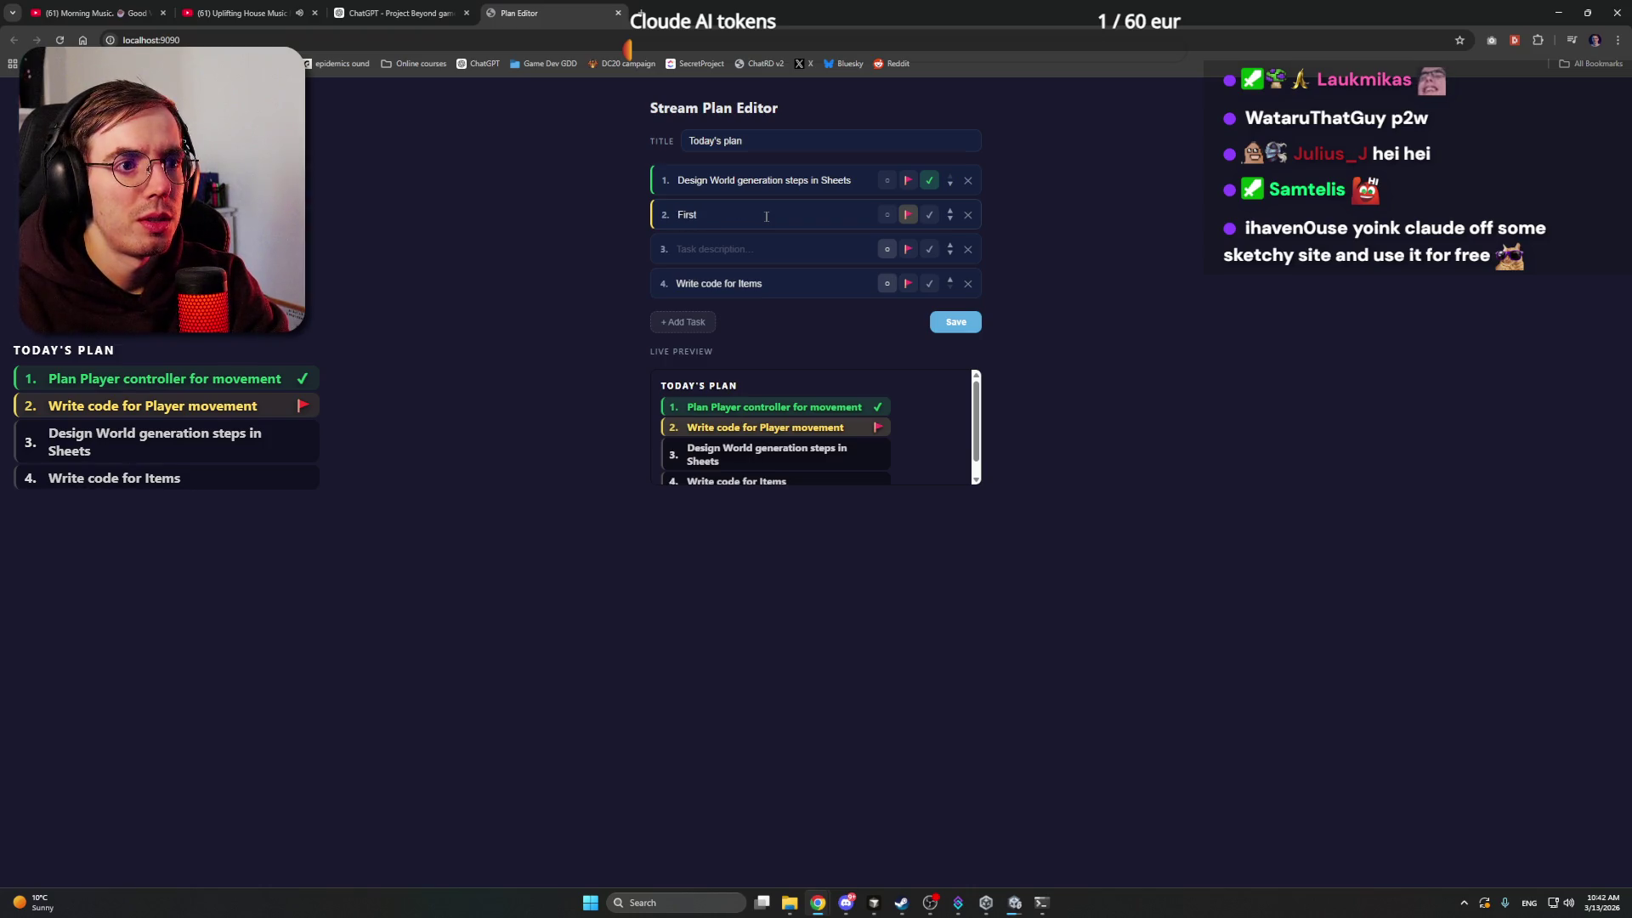
text( UI System )
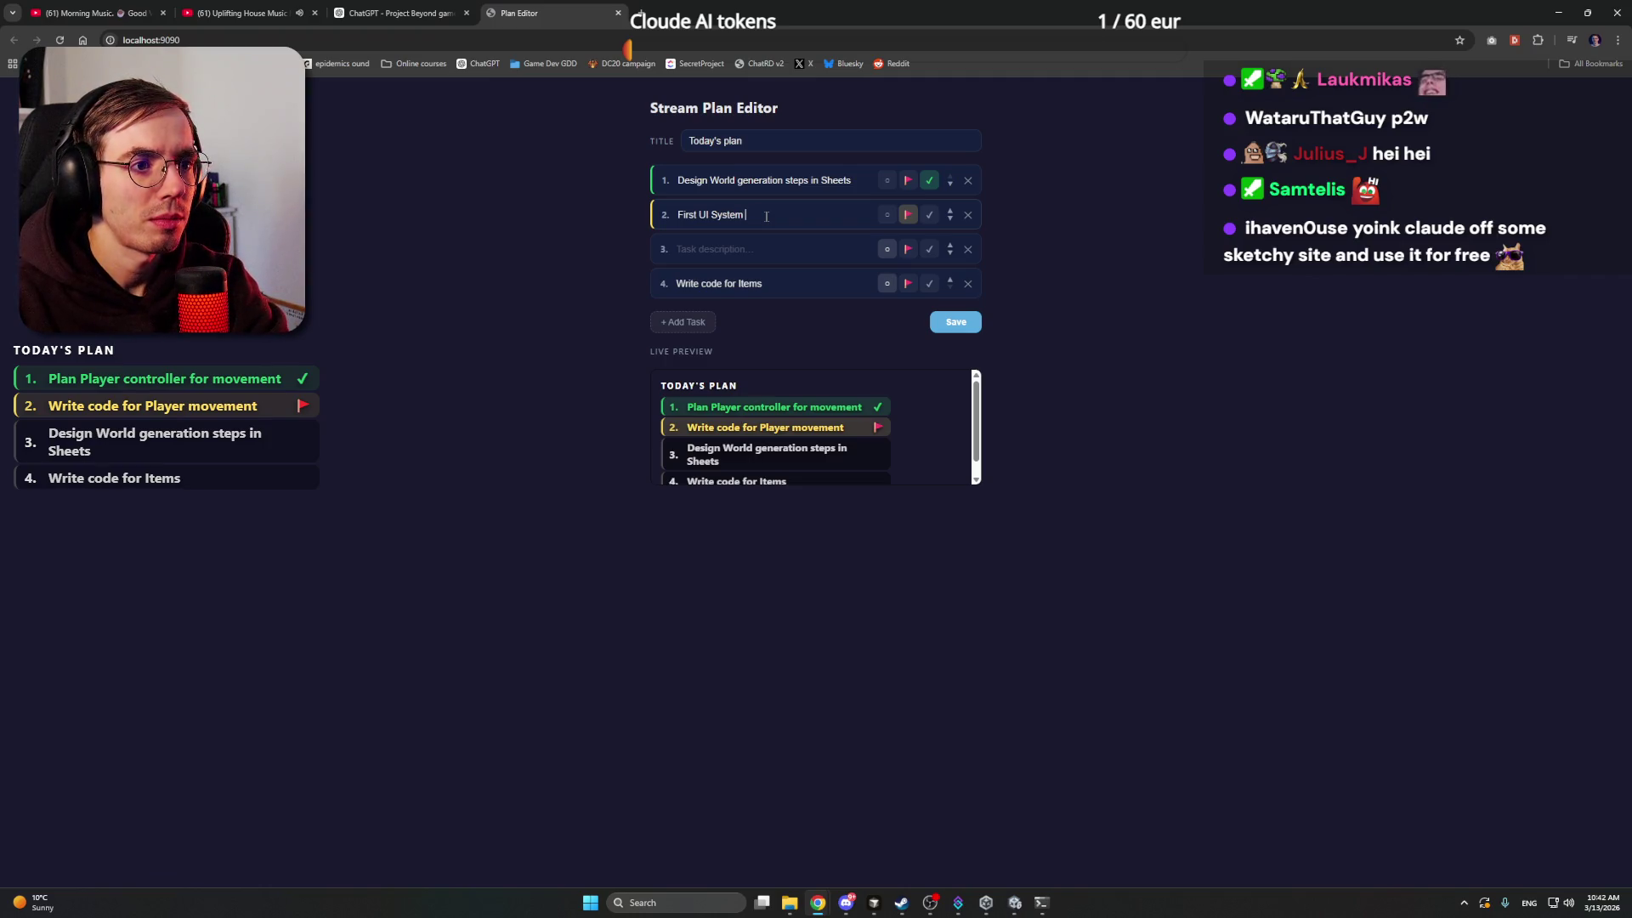
text(for game screen)
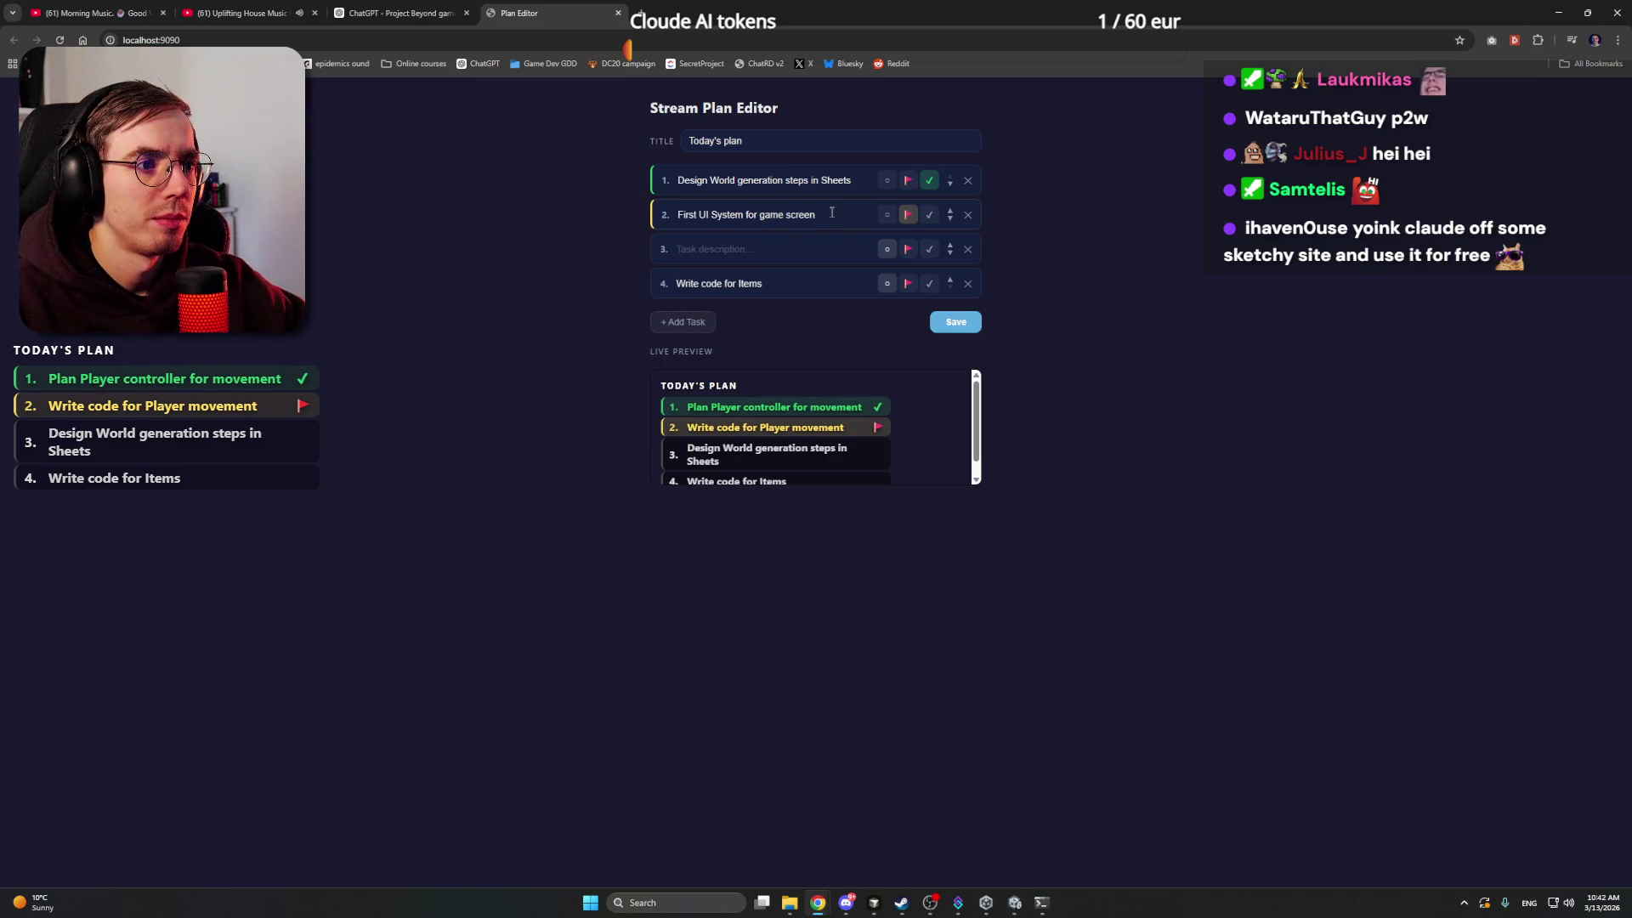
click(907, 180)
click(906, 214)
- Delete 'Write code for Items' from task 4
click(801, 282)
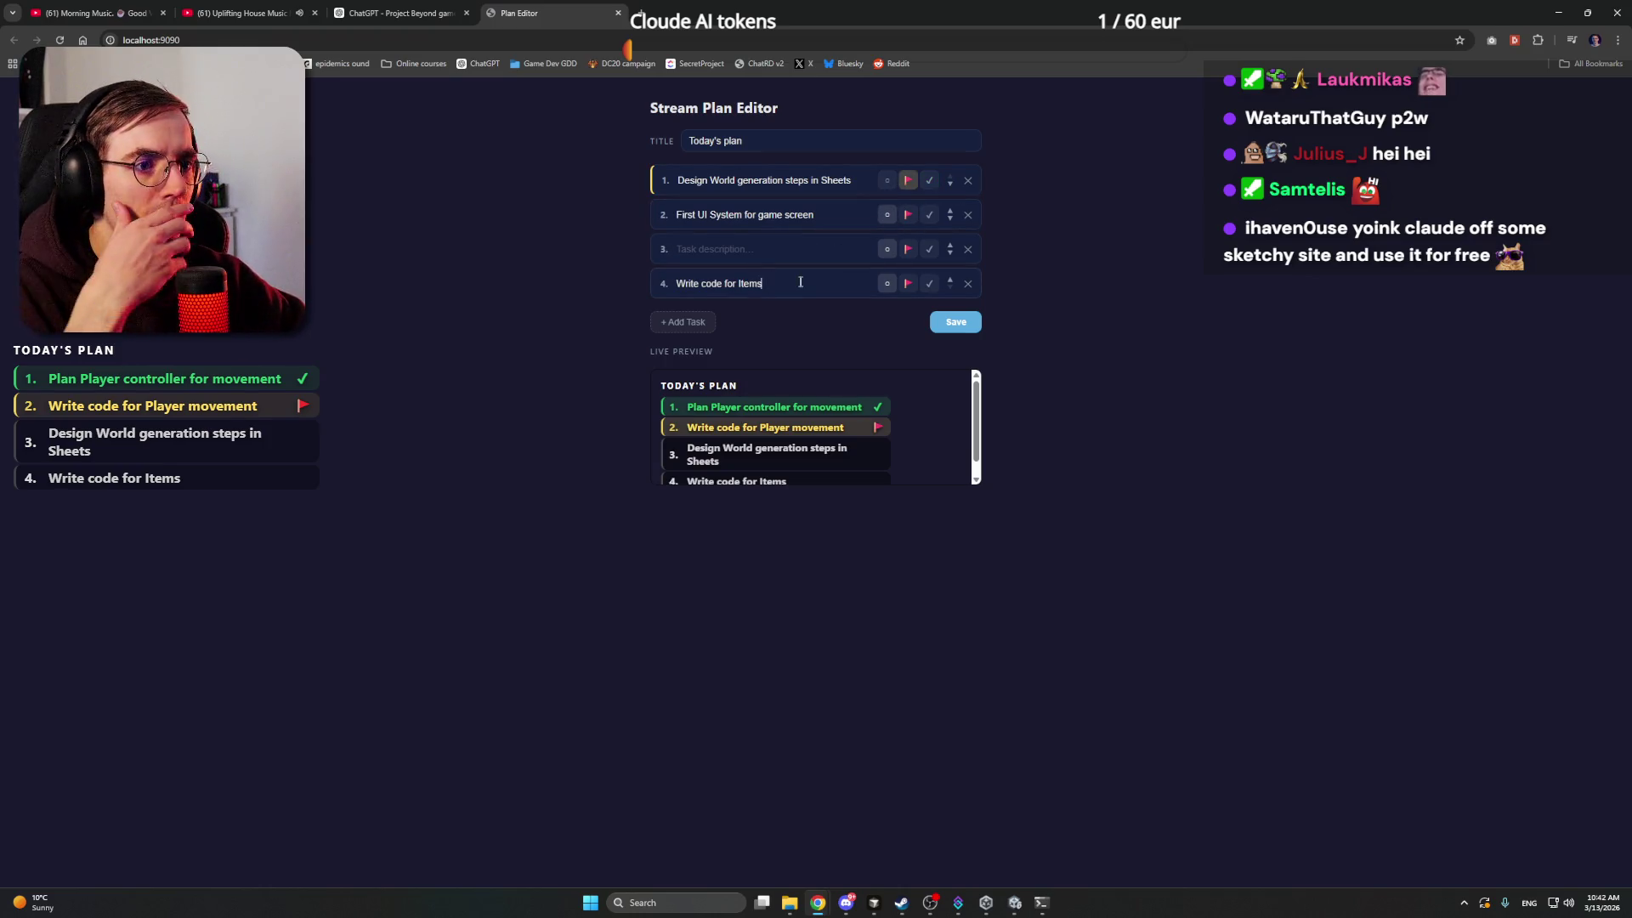
key(ctrl+a)
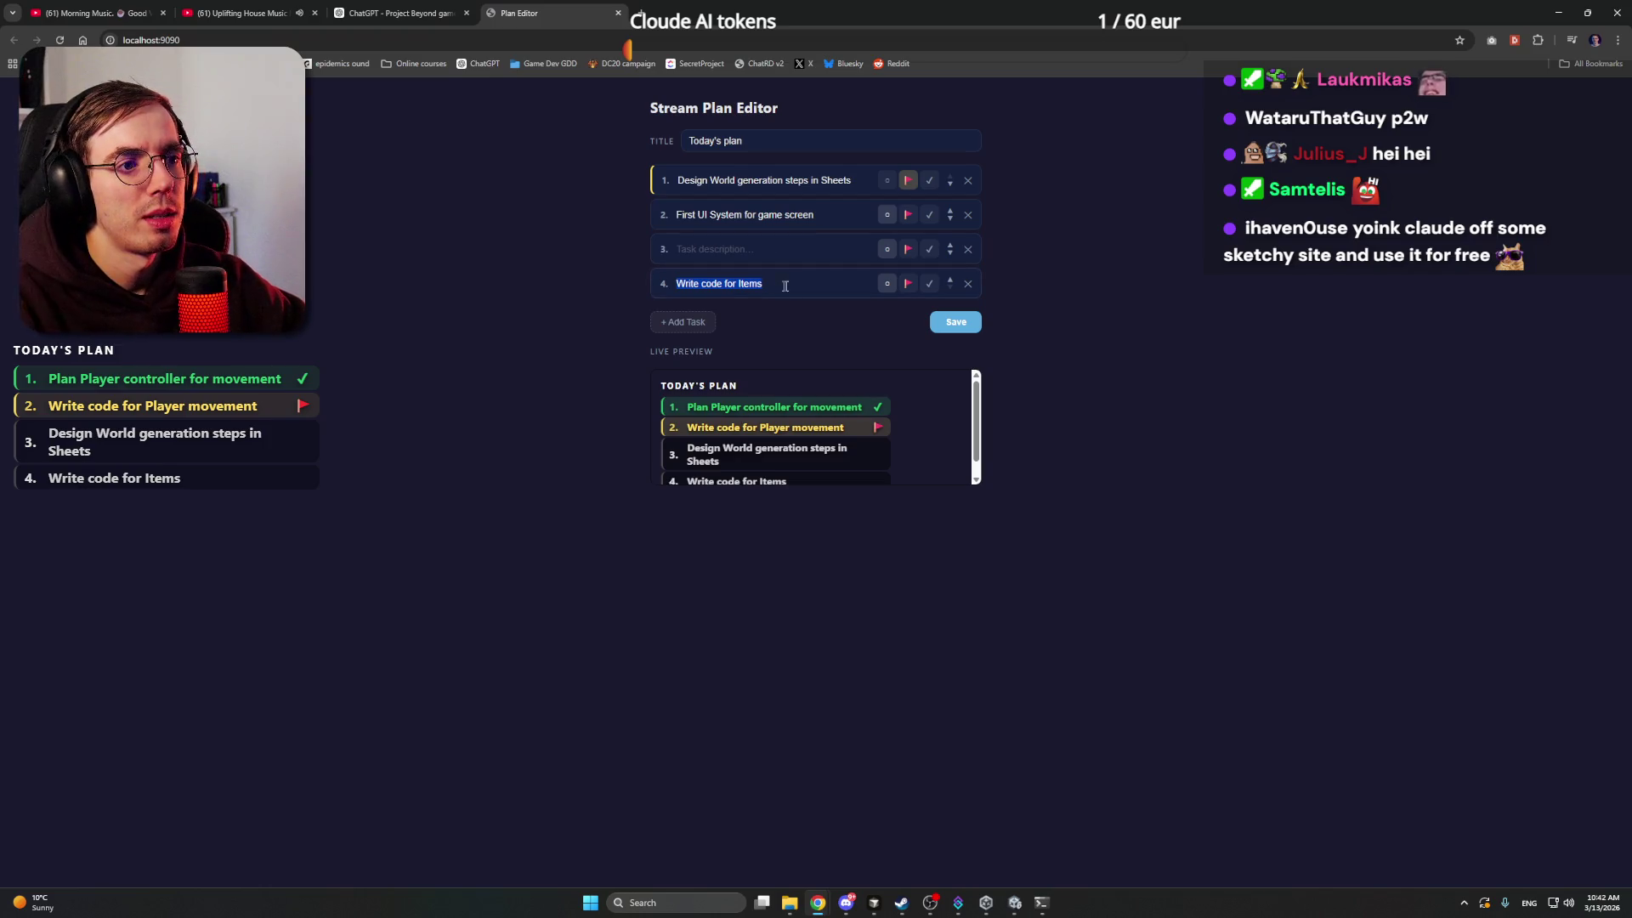
click(784, 283)
key(ctrl+a)
key(BackSpace)
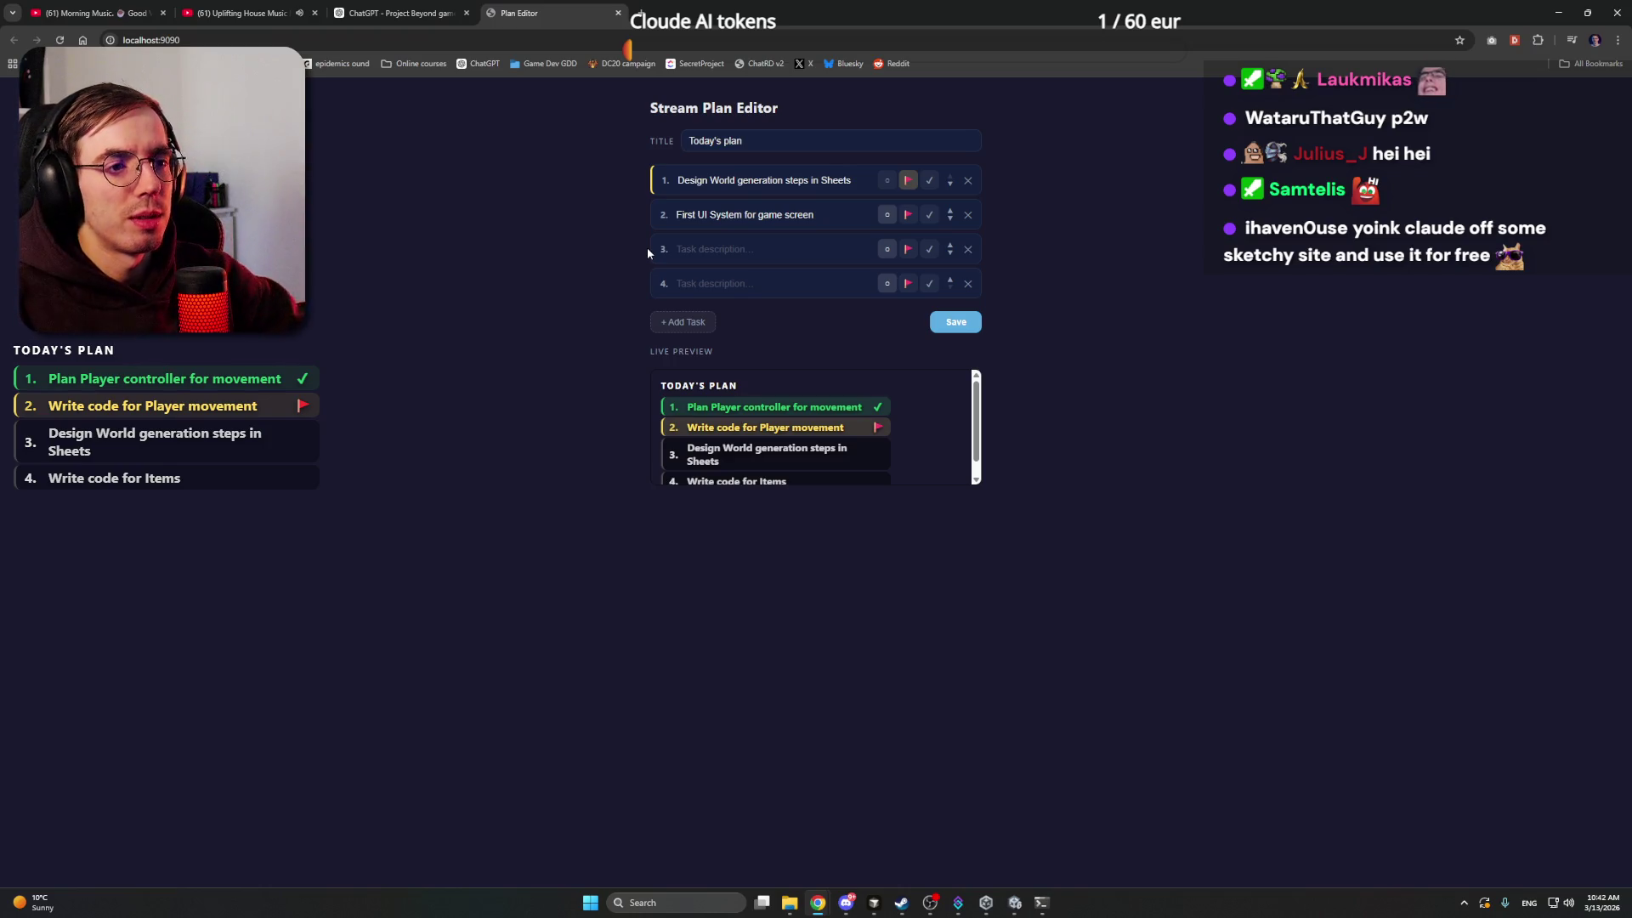
- Select the empty third task field, then bring Cursor to the front
click(770, 248)
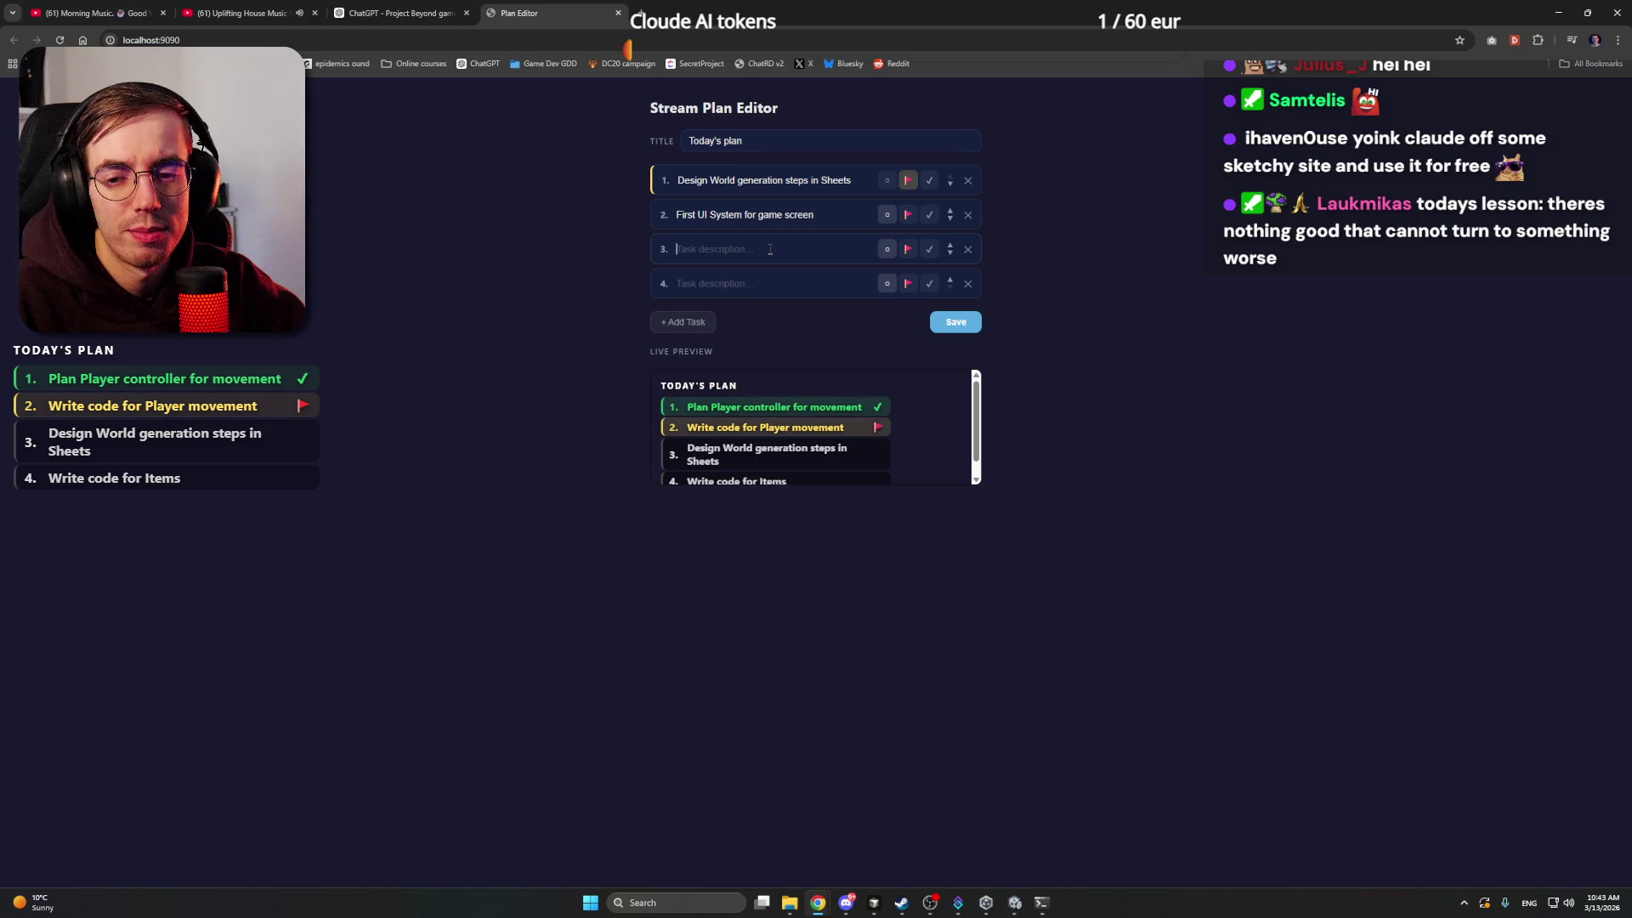
click(770, 249)
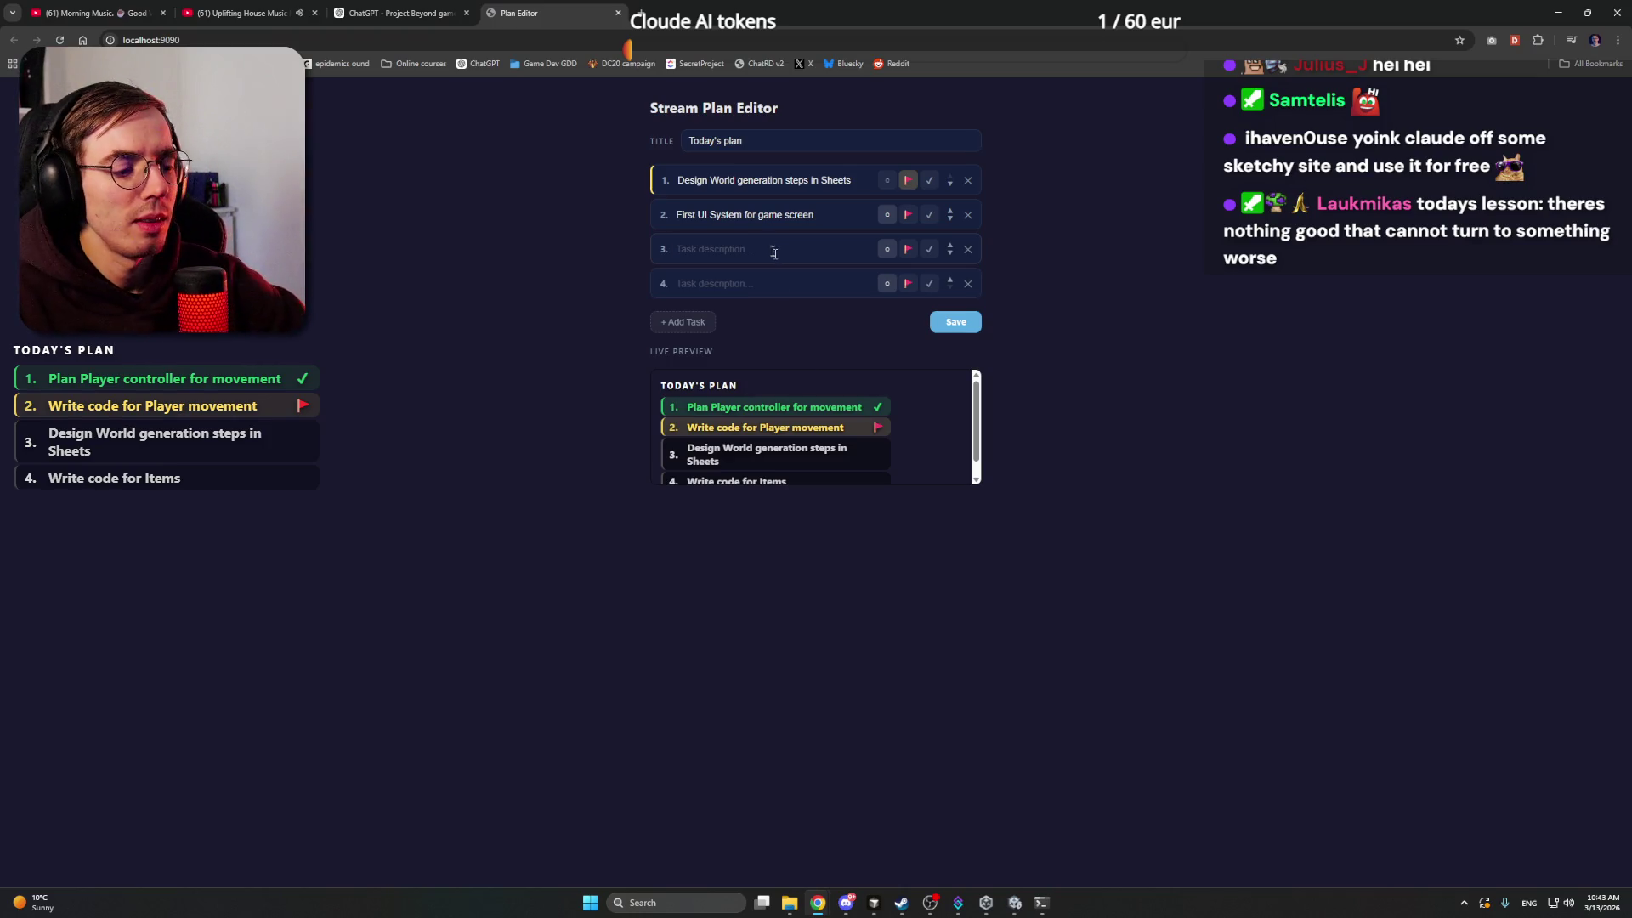
click(874, 902)
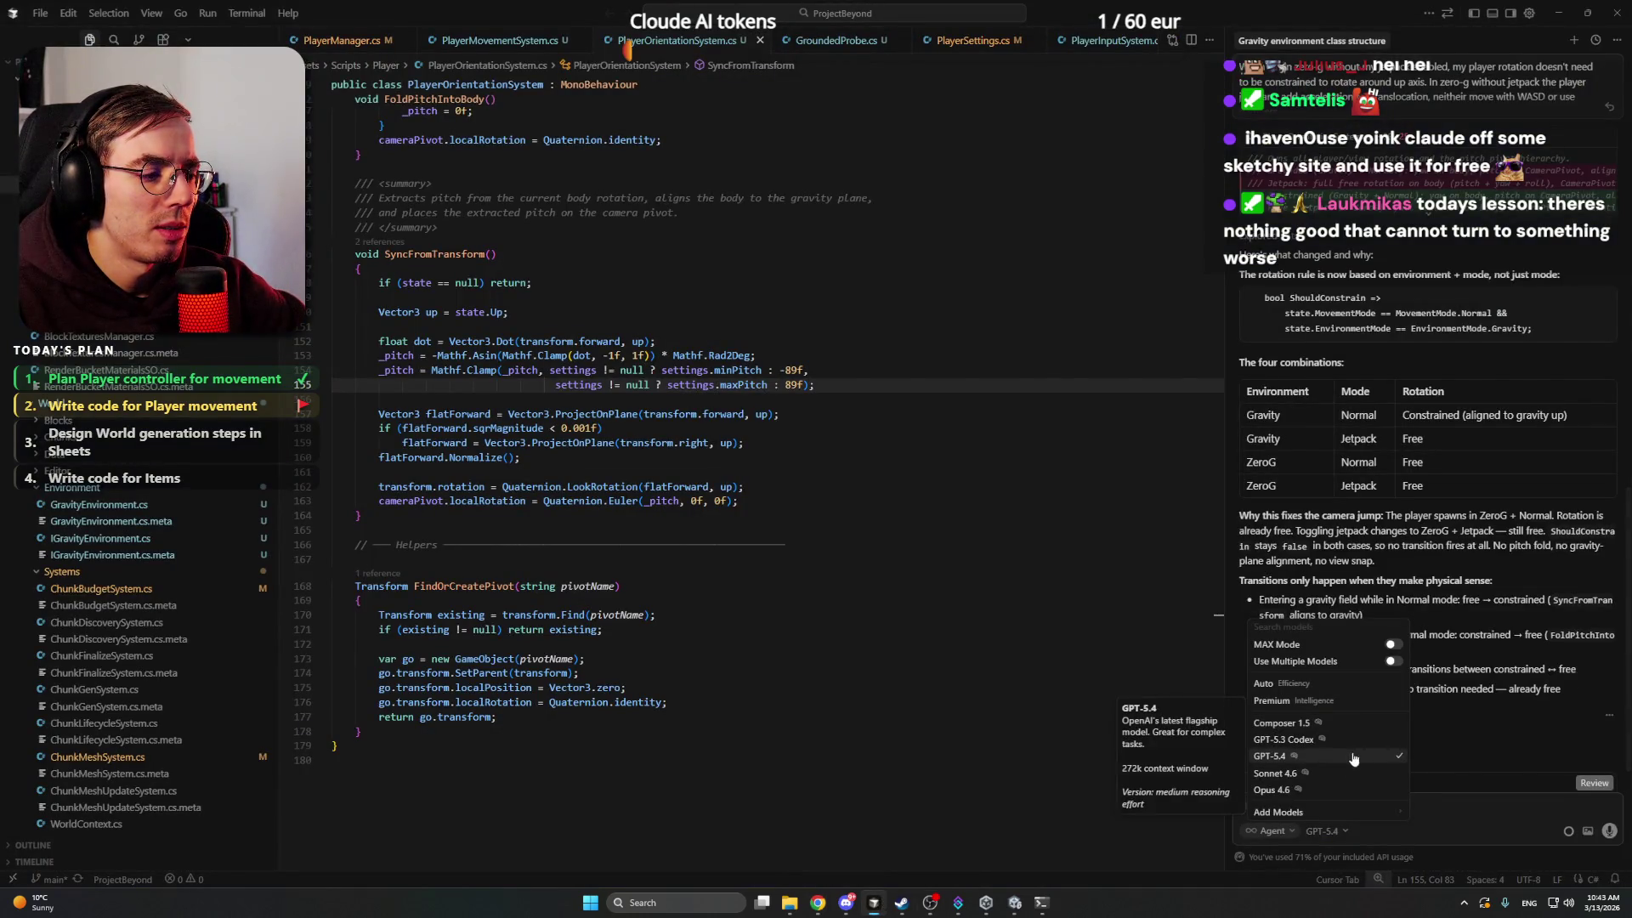
- Review the Agent chat's model list without changing GPT-5.4, then return to the Plan Editor
click(885, 548)
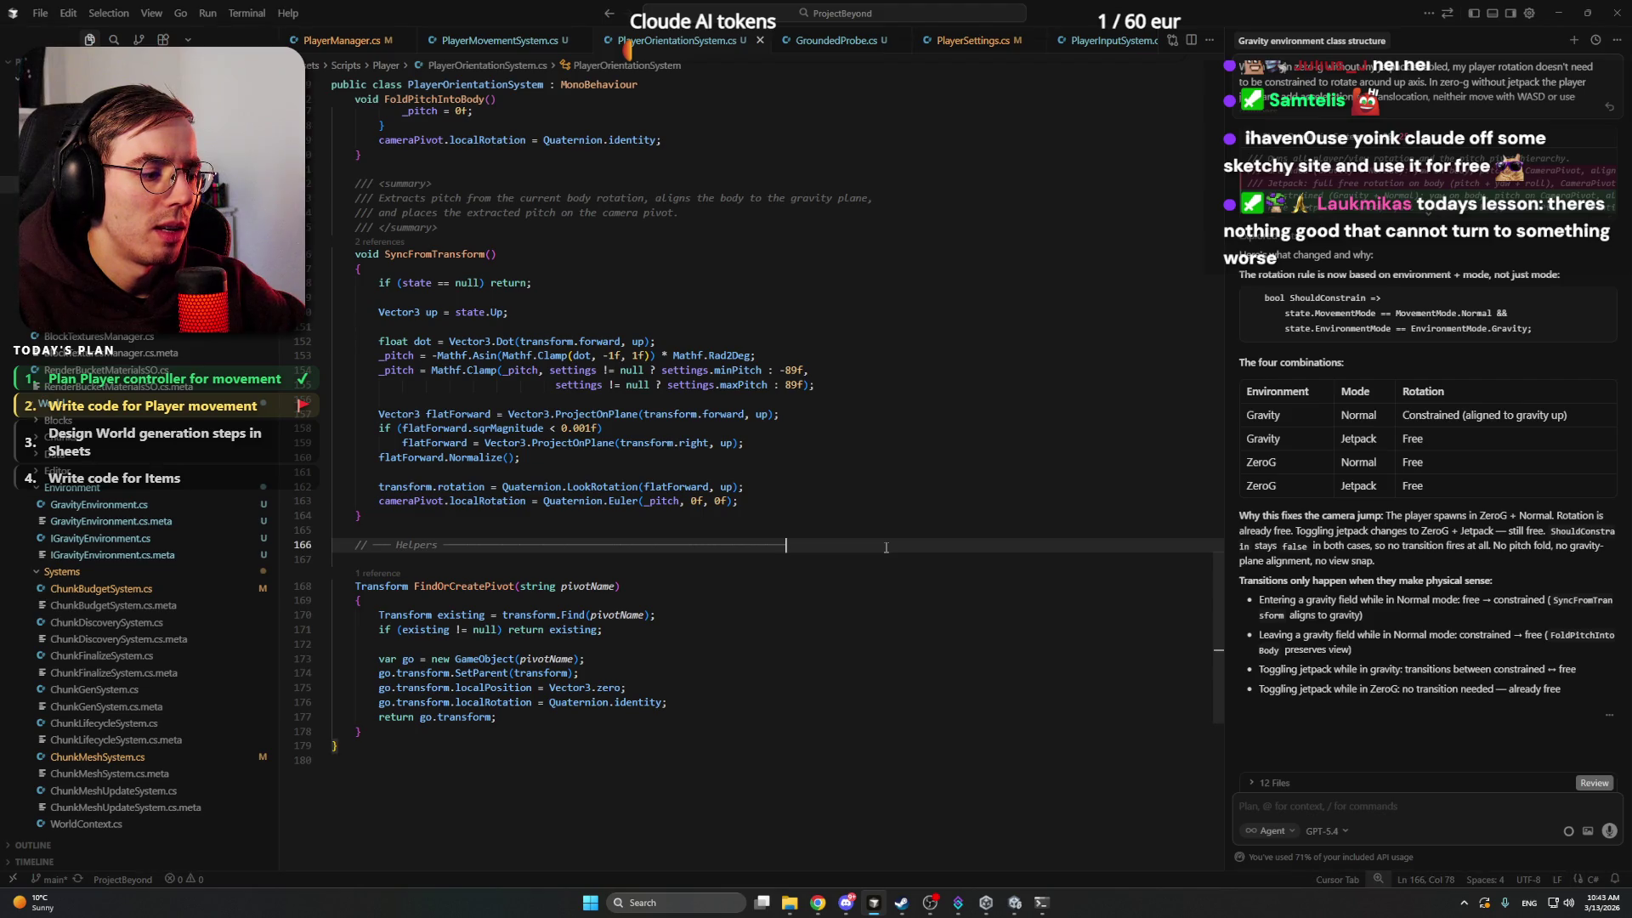
click(1328, 831)
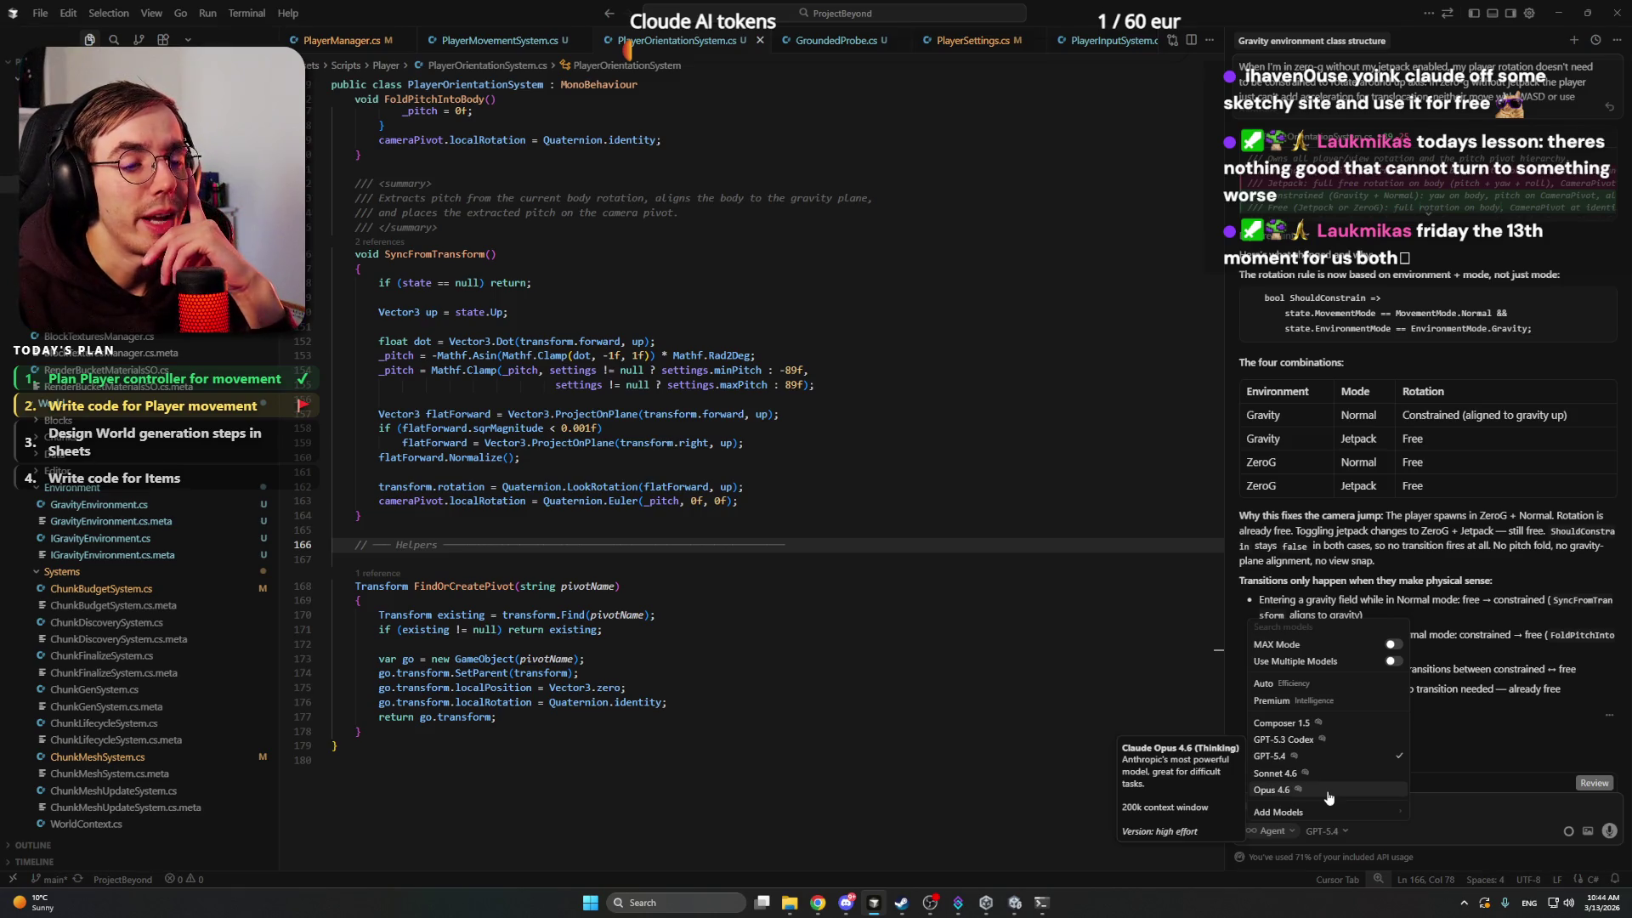
click(896, 547)
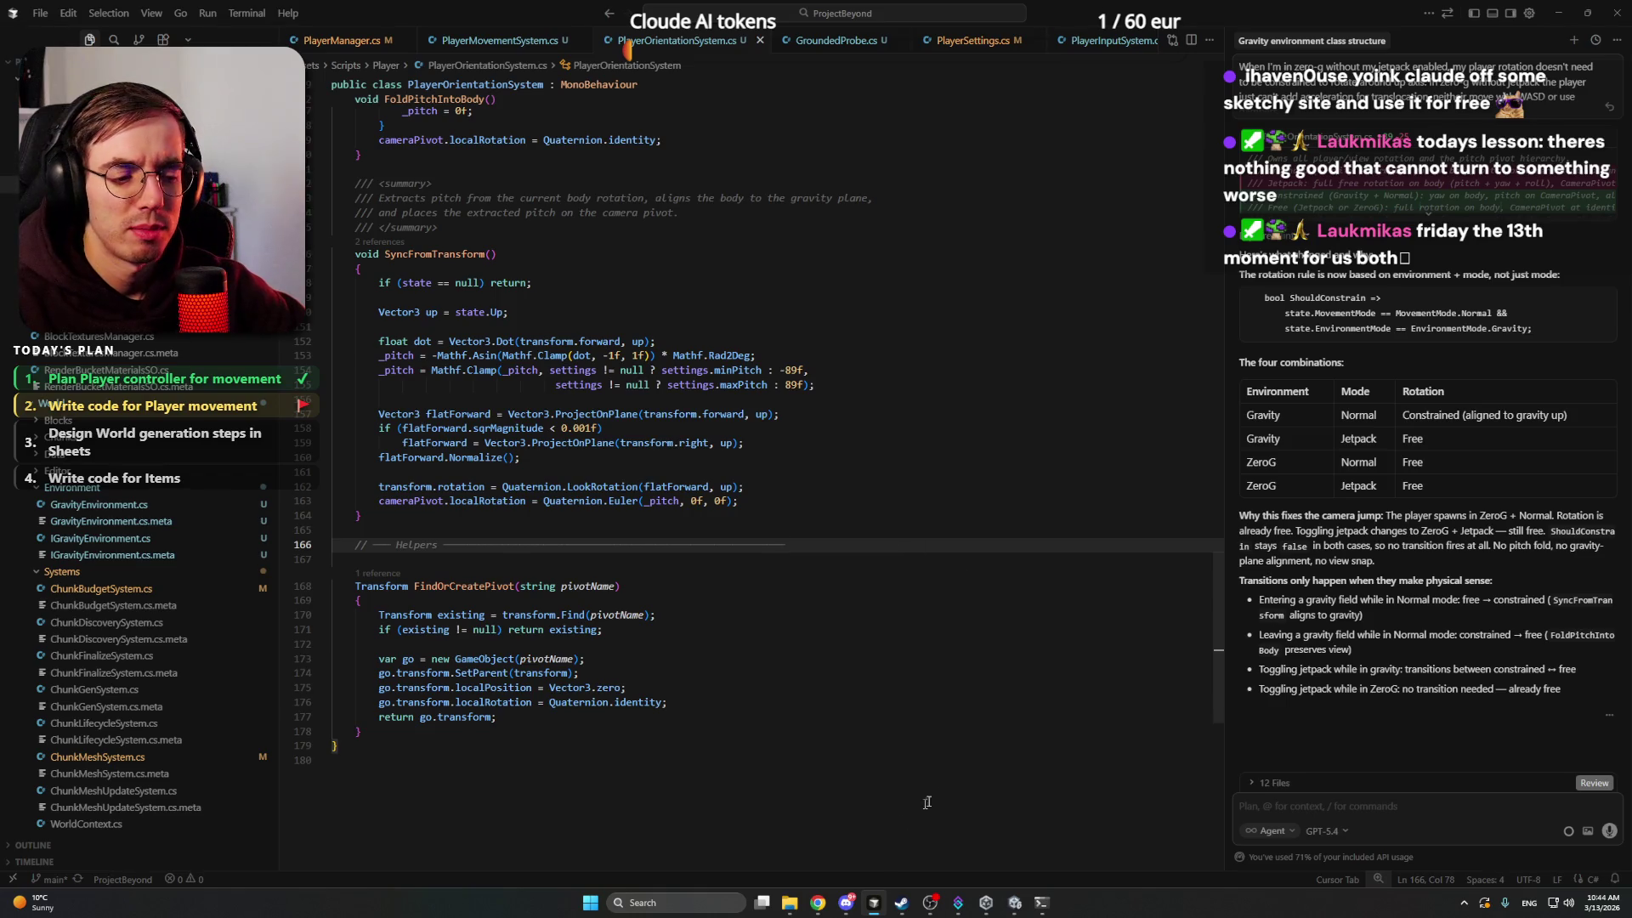
mouse_move(817, 903)
click(798, 849)
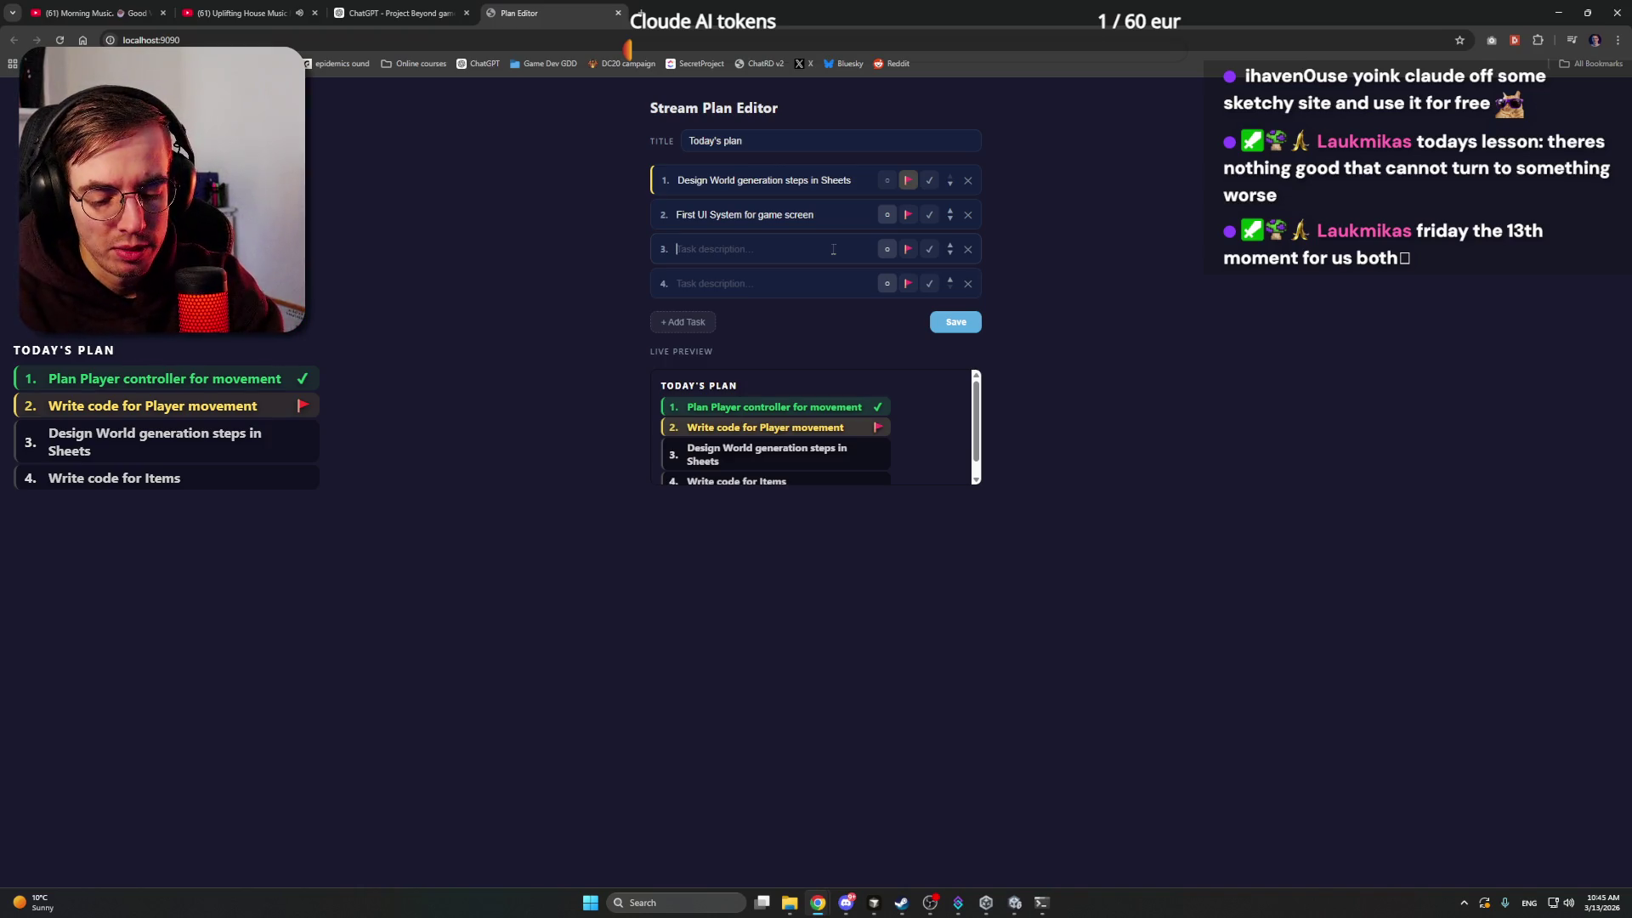
- Enter 'Continue on Player model in Blender' as task 3, remove empty task 4, and save
text(Continue Play)
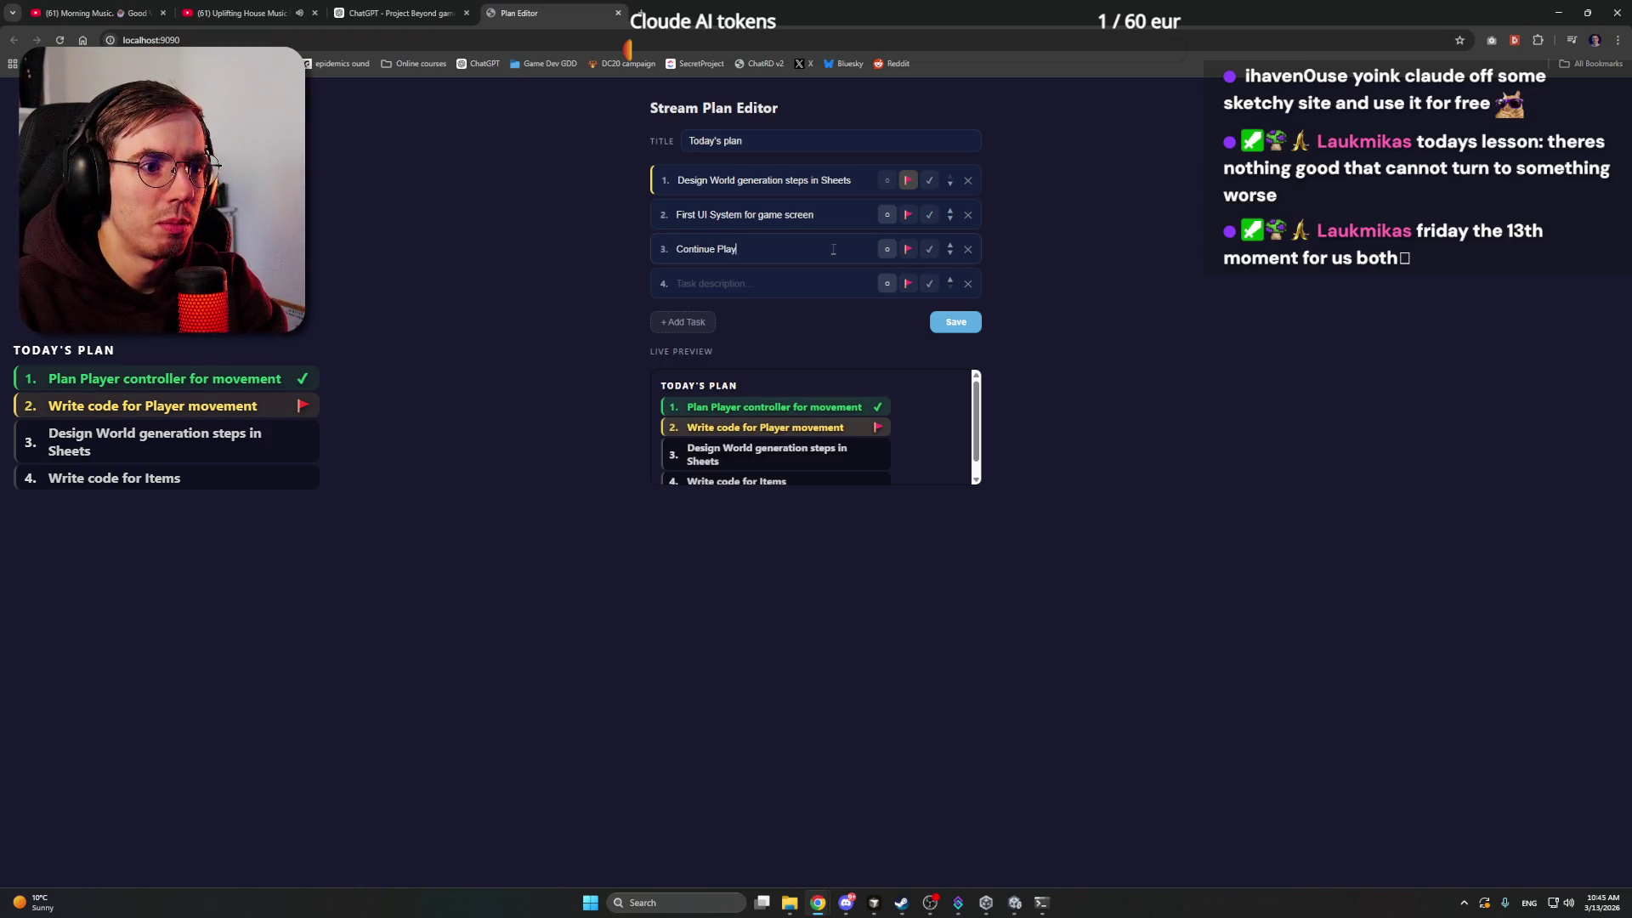
key(BackSpace)
key(BackSpace)
key(BackSpace)
key(BackSpace)
text(on P)
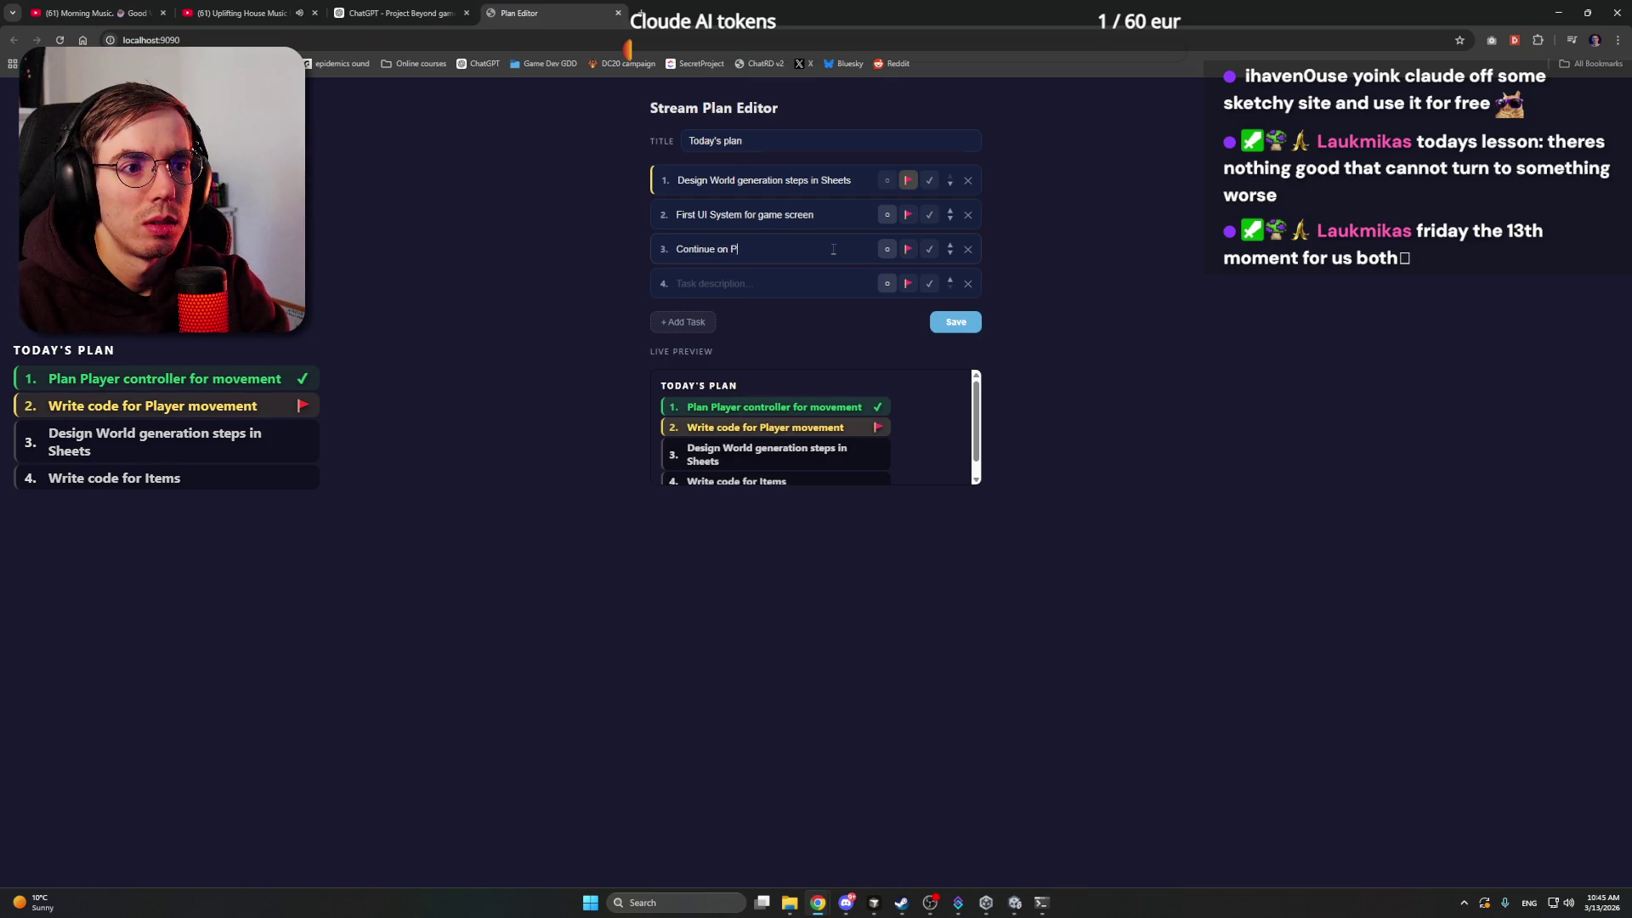
text(layer model in Blender)
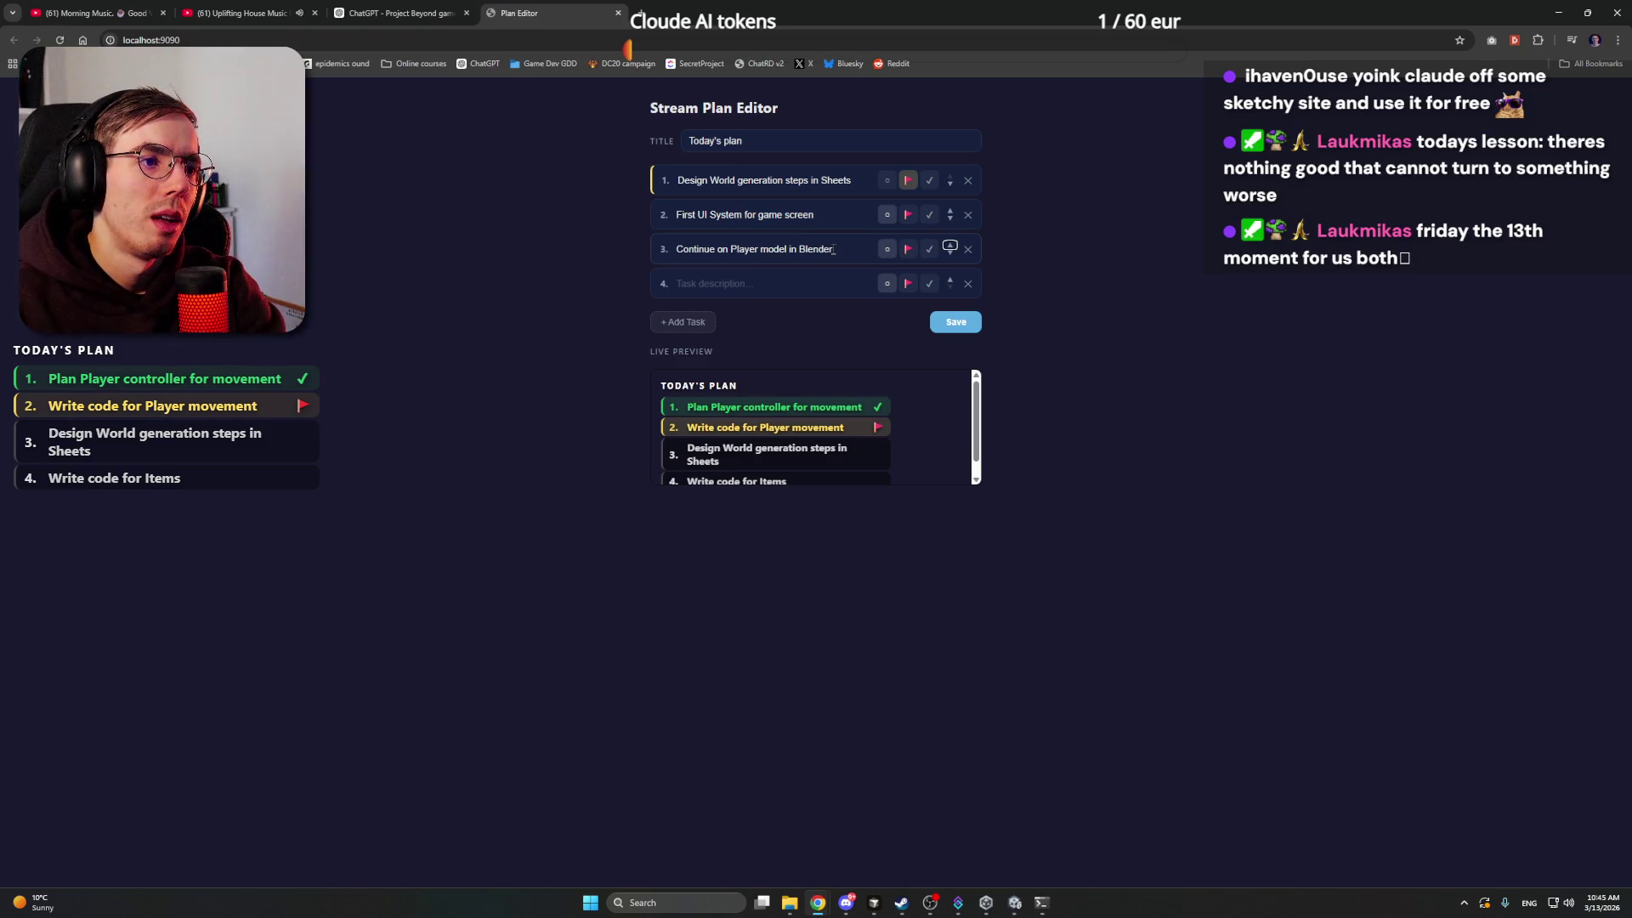
key(Tab)
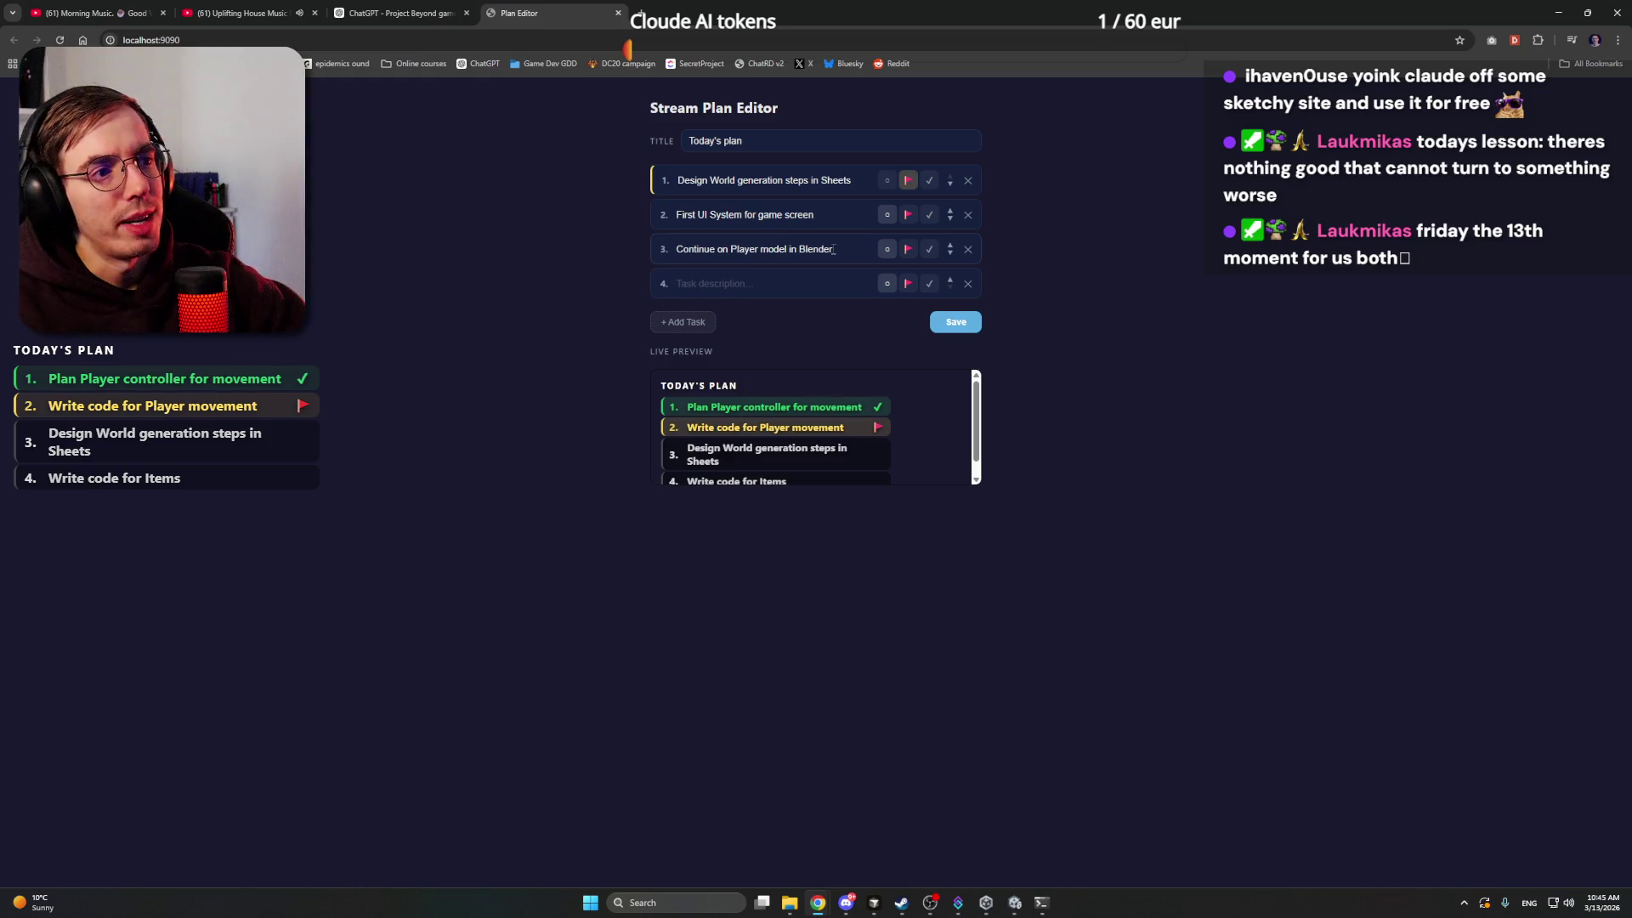
click(967, 283)
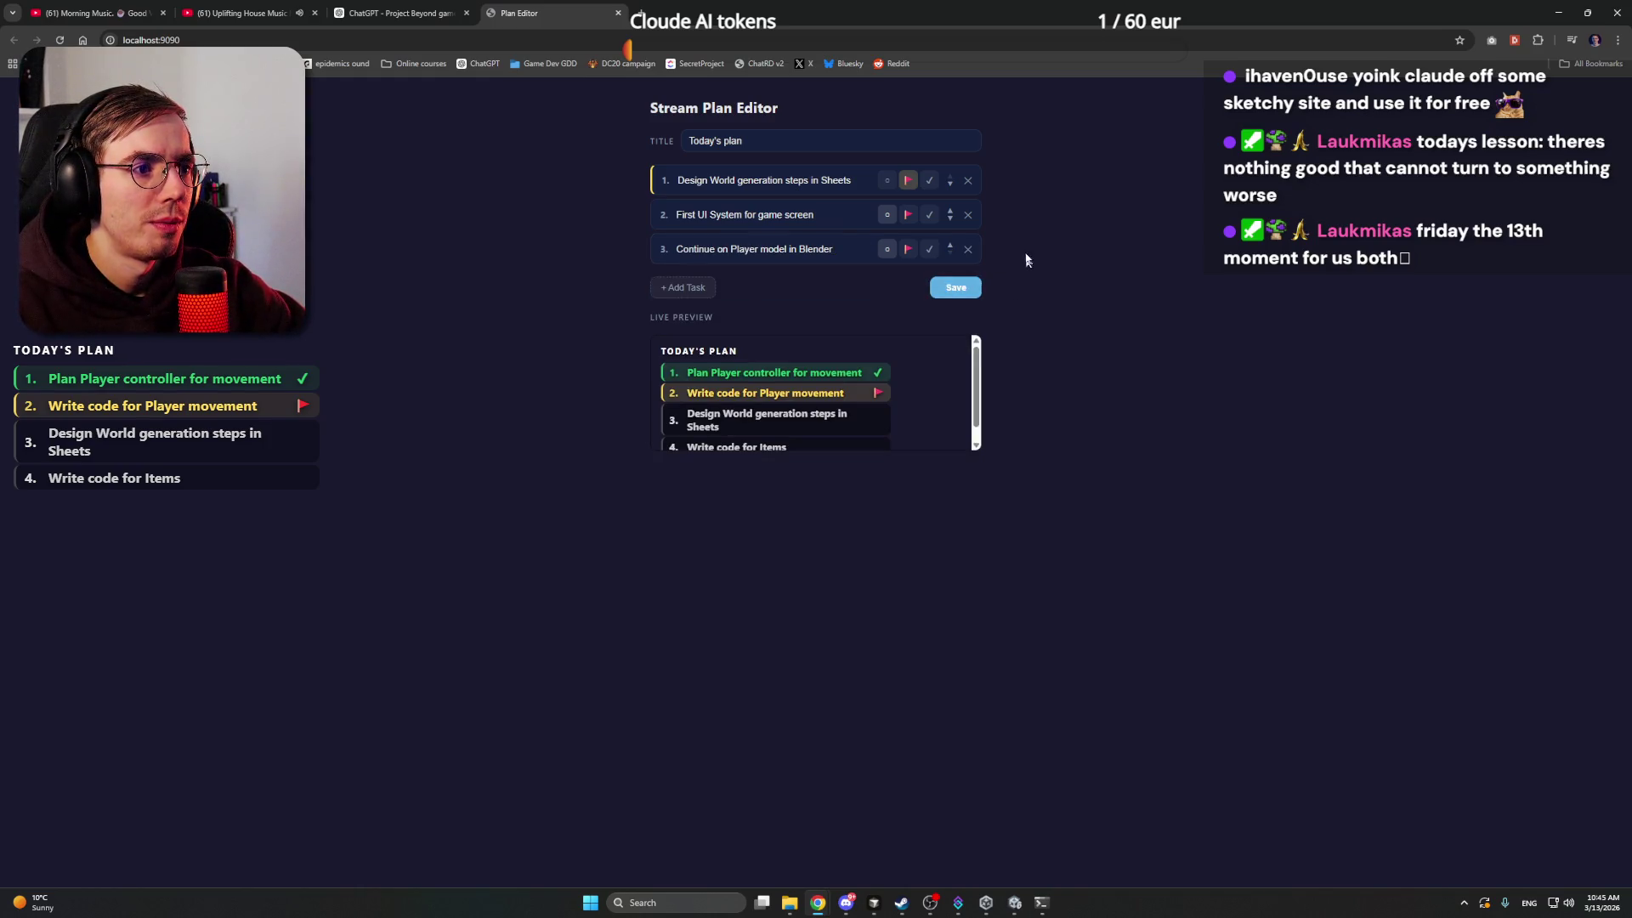
click(953, 287)
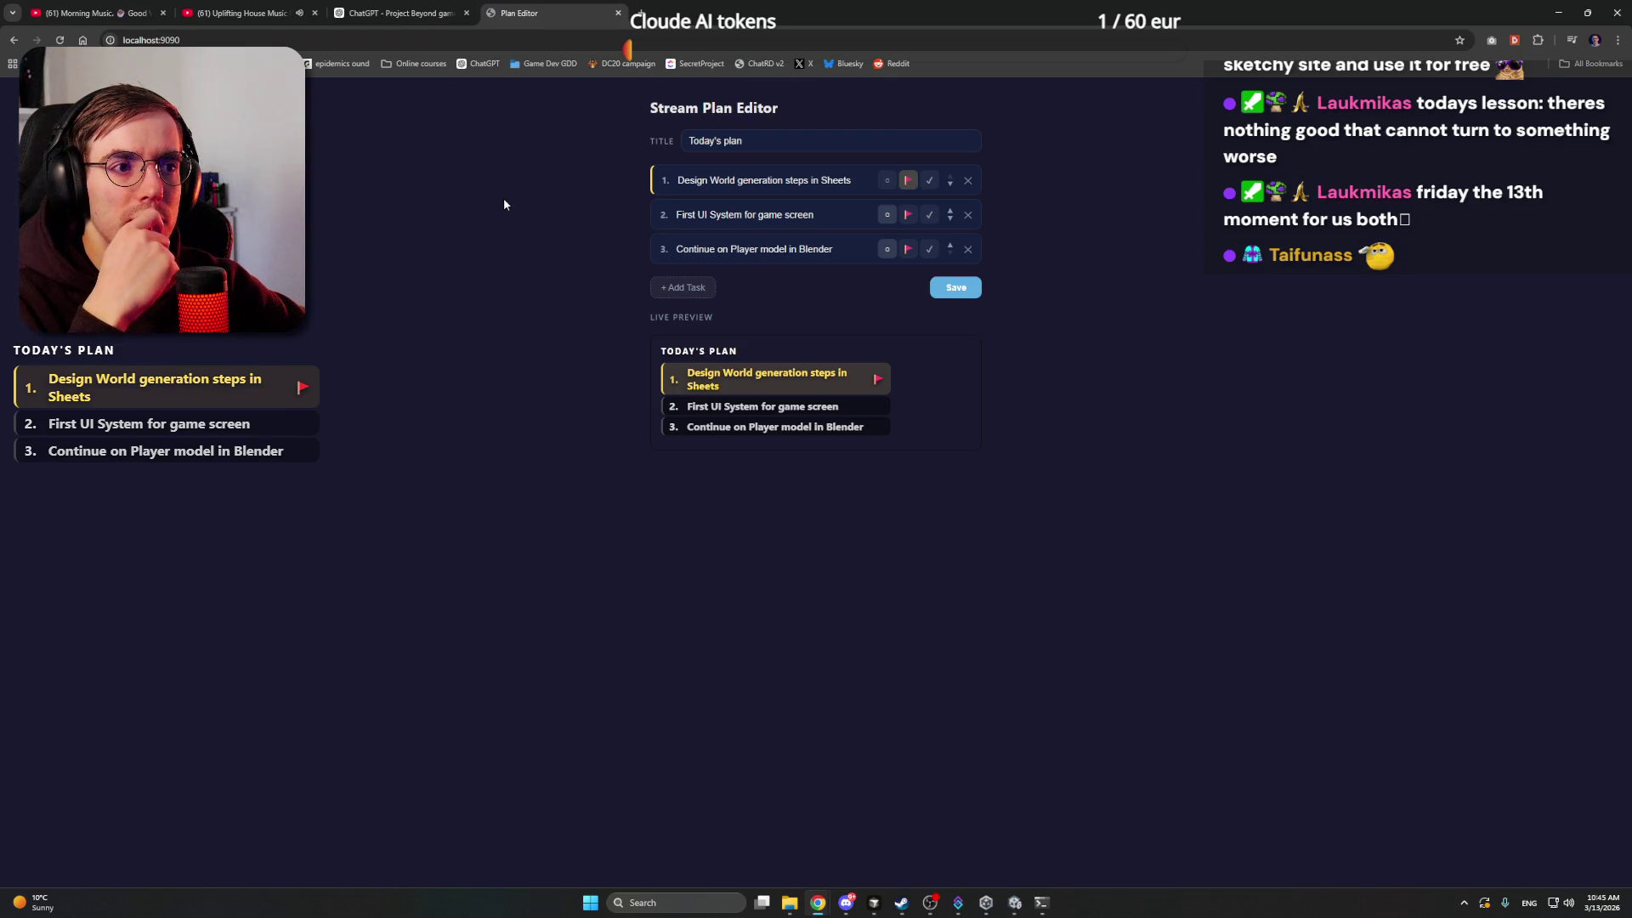
- Move 'First UI System for game screen' to the top, mark it current, and save
click(950, 210)
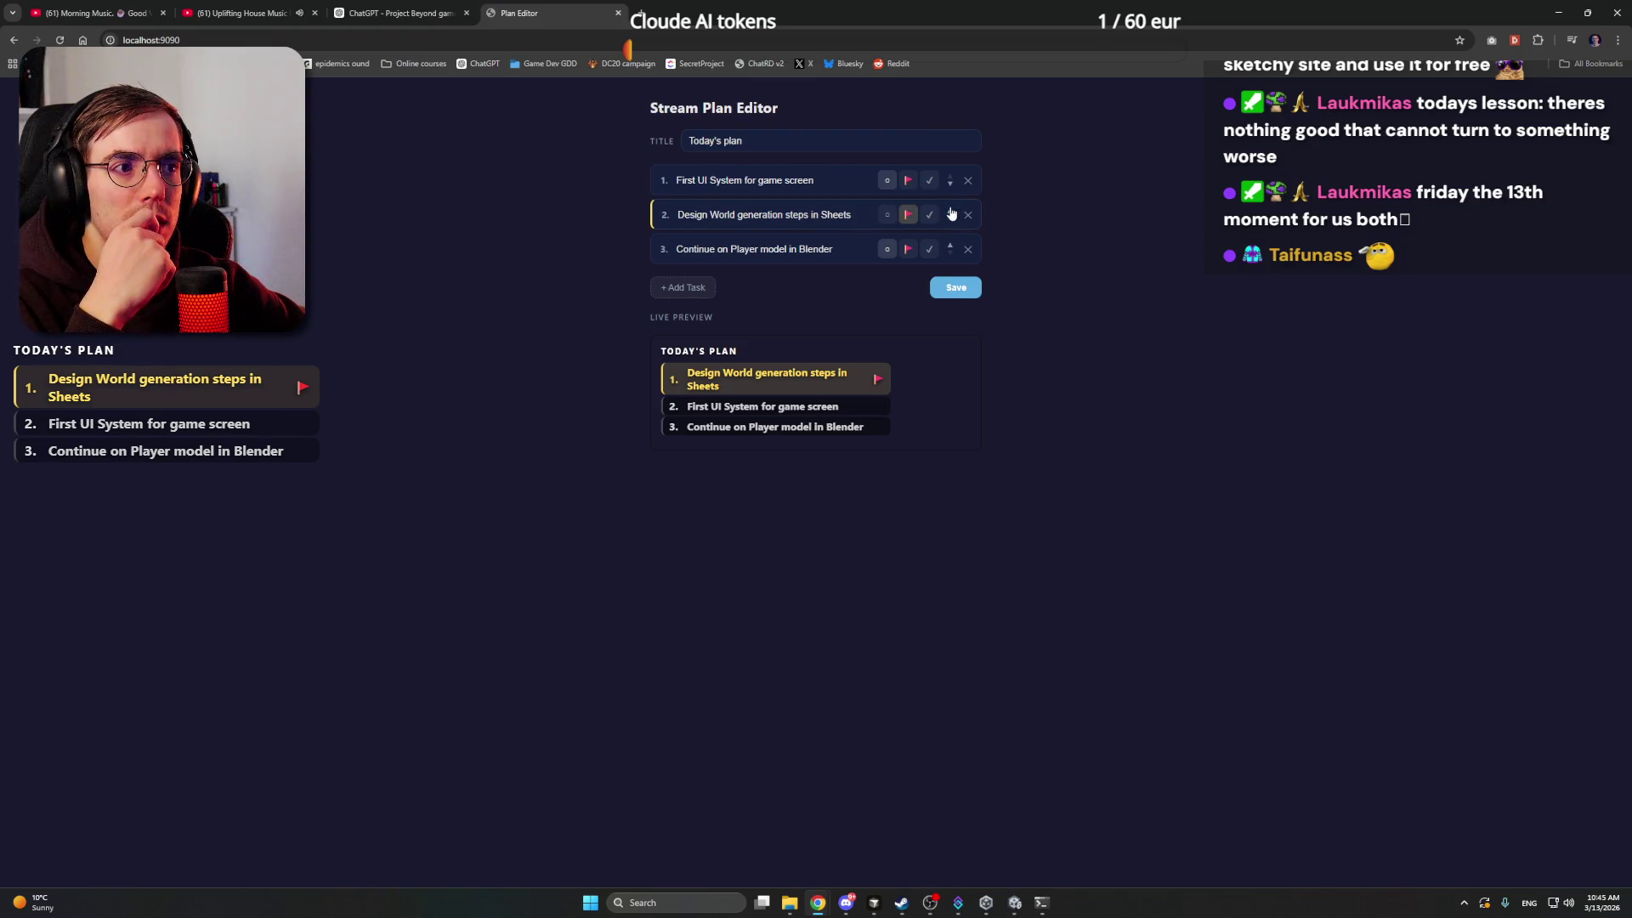
click(906, 181)
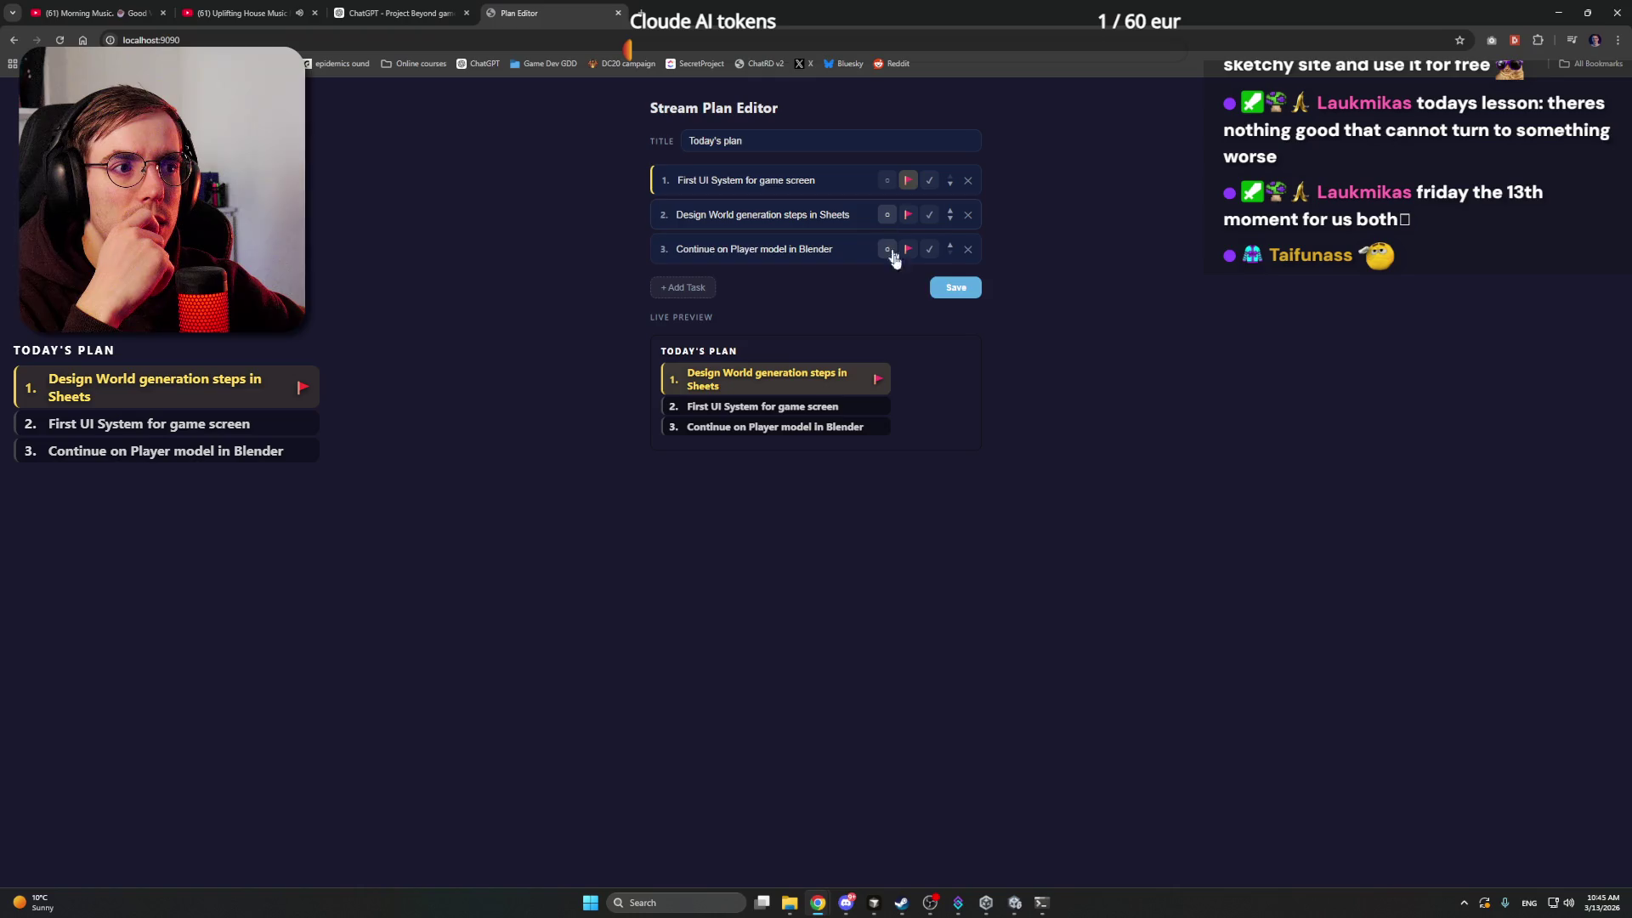
click(956, 289)
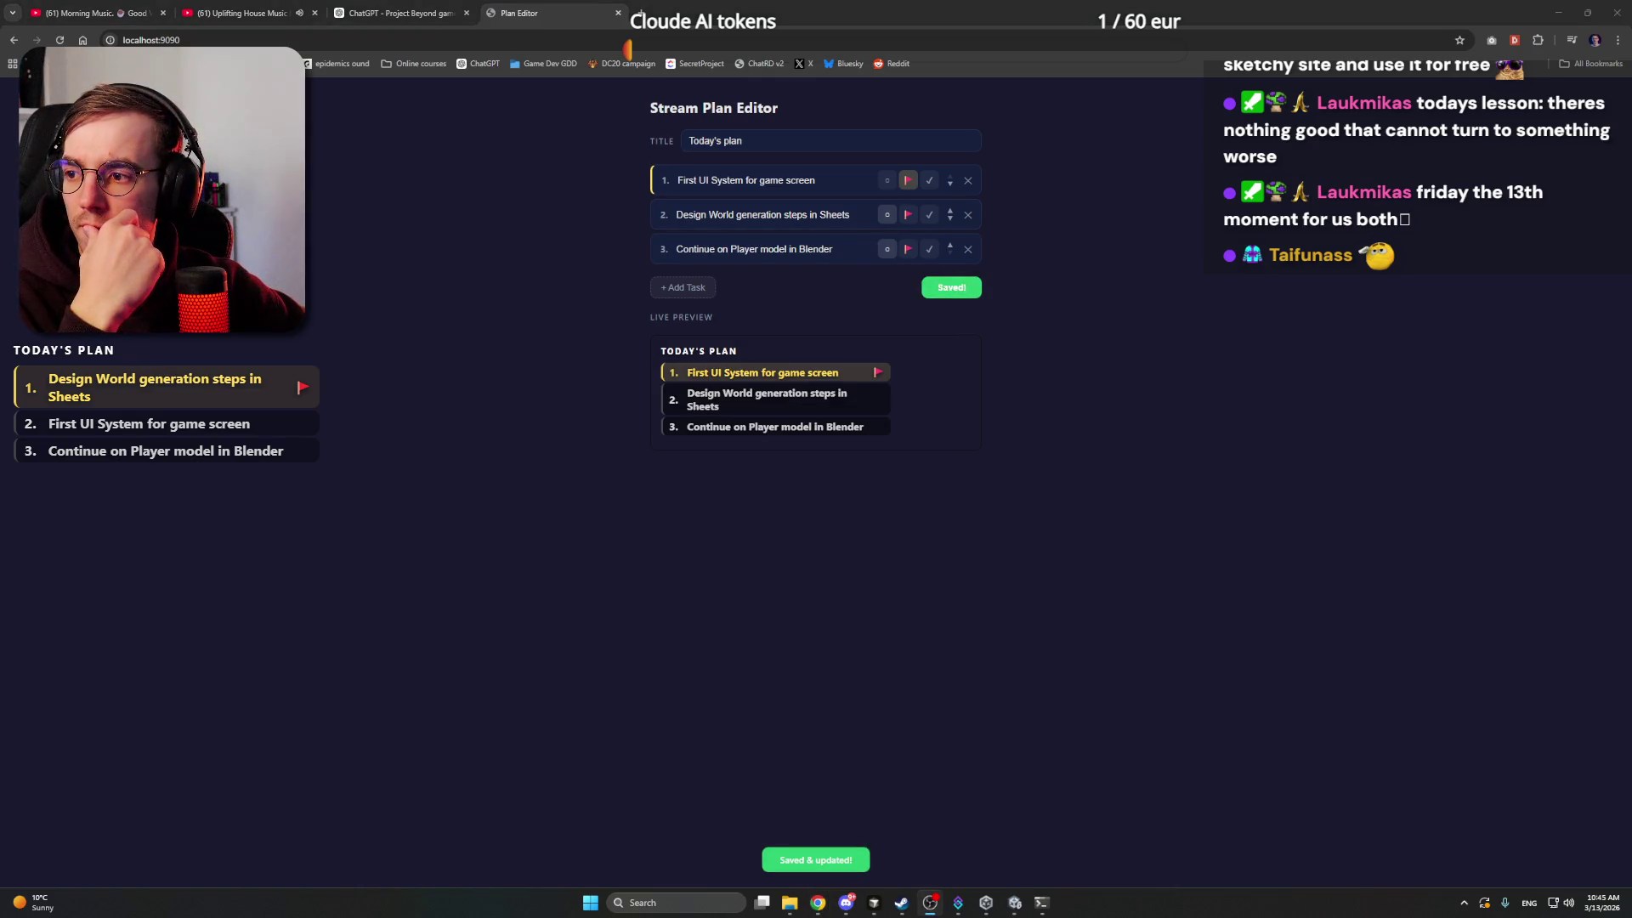
click(404, 12)
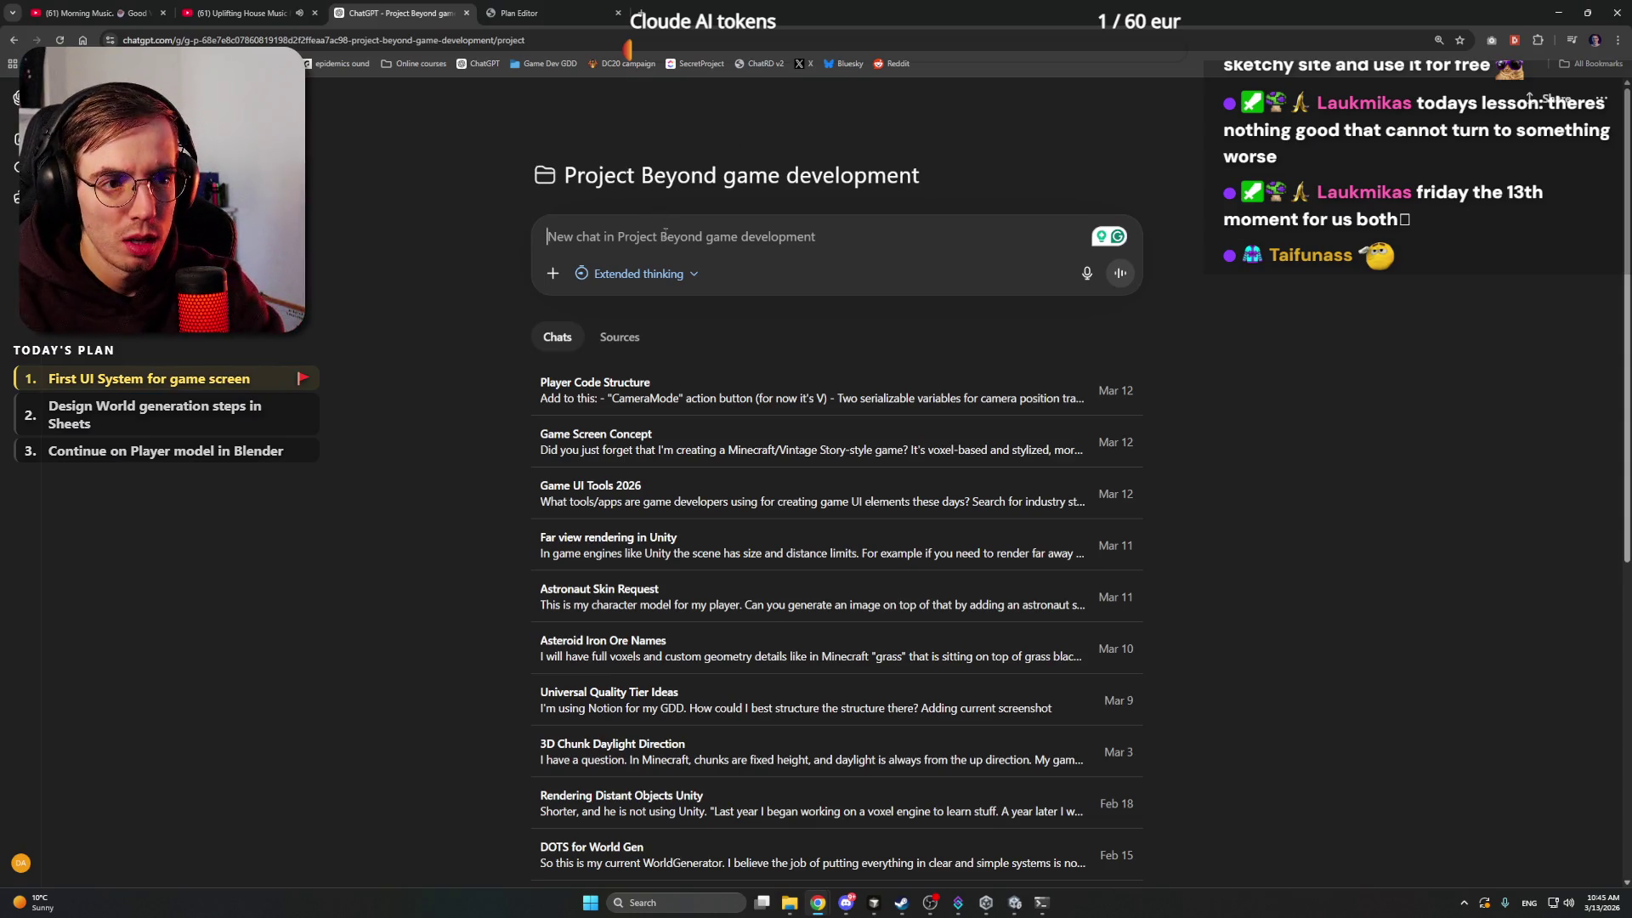
- Send 'Generate me an icon: White icon, transparent background. Icon - a space jetpack', then return to Unity
text(Generate me an icon)
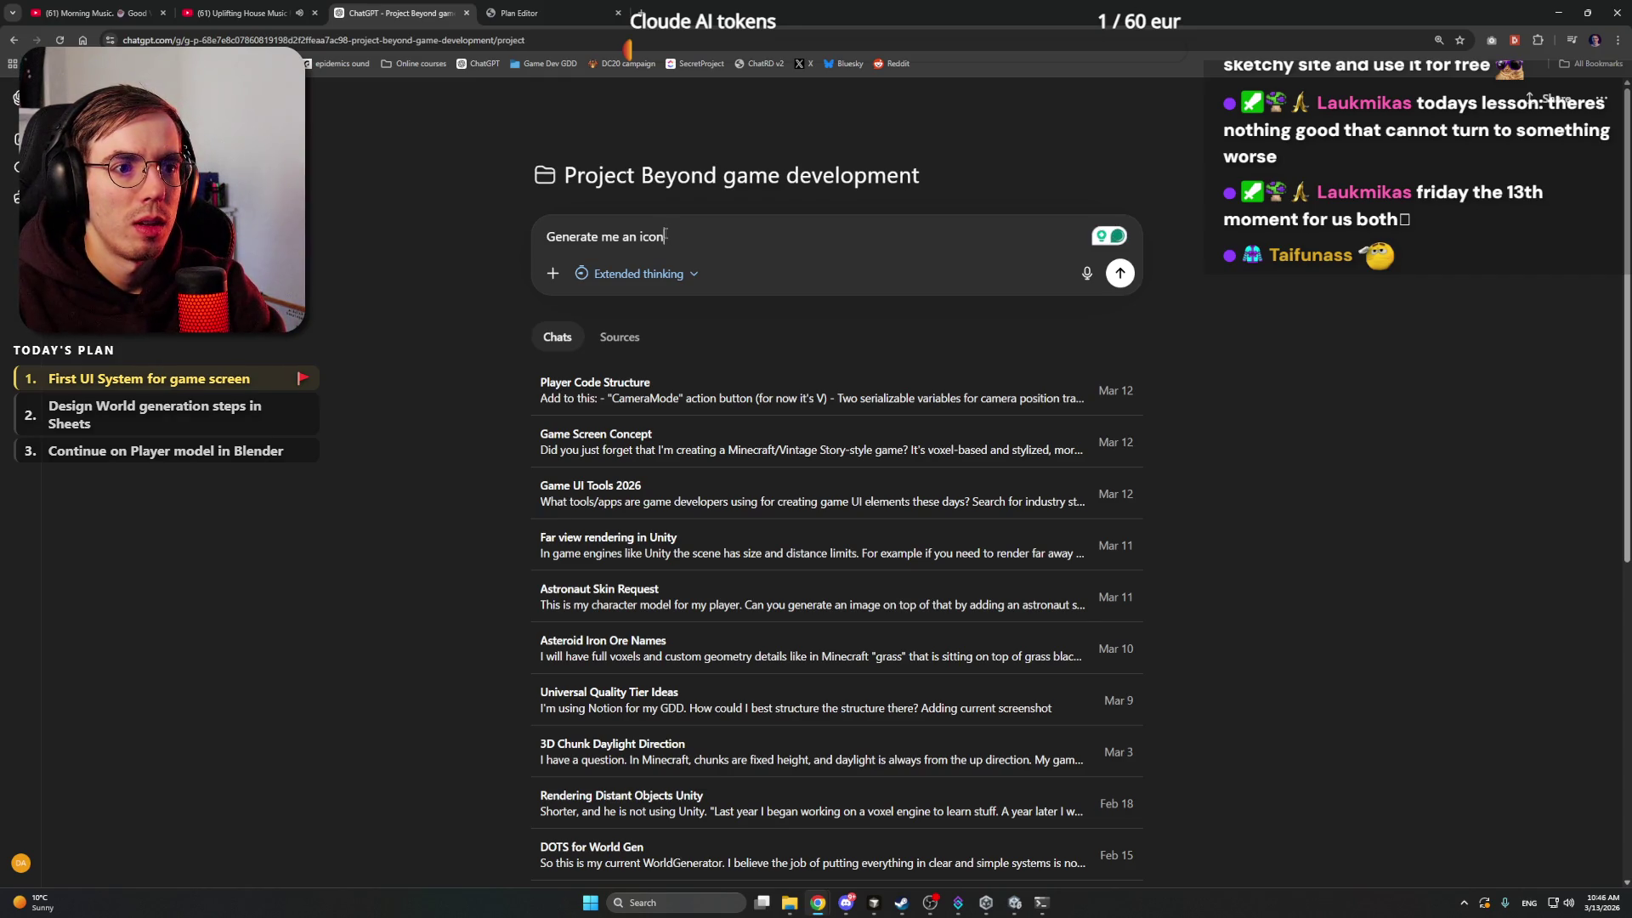
text(:)
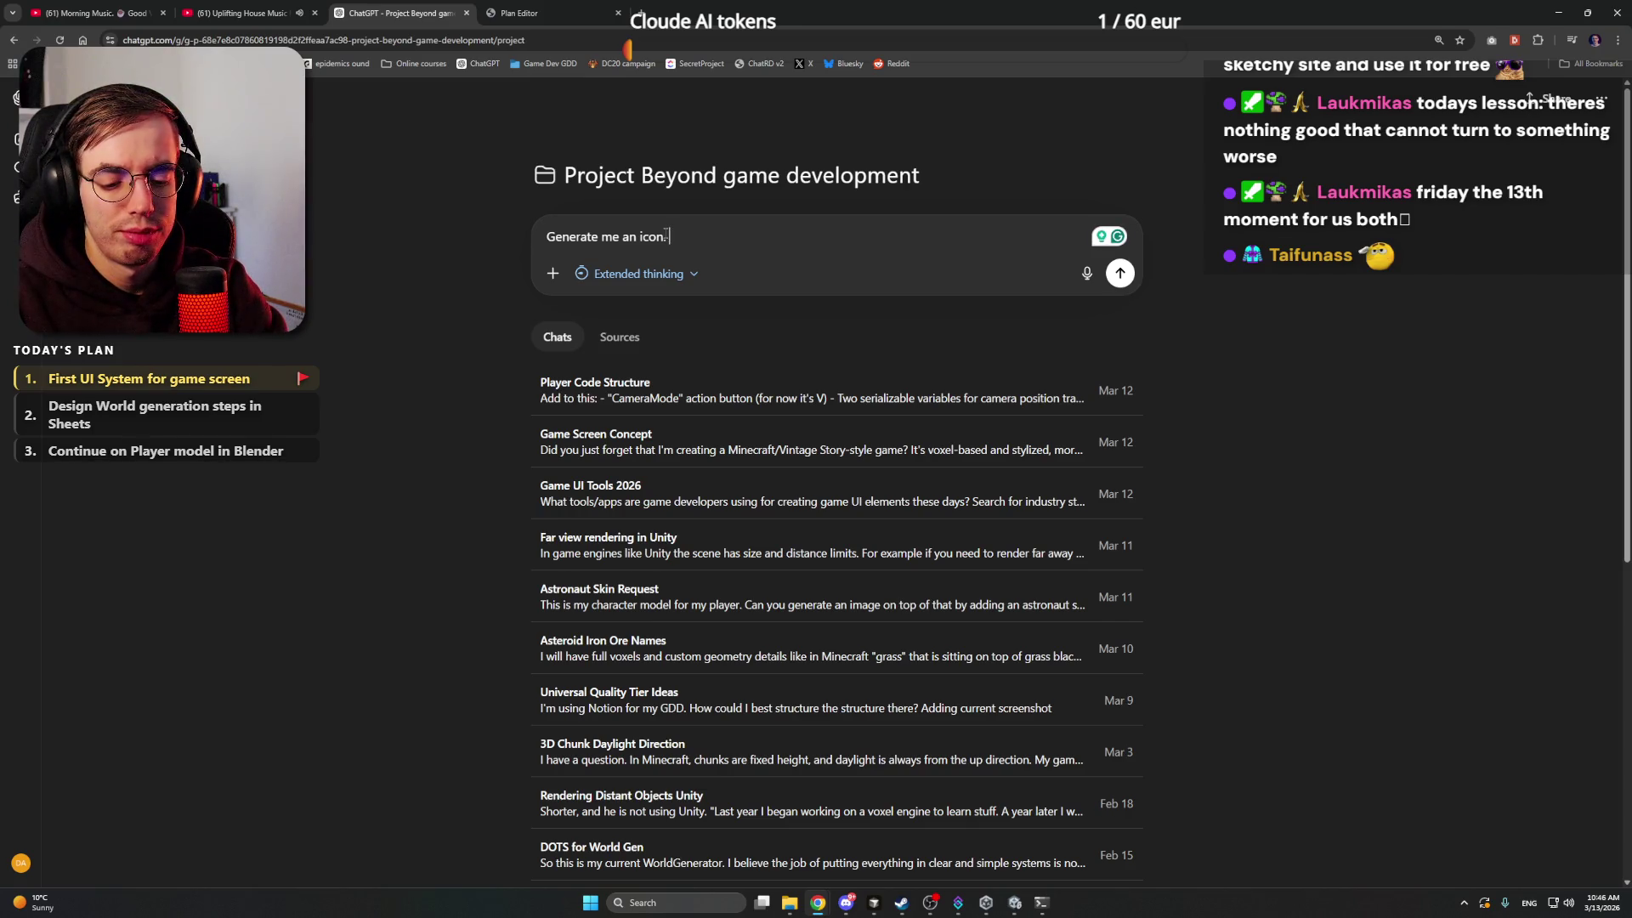
text( White icon,)
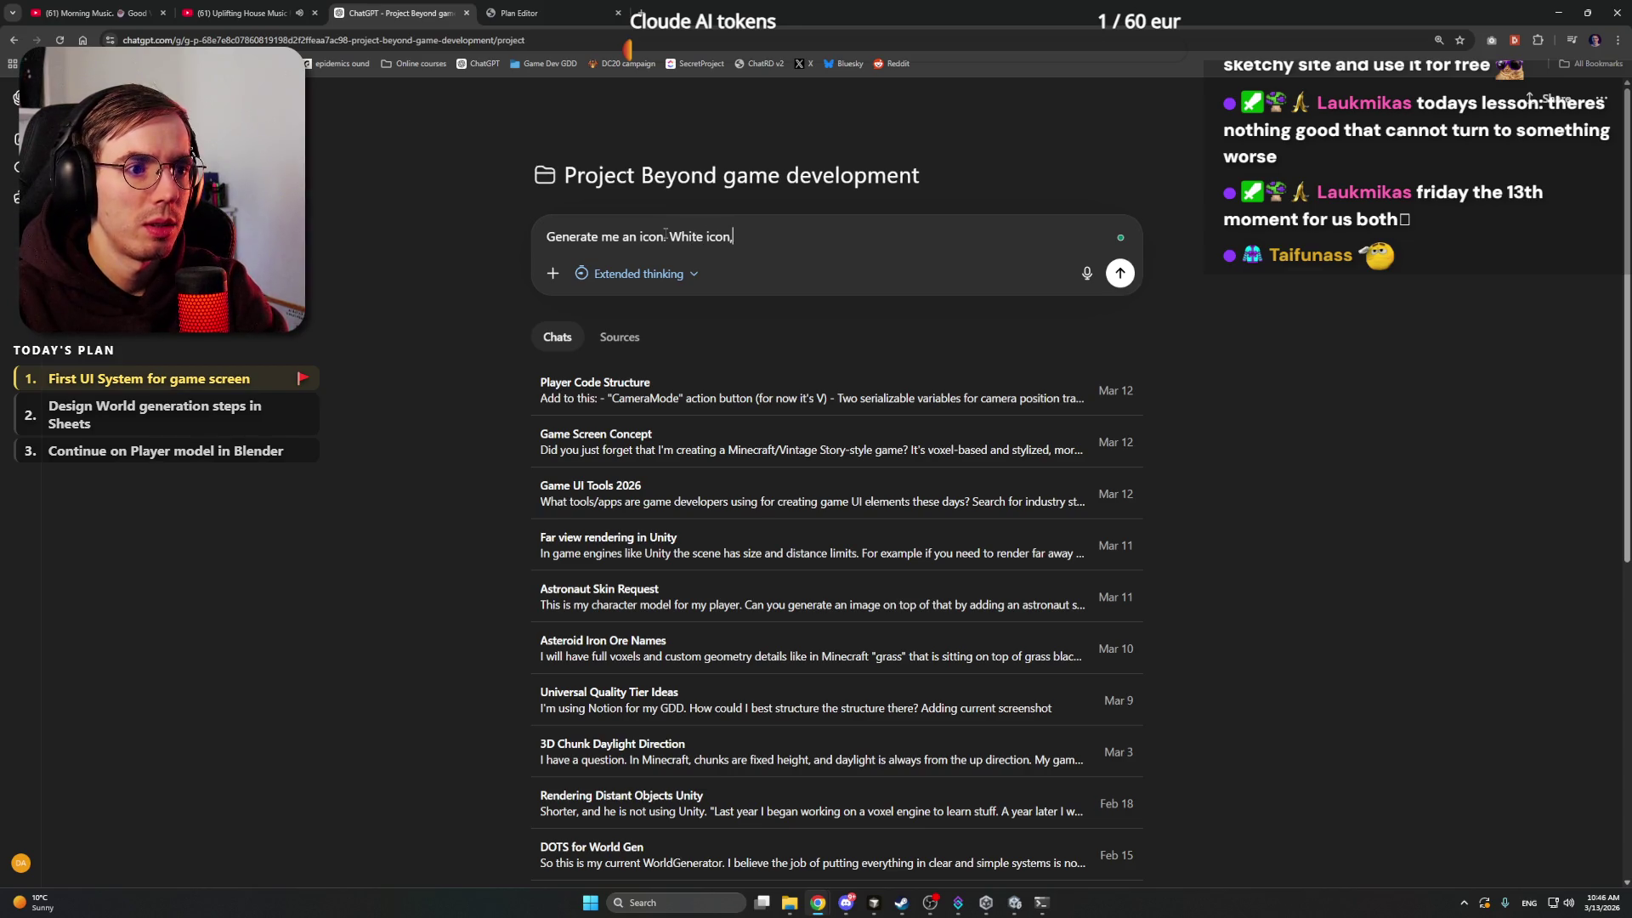
text( transperan)
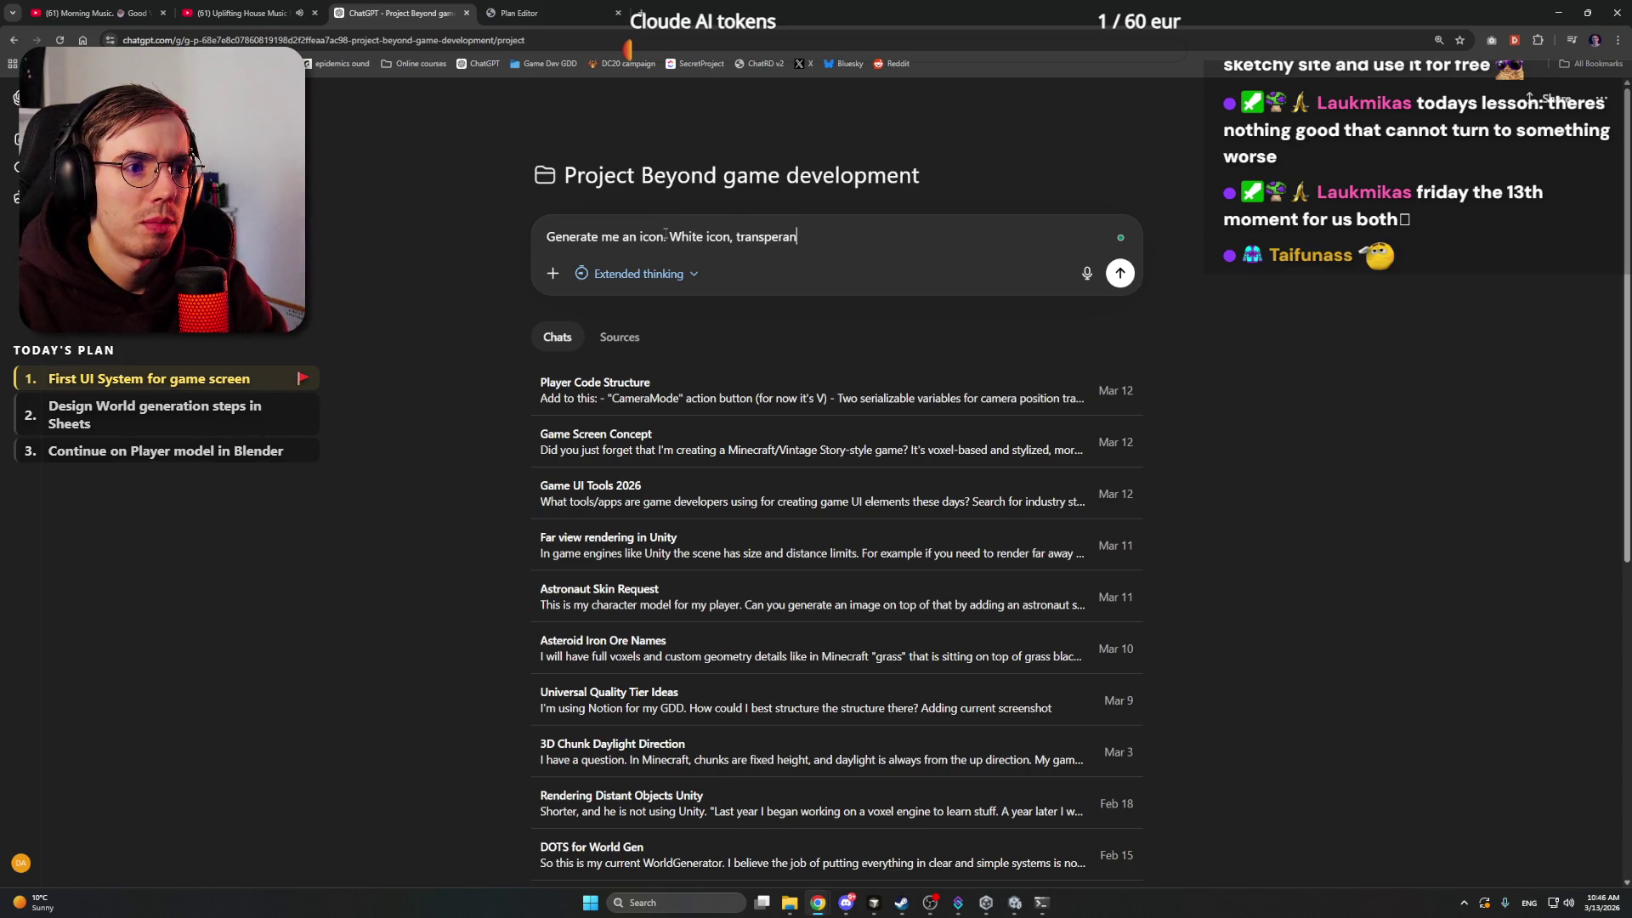
text(t background. )
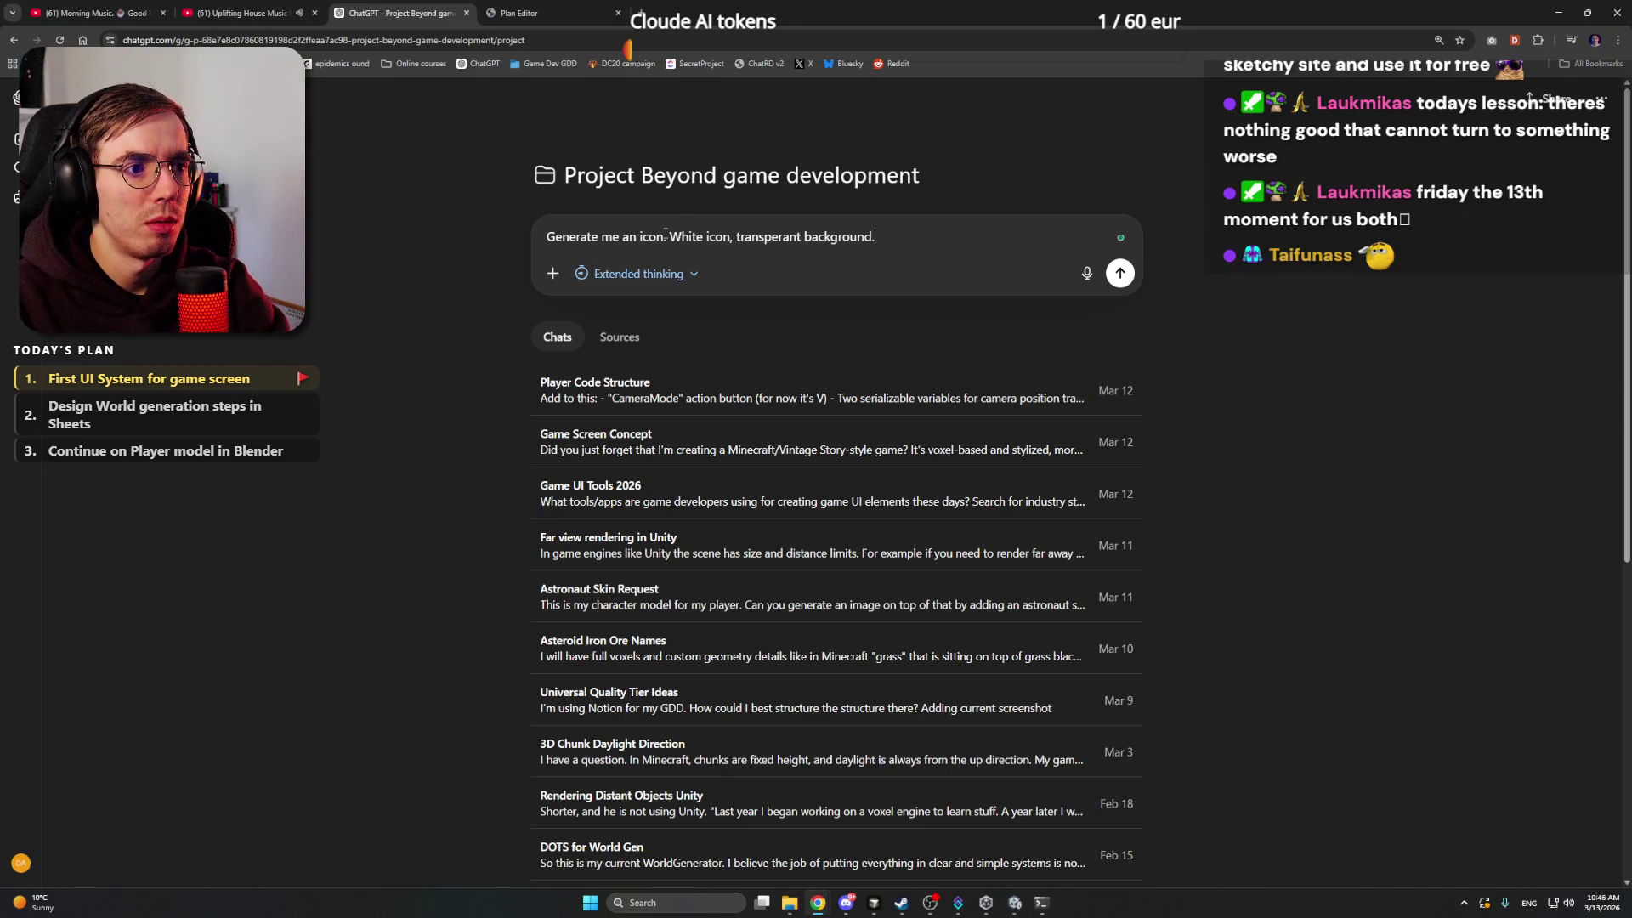
text(Ico)
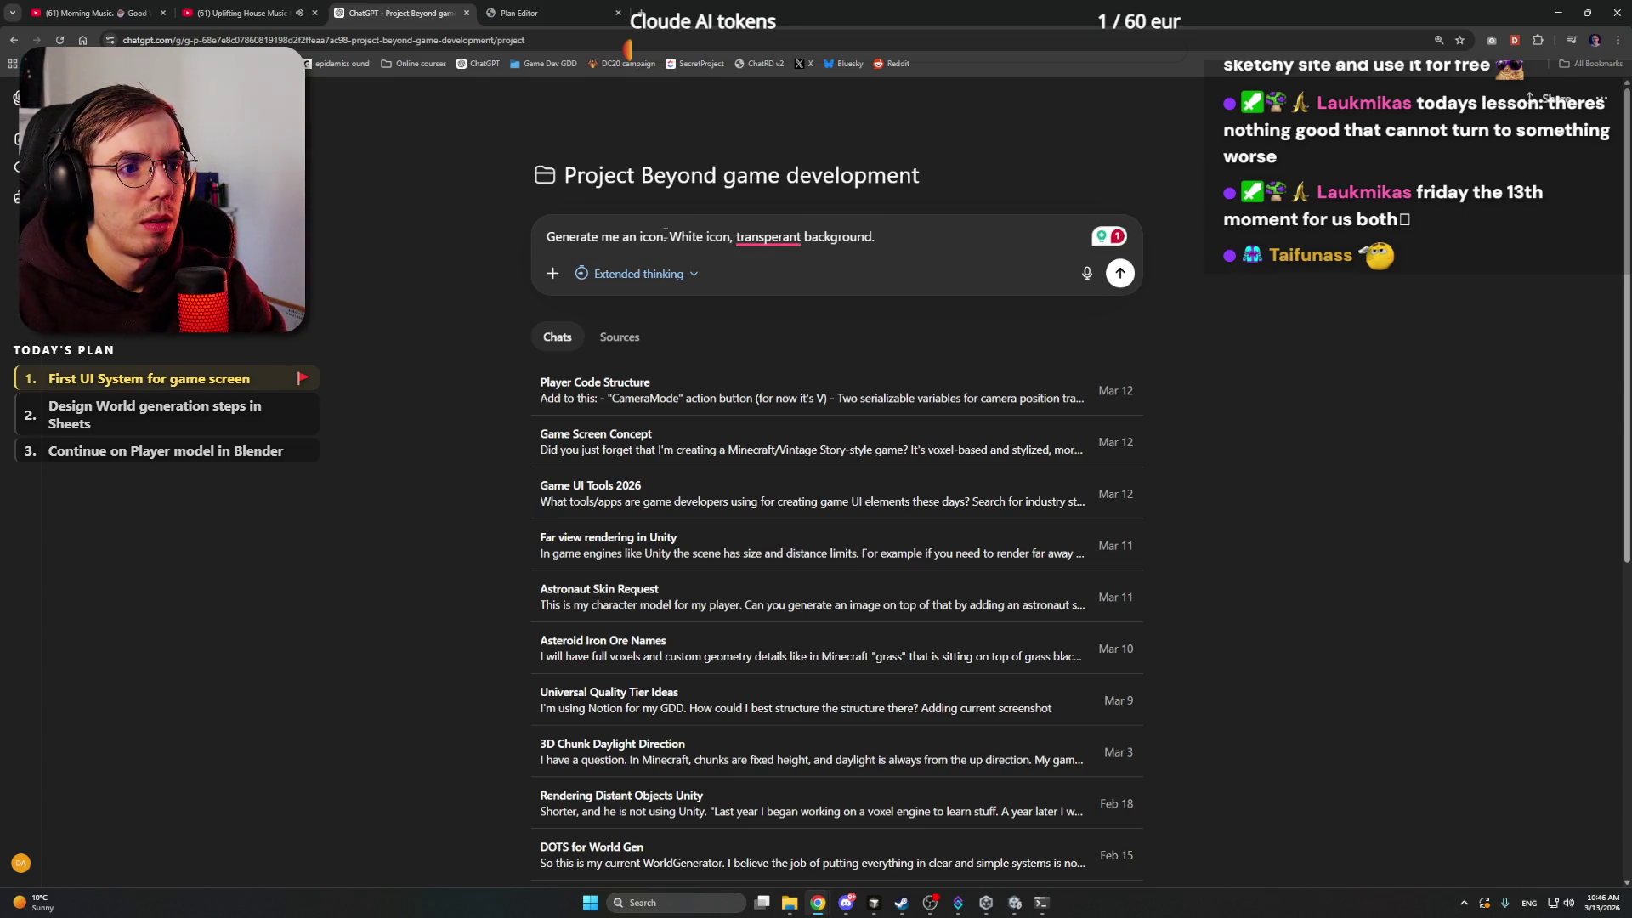
text(n - a )
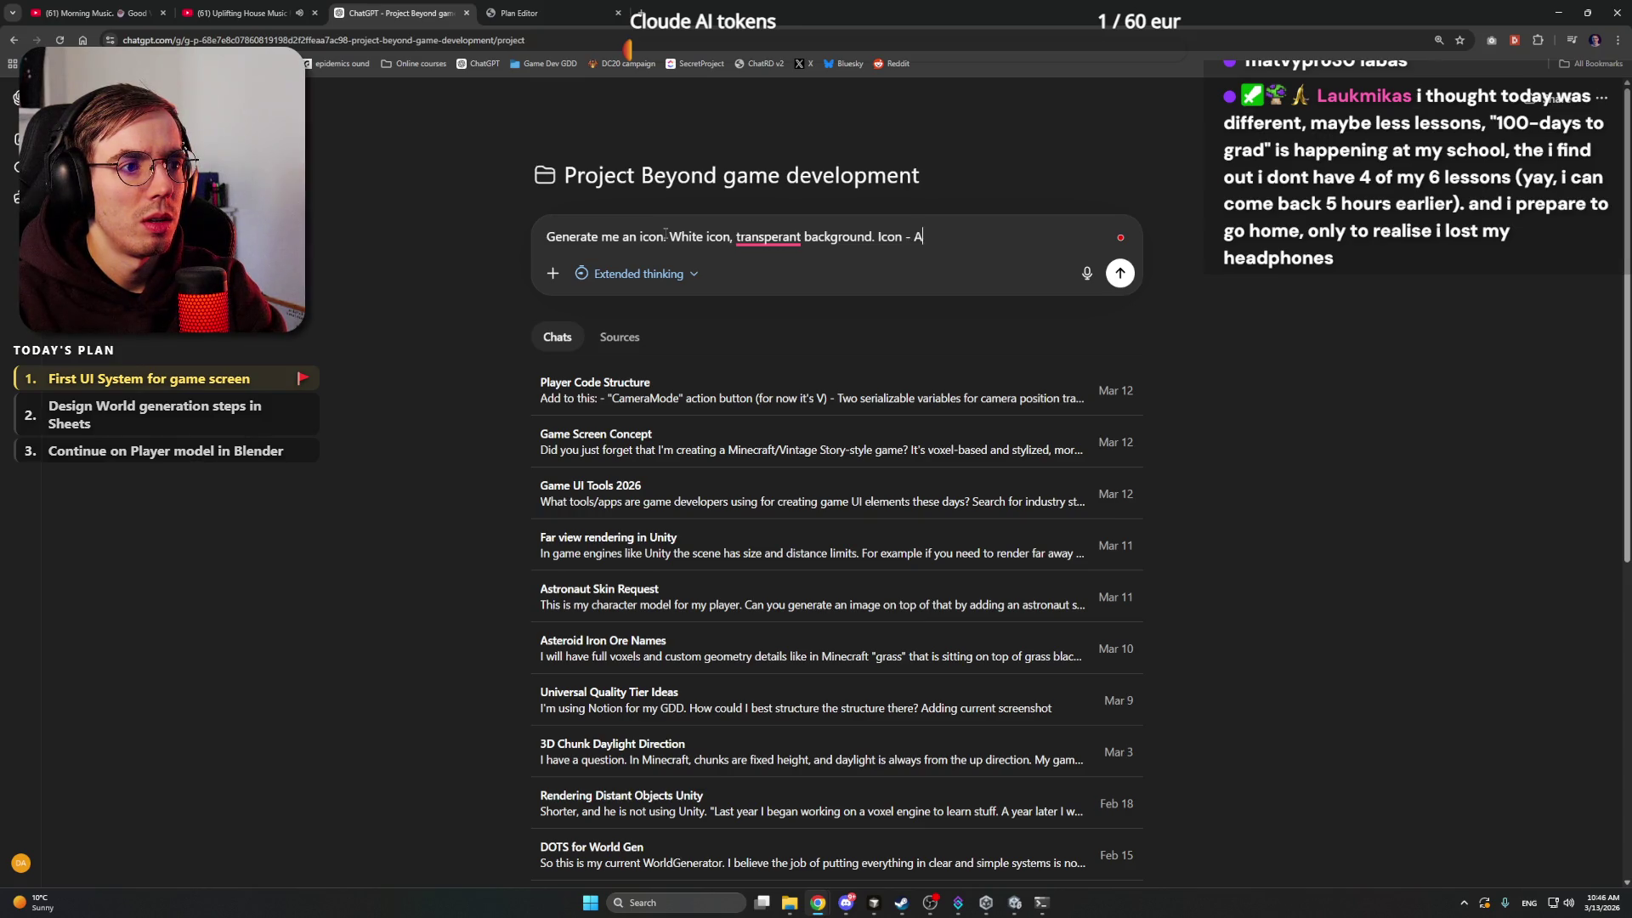
text(jetpack)
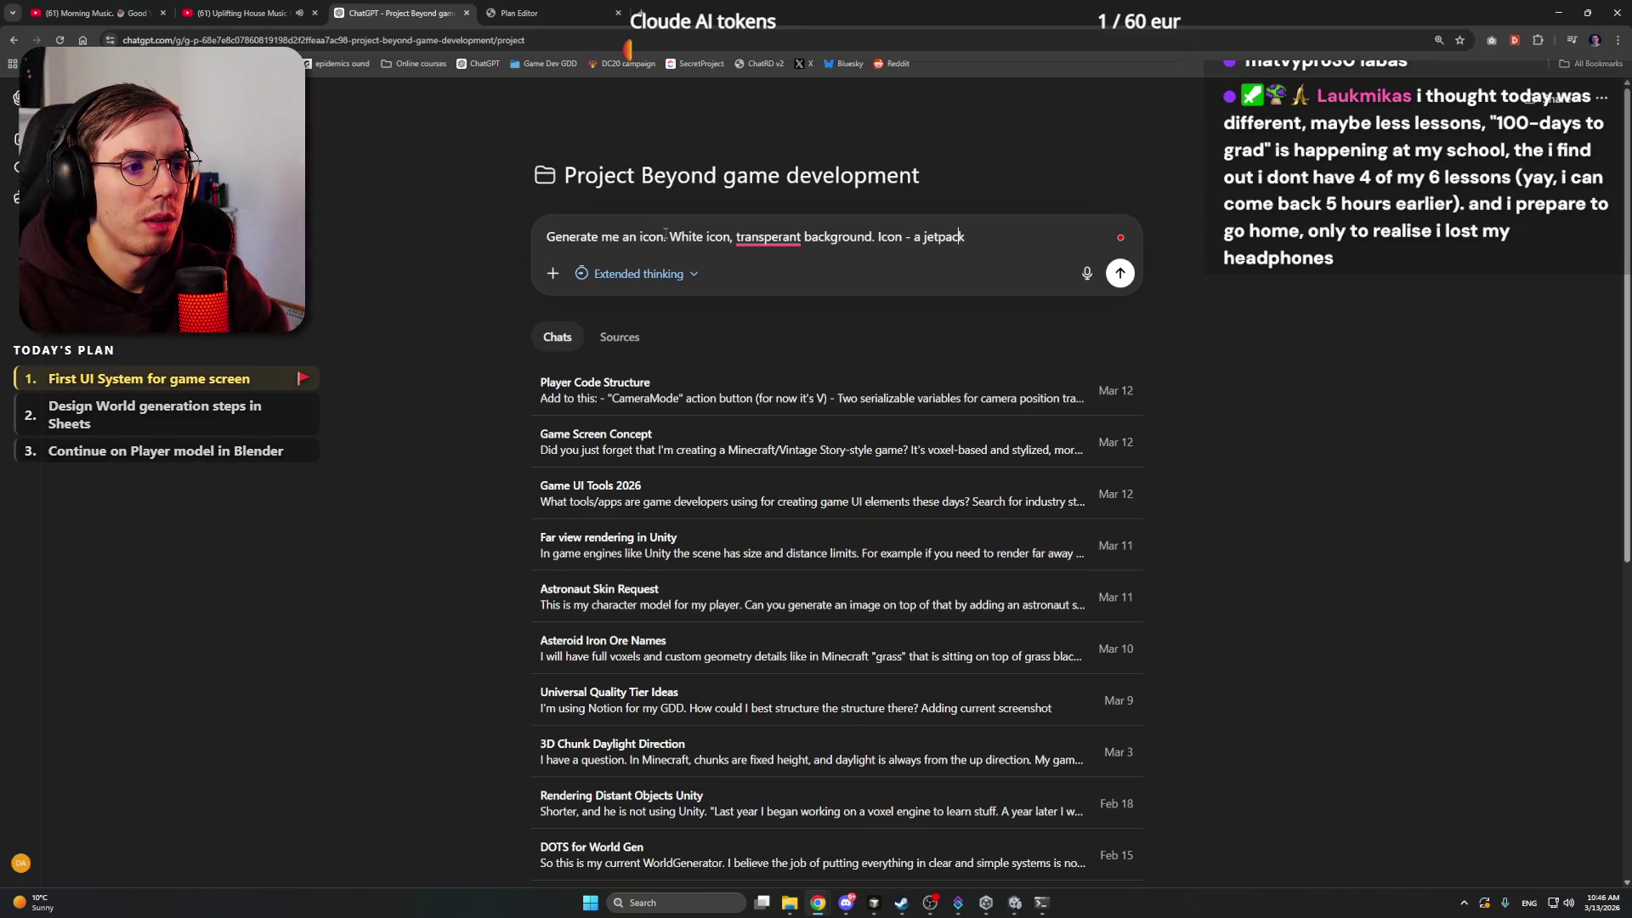
key(Left)
key(Left)
key(Left)
text(space)
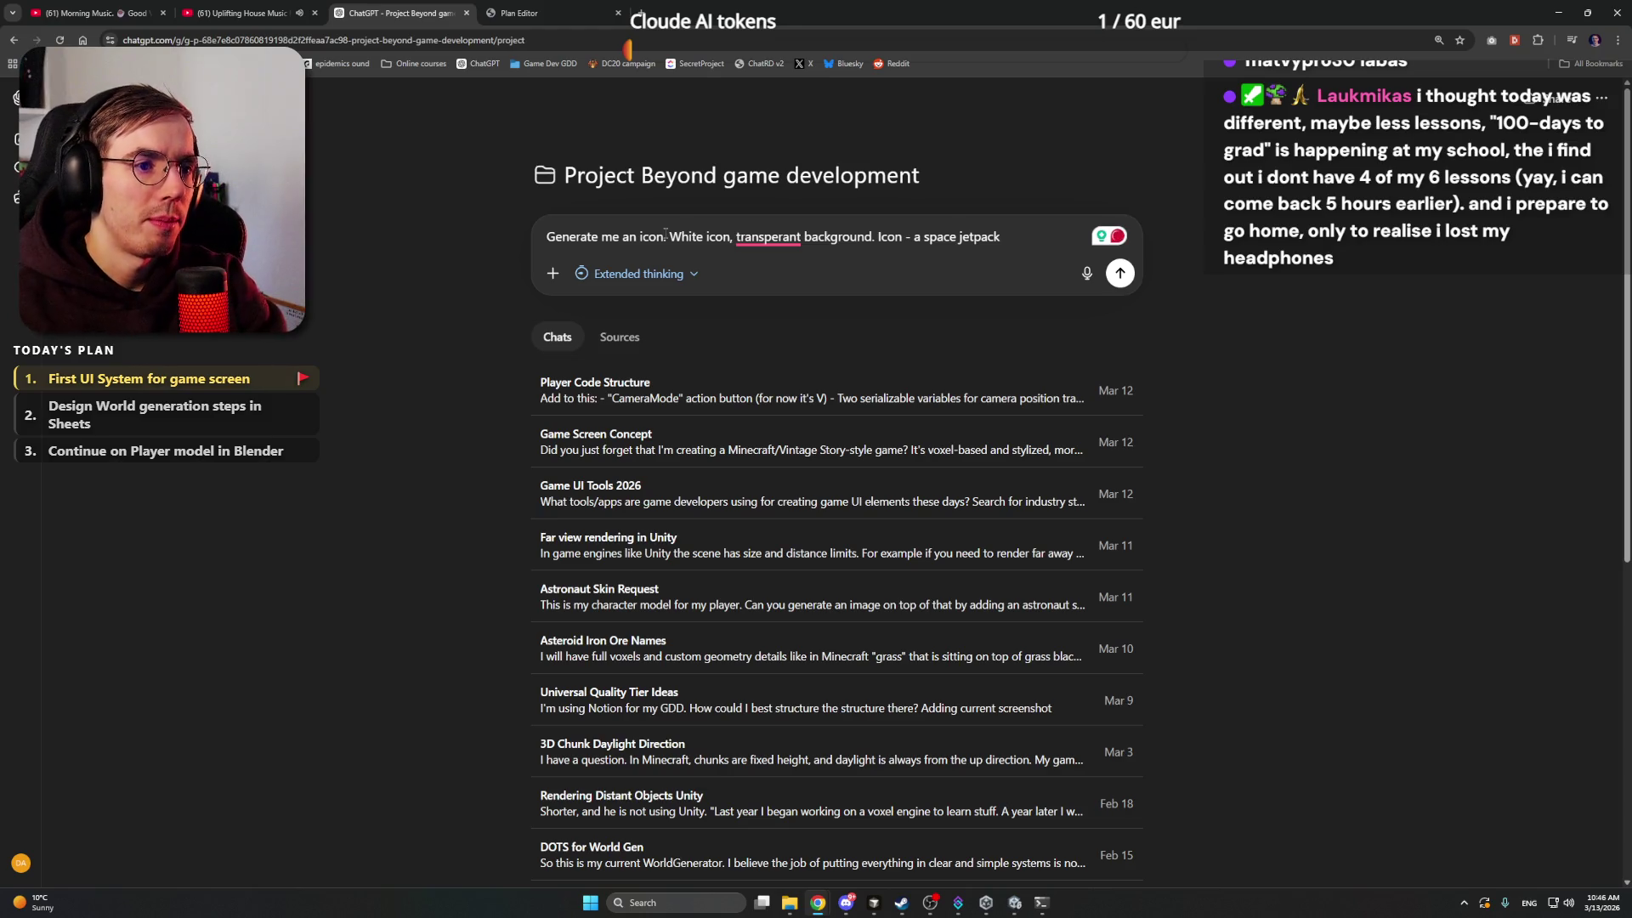
mouse_move(733, 243)
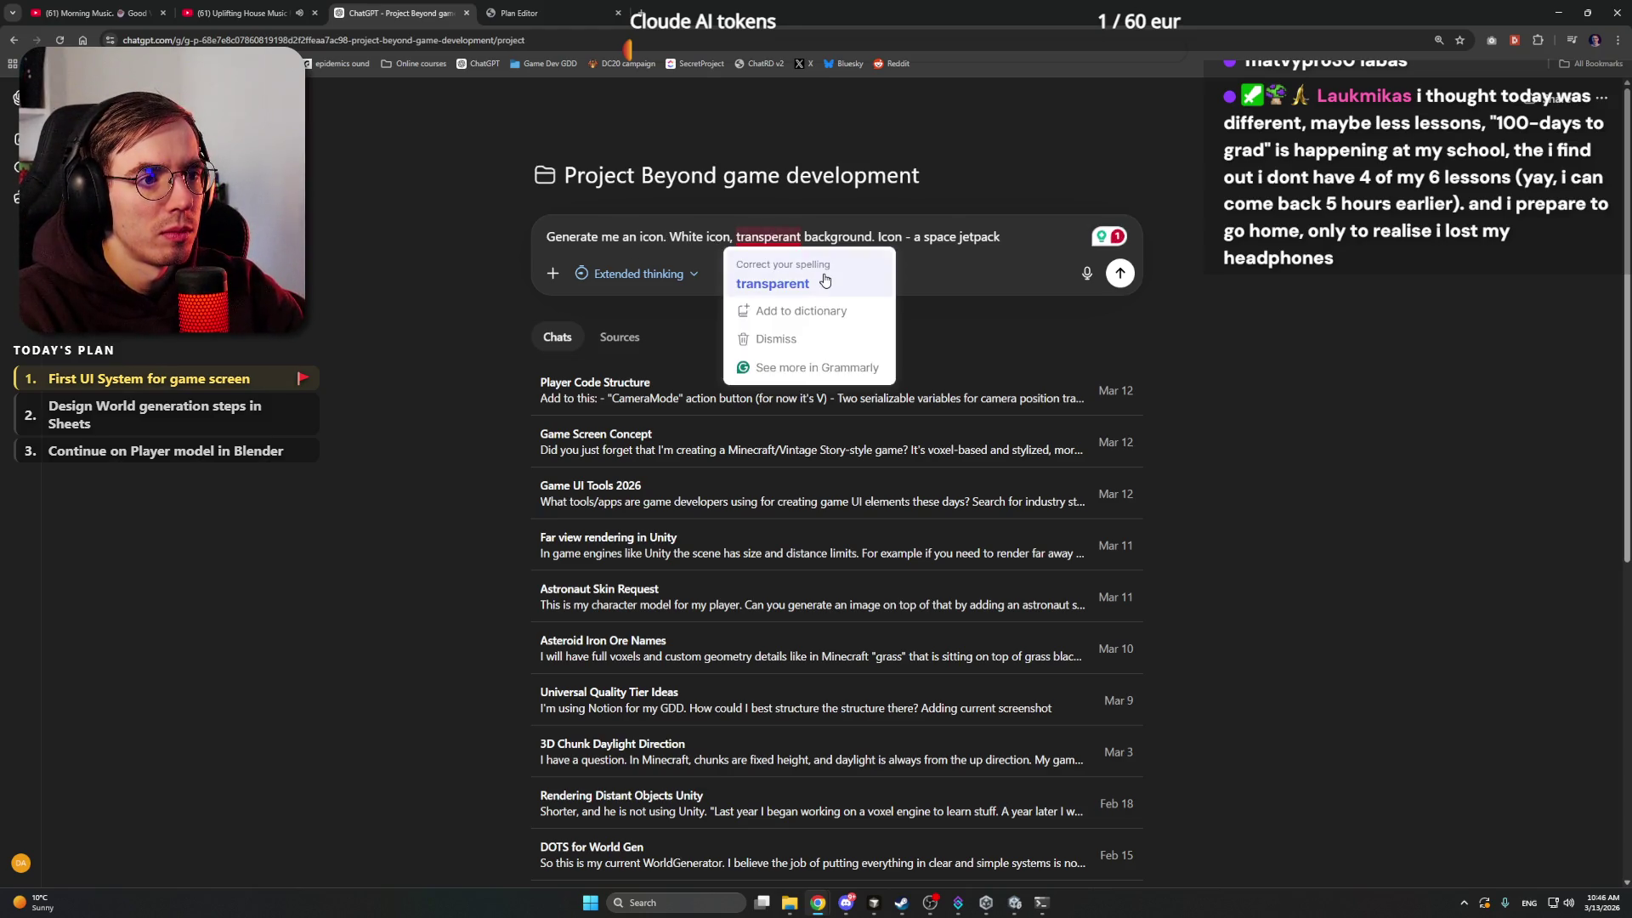
click(825, 279)
click(1011, 246)
key(Return)
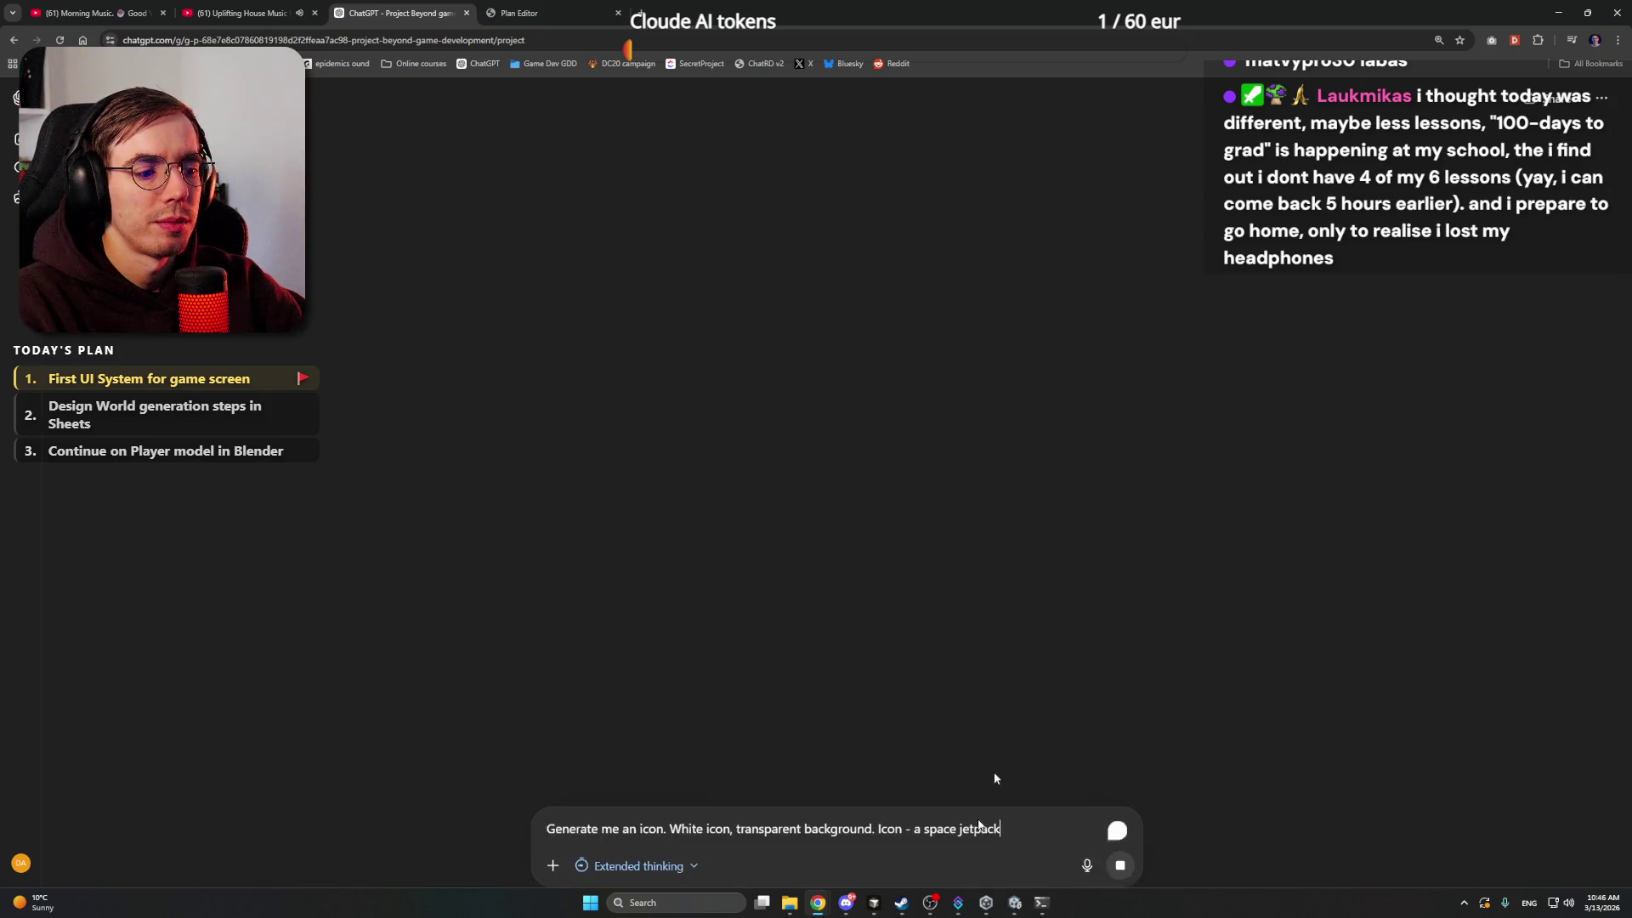
click(1015, 903)
- Create an empty GameObject in the Hierarchy named '--- UI ---' and select it
click(51, 94)
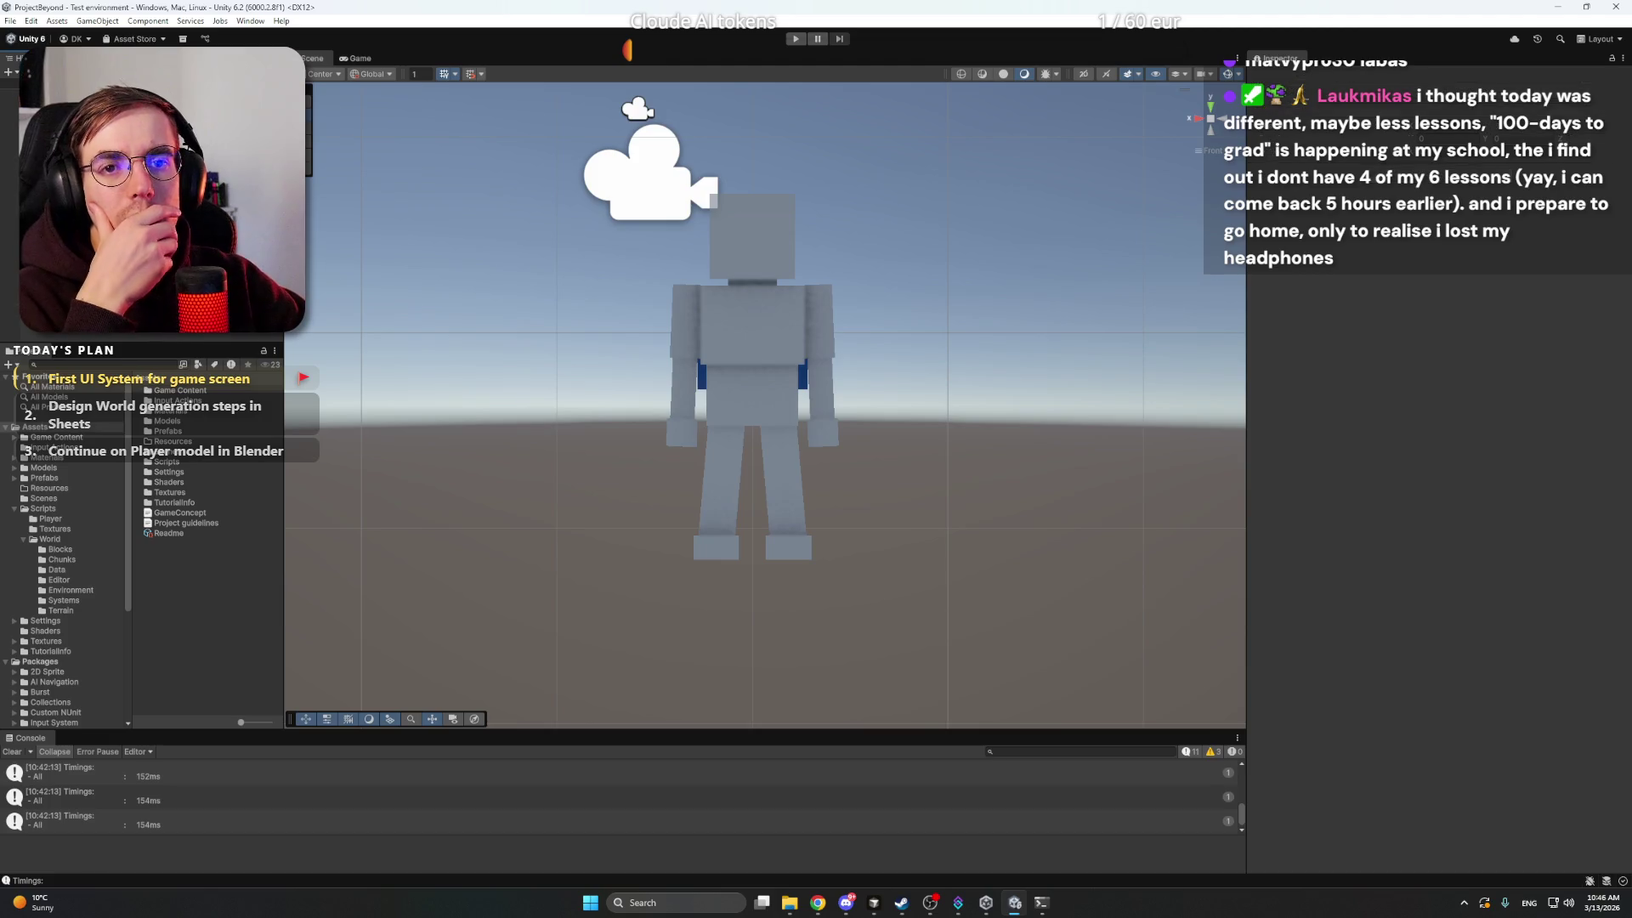
right_click(102, 334)
click(149, 338)
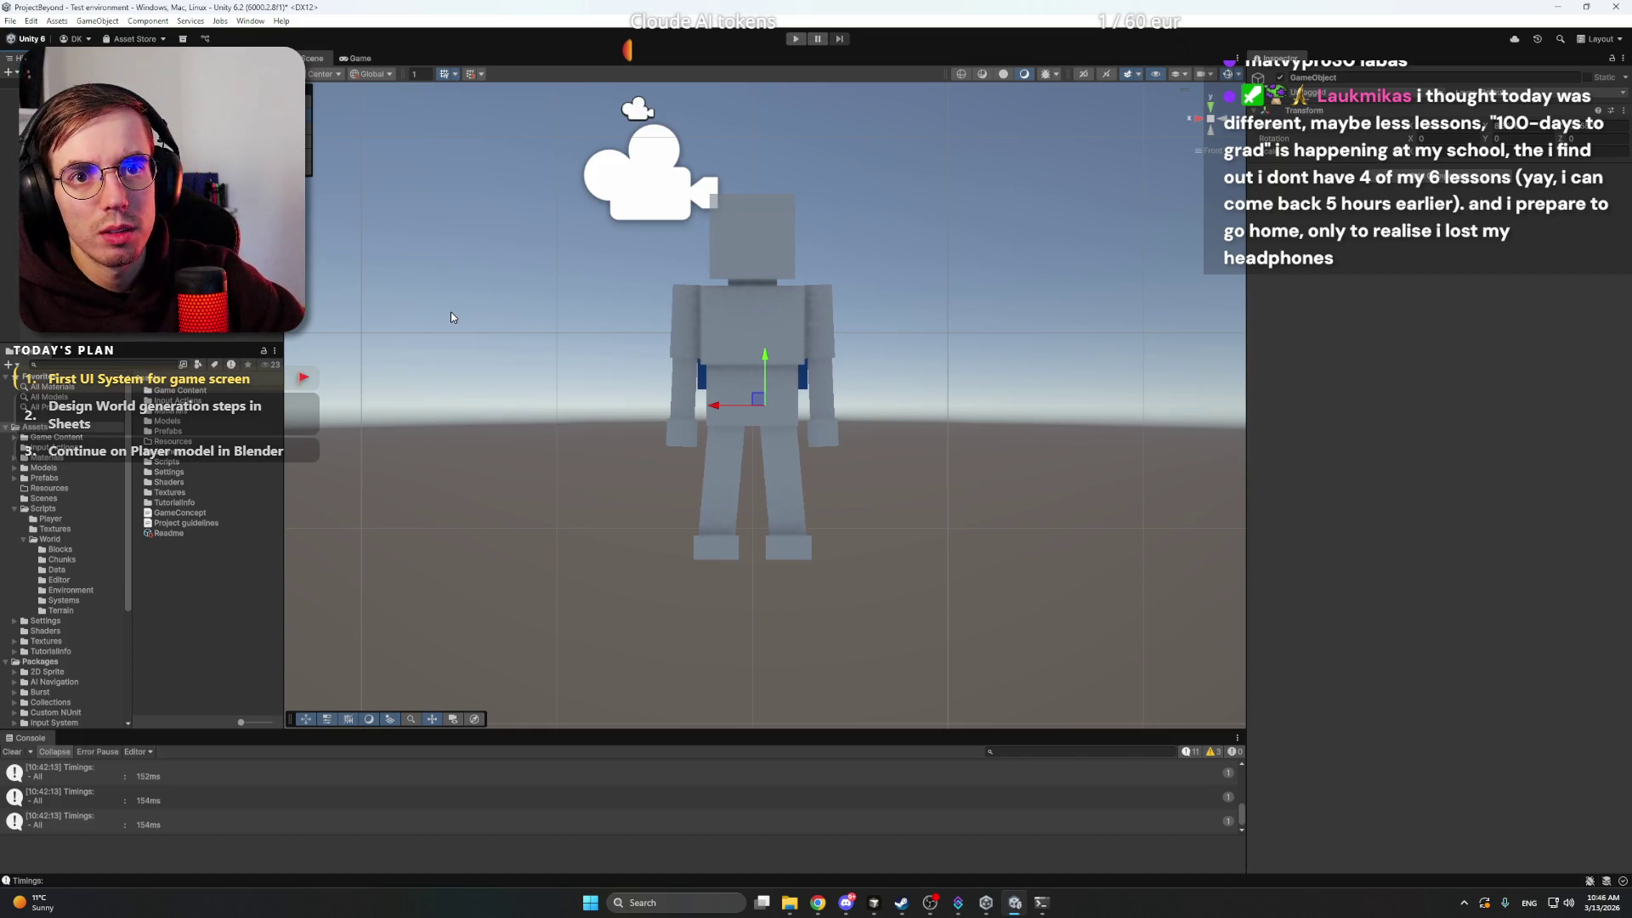
key(Return)
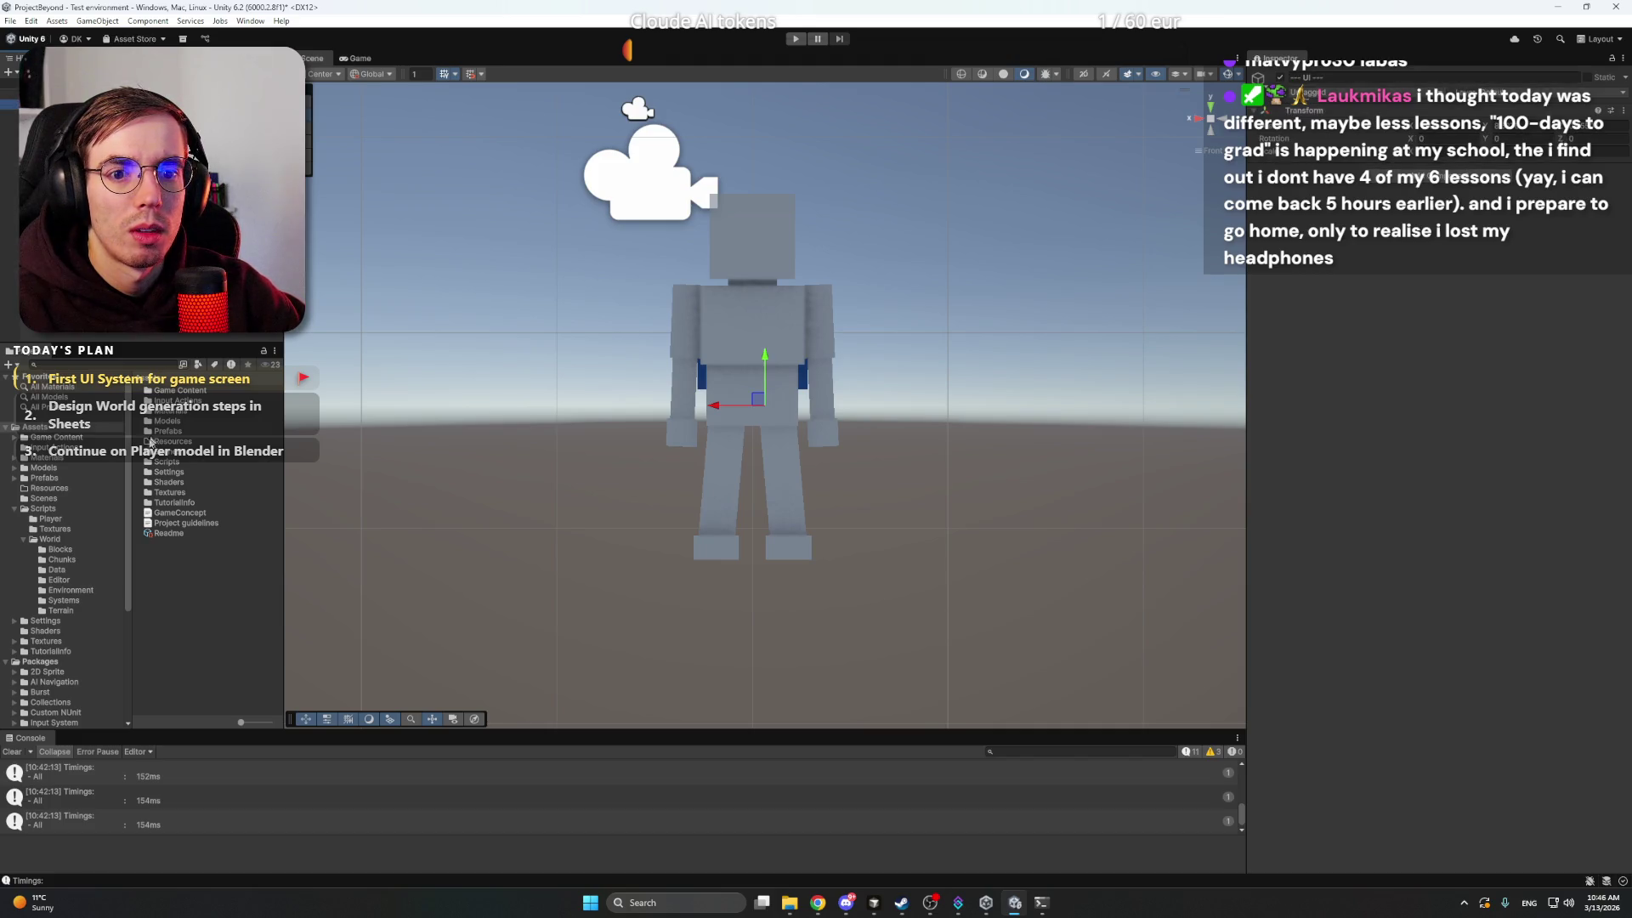
right_click(68, 332)
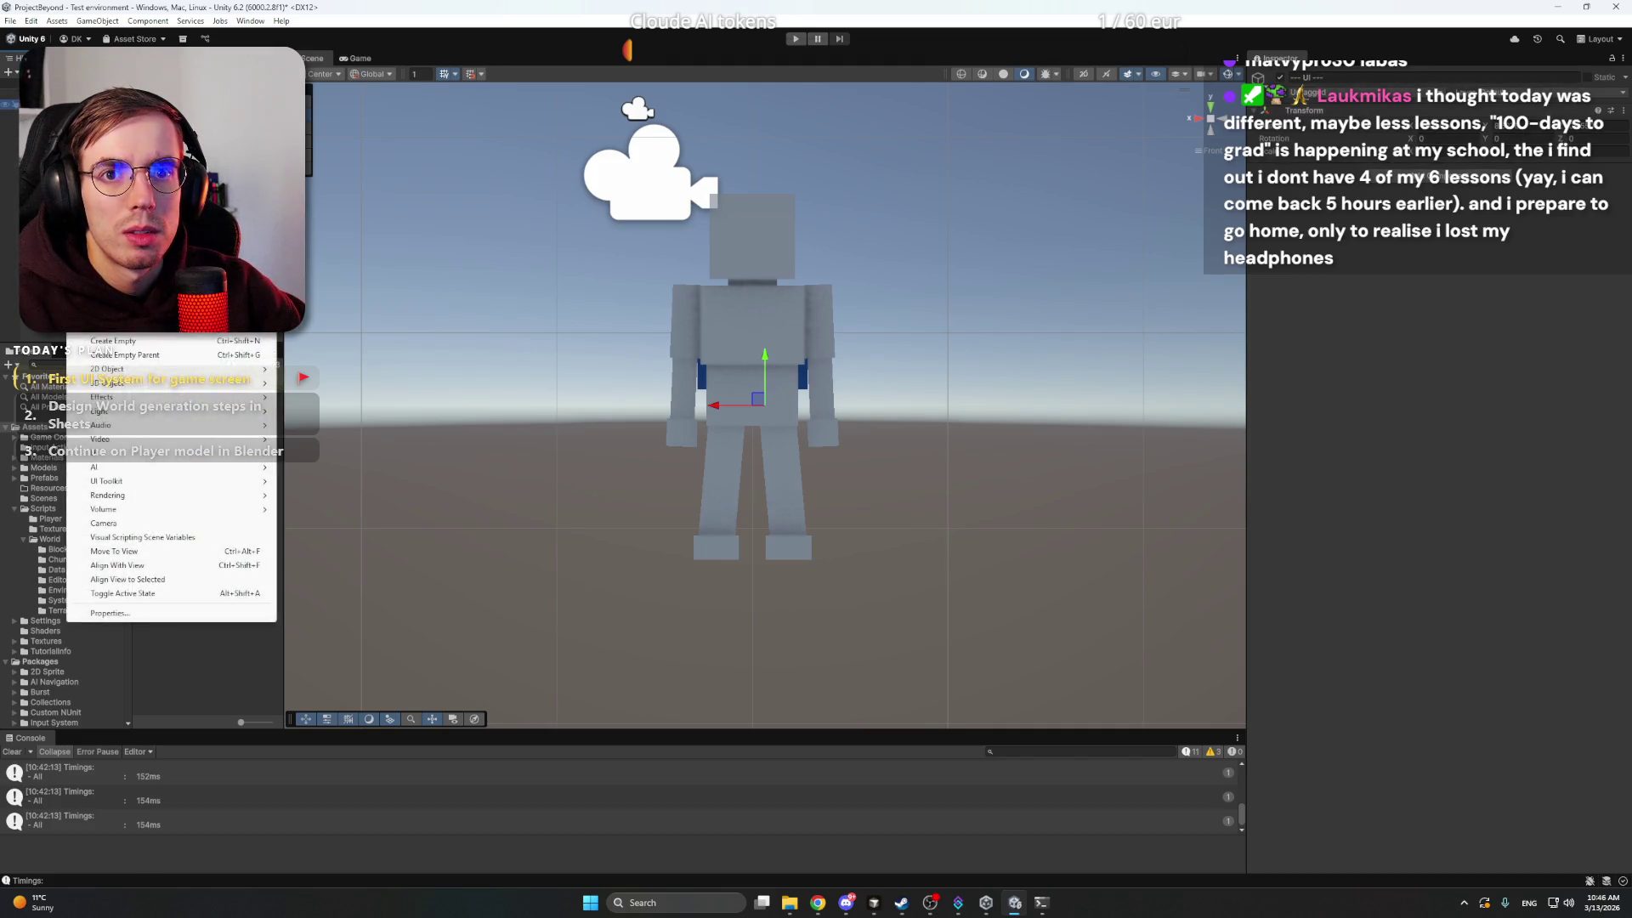
key(Escape)
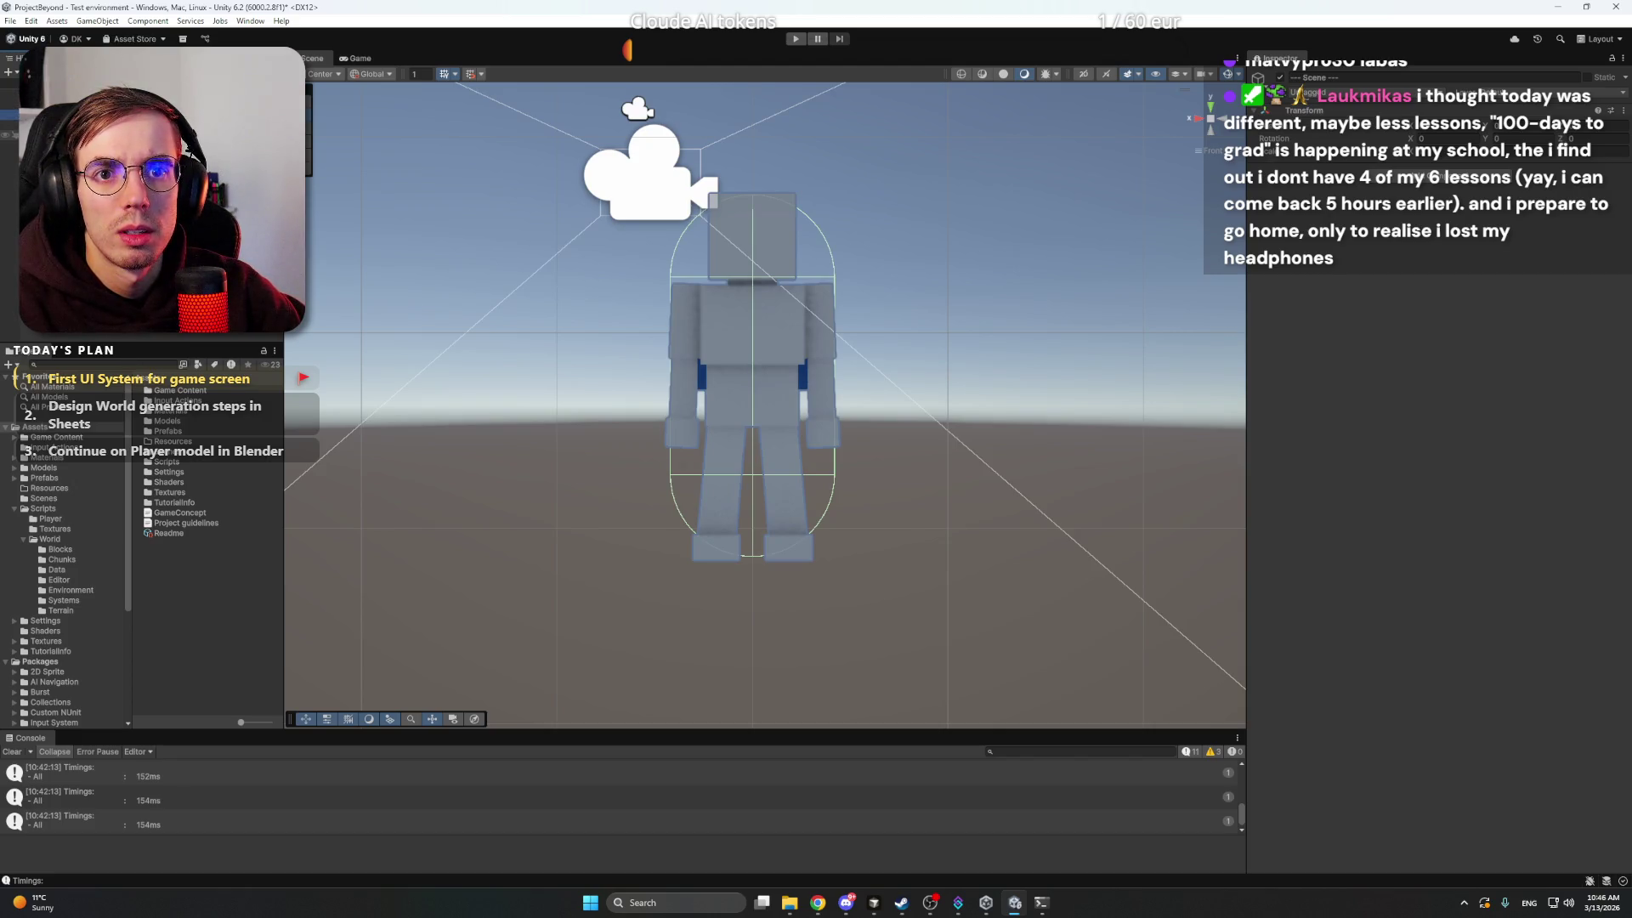
click(51, 128)
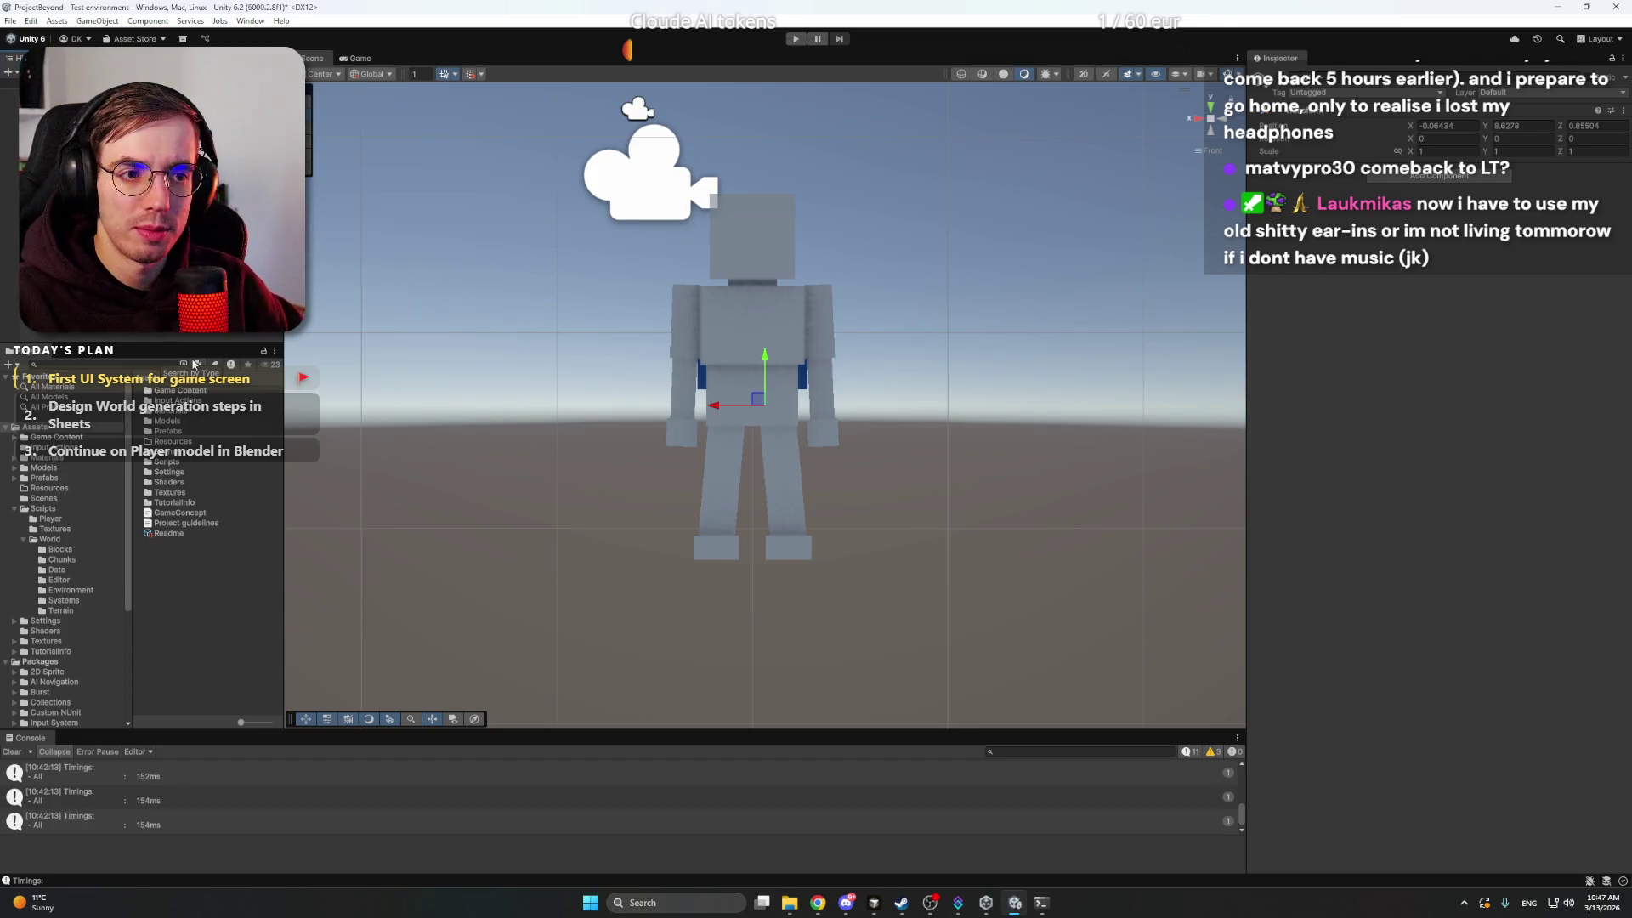
drag(875, 358, 646, 467)
mouse_move(850, 357)
mouse_down()
mouse_move(918, 335)
mouse_move(870, 368)
mouse_move(881, 292)
mouse_move(831, 431)
mouse_move(818, 409)
mouse_up()
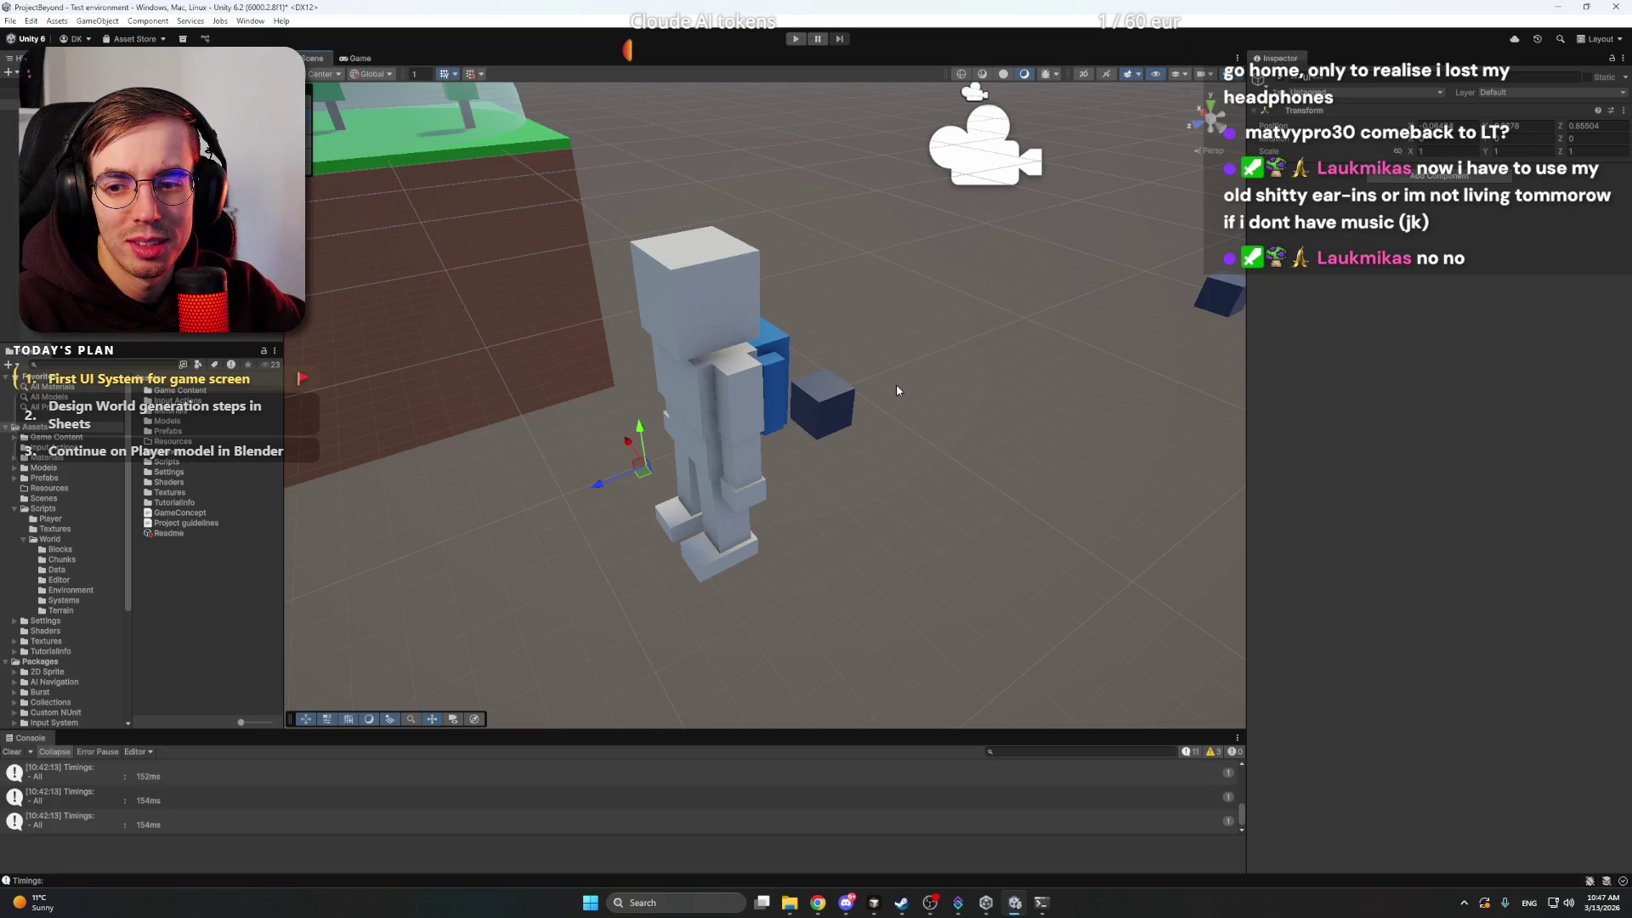
click(907, 355)
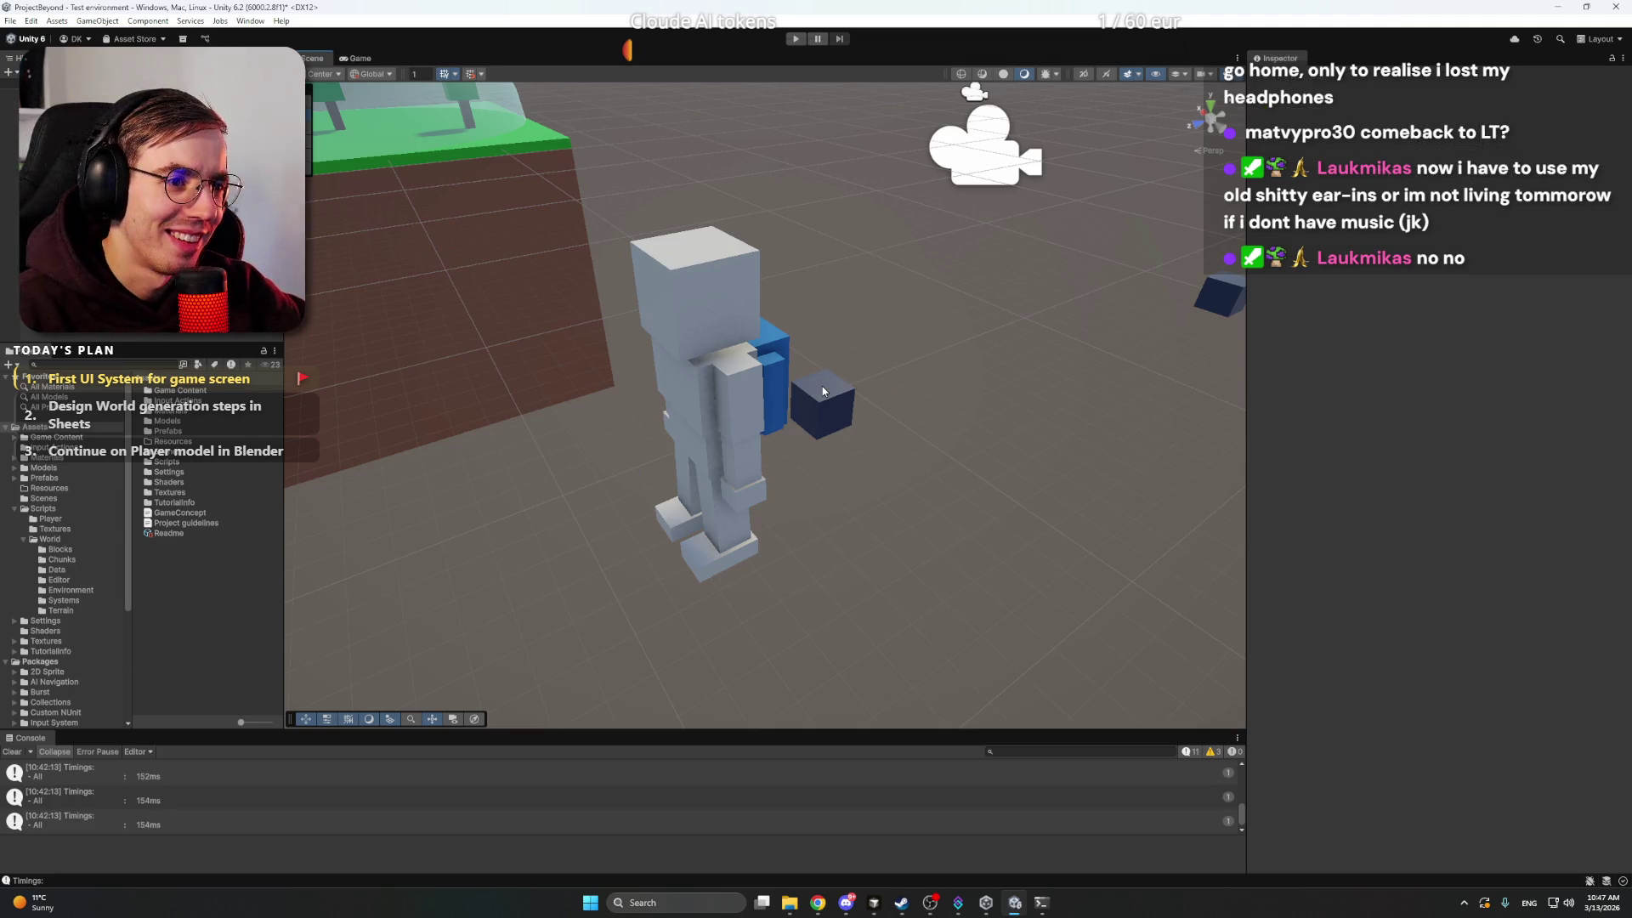
click(822, 386)
click(930, 317)
mouse_move(859, 289)
mouse_down()
mouse_move(973, 244)
mouse_move(1166, 216)
mouse_move(885, 259)
mouse_move(910, 263)
mouse_up()
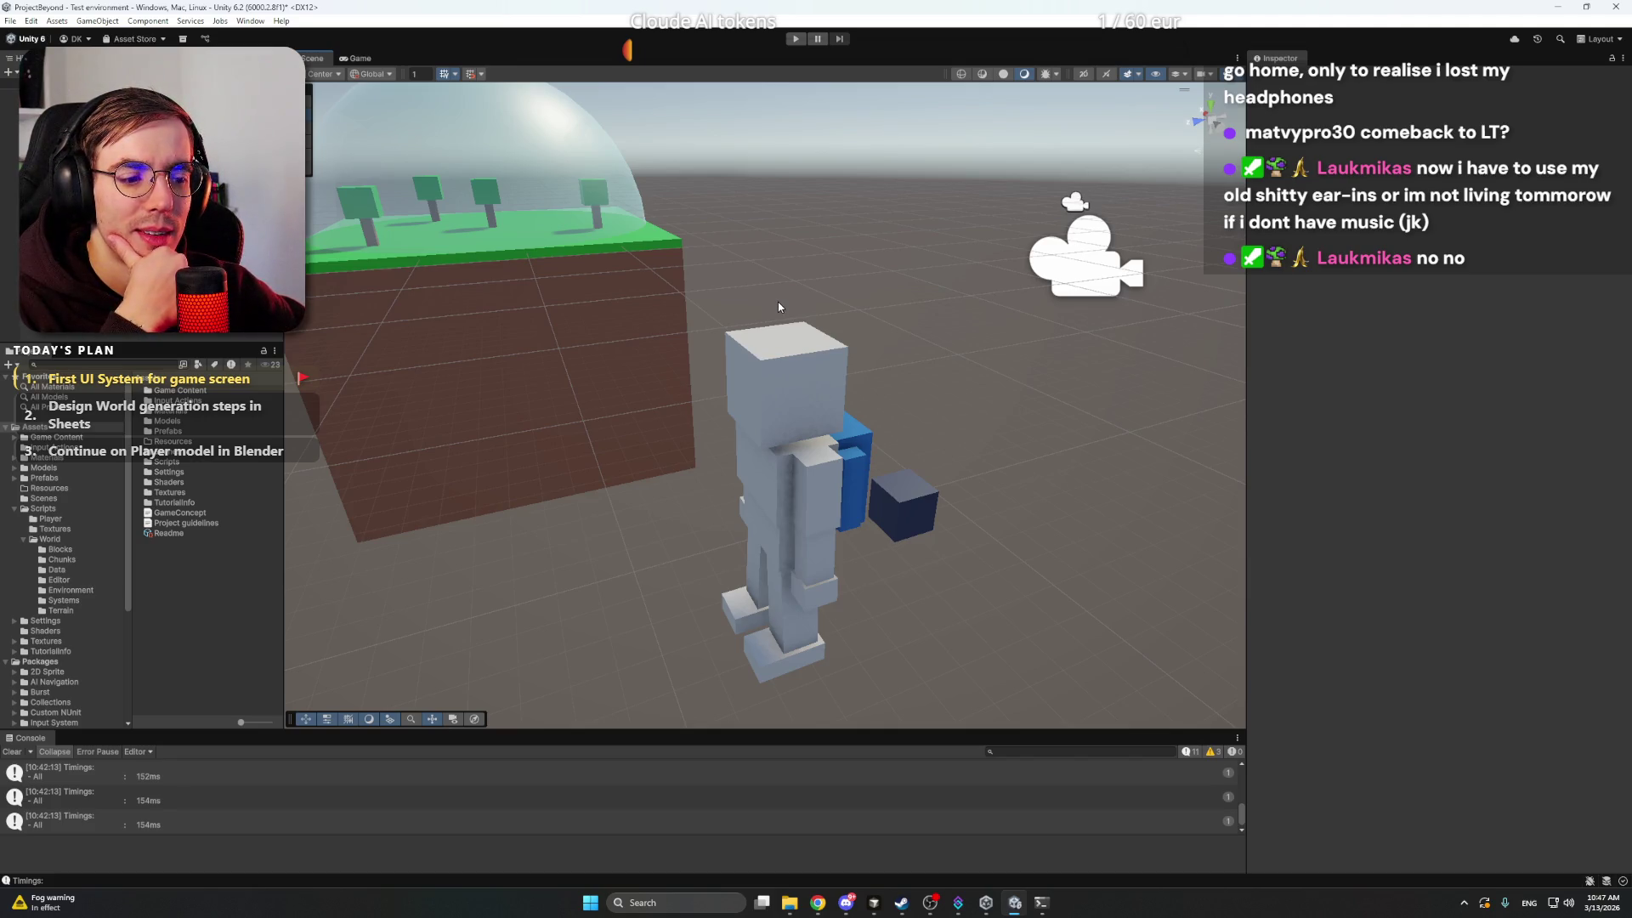
- Send ChatGPT the follow-up 'Less detailed, smaller, it's a tiny button icon', then return to Unity
click(817, 902)
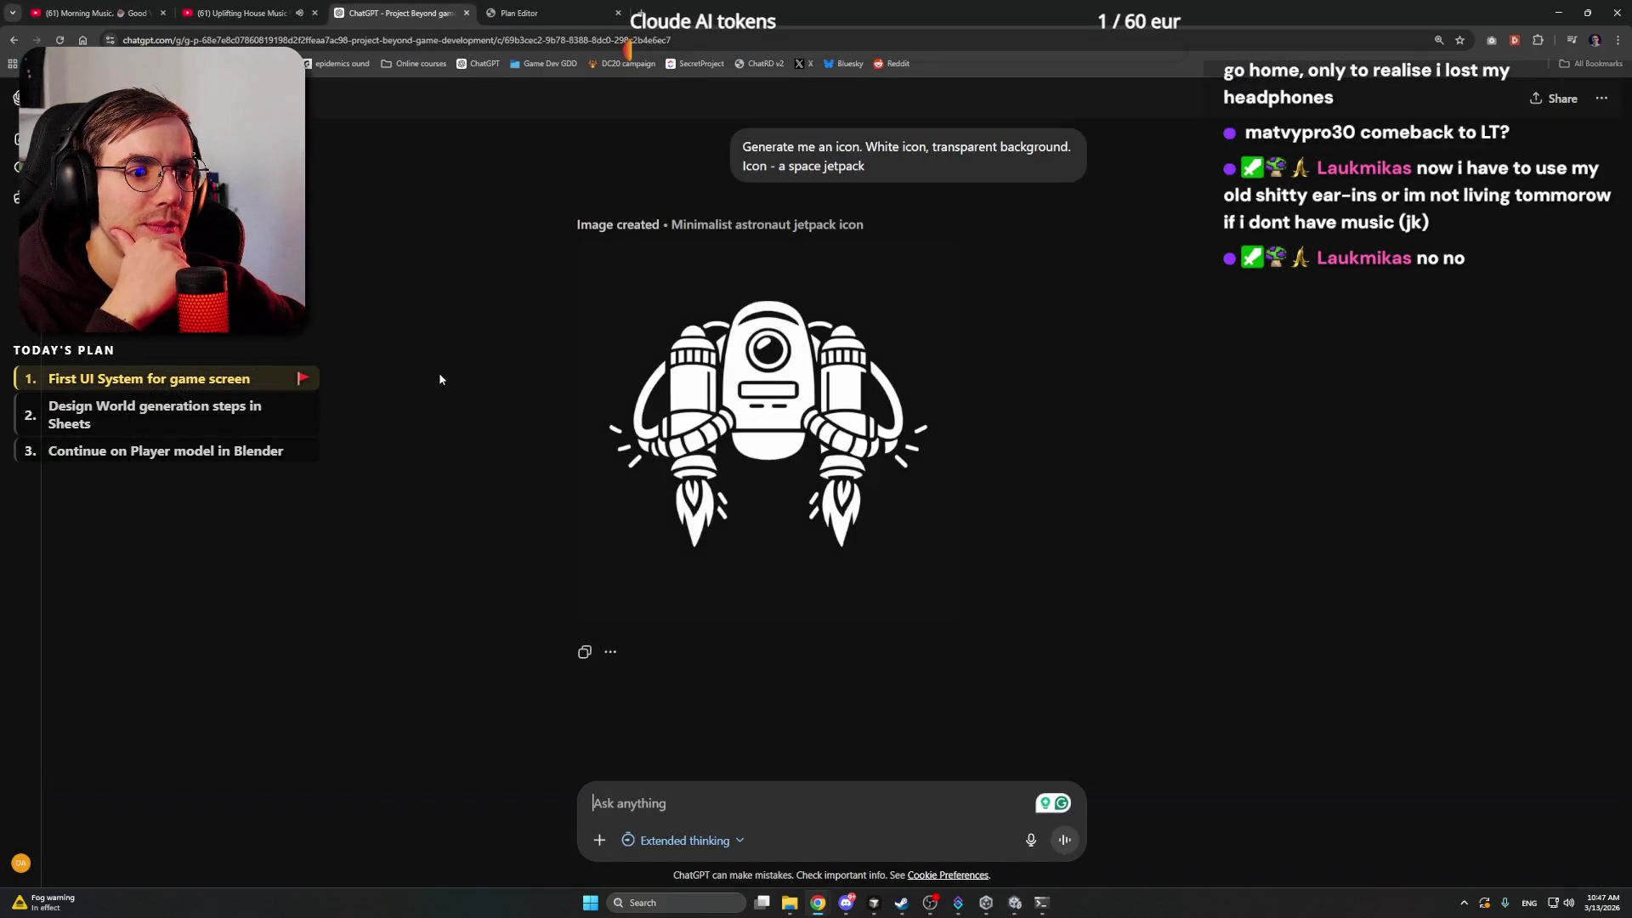
click(827, 787)
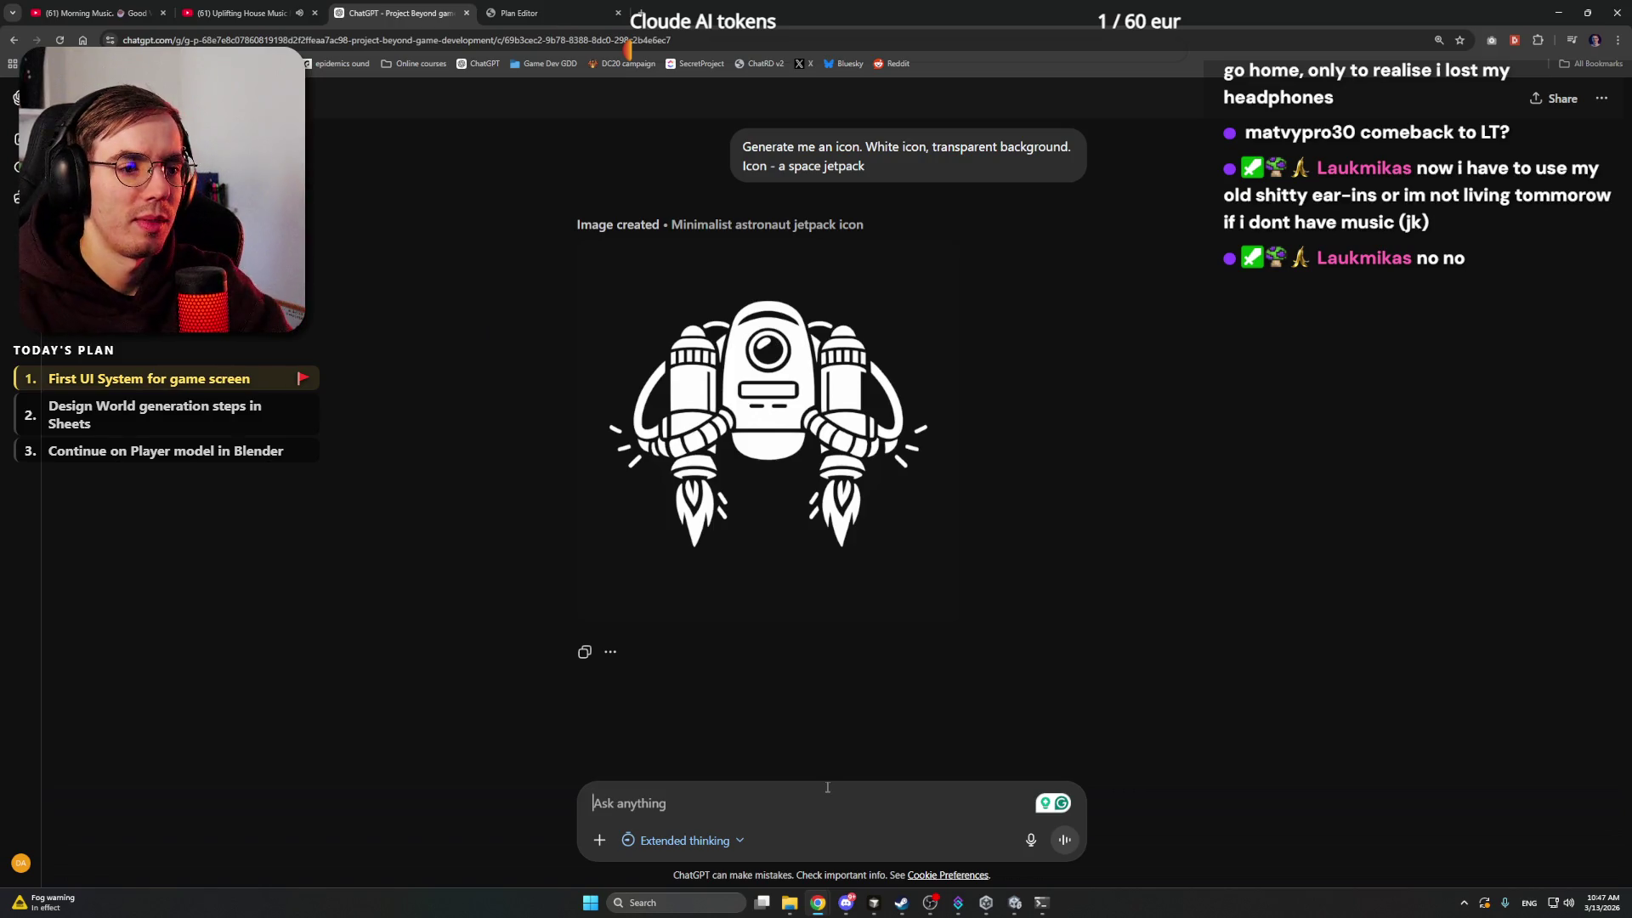
text(Less )
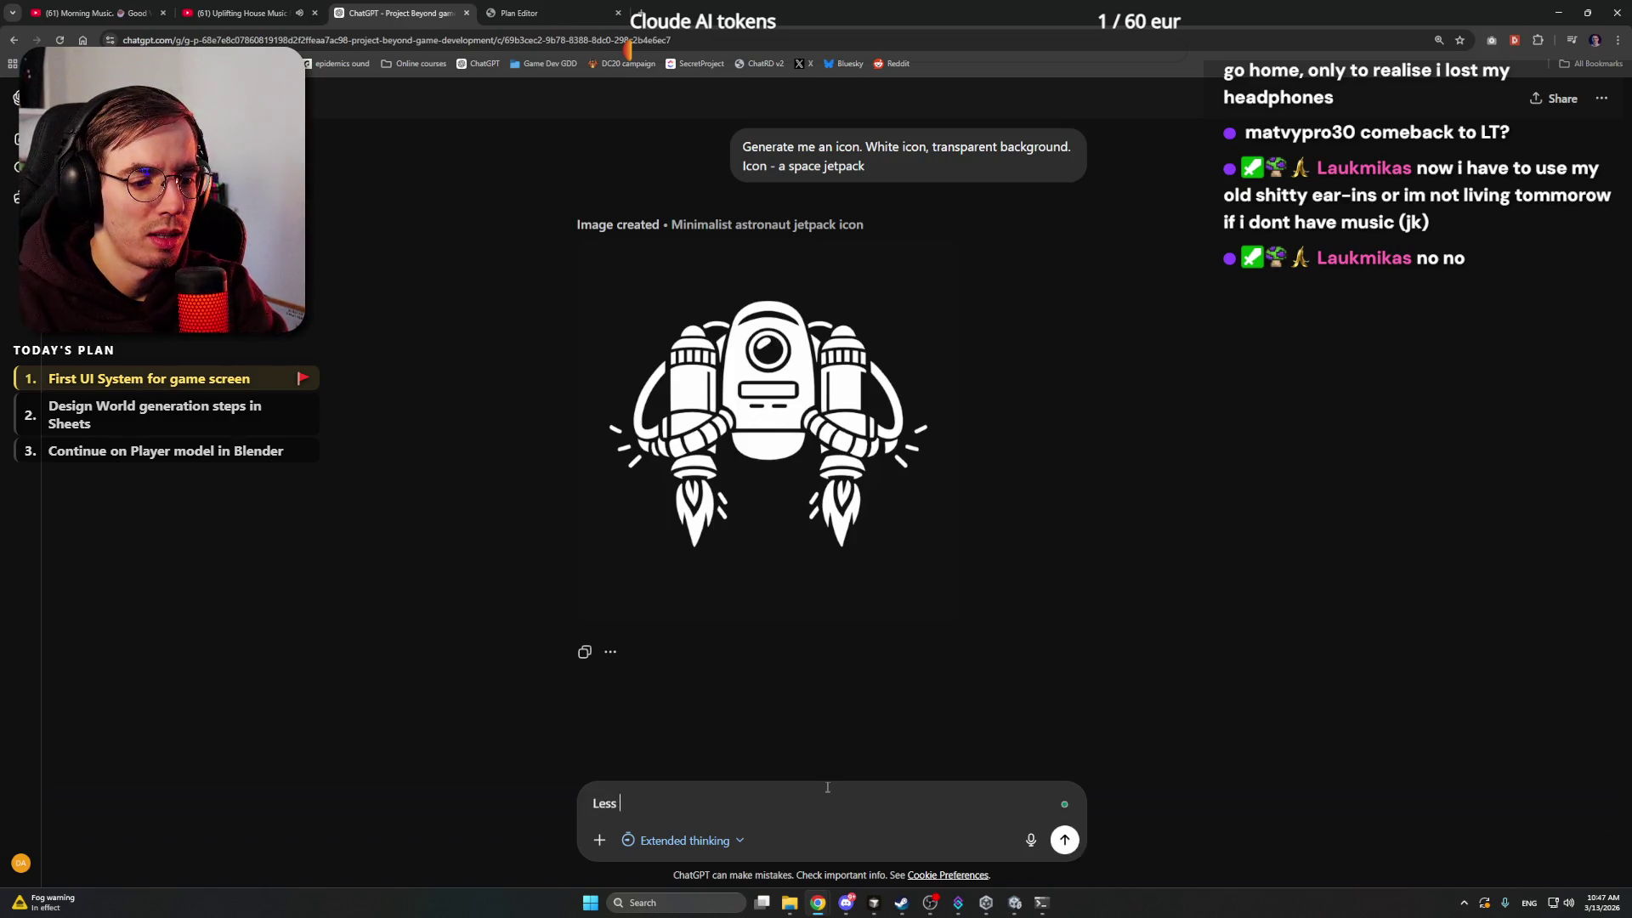
text(detailed, sam)
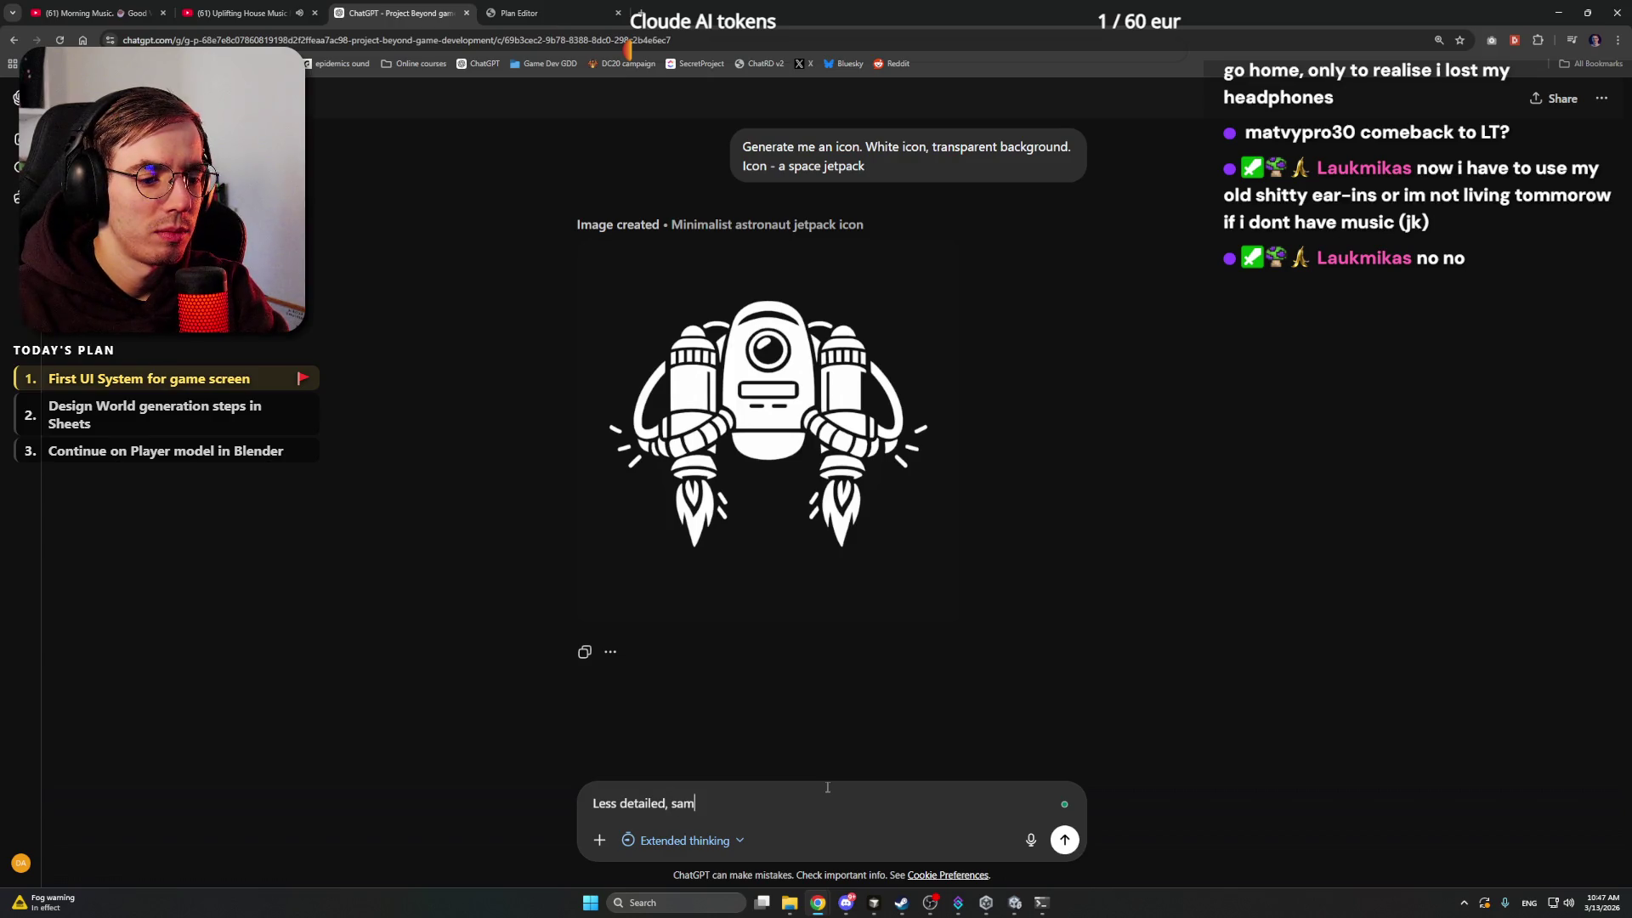
key(BackSpace)
key(BackSpace)
text(maller, it)
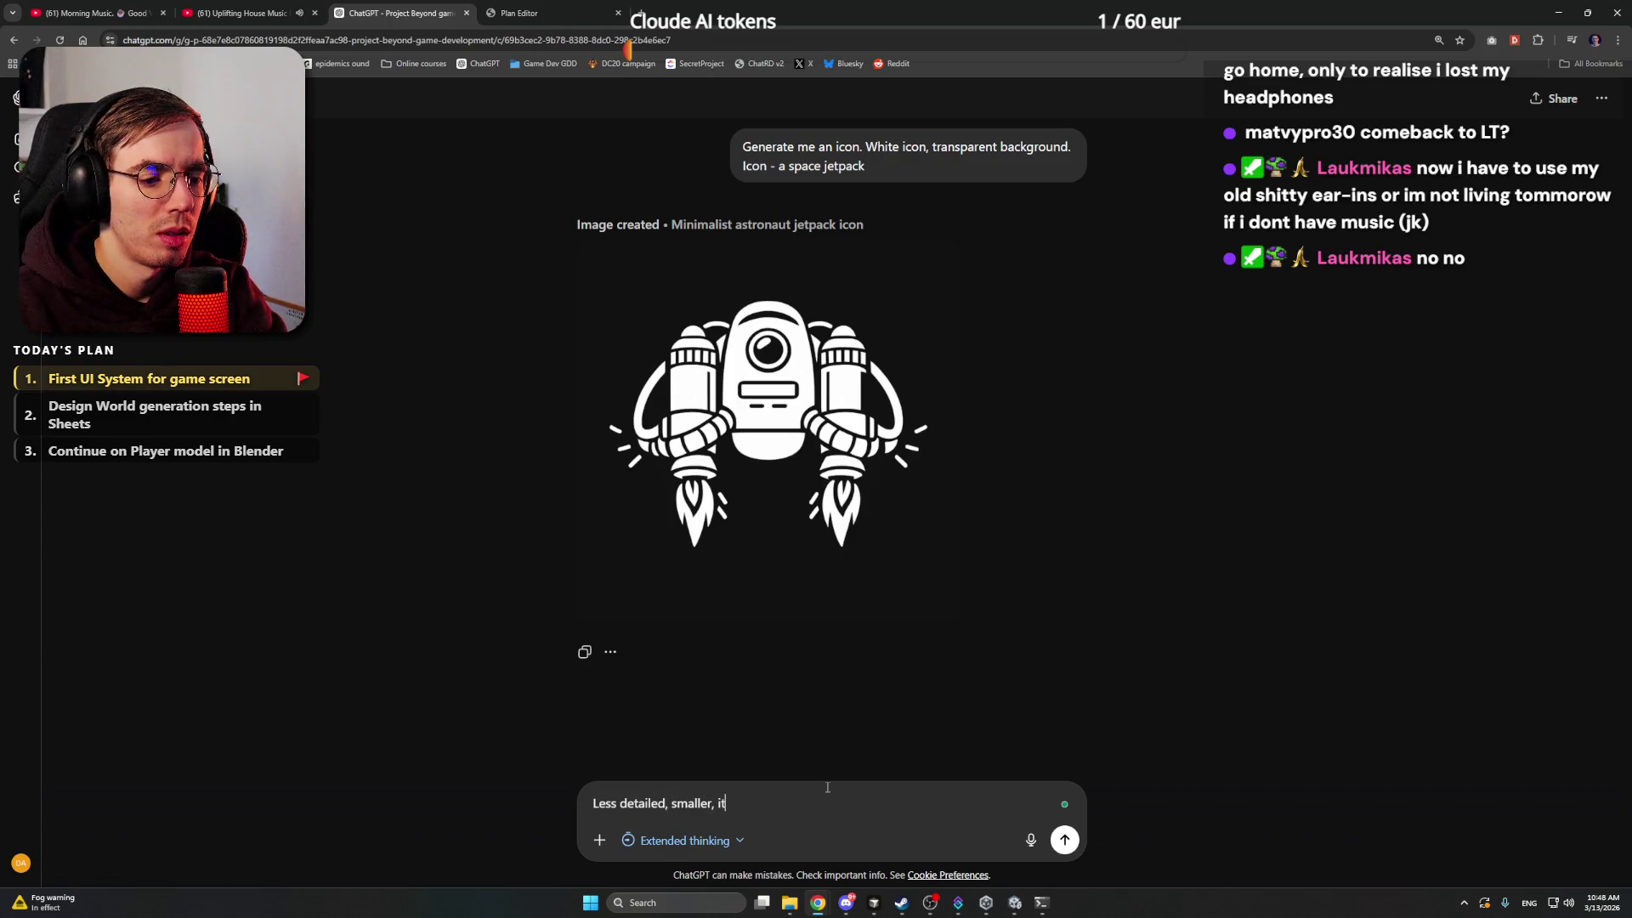
text('s a ti)
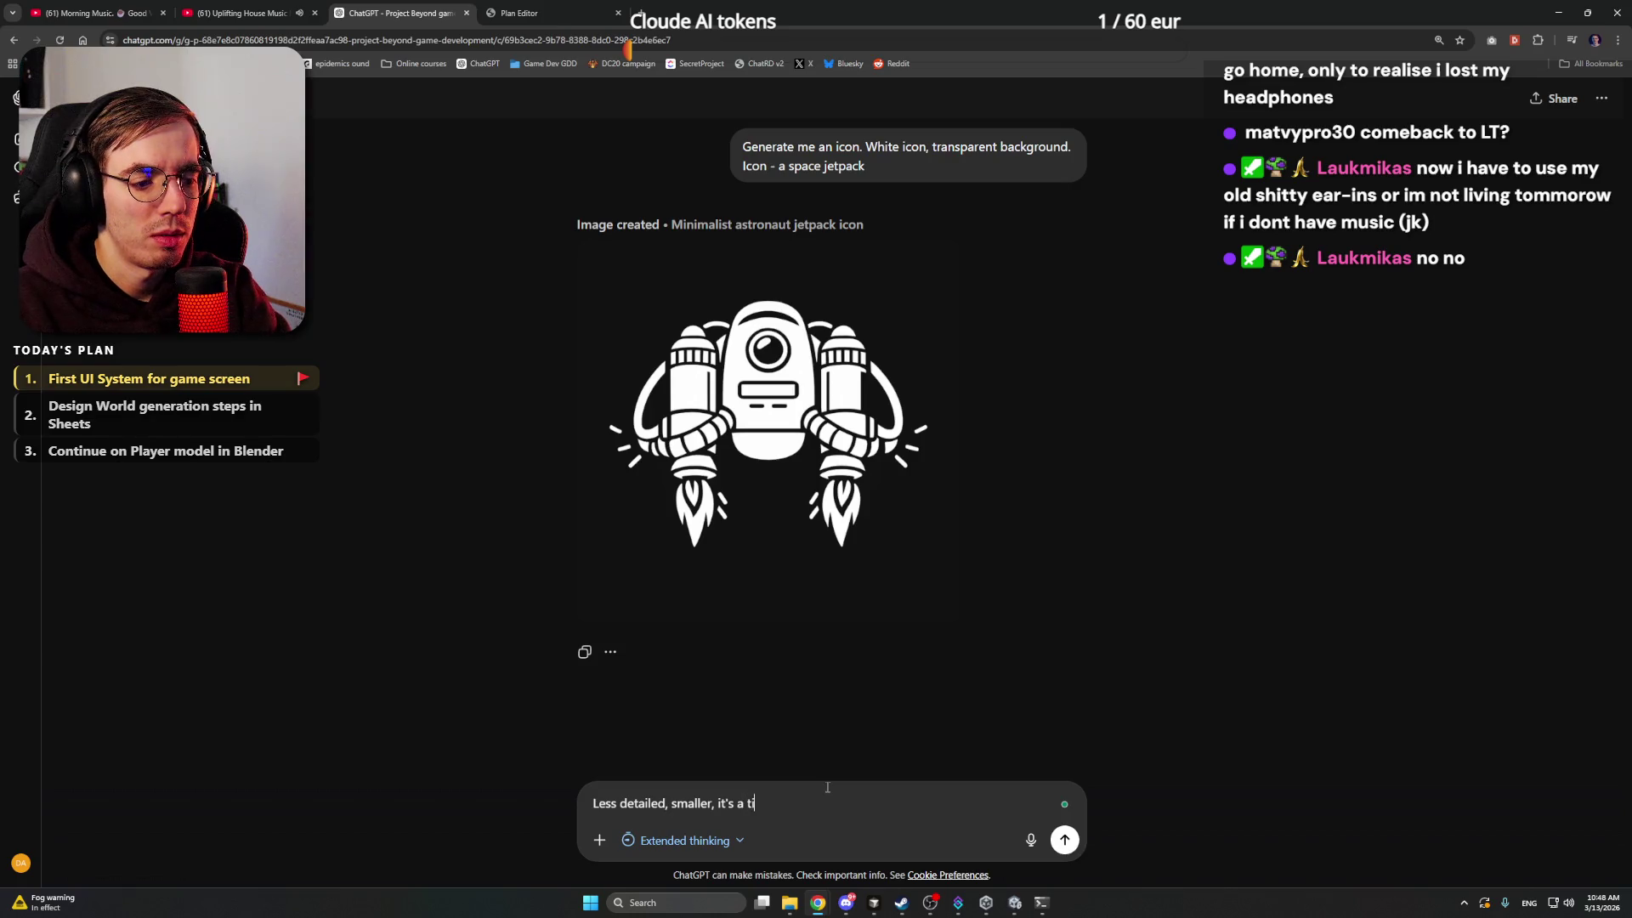
text(ny button )
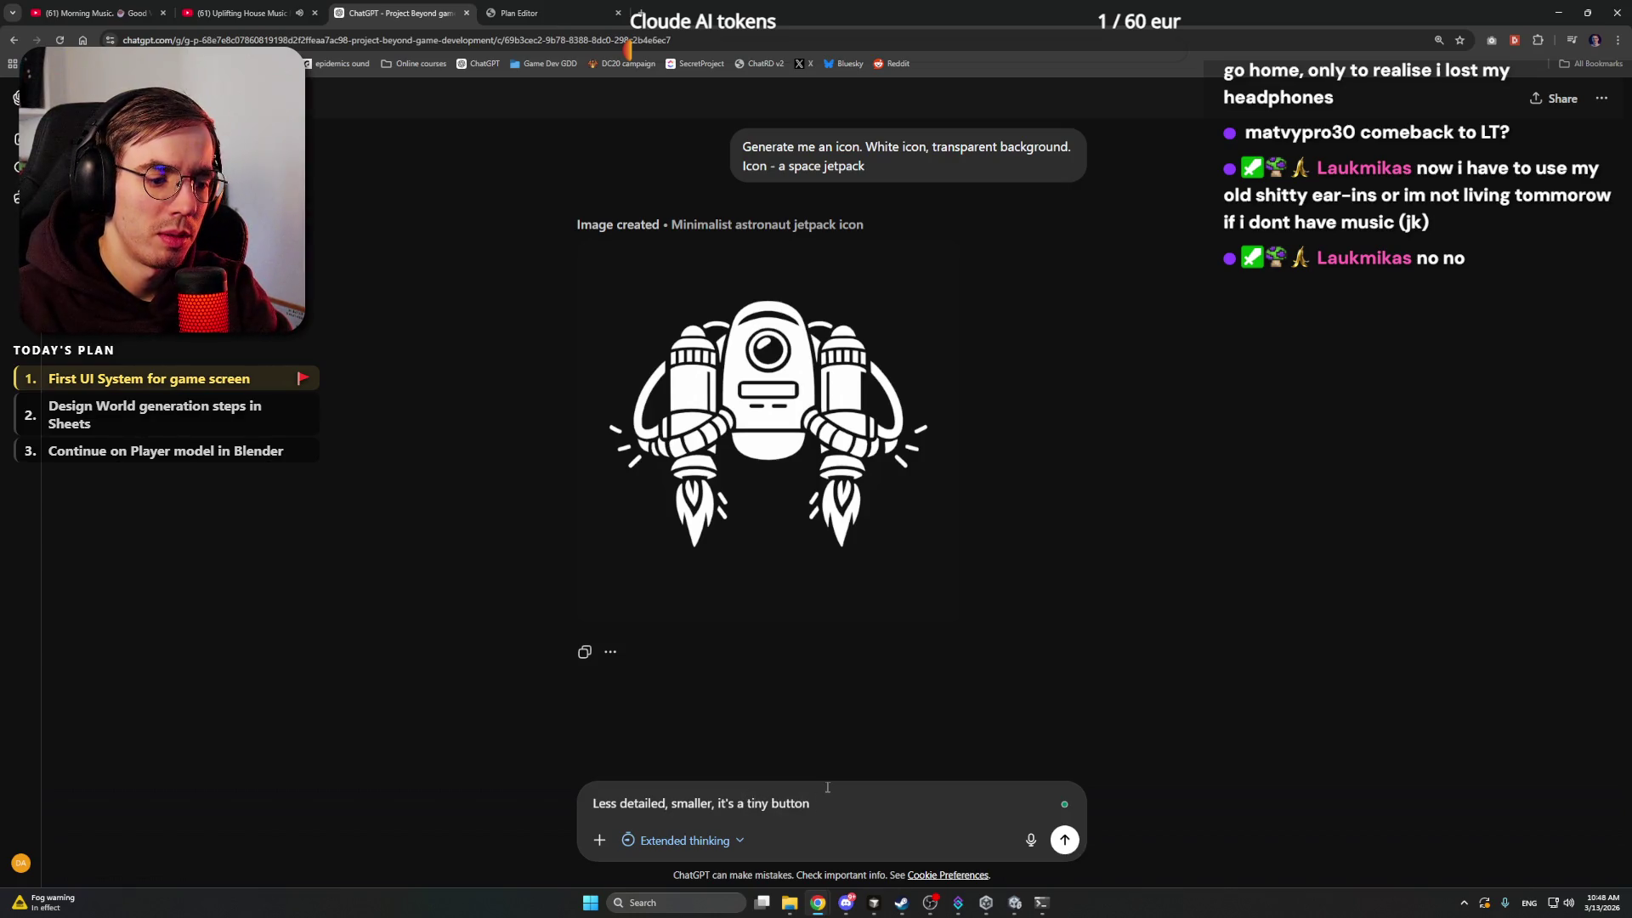
text(icon)
key(Return)
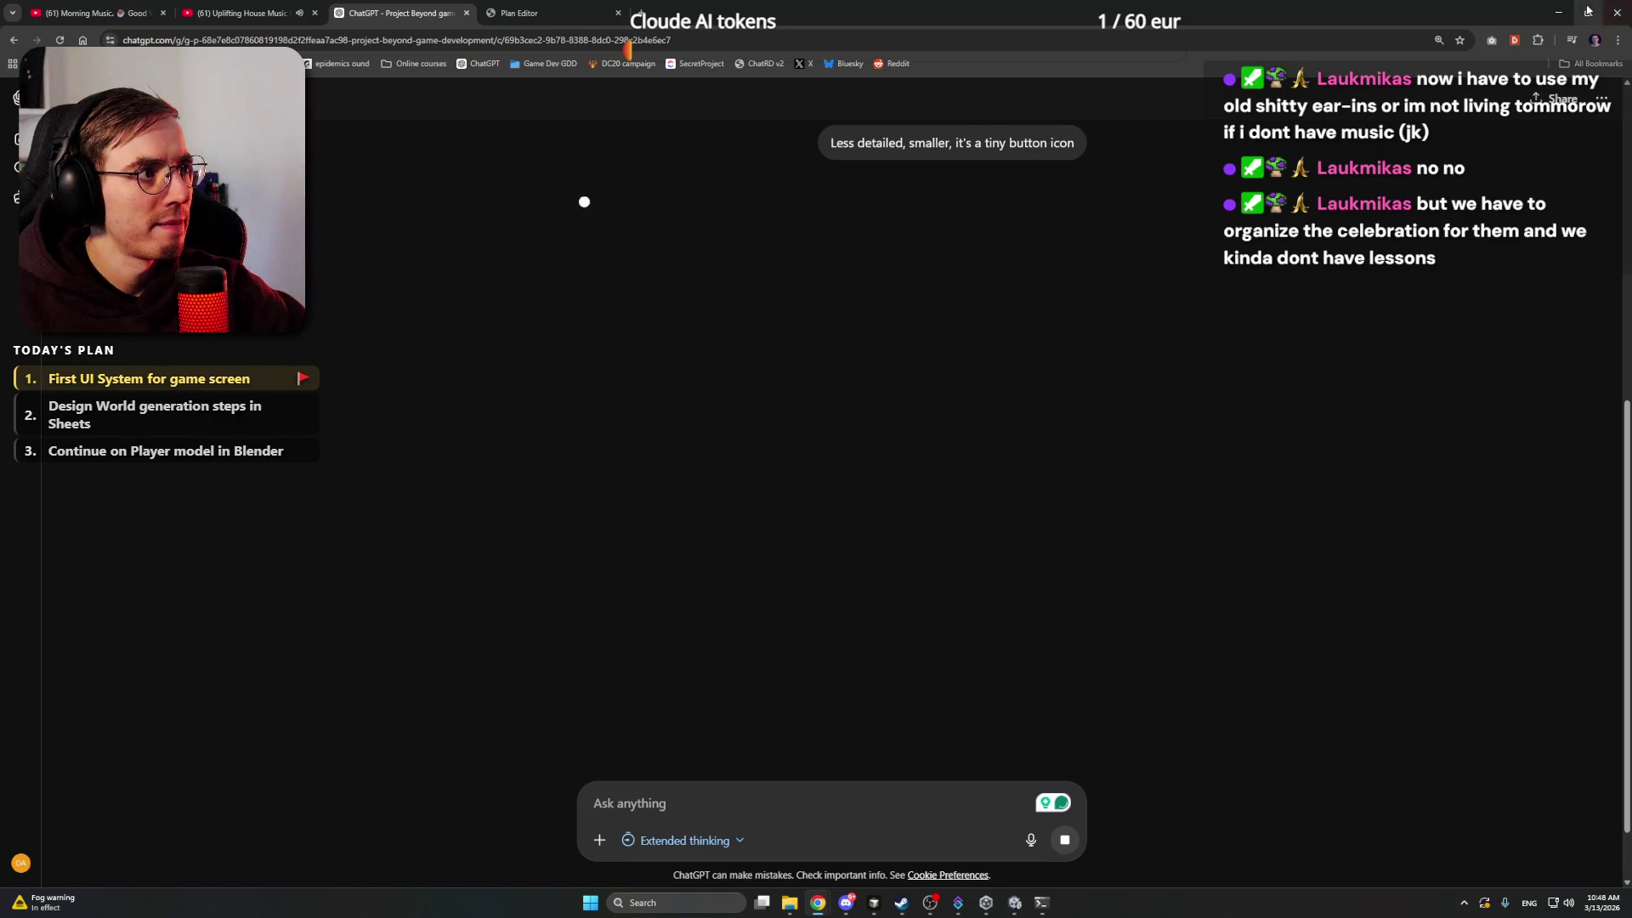
click(1558, 12)
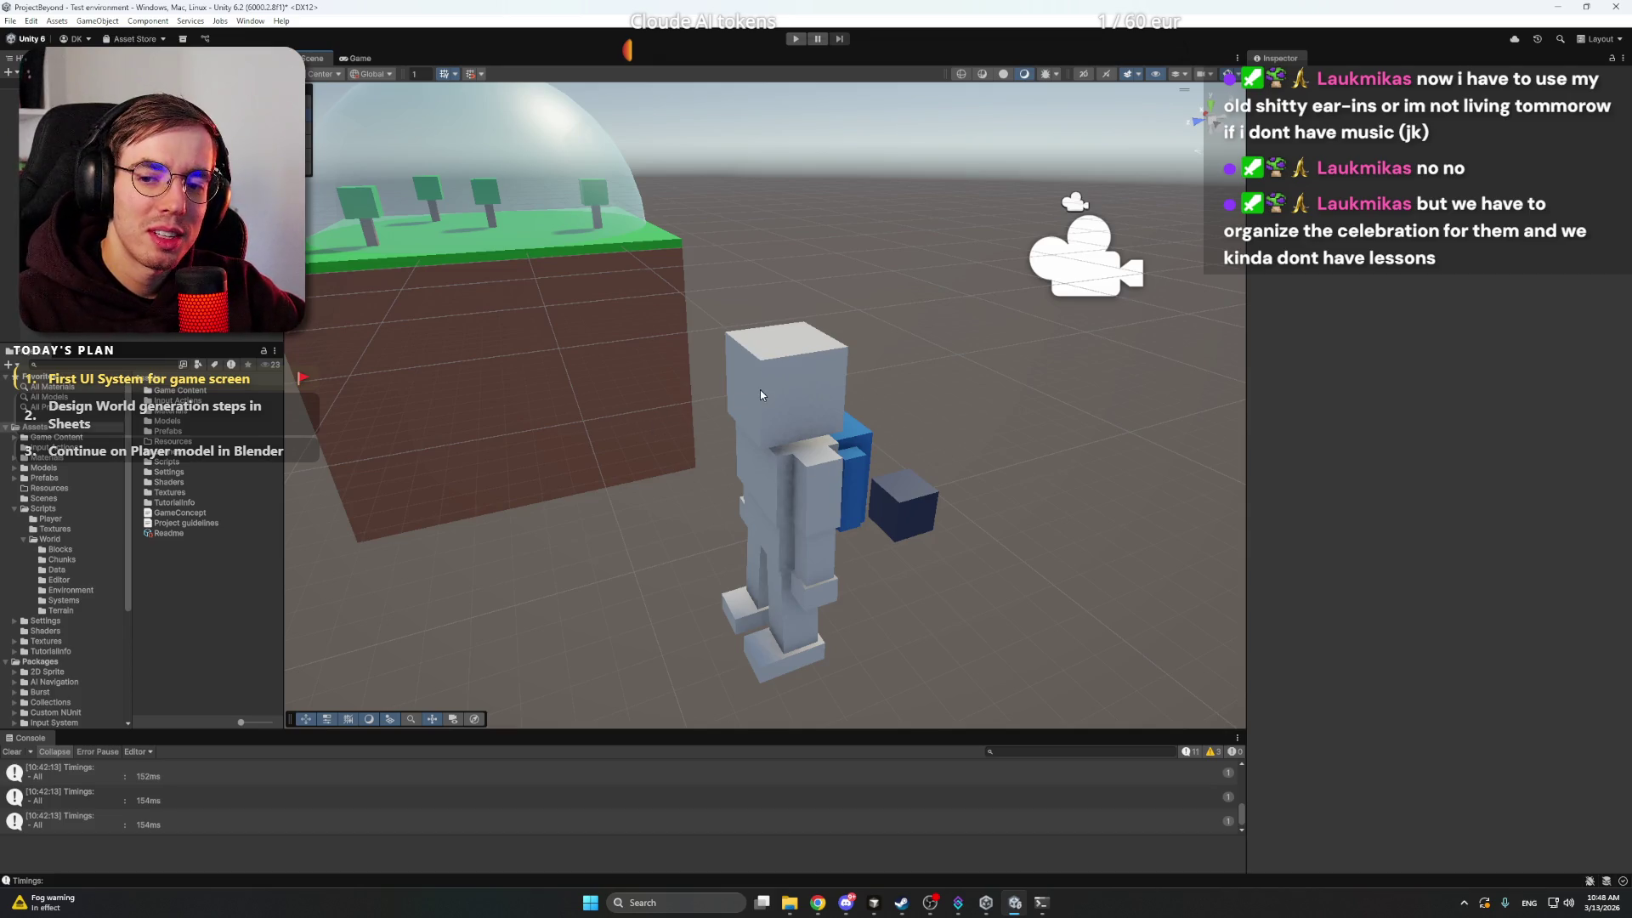
click(784, 310)
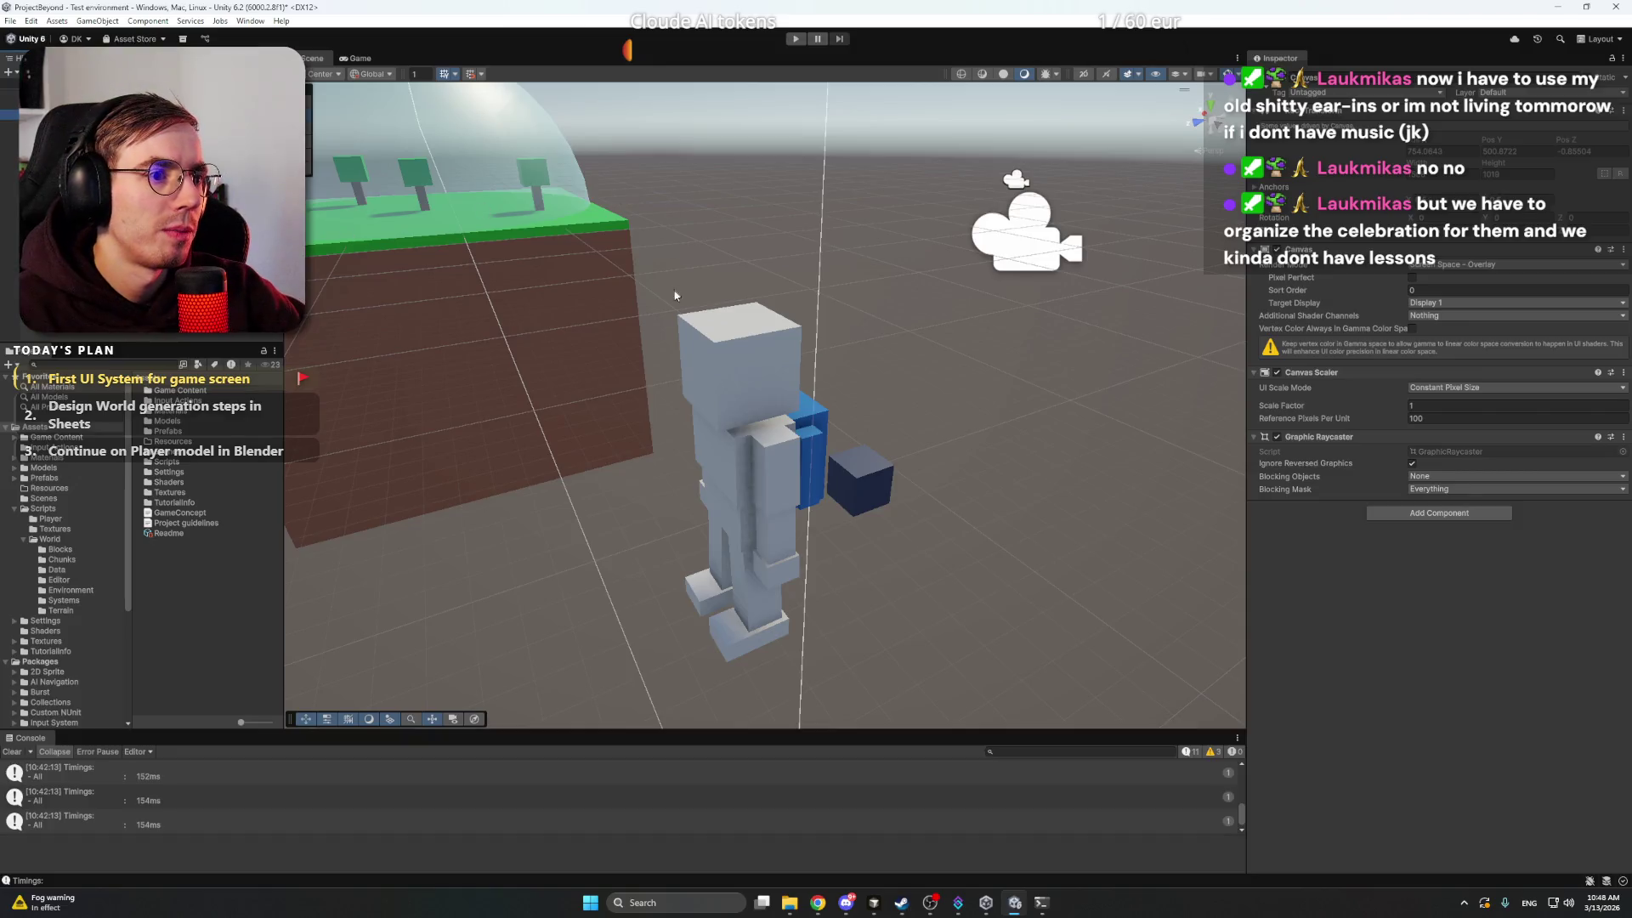
drag(679, 295, 676, 303)
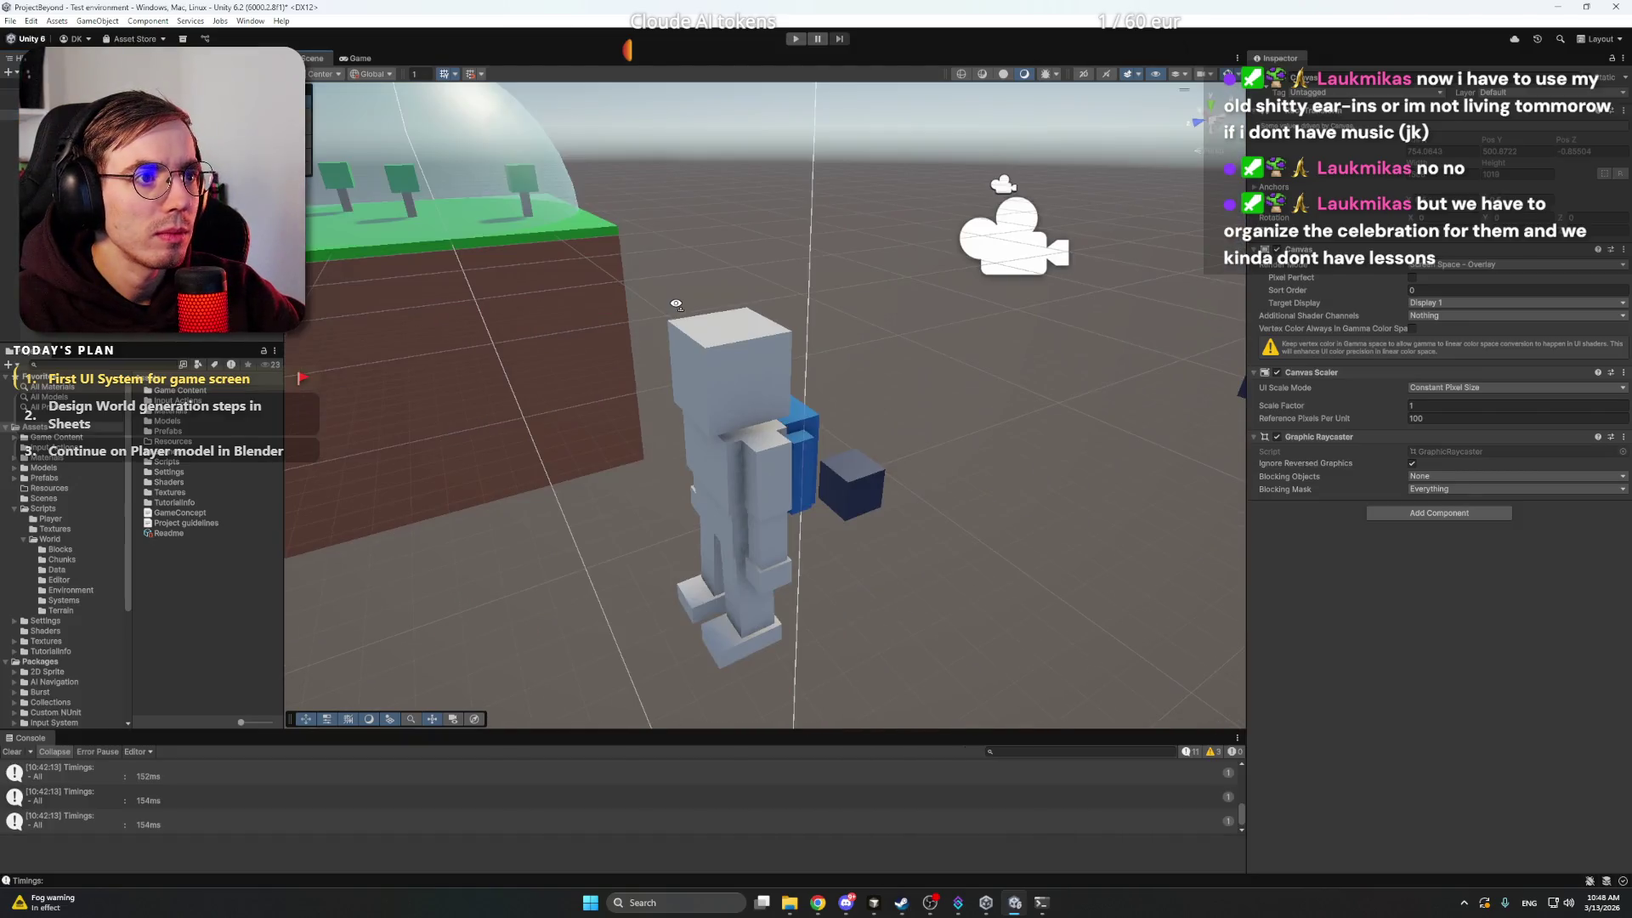
click(357, 58)
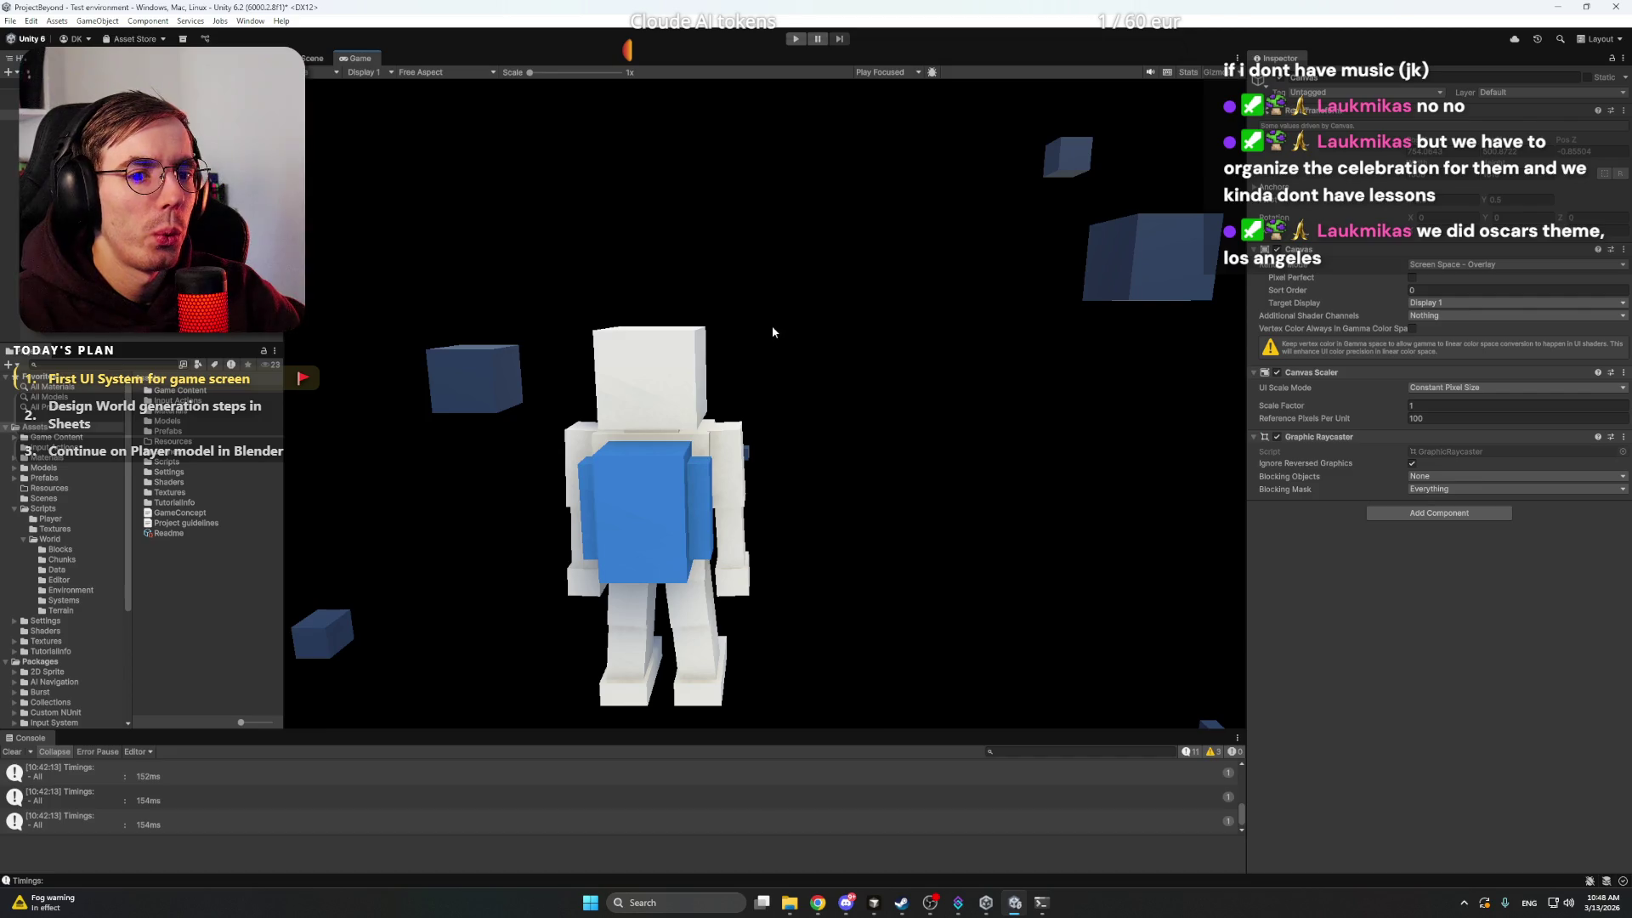
click(312, 58)
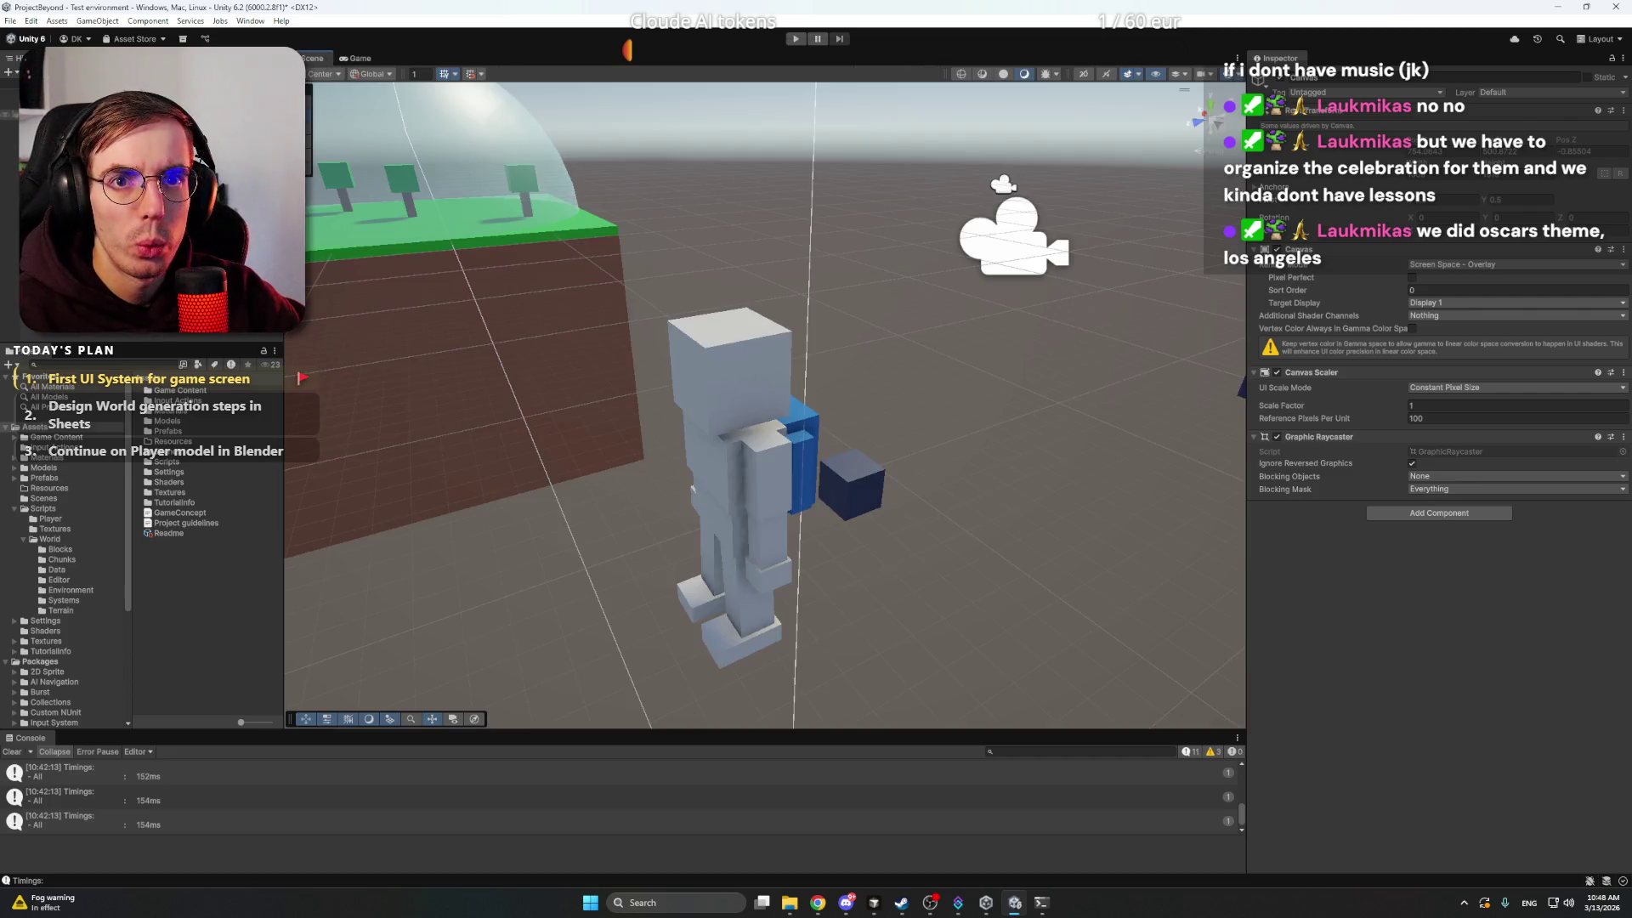
click(34, 113)
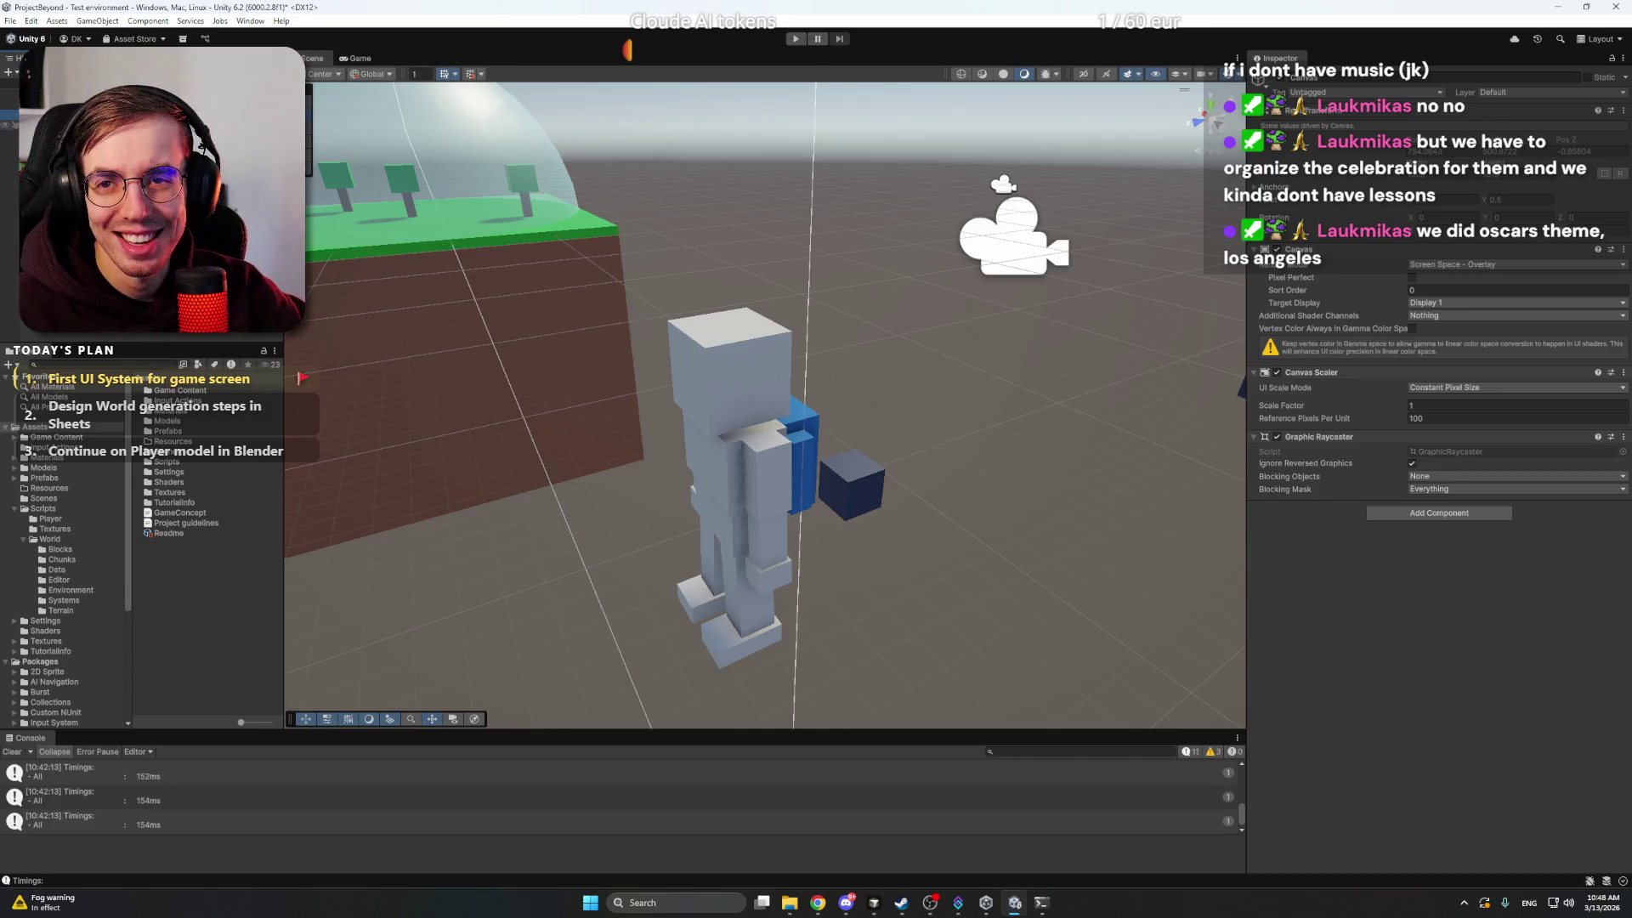
click(1466, 266)
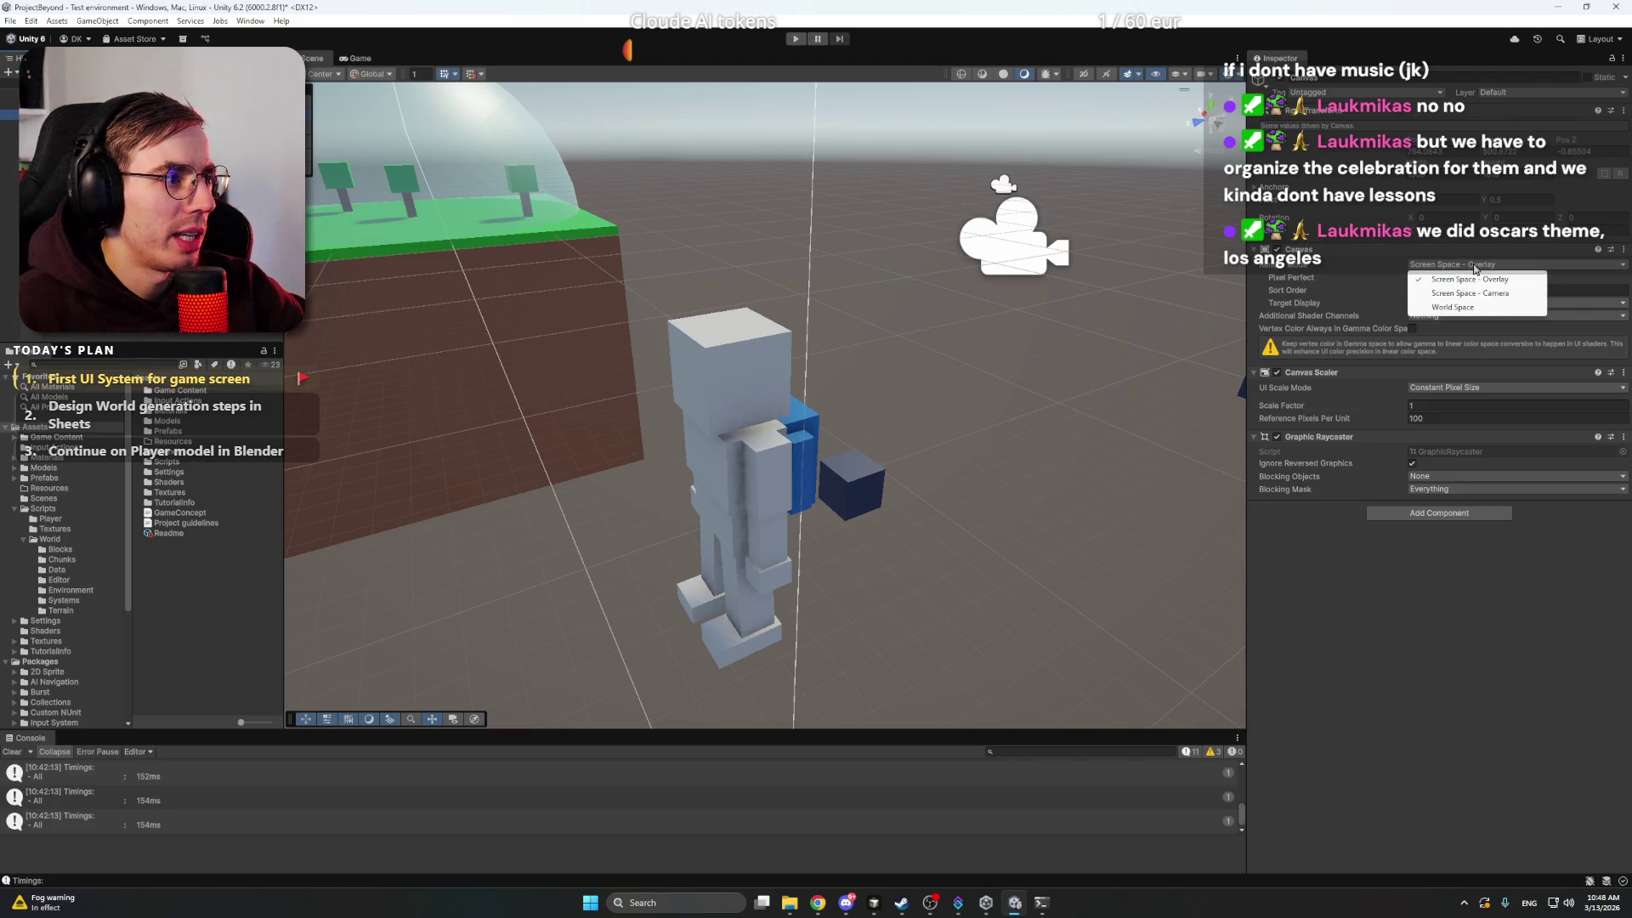
click(1471, 280)
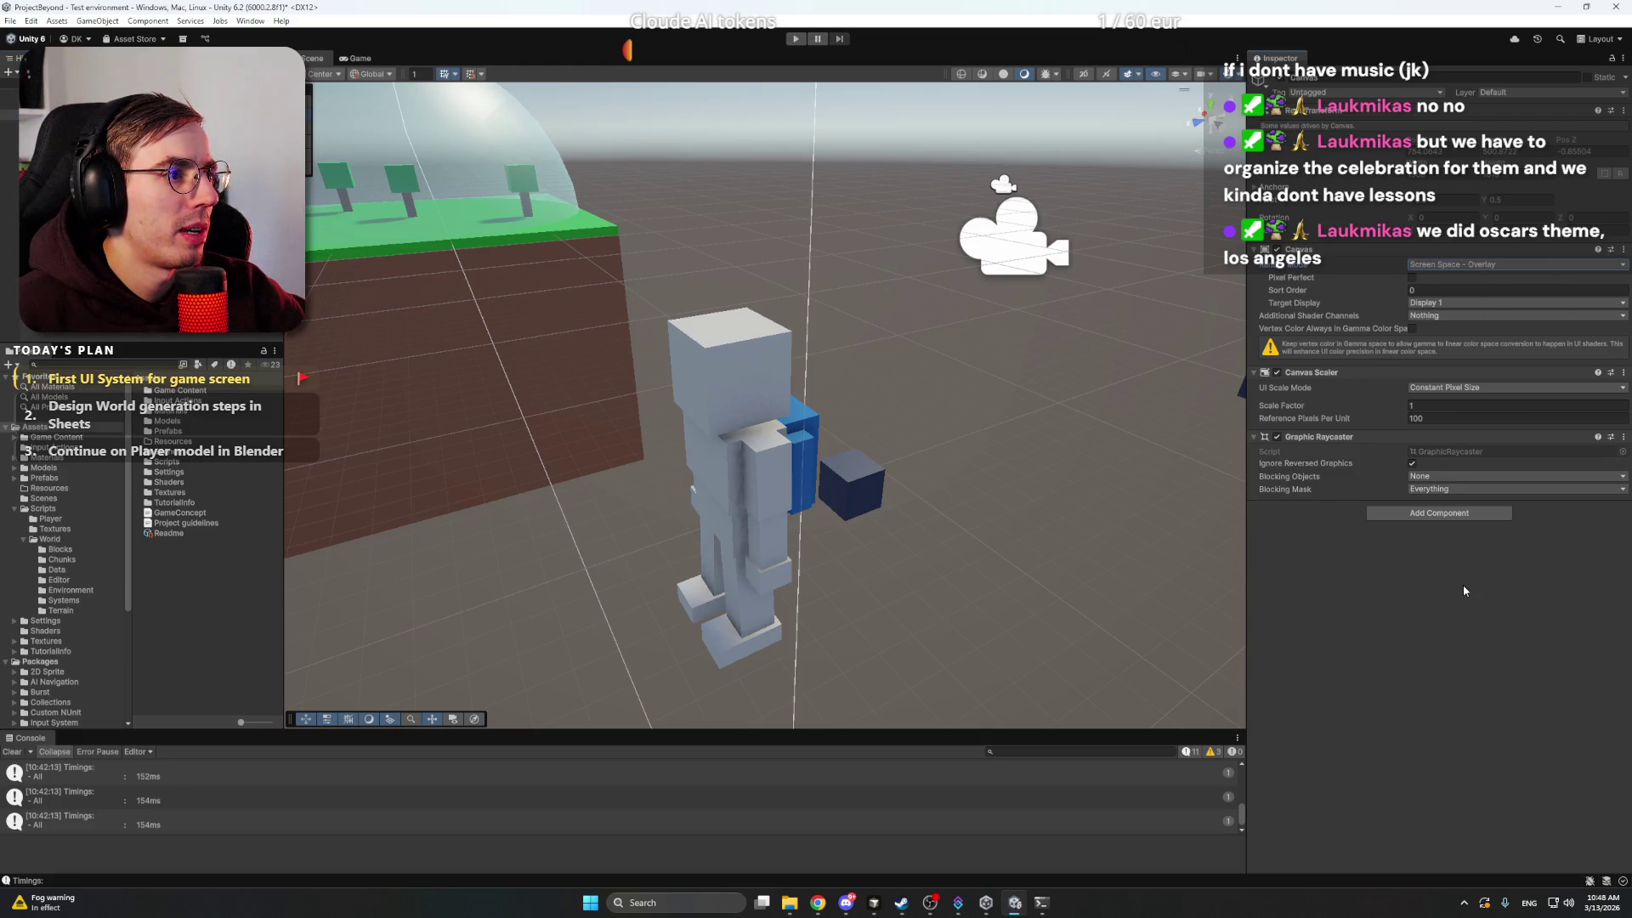
click(1428, 290)
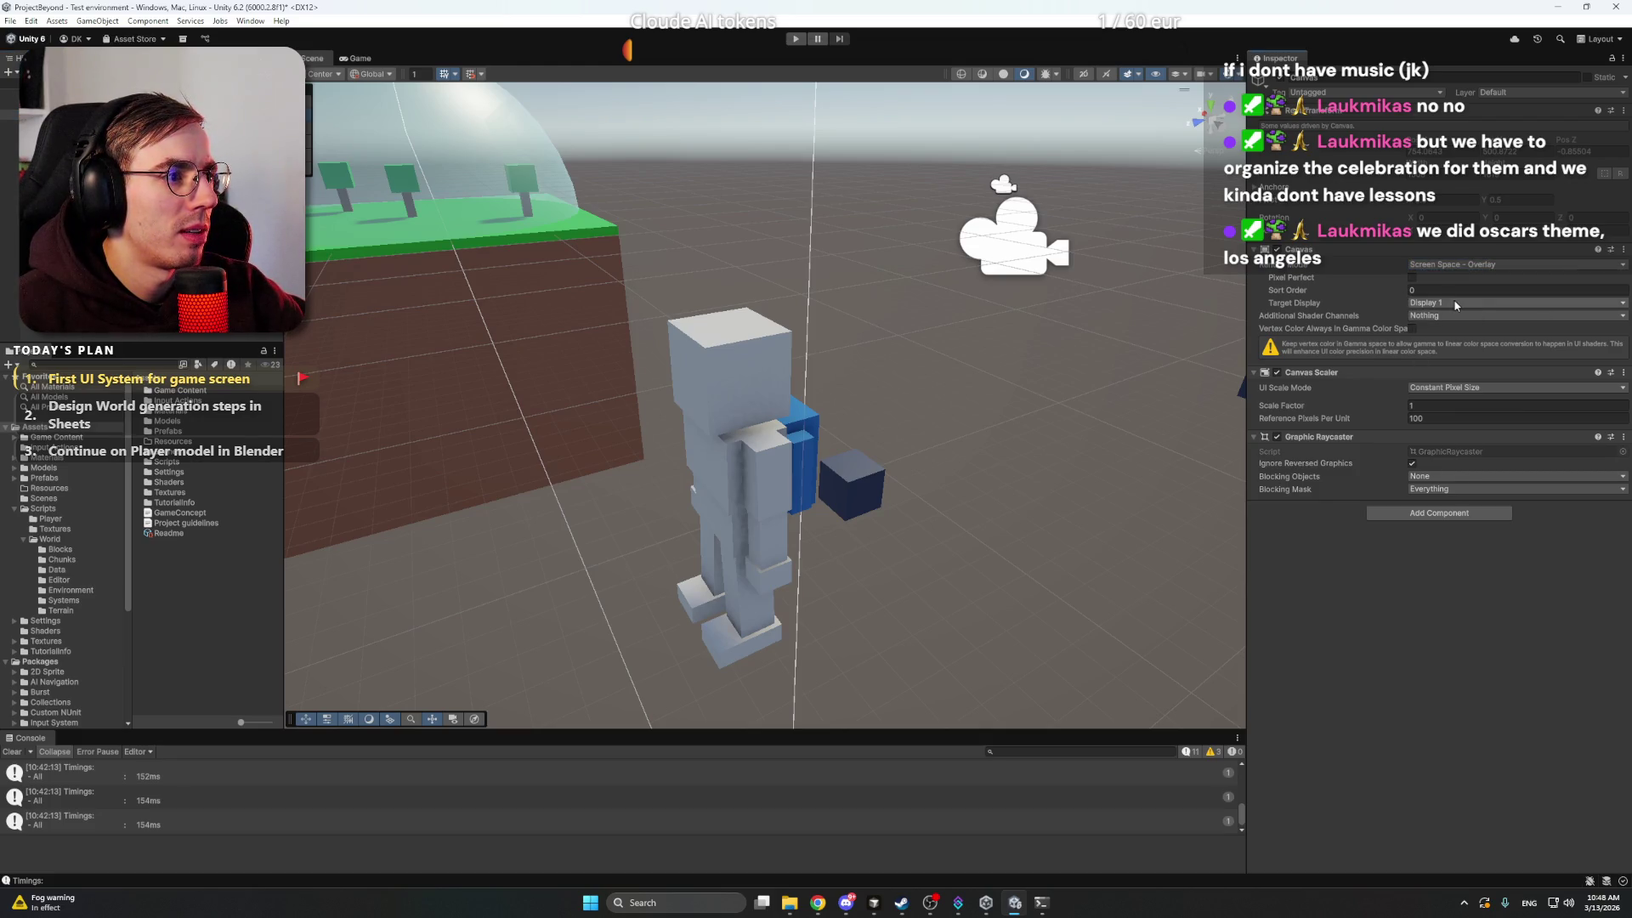
click(1458, 303)
click(1373, 399)
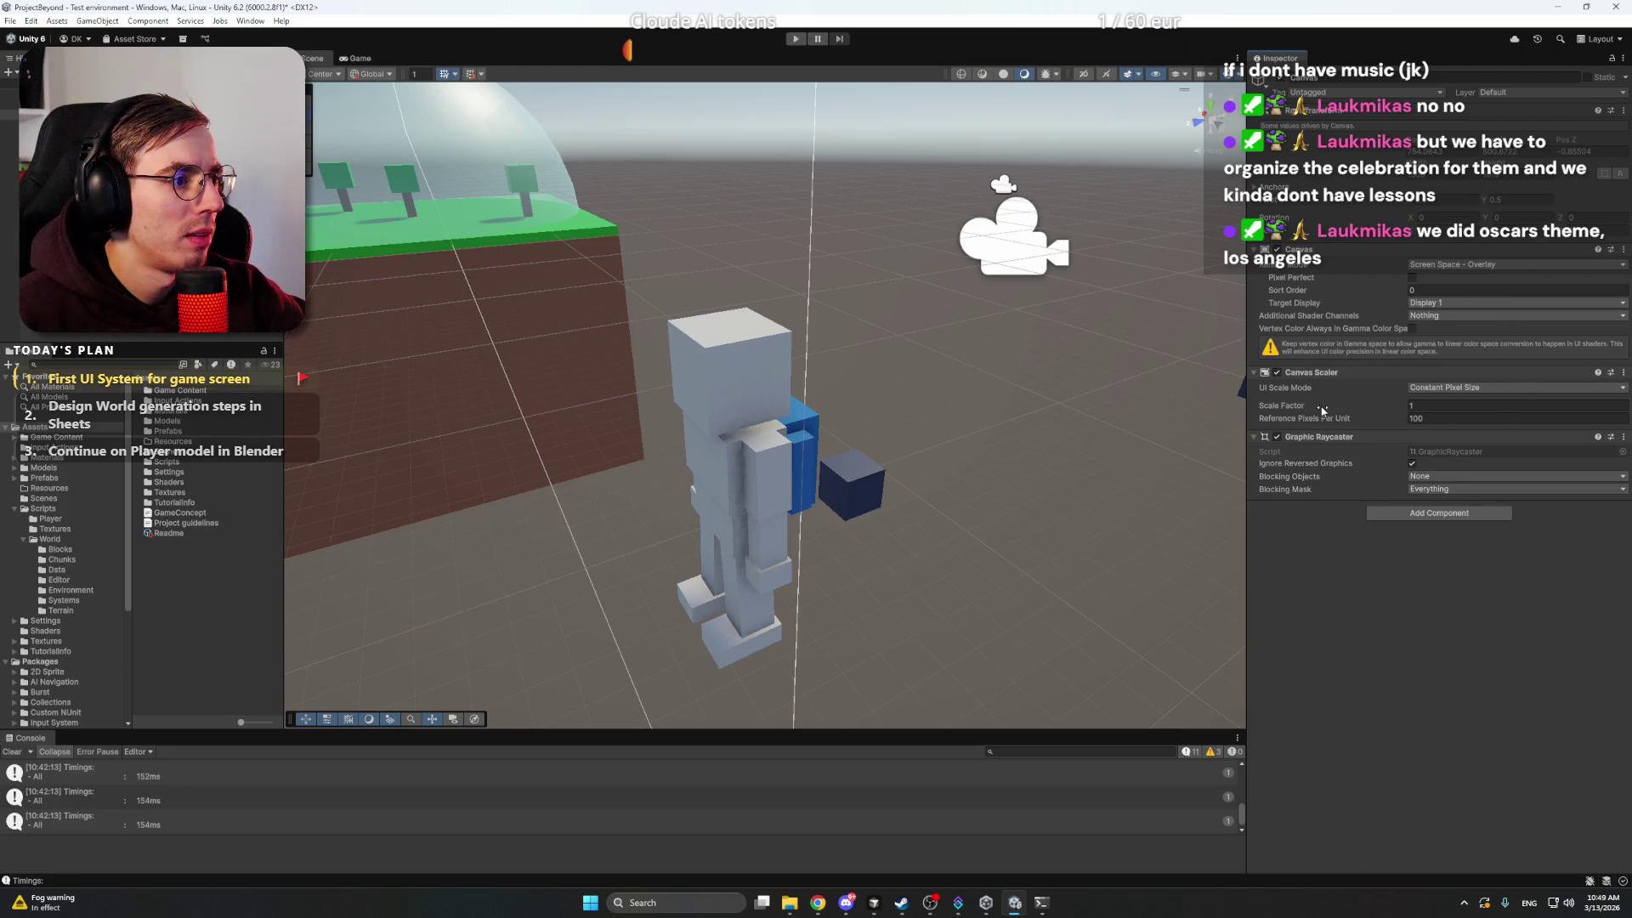
click(1450, 388)
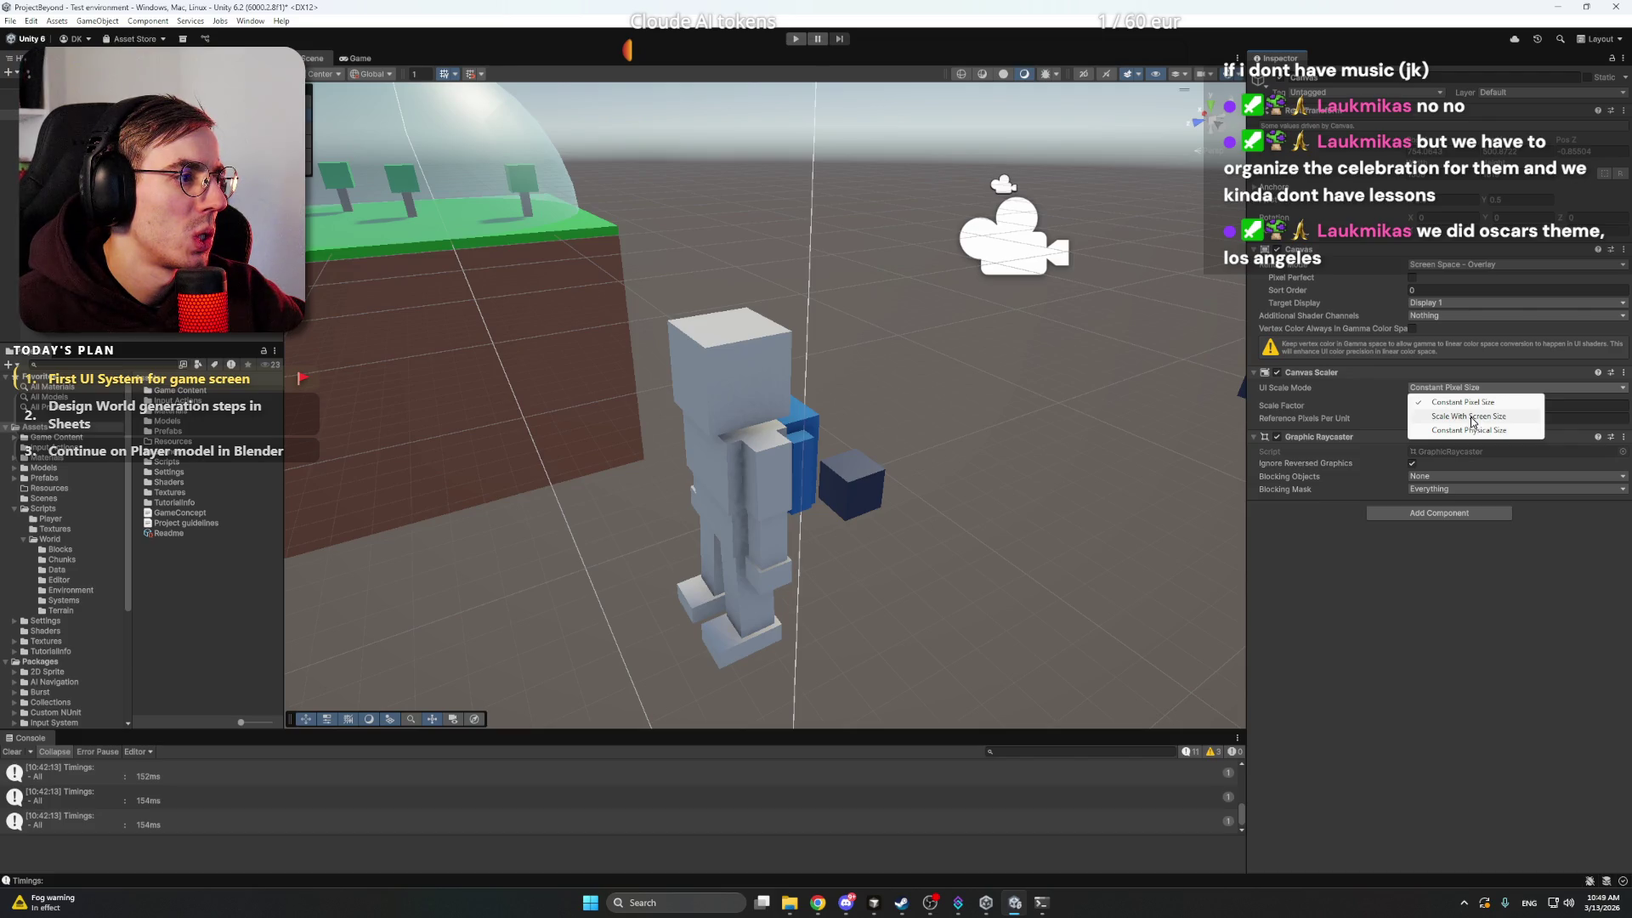
click(1512, 559)
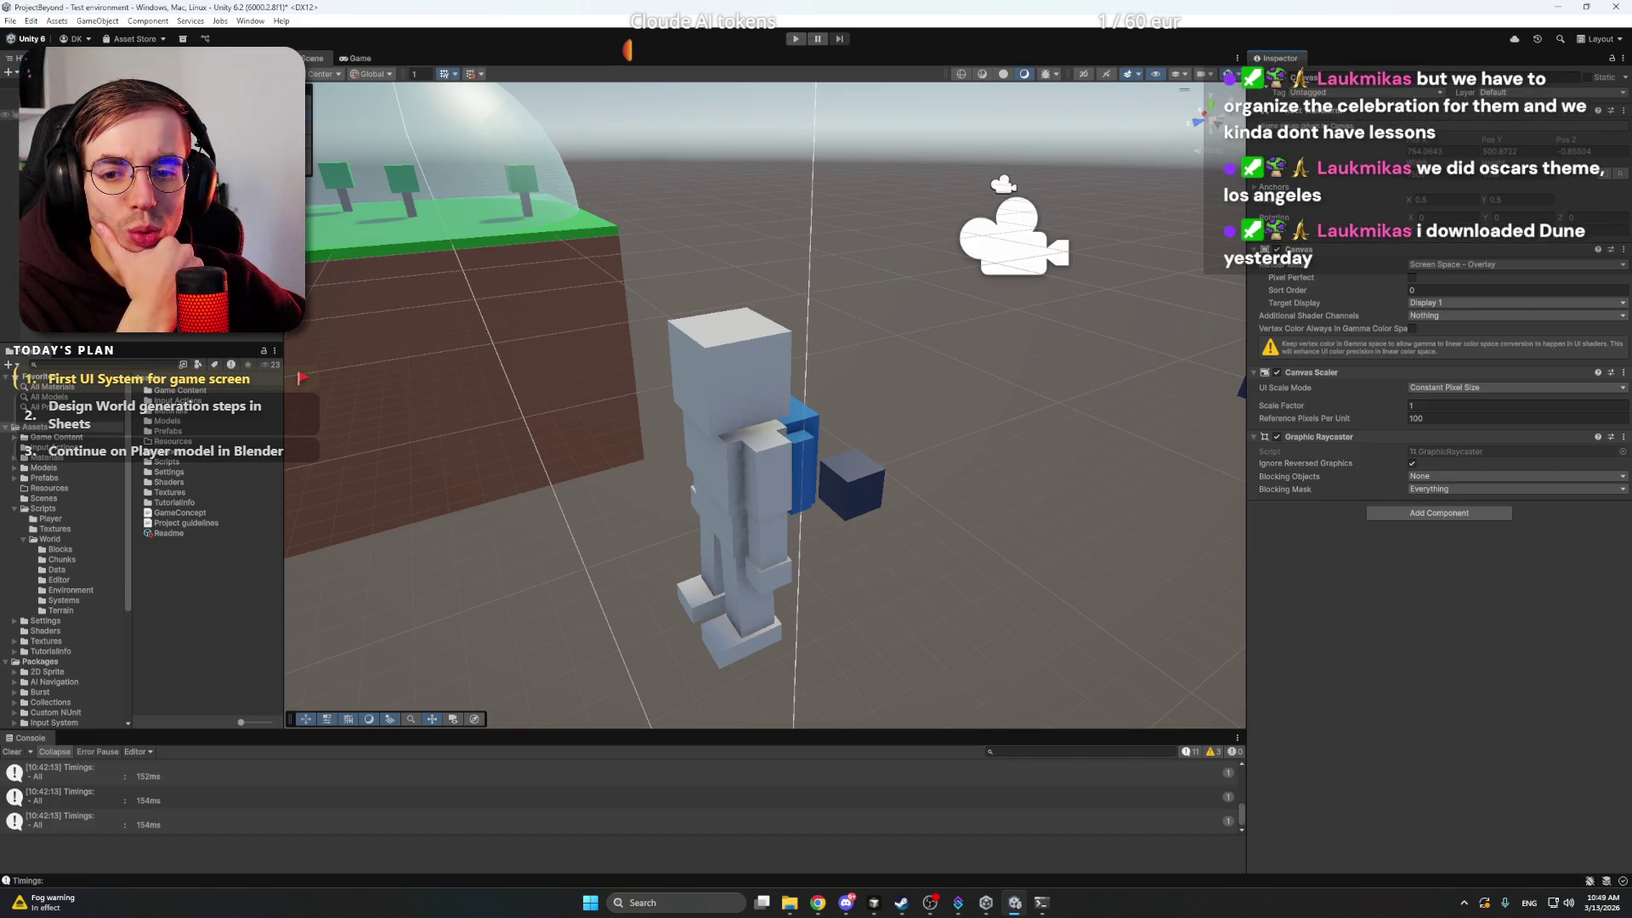
- Add a UI Image named Jetpack and a UI Panel under the Canvas
right_click(76, 341)
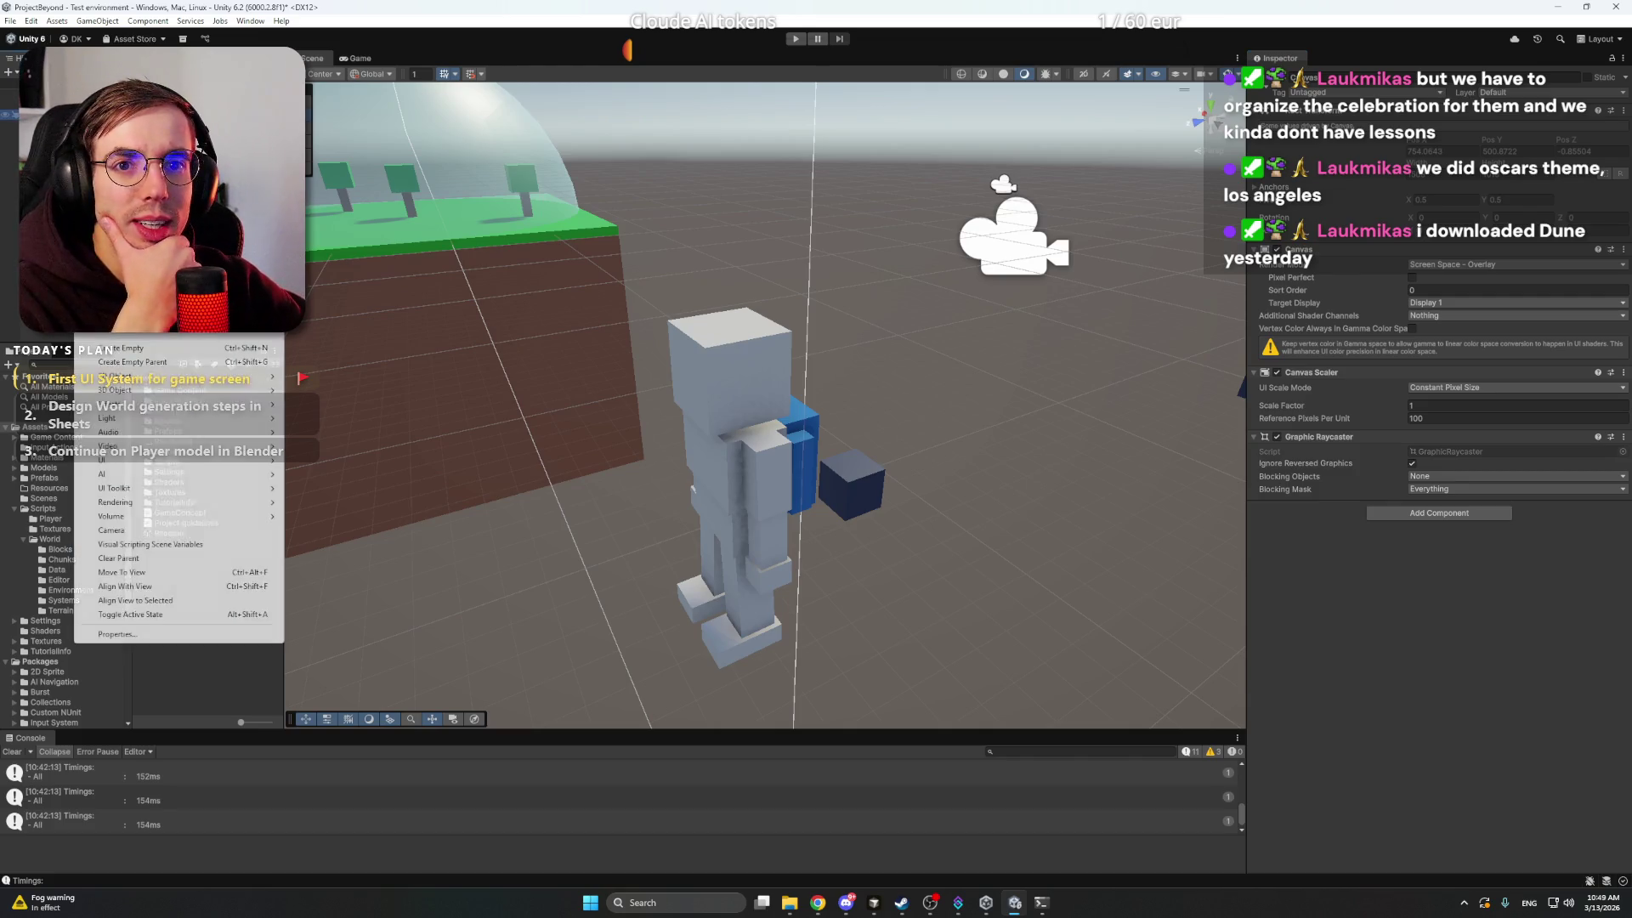
mouse_move(171, 411)
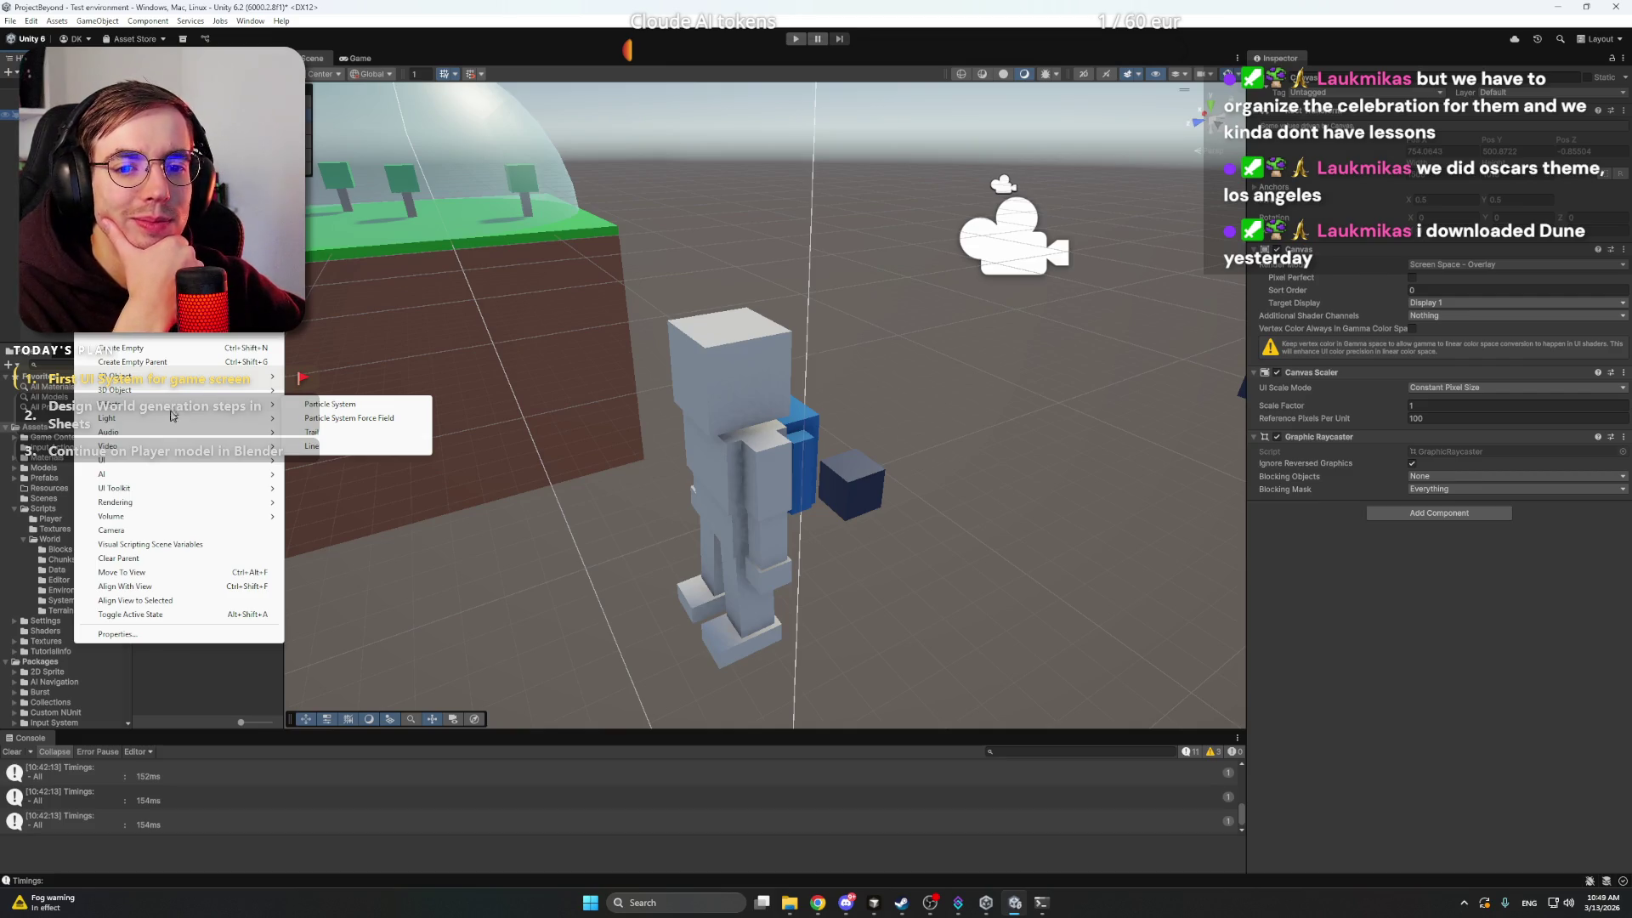
mouse_move(170, 462)
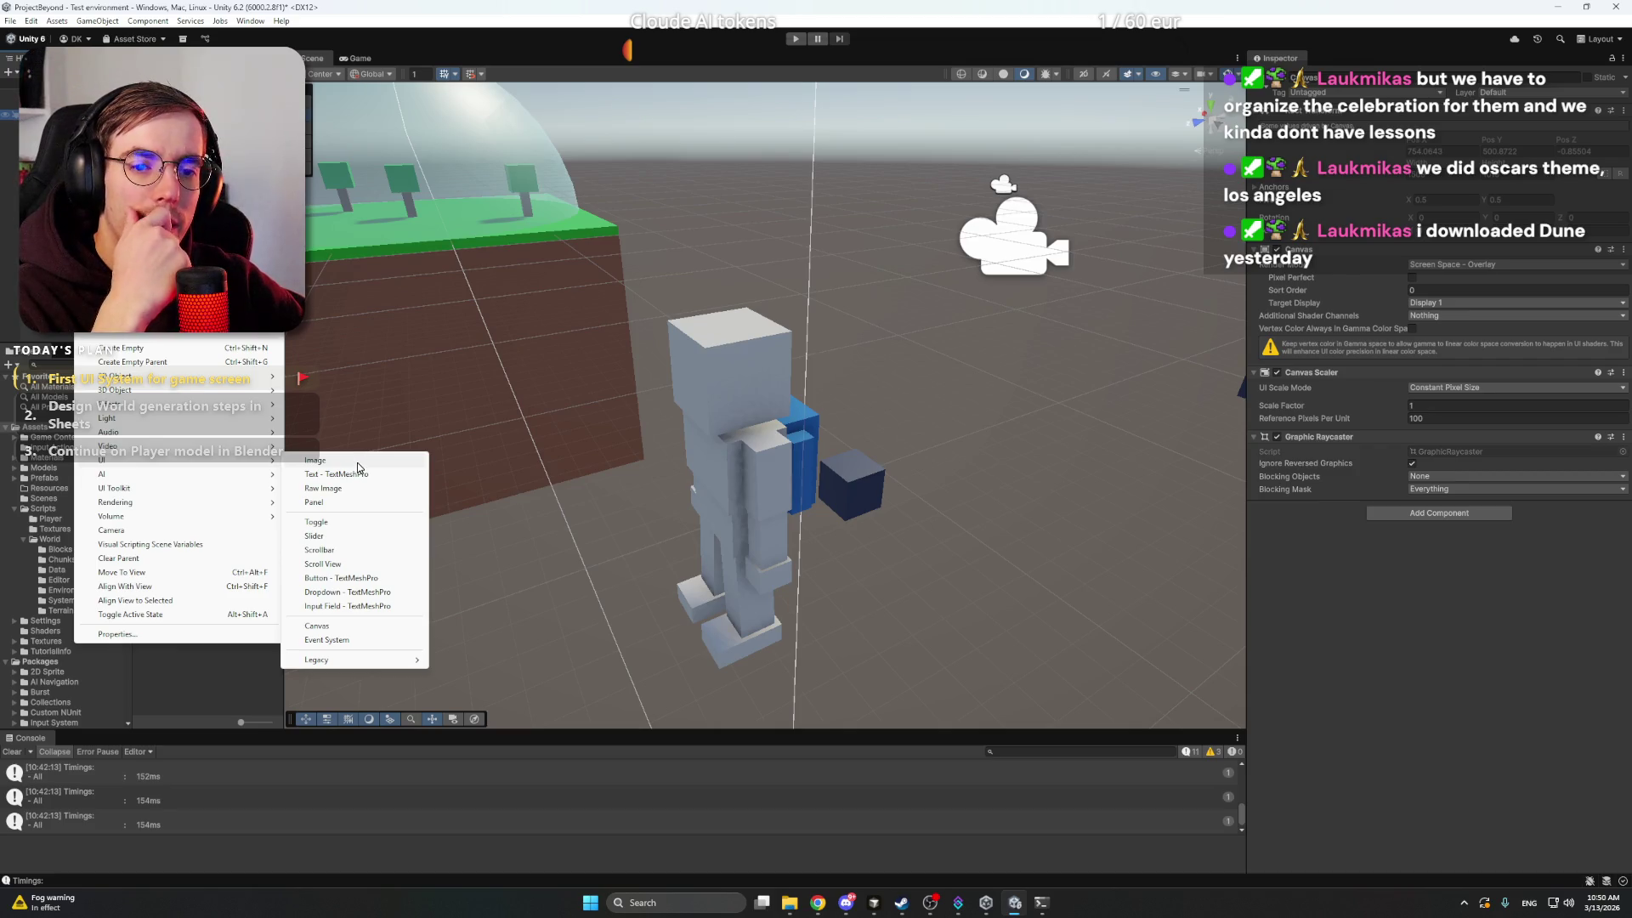
click(357, 463)
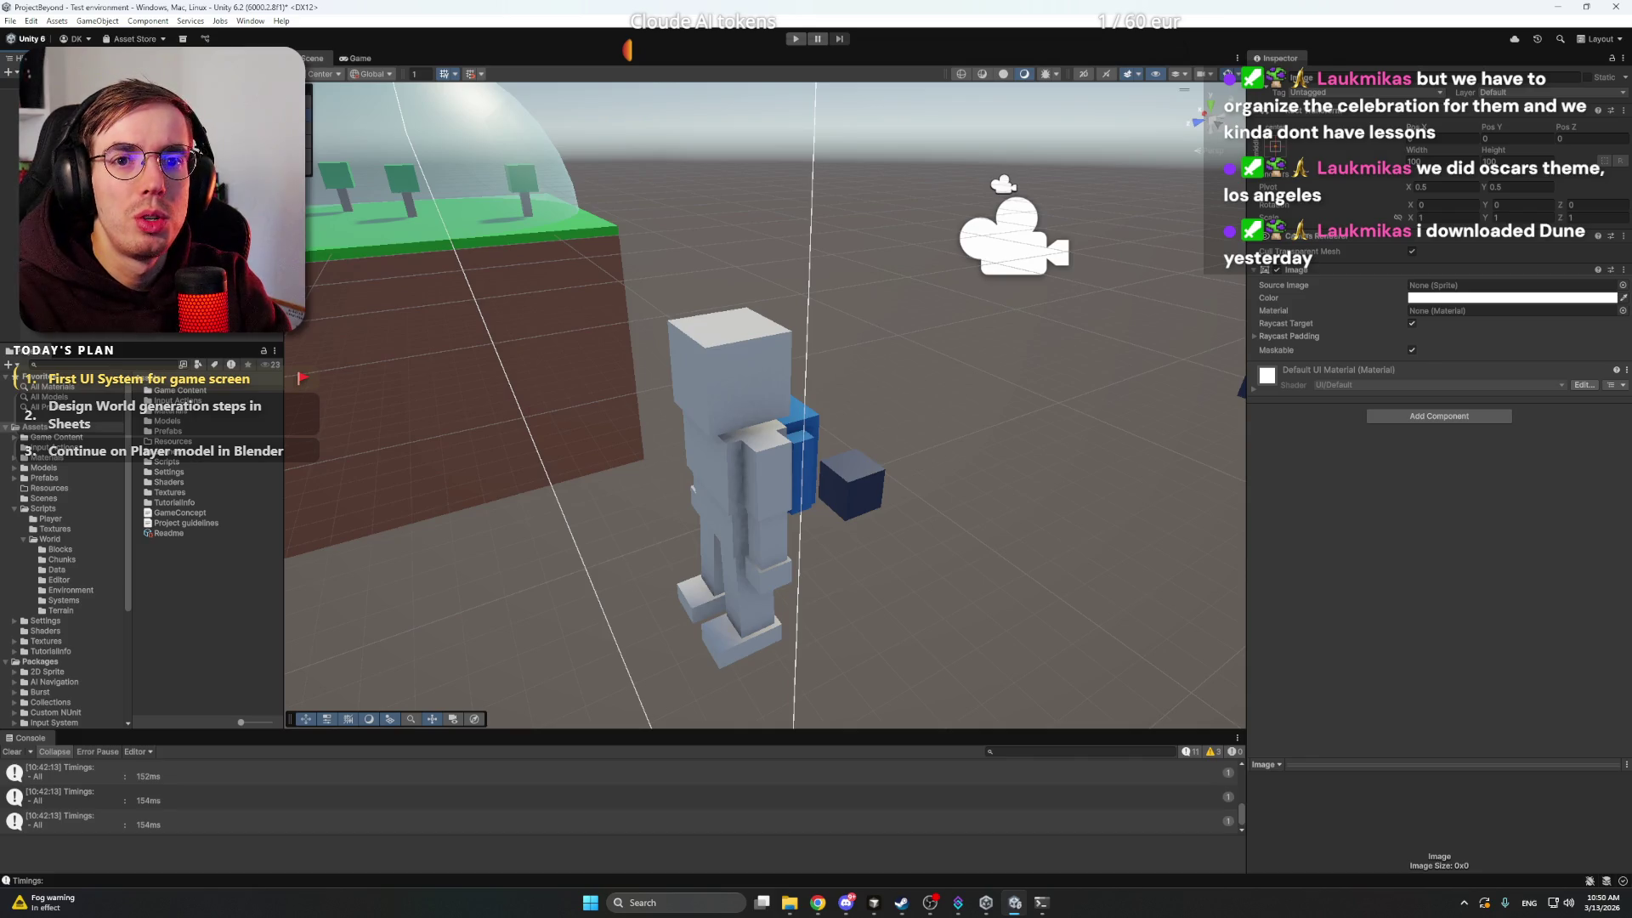
key(Return)
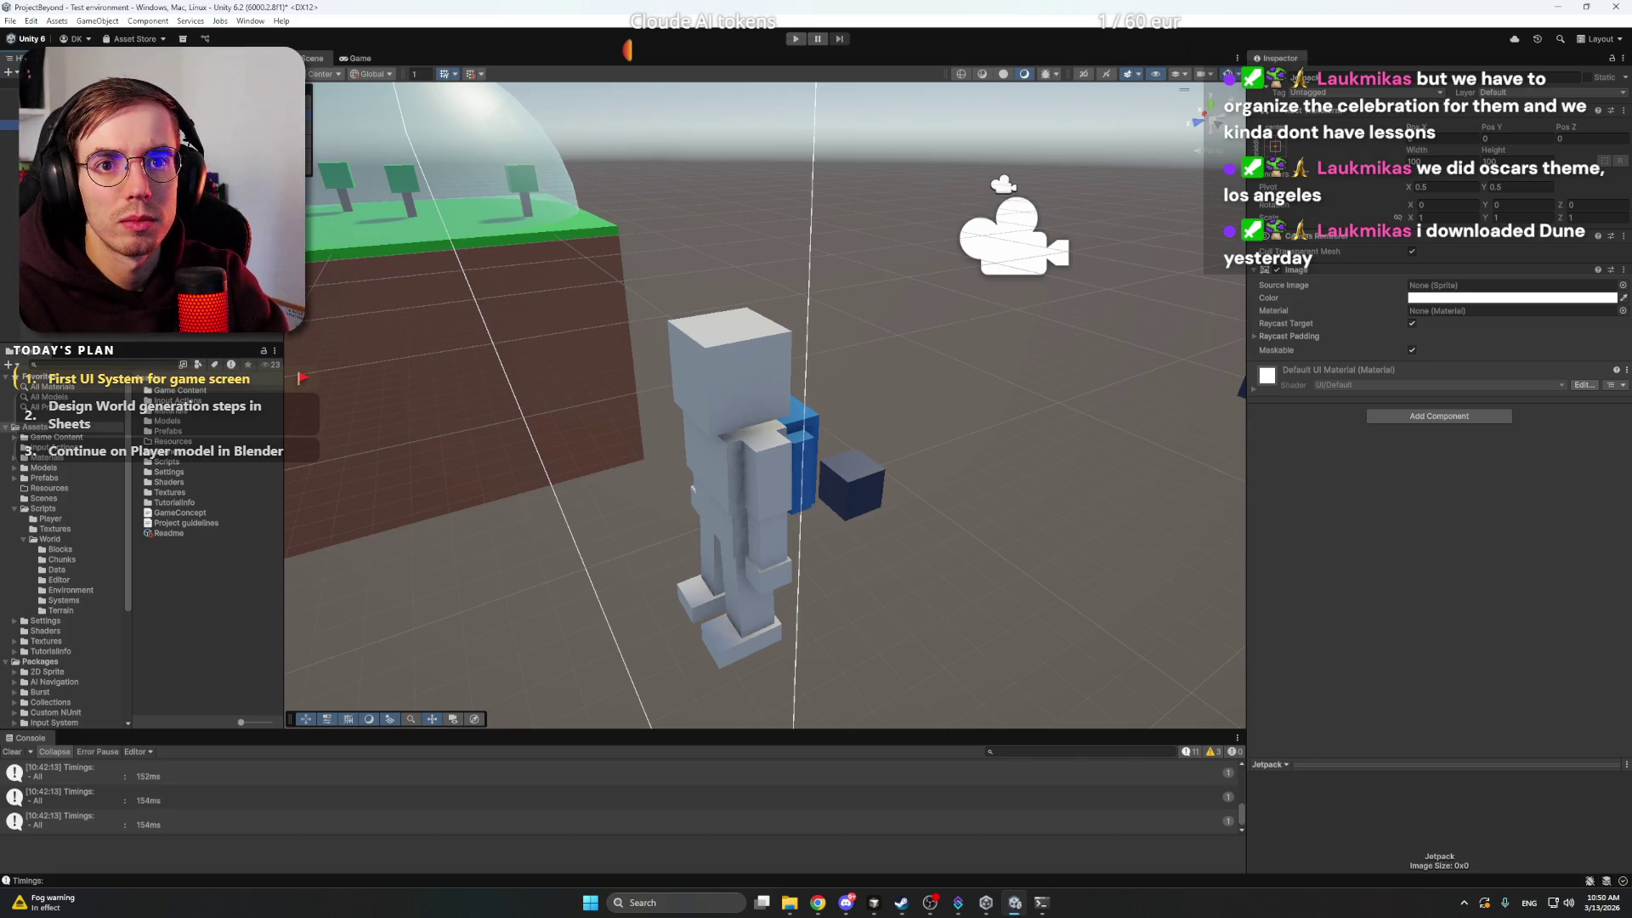
right_click(77, 114)
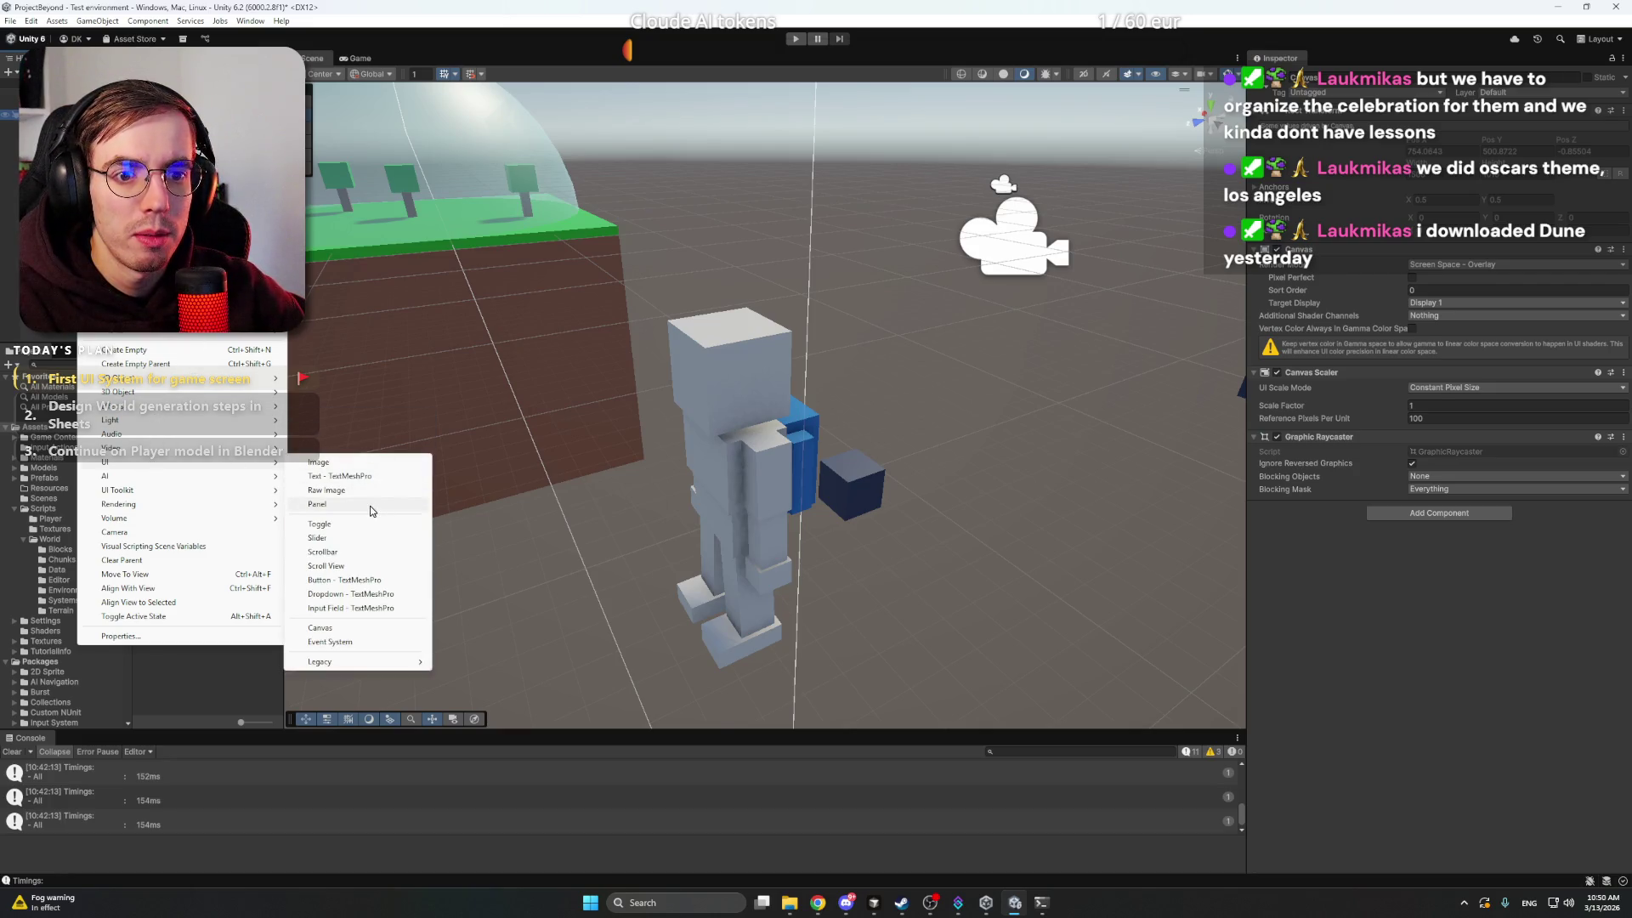
click(370, 507)
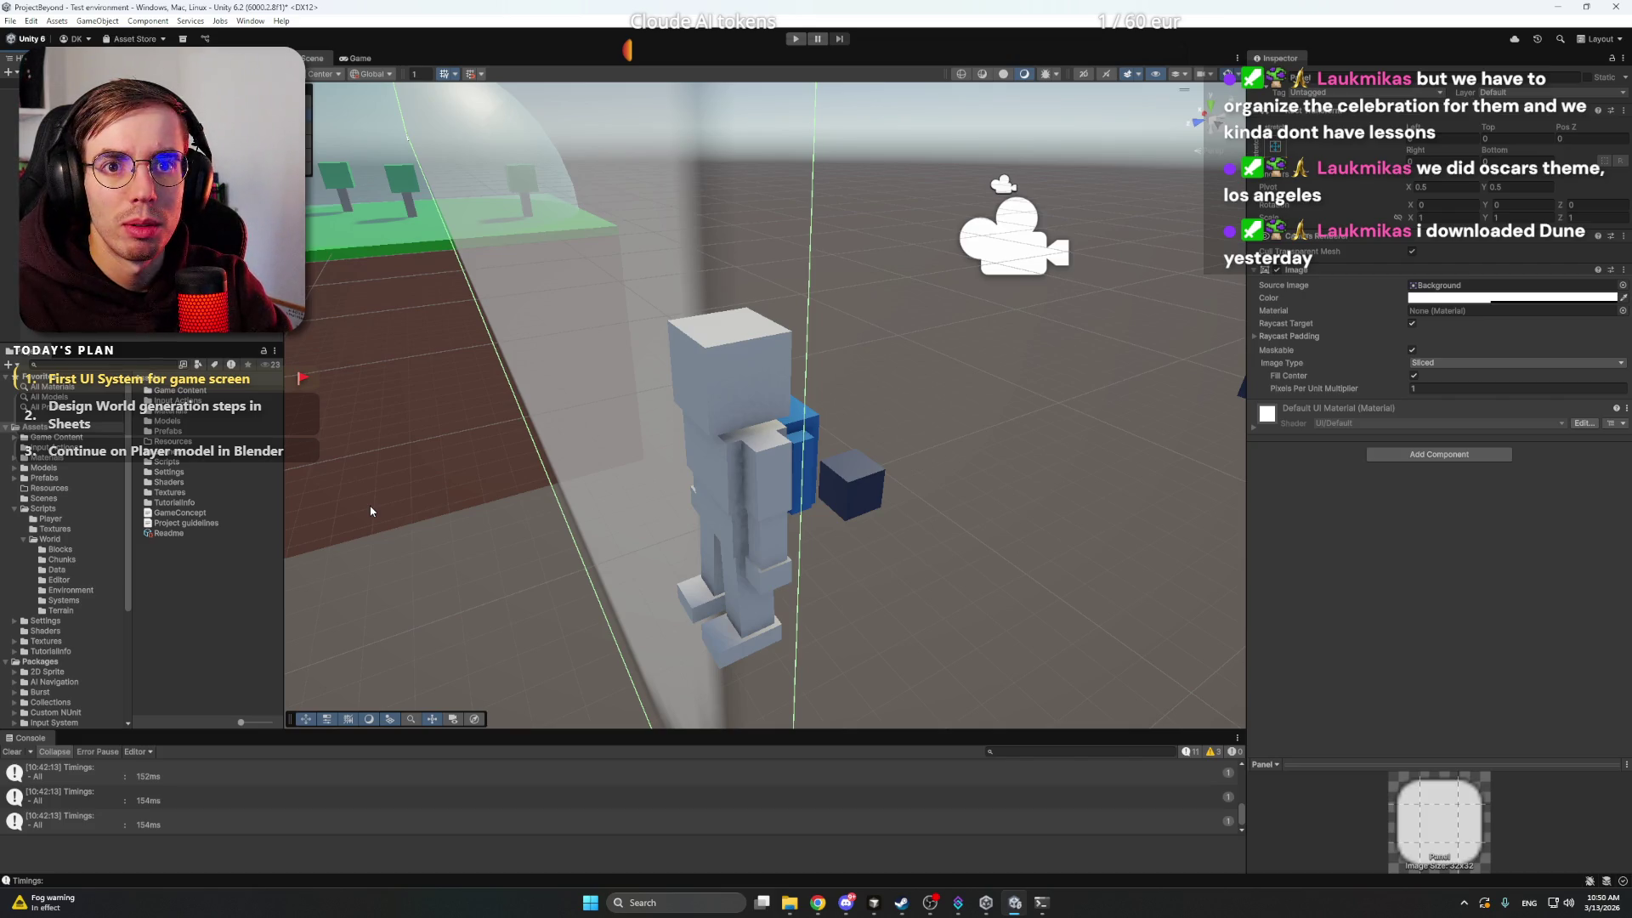
- Frame the Player modes panel and view the canvas from the front
click(85, 133)
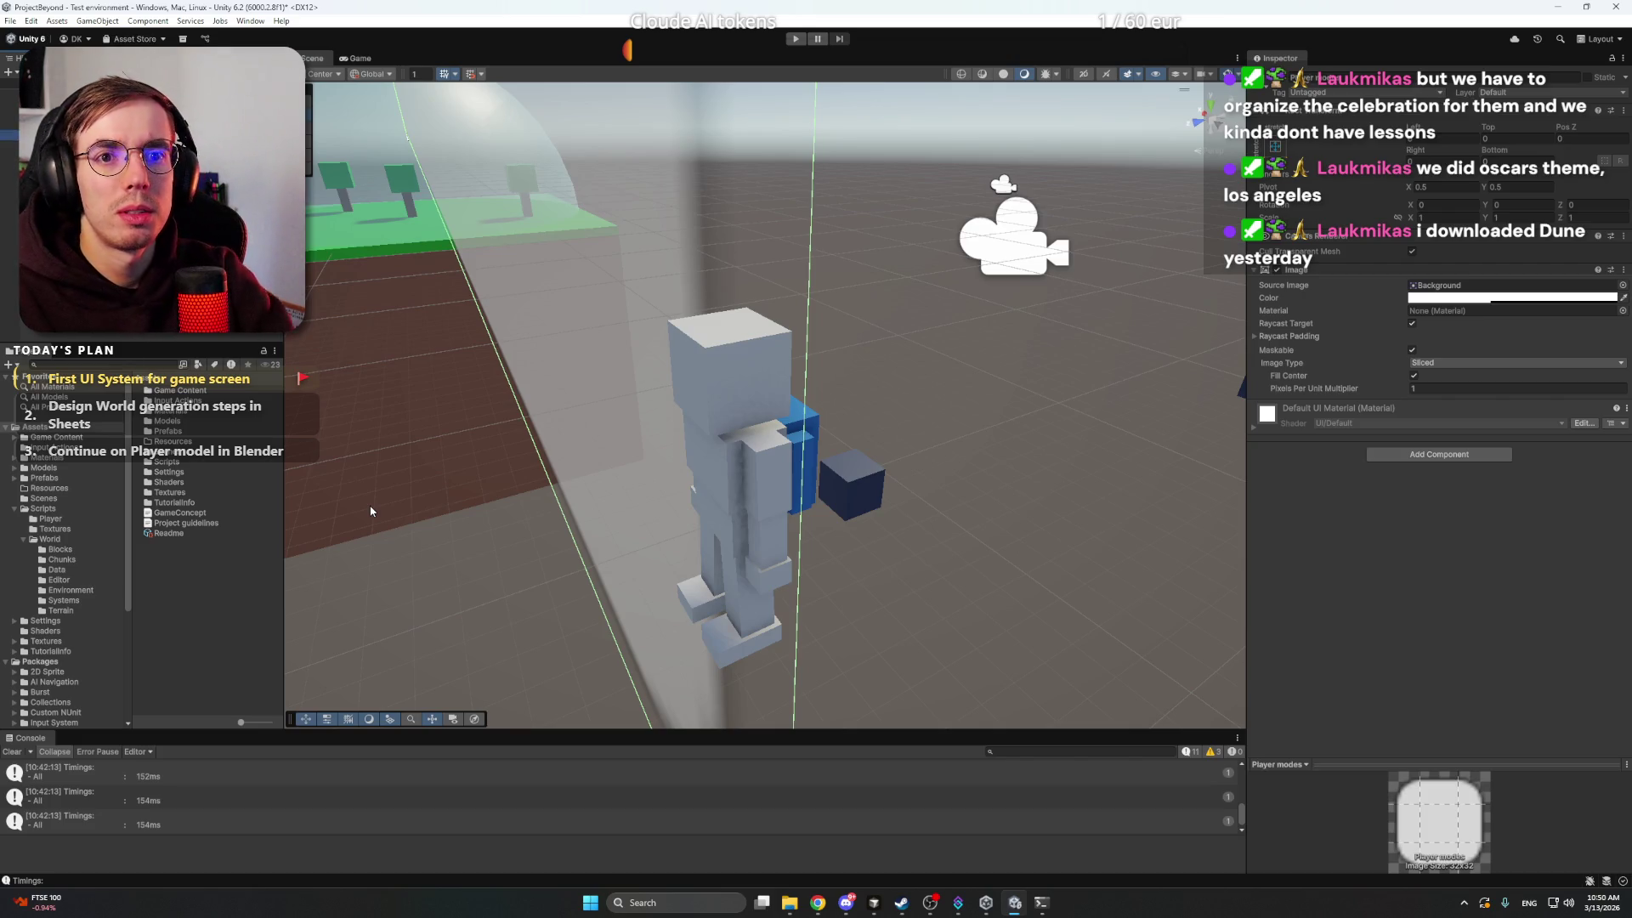
click(85, 125)
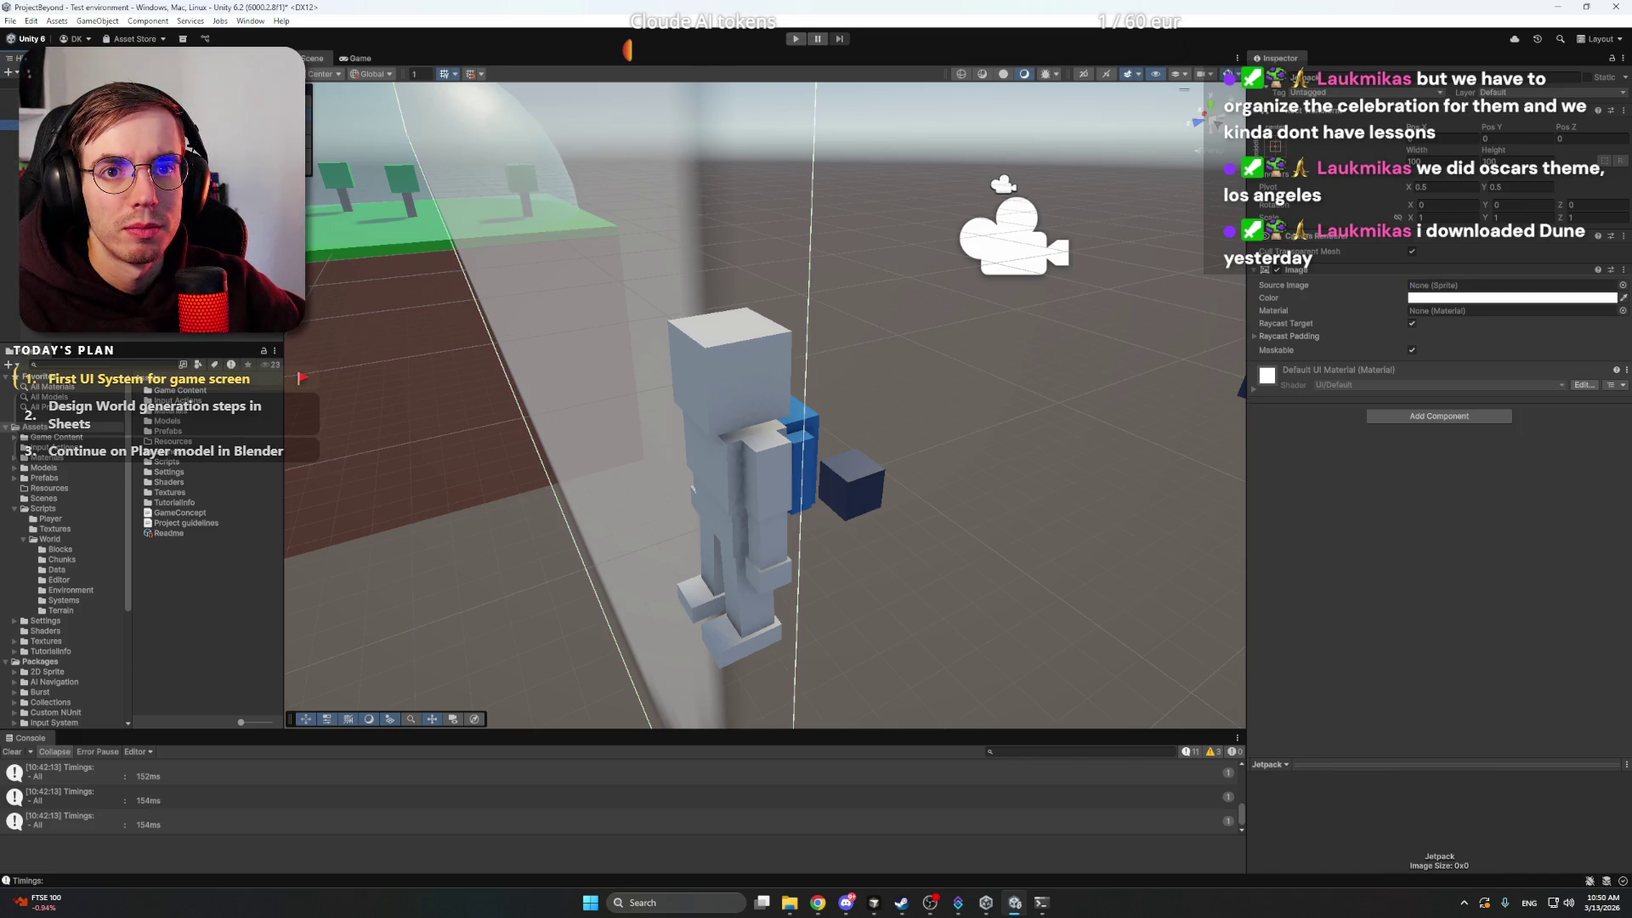
click(85, 133)
drag(786, 352, 832, 405)
key(f)
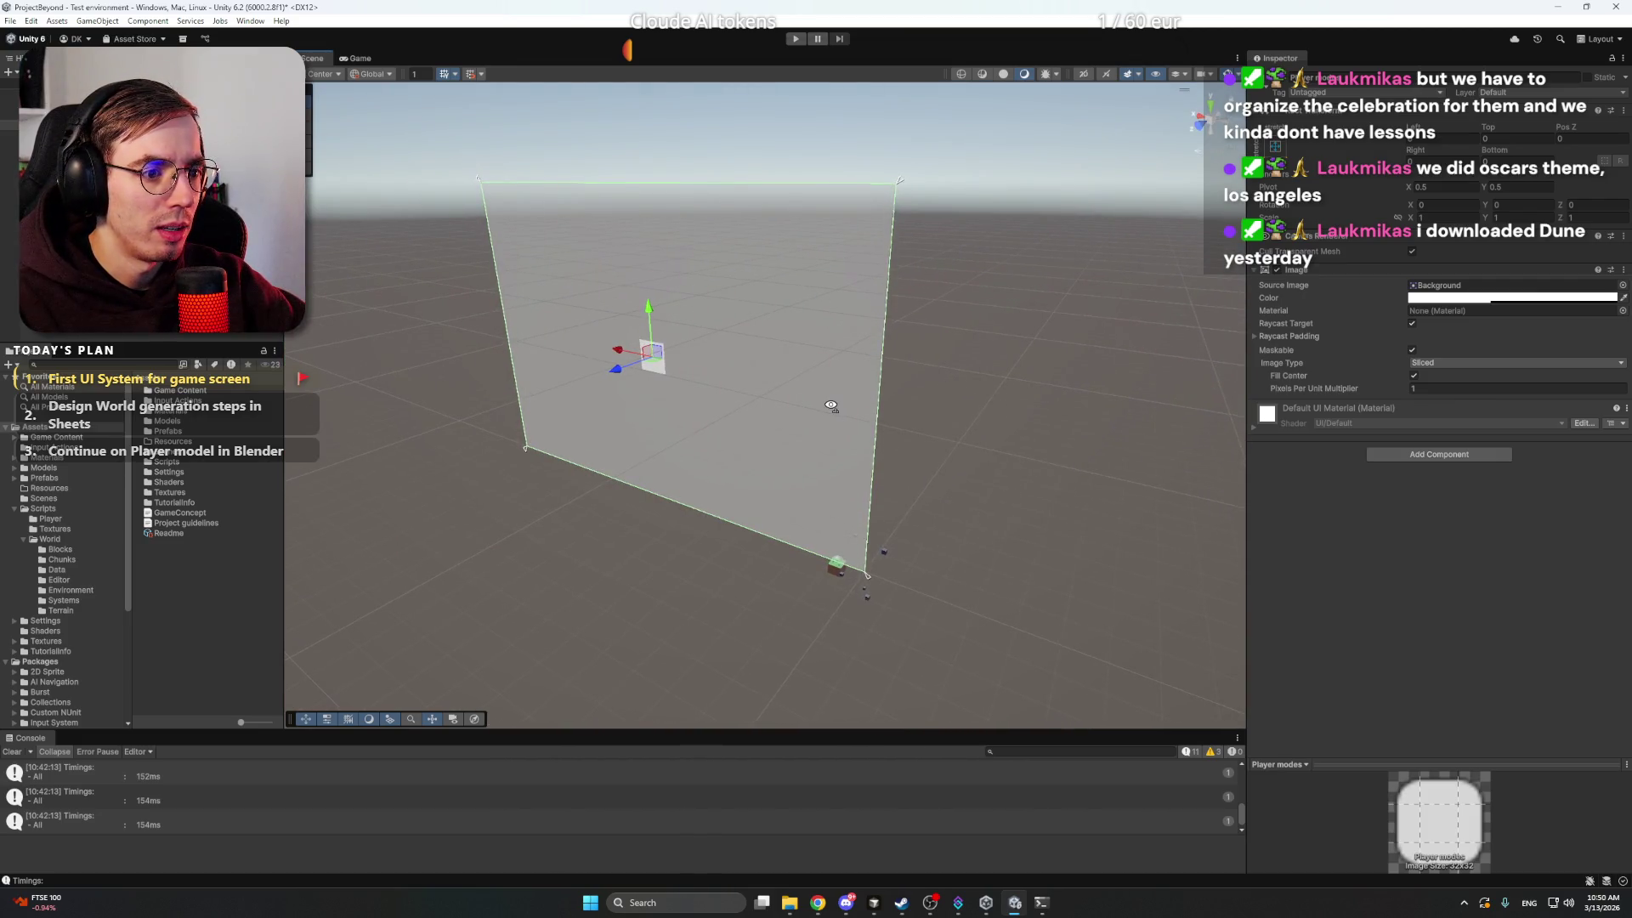
click(1213, 121)
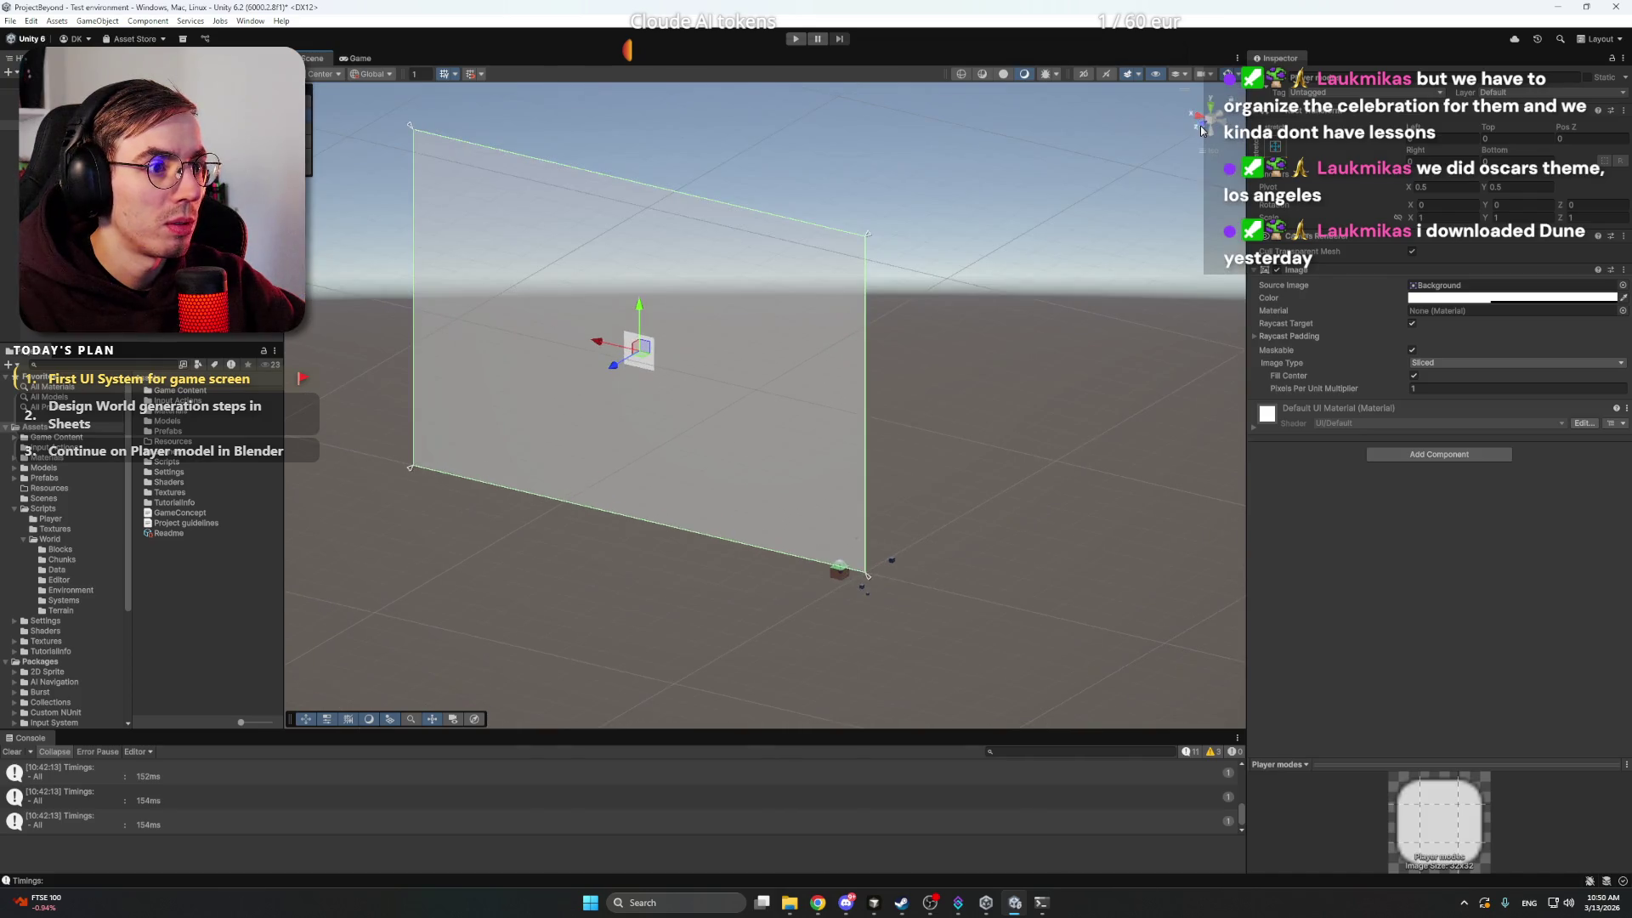
right_click(838, 378)
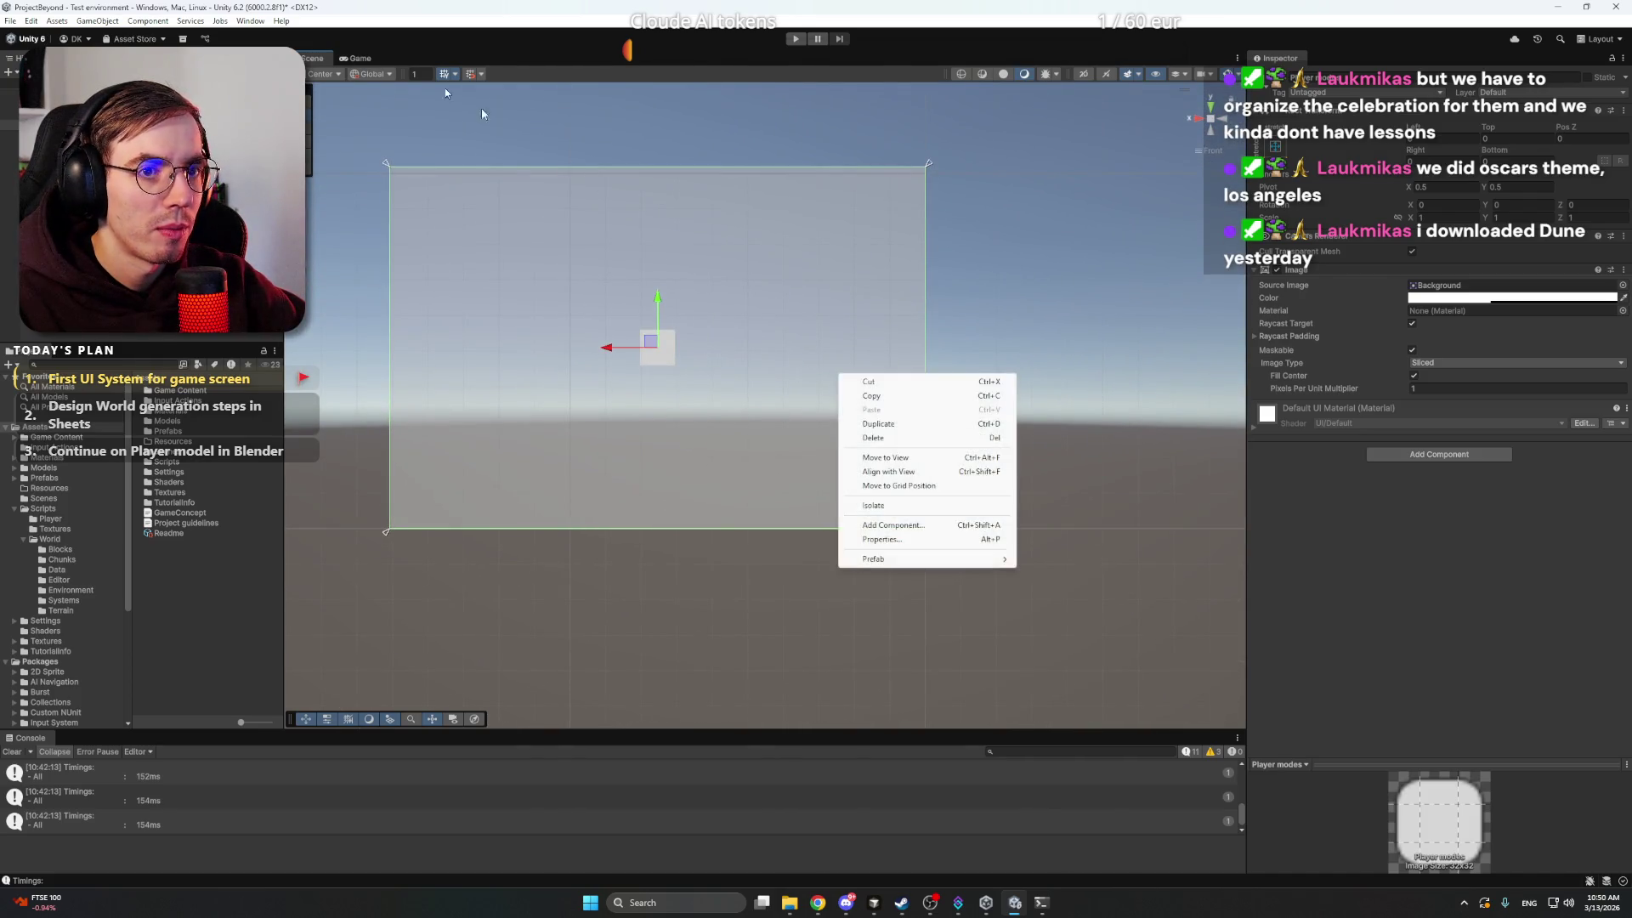
click(360, 57)
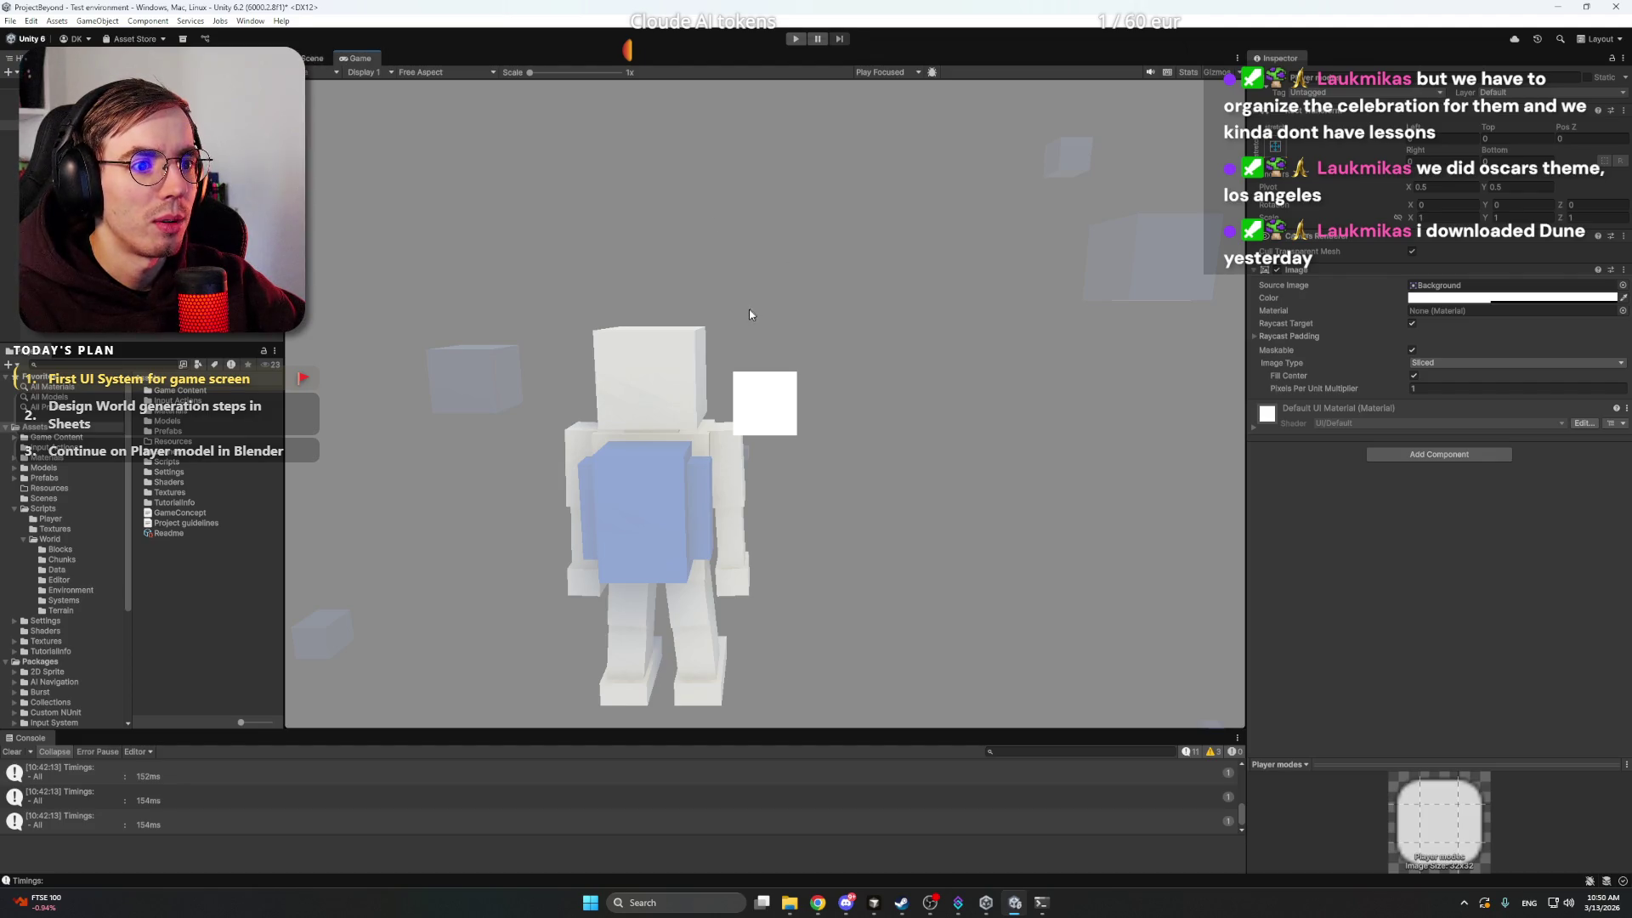
click(320, 61)
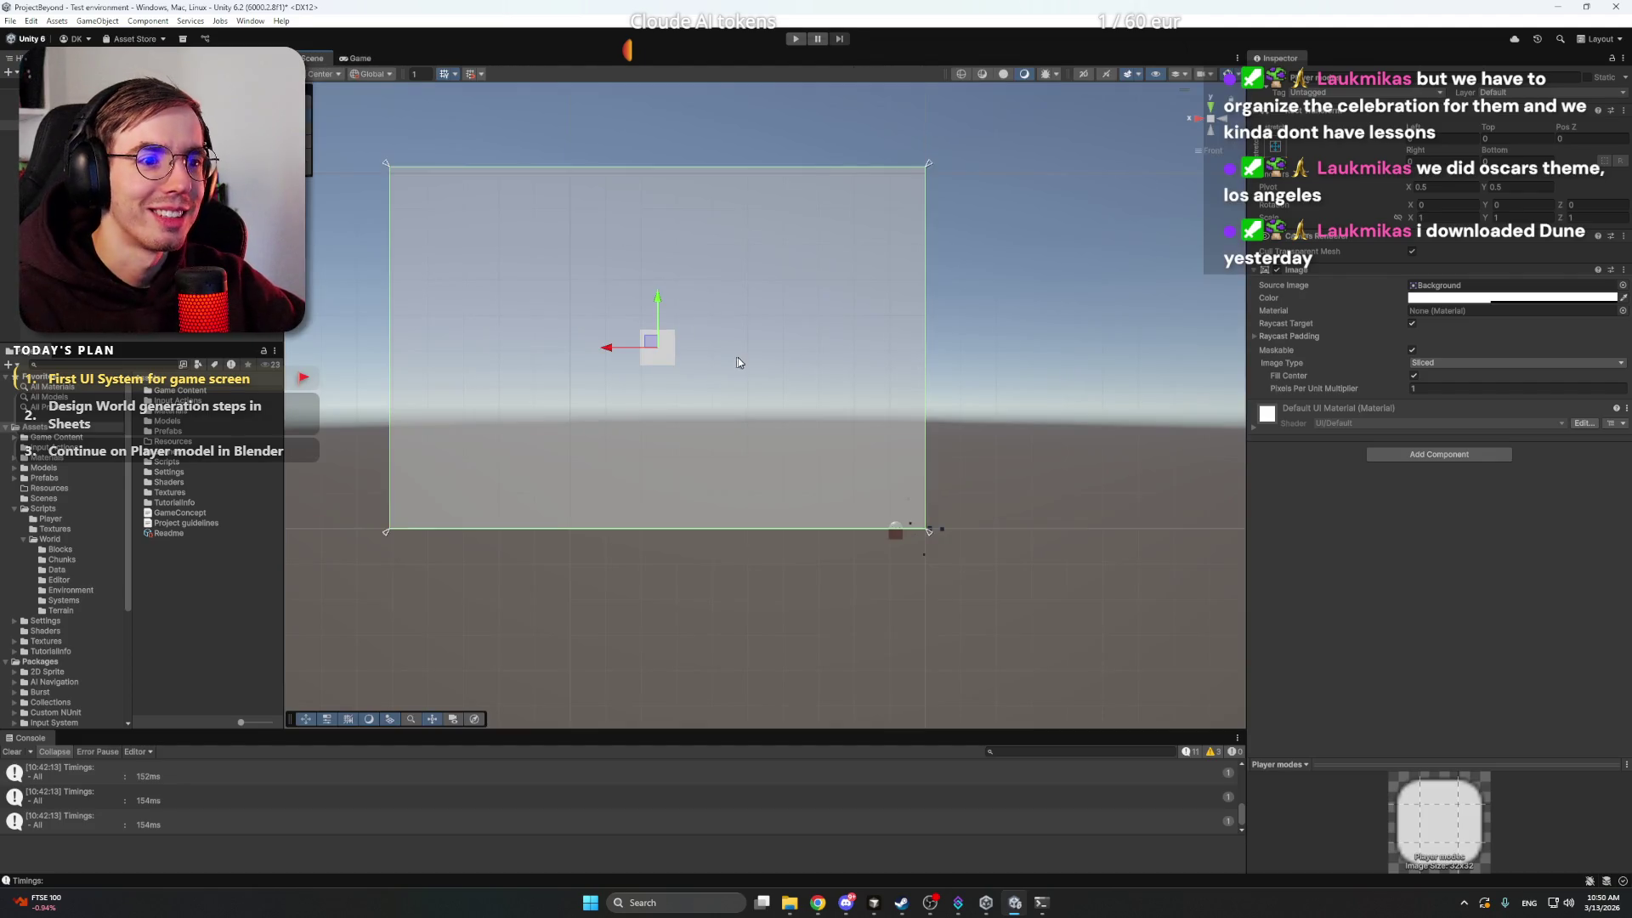
- Give the Player modes panel a fixed, non-stretching anchor preset in its Rect Transform
right_click(738, 357)
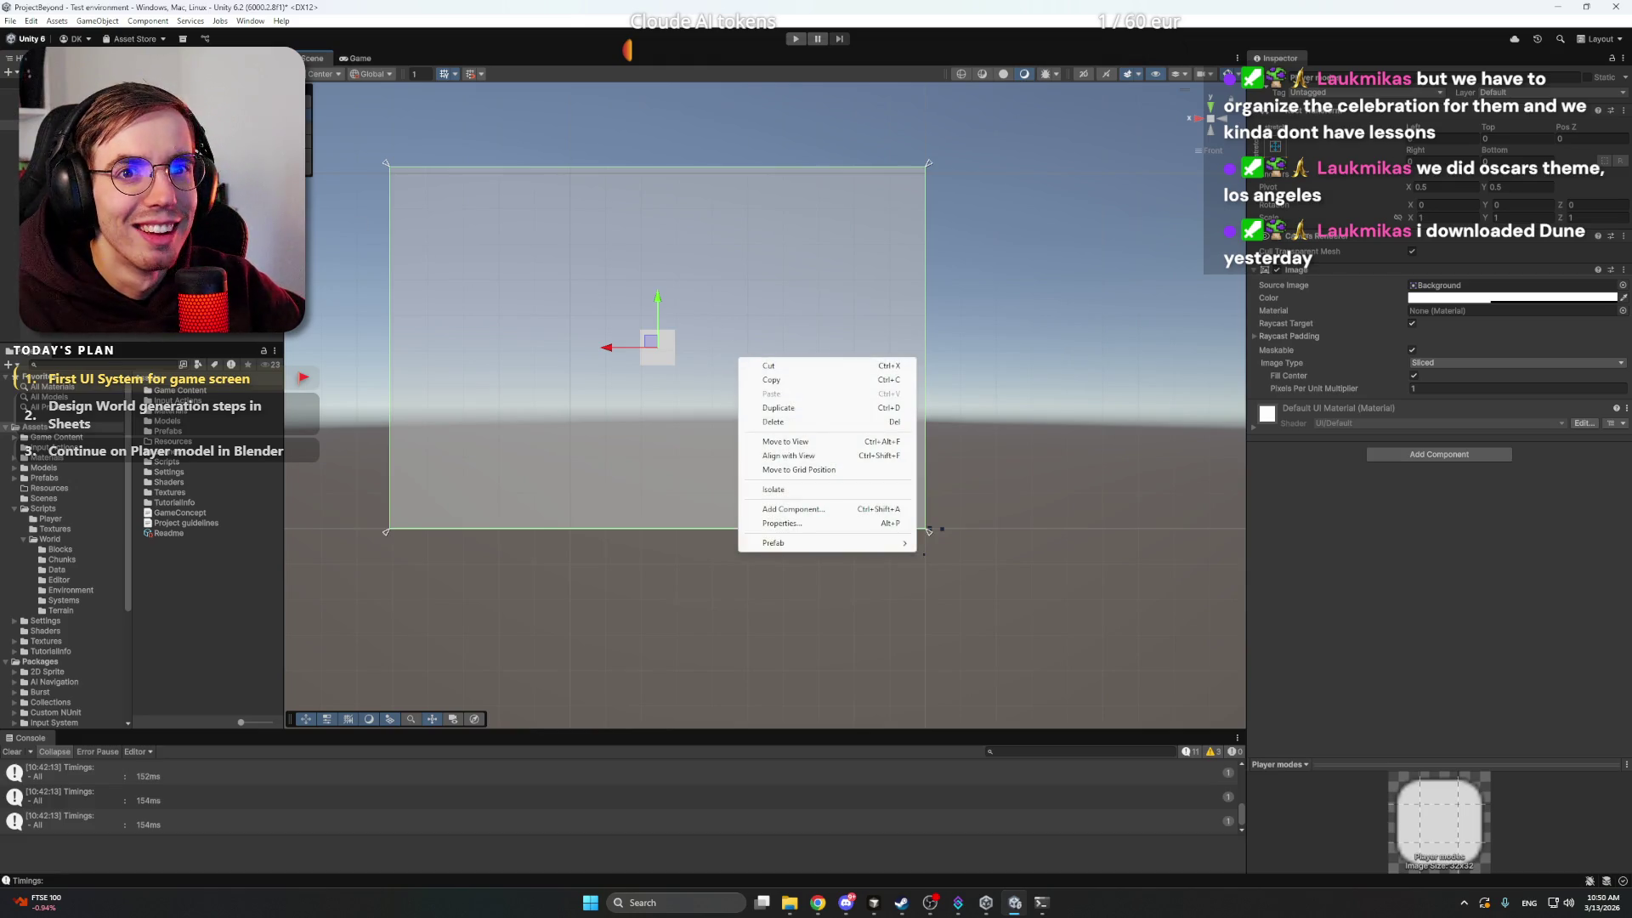
click(51, 124)
click(51, 135)
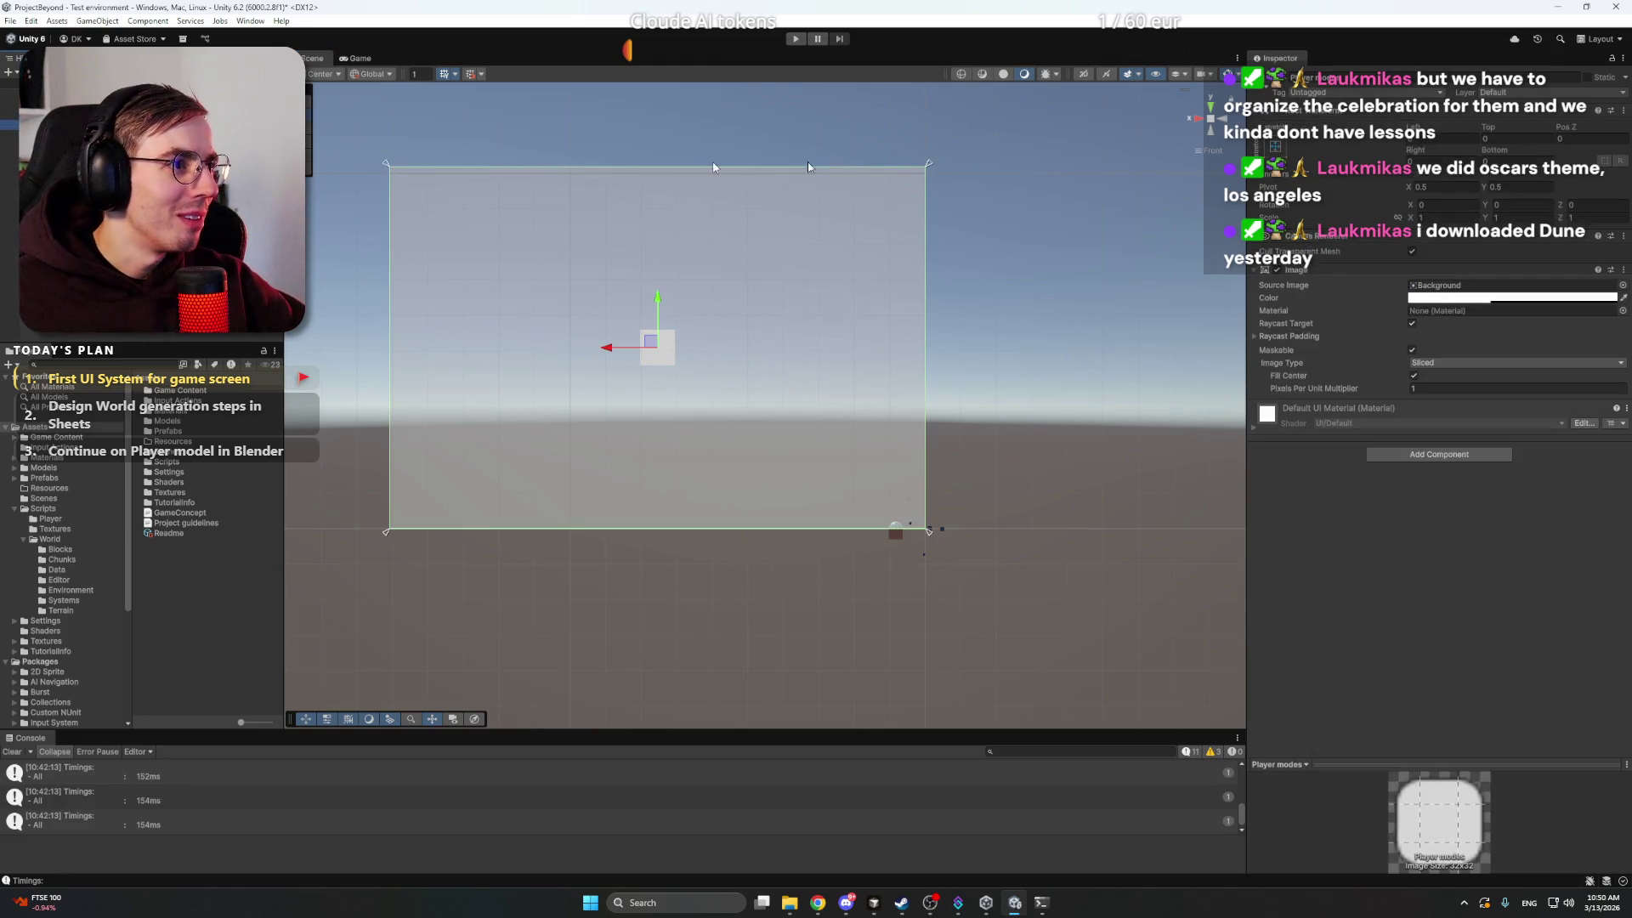
click(1276, 147)
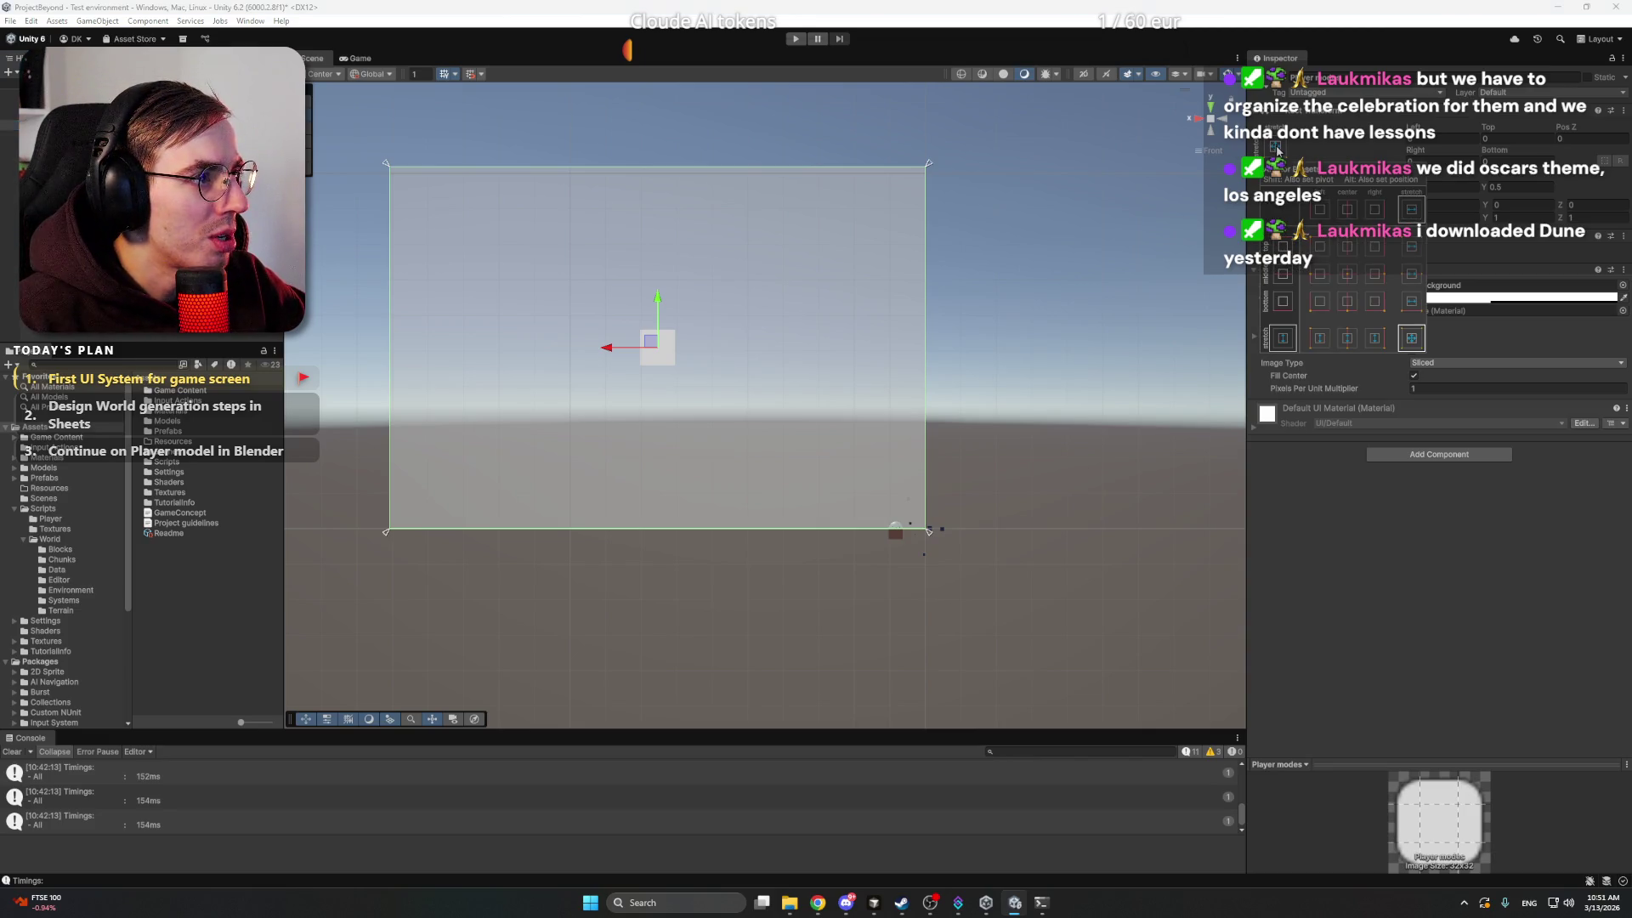
click(1322, 308)
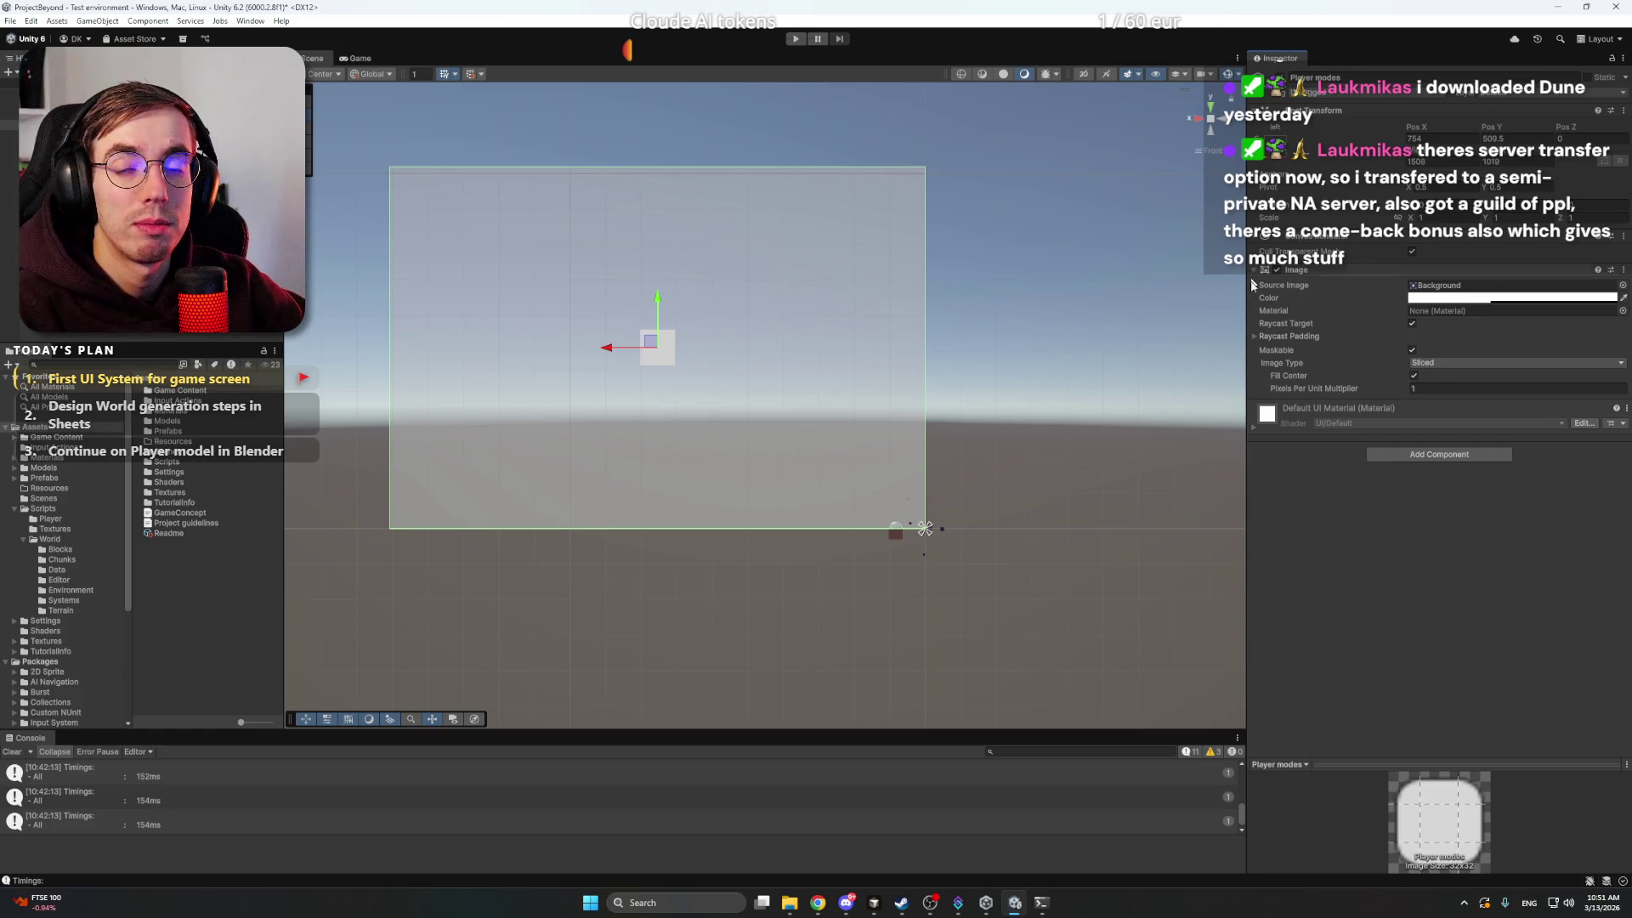
- Recentre the canvas in the view and make the Player modes panel slightly narrower
drag(808, 385, 911, 444)
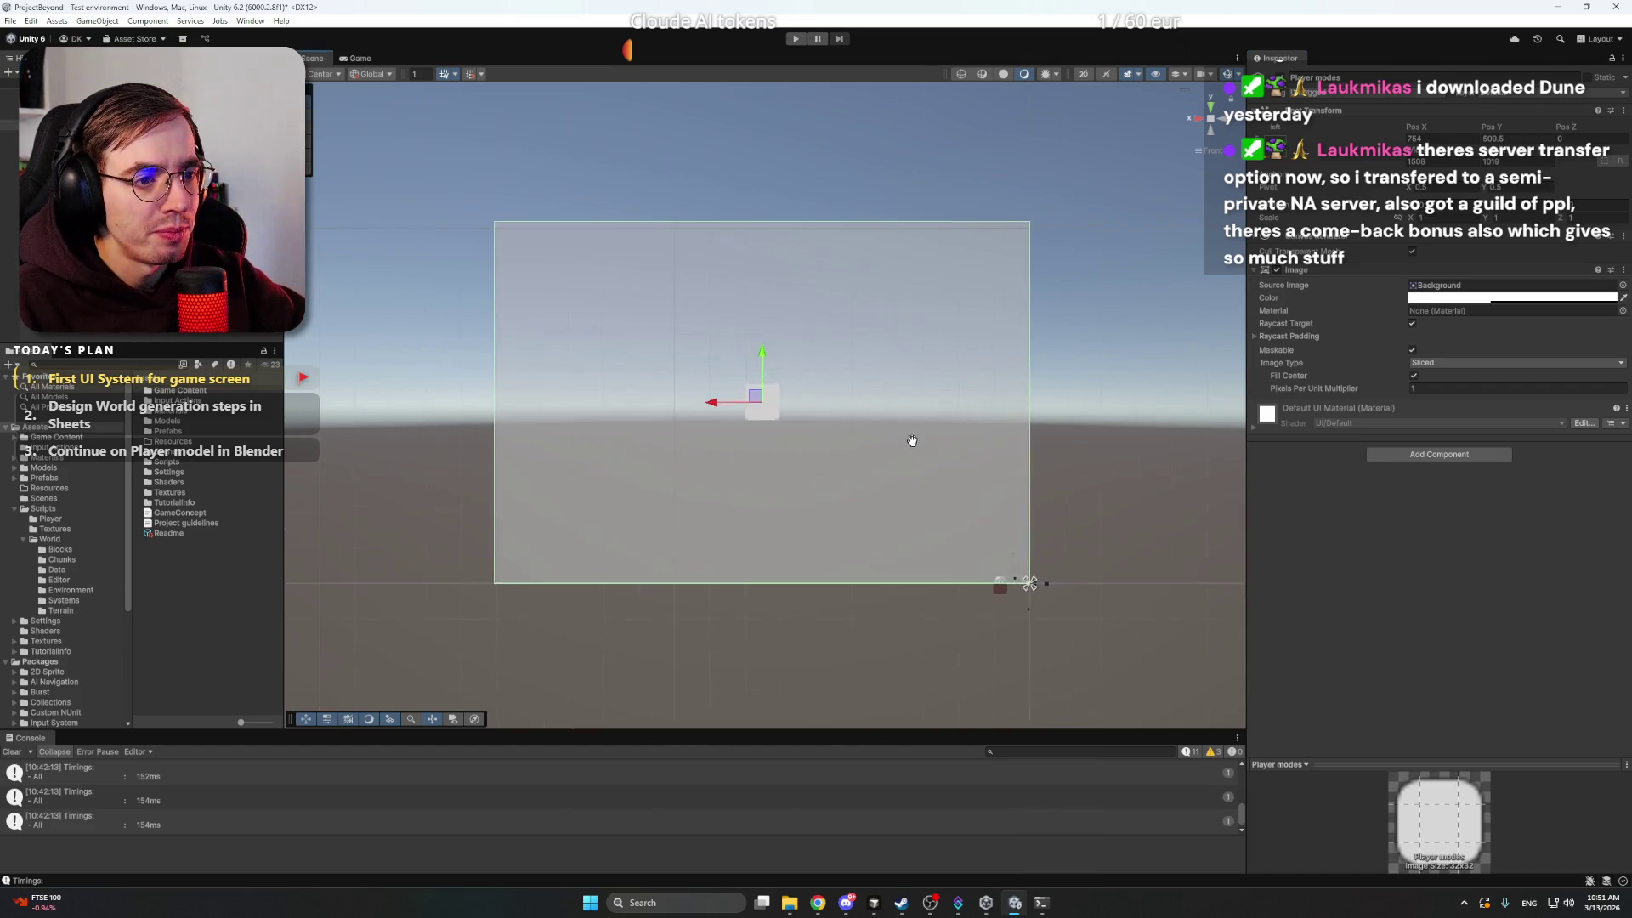
scroll(867, 398, up, 3)
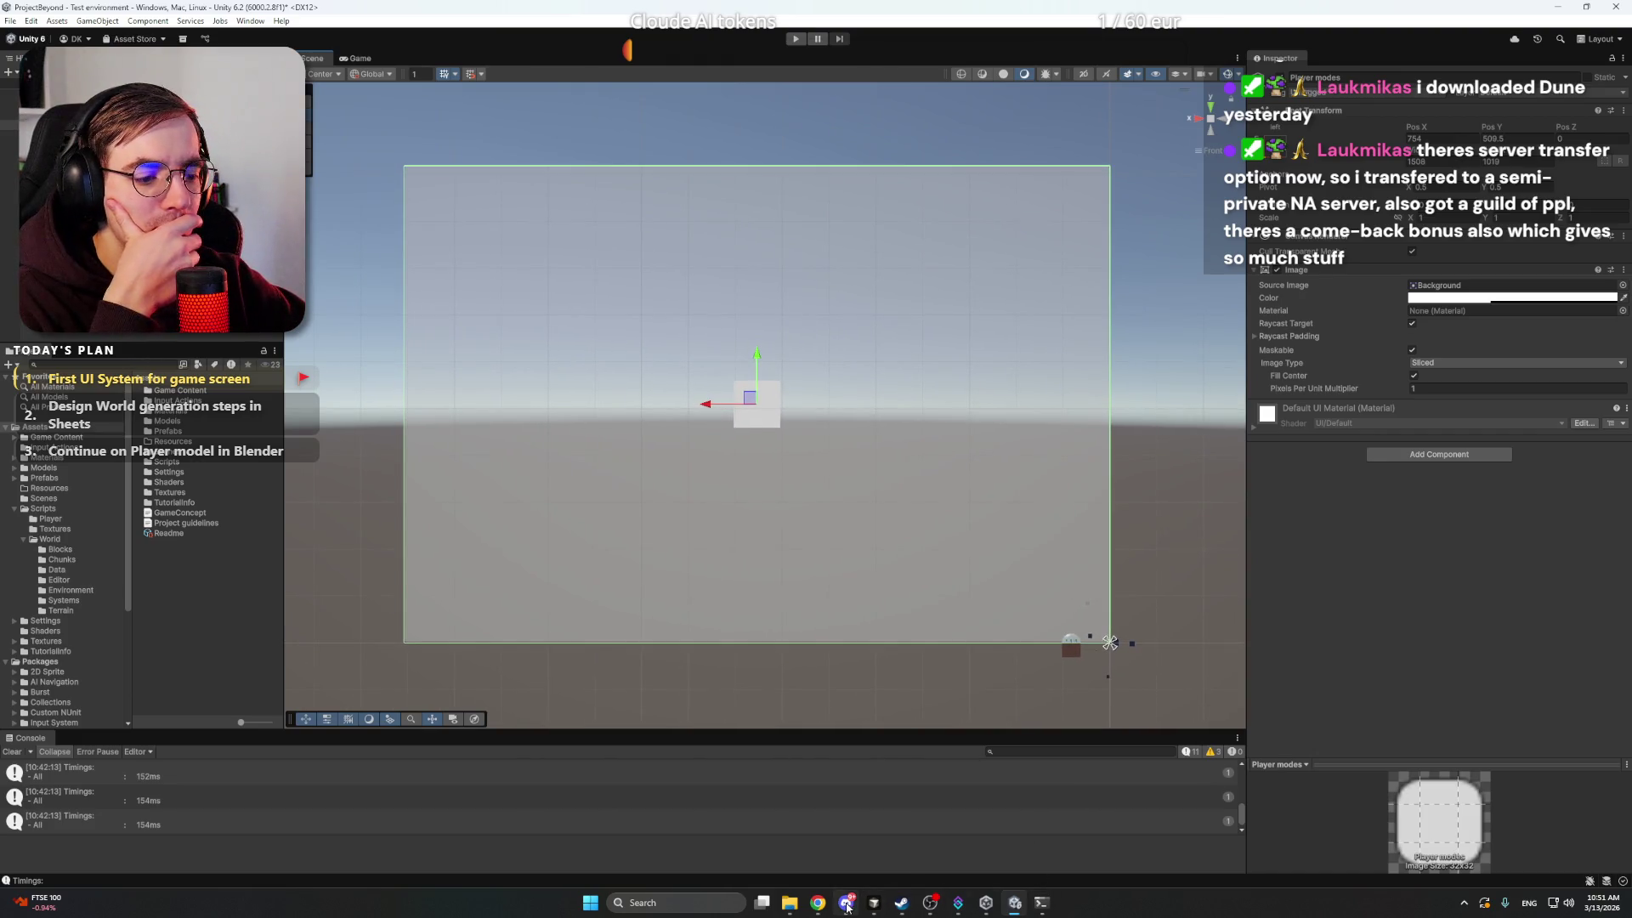
scroll(1122, 451, up, 1)
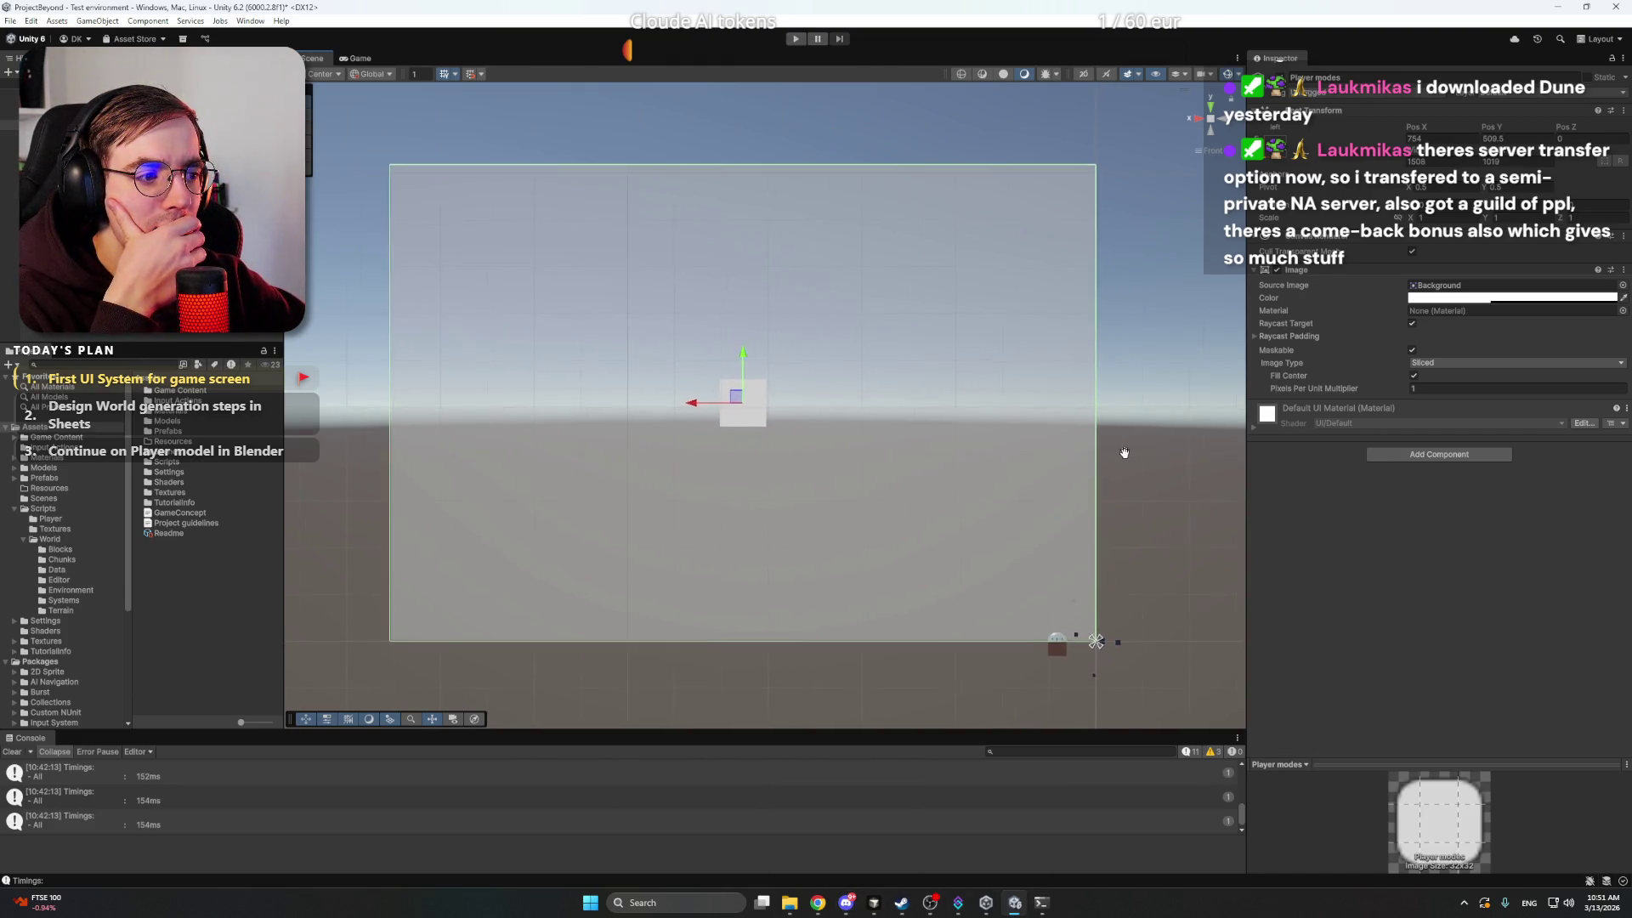
scroll(1140, 452, down, 1)
drag(1140, 452, 1141, 453)
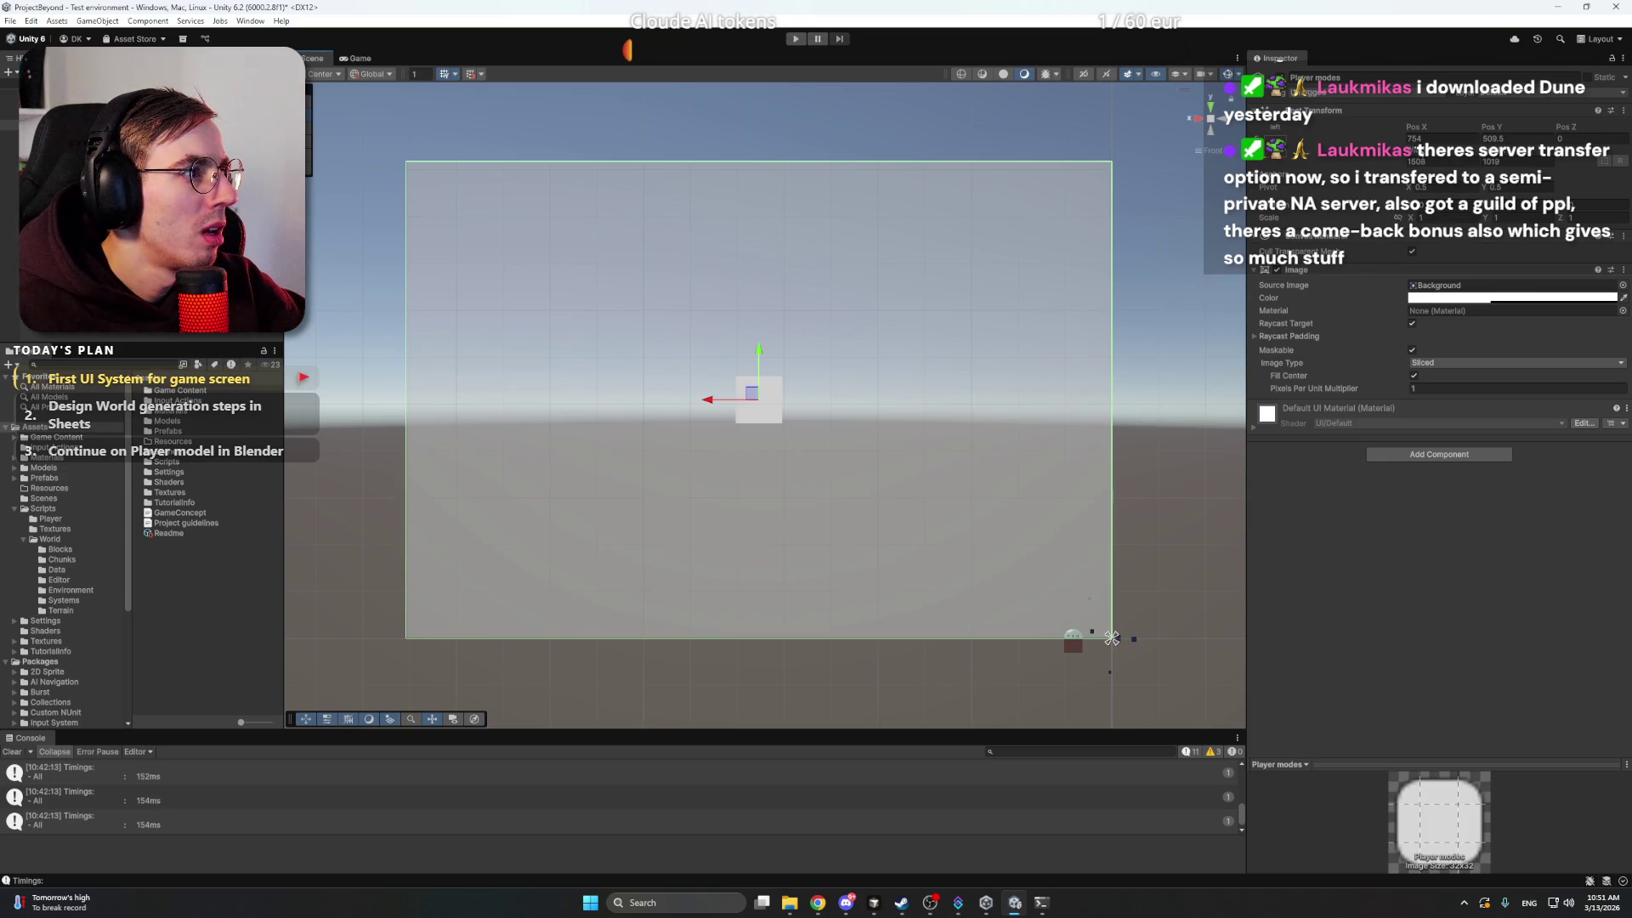
drag(1368, 158, 1203, 160)
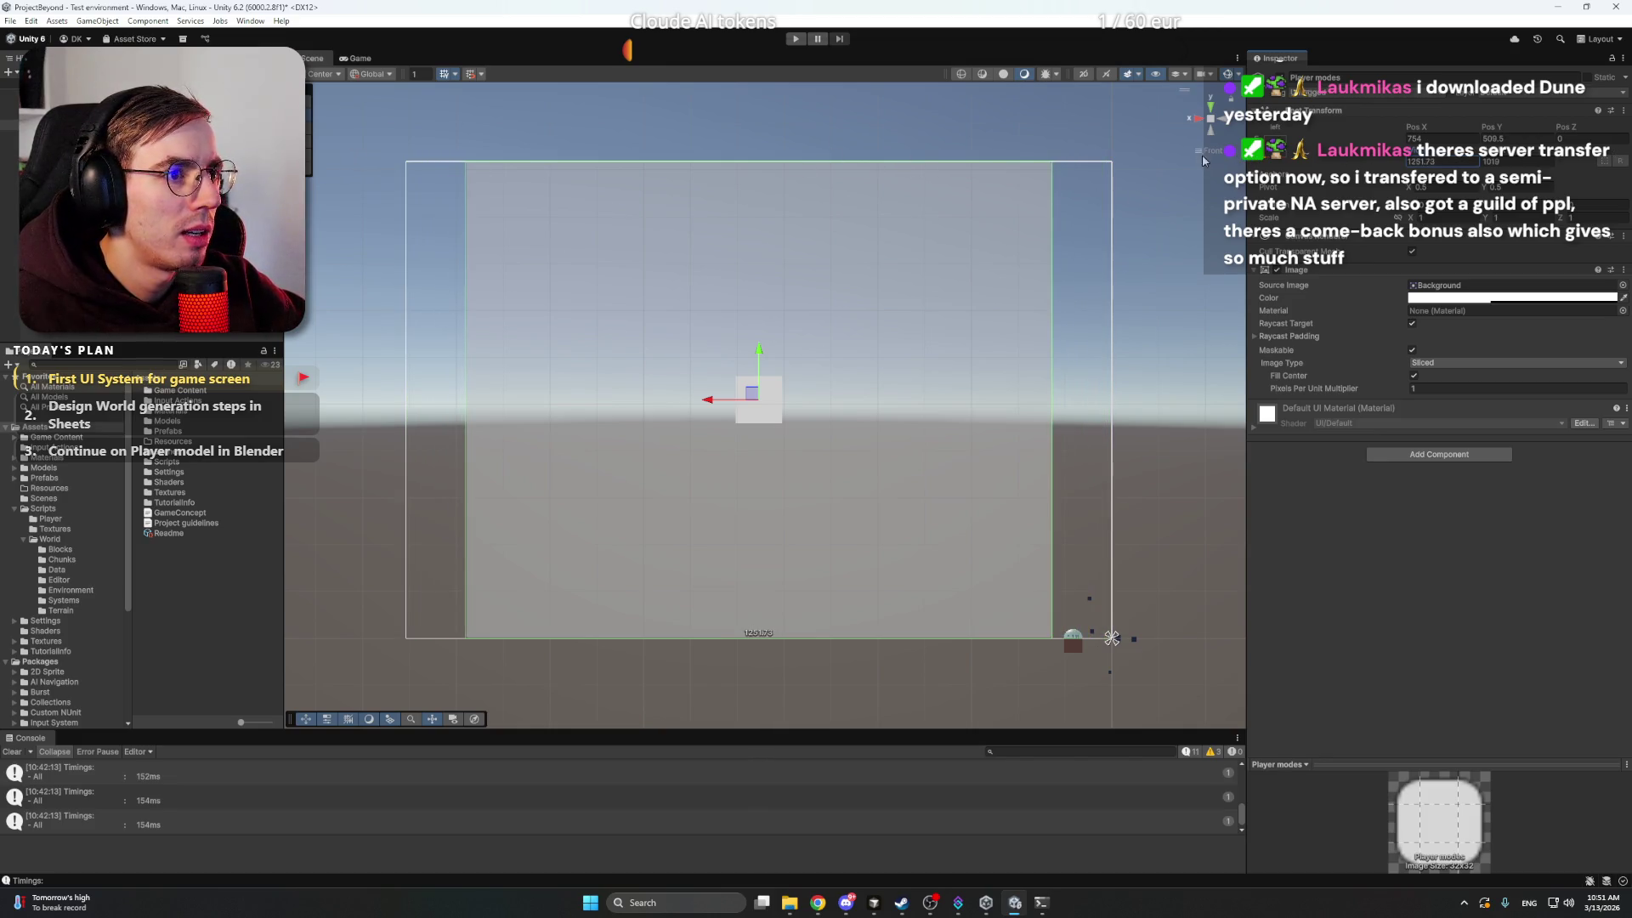
- Frame the Player modes image and align the Scene view to face the canvas straight on
click(1211, 120)
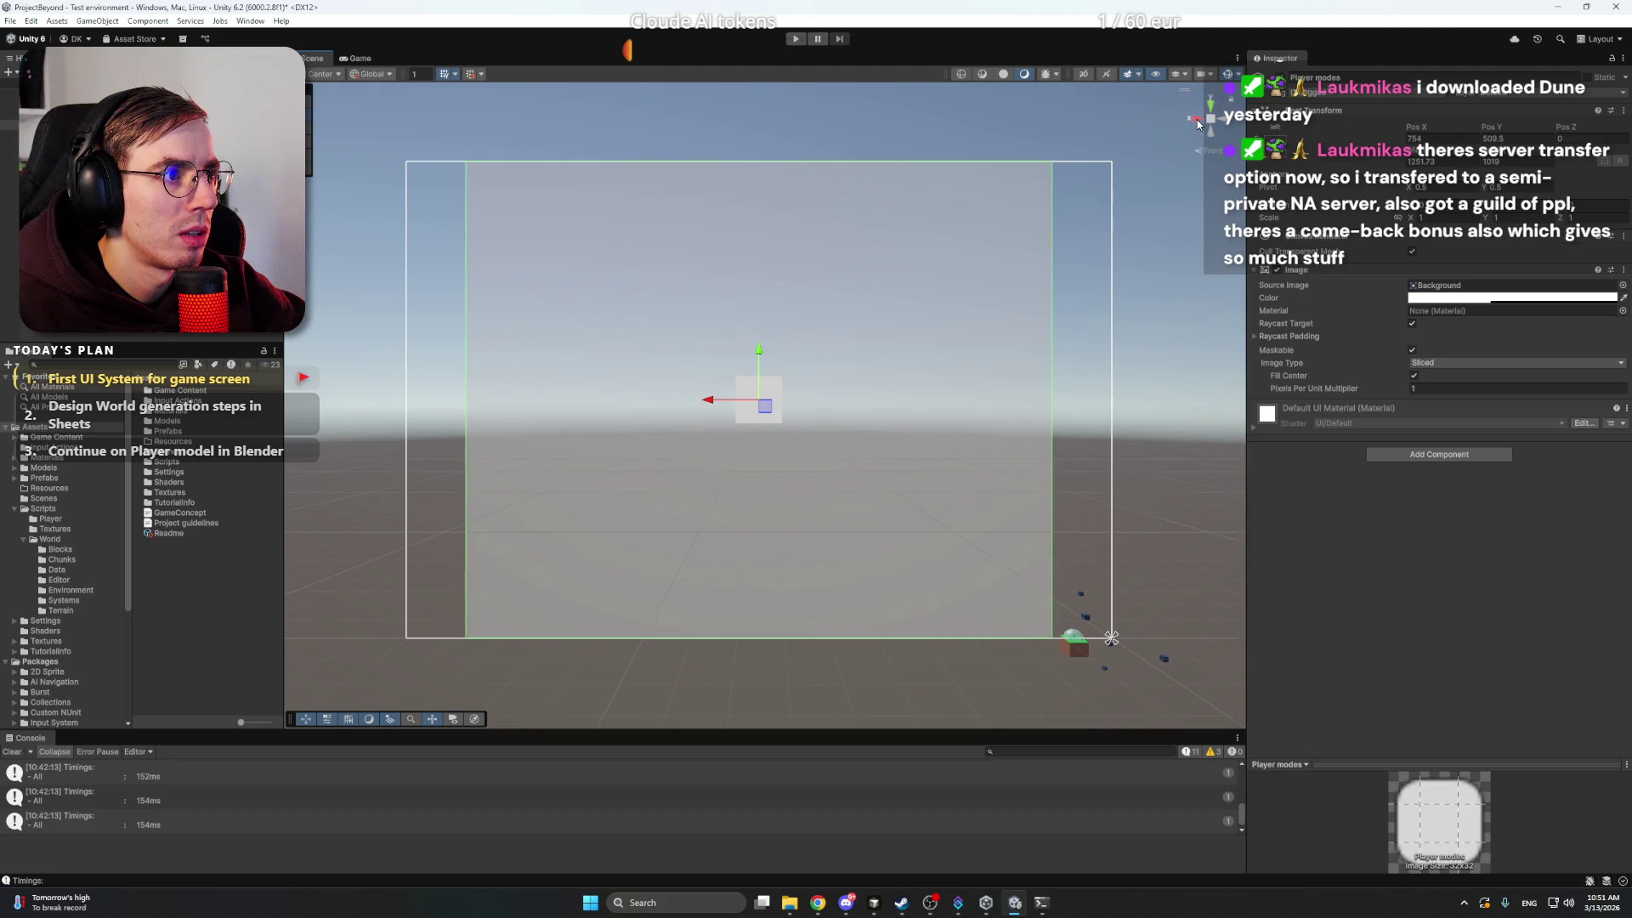
click(1196, 119)
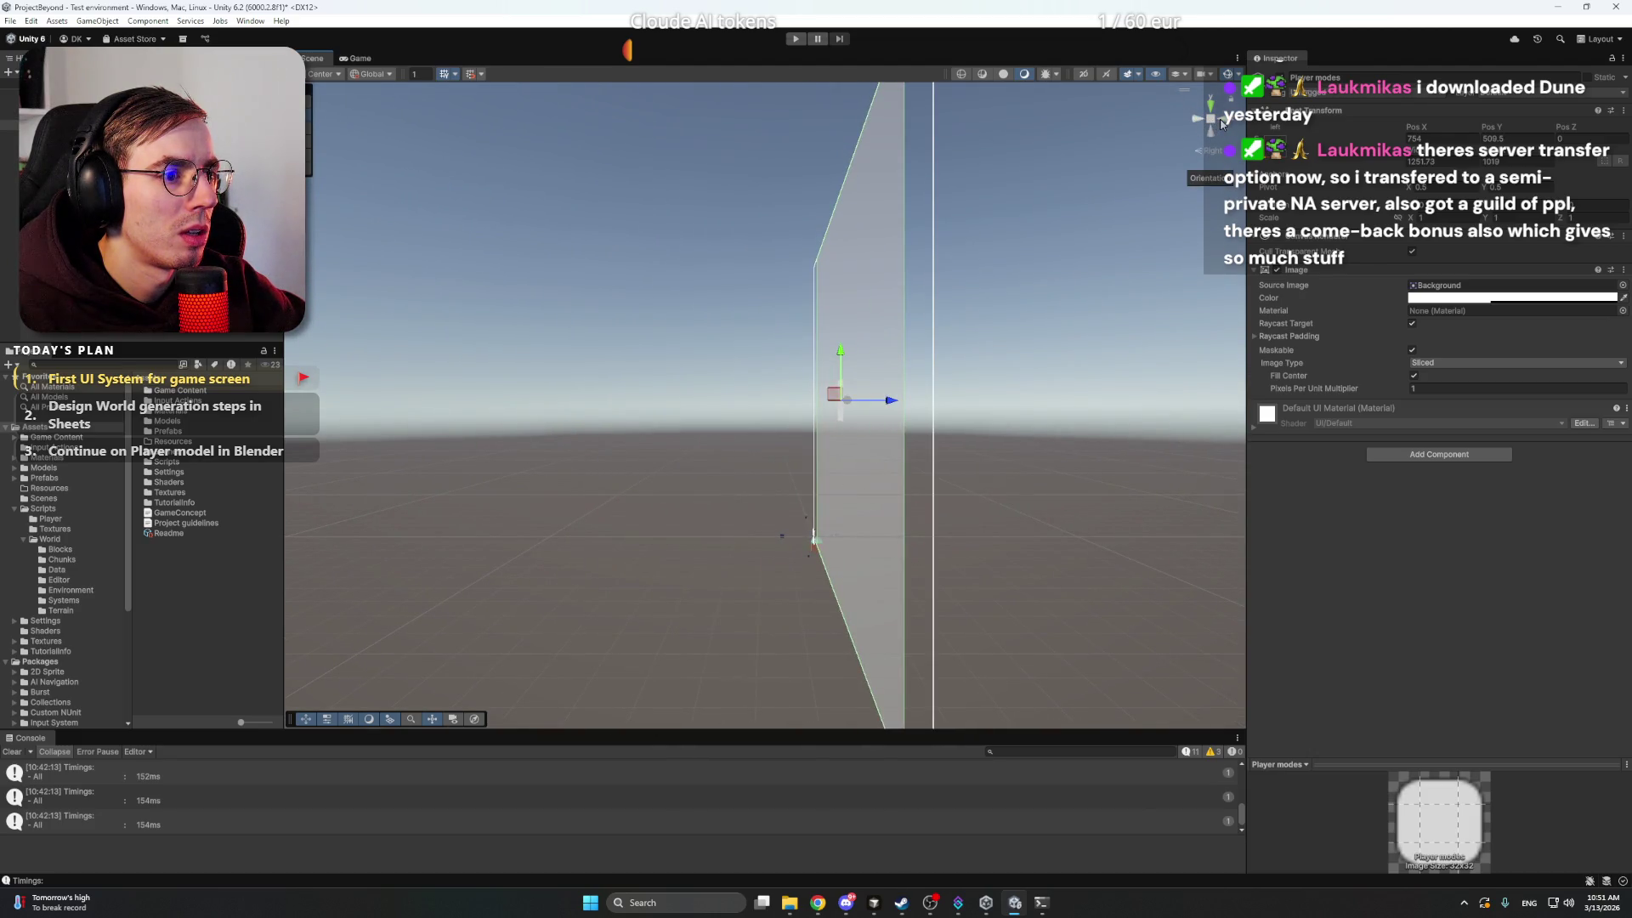
click(1220, 124)
click(1197, 119)
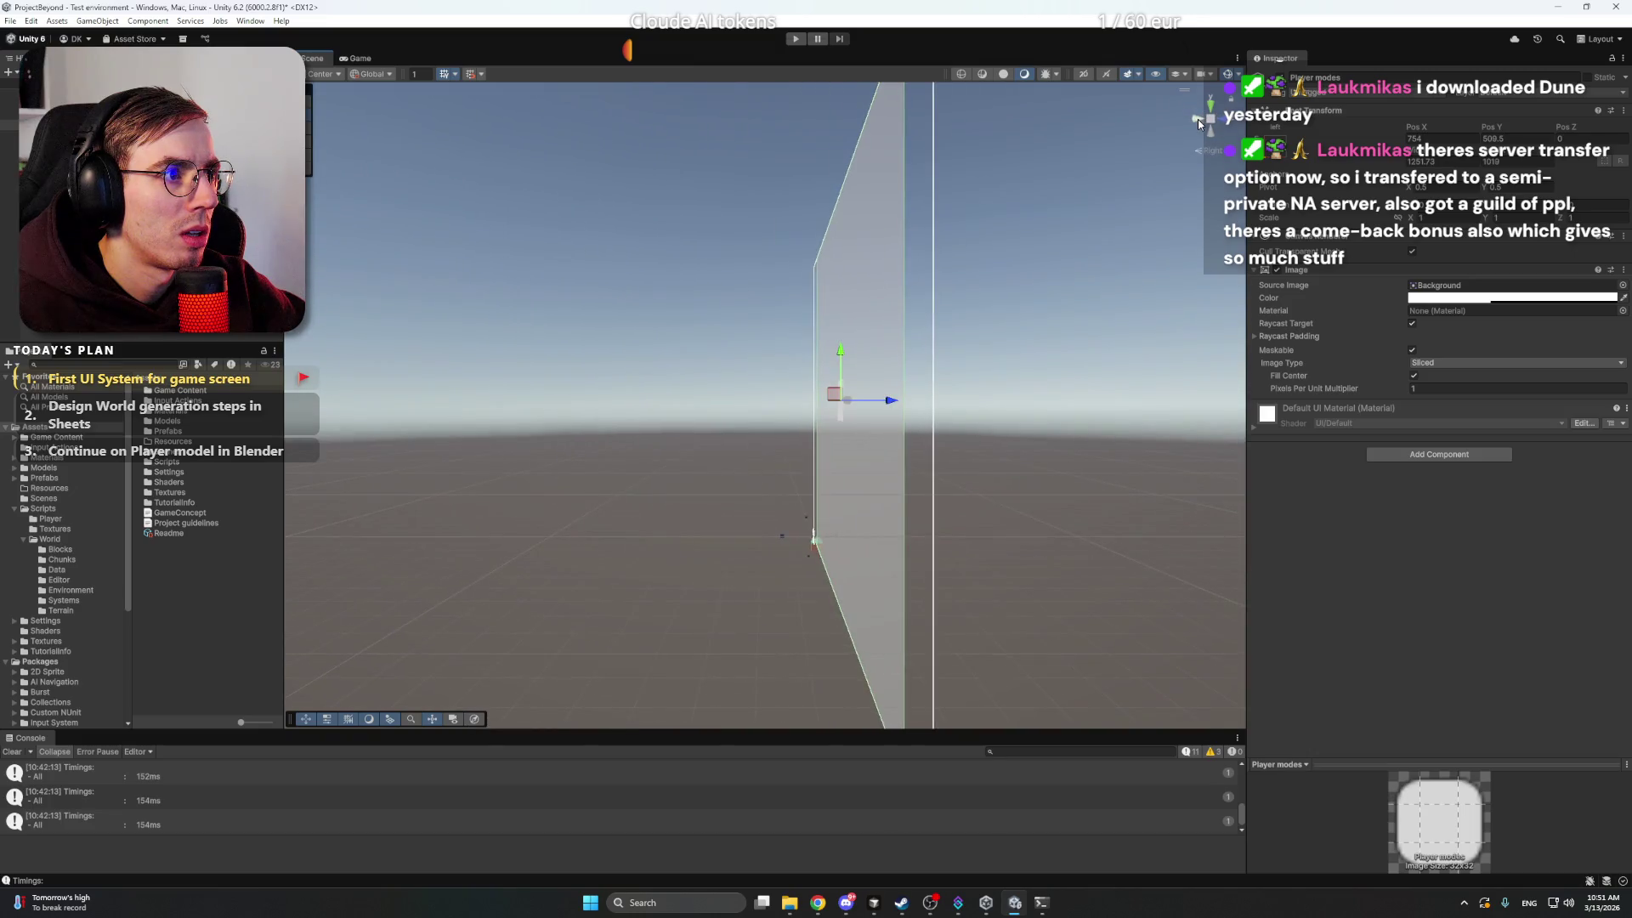
click(1197, 119)
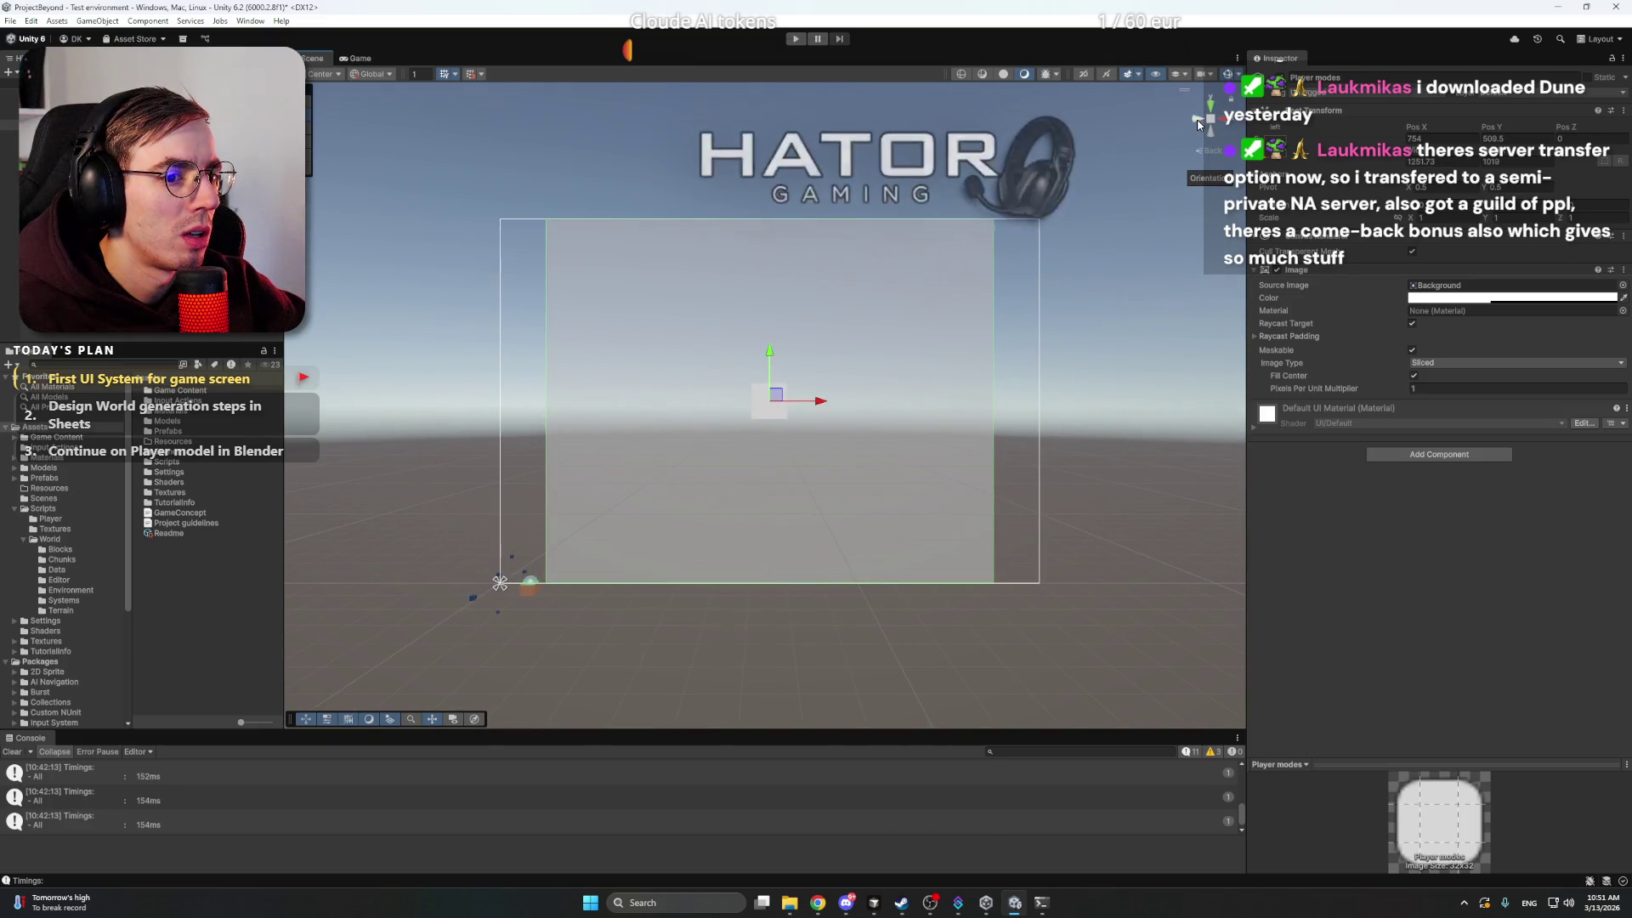
mouse_move(983, 315)
mouse_down()
mouse_move(828, 406)
mouse_move(930, 357)
mouse_move(872, 329)
mouse_up()
key(f)
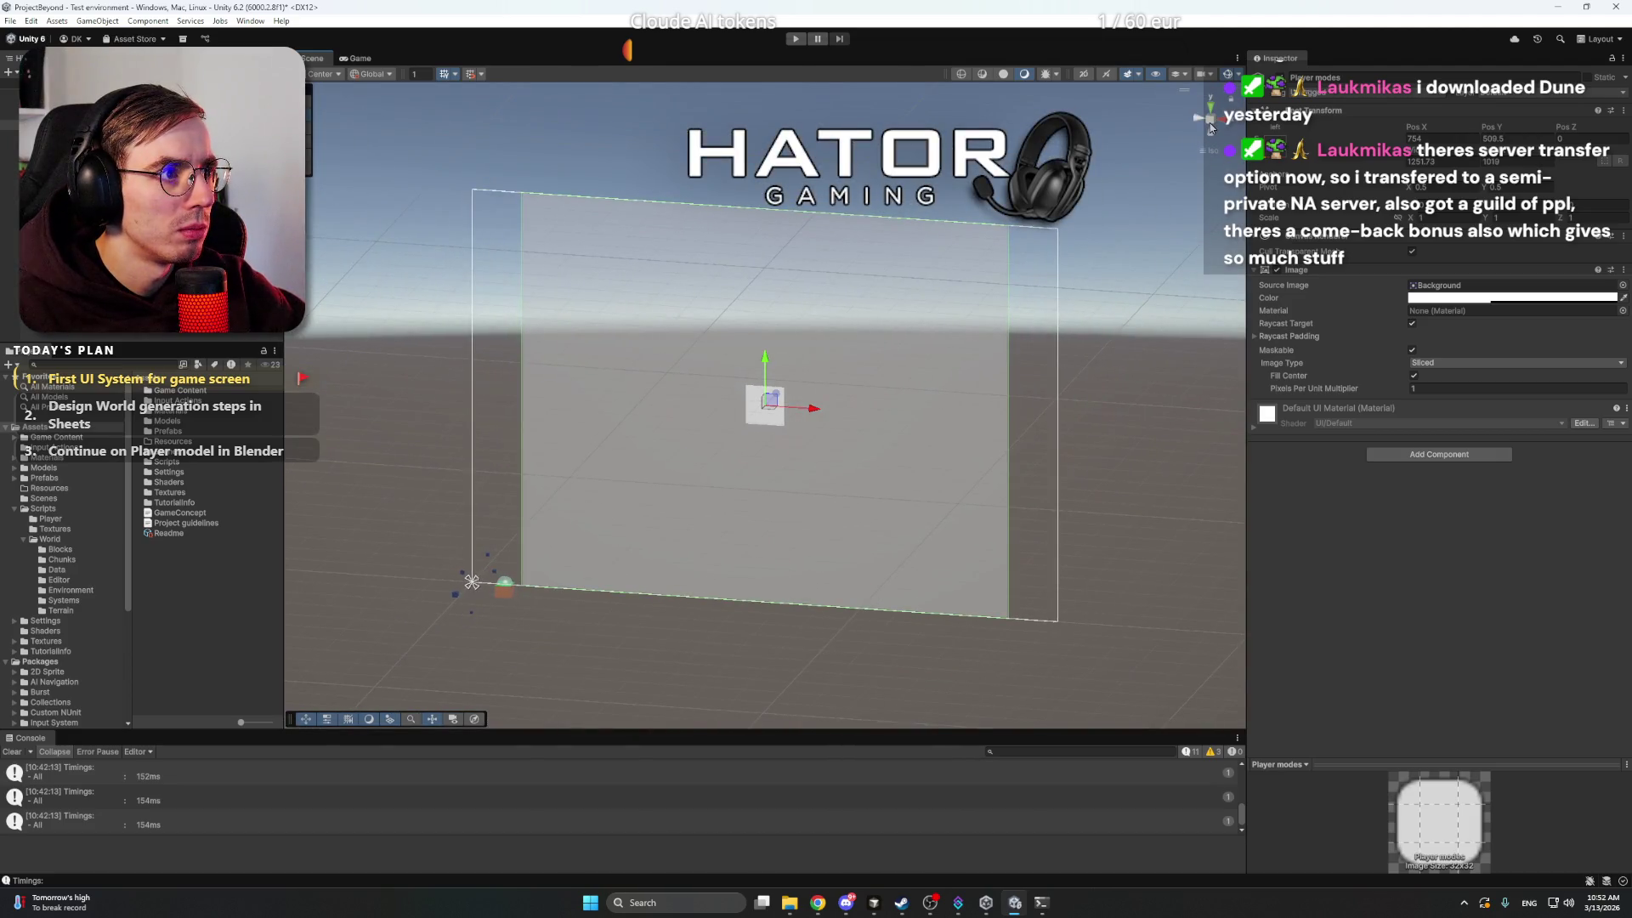
click(1210, 123)
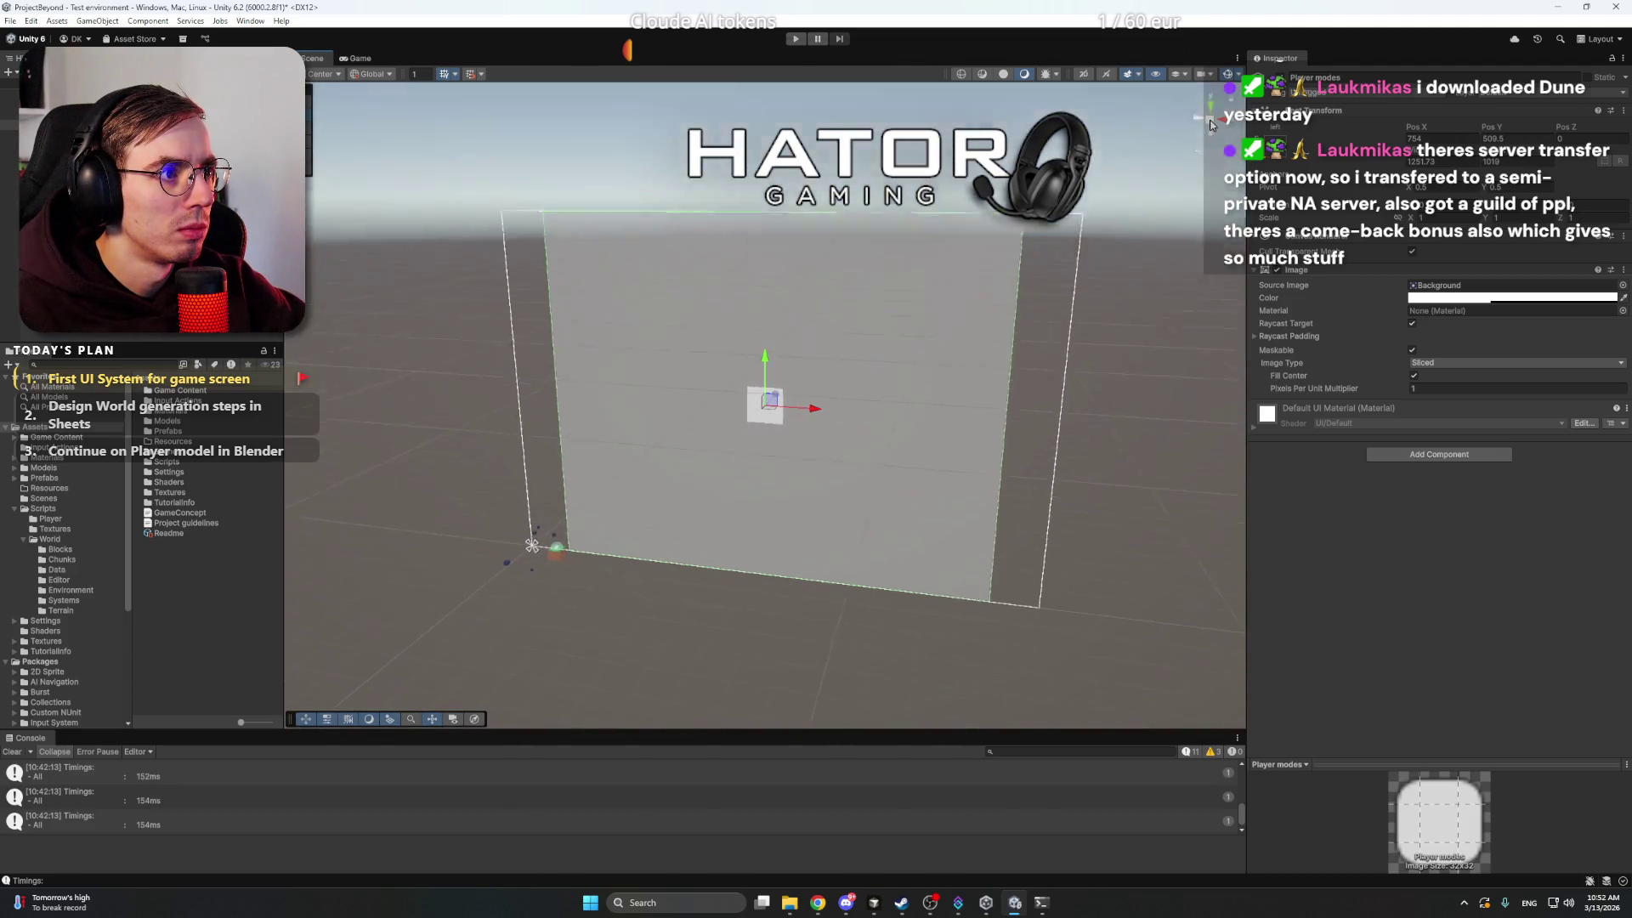
click(1209, 126)
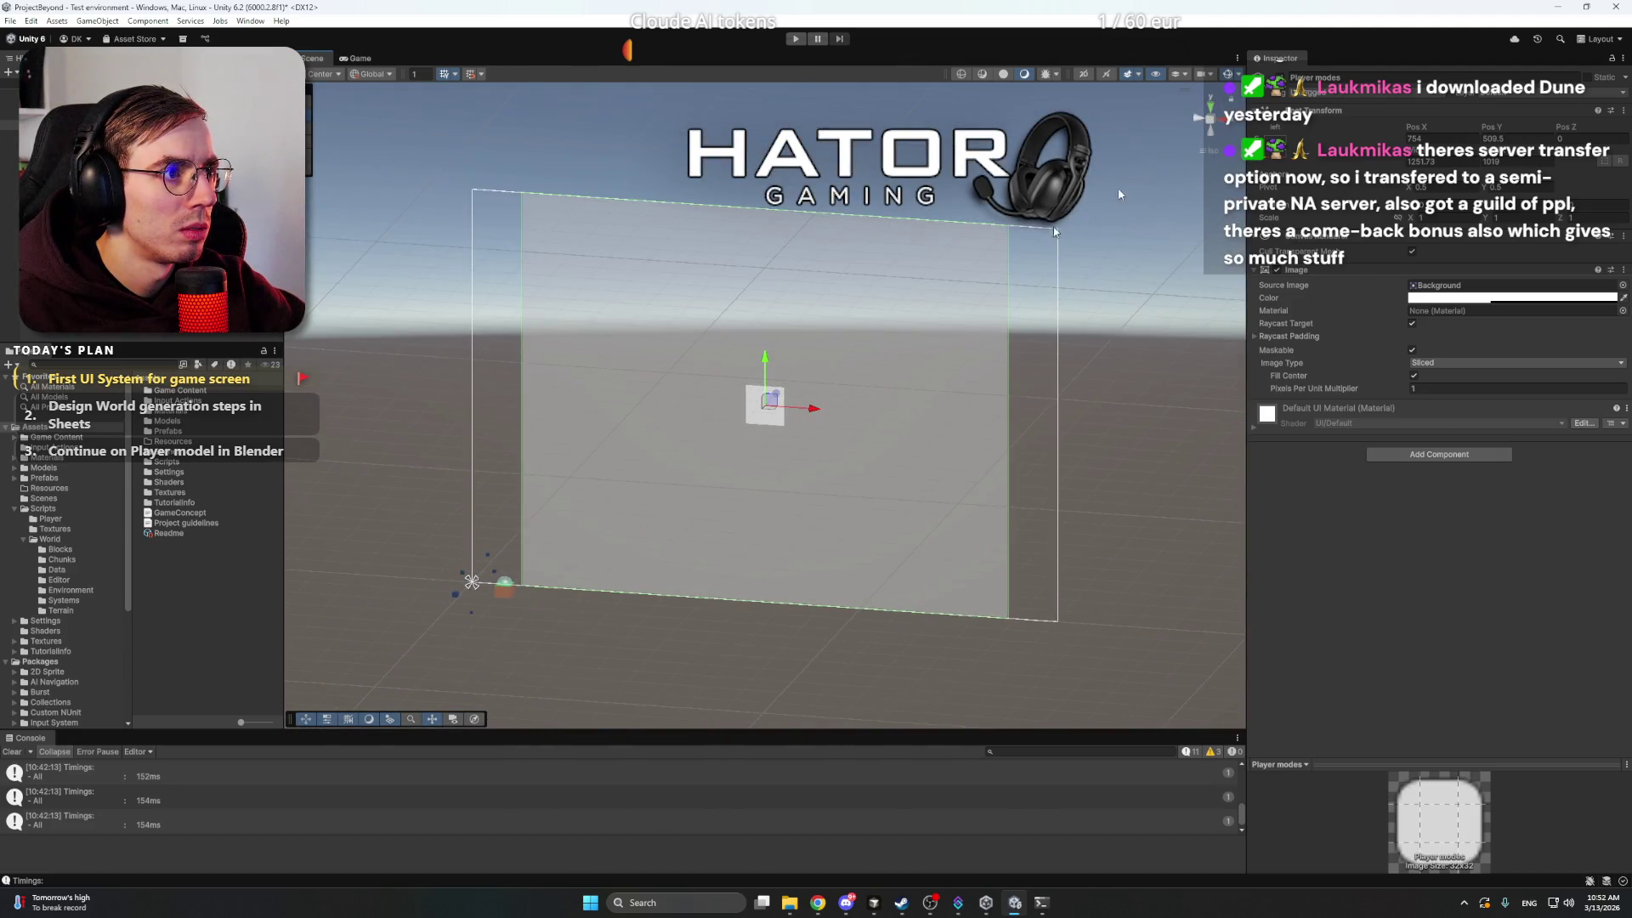
drag(1118, 187, 884, 281)
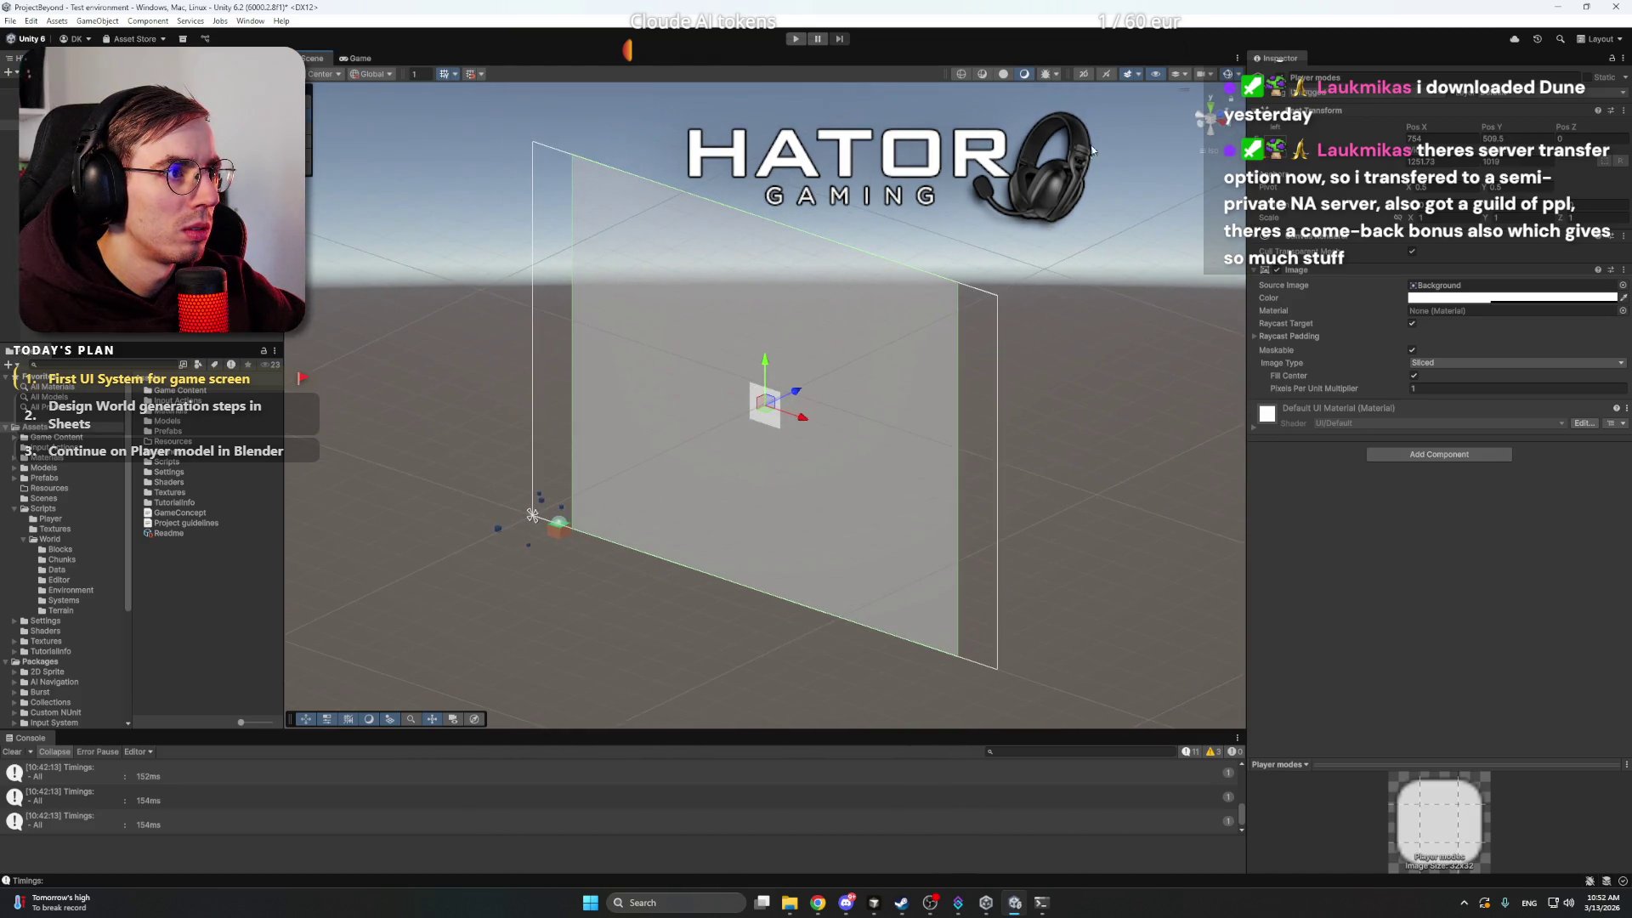
click(1202, 124)
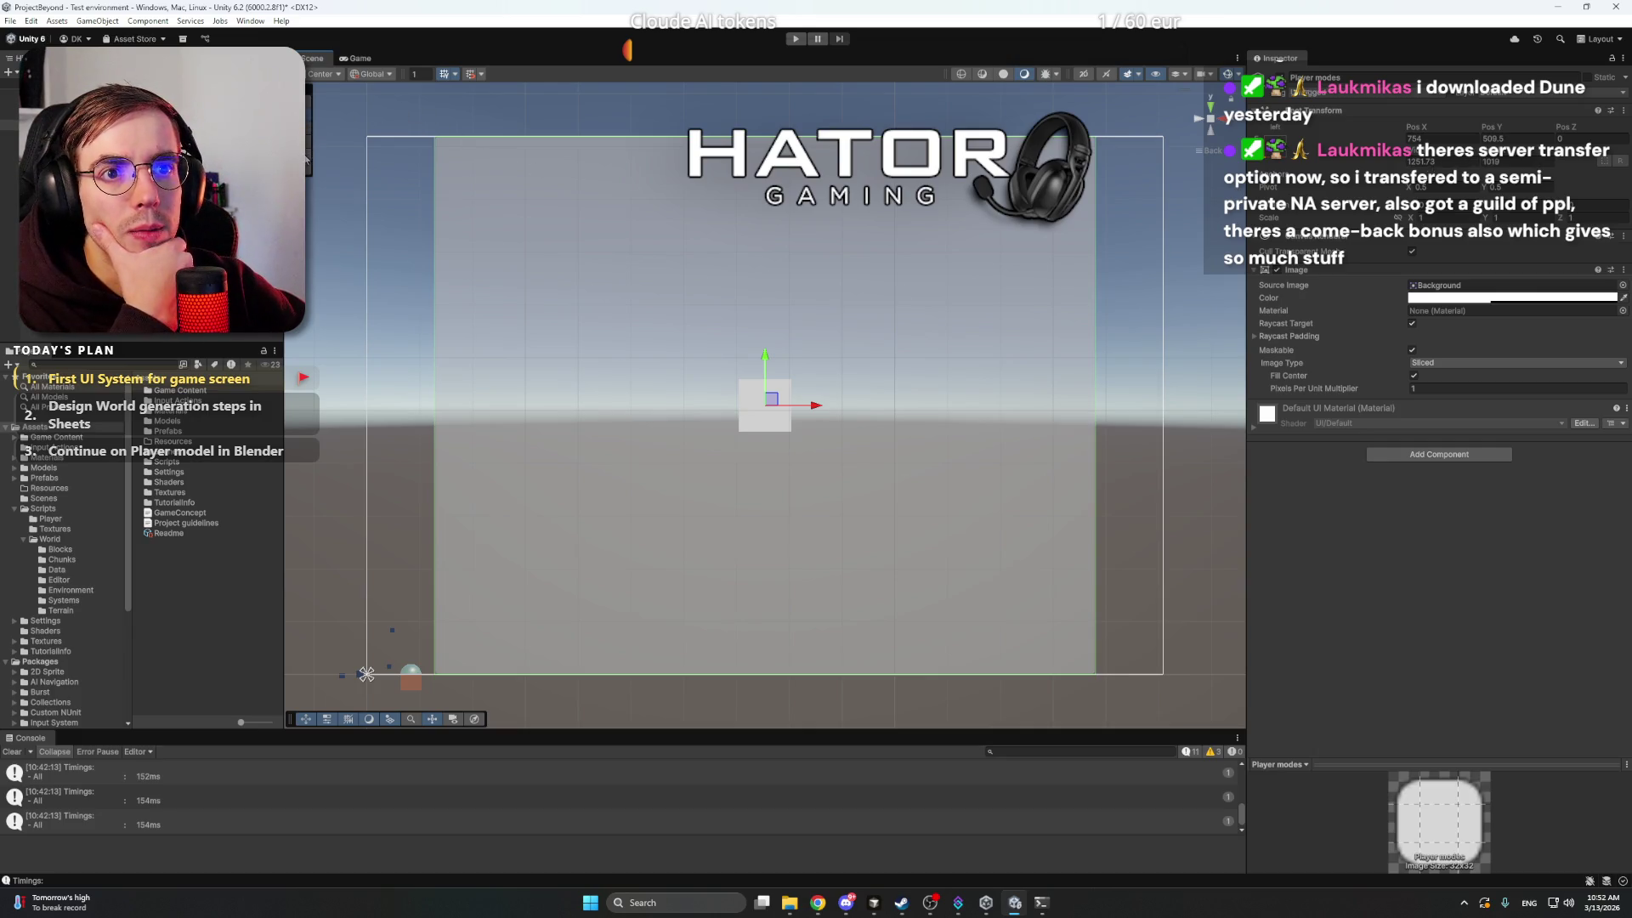
- With the Rect Tool, shrink the Player modes panel into a low strip at the canvas's bottom-left
key(t)
mouse_move(1096, 137)
mouse_down()
mouse_move(995, 383)
mouse_move(845, 554)
mouse_move(674, 601)
mouse_move(706, 612)
mouse_up()
mouse_move(679, 618)
mouse_down()
mouse_move(547, 643)
mouse_move(605, 614)
mouse_move(631, 629)
mouse_up()
- Set the panel Image colour's alpha to 0 so its background is transparent
scroll(765, 507, up, 1)
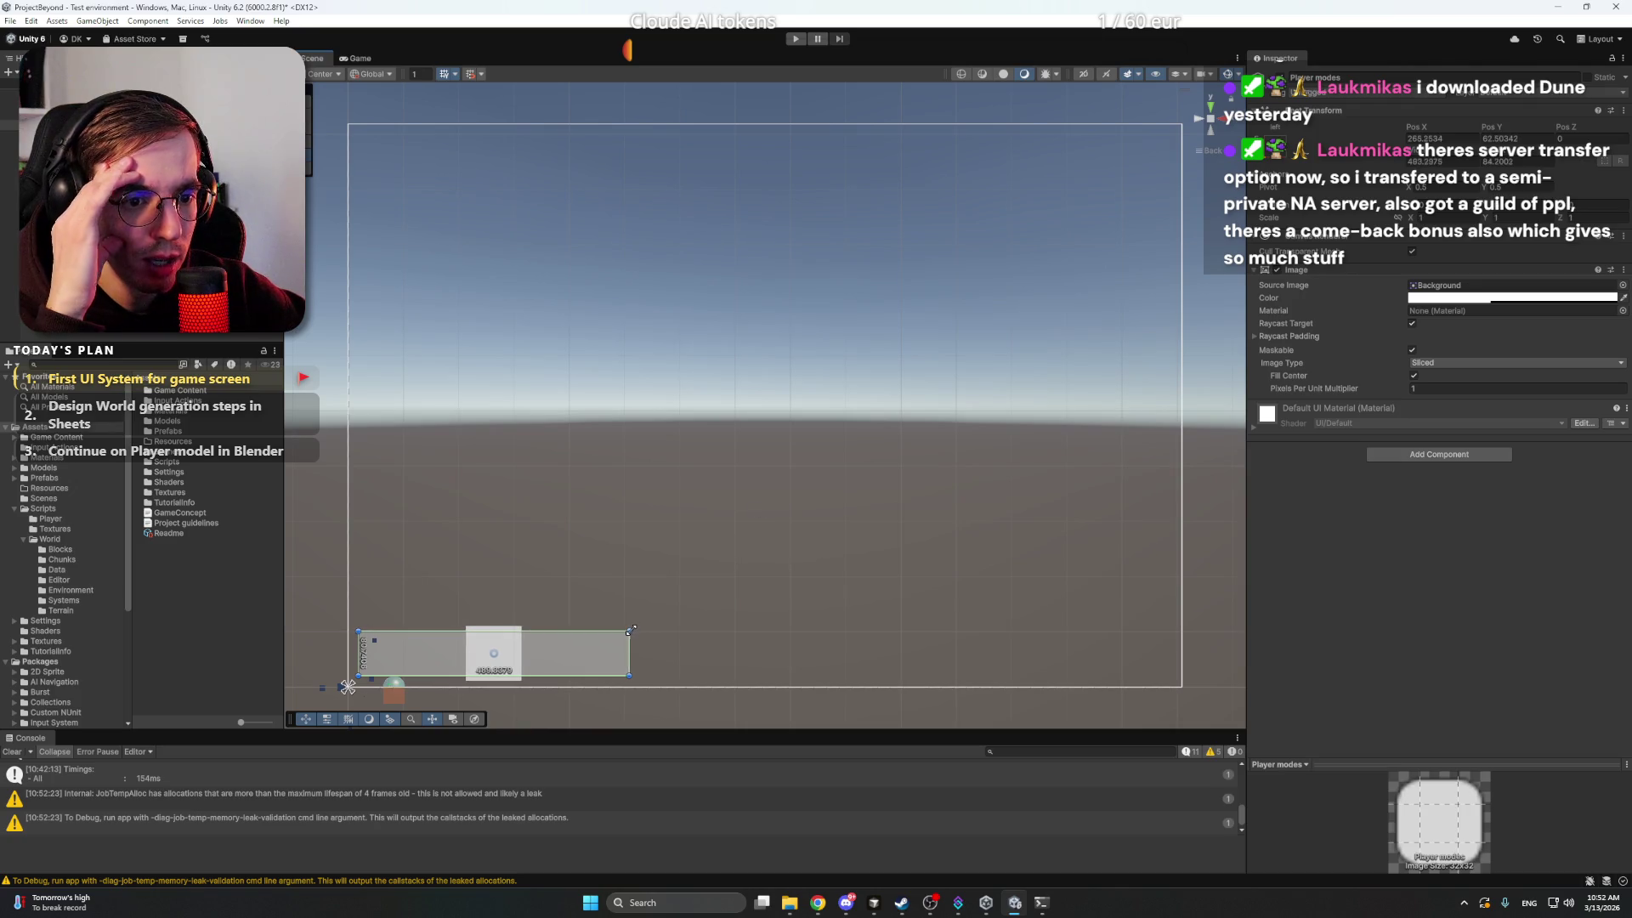
click(1489, 299)
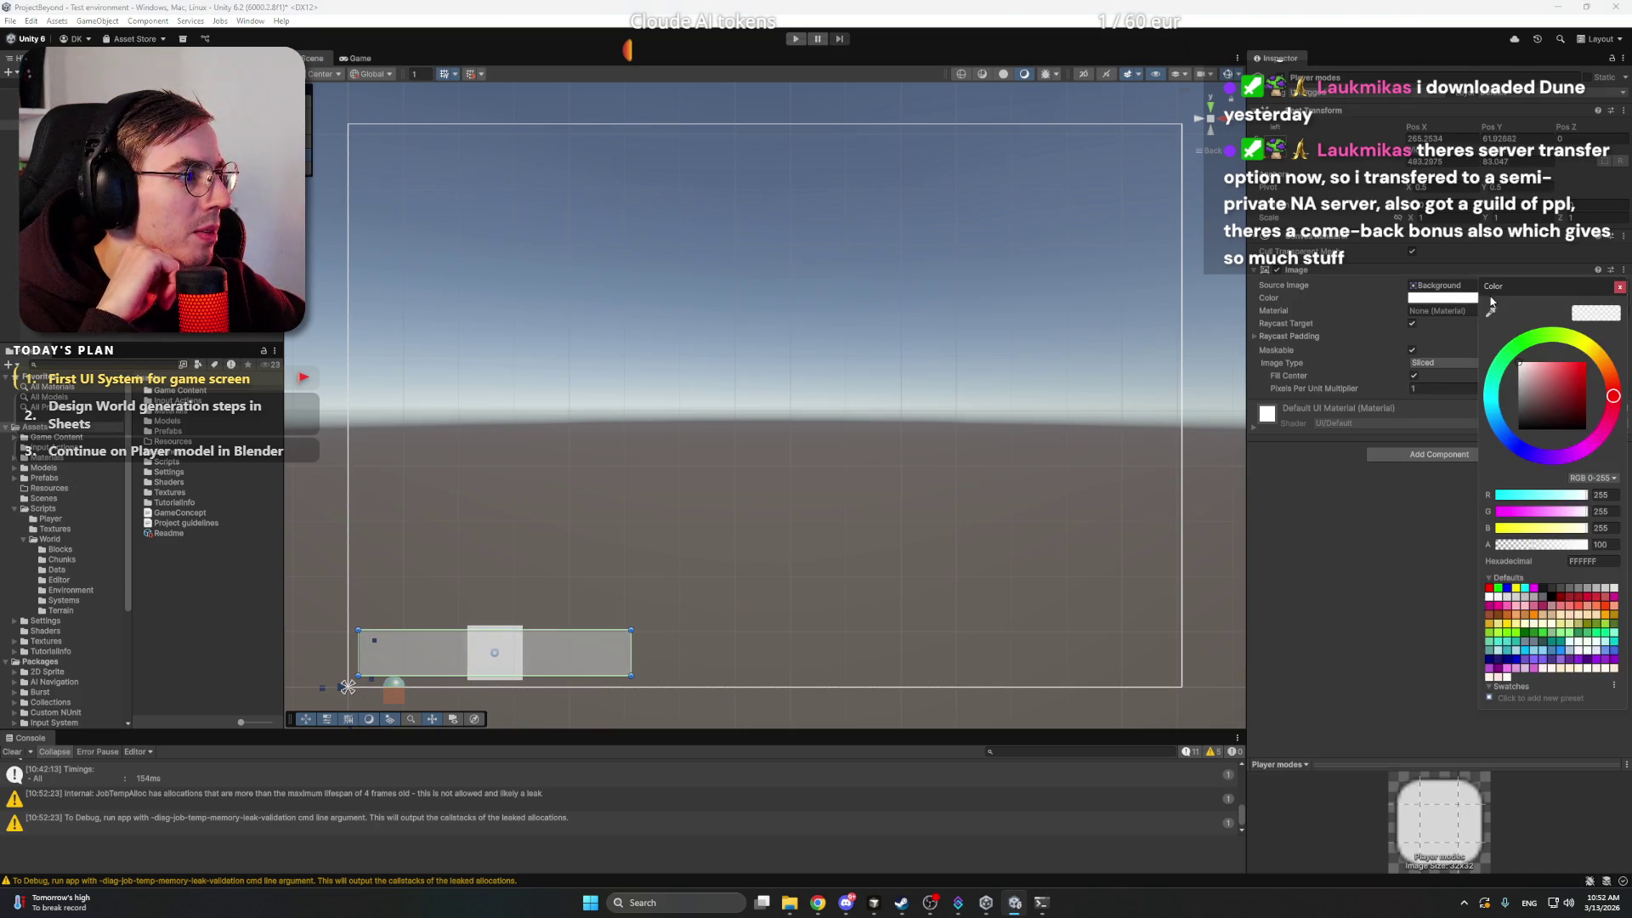
drag(1535, 545, 1383, 541)
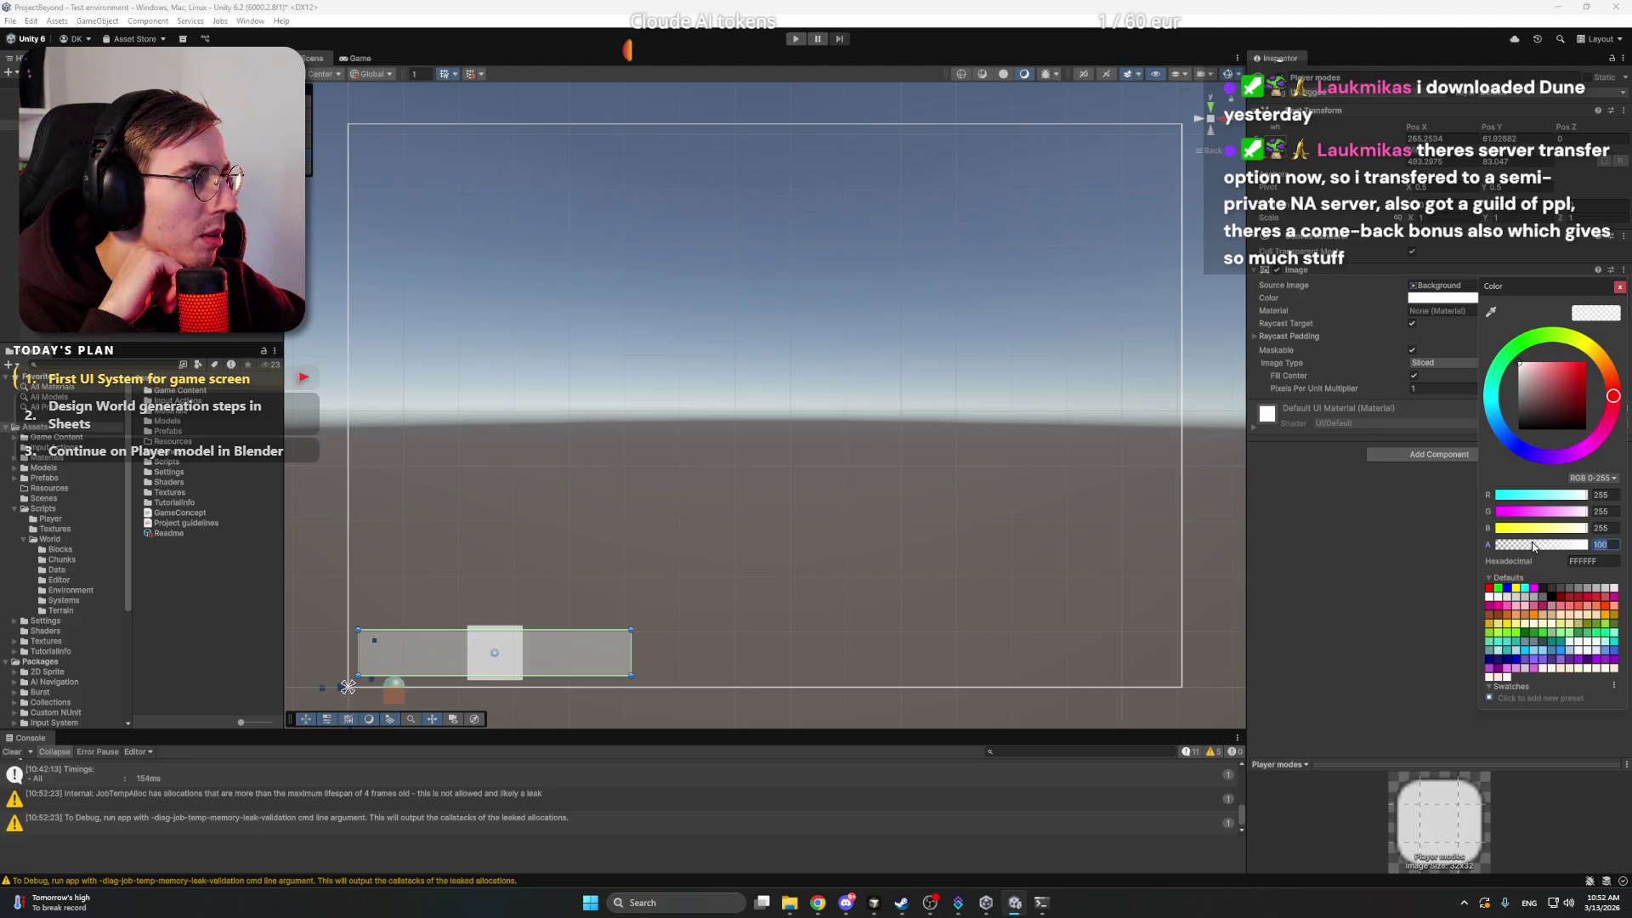
click(1383, 540)
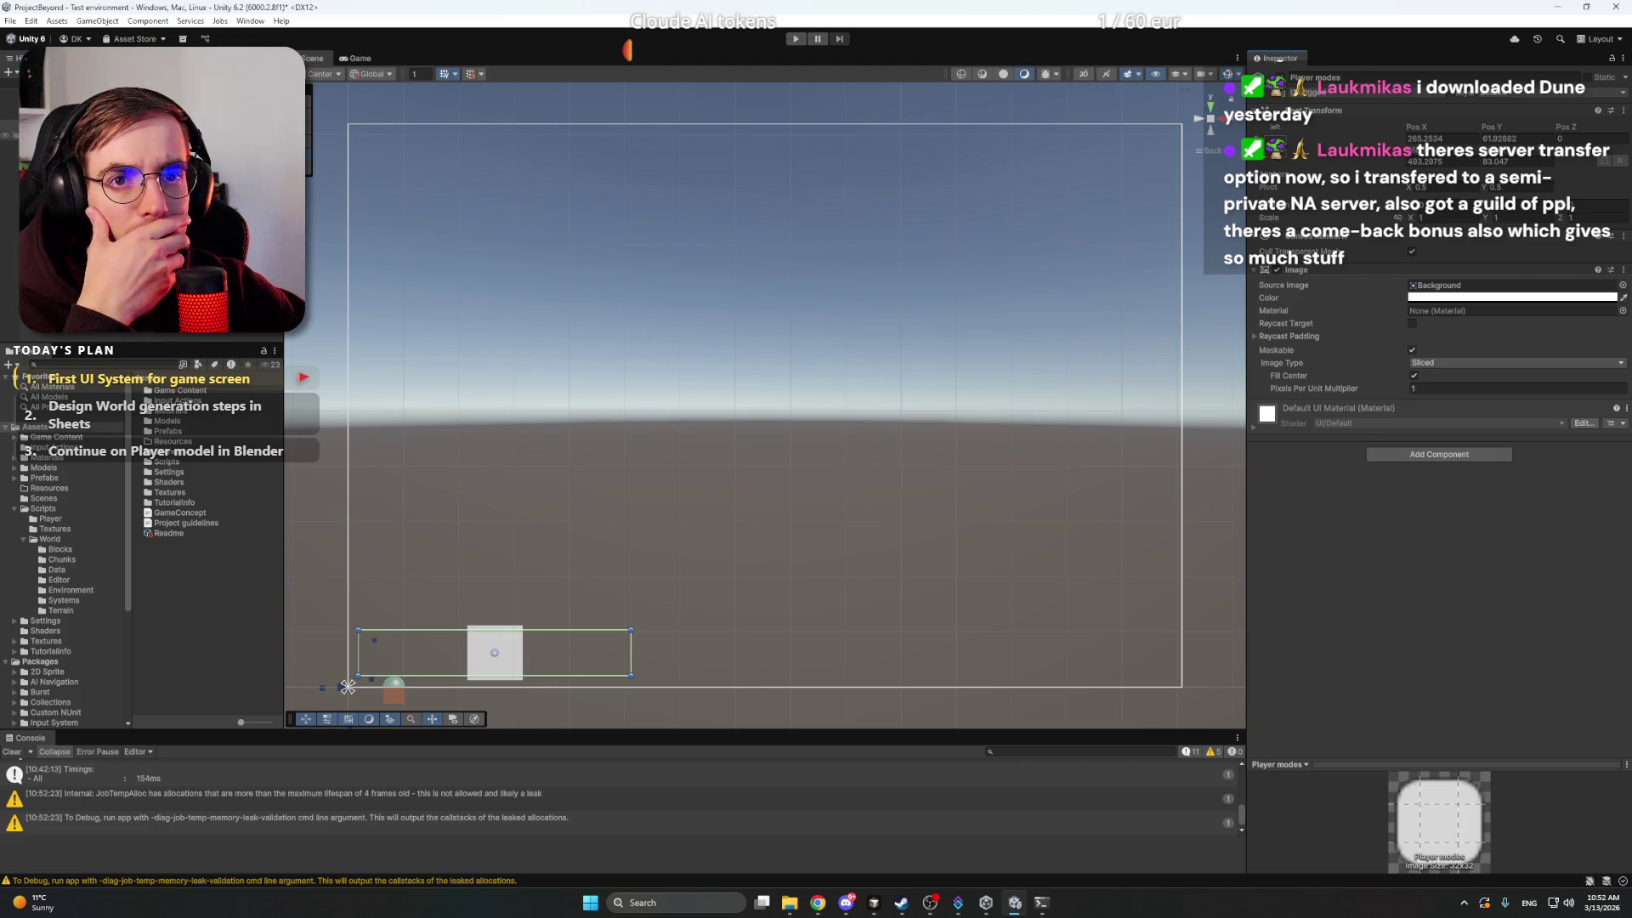
click(494, 652)
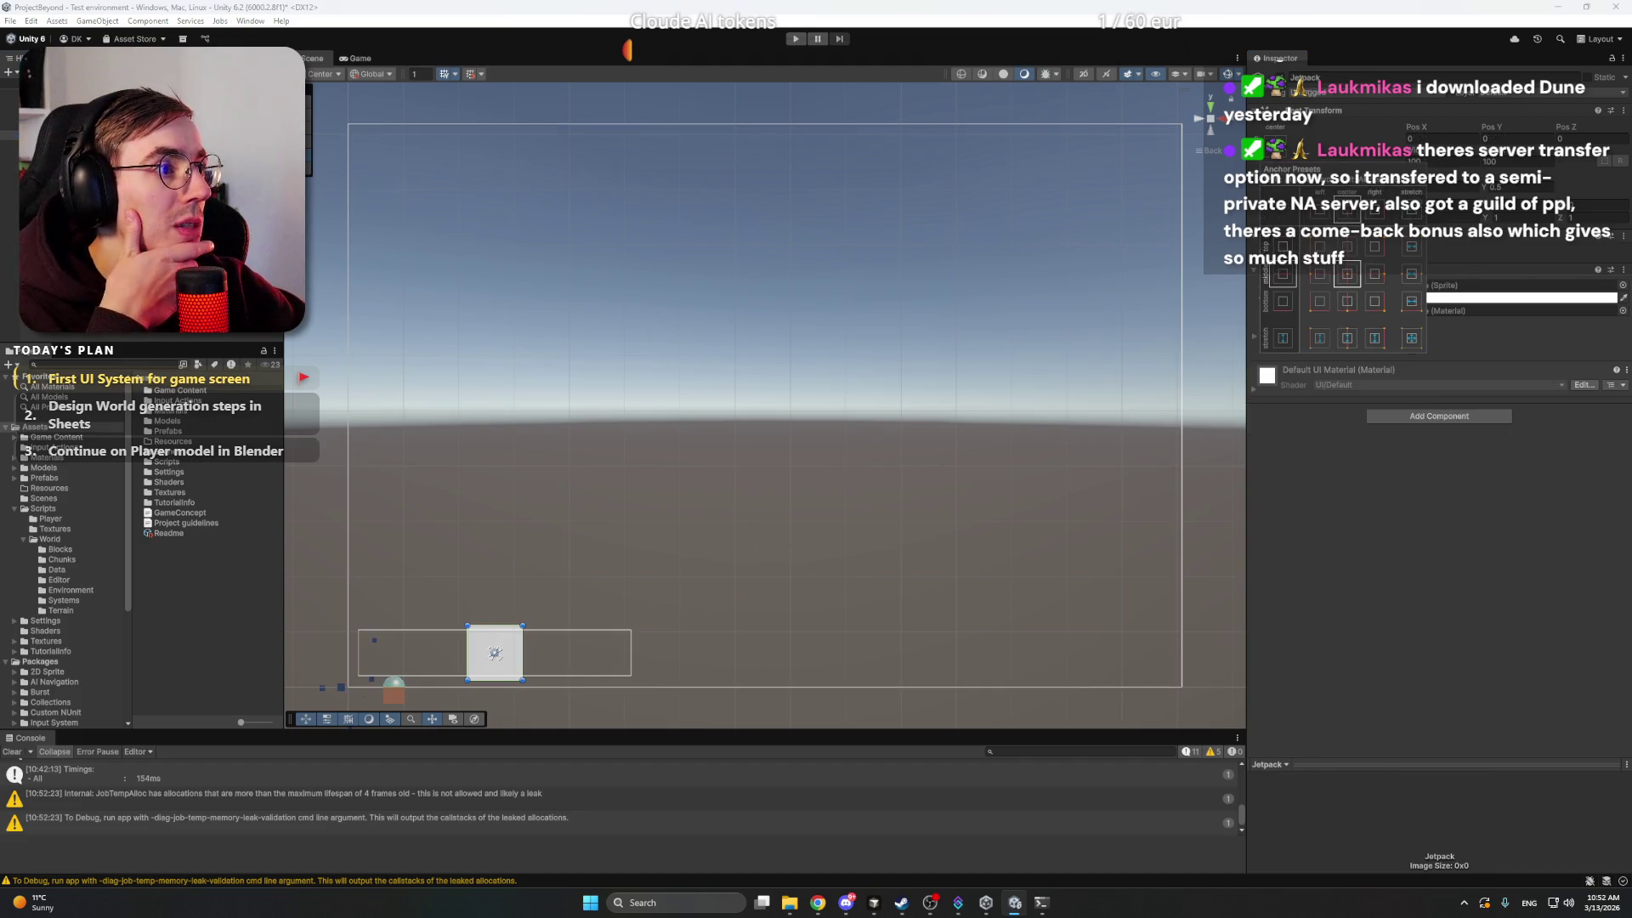
- Anchor the Jetpack square, move it left, and size it 60 by 60
click(1318, 310)
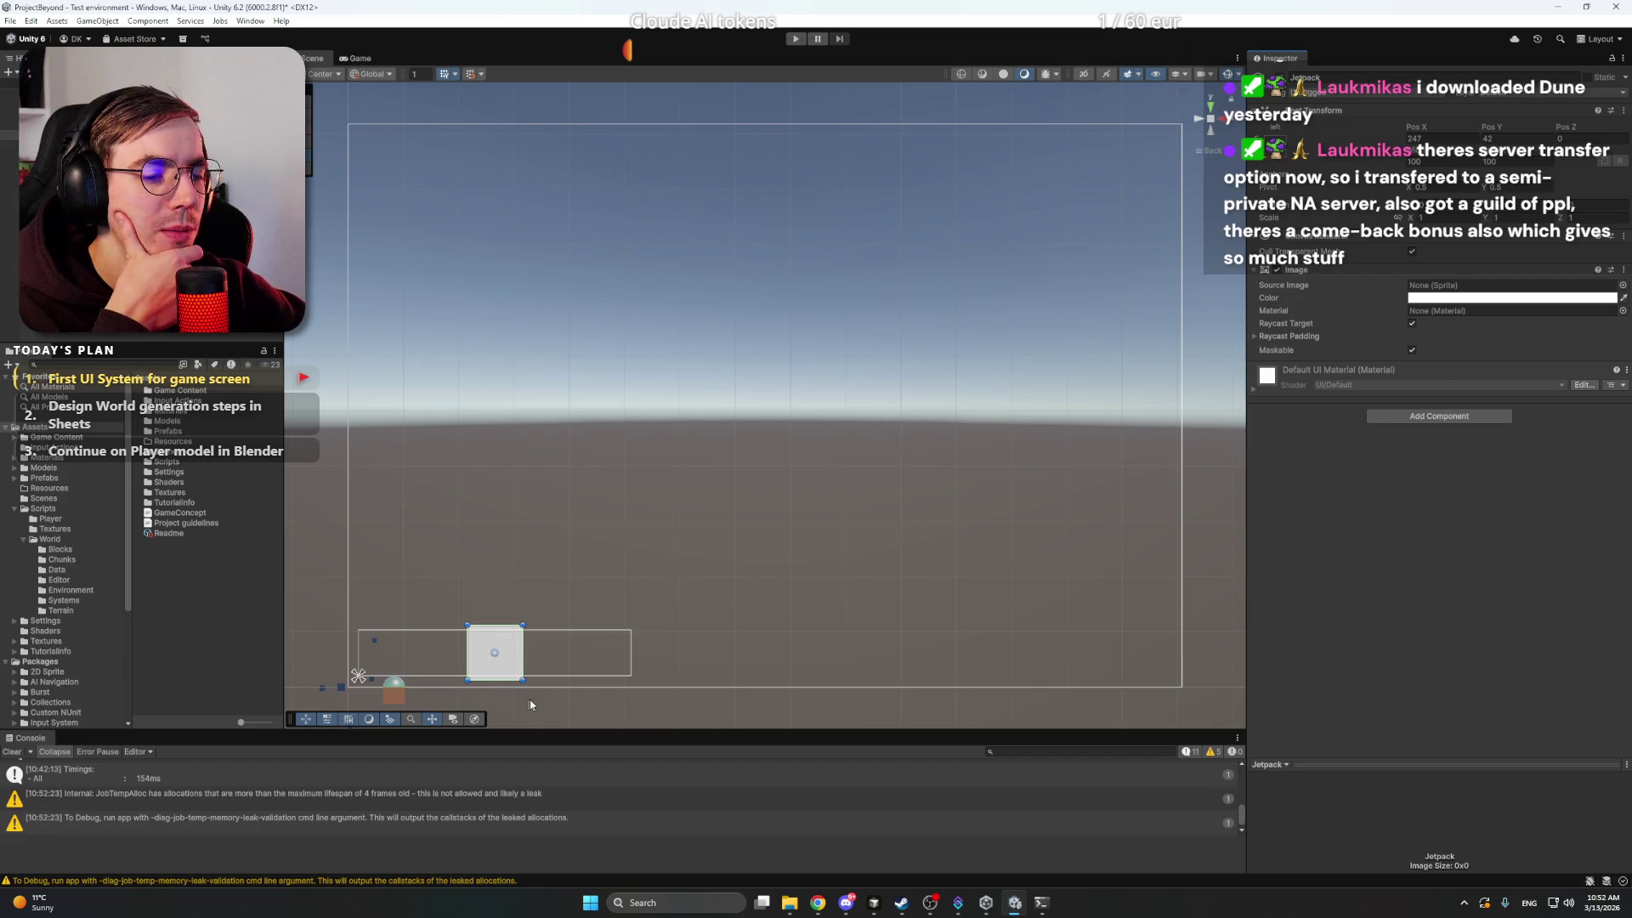
mouse_move(516, 655)
mouse_down()
mouse_move(410, 650)
mouse_move(405, 635)
mouse_up()
click(1422, 161)
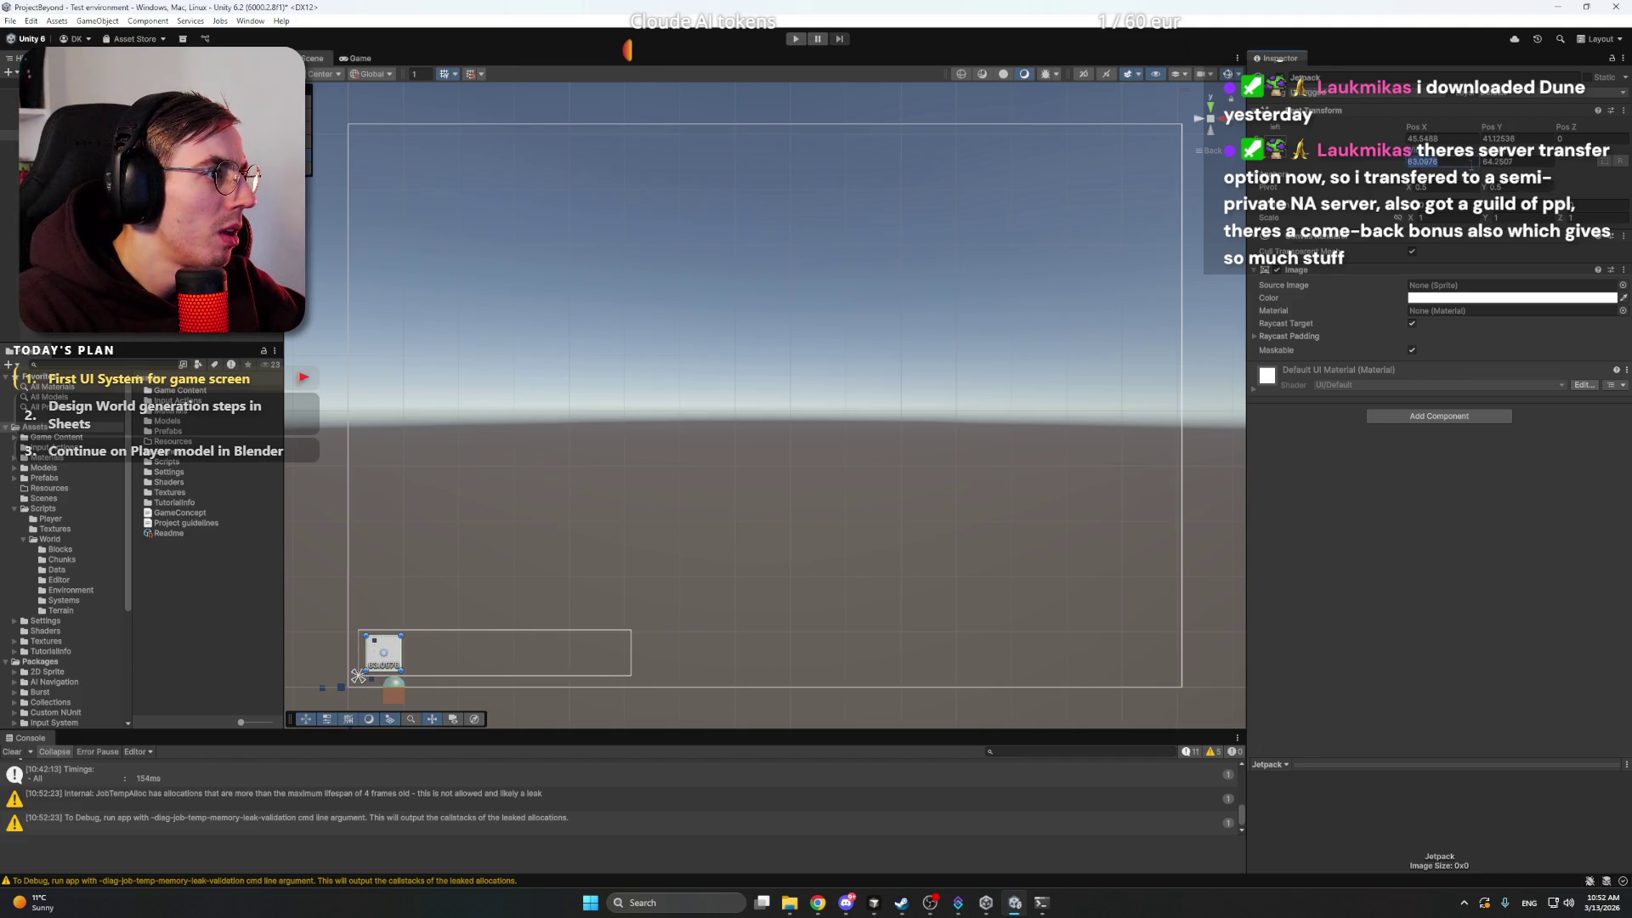
text(60)
key(Tab)
text(60)
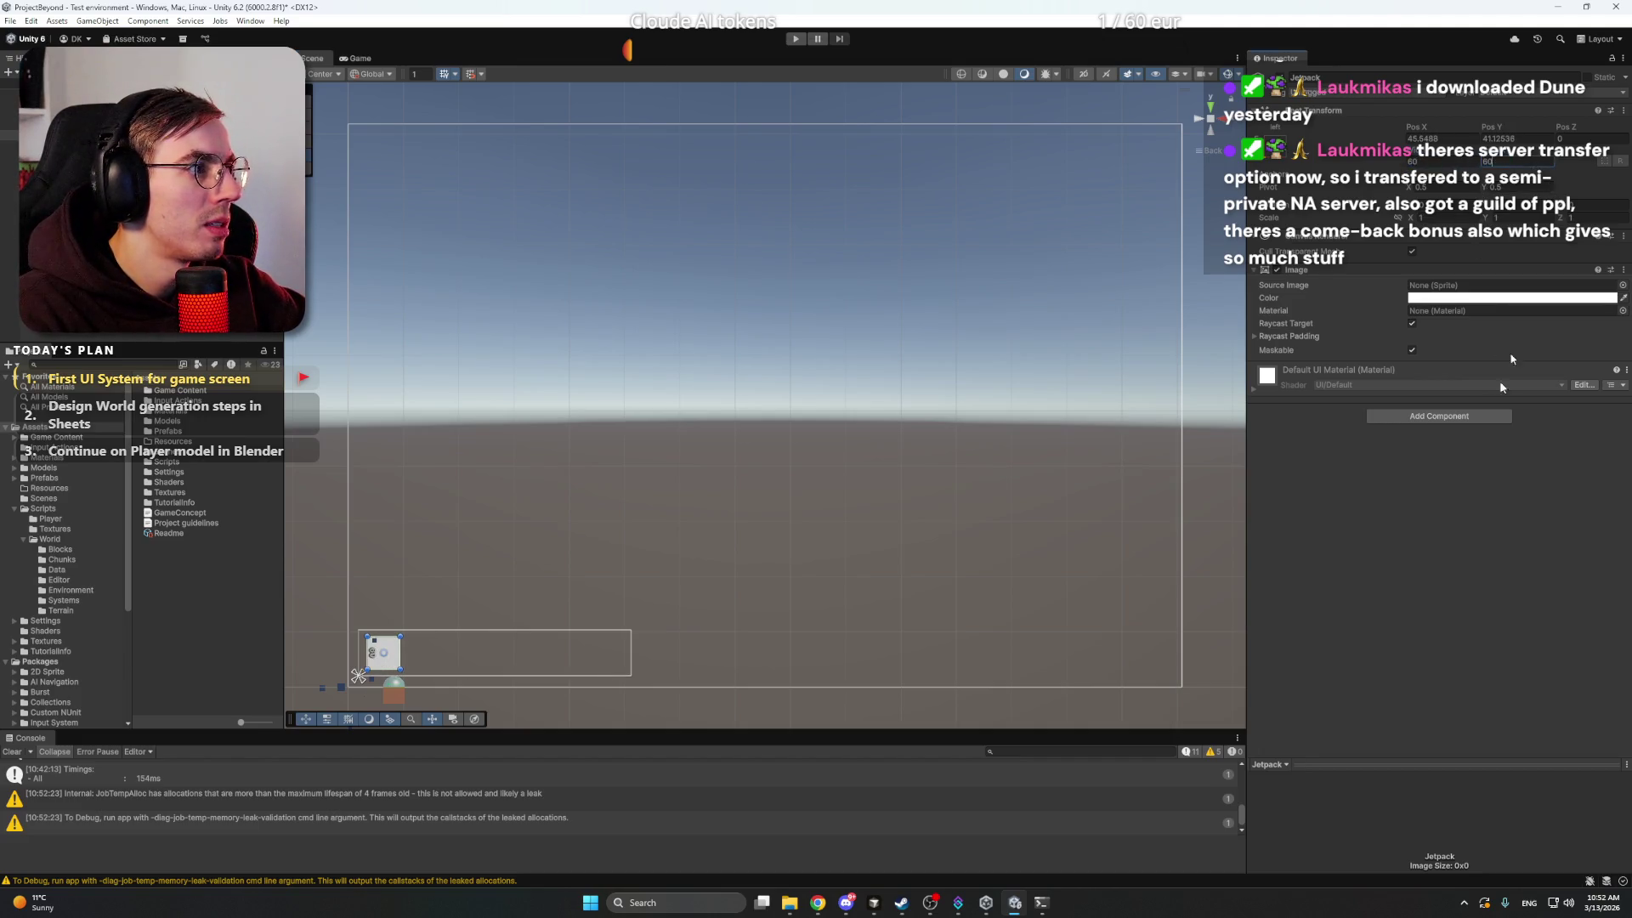
- Position the Jetpack square at Pos X 45.5, Pos Y 41 at the strip's left end
click(1493, 140)
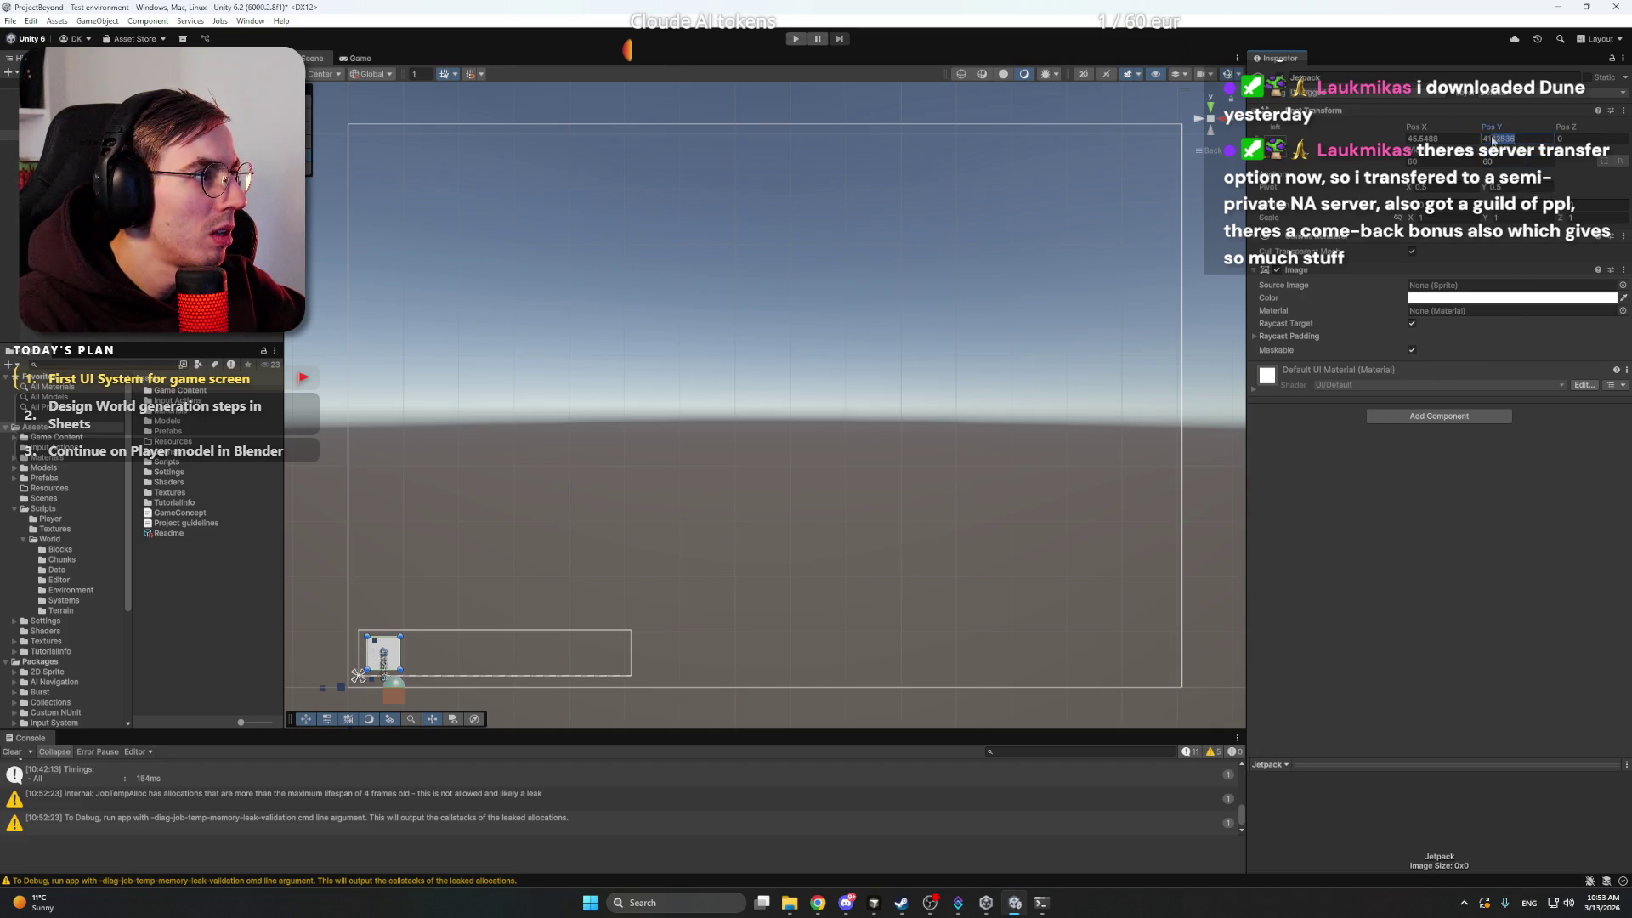
text(41)
click(1459, 138)
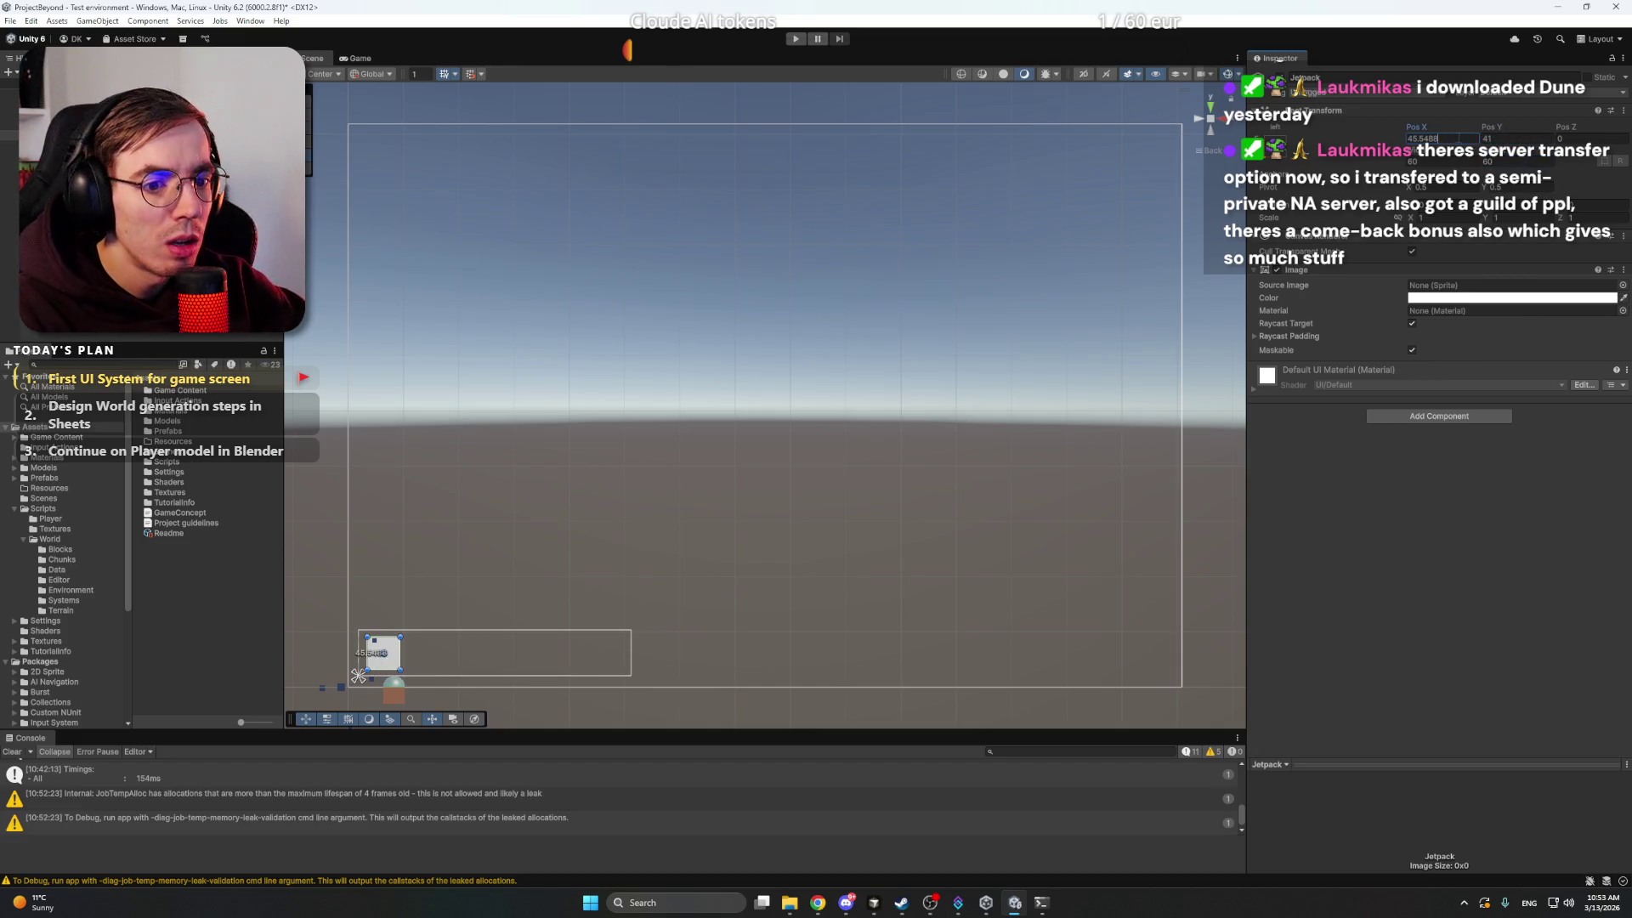
text(45.5)
key(Return)
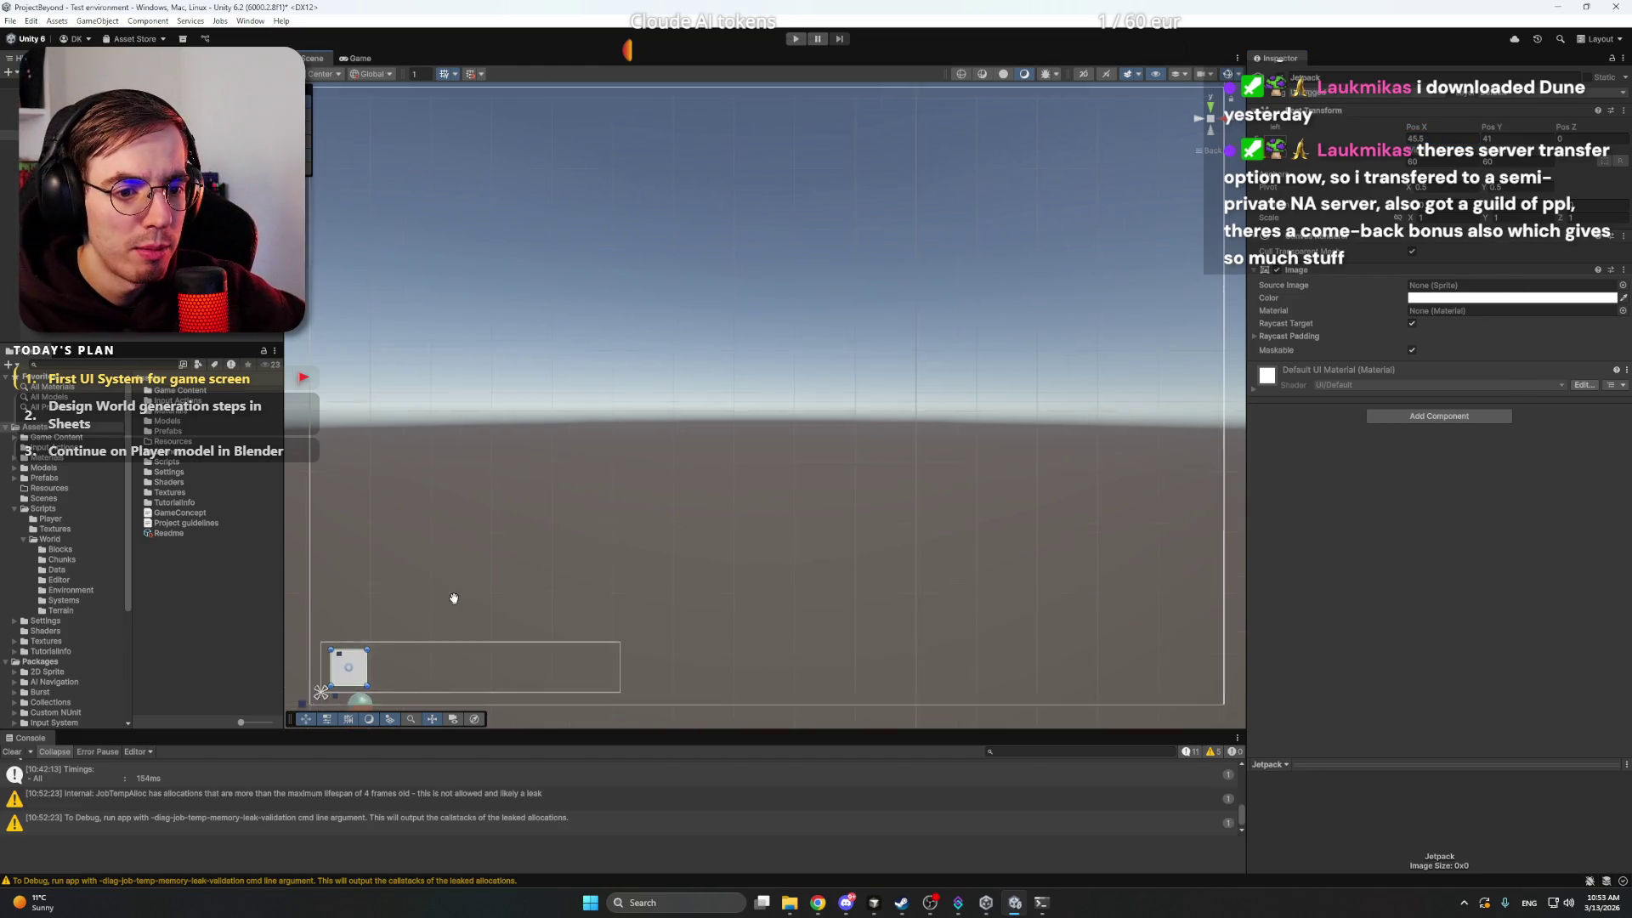
drag(452, 598, 394, 547)
scroll(772, 312, down, 1)
mouse_move(771, 312)
mouse_down()
mouse_move(814, 369)
mouse_move(833, 352)
mouse_up()
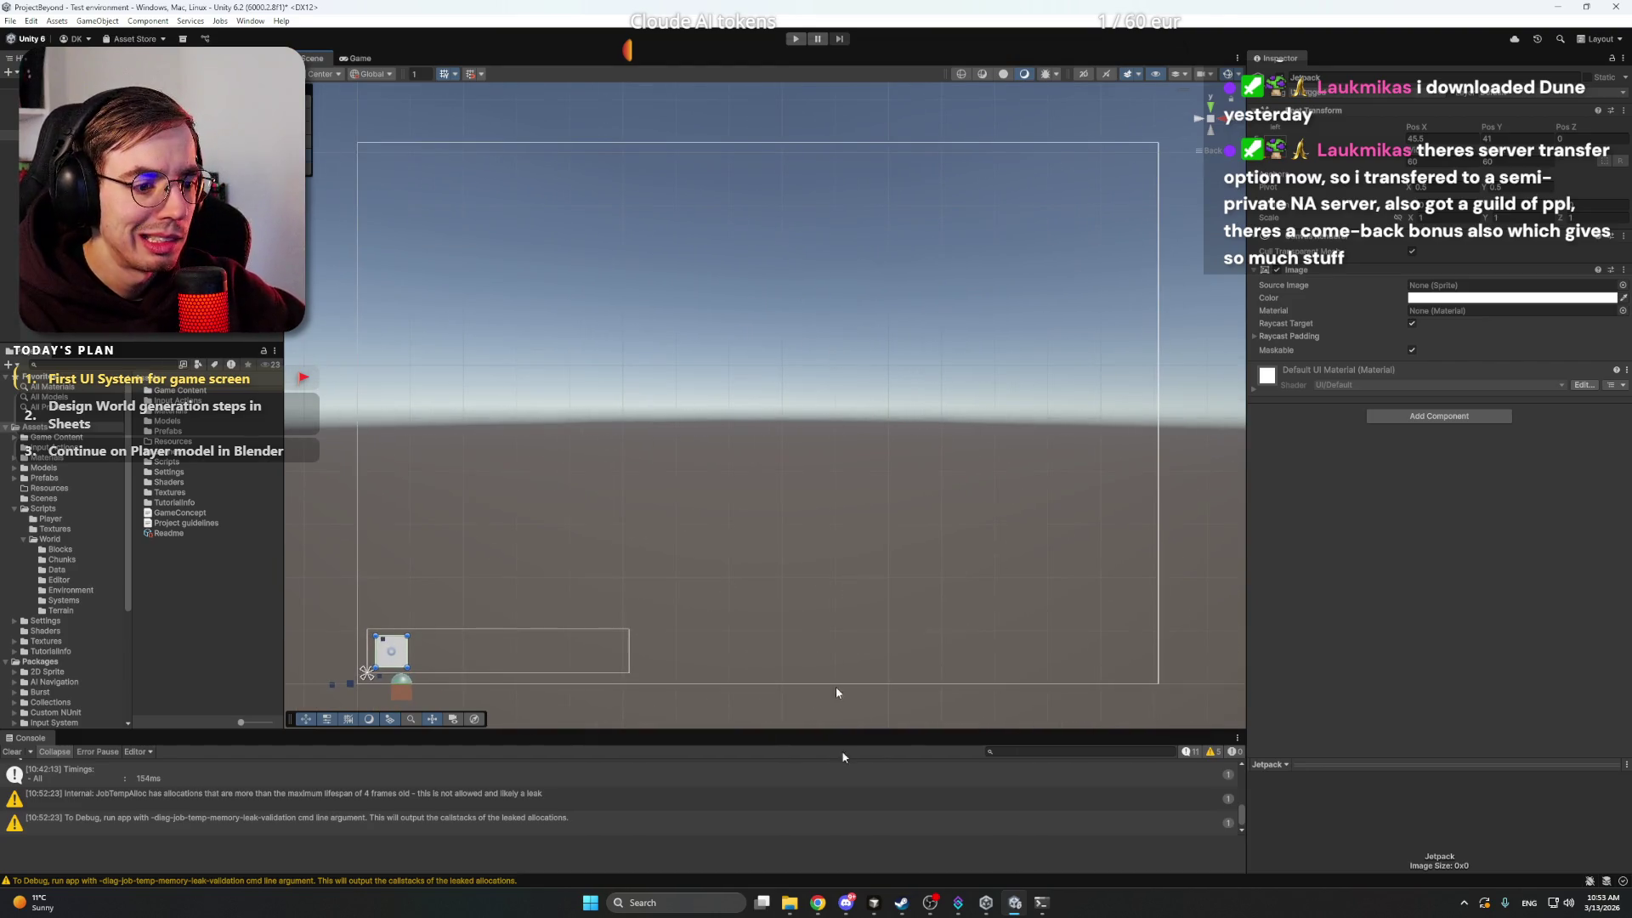
- Send ChatGPT 'Even less details' for the jetpack icon, then return to Unity
click(822, 902)
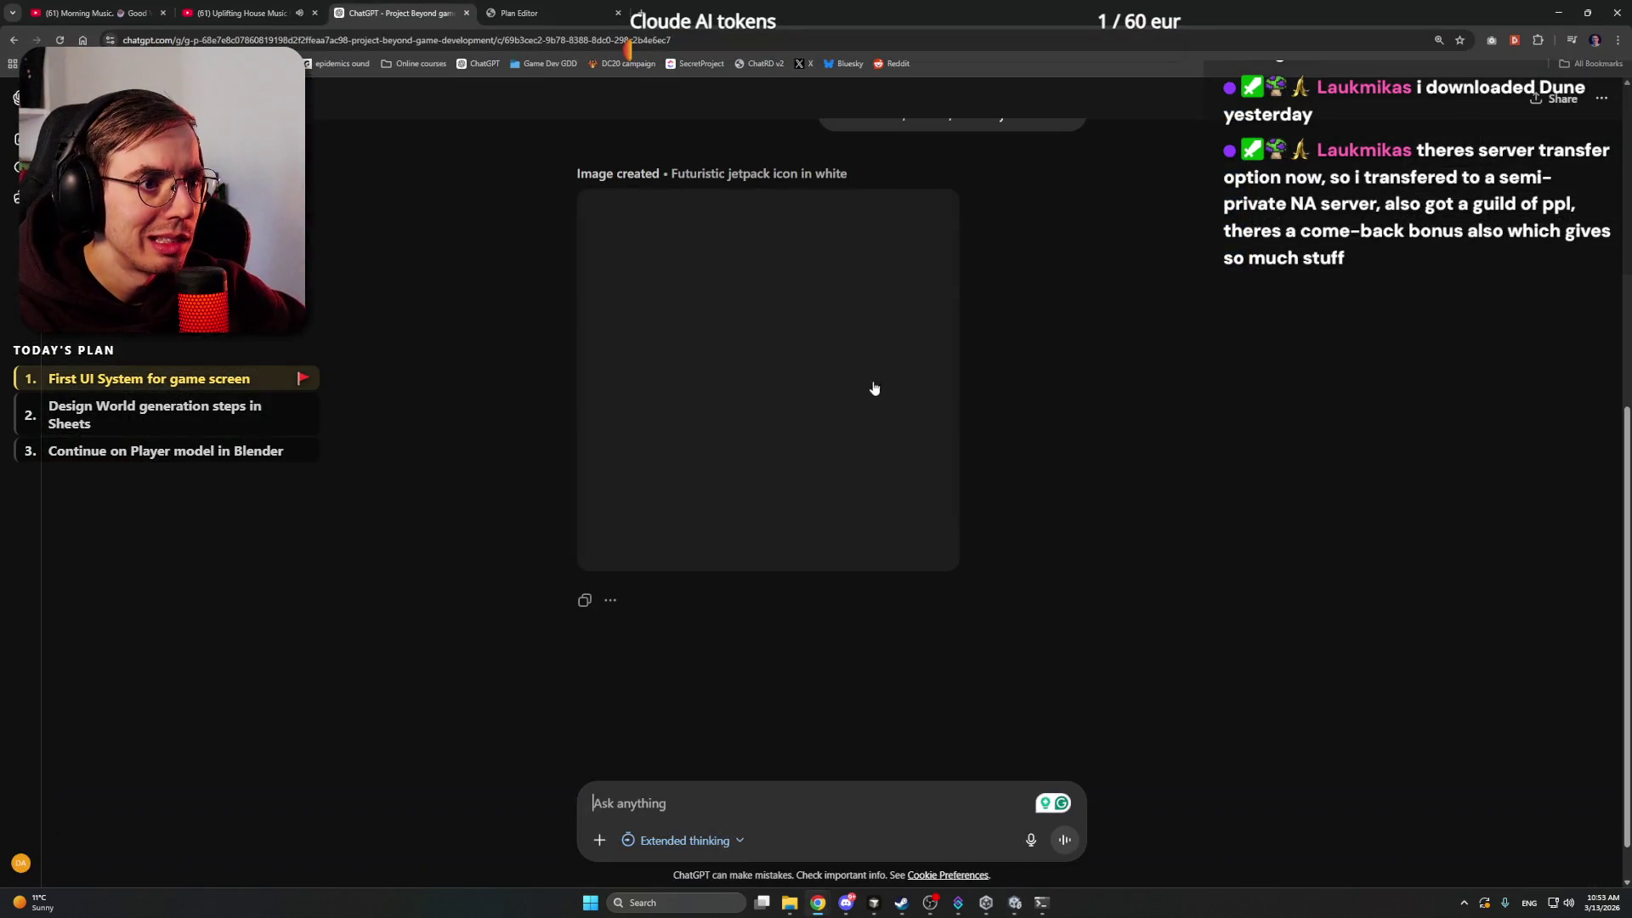
scroll(1057, 378, down, 1)
scroll(1057, 379, up, 5)
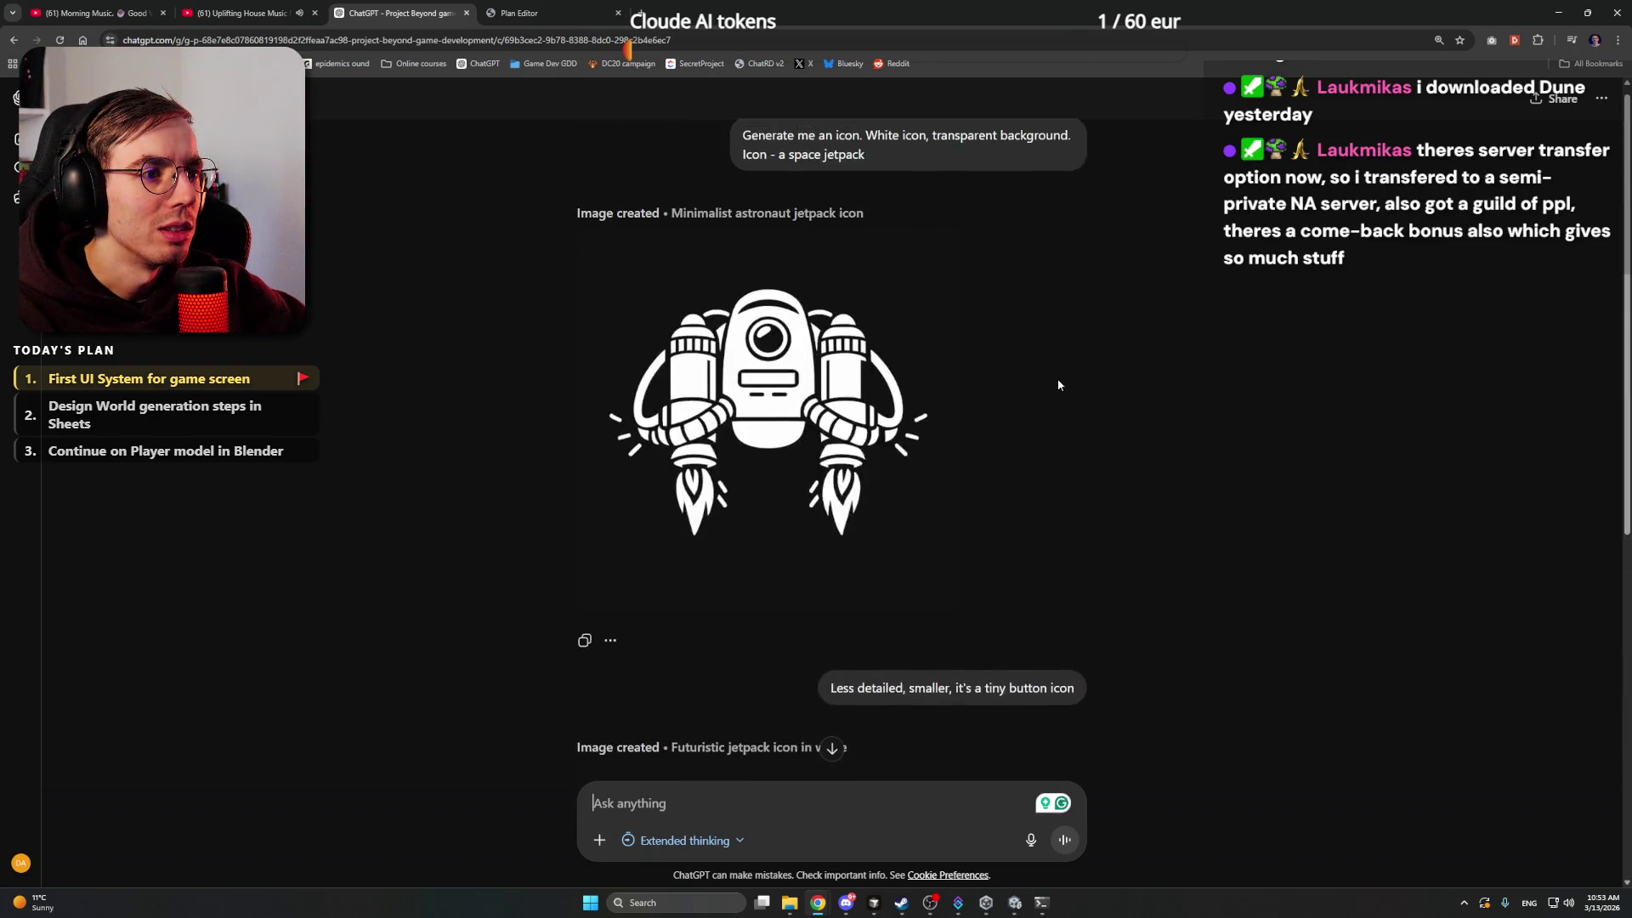
scroll(1058, 379, down, 5)
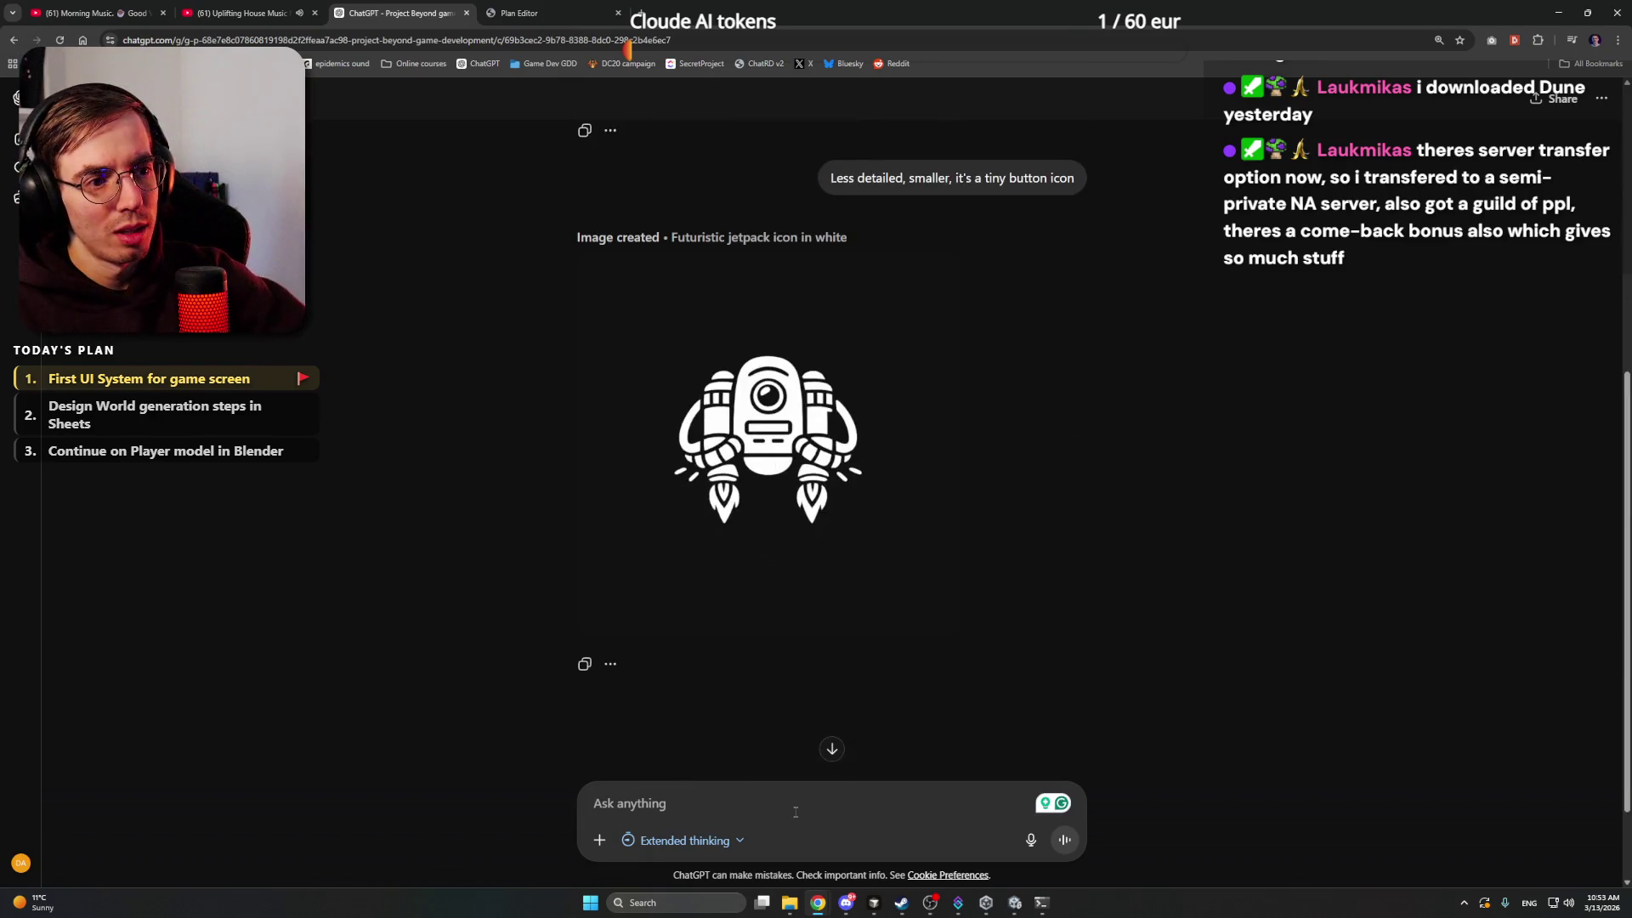
text(Even less deta)
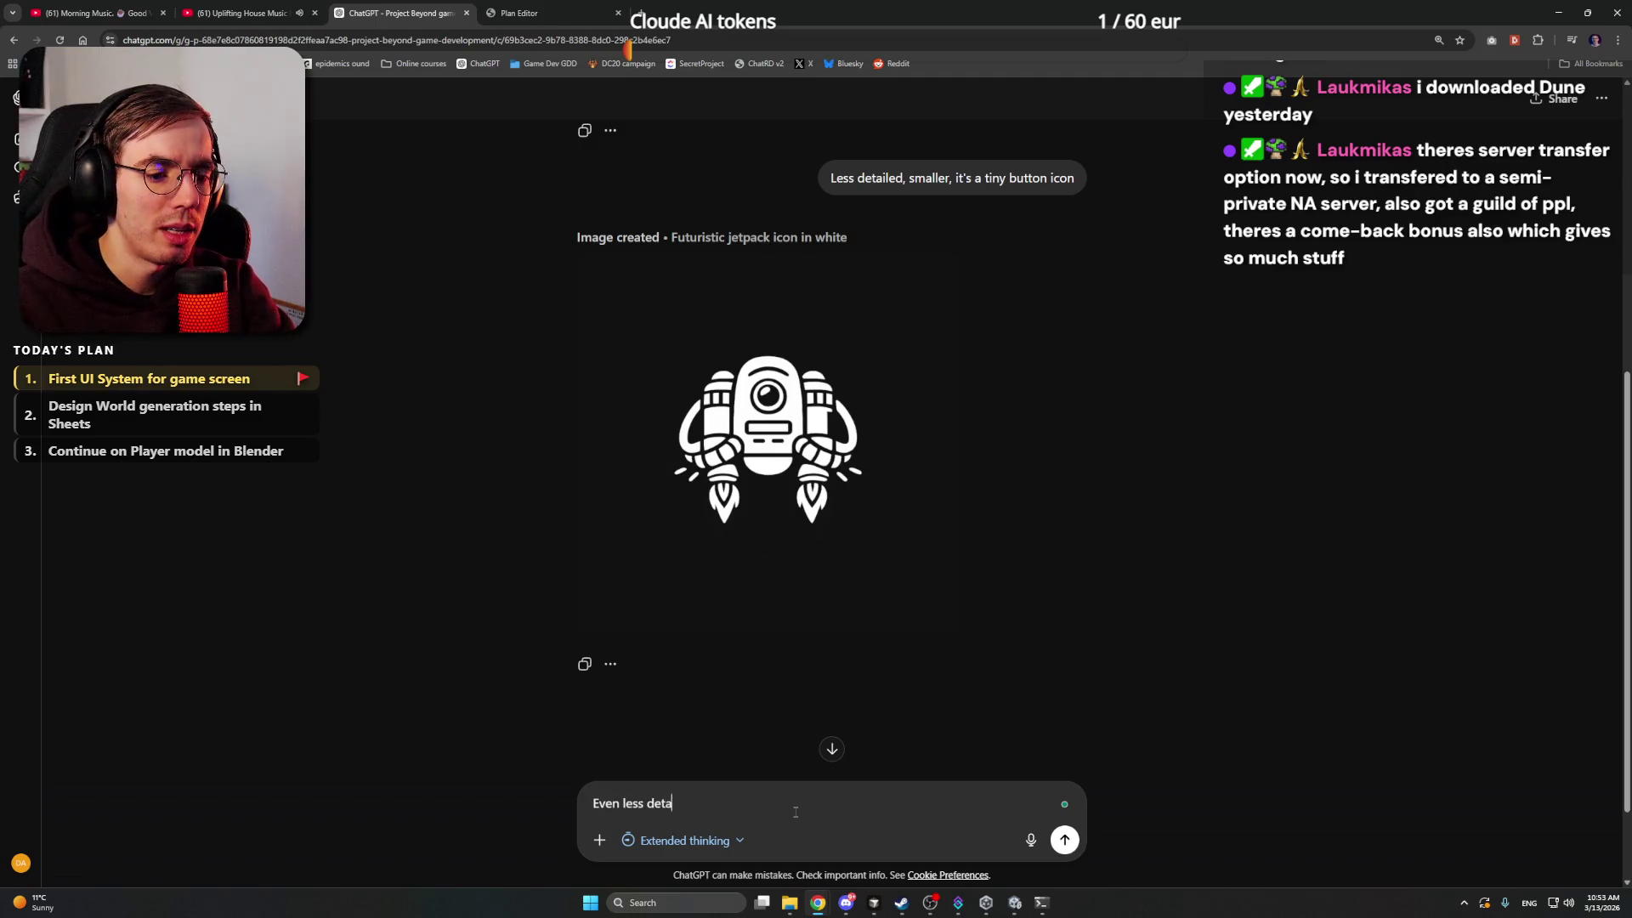
text(ils)
key(Return)
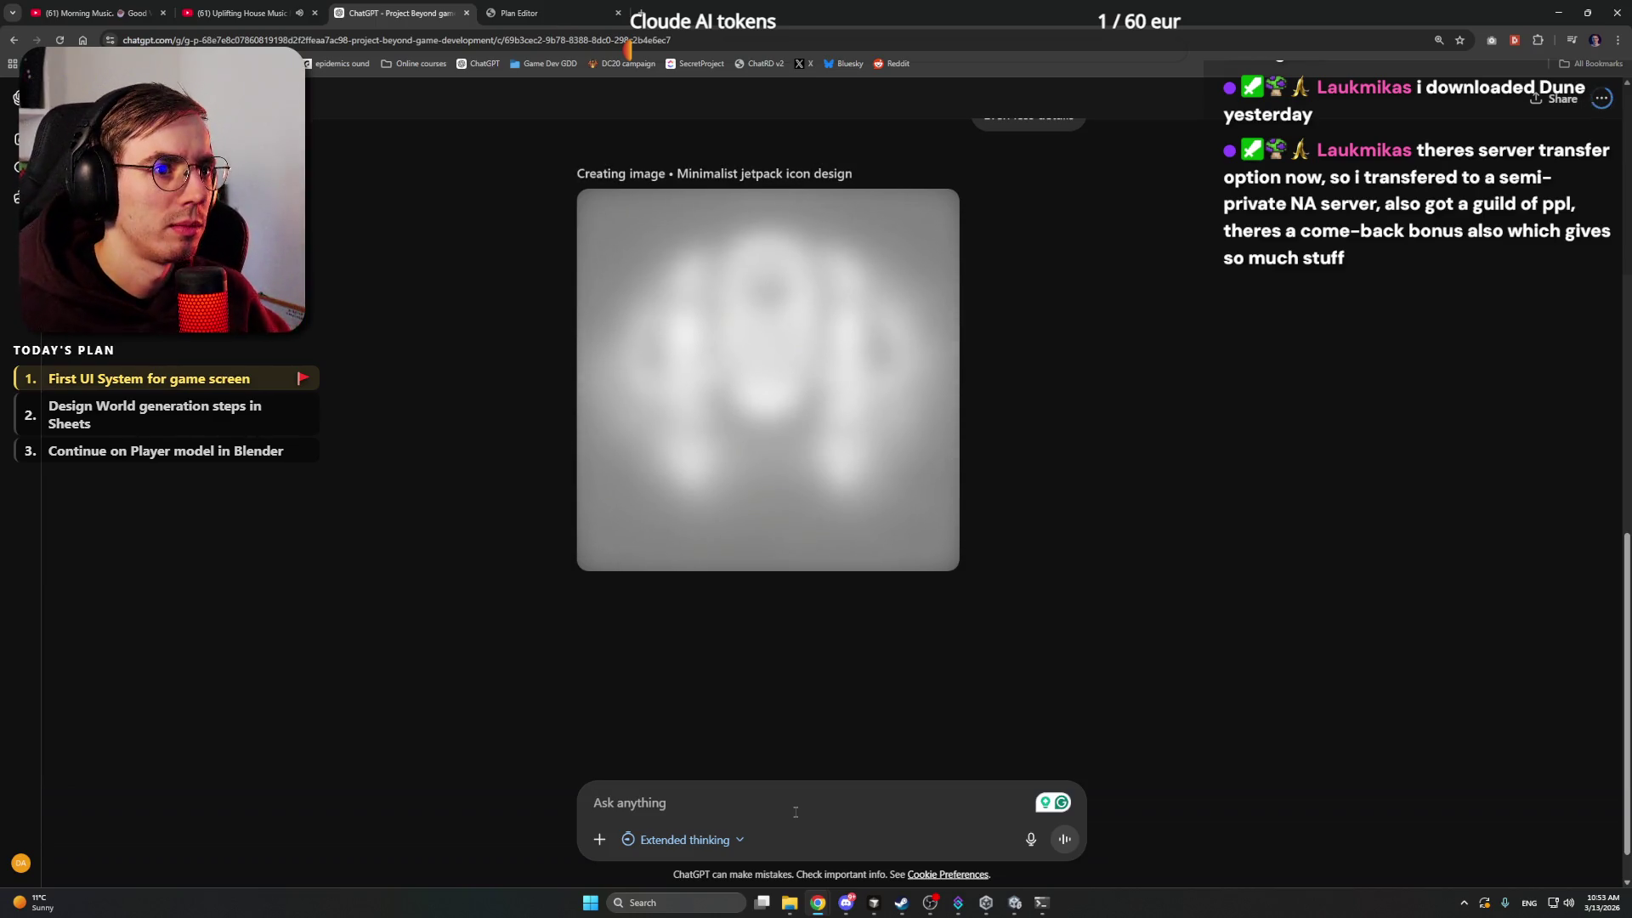
click(1558, 13)
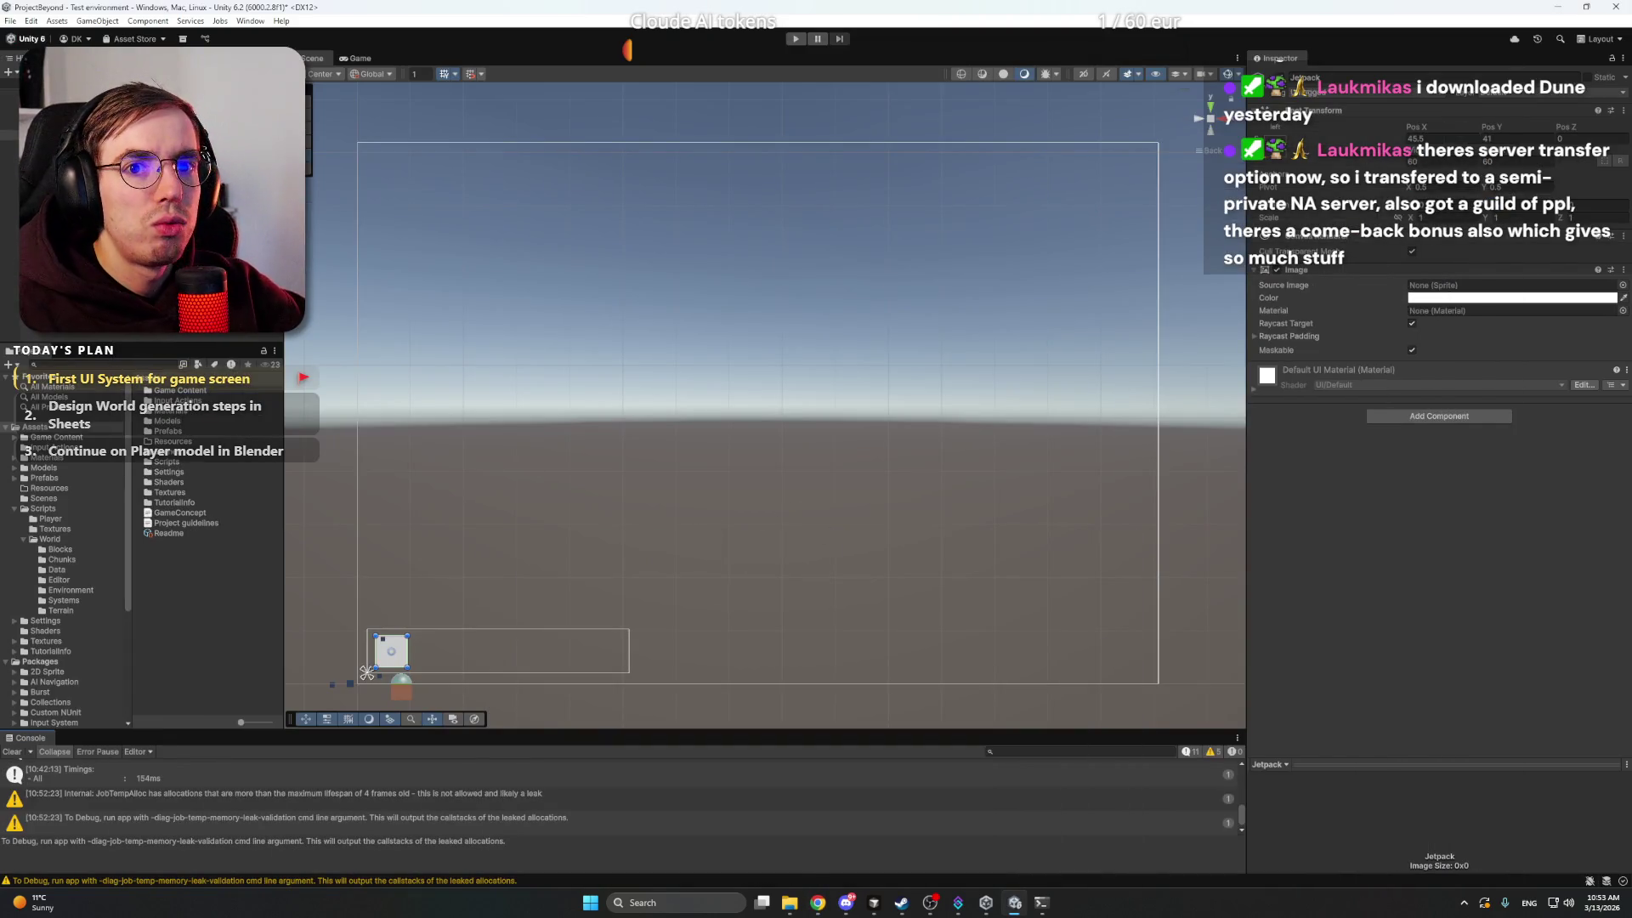
- Duplicate the Jetpack square and line the Jetpack (1) copy up beside the original
key(ctrl+d)
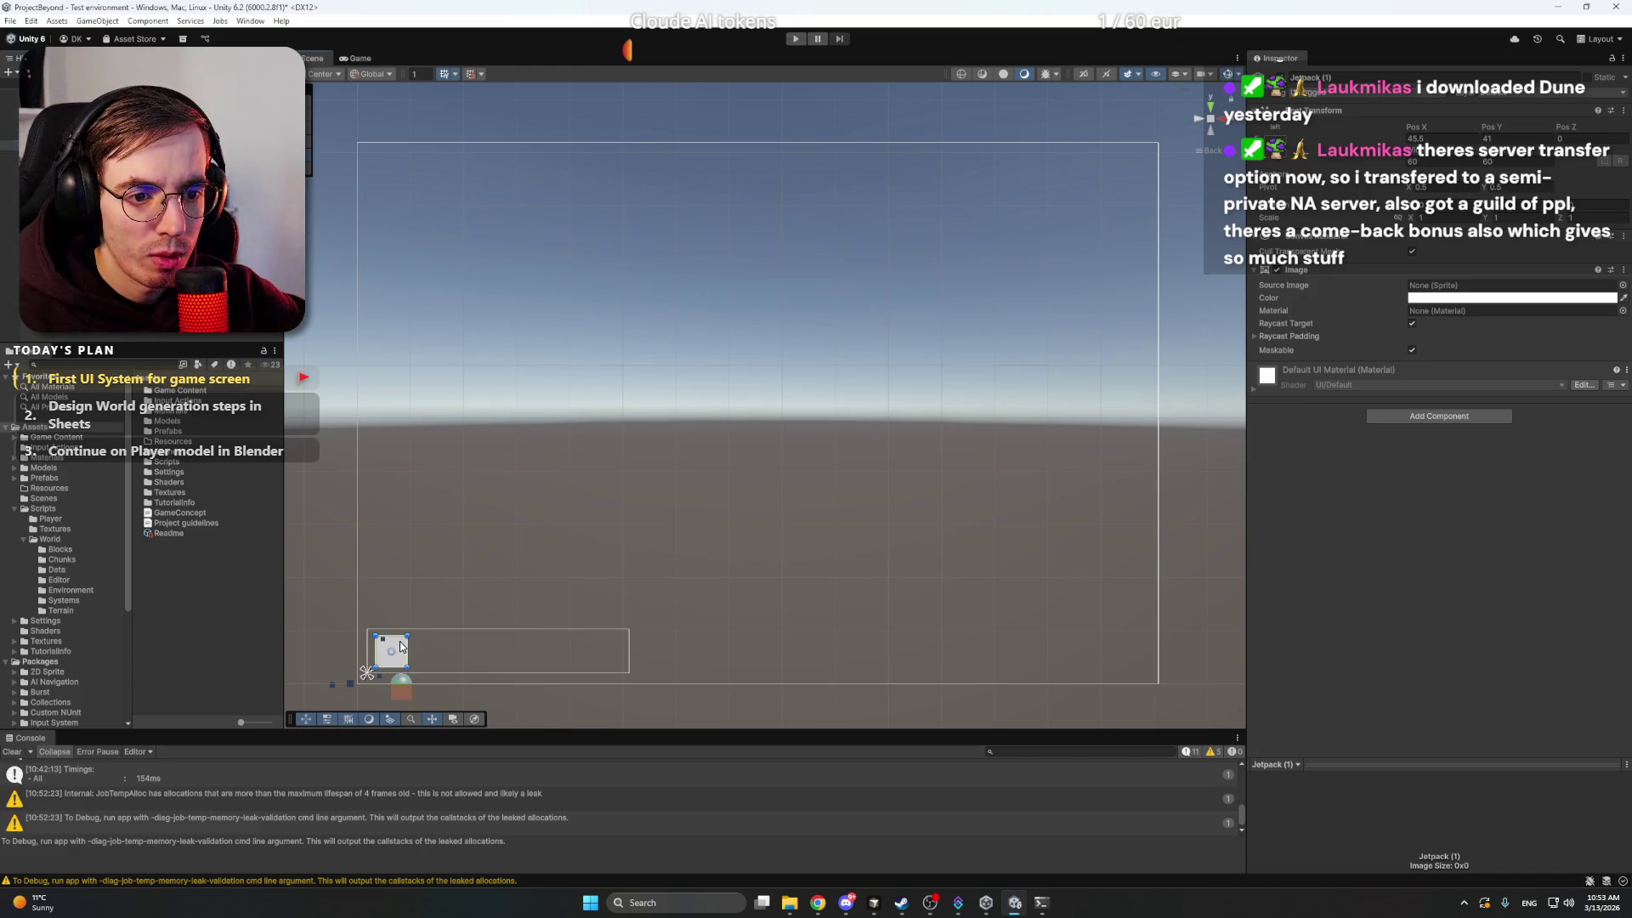
drag(403, 647, 443, 647)
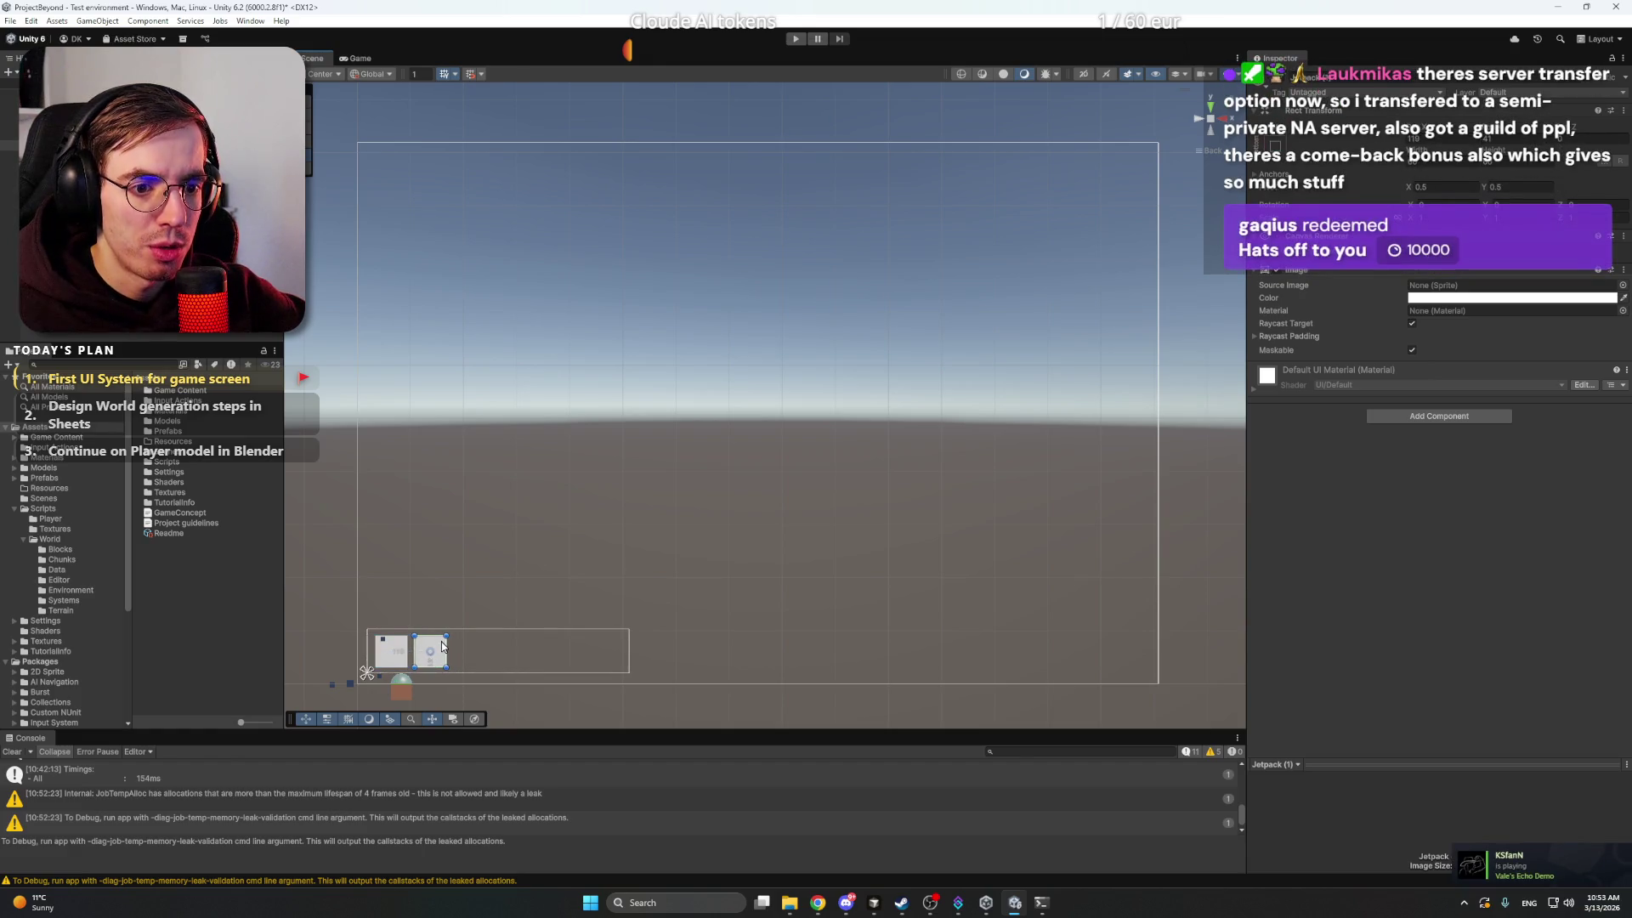
key(f)
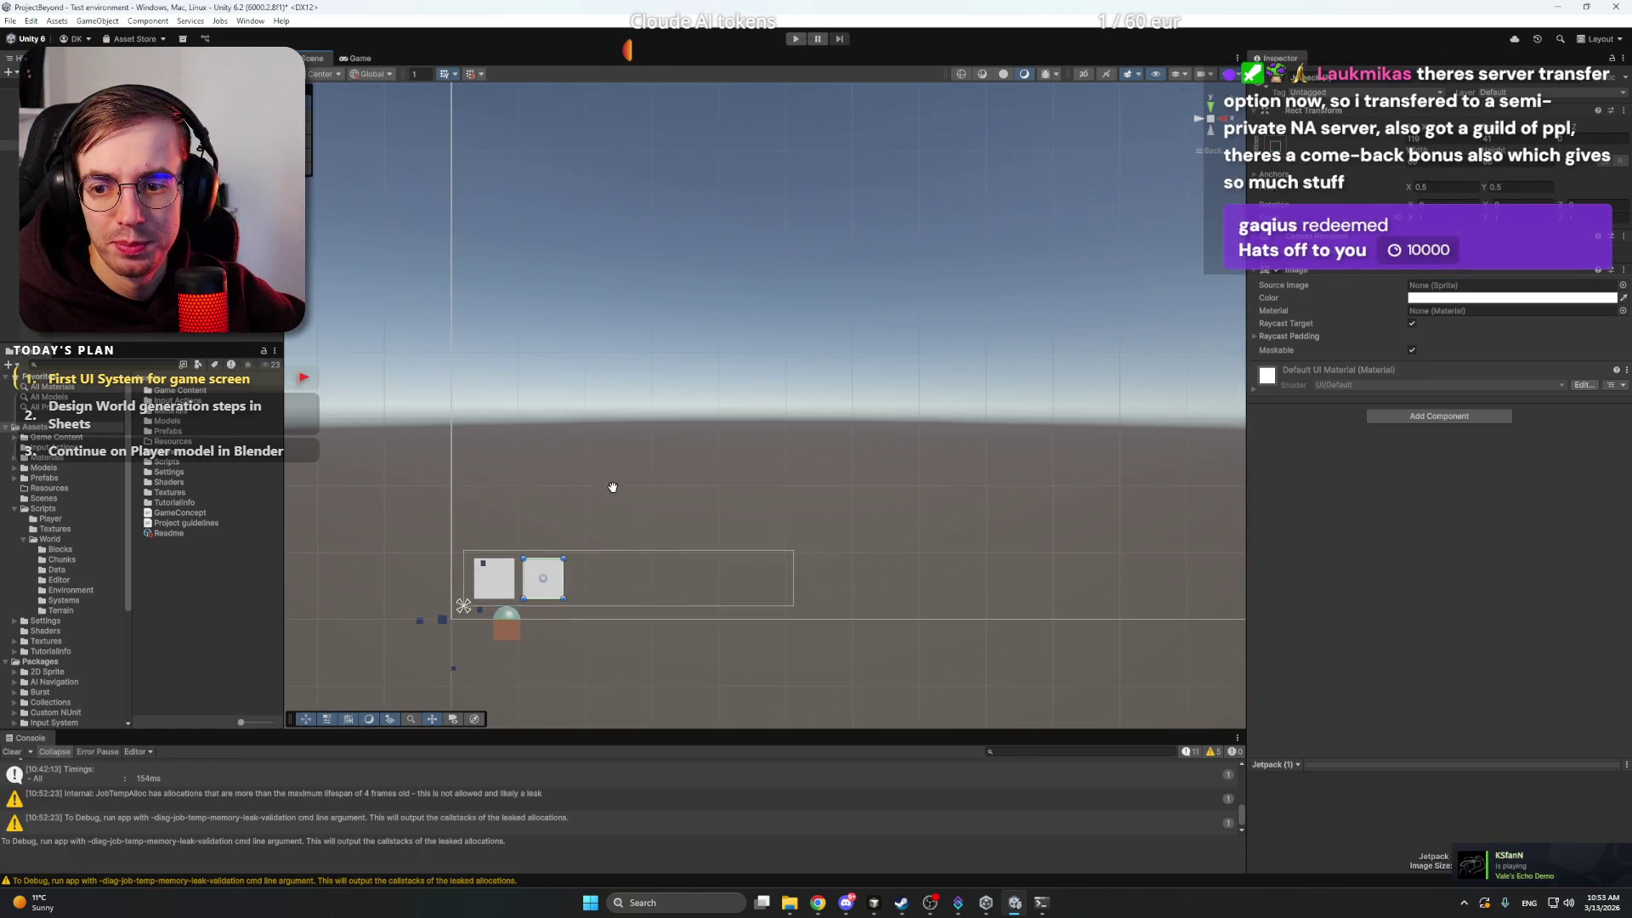
scroll(692, 430, up, 2)
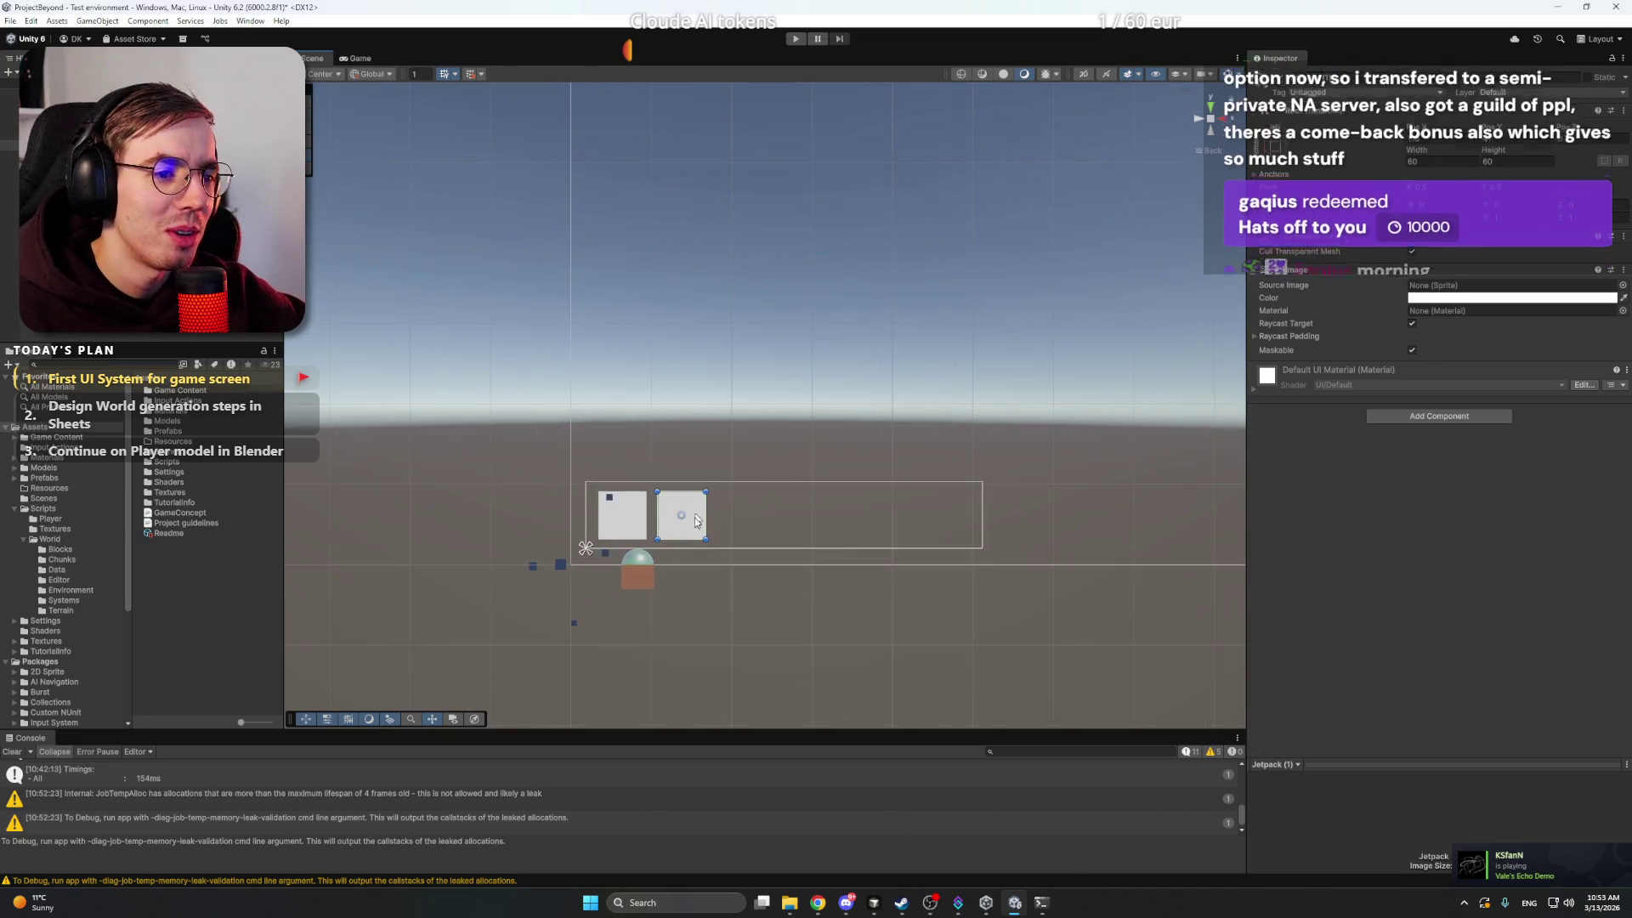
drag(695, 519, 691, 513)
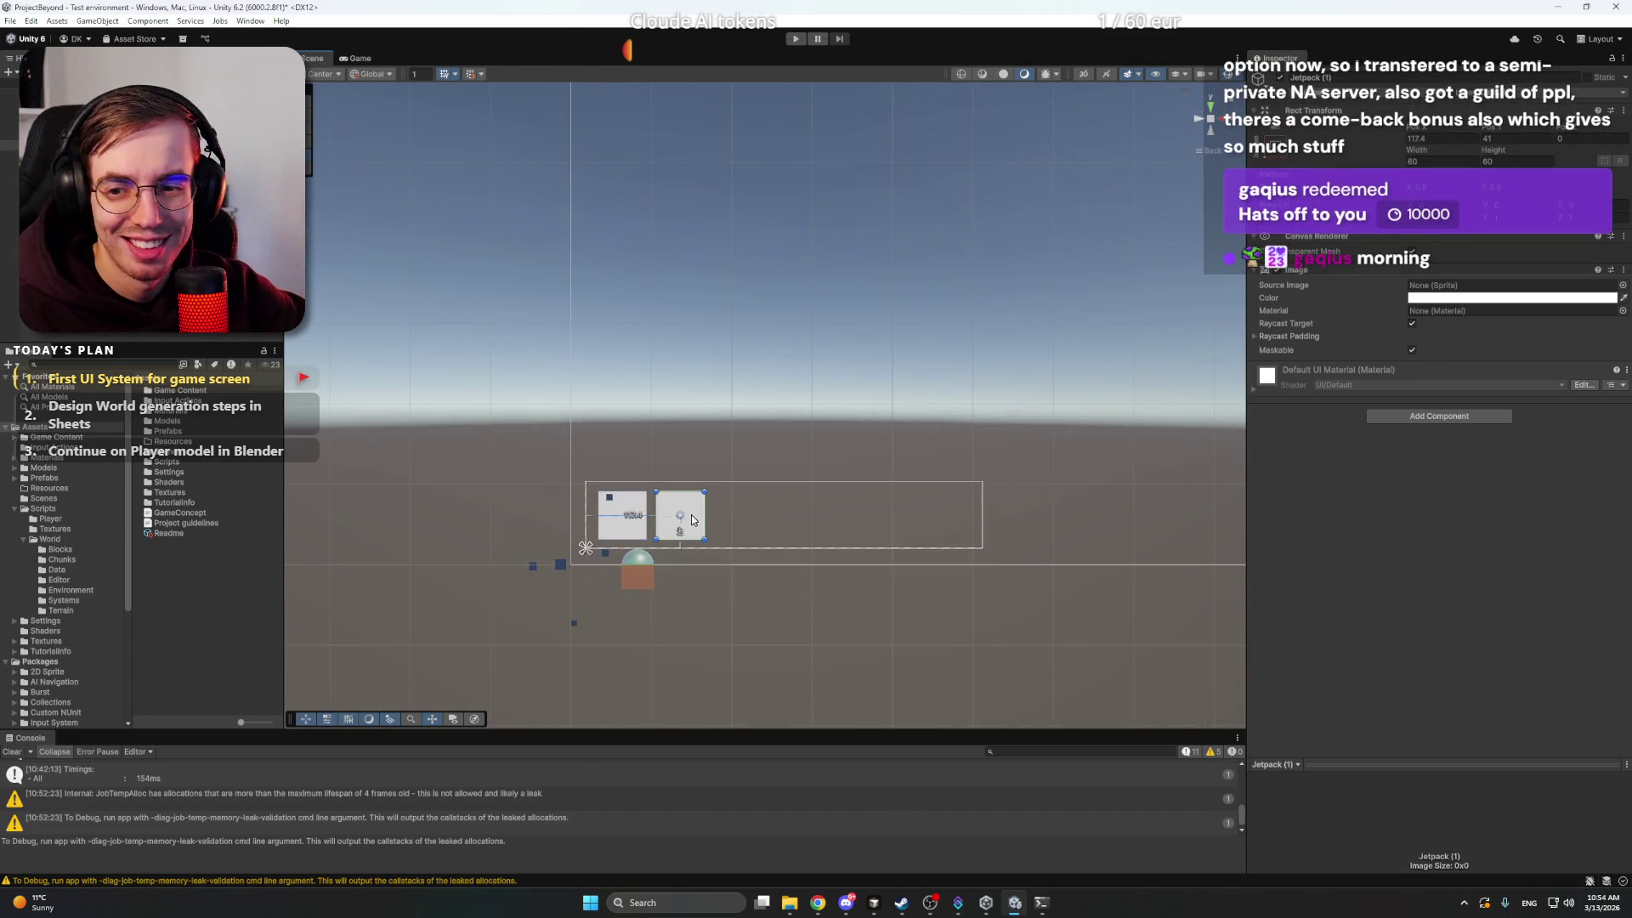
click(699, 573)
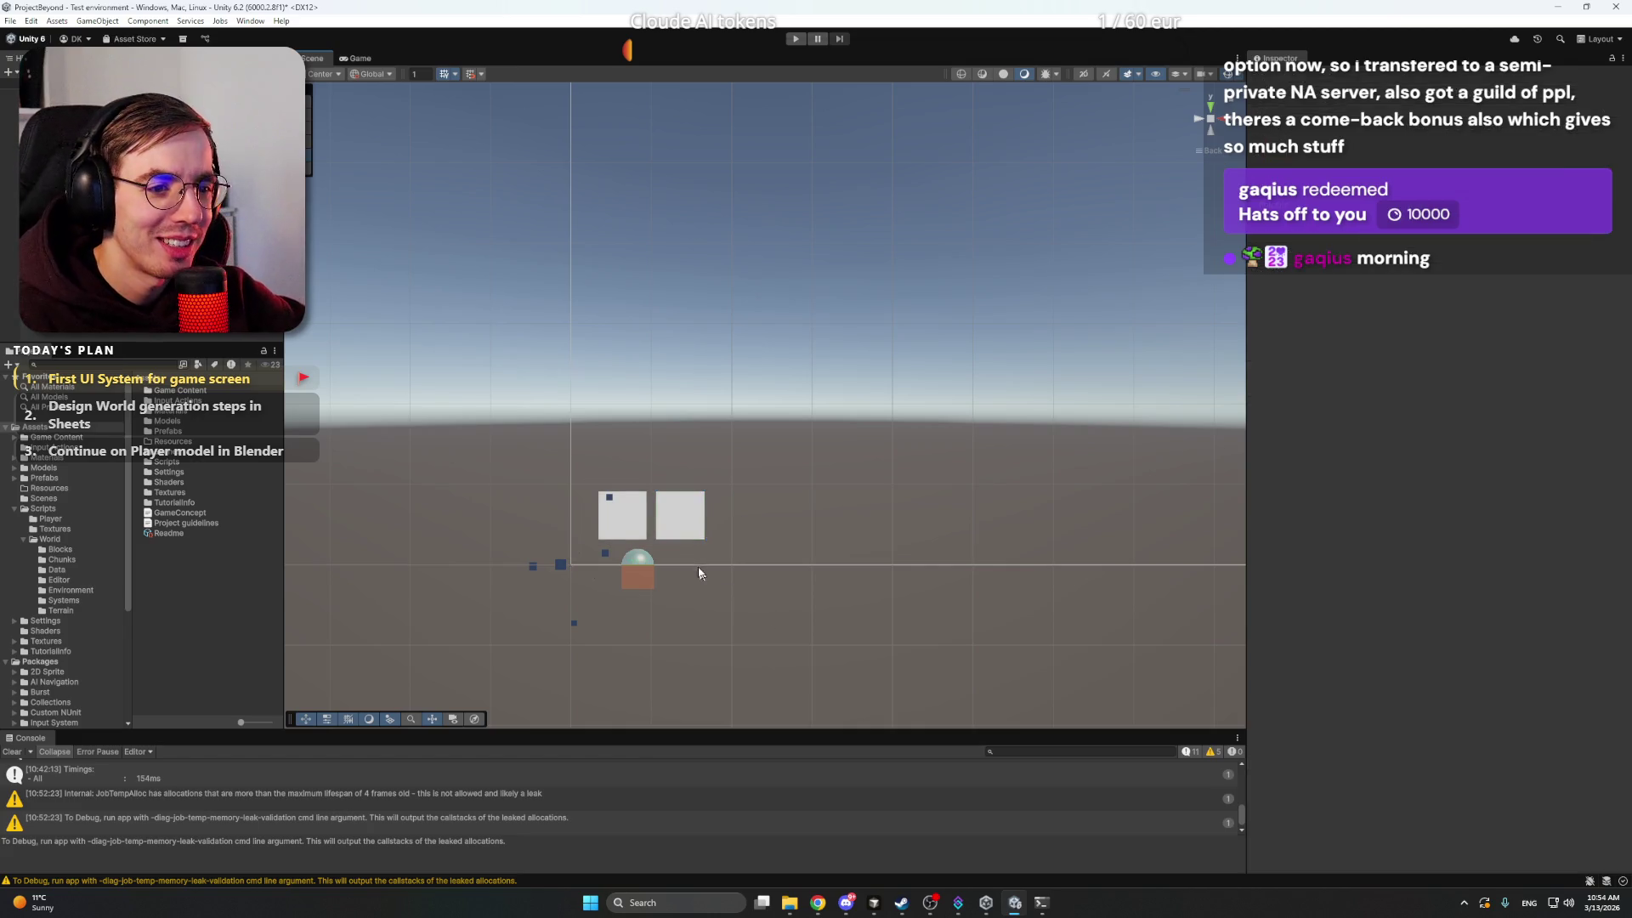
click(684, 514)
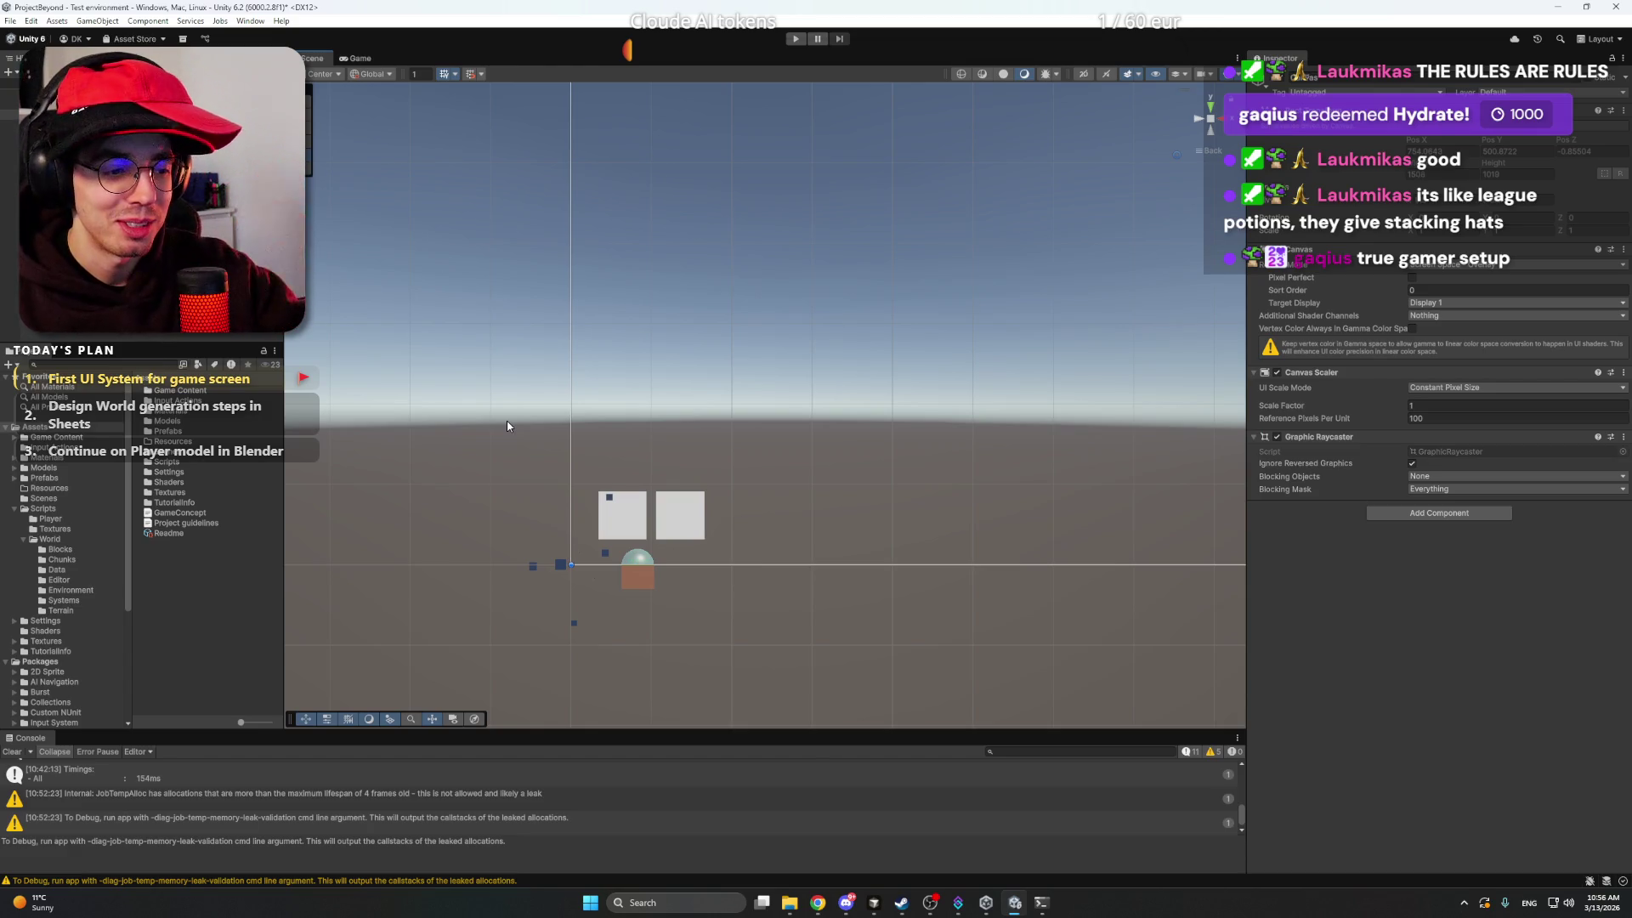
mouse_move(841, 907)
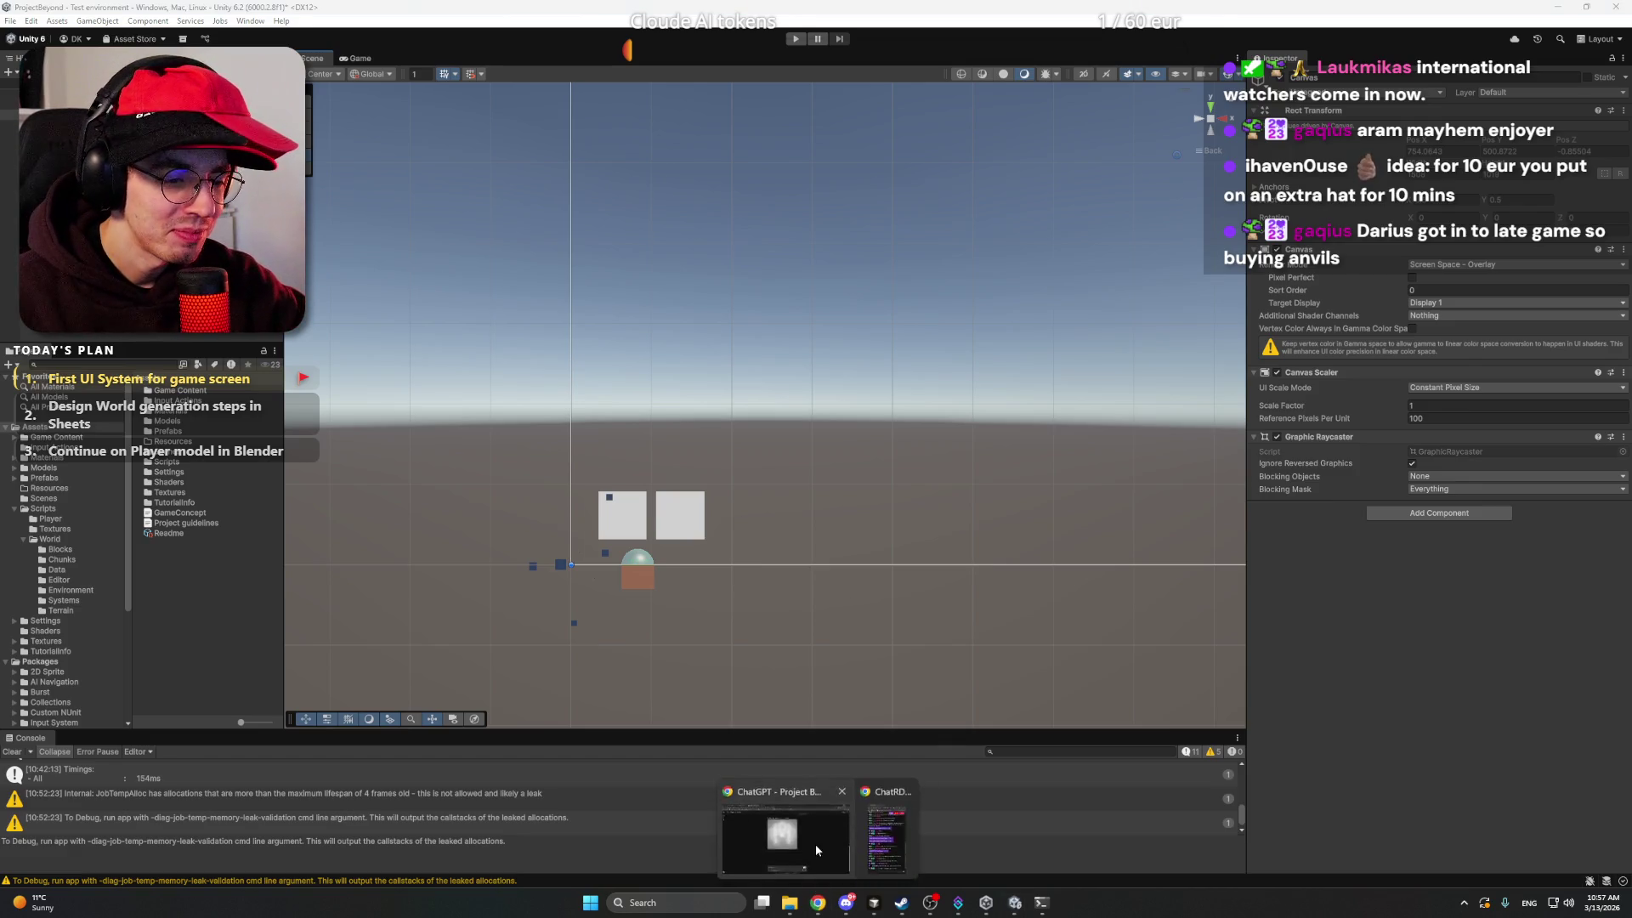
- Send ChatGPT the prompt 'Fewer details, super flat, a simple jetpack button icon'
click(815, 844)
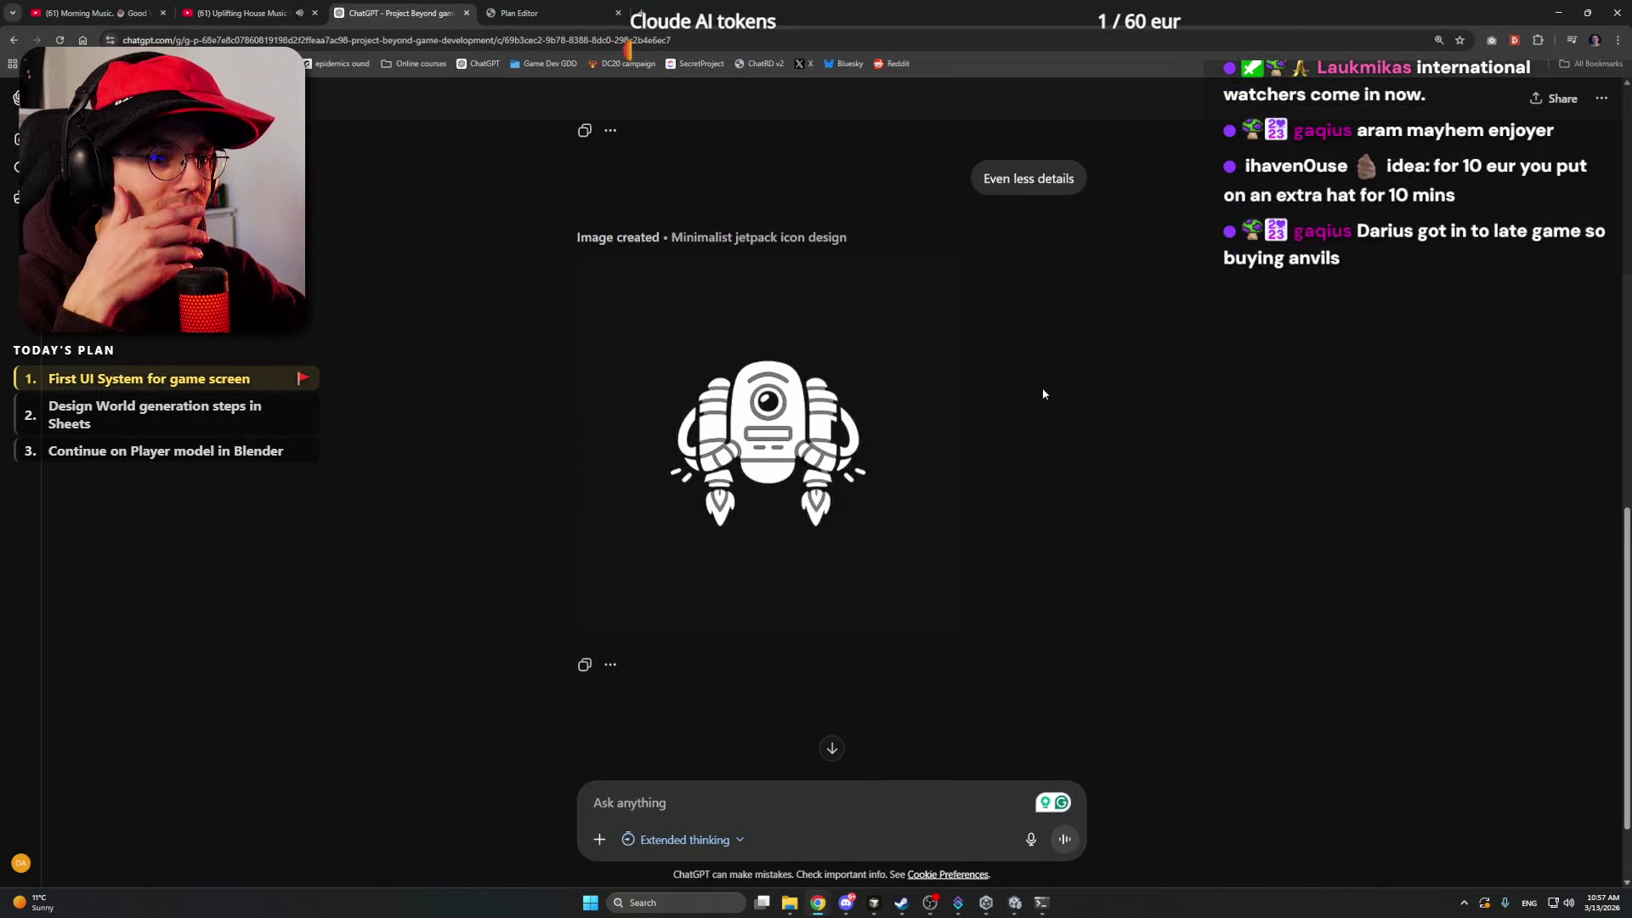
scroll(1027, 416, up, 10)
scroll(1027, 417, down, 9)
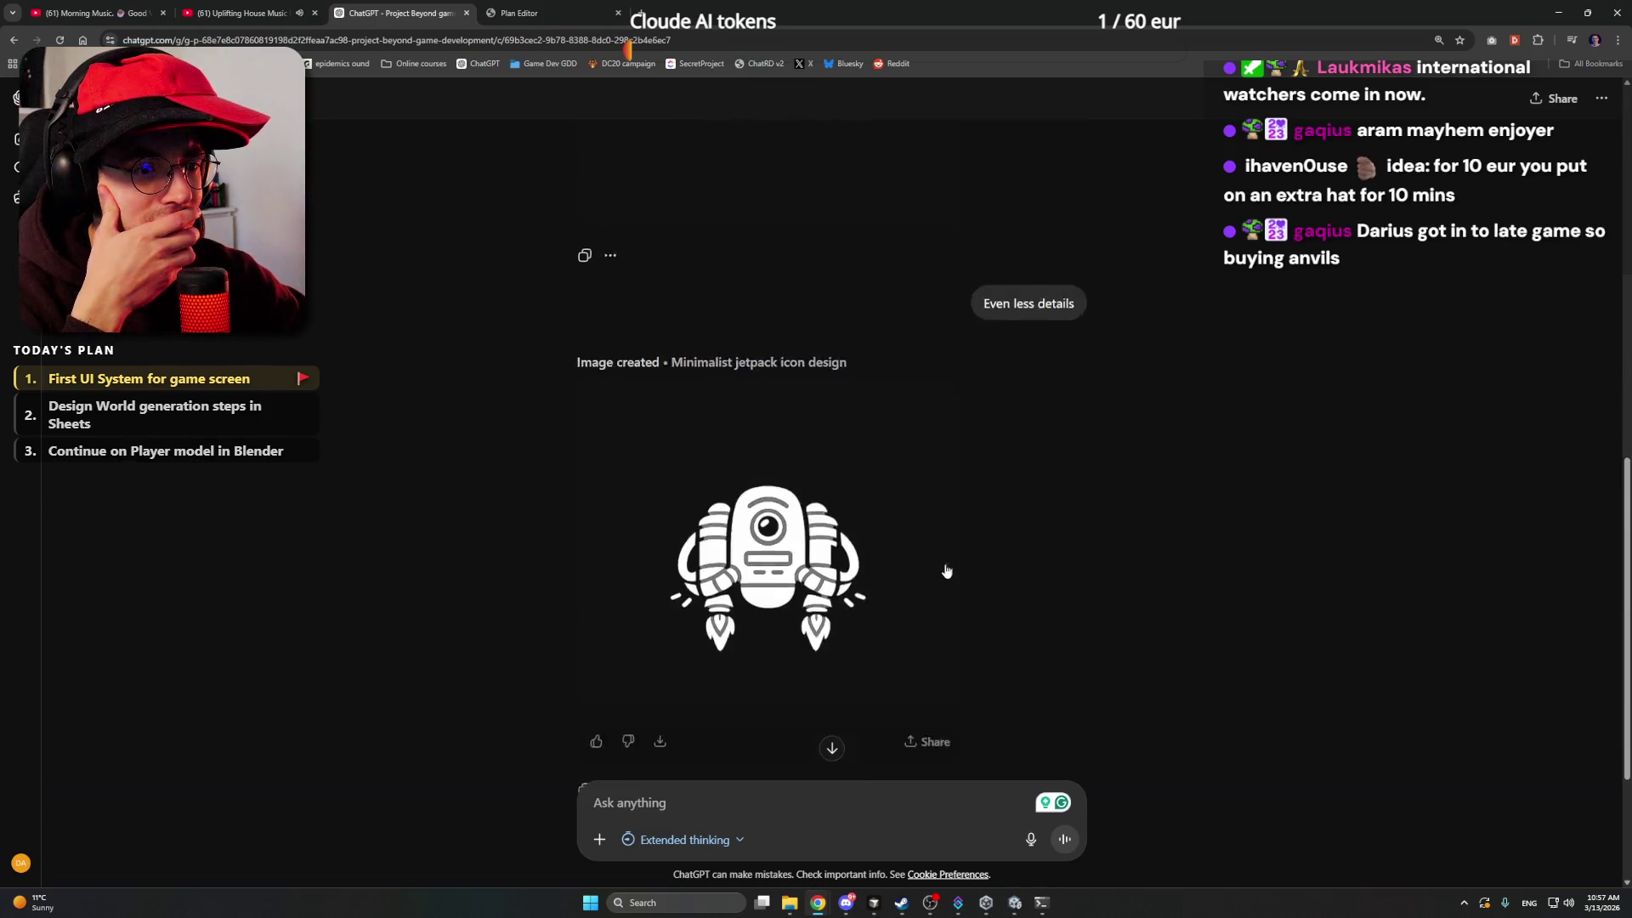
scroll(946, 570, down, 2)
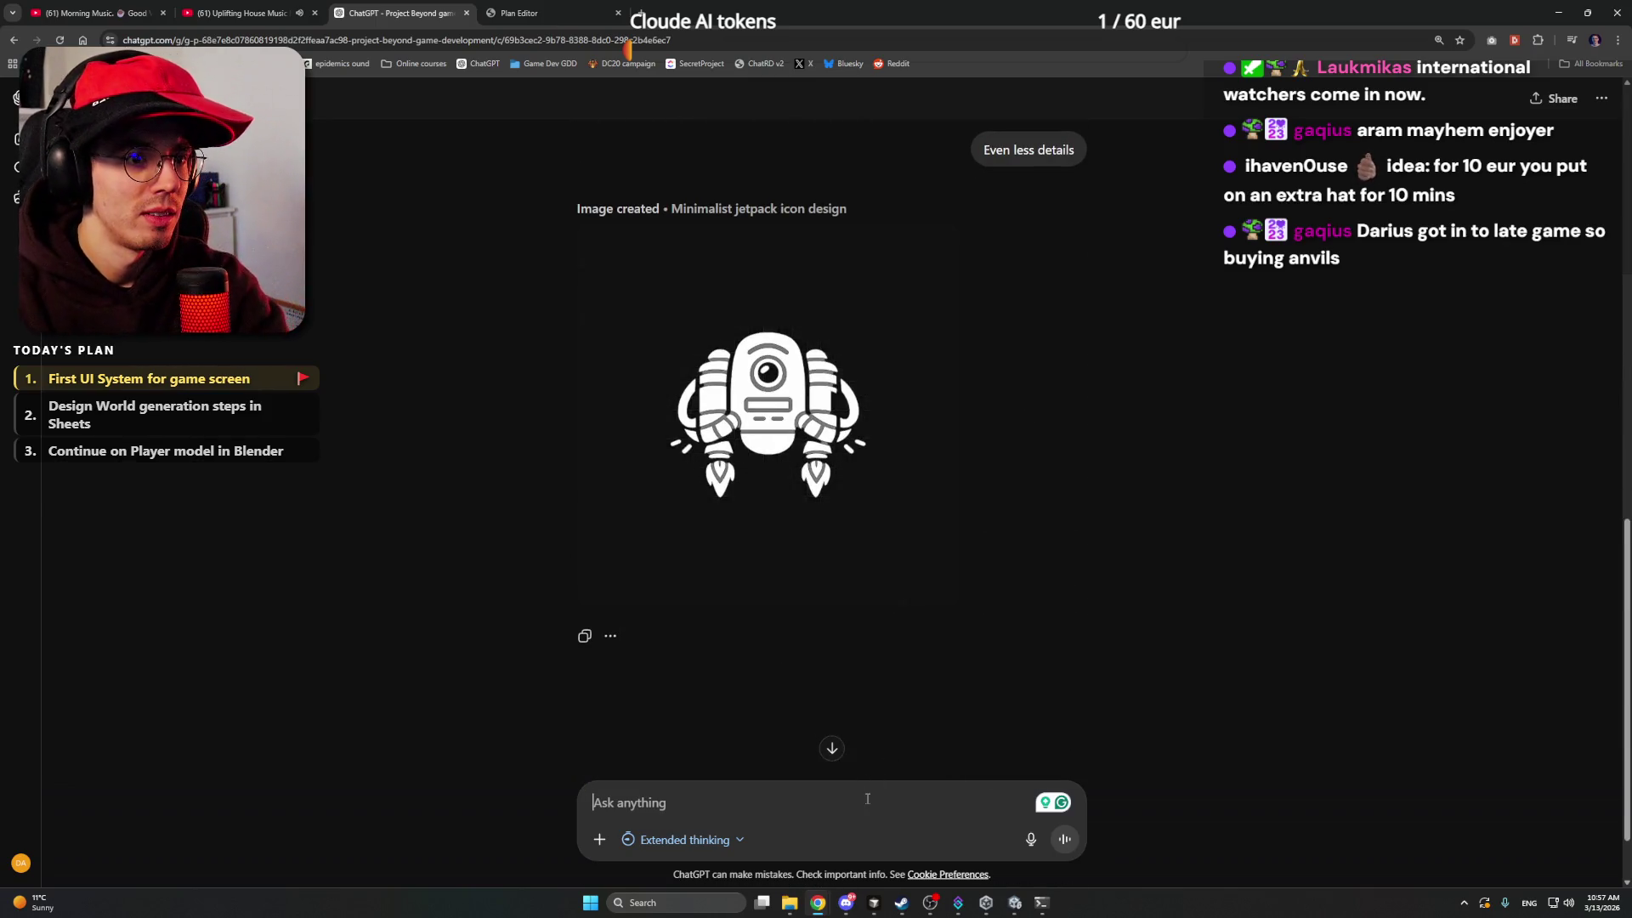
text(Less )
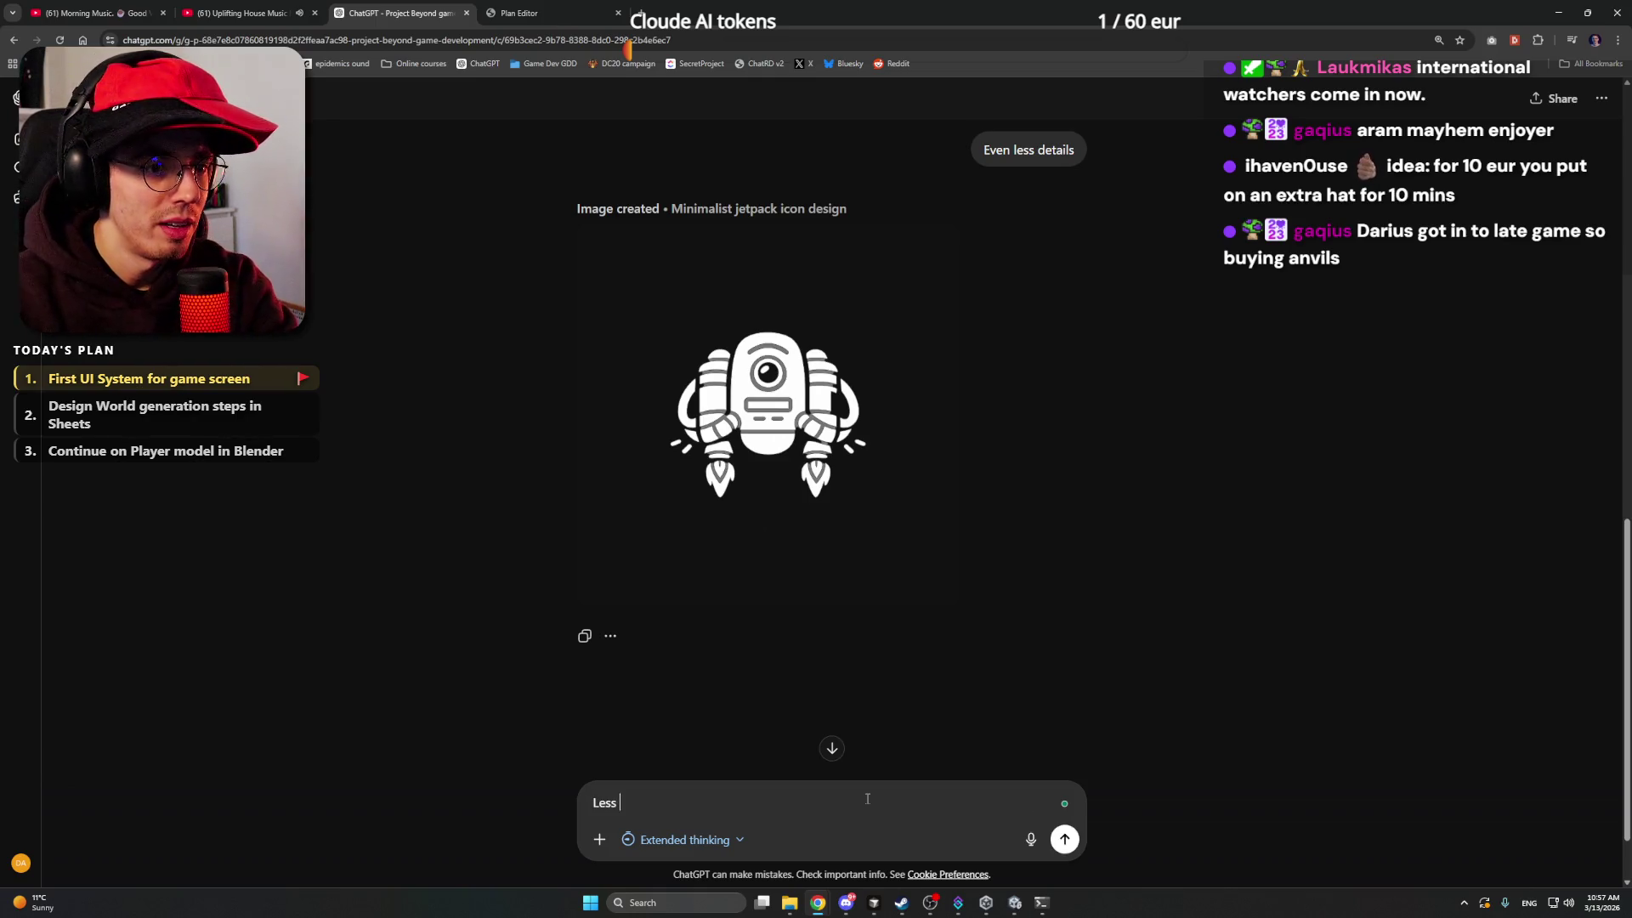
text(details, super)
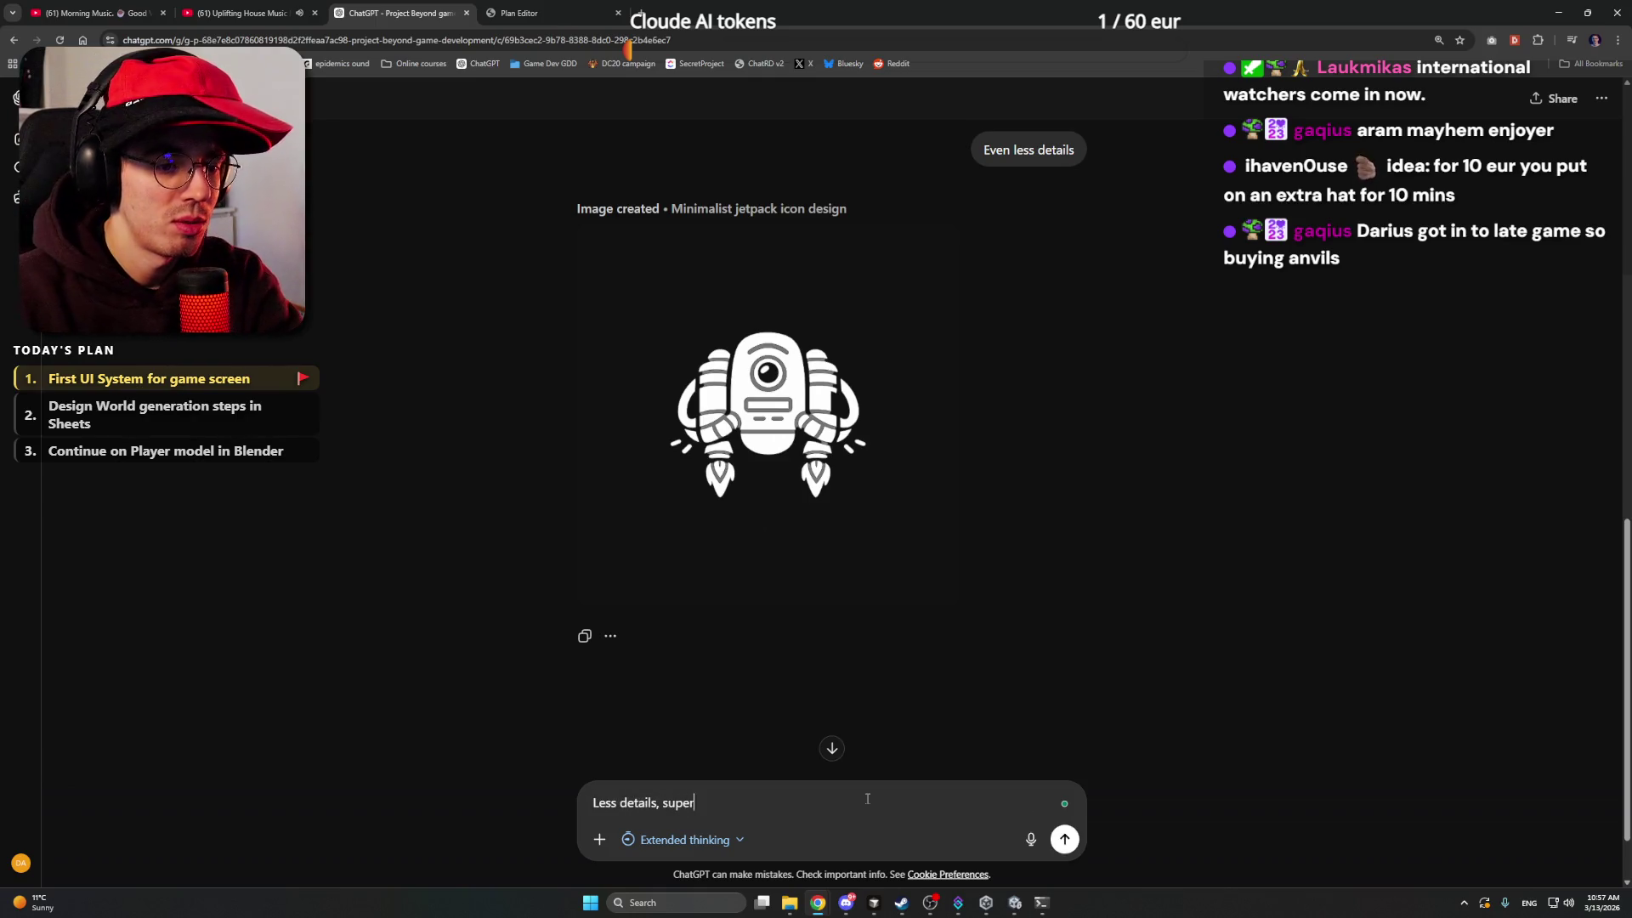
text( flat, a simple)
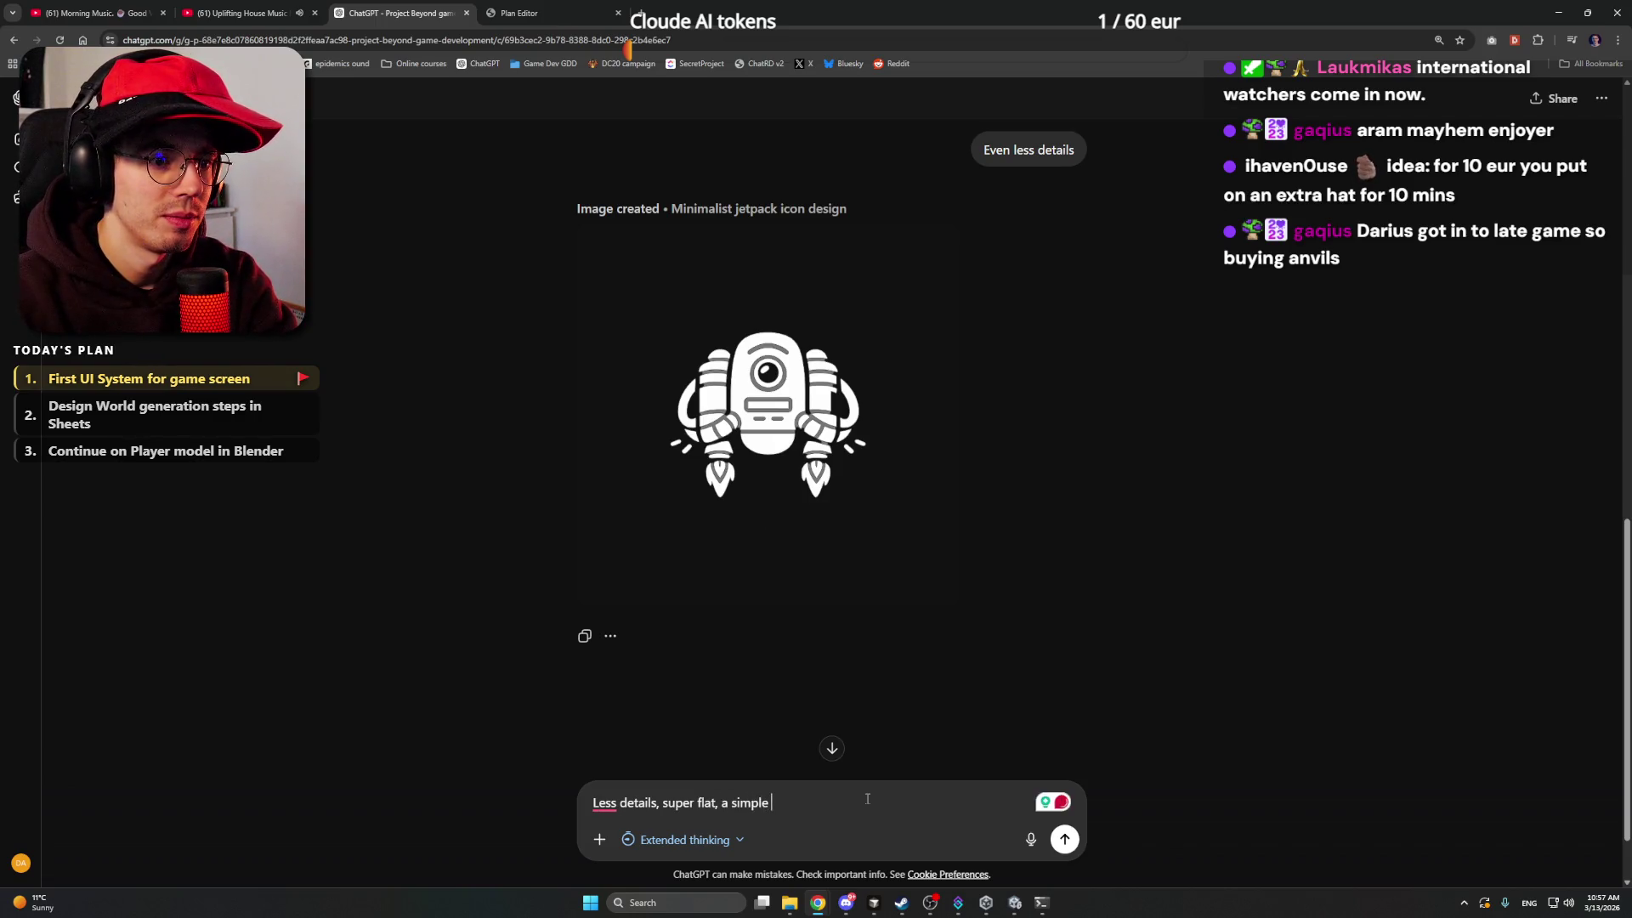
text( jetpack)
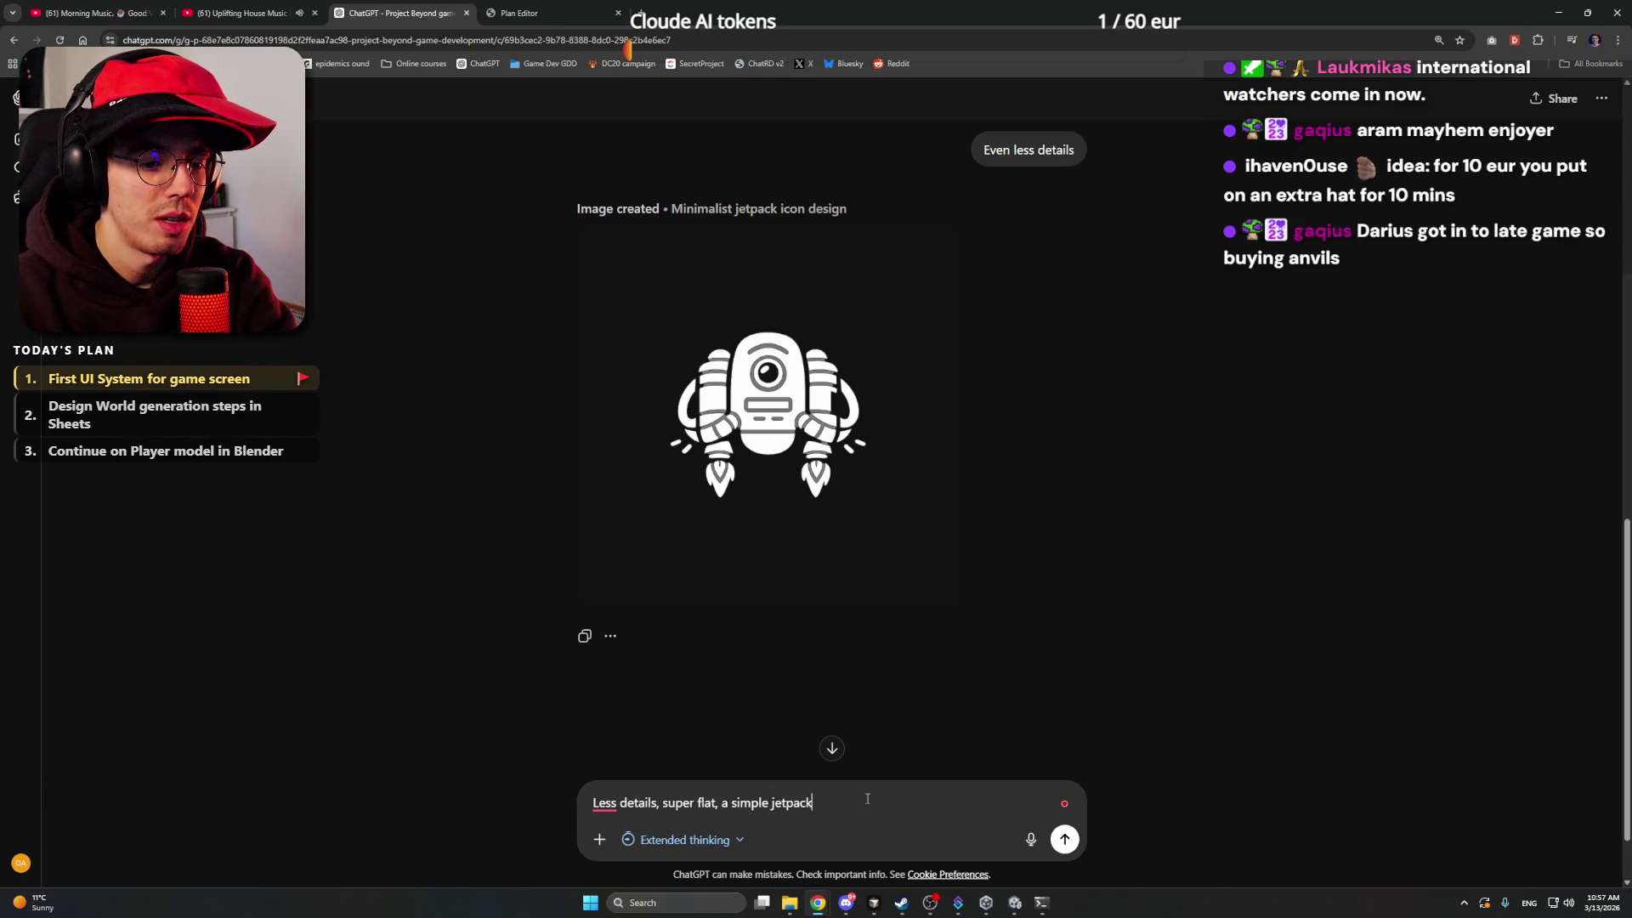
mouse_move(604, 804)
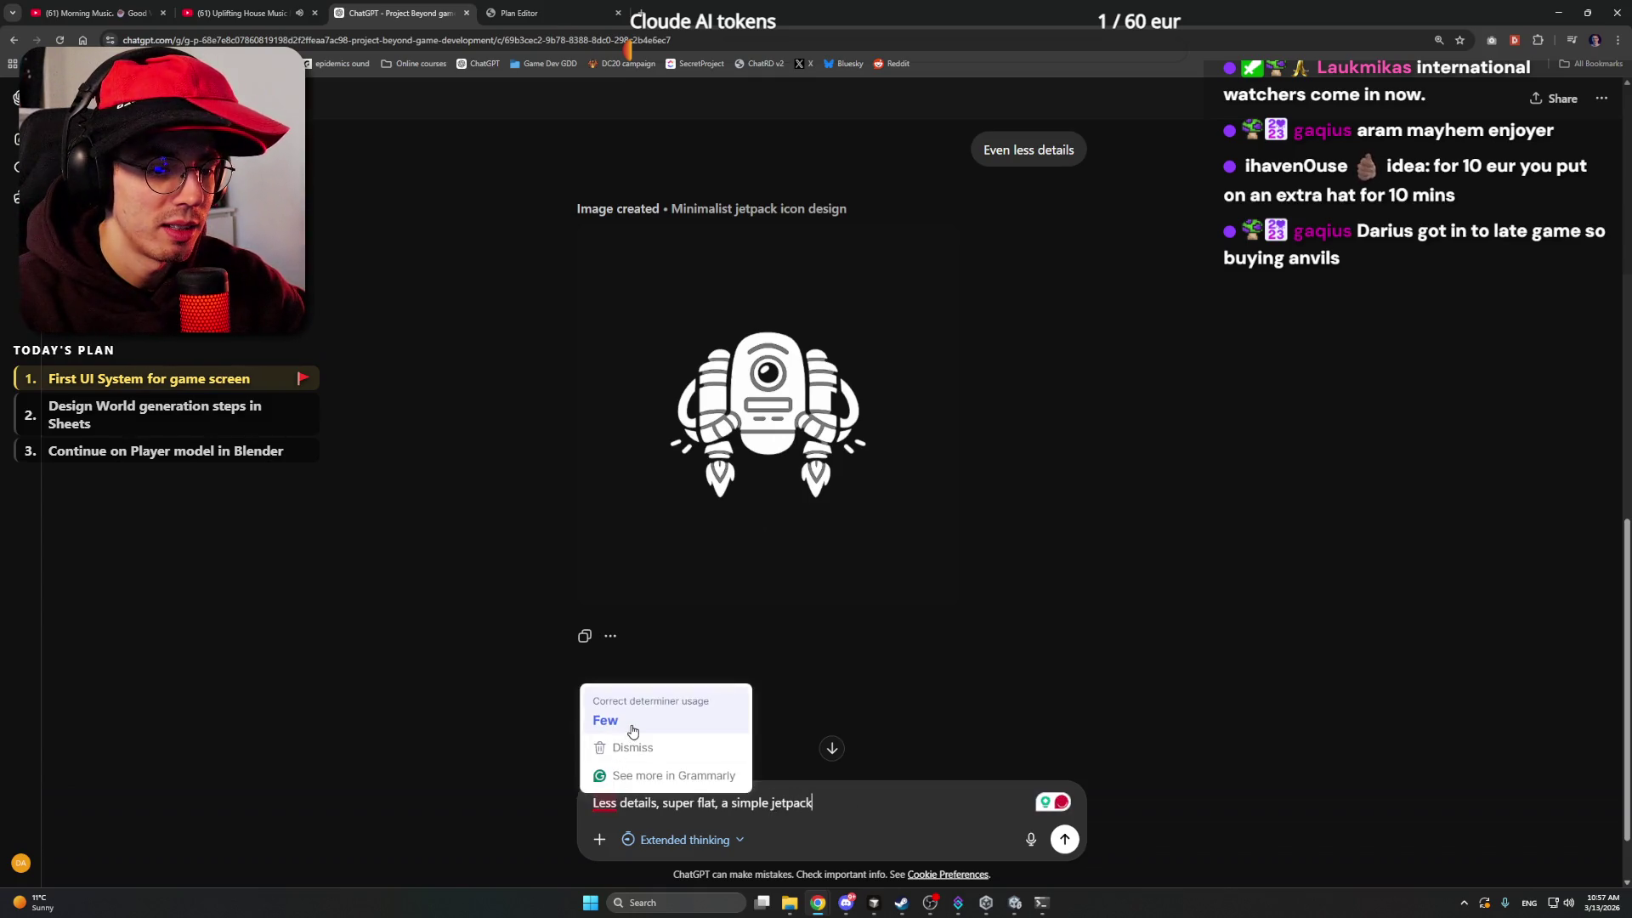
click(605, 720)
text(er)
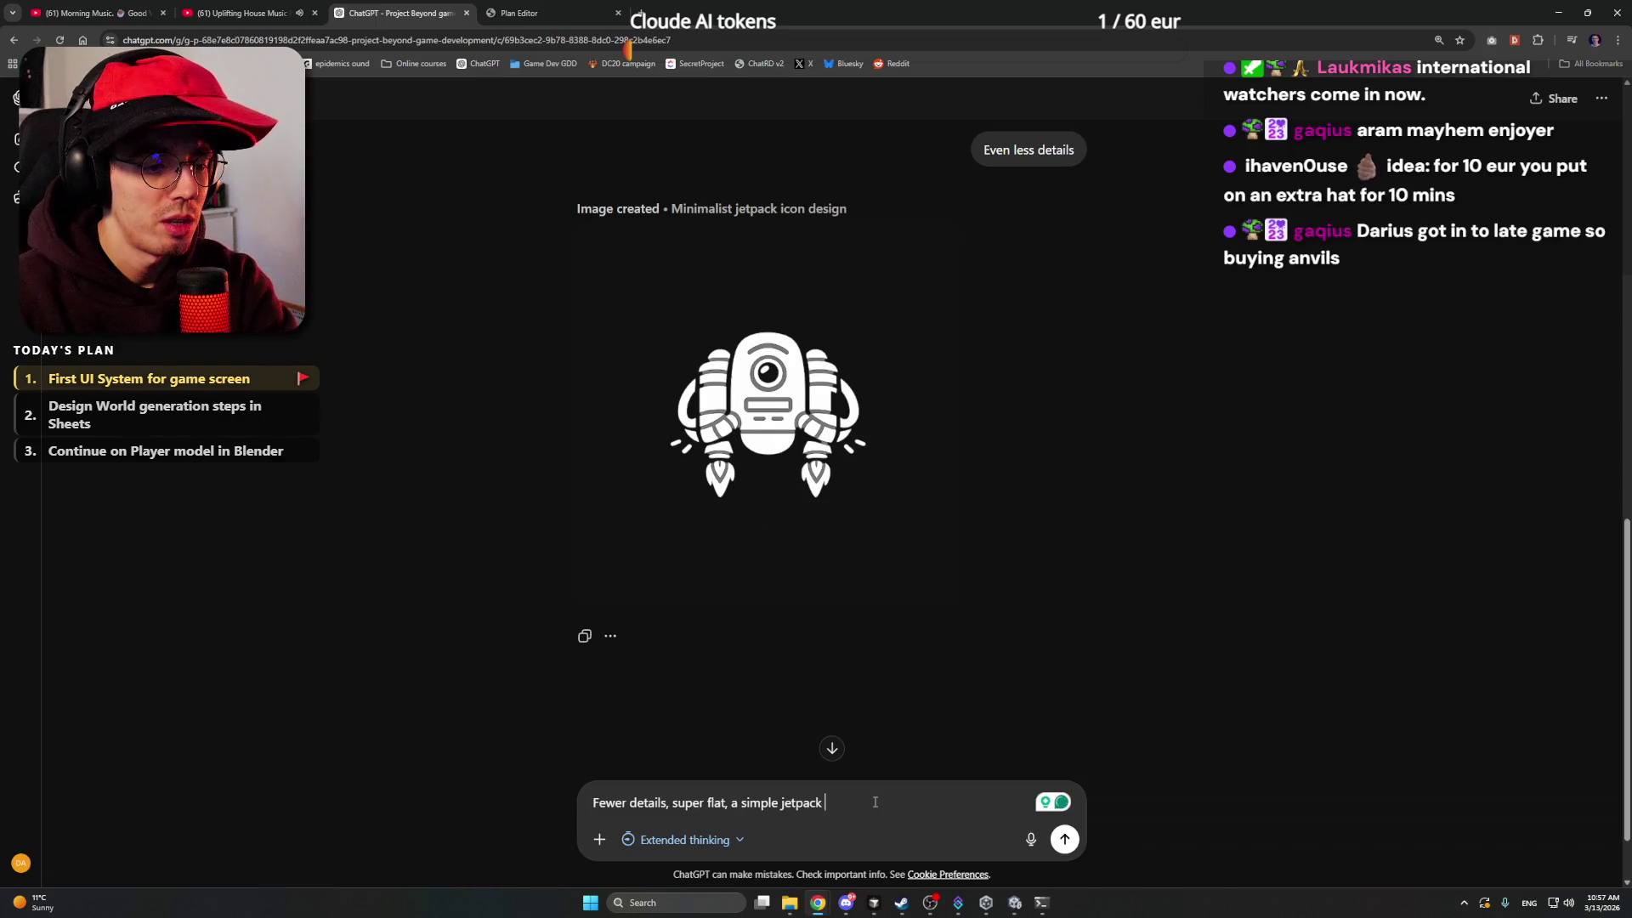
text( button icon)
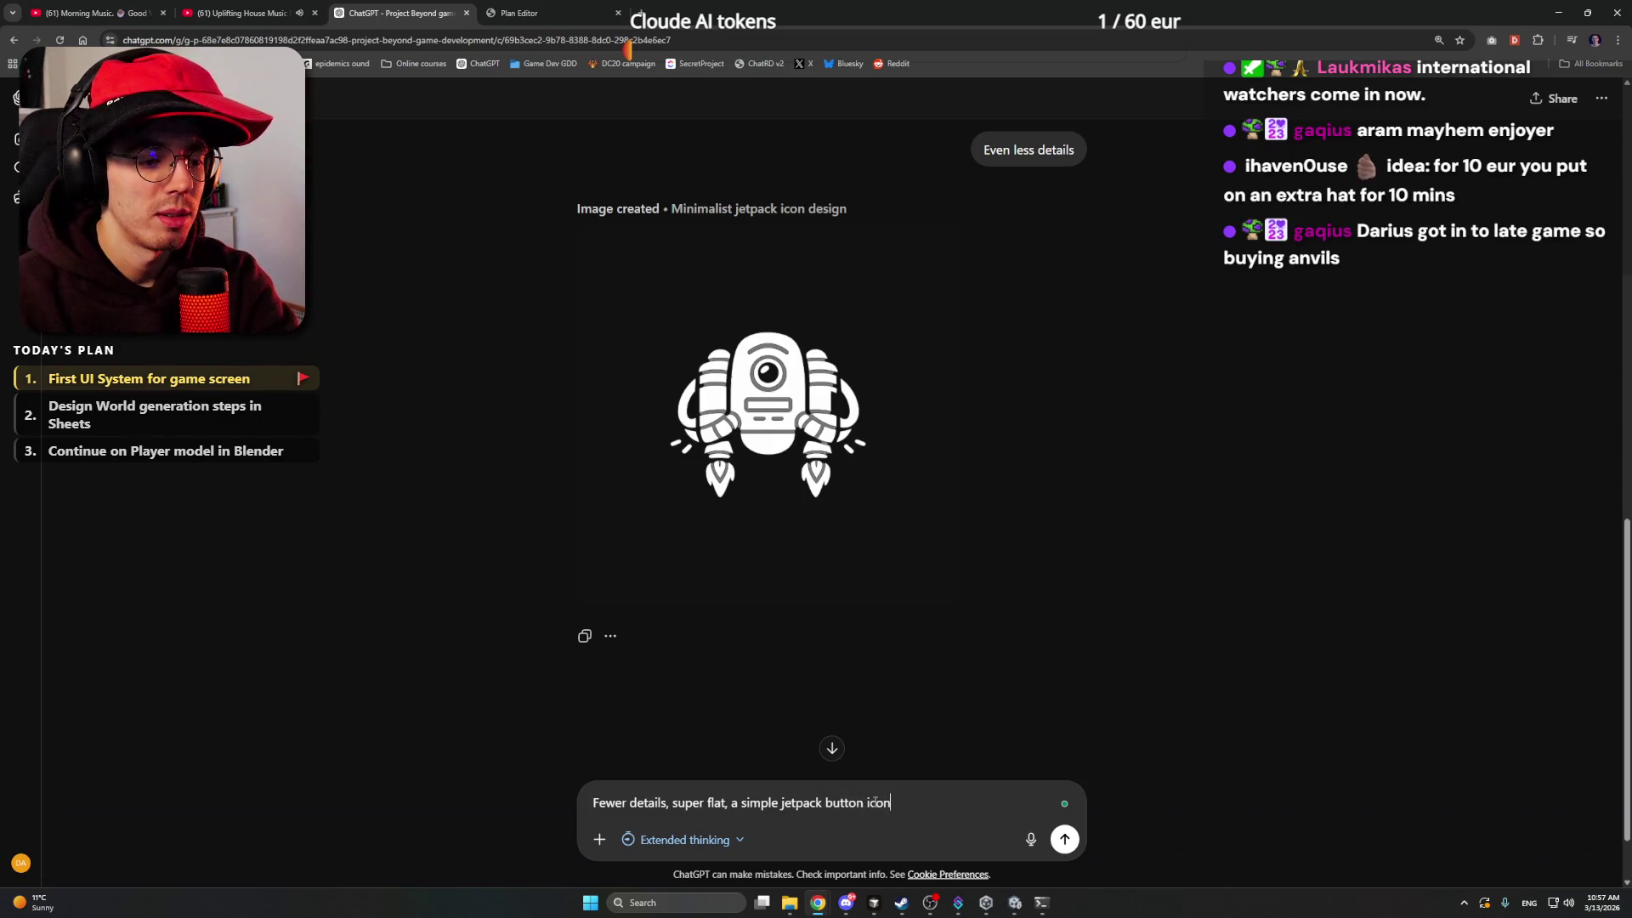
key(Return)
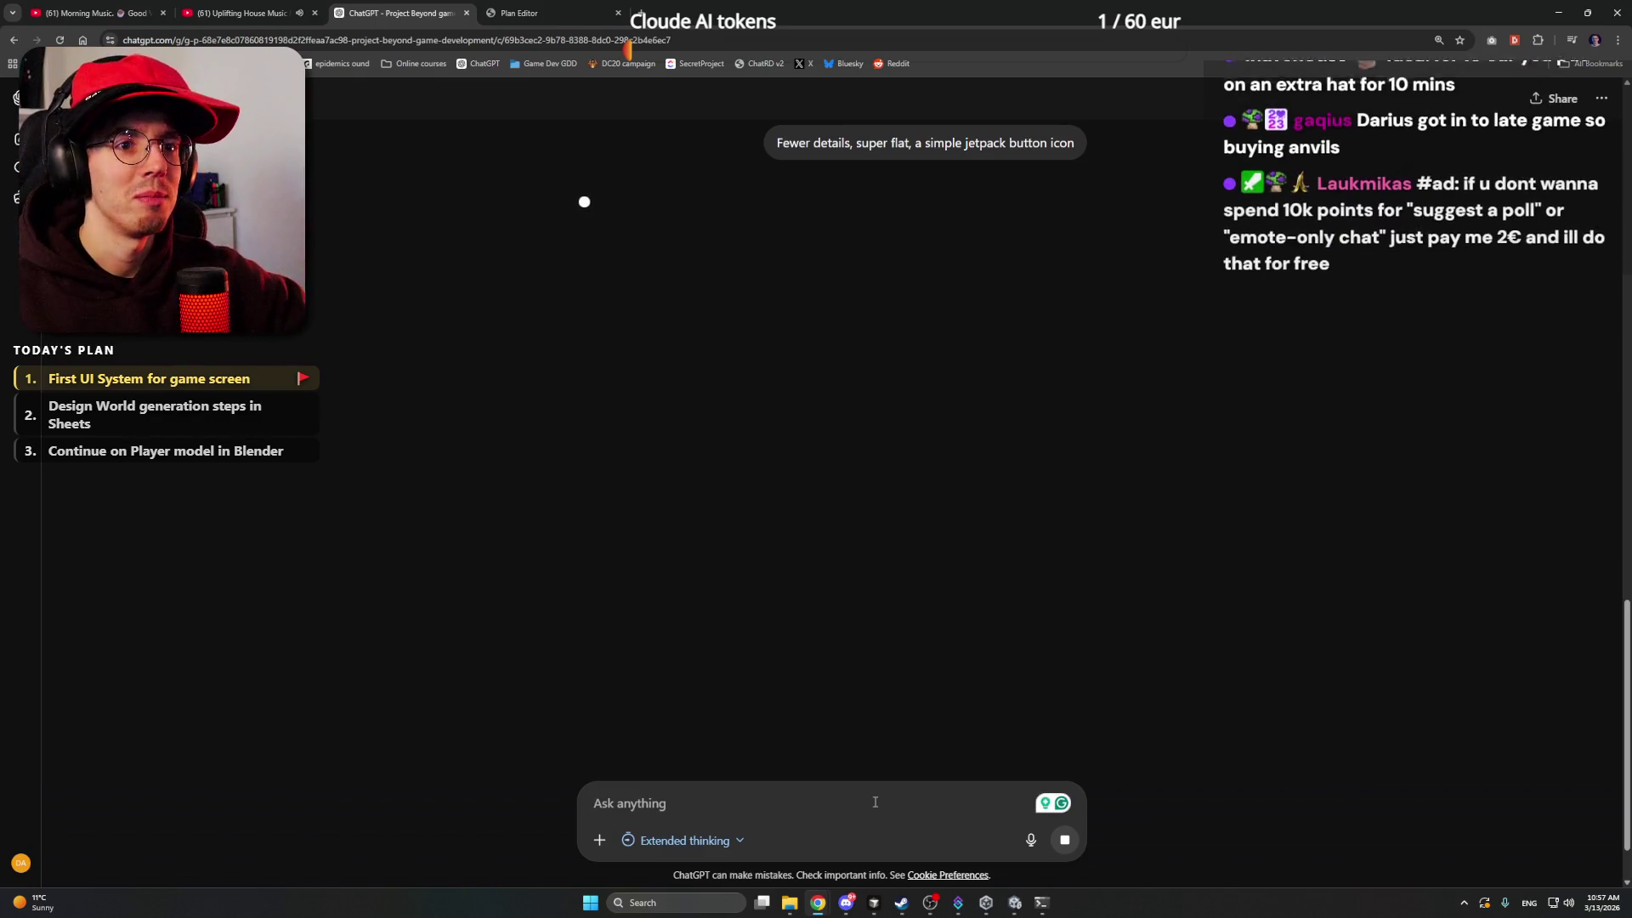
- Search Google Images for 'jetpack' icons and preview the Streamline jetpack result
click(635, 10)
text(jetpack icon)
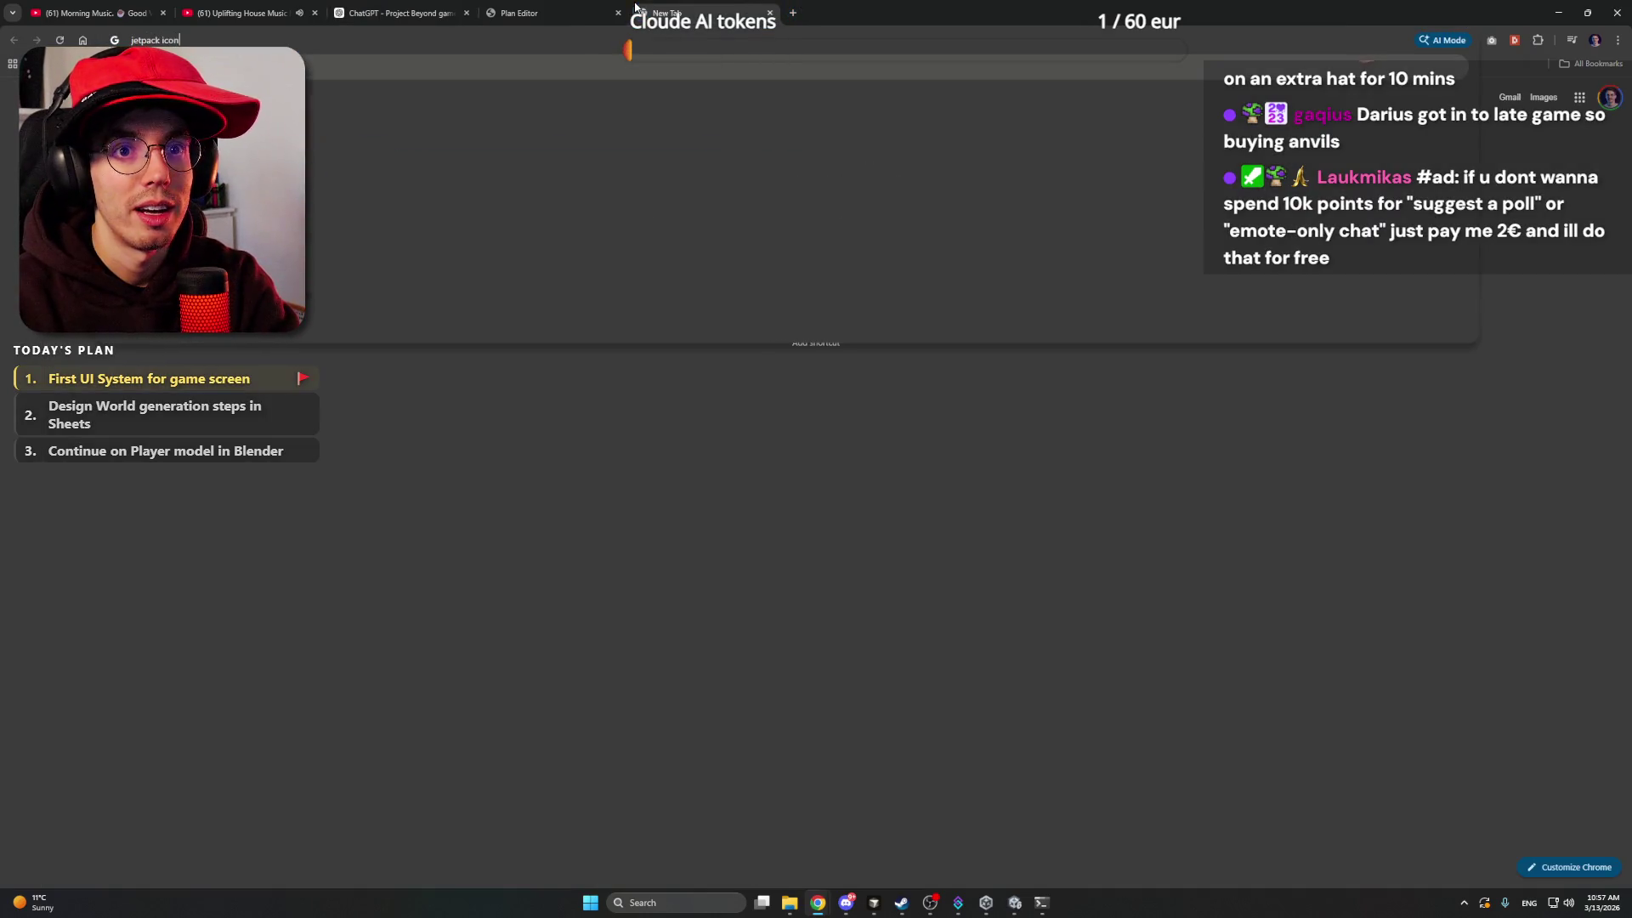
key(Return)
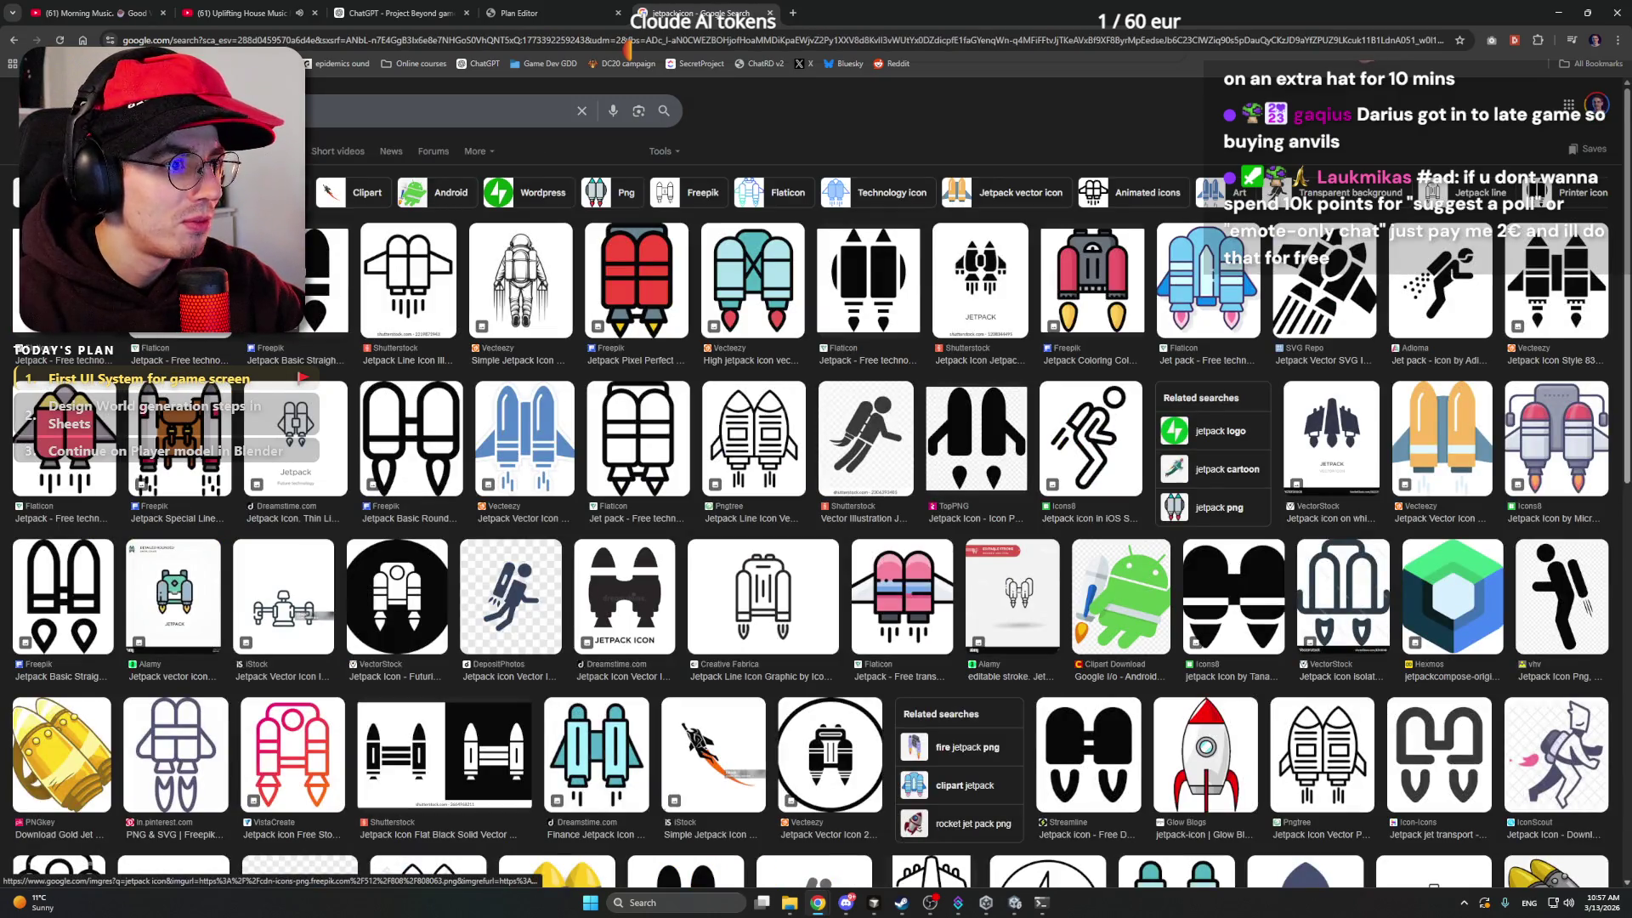
click(1130, 733)
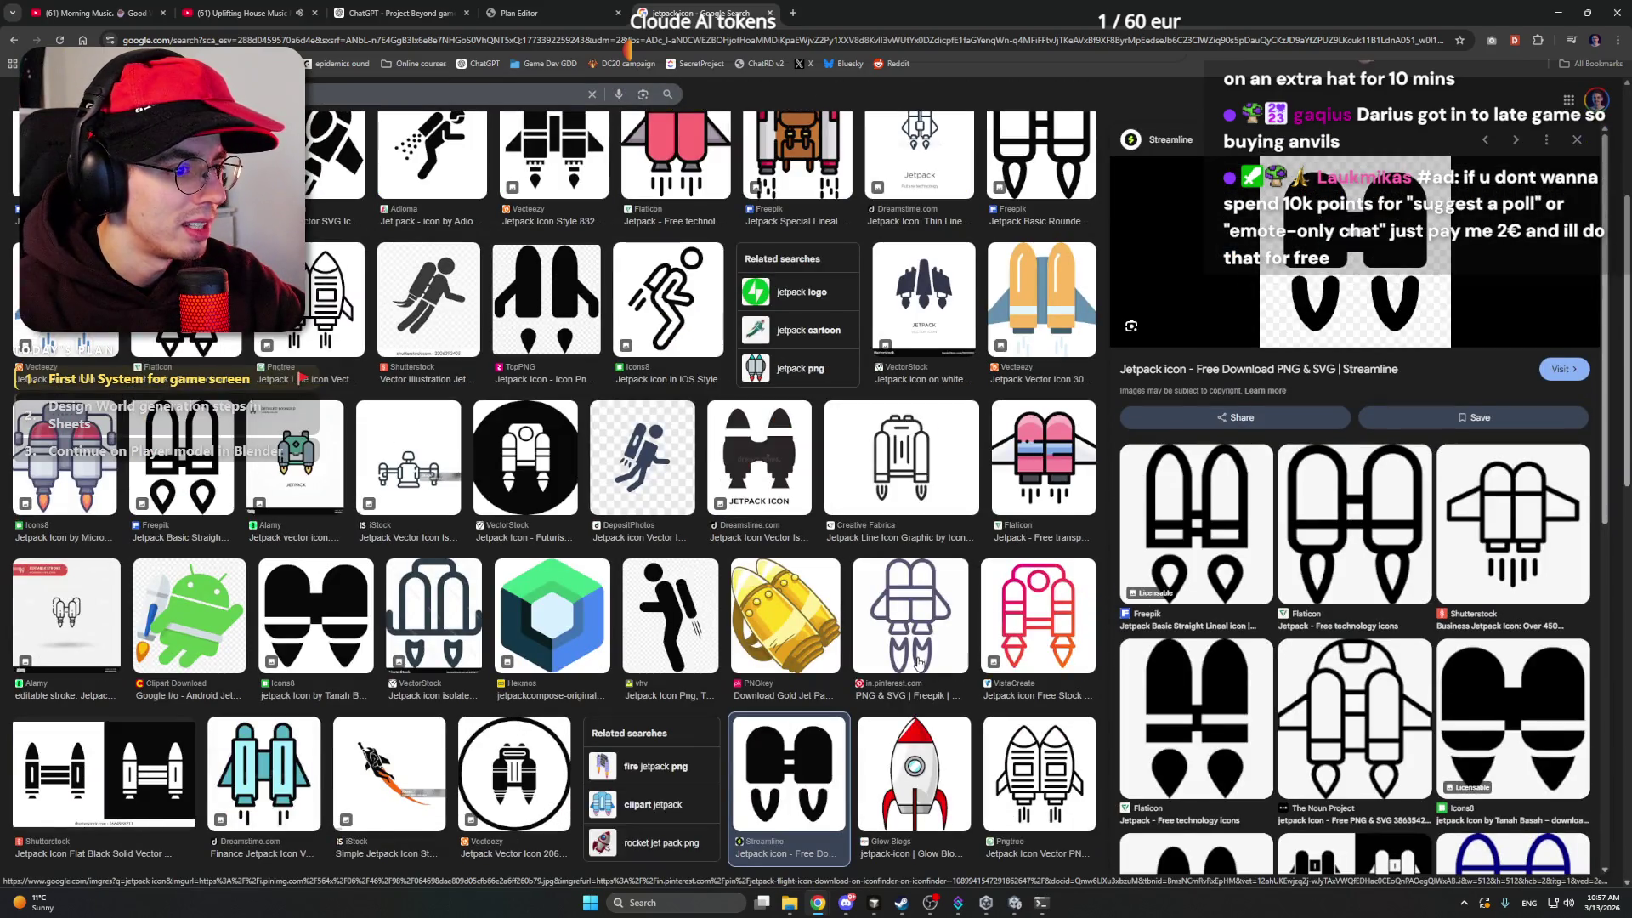
scroll(947, 487, down, 2)
scroll(947, 486, down, 3)
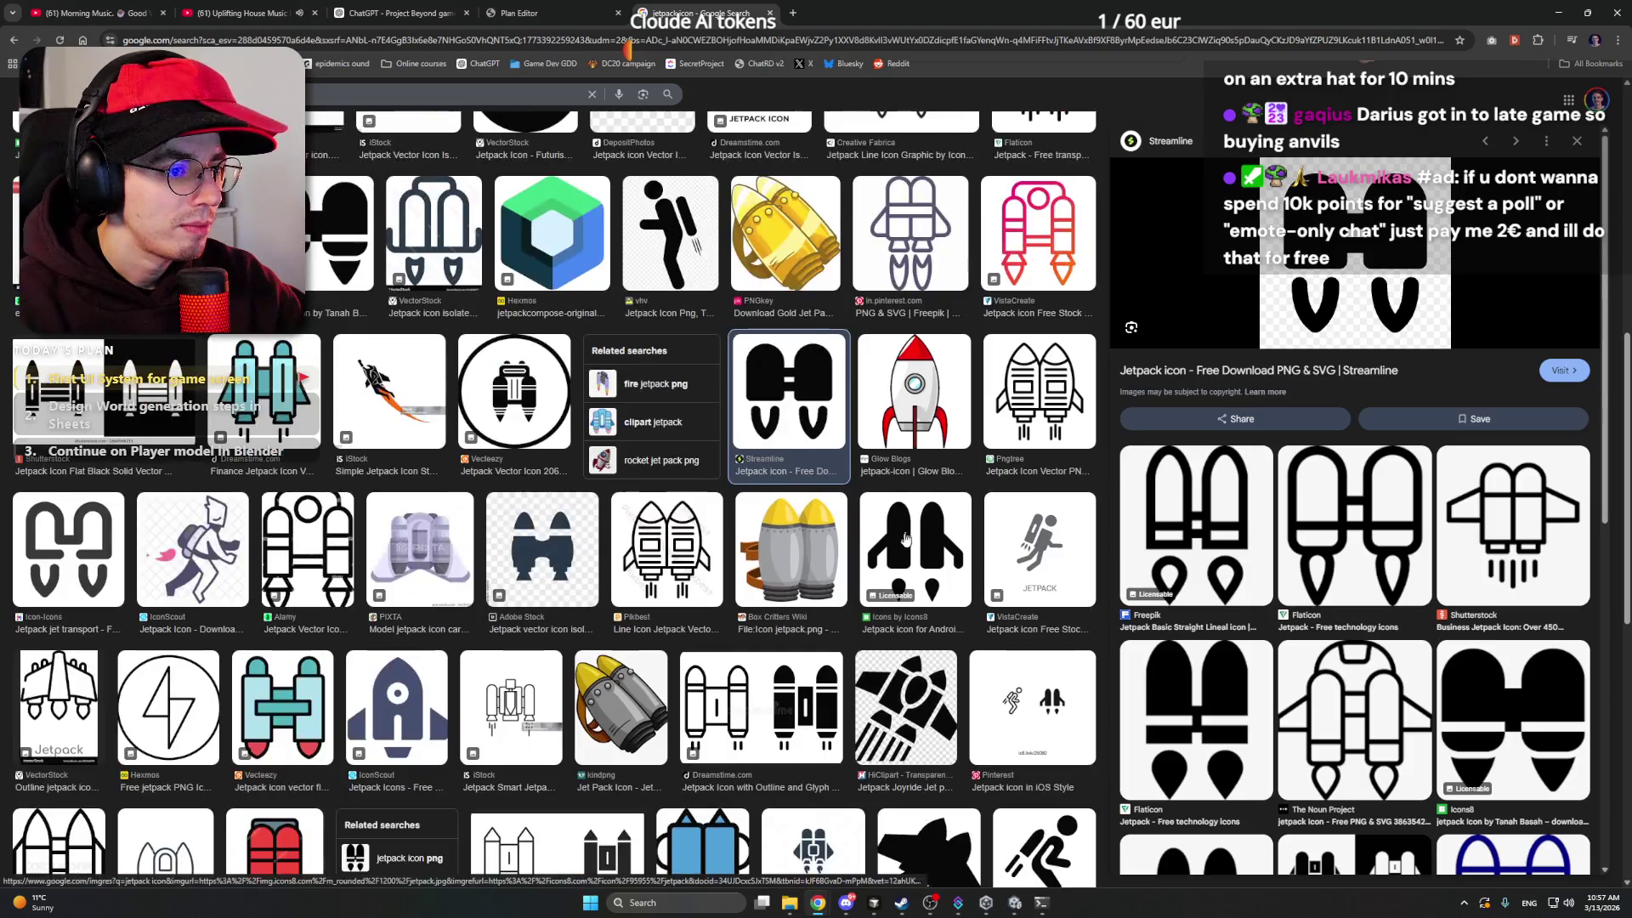
scroll(947, 486, up, 5)
- Copy a flat Flaticon jetpack icon image and return to the ChatGPT conversation
click(1200, 732)
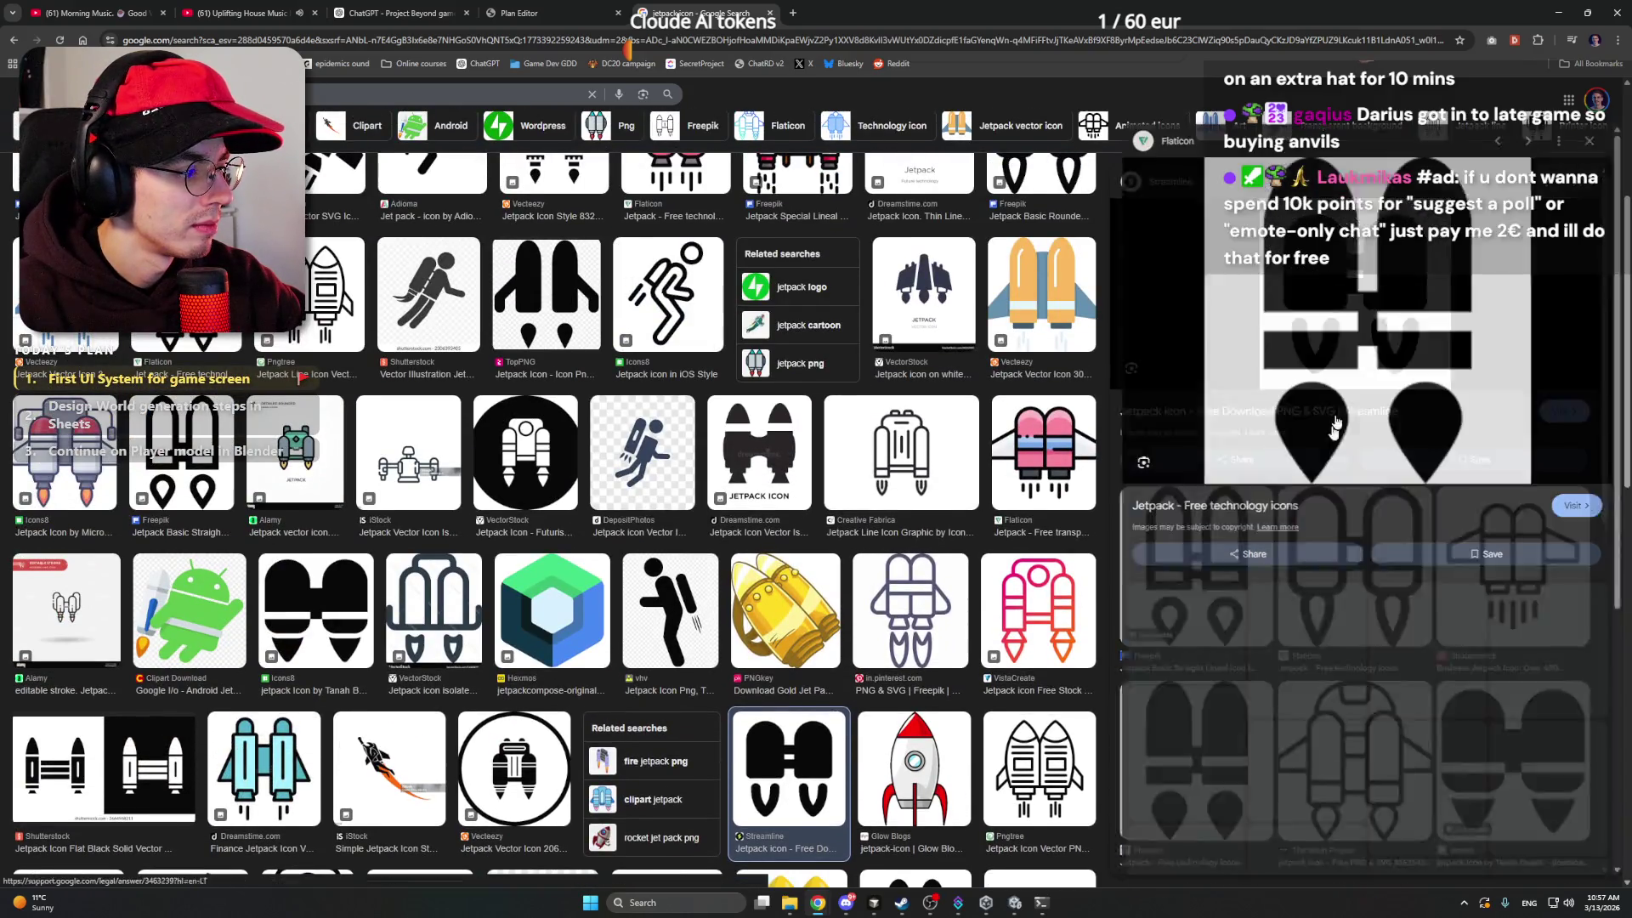
right_click(1310, 306)
click(1361, 513)
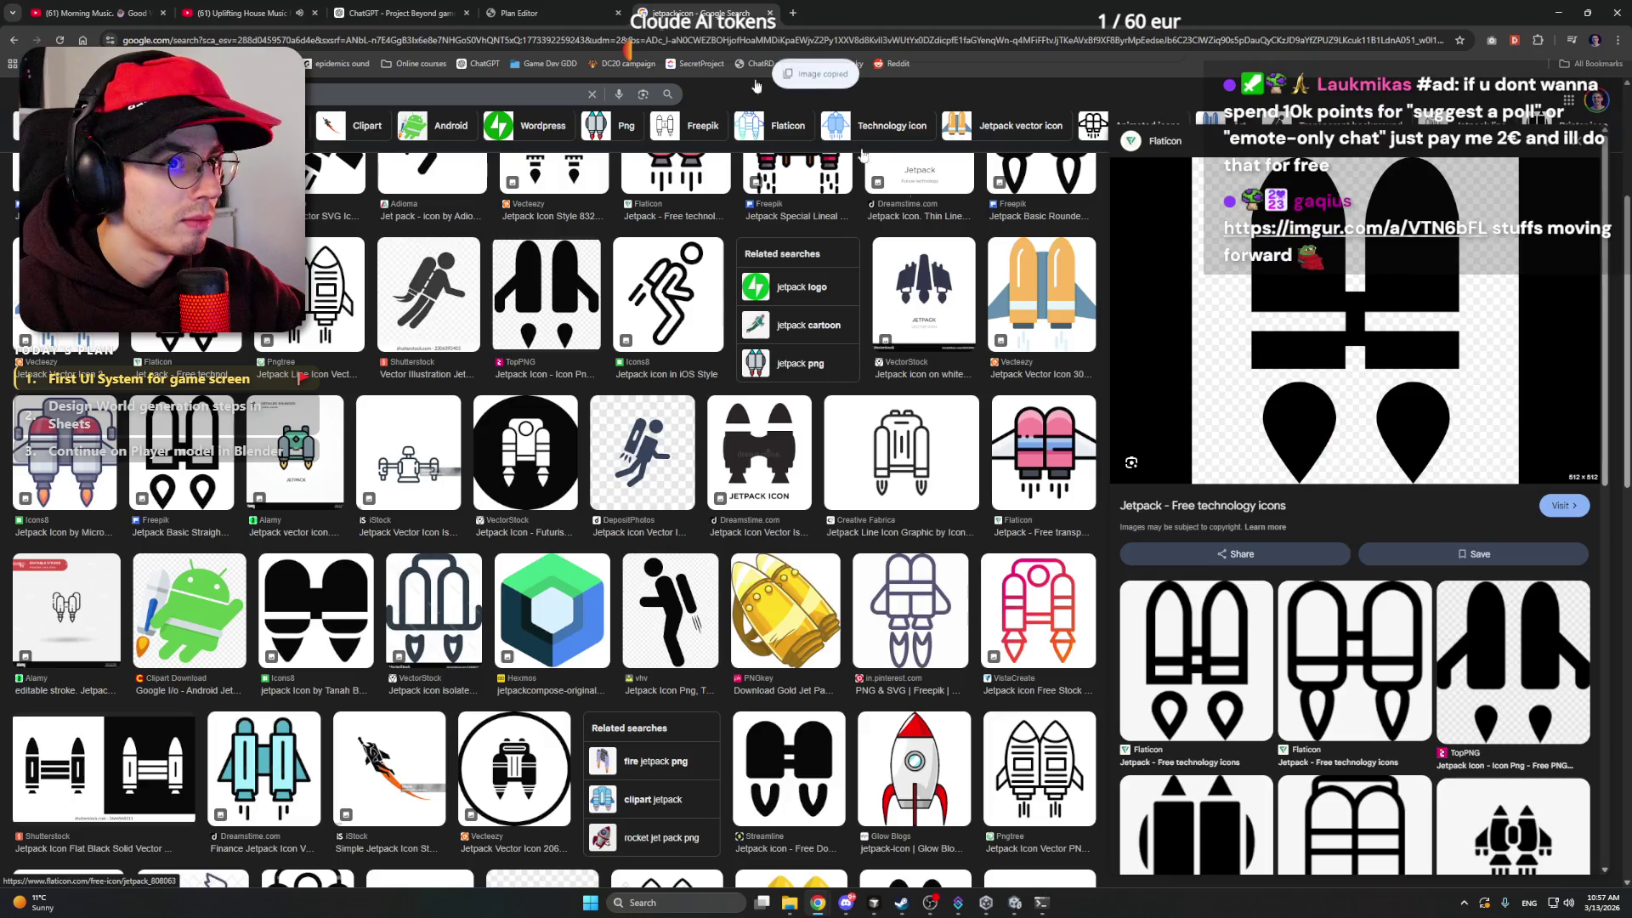
click(527, 13)
click(399, 12)
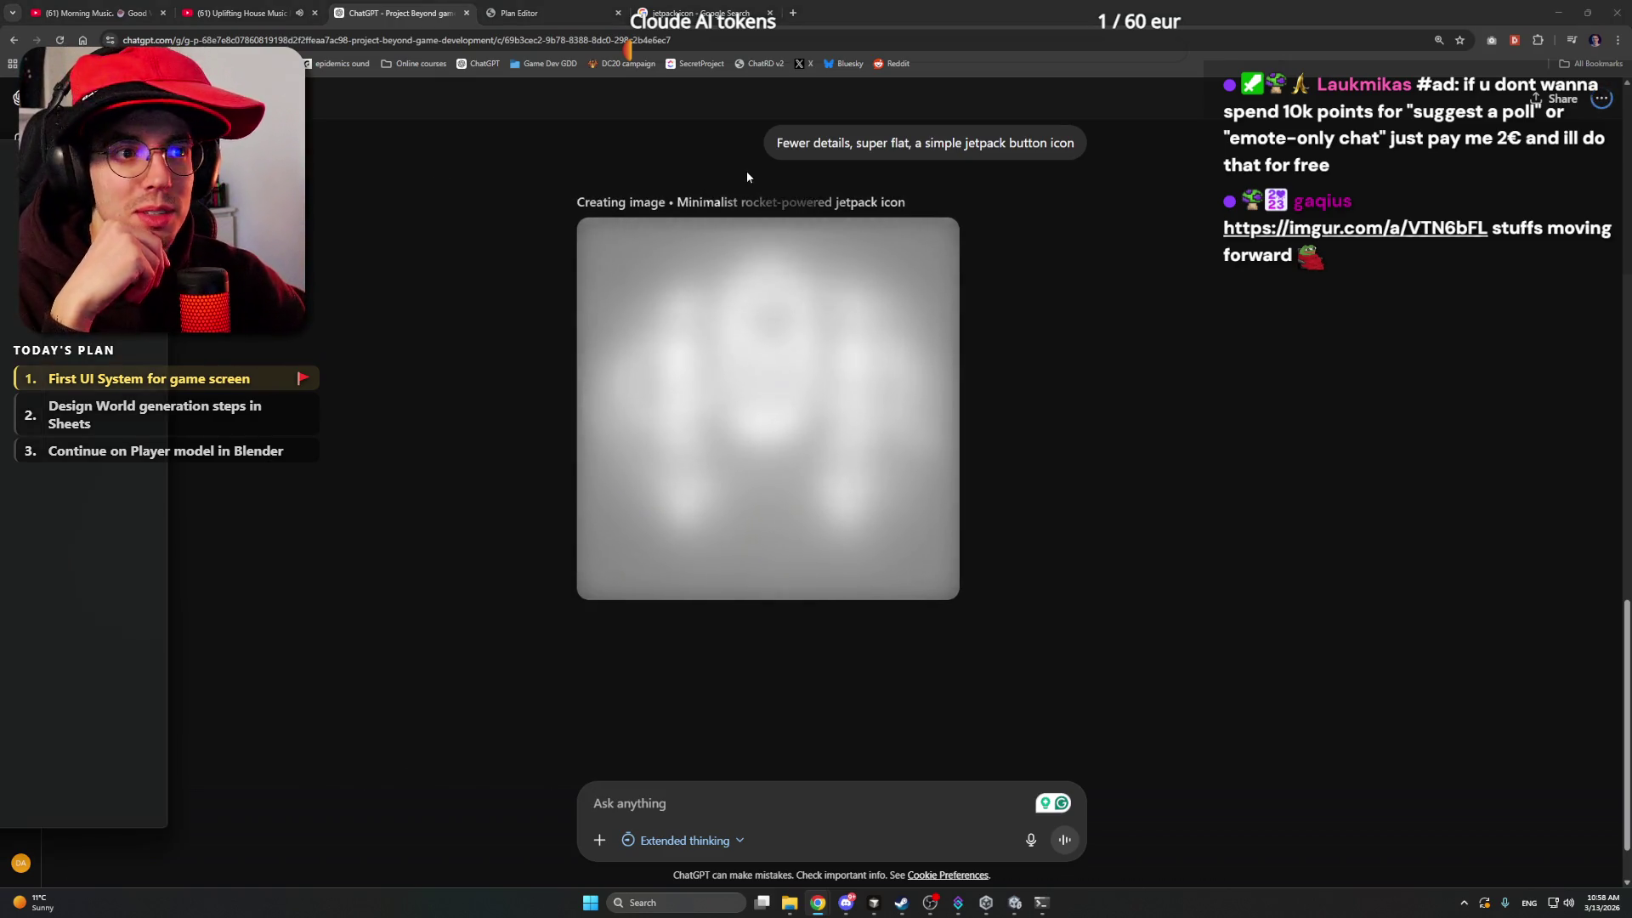
- Open the imgur link shared in the chat, then close that window again
double_click(914, 176)
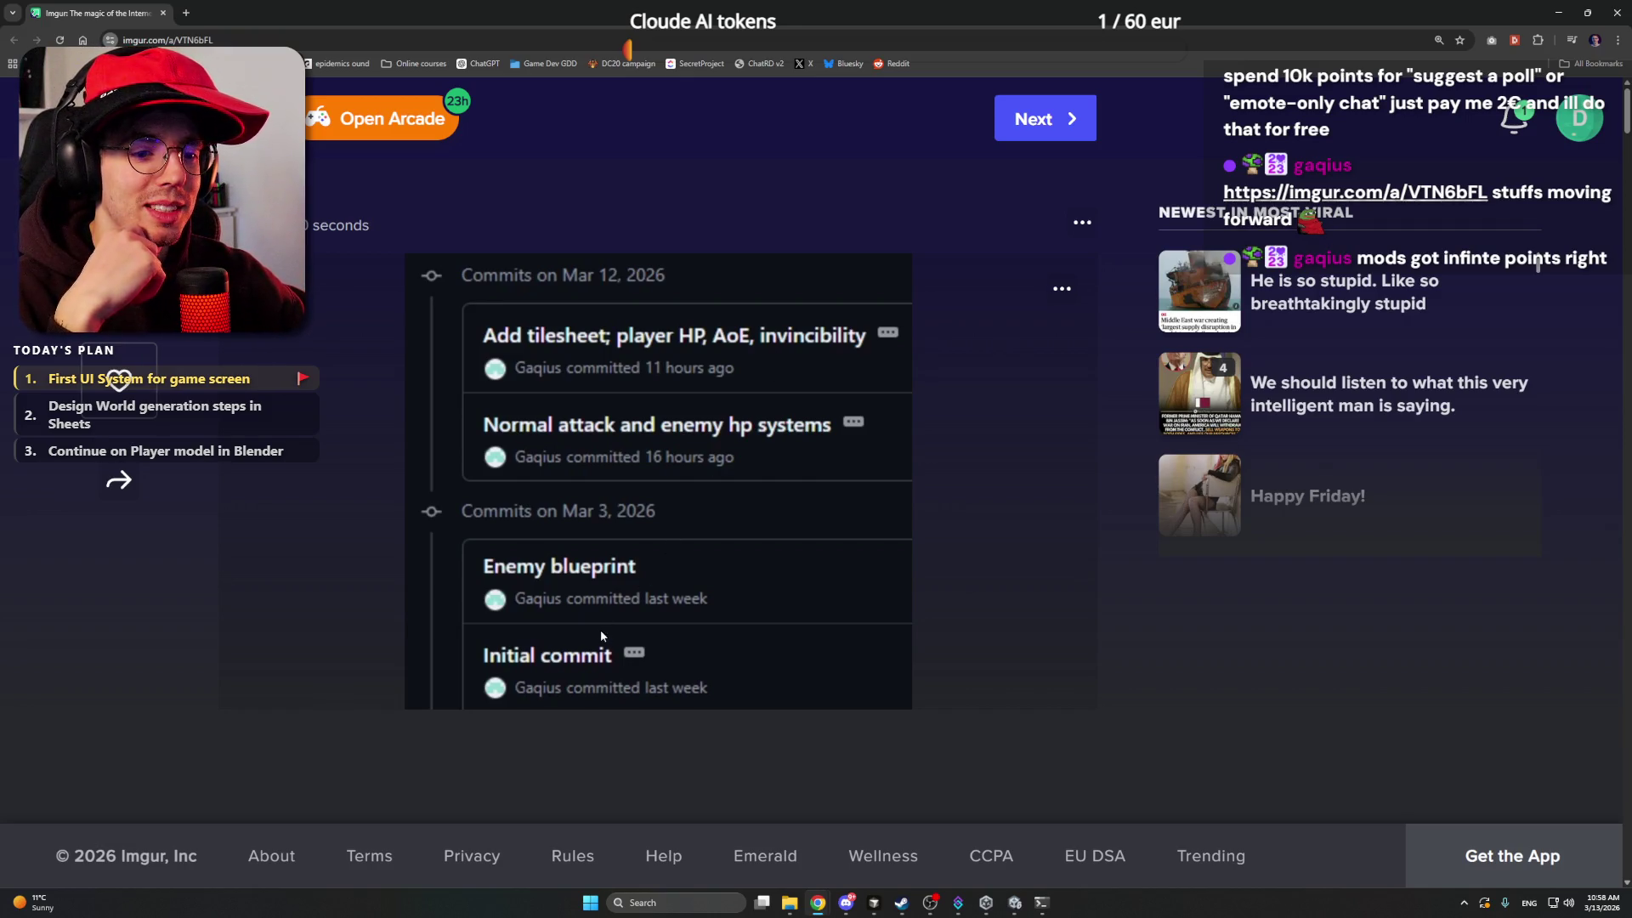
click(1616, 12)
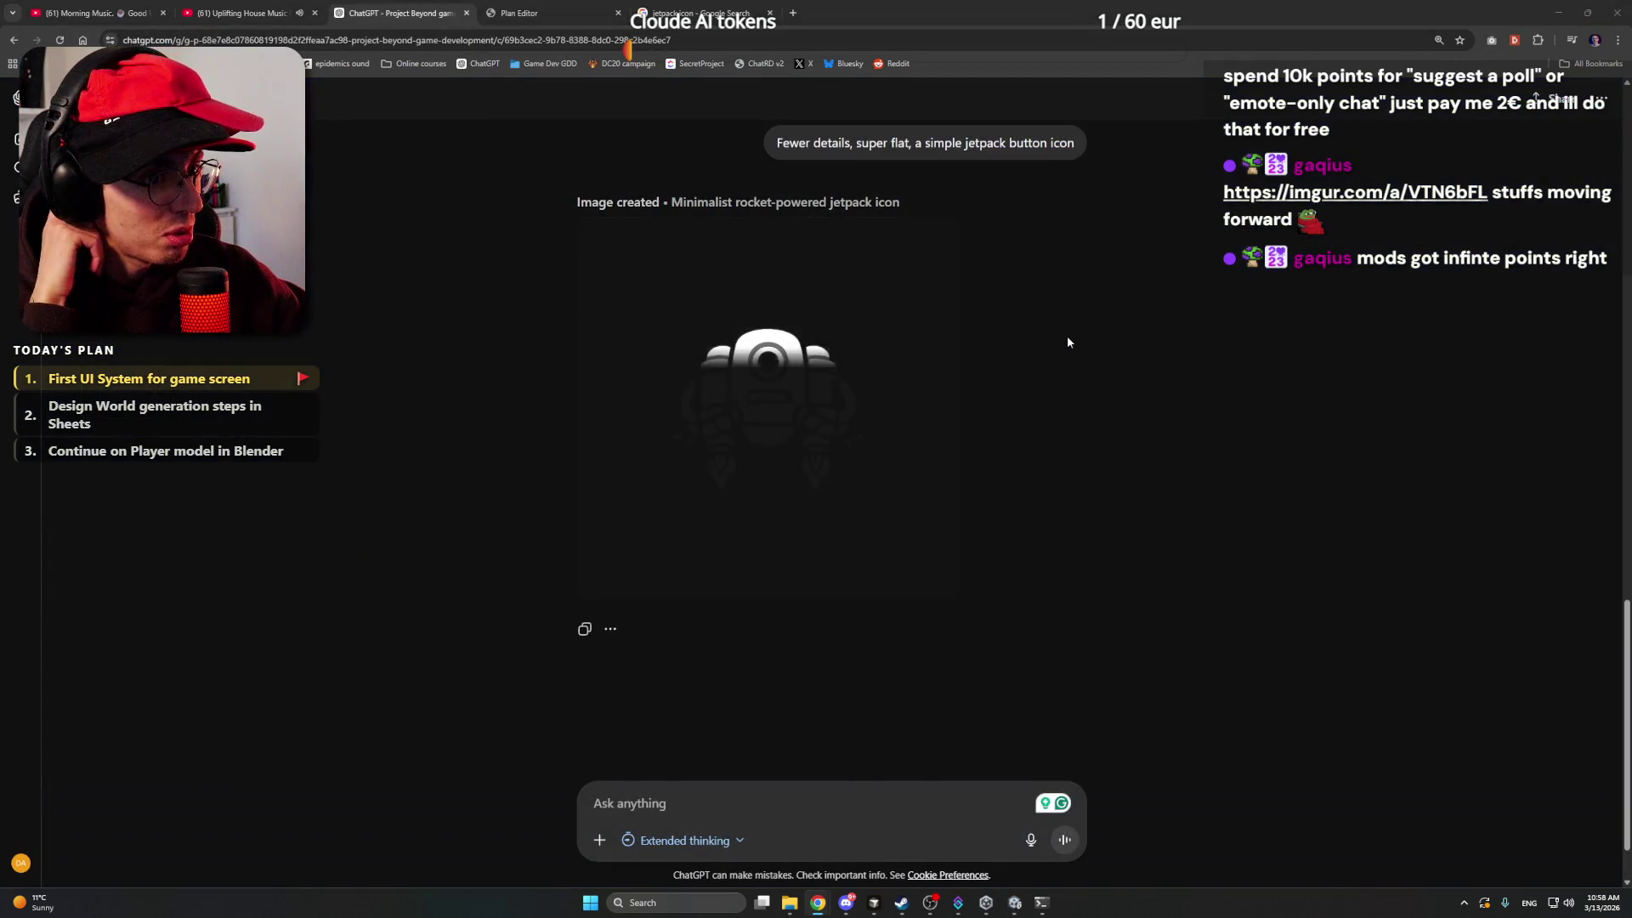
scroll(1037, 400, up, 3)
scroll(1012, 476, down, 3)
- Send the copied jetpack image with 'Something more like this', then bring Unity forward
click(880, 808)
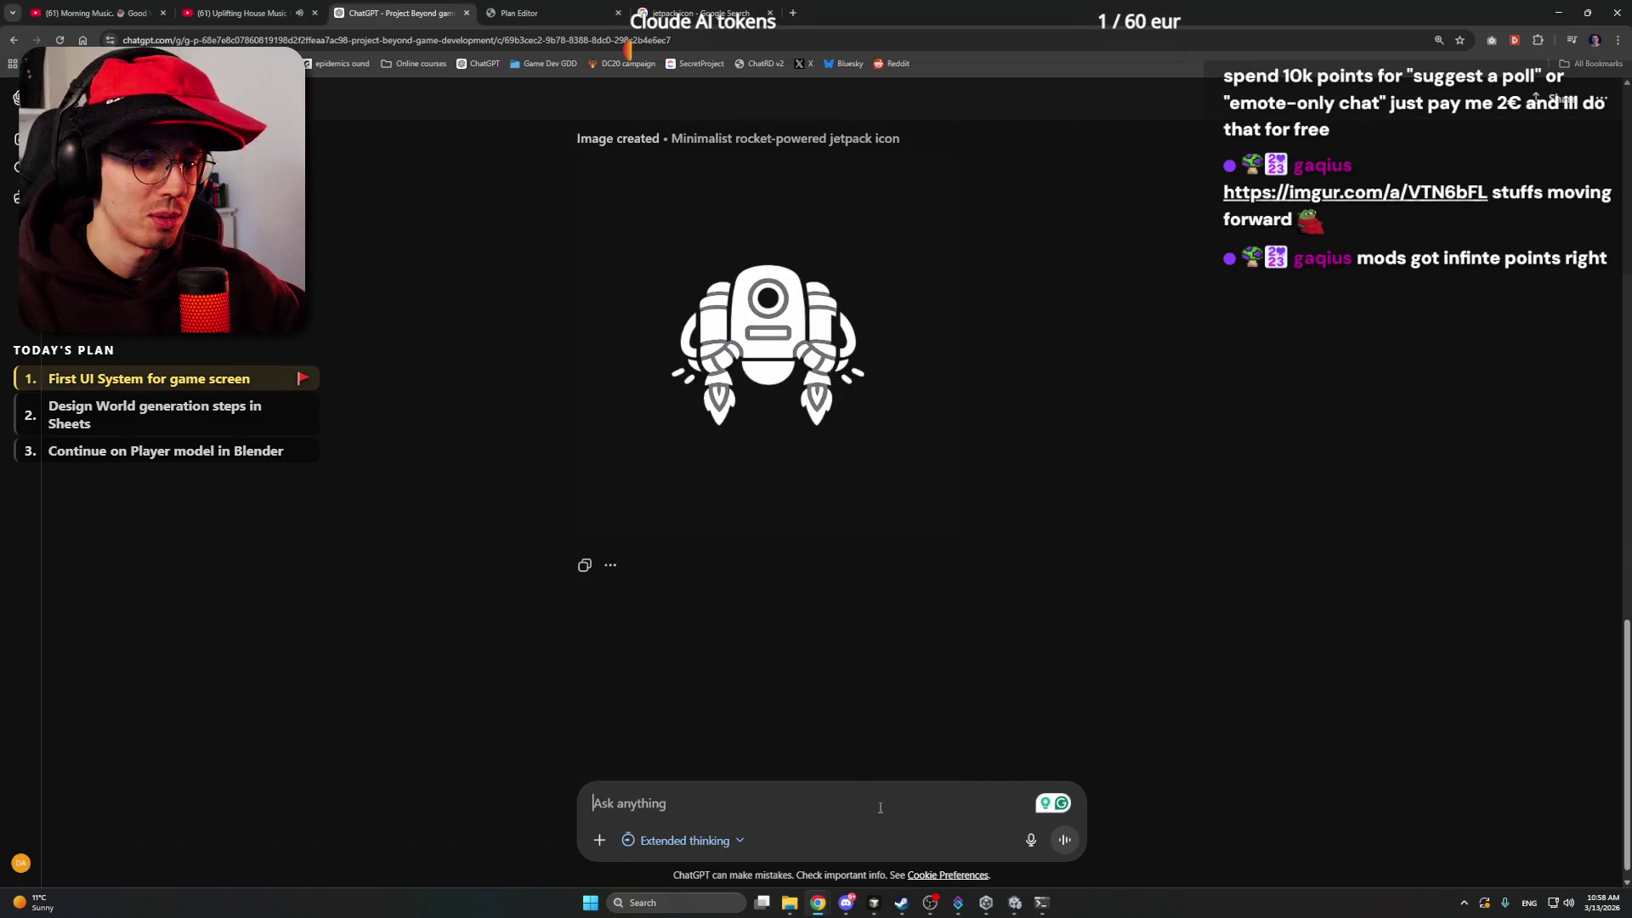
key(ctrl+v)
text(Somethi)
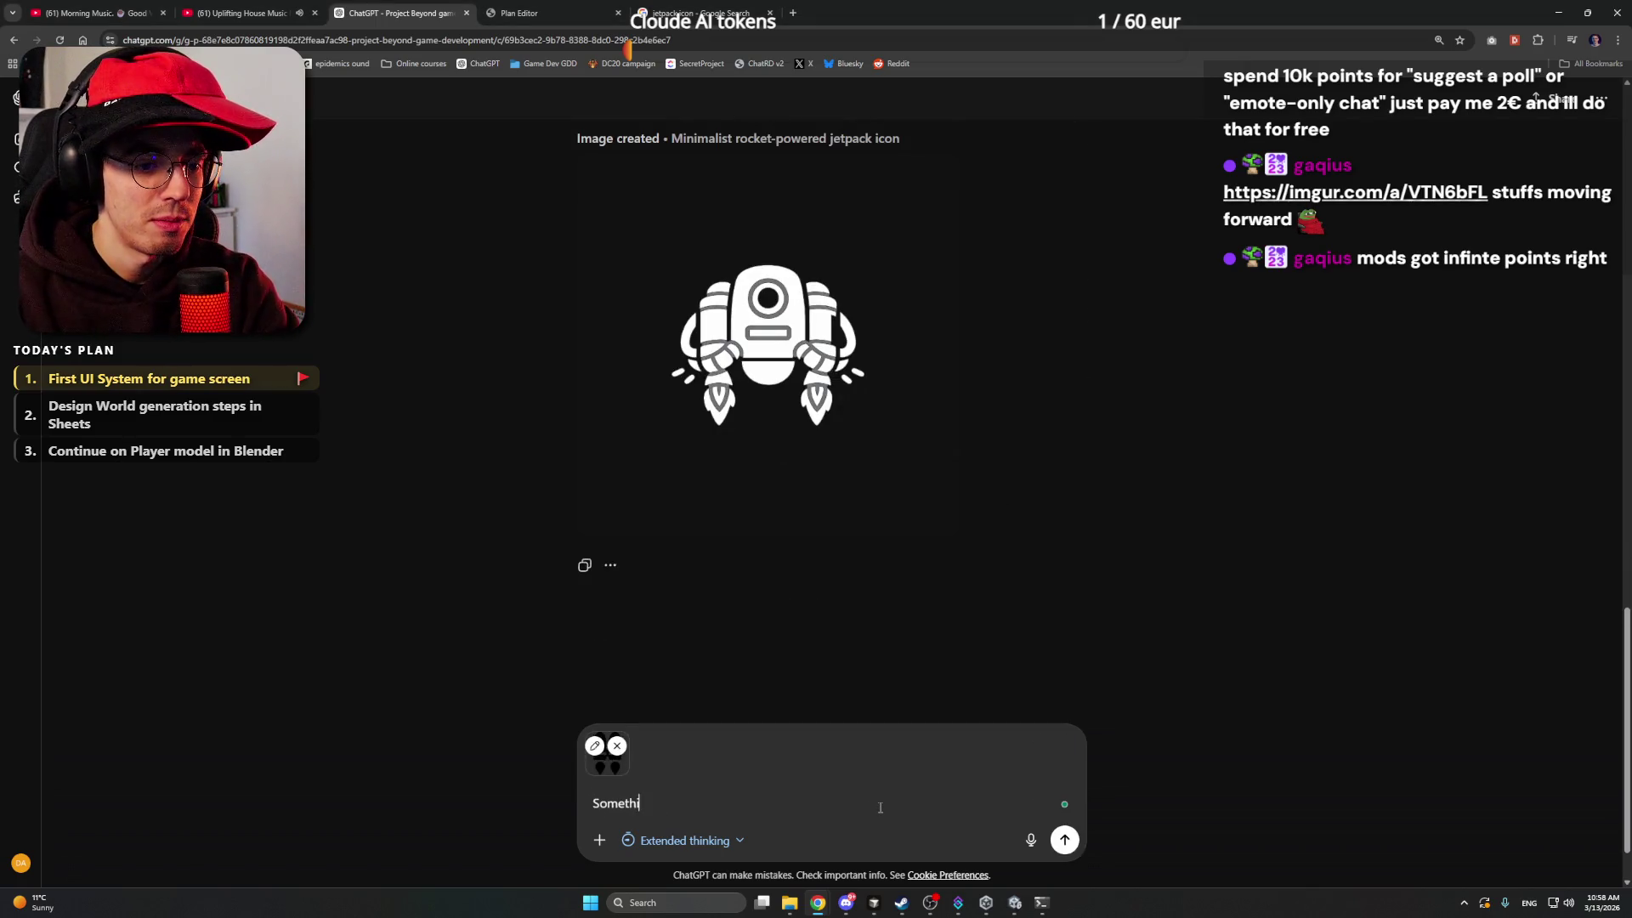
text(ng more like this)
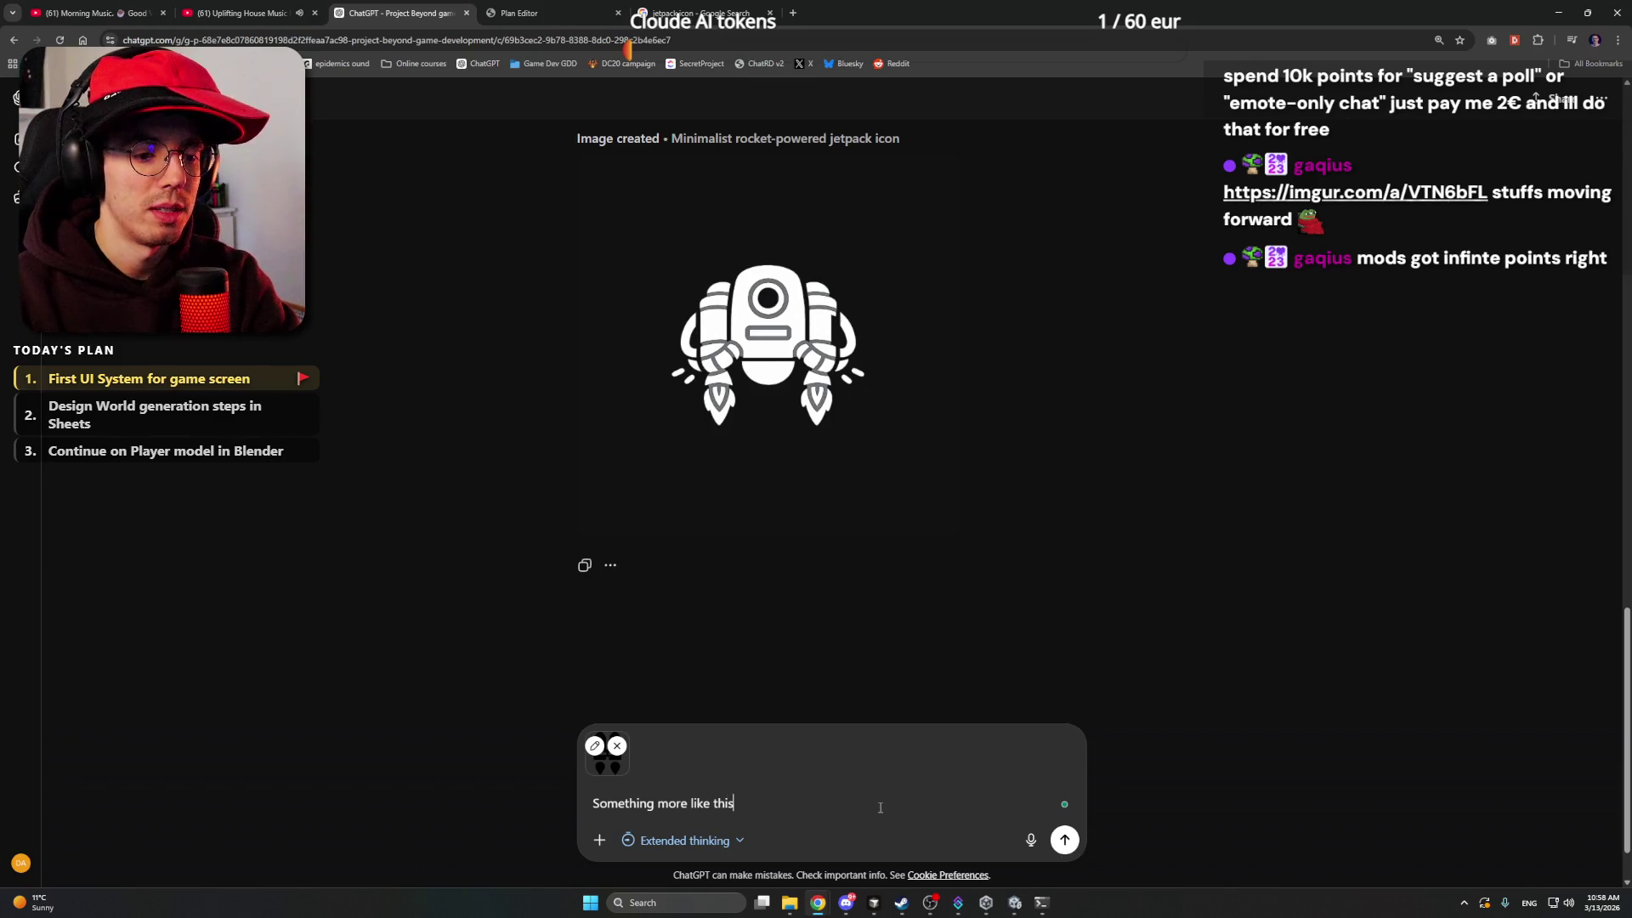
key(Return)
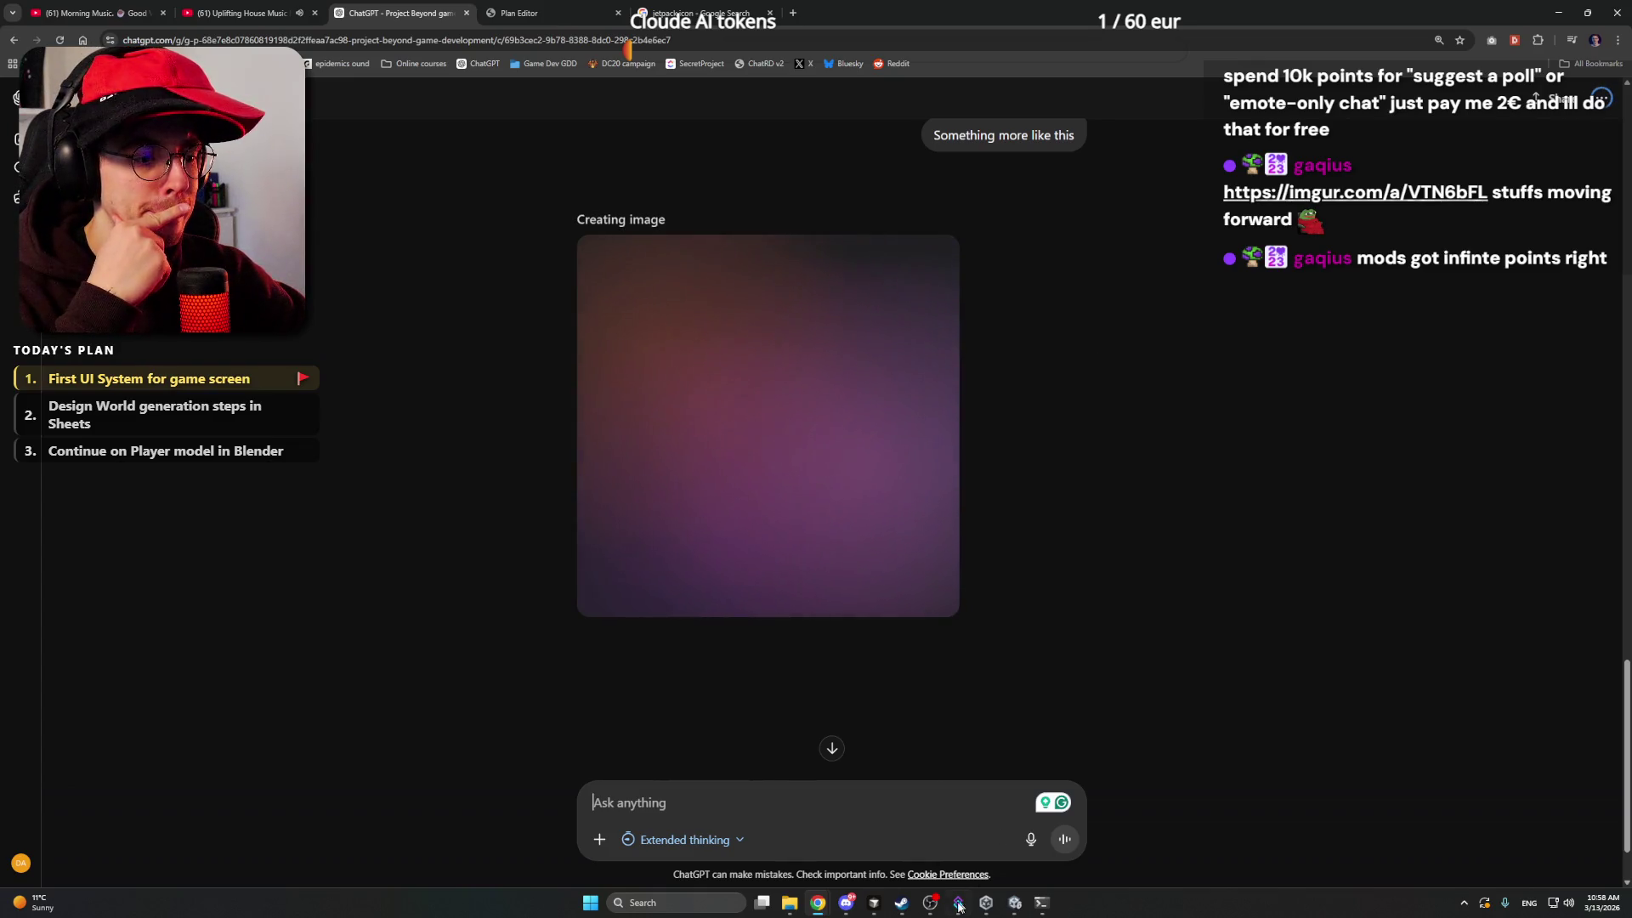
click(986, 902)
click(1015, 903)
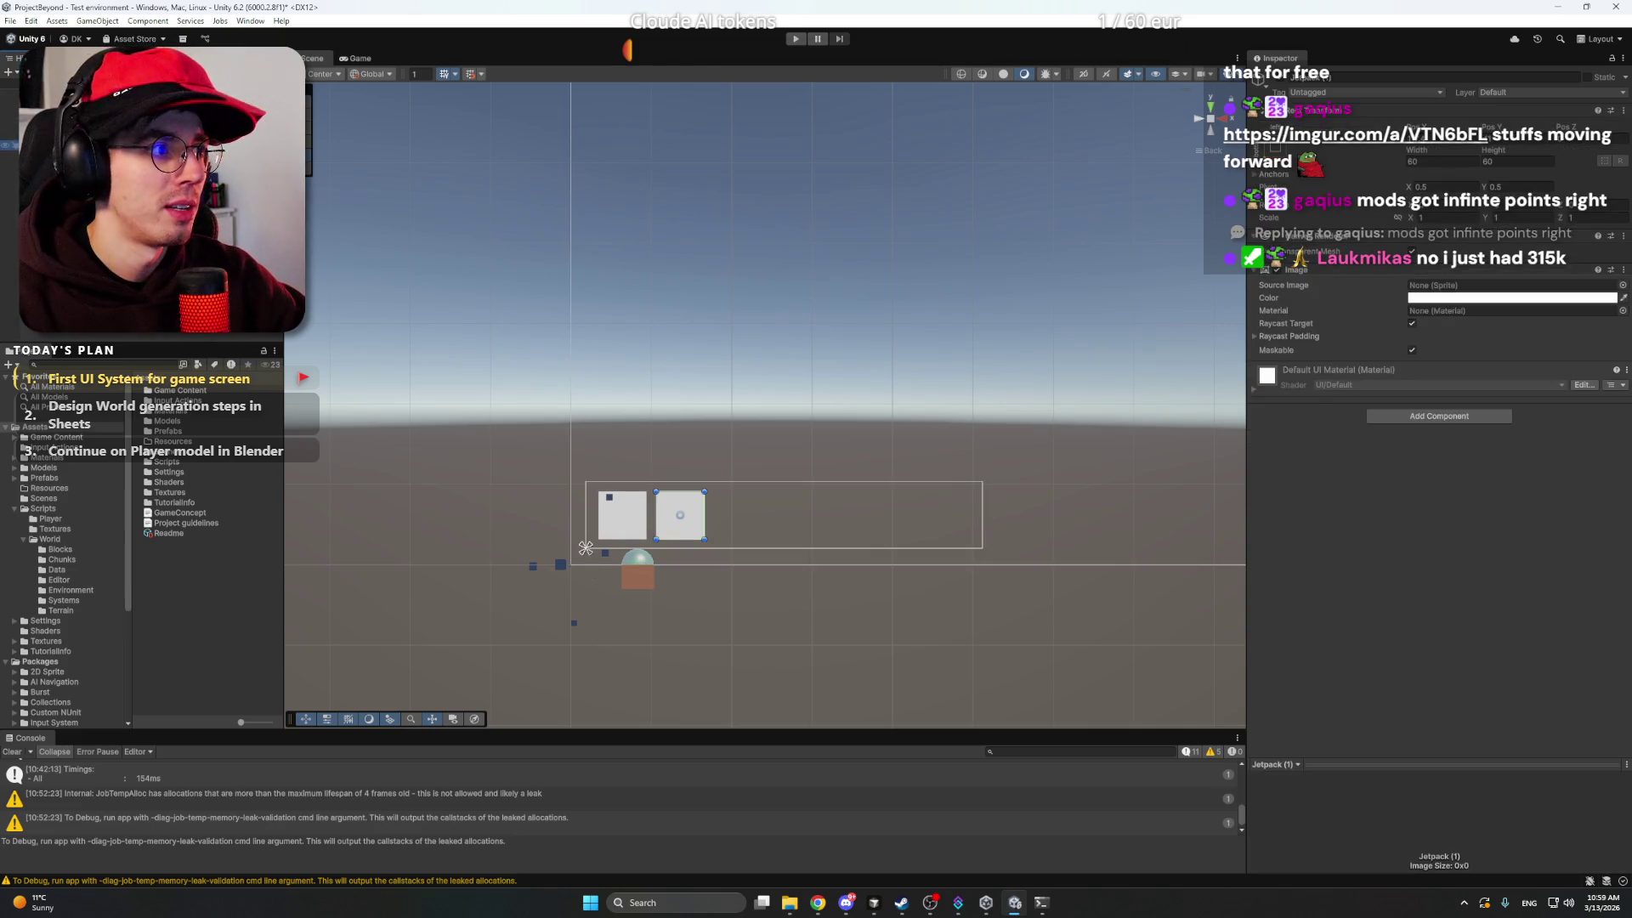
- Rename the 'Jetpack (1)' UI image to 'Dampers' in the Inspector, then switch to Chrome
click(1372, 76)
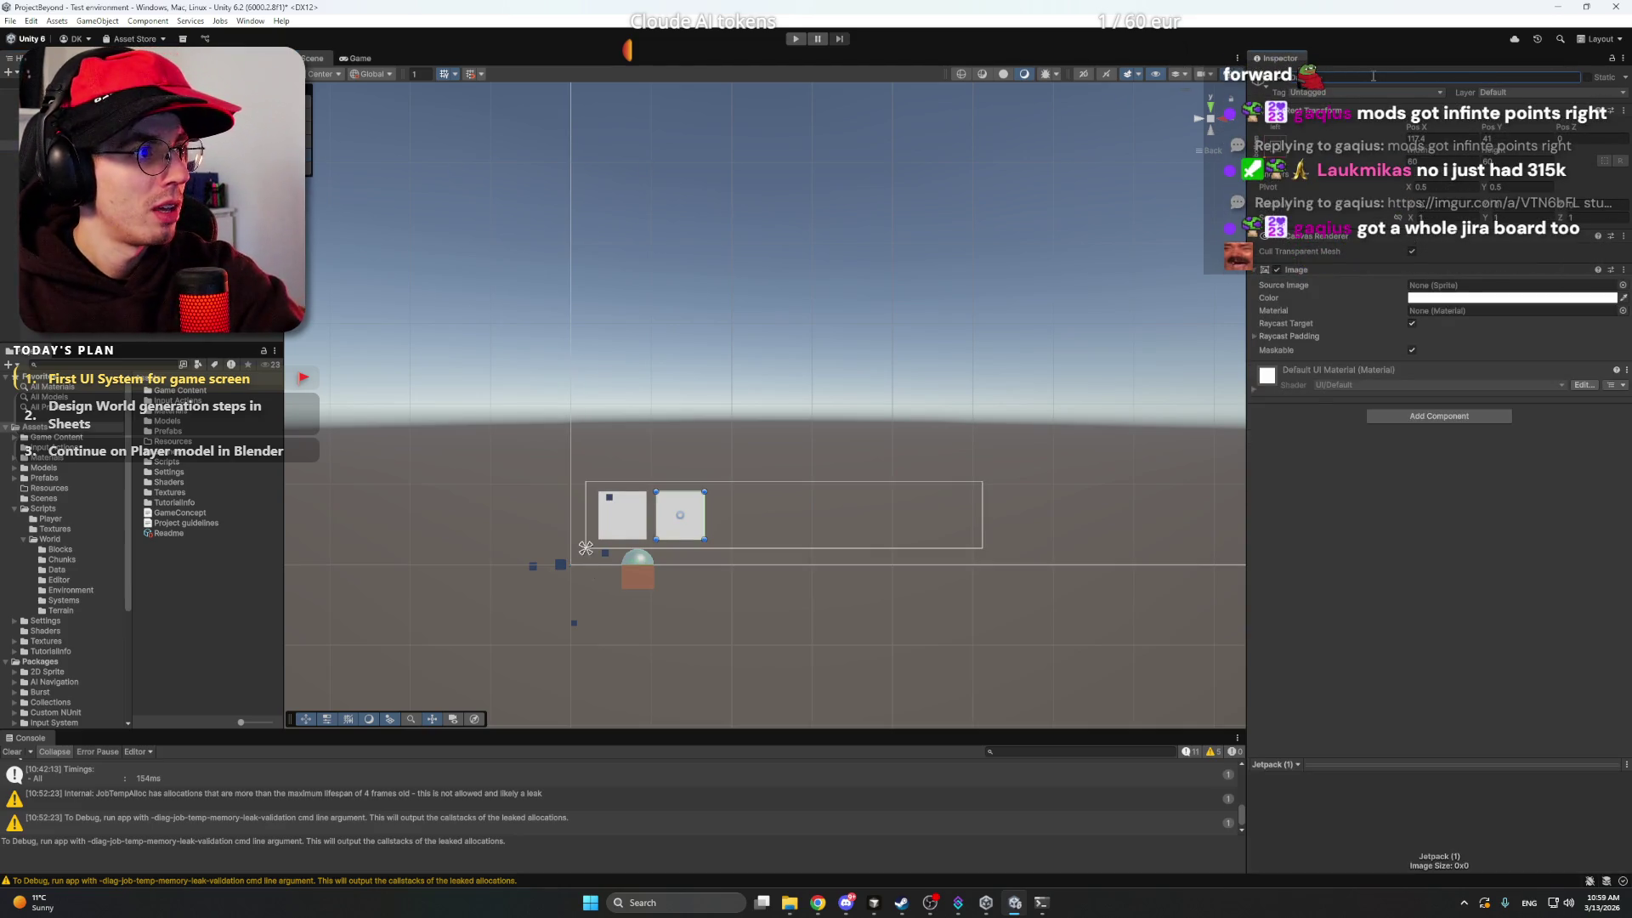
key(Return)
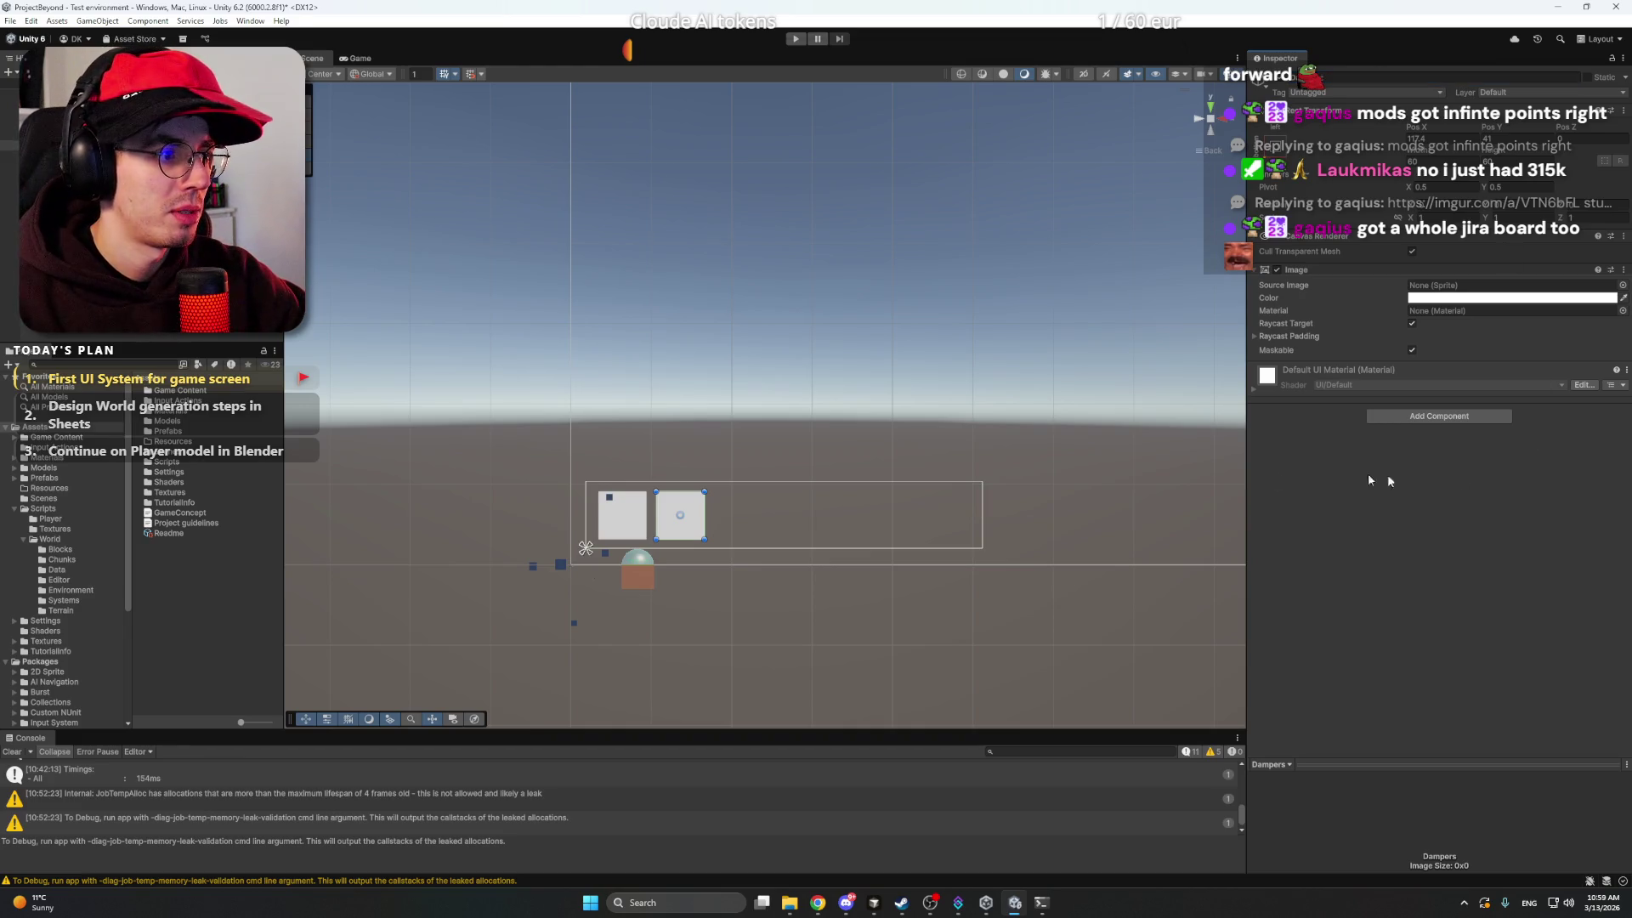
scroll(717, 501, up, 1)
click(351, 309)
scroll(600, 346, down, 3)
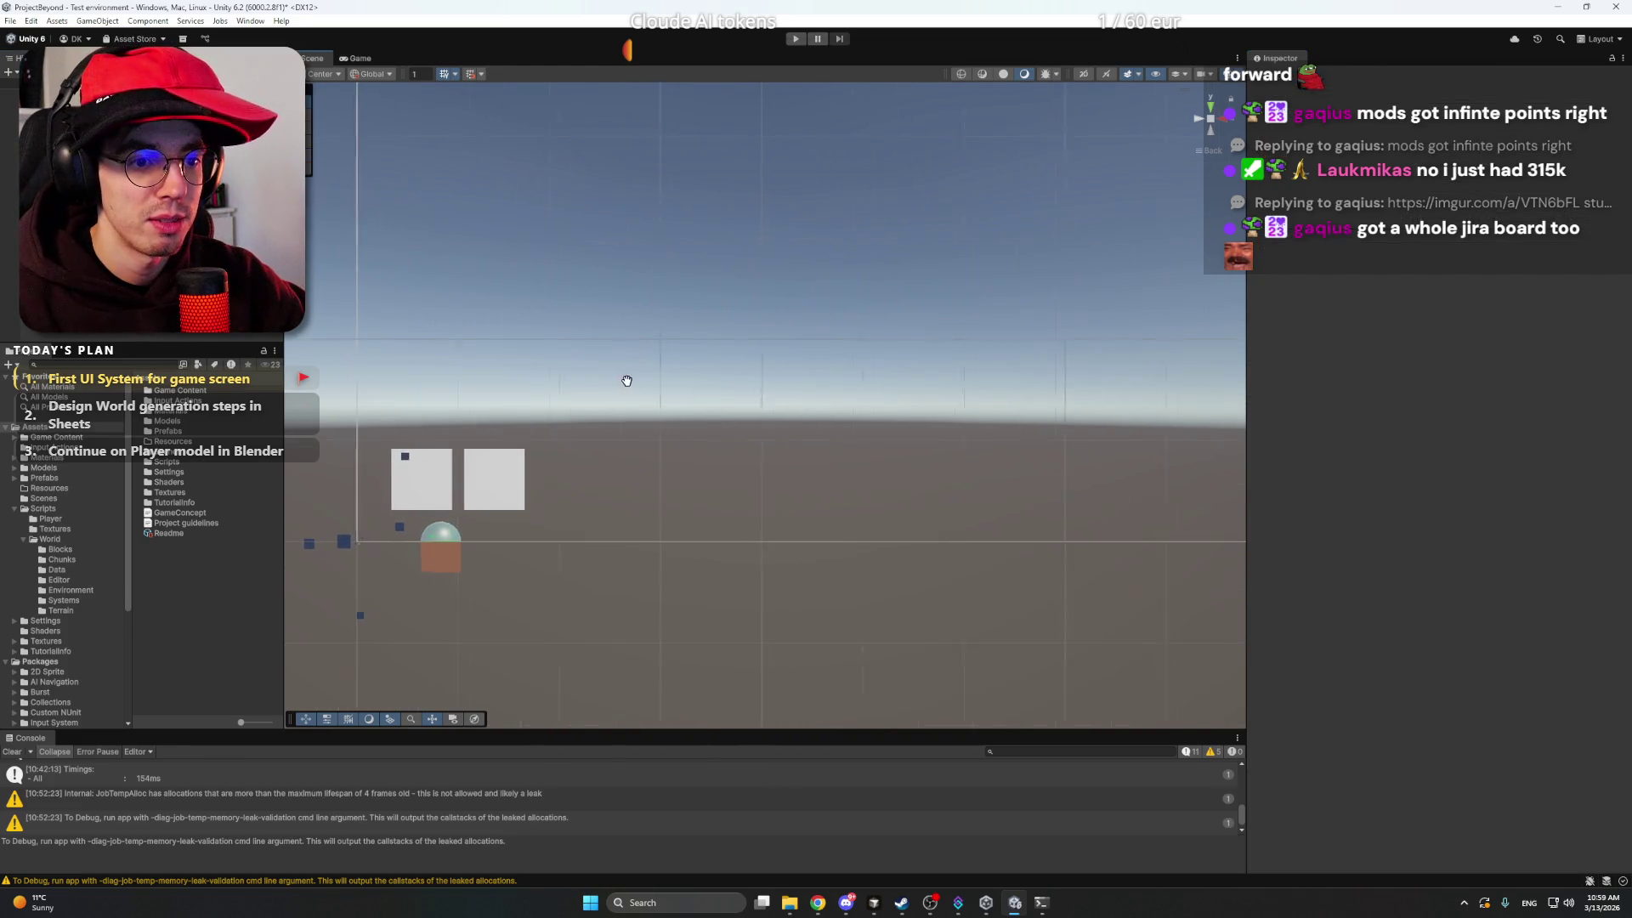
scroll(758, 340, down, 2)
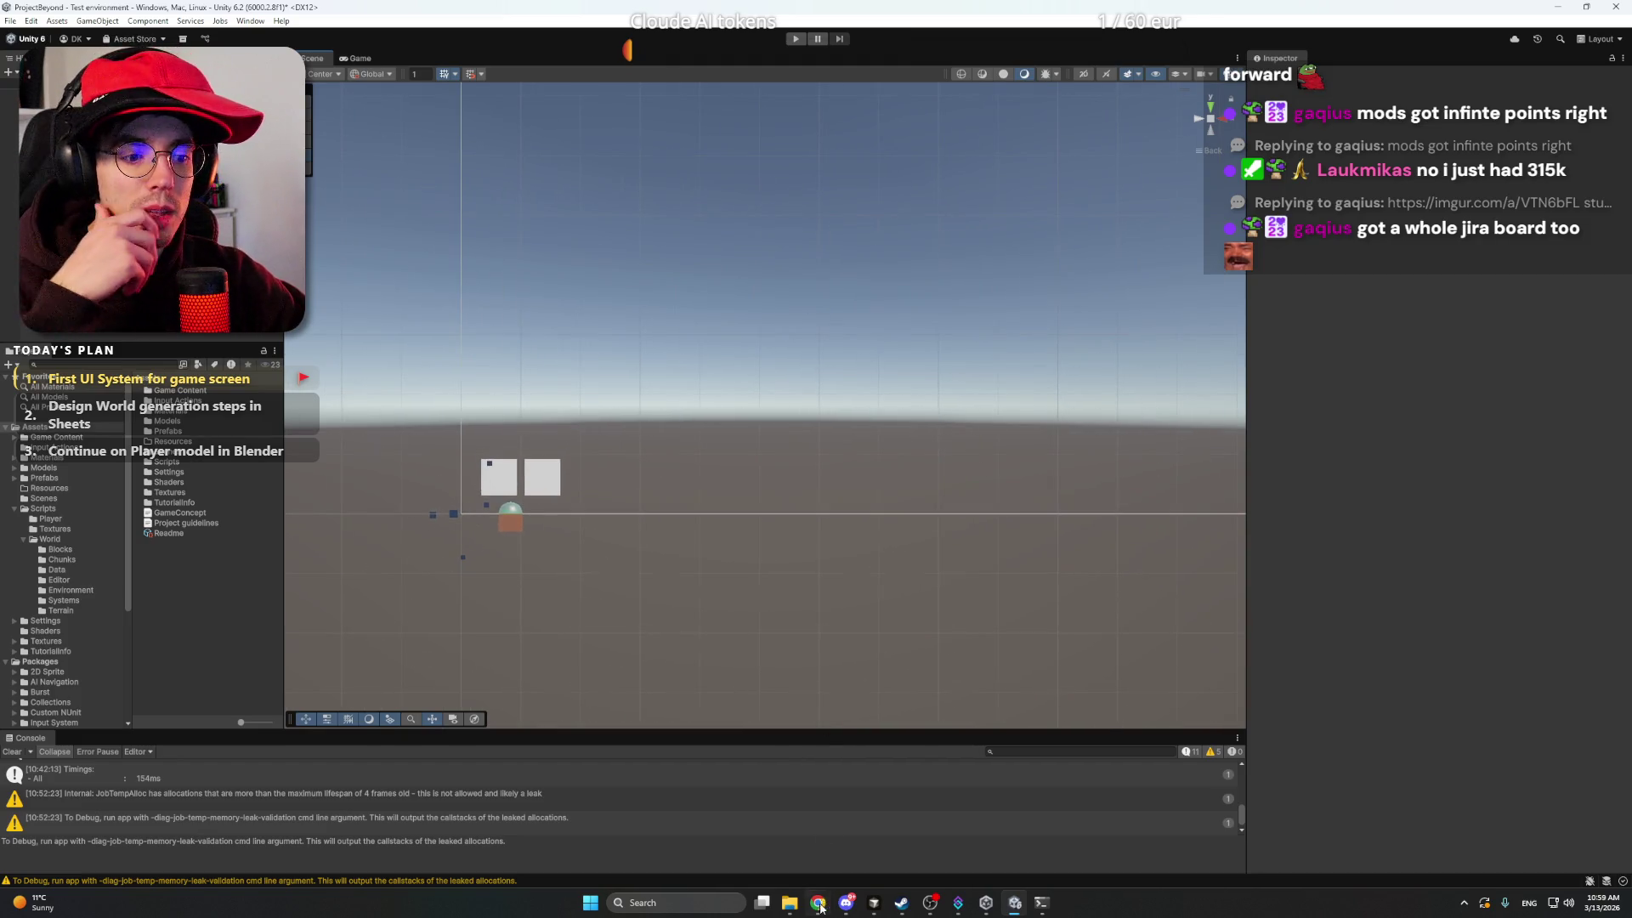
mouse_move(818, 903)
click(786, 850)
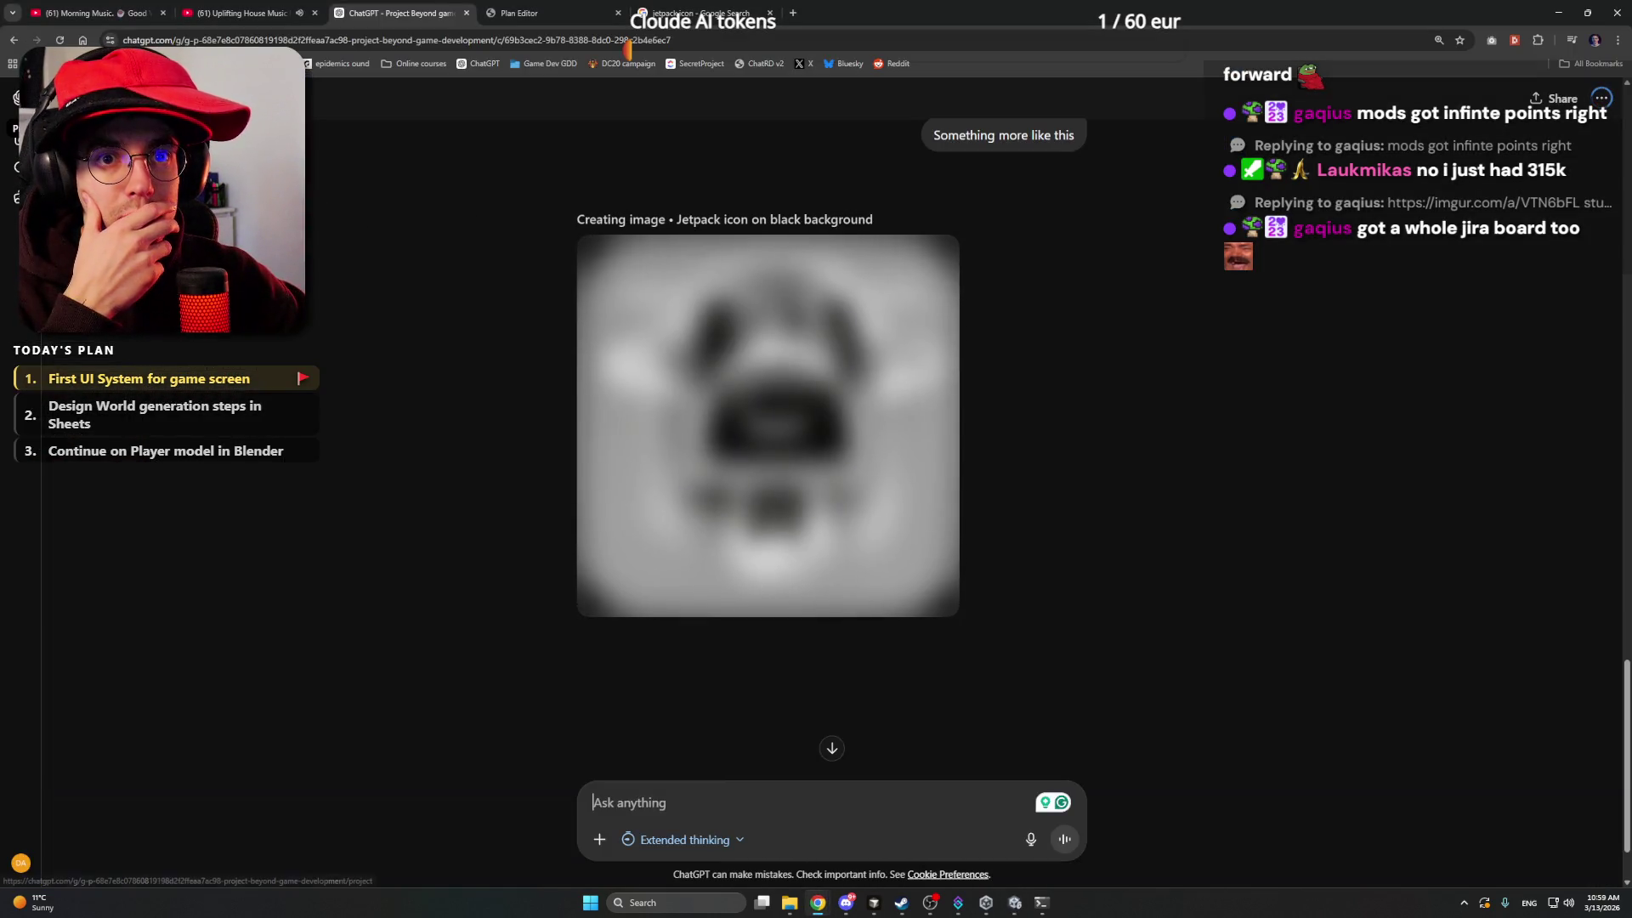
- In Project Beyond, write a 'Let's brainstorm UI' prompt about the Jetpack and Dampers toggle icons
click(102, 98)
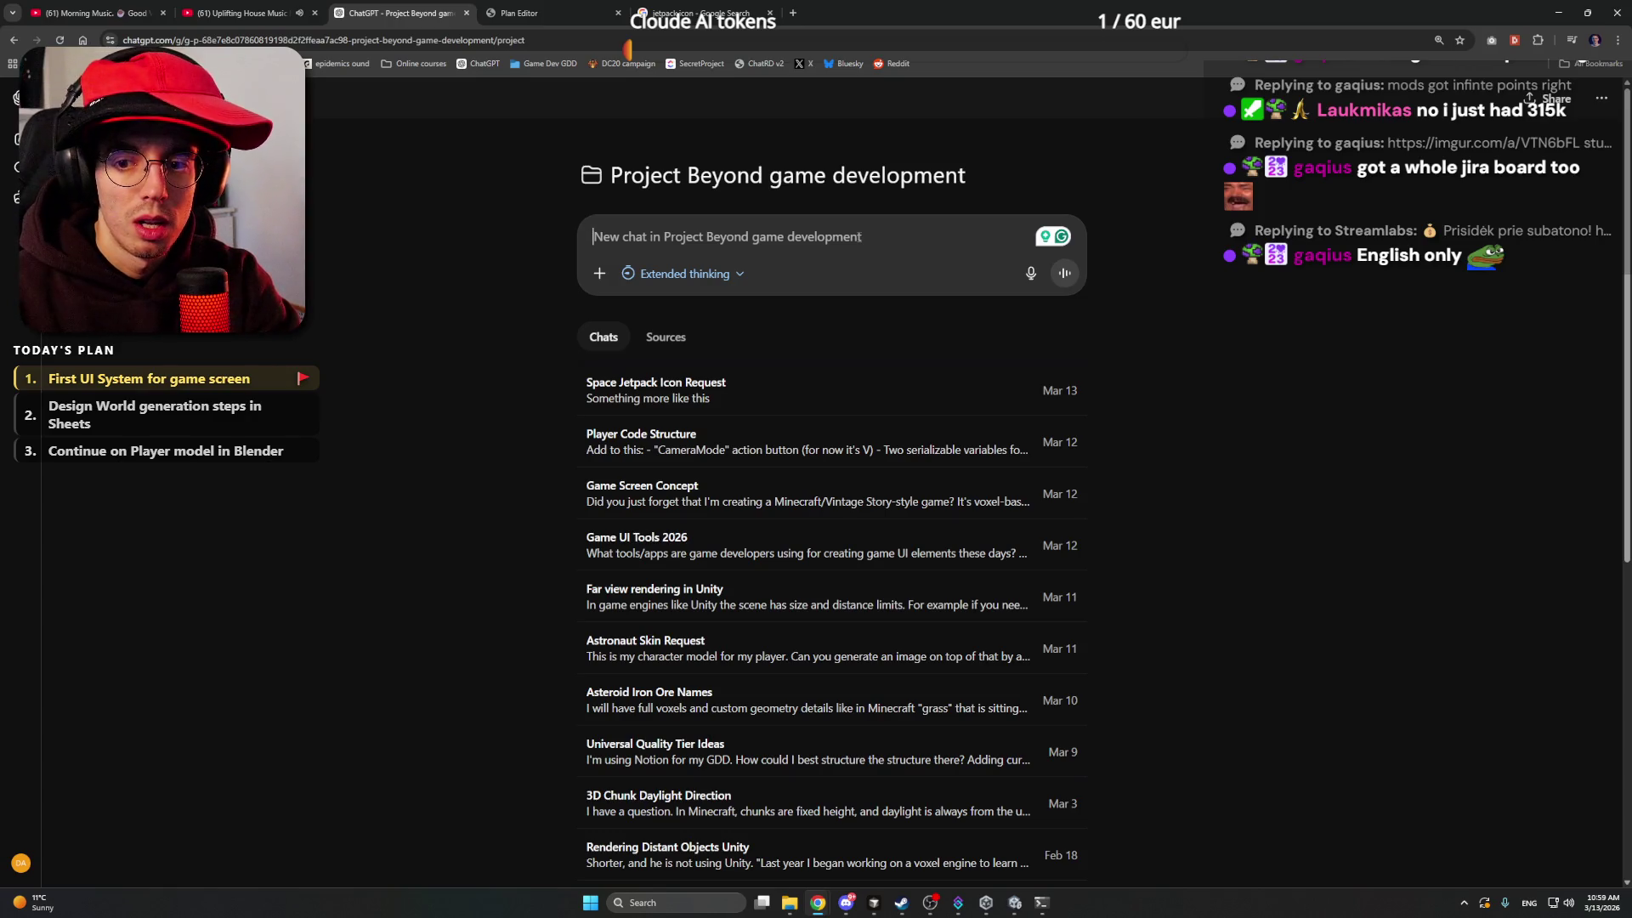
text(Let's brainstorm)
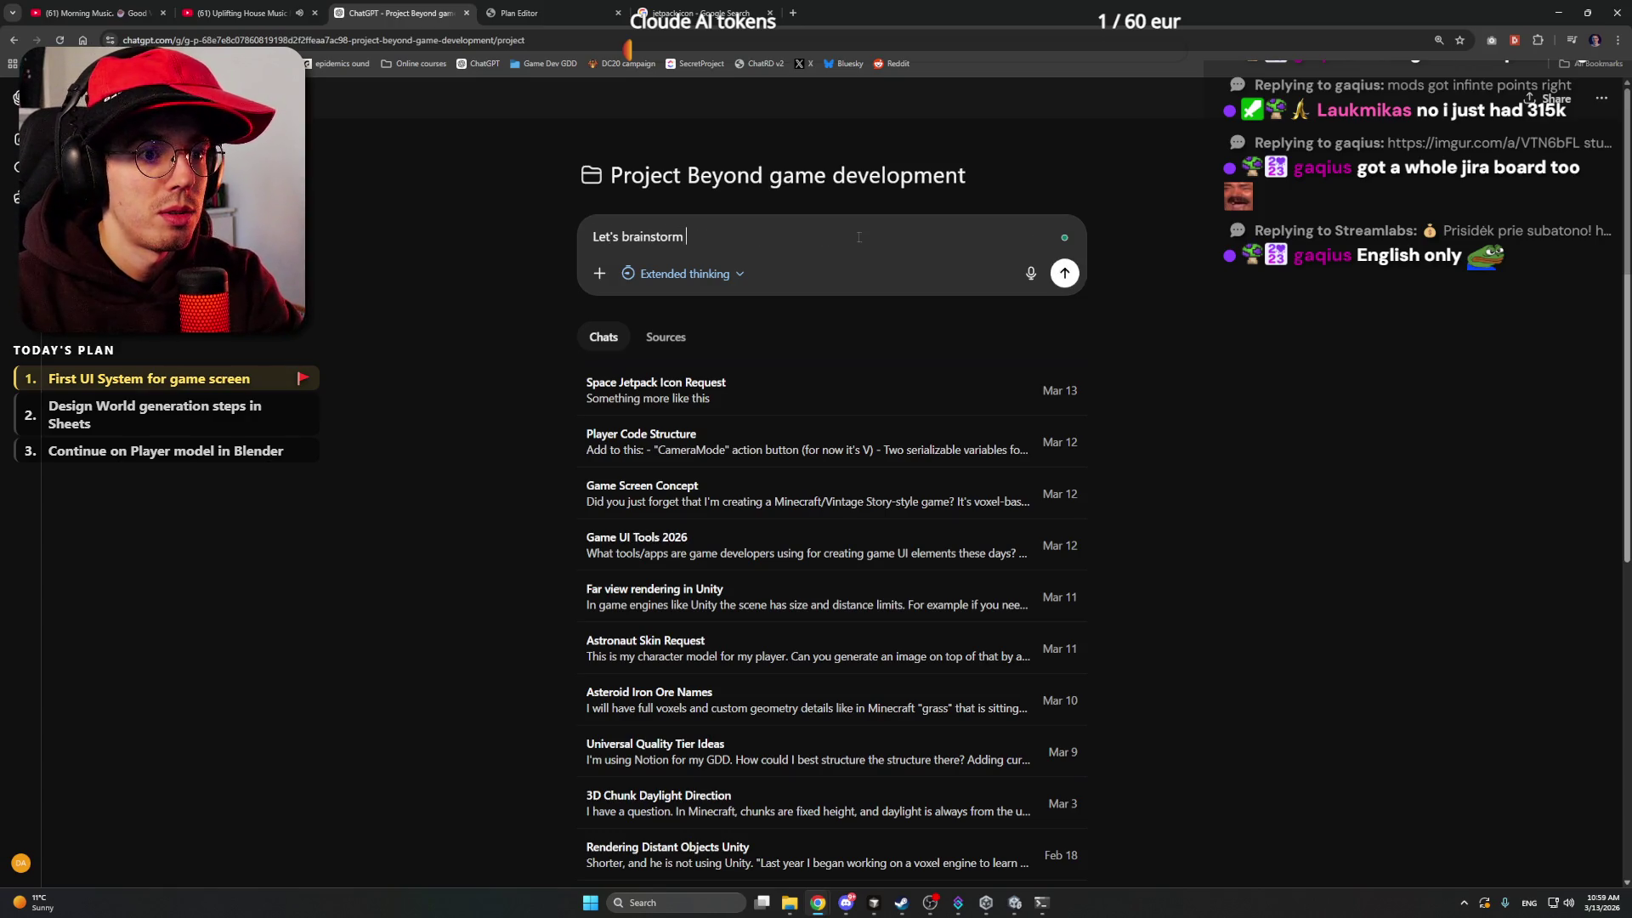
text( UI system.)
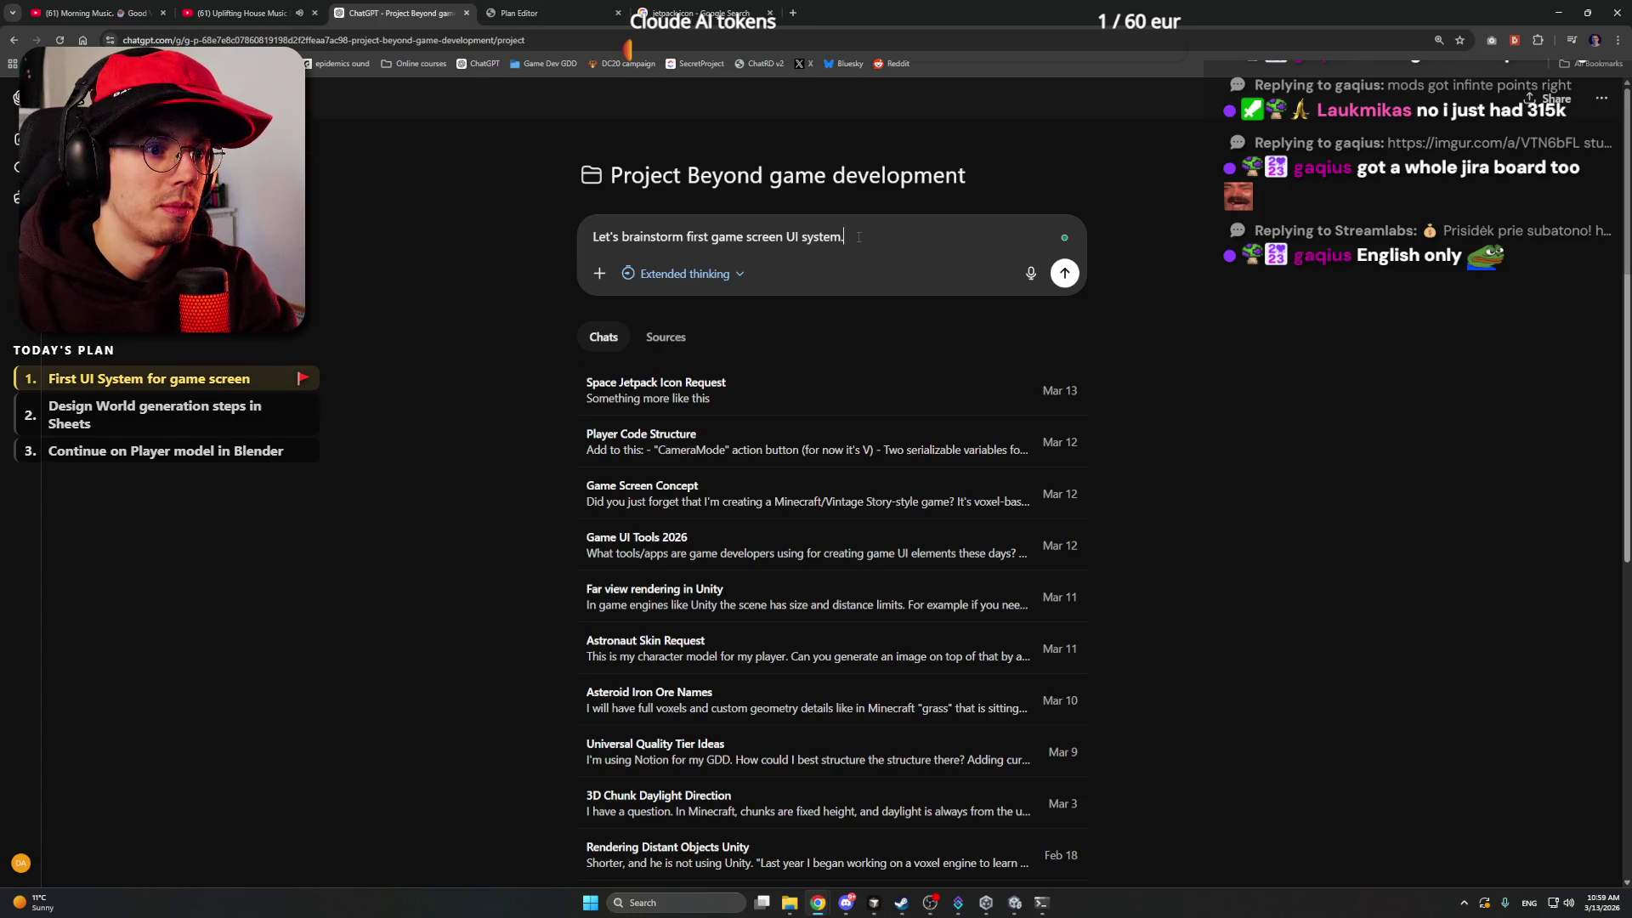
key(shift+Return)
text(I want t)
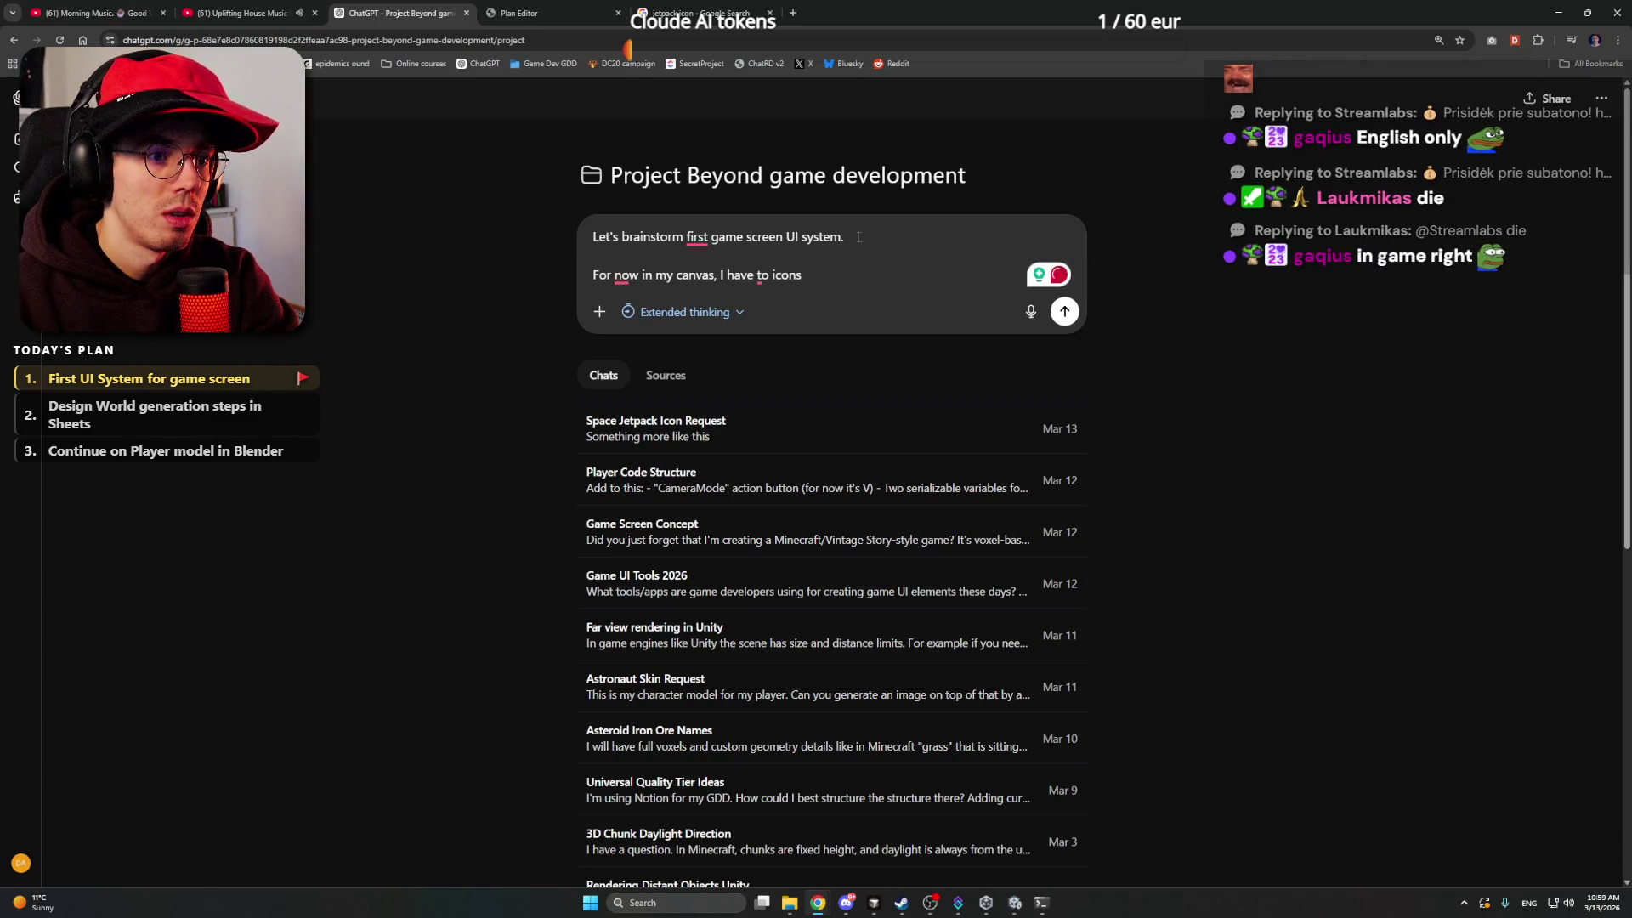
text(to show)
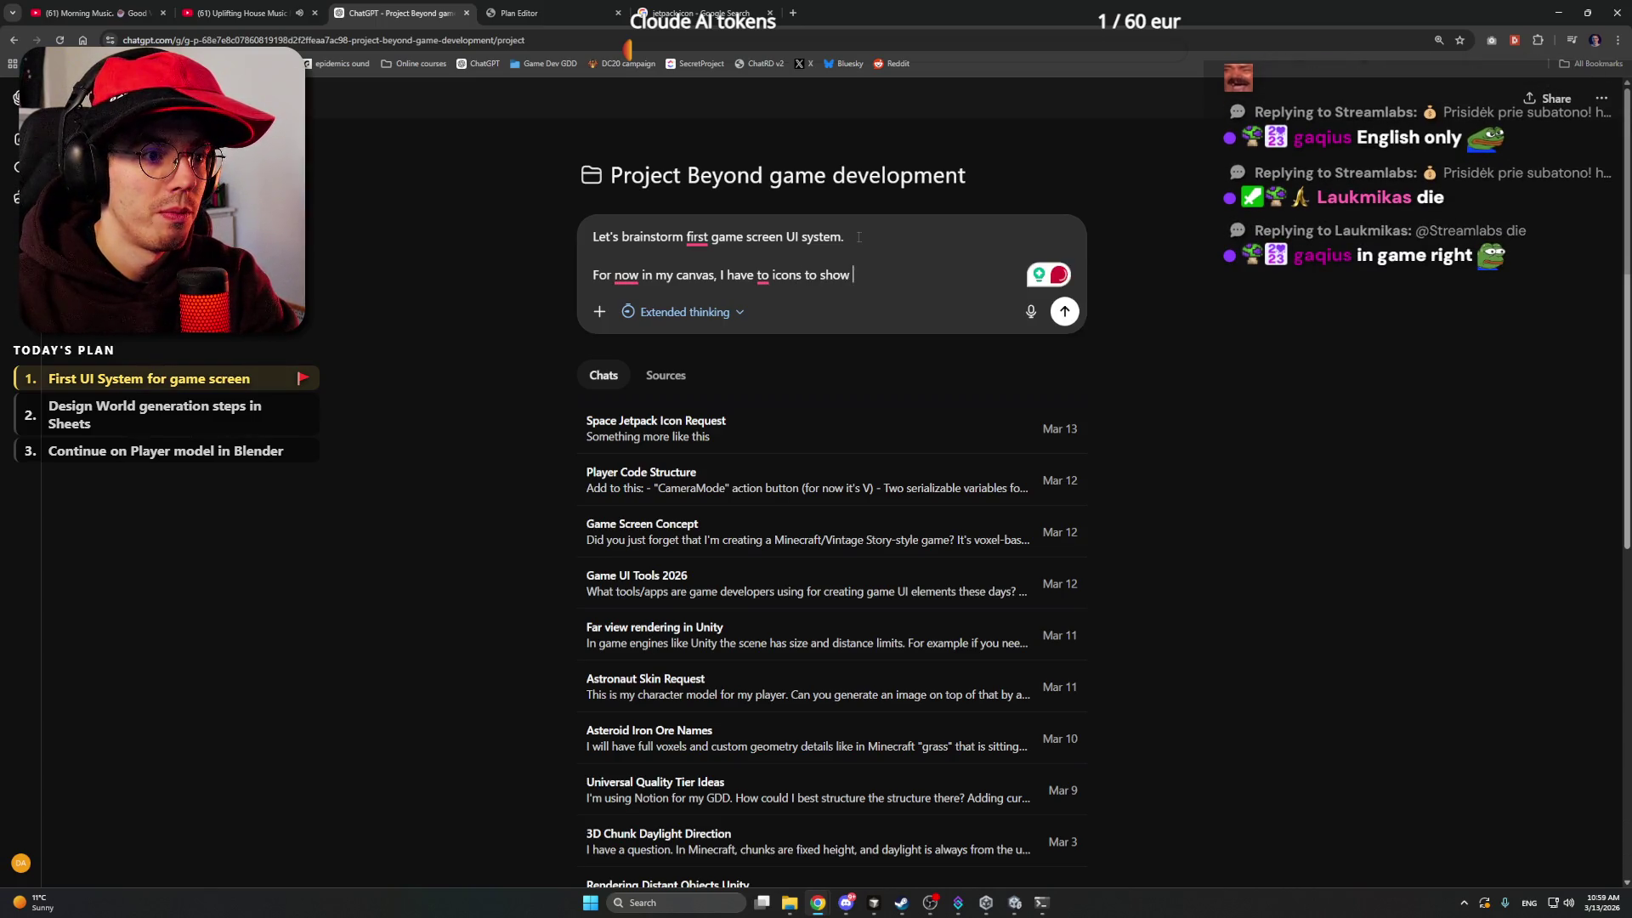
text( etpa)
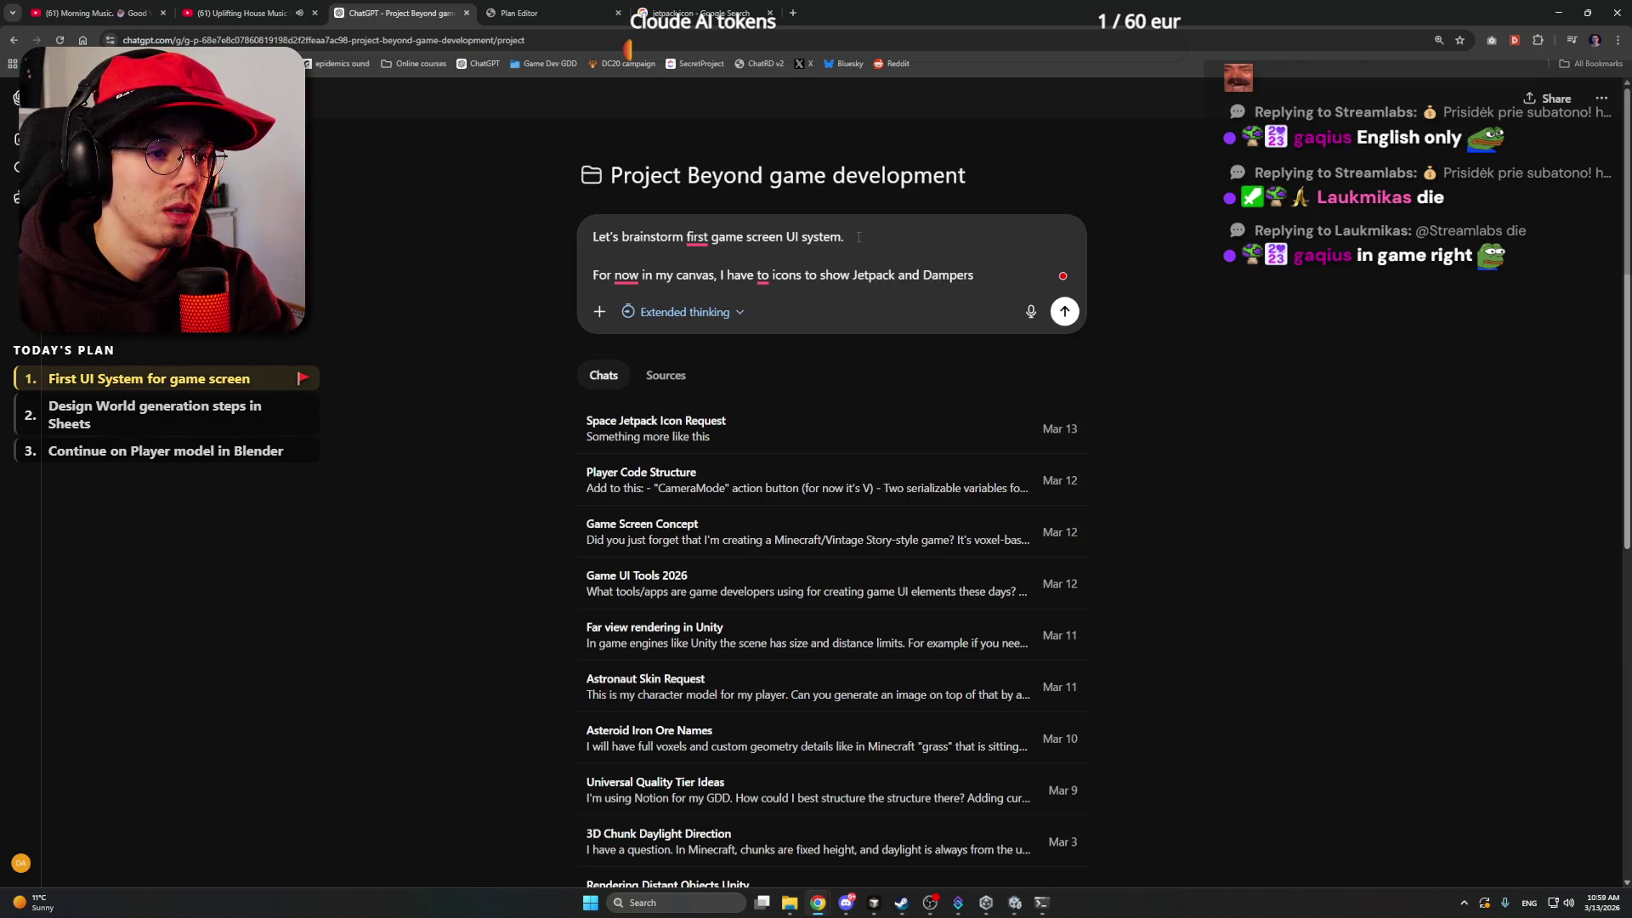
text( ())
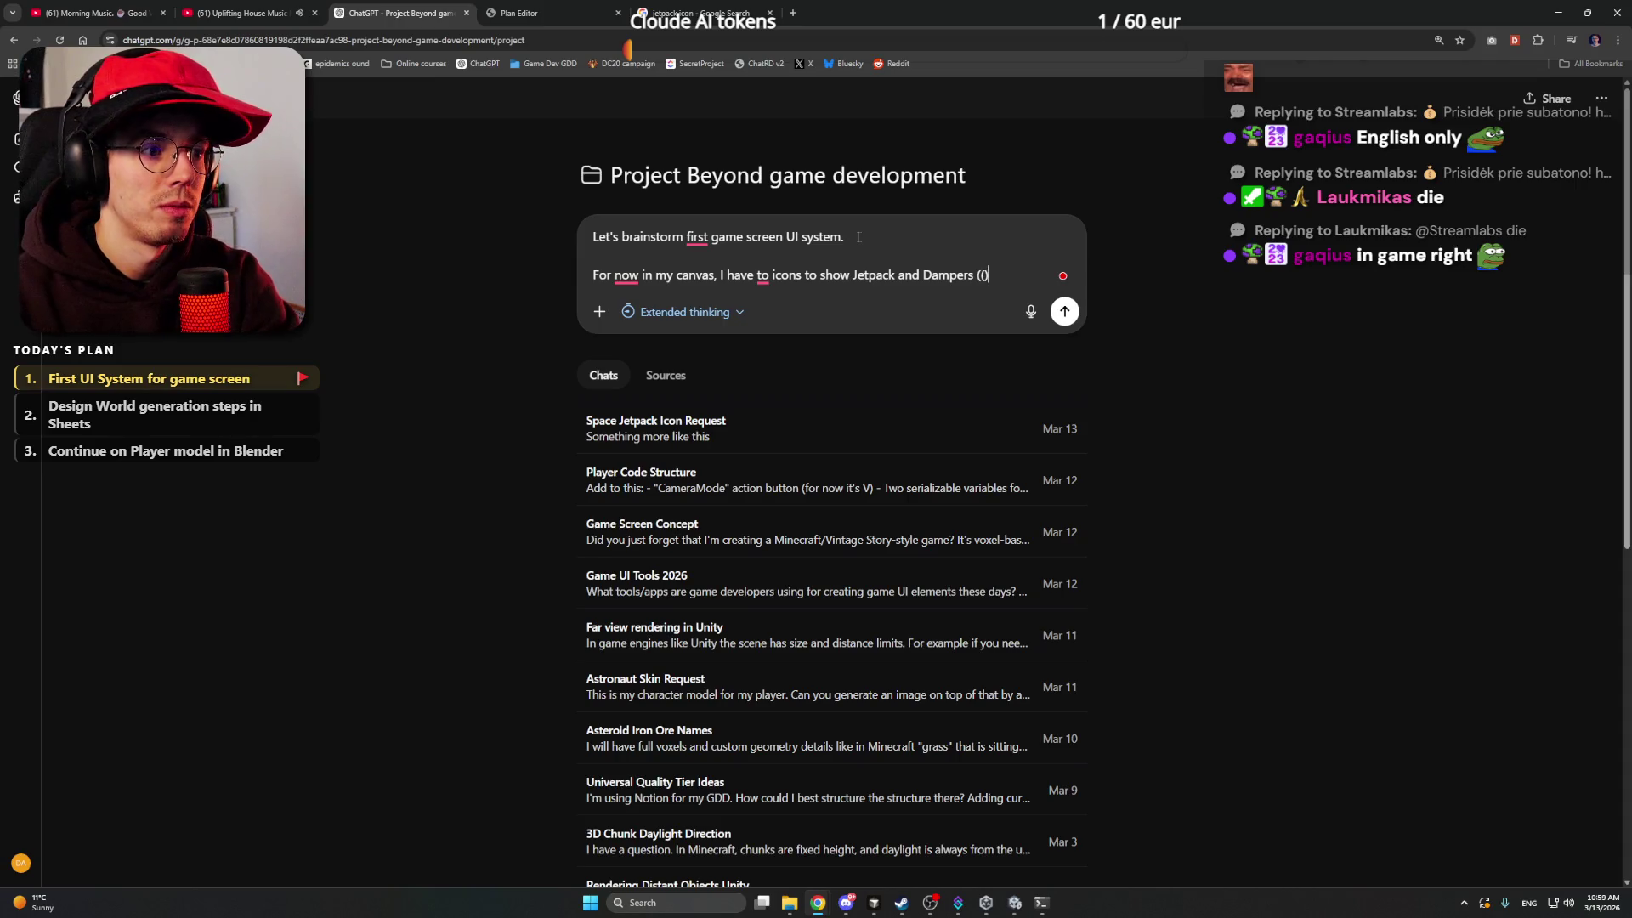
key(BackSpace)
key(BackSpace)
text(on/off.)
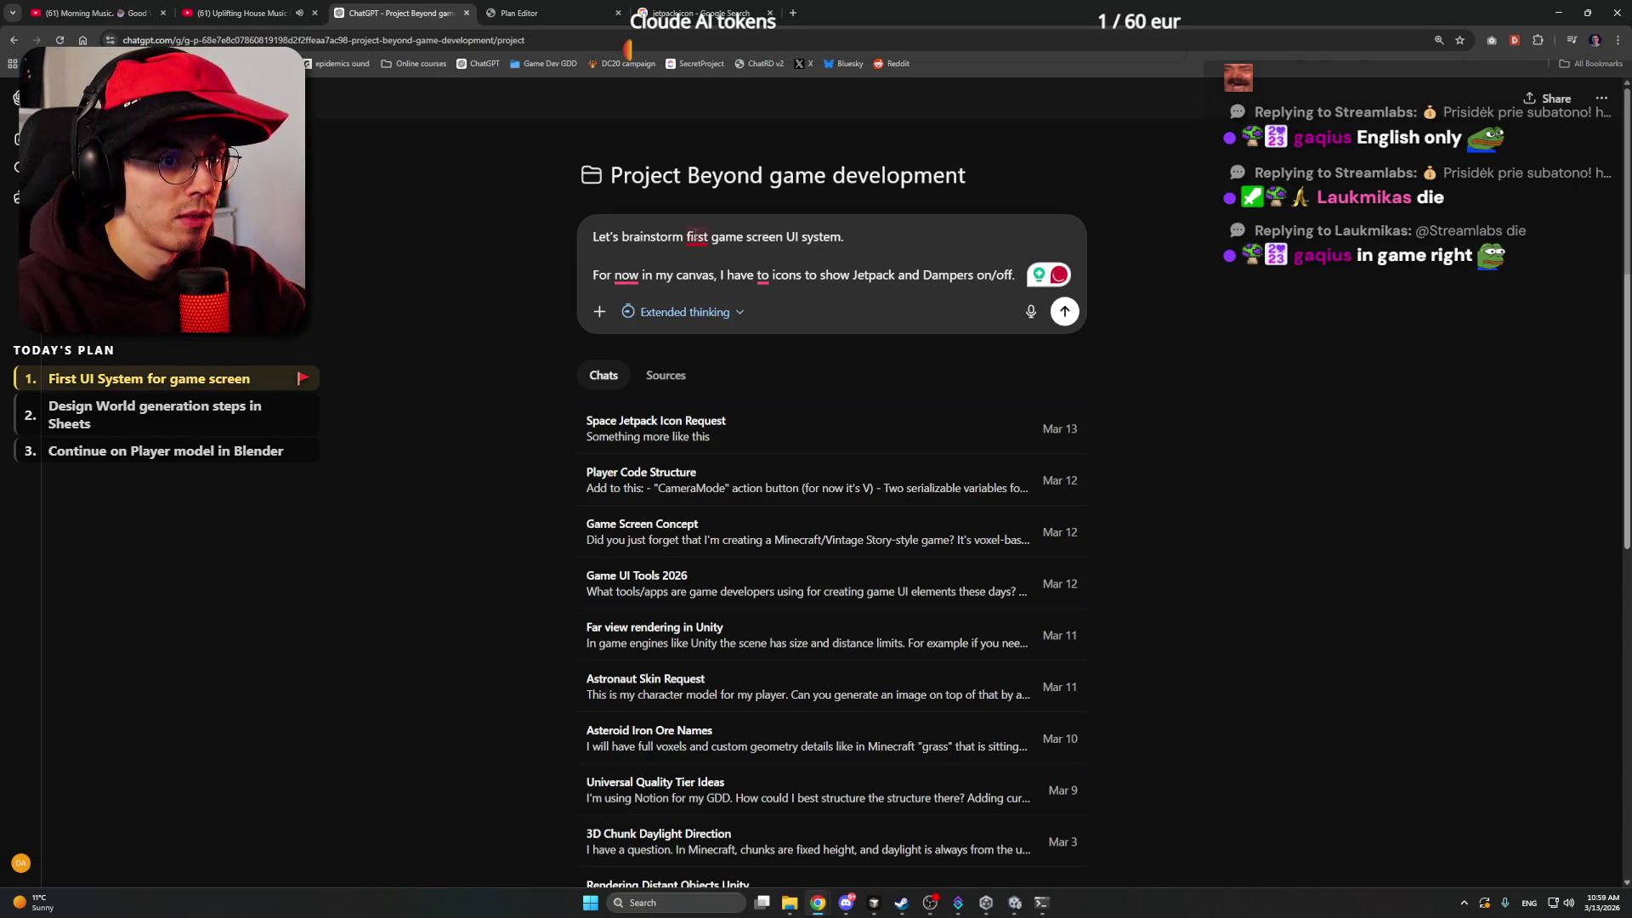
- Accept Grammarly fixes ('the first', comma after 'For now', 'two') and send the prompt
mouse_move(697, 238)
click(725, 285)
mouse_move(627, 274)
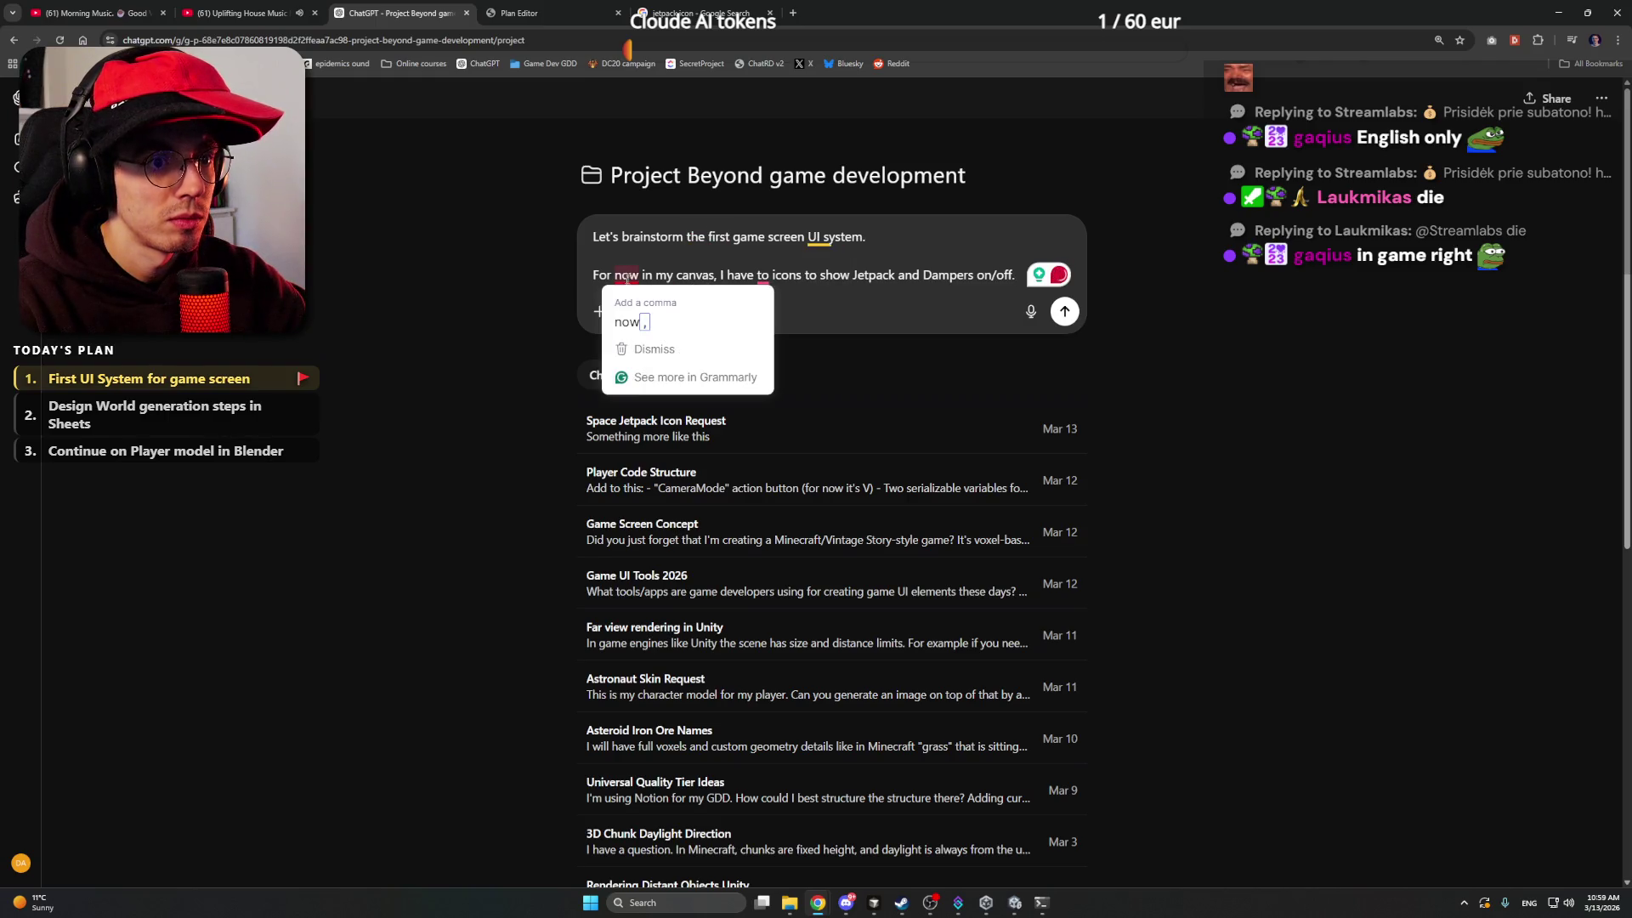
click(634, 323)
mouse_move(765, 277)
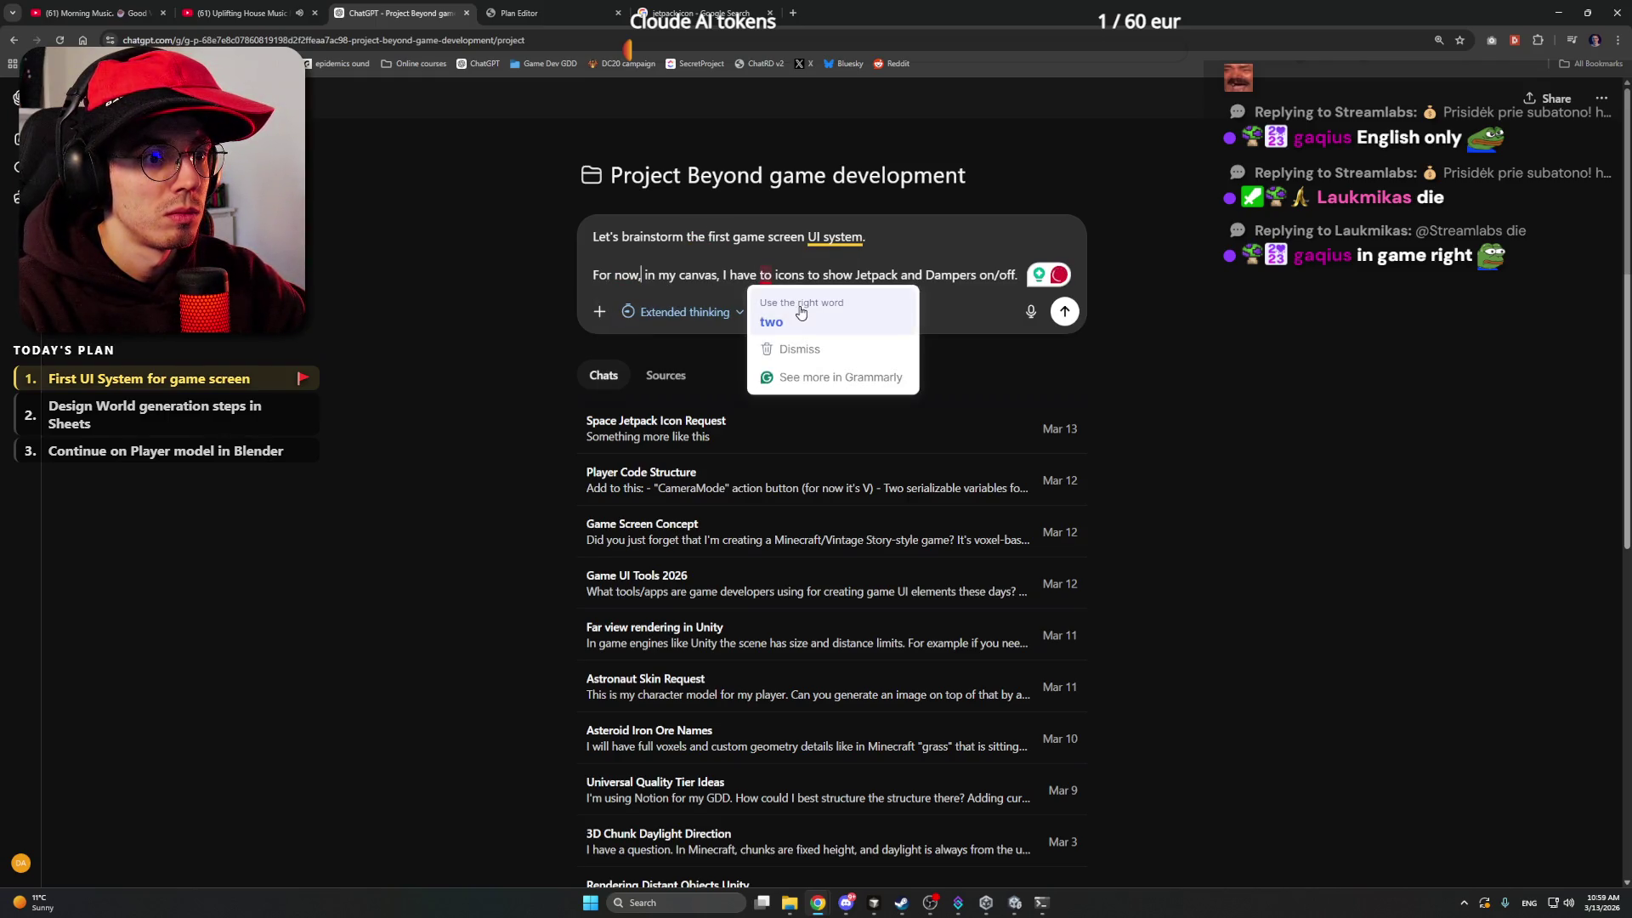
click(786, 312)
key(Return)
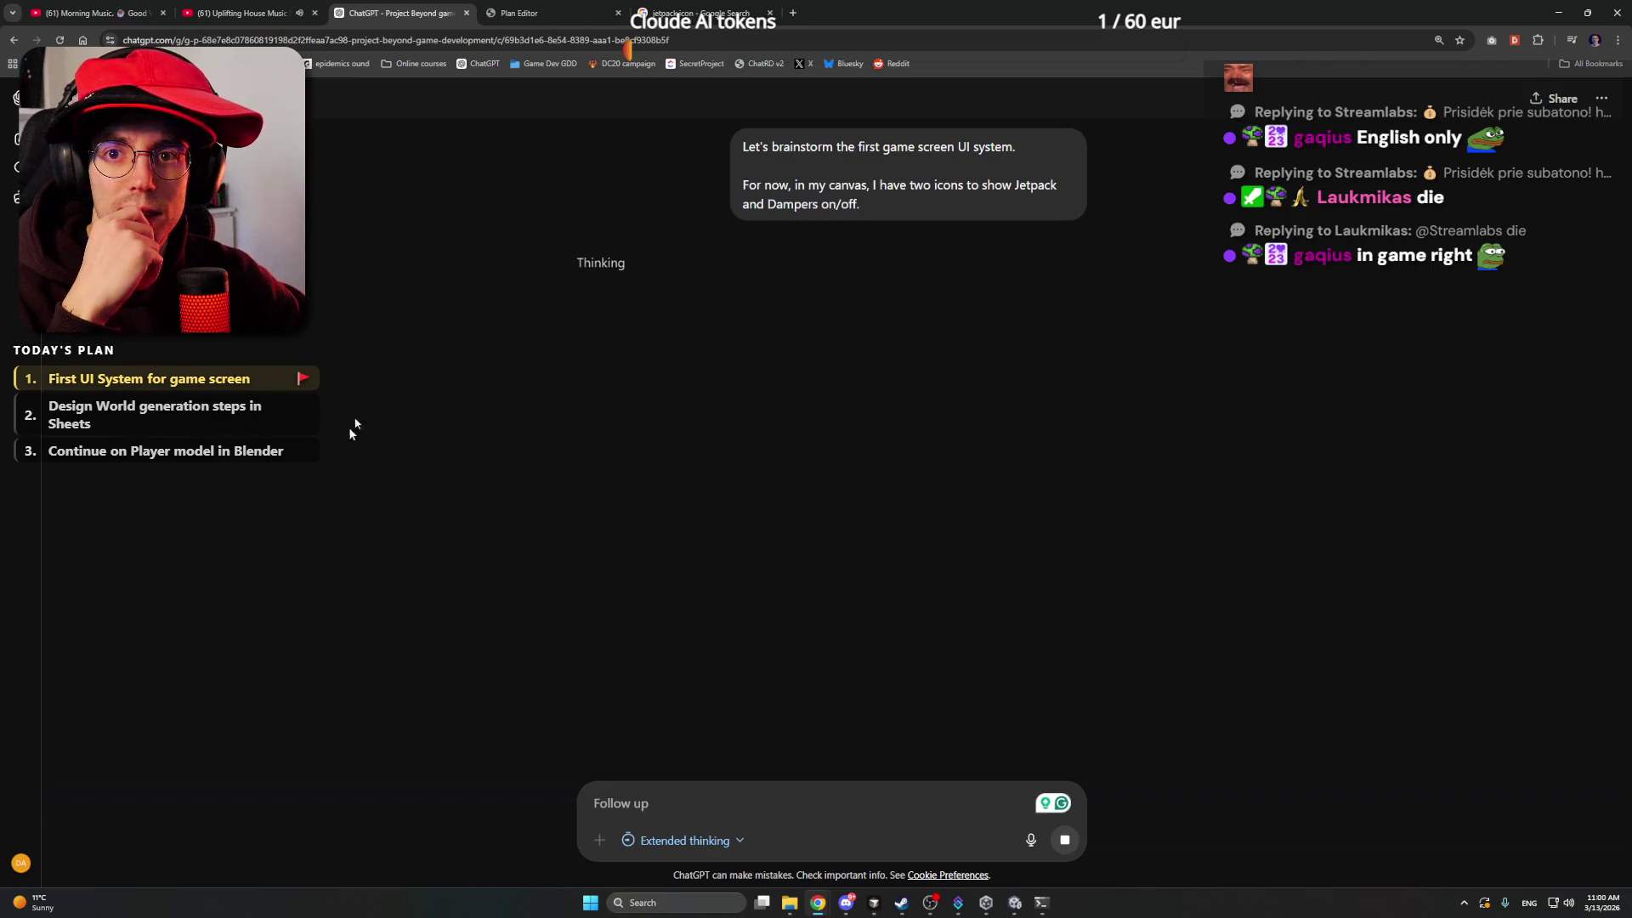
- Return to ChatGPT and open the Space Jetpack Icon Request chat to view the finished icon
click(605, 7)
click(689, 6)
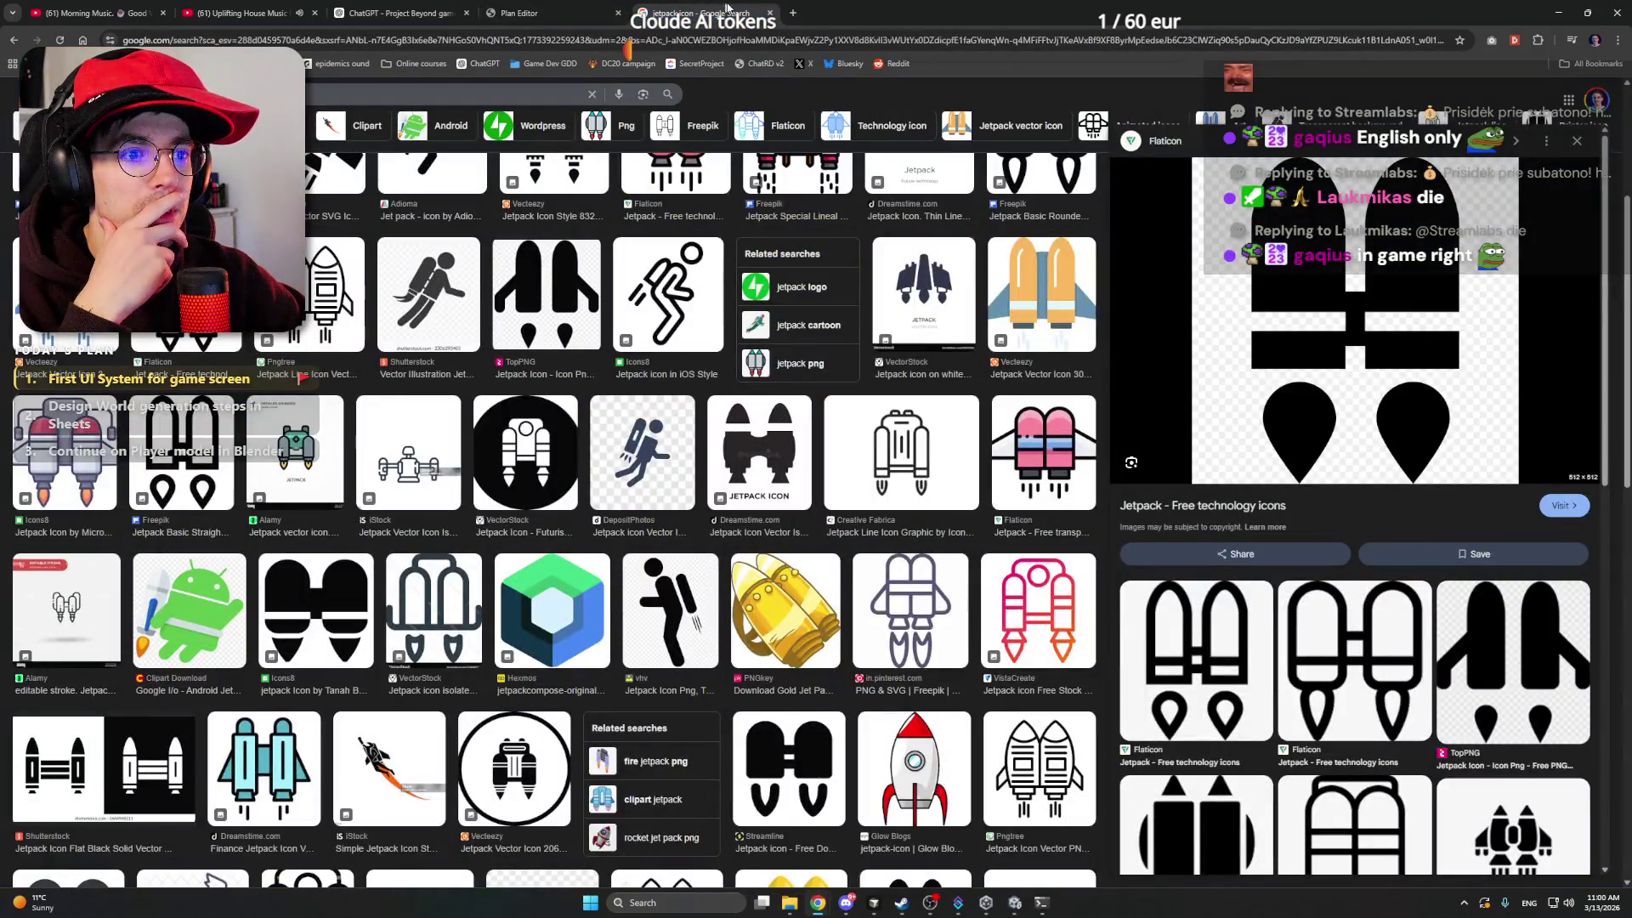
click(398, 13)
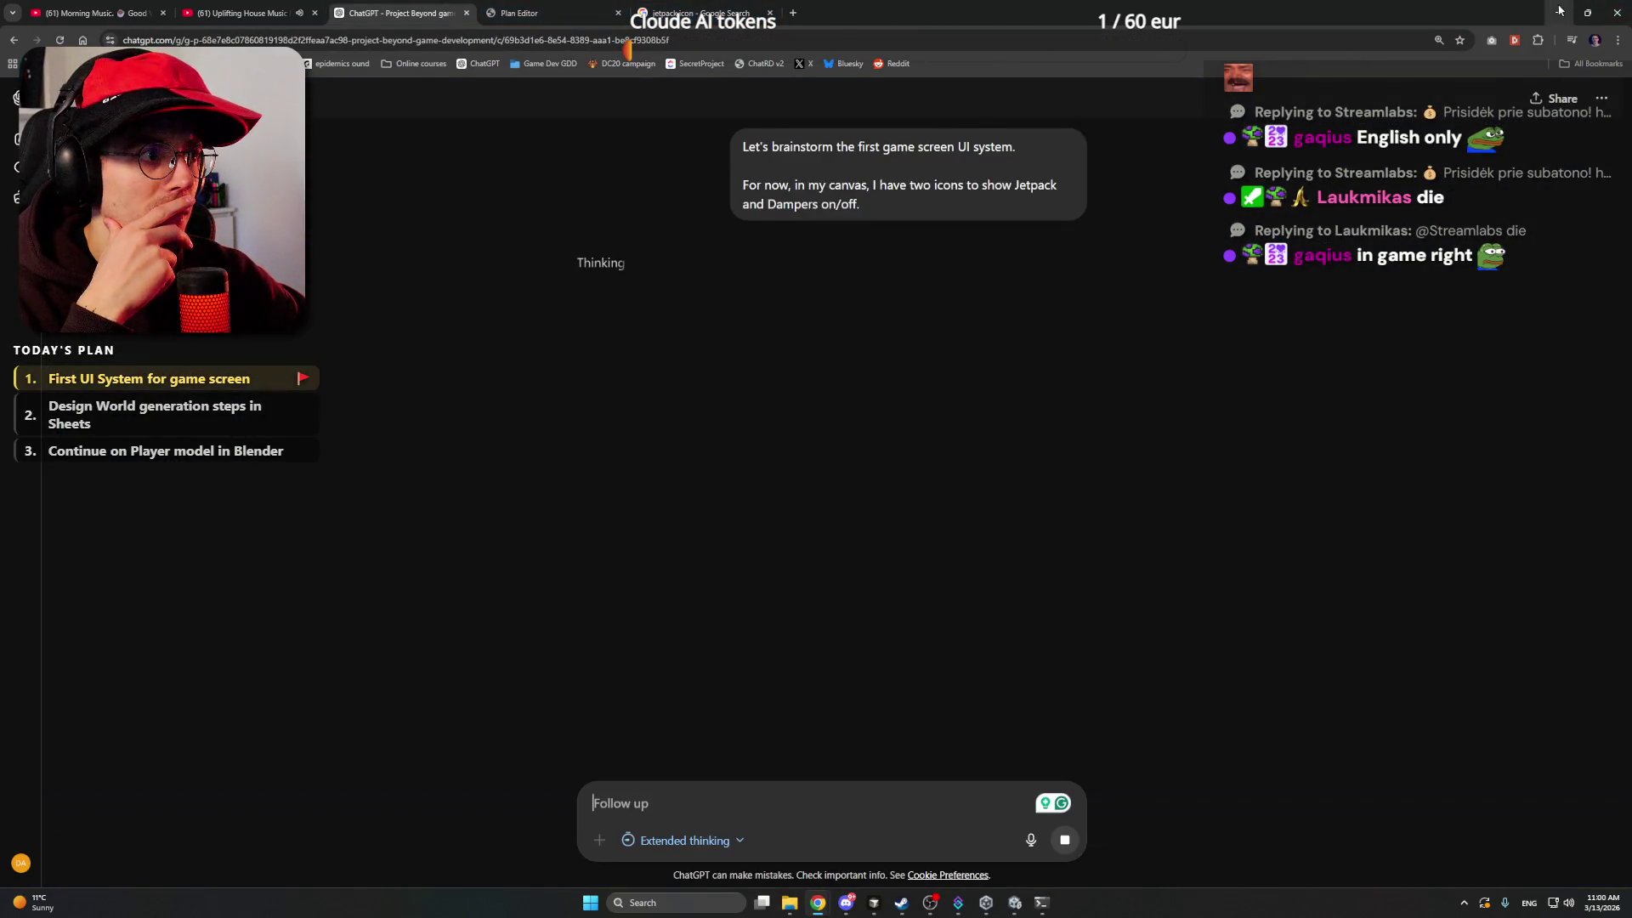
key(alt+Tab)
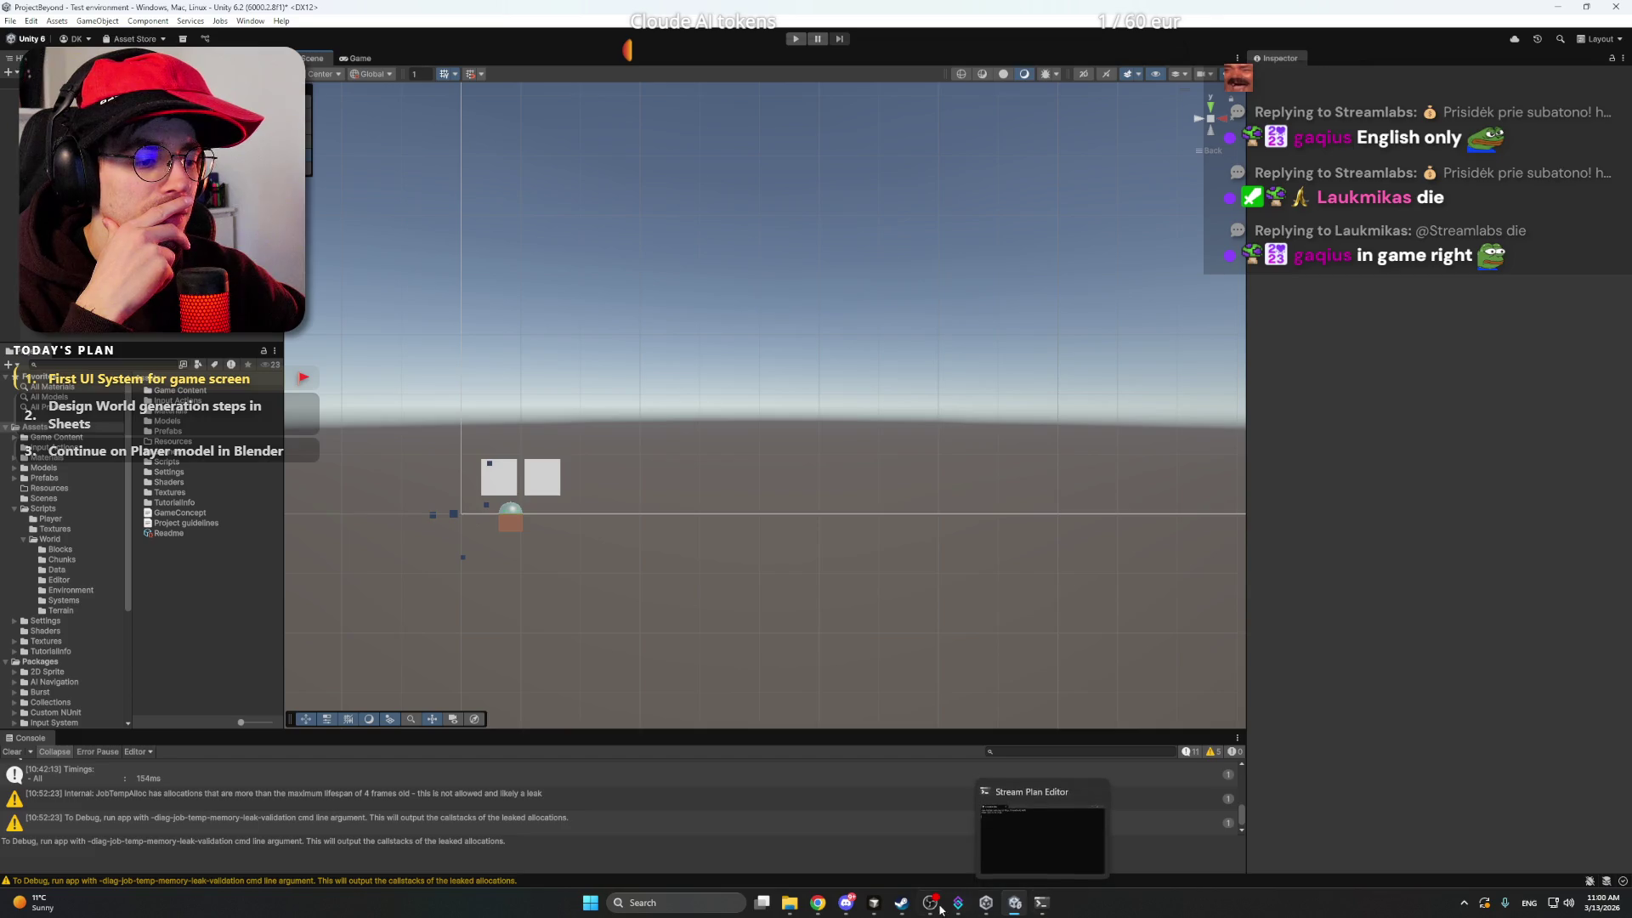
mouse_move(818, 902)
click(824, 863)
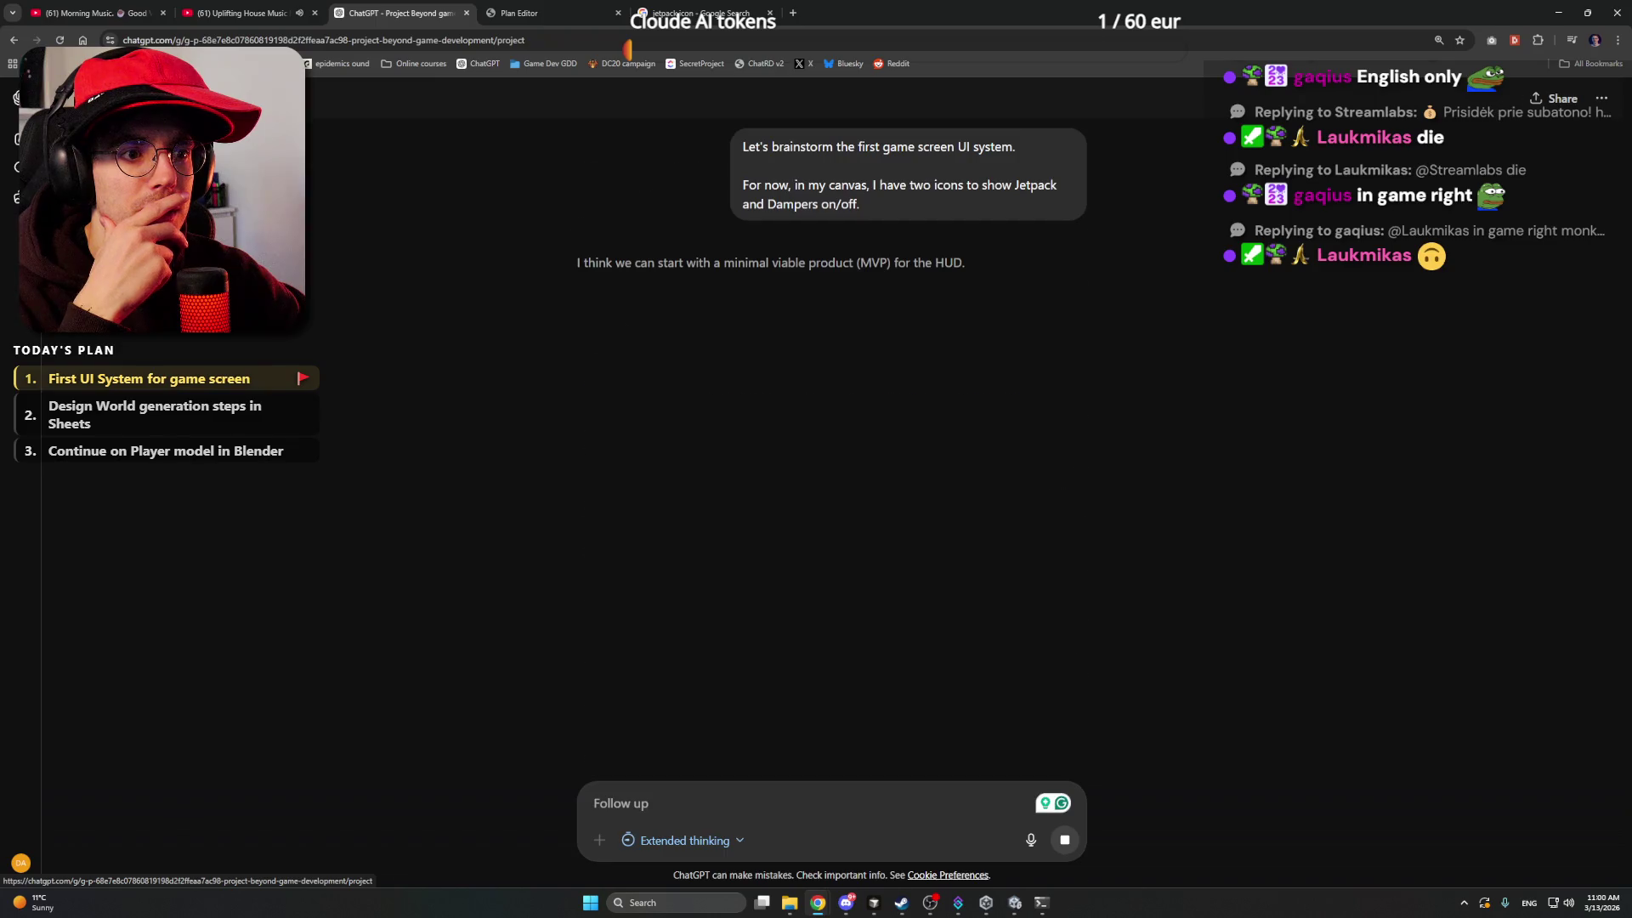
click(774, 445)
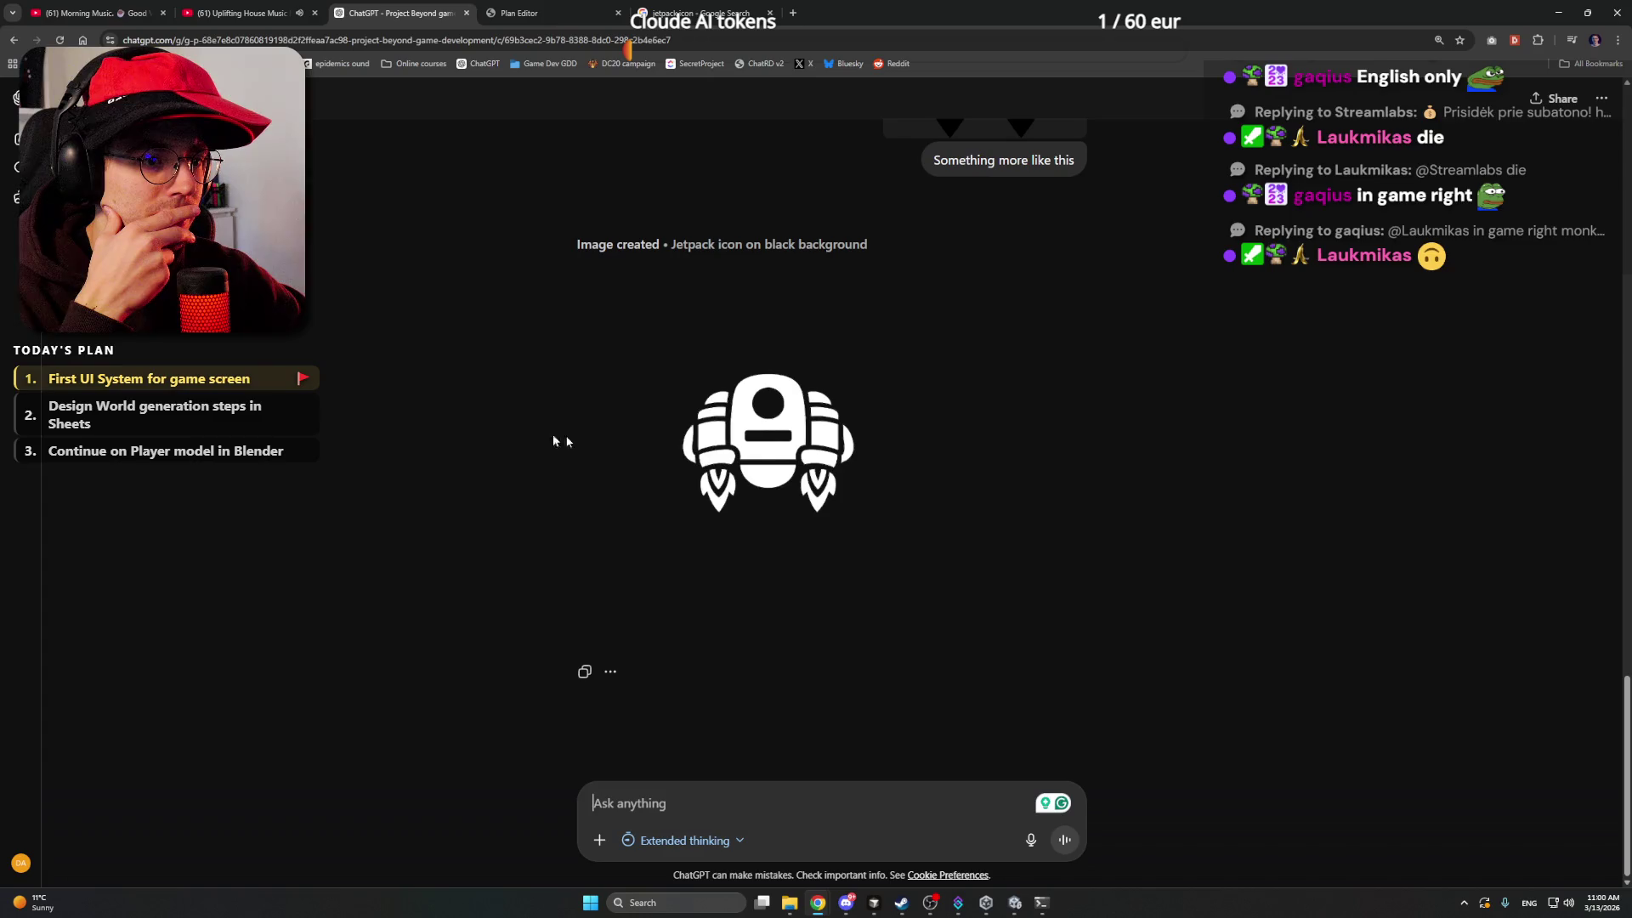
scroll(1096, 429, up, 3)
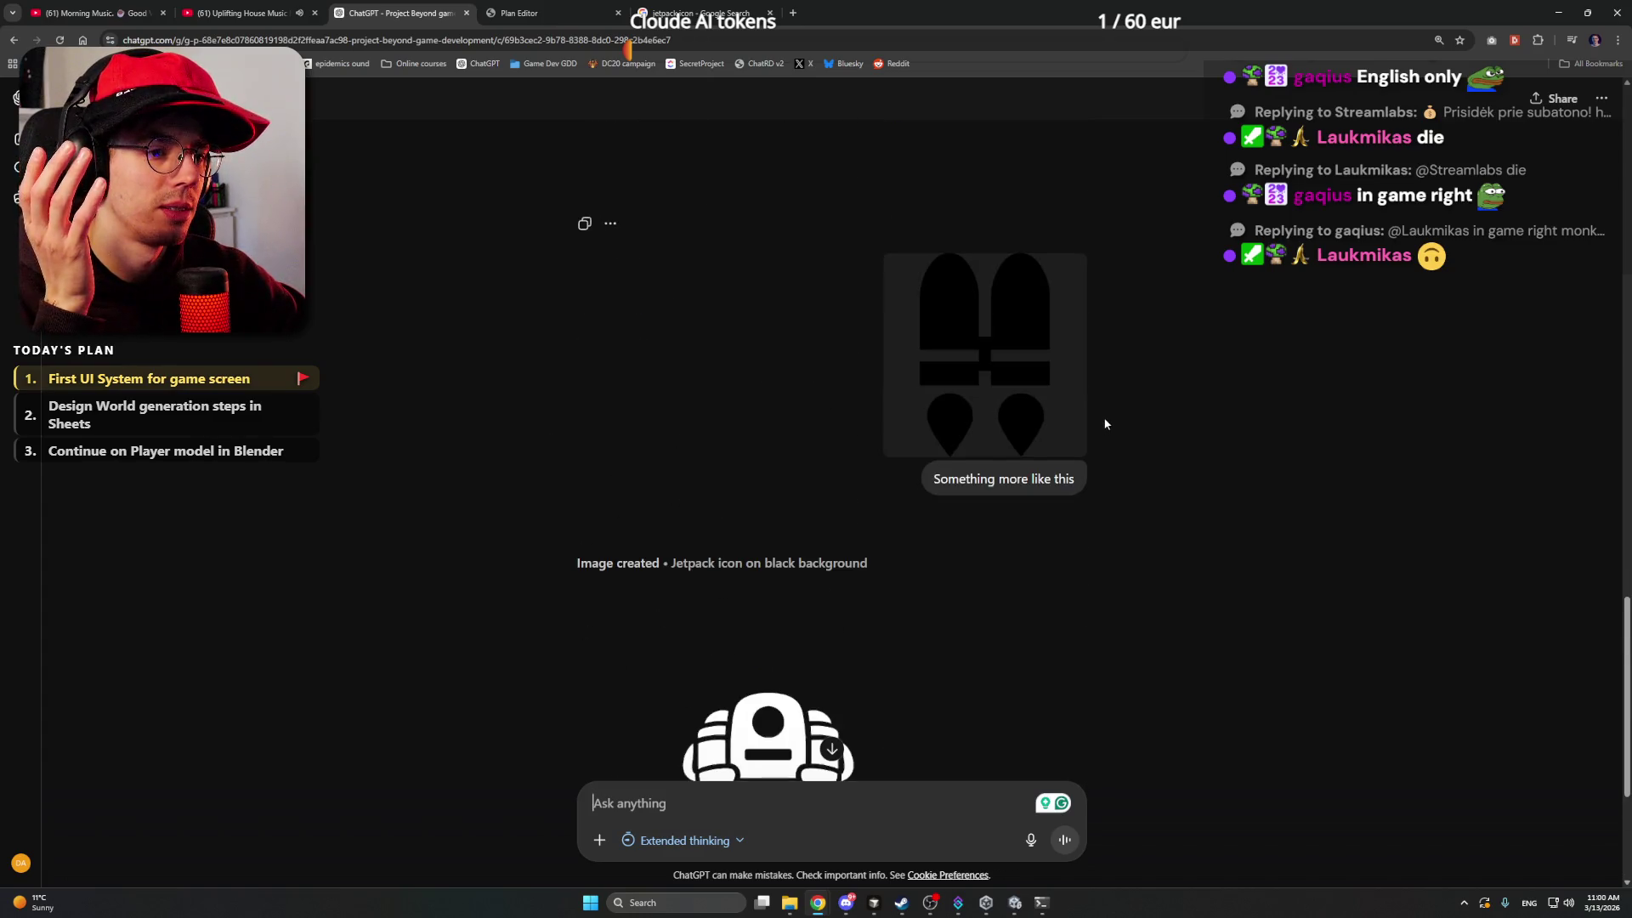
scroll(1105, 423, down, 3)
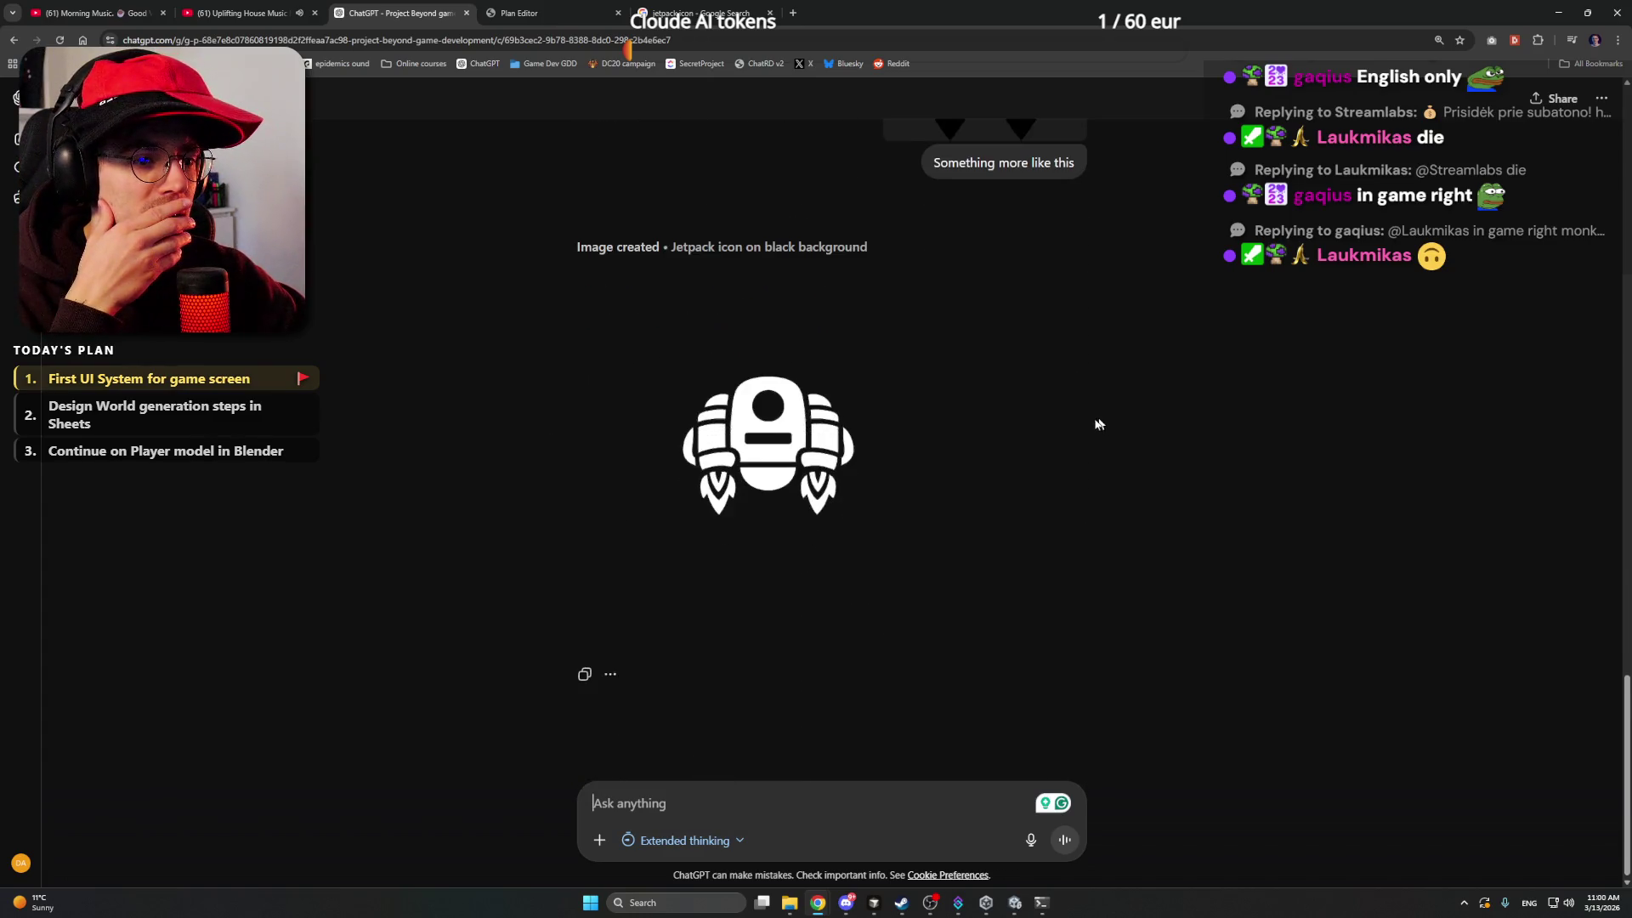
- Save the white jetpack icon as a PNG into the Project Beyond UI folder
click(786, 439)
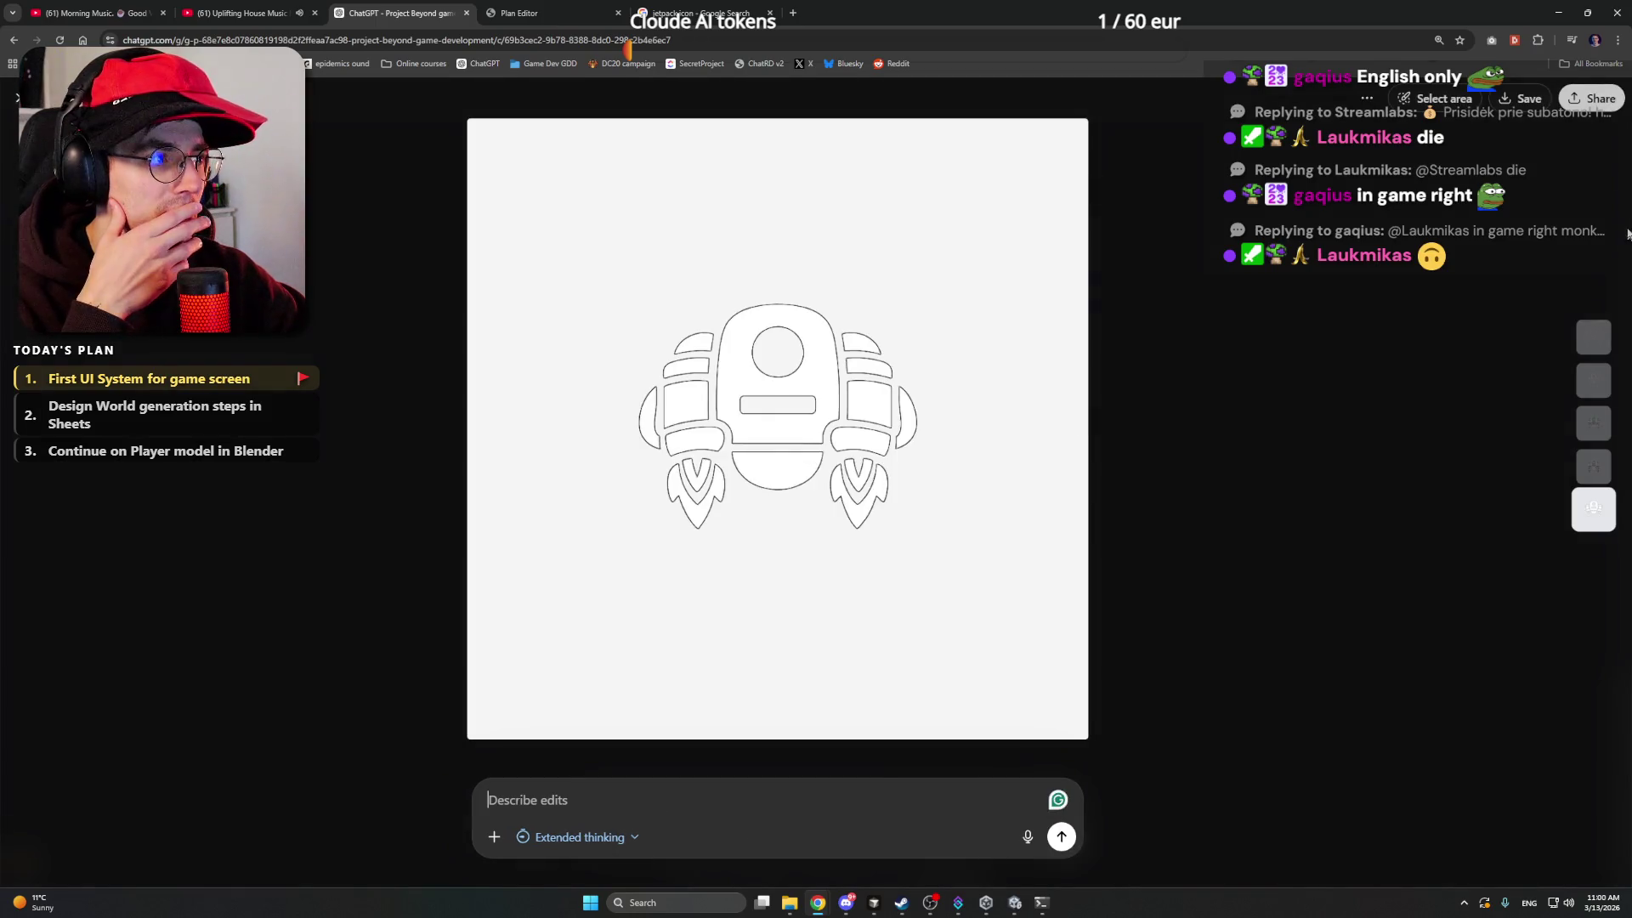
click(1523, 104)
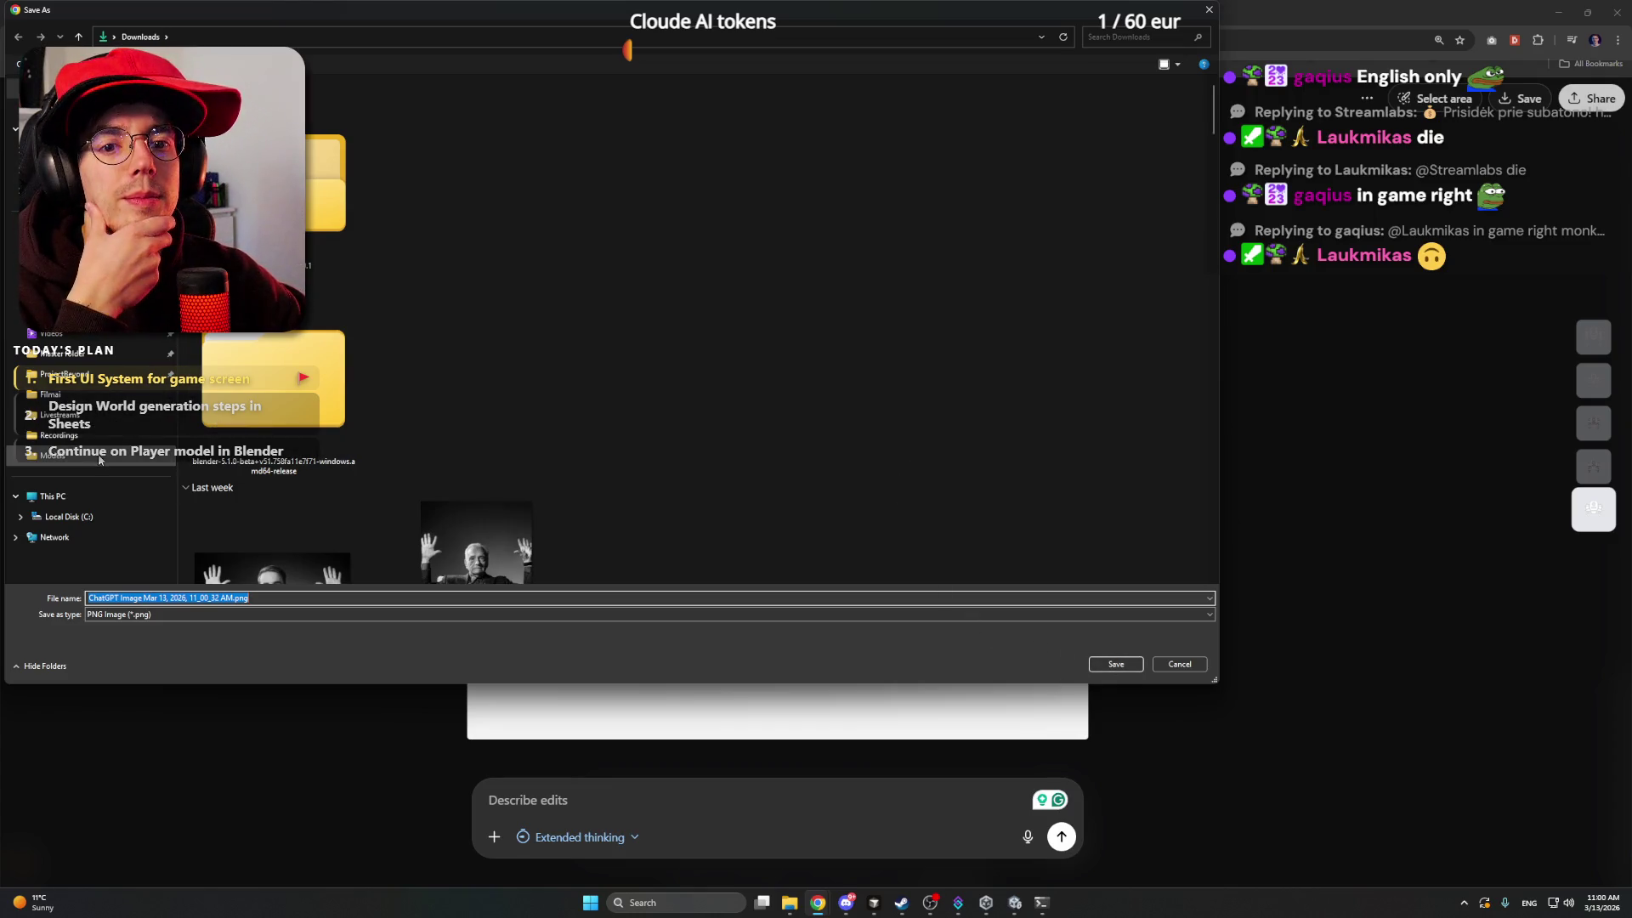
click(101, 455)
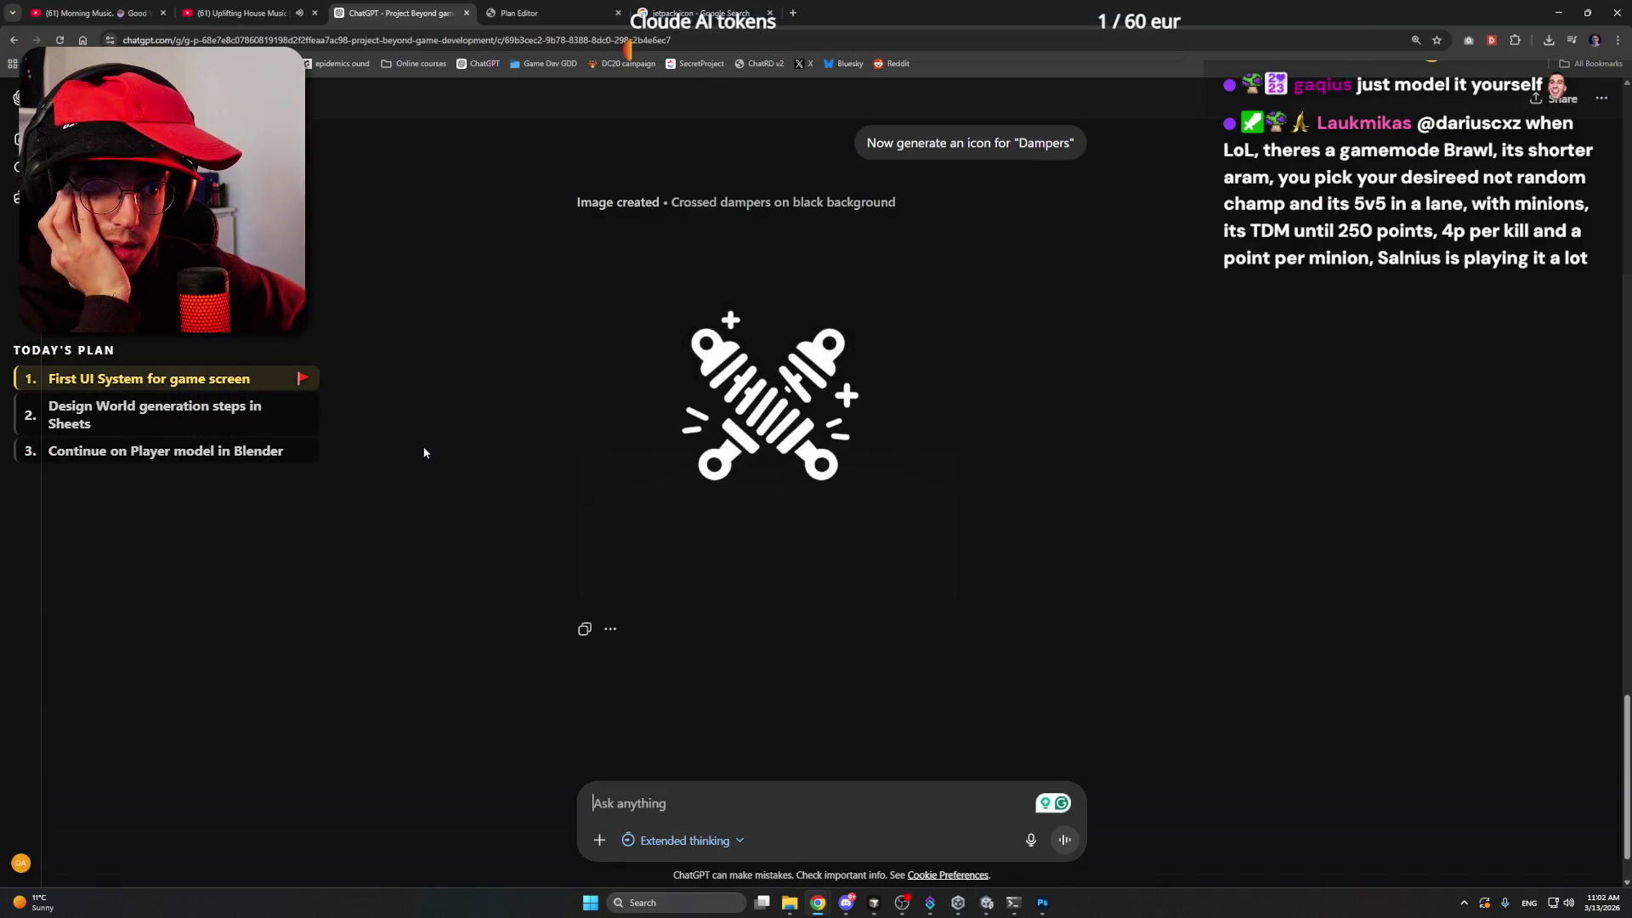
mouse_move(726, 282)
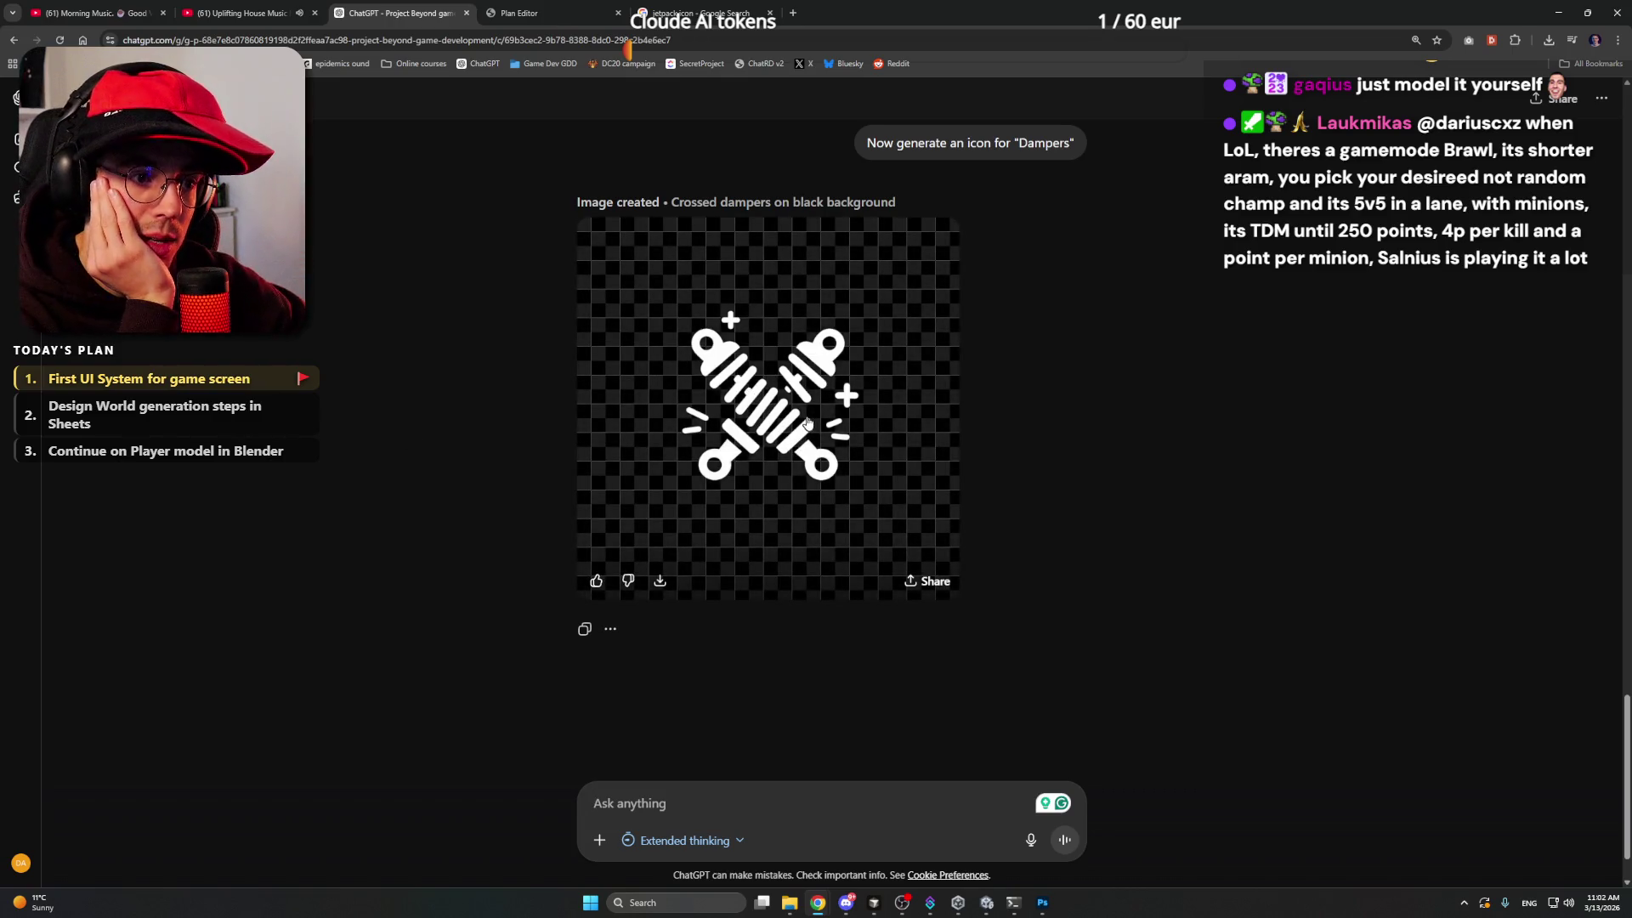
- Save the crossed dampers icon as a PNG into the same UI folder
click(780, 409)
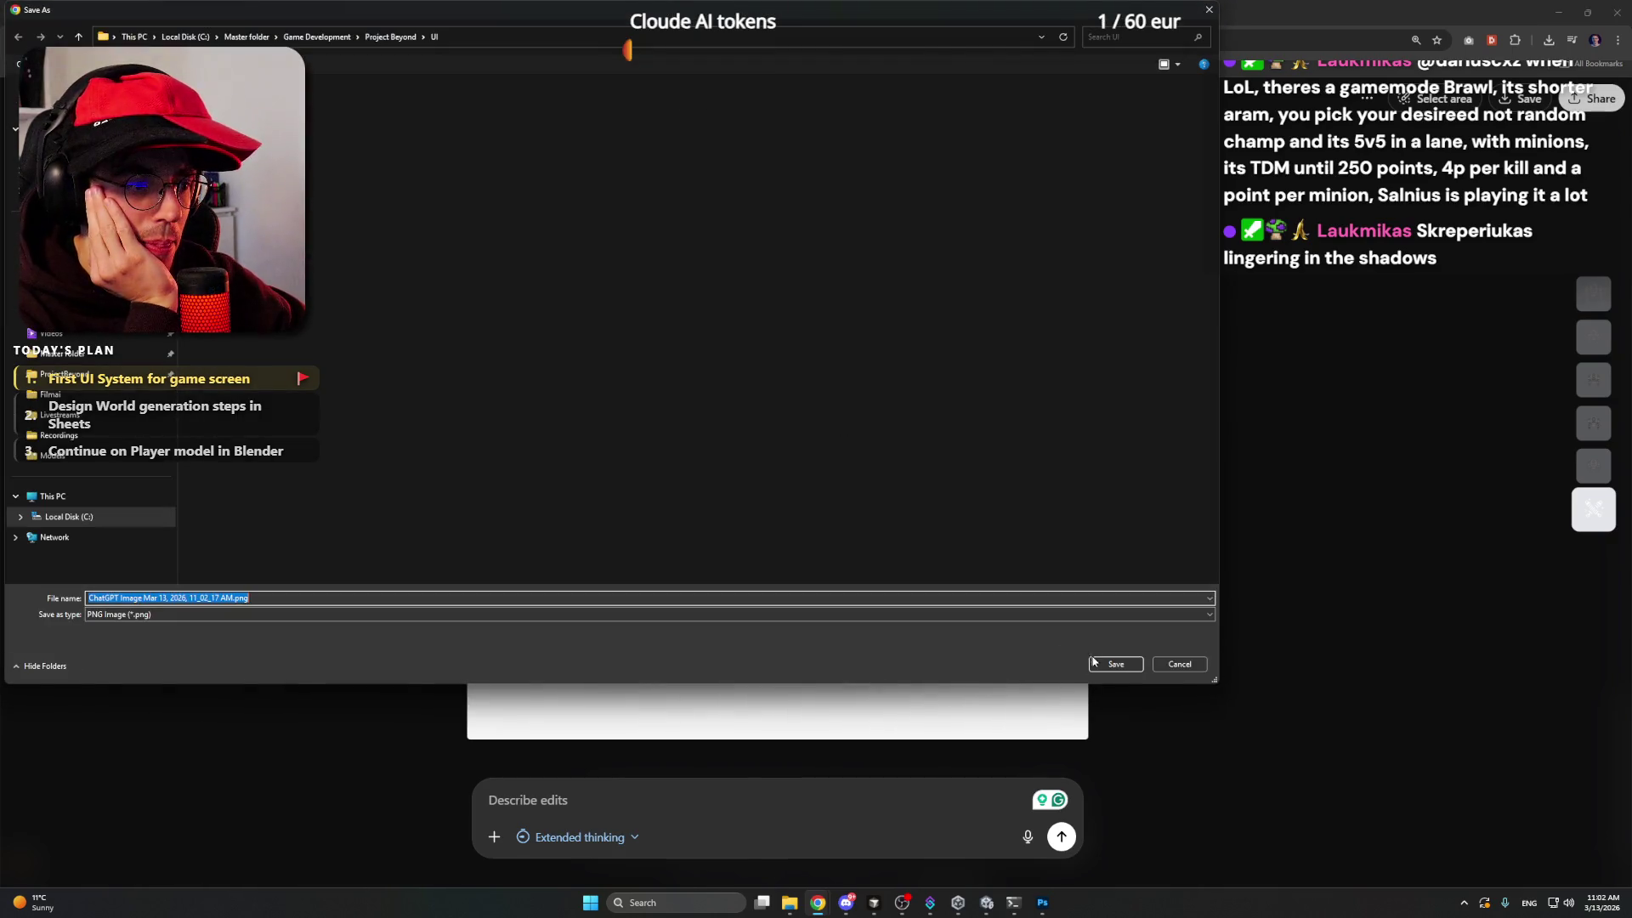
click(1100, 664)
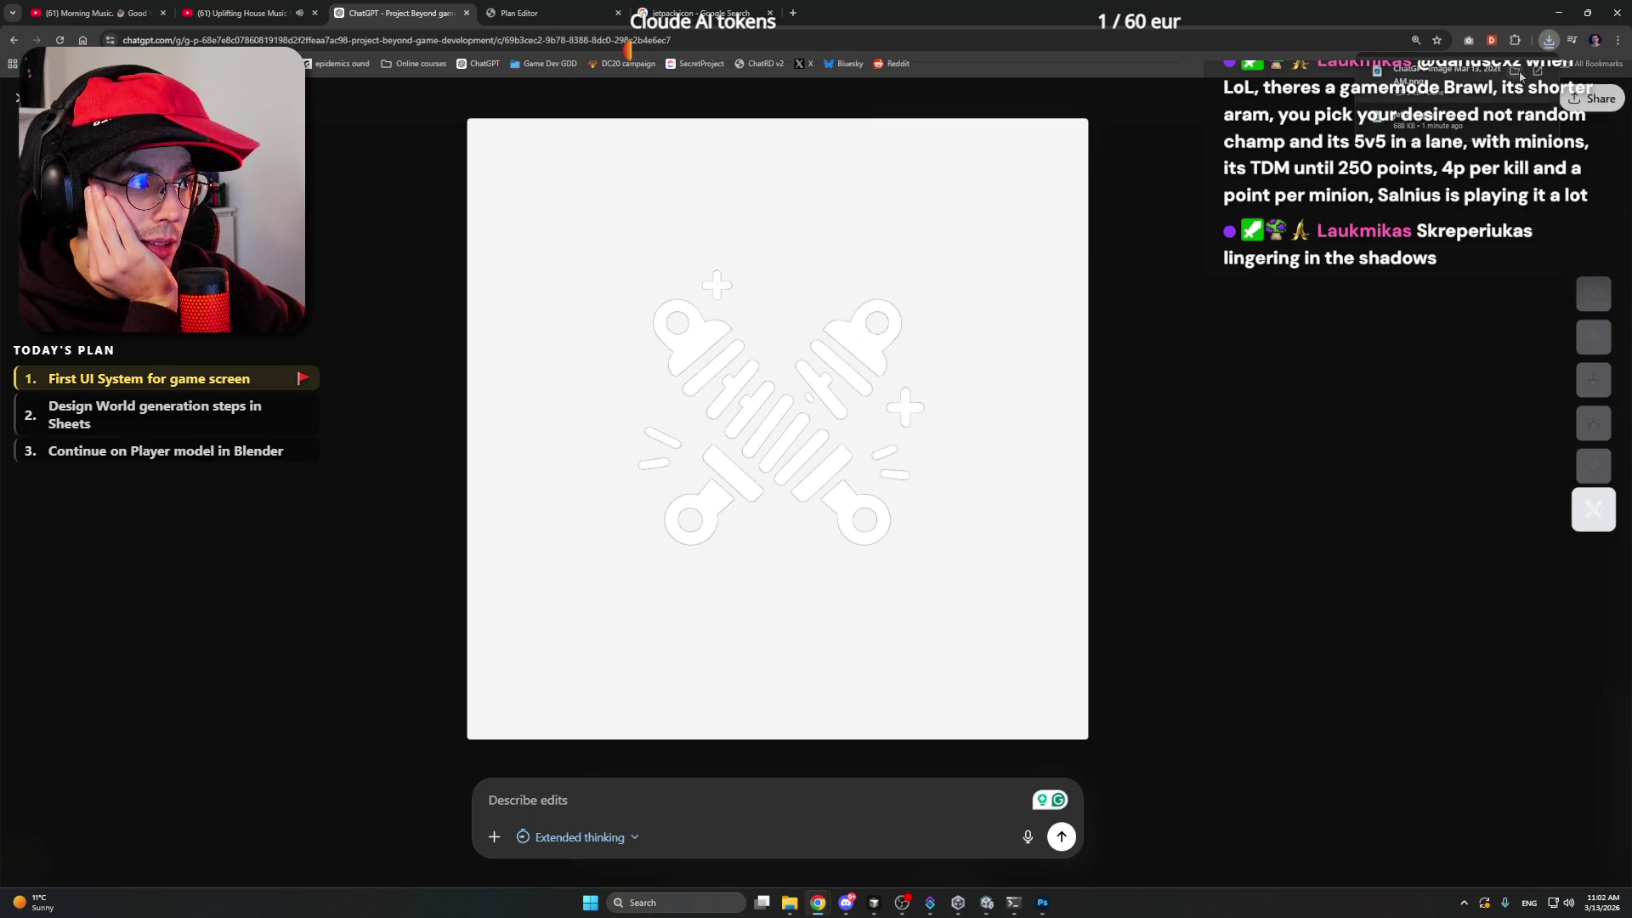
click(1558, 13)
- Rename the saved ChatGPT image file to 'dampers', leaving dampers.png beside jetpack.png
drag(748, 328, 874, 420)
click(537, 269)
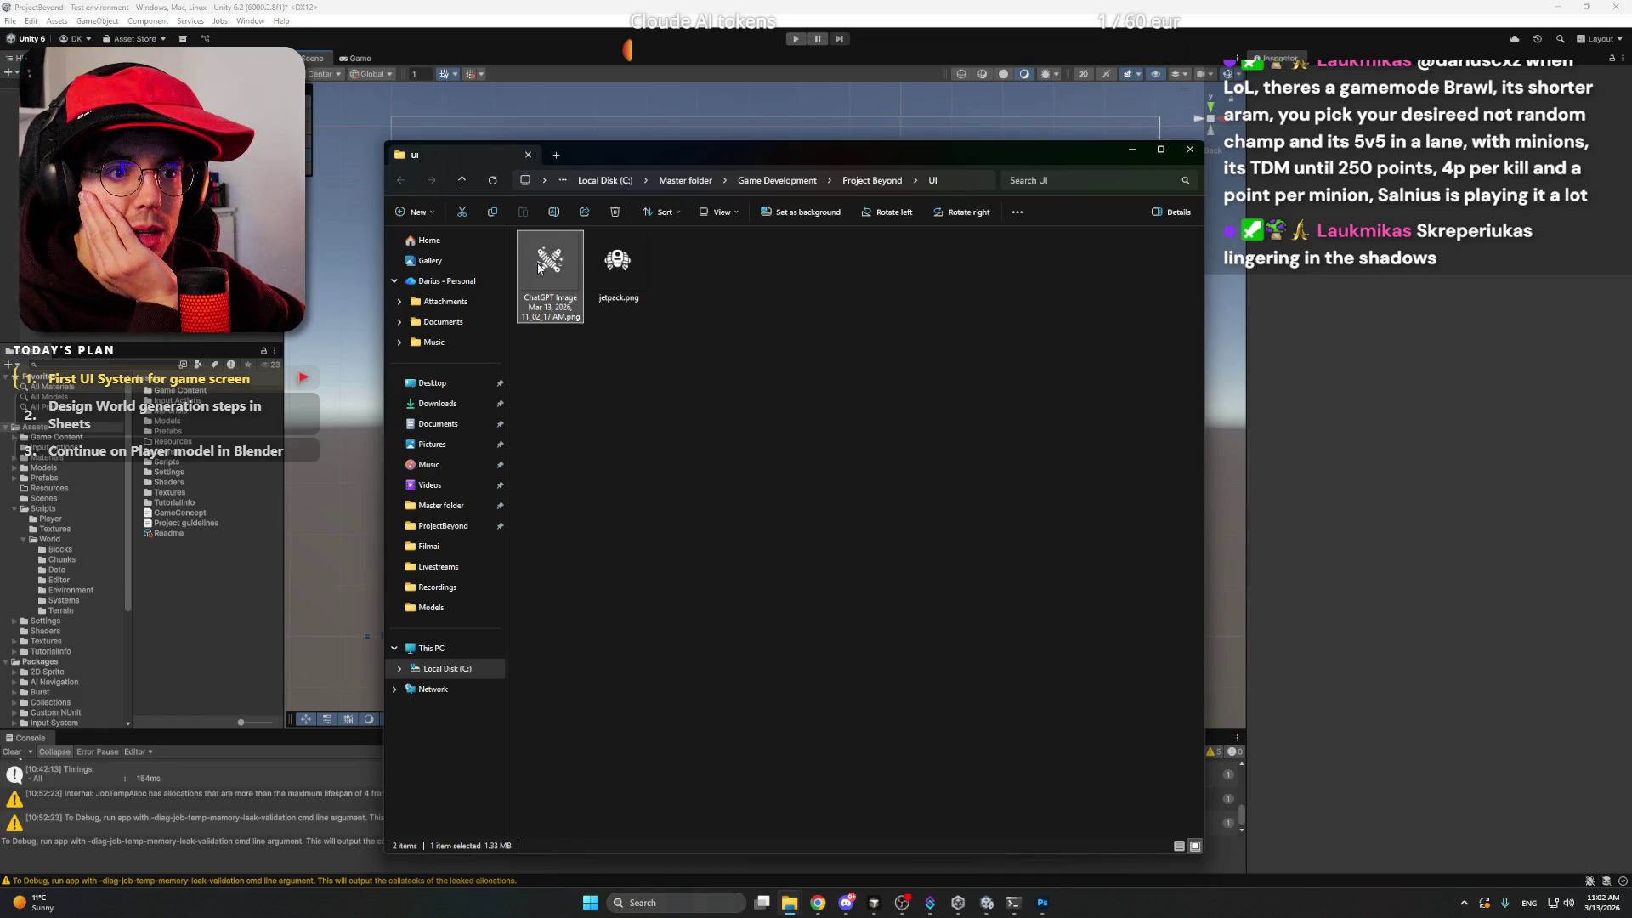
right_click(539, 269)
click(649, 274)
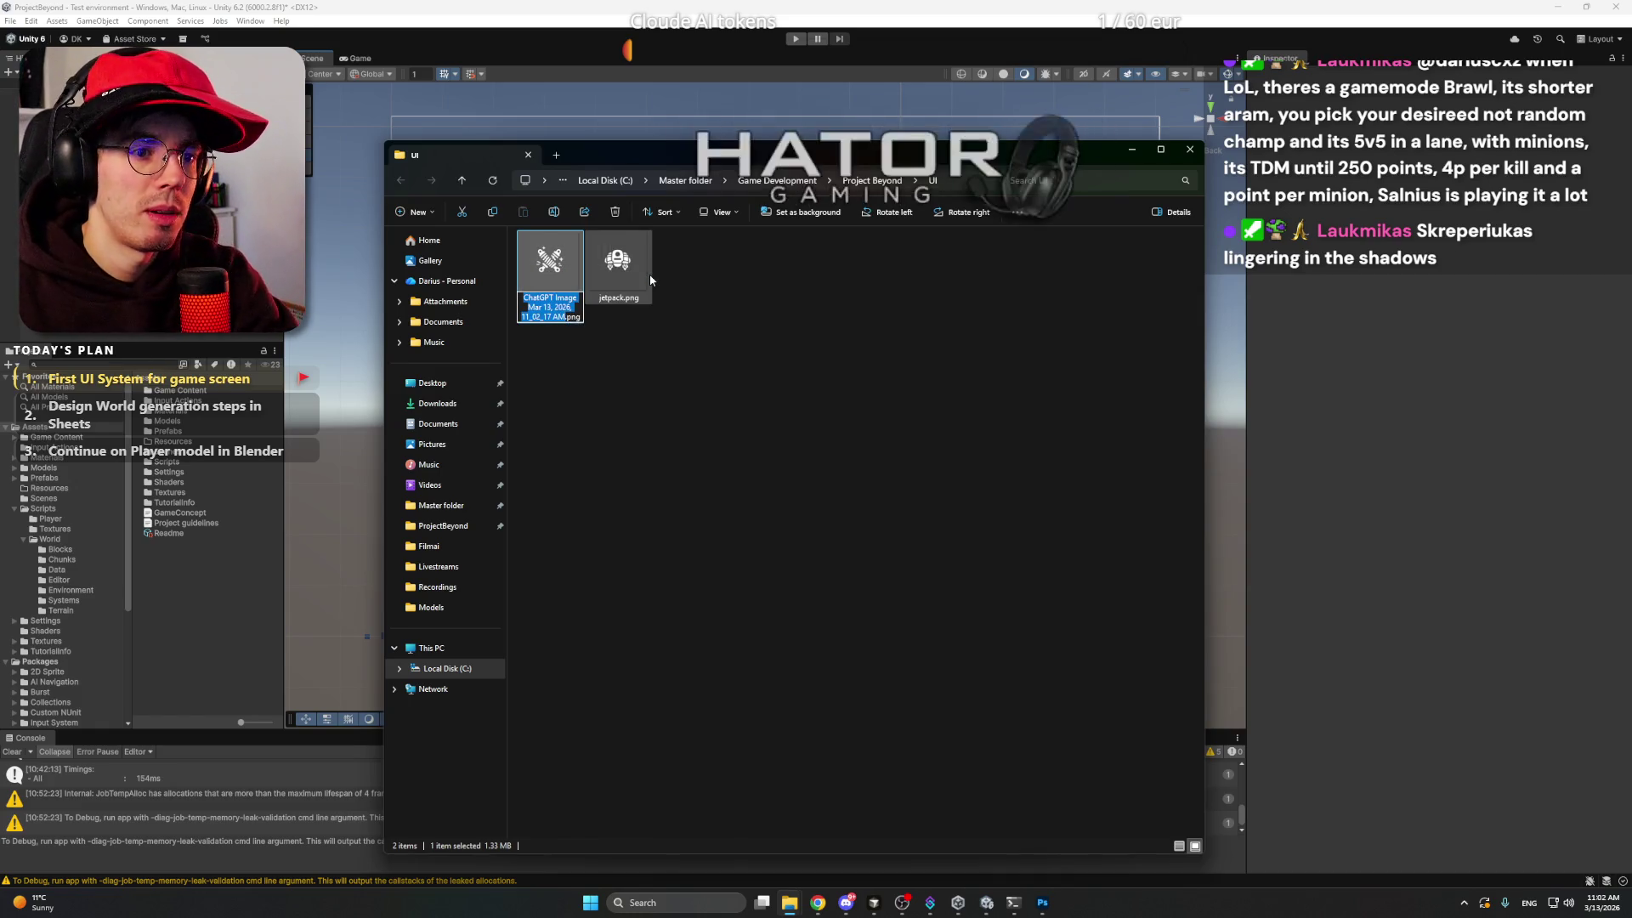
text(dampers)
key(Return)
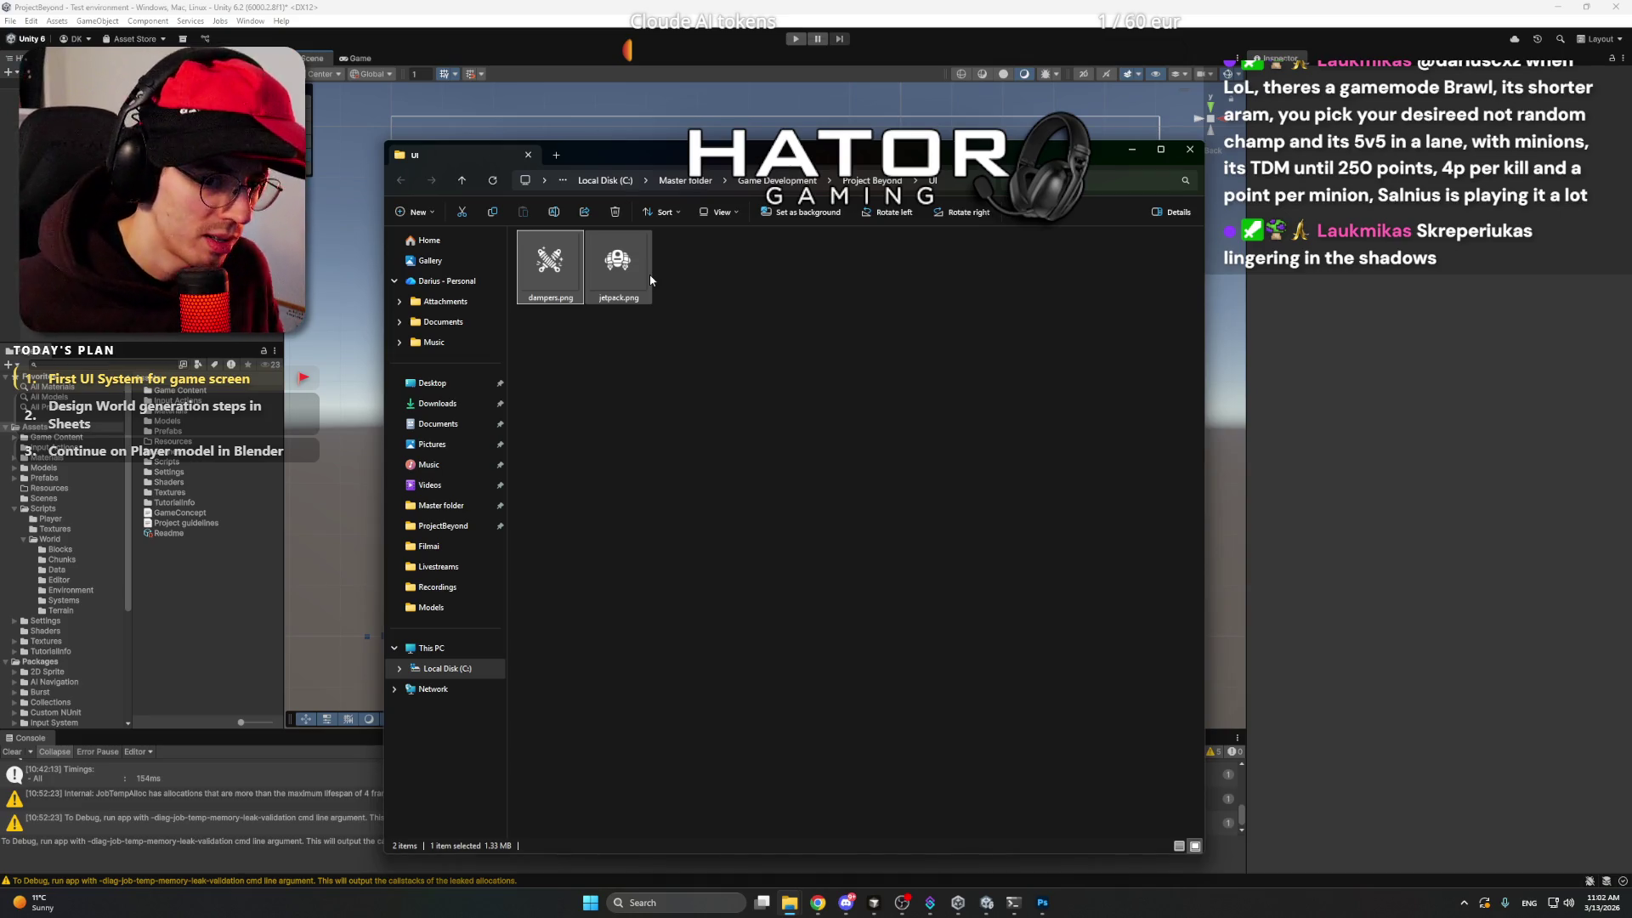
click(661, 260)
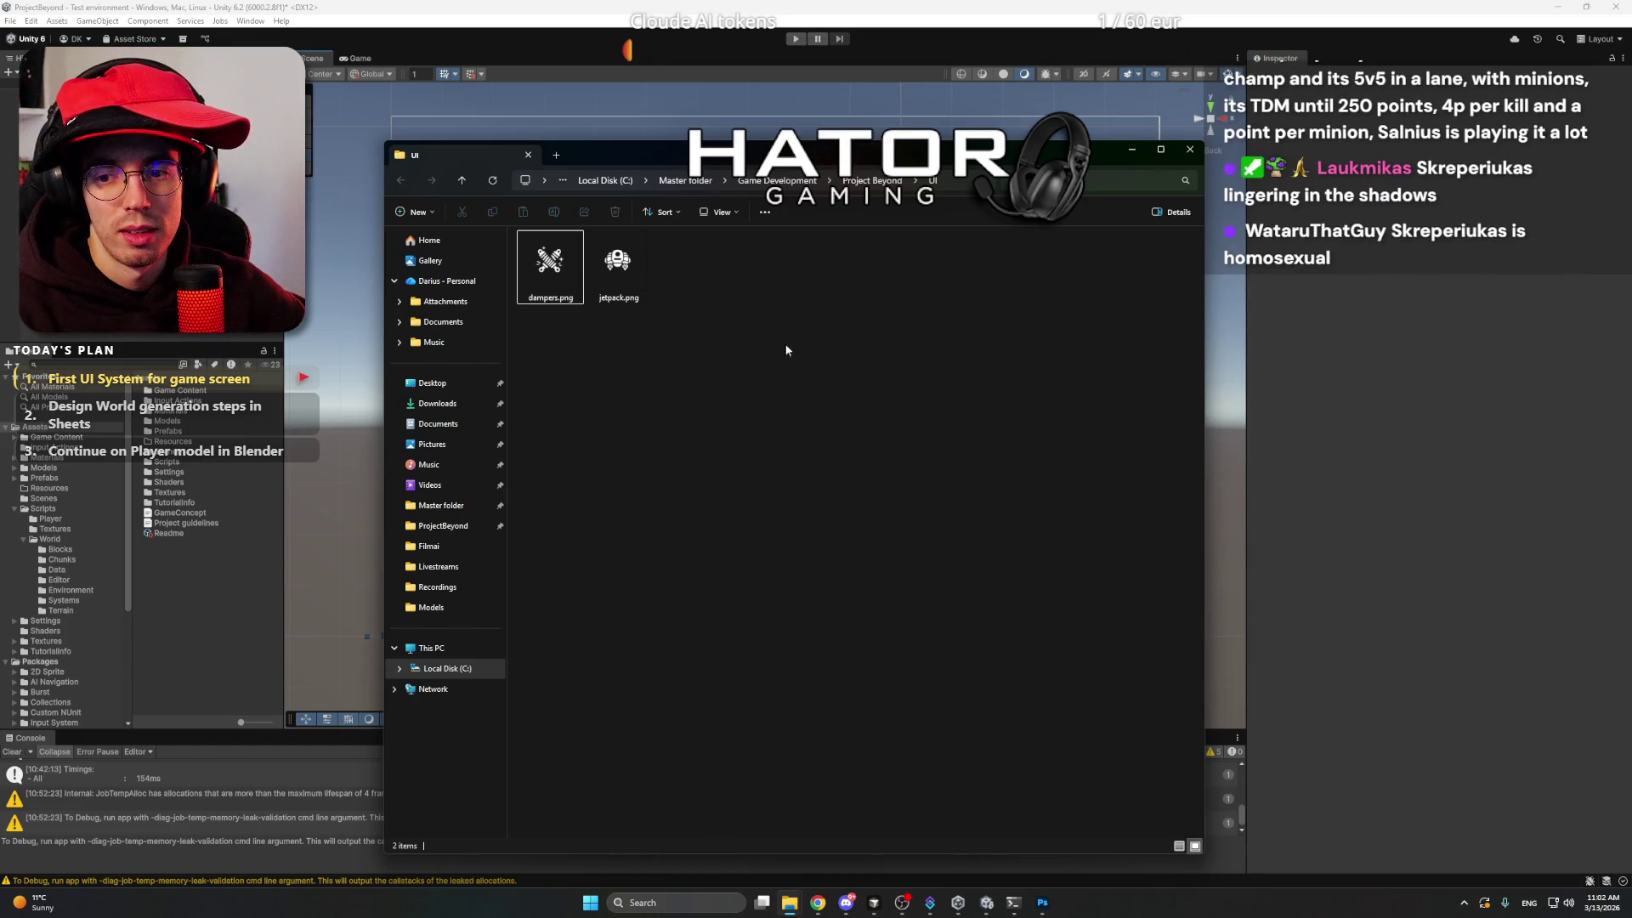
drag(836, 377, 833, 380)
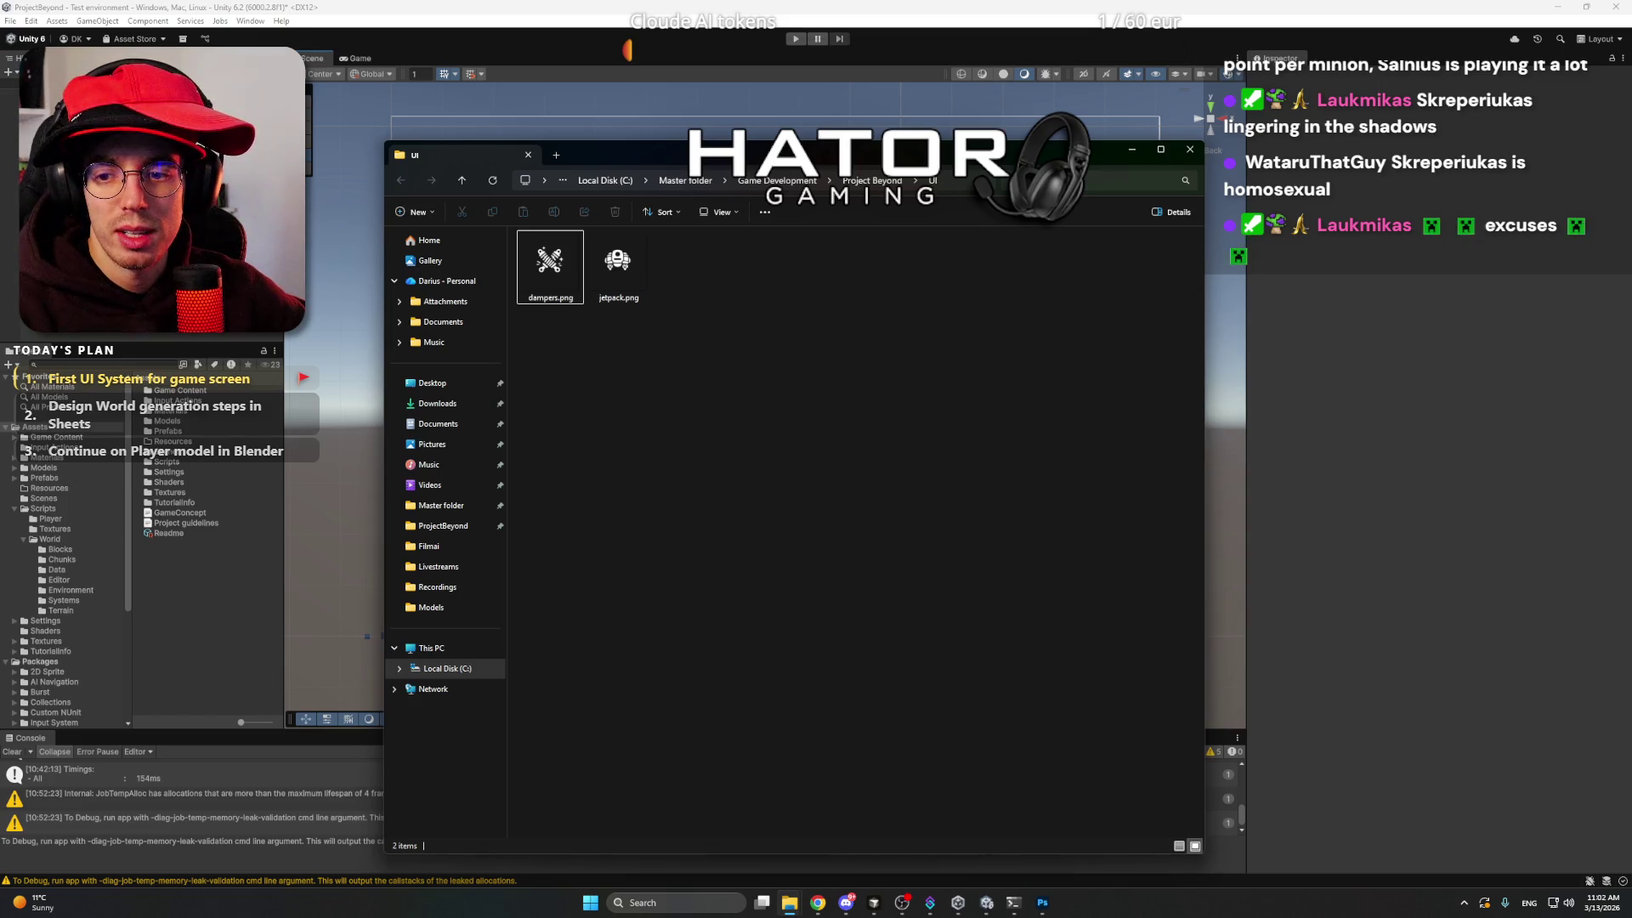
key(alt+Tab)
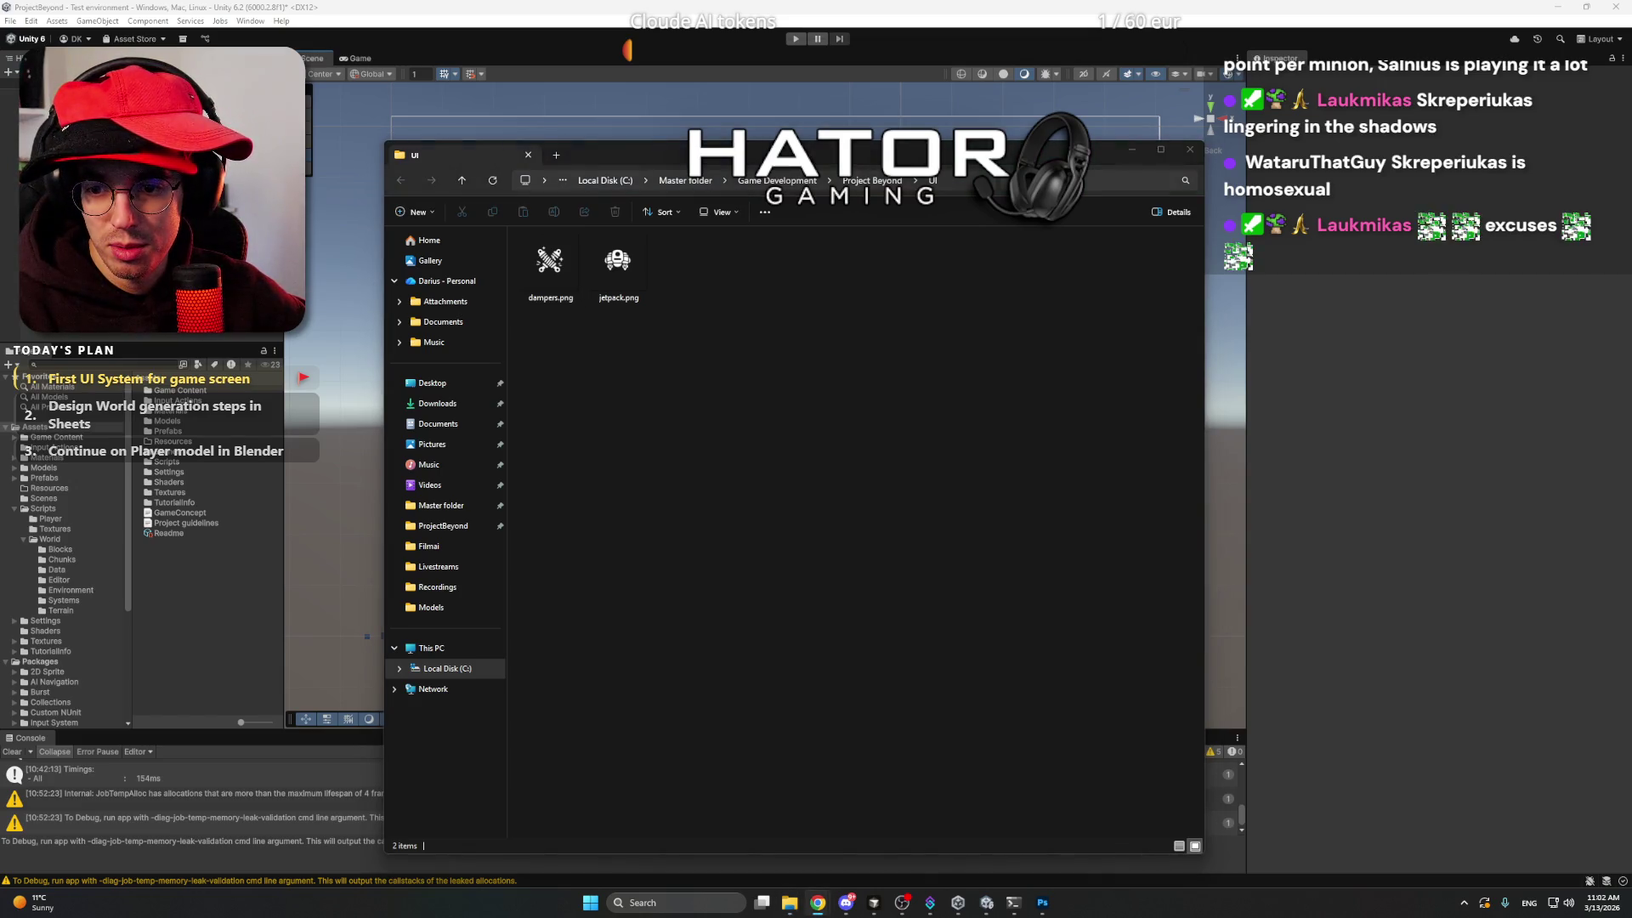
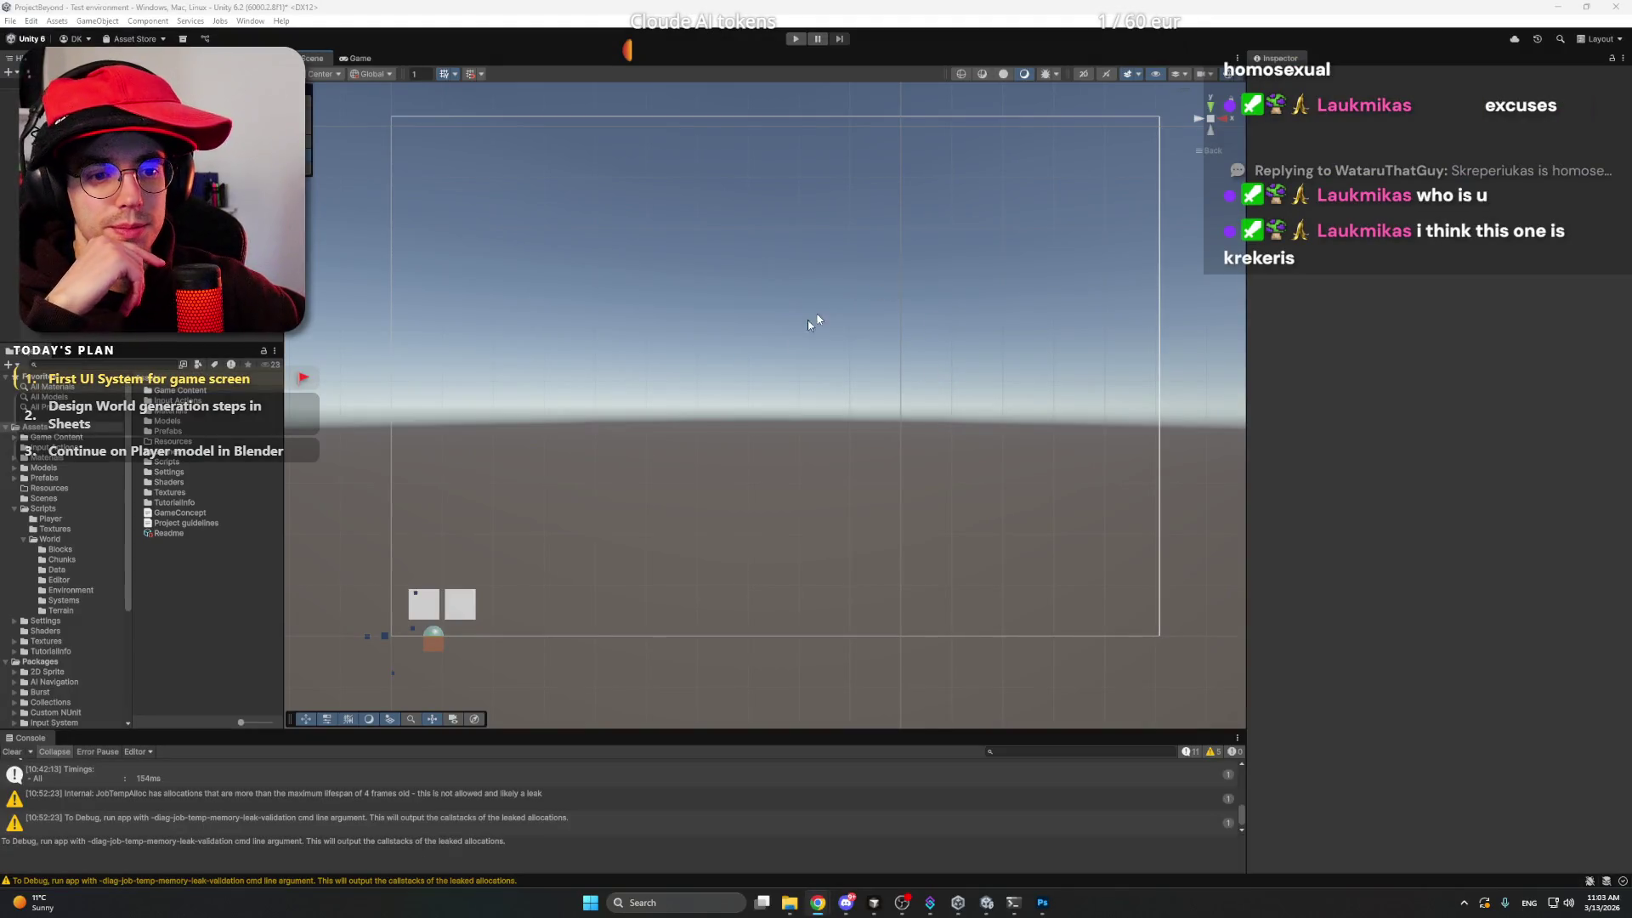
- Close the jetpack icon image search tab in Chrome and minimize the browser
drag(807, 320, 783, 336)
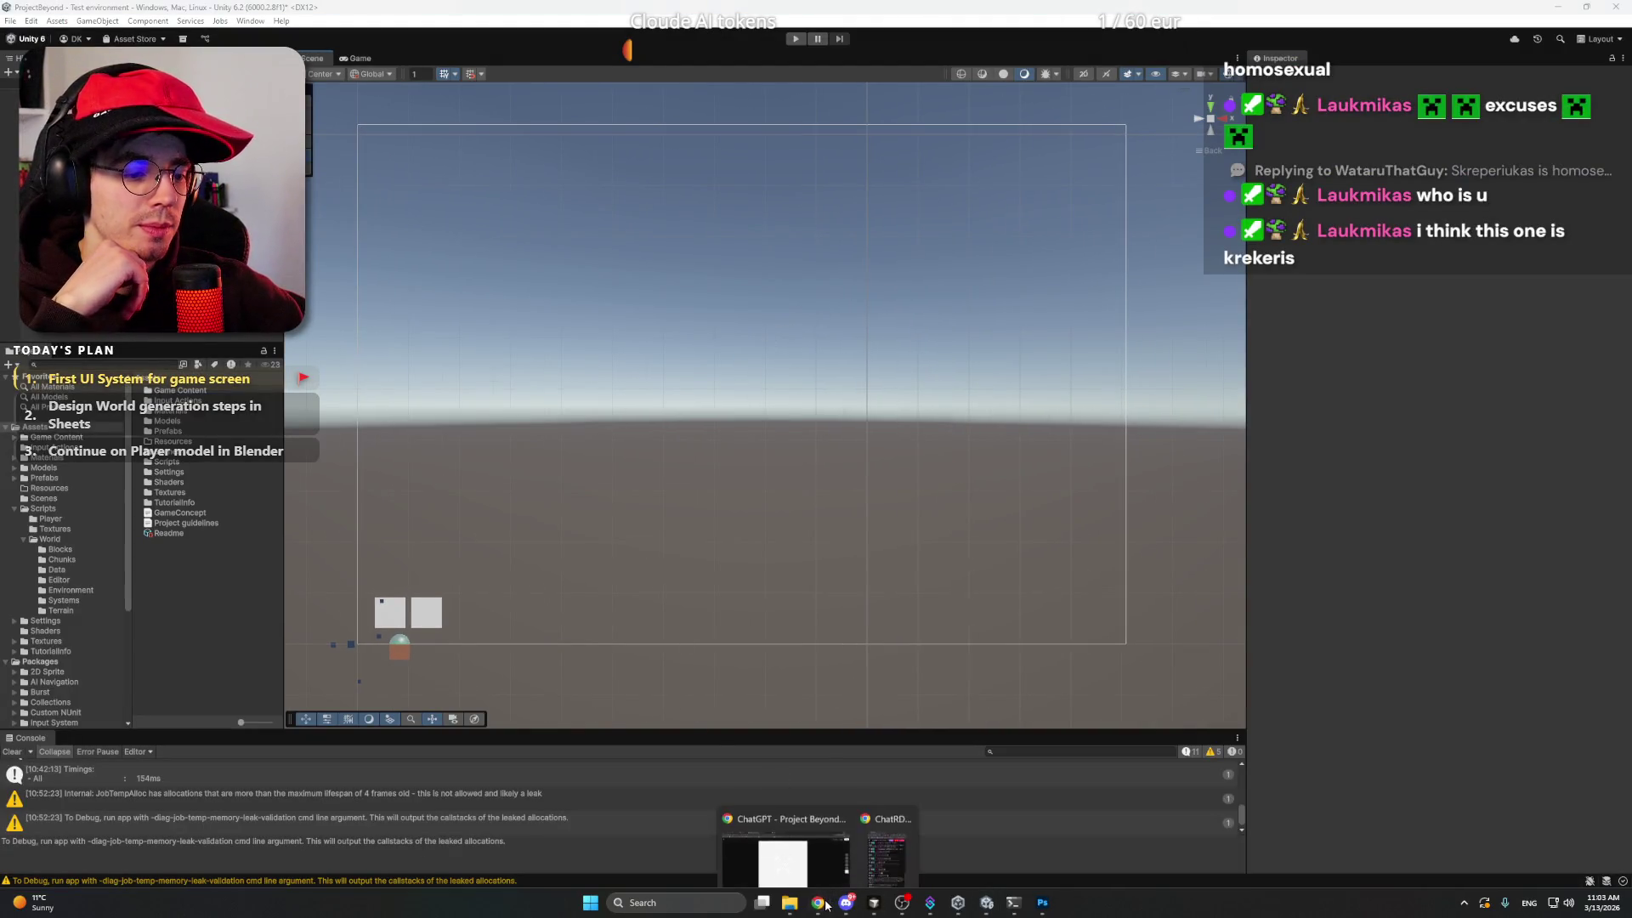
click(777, 842)
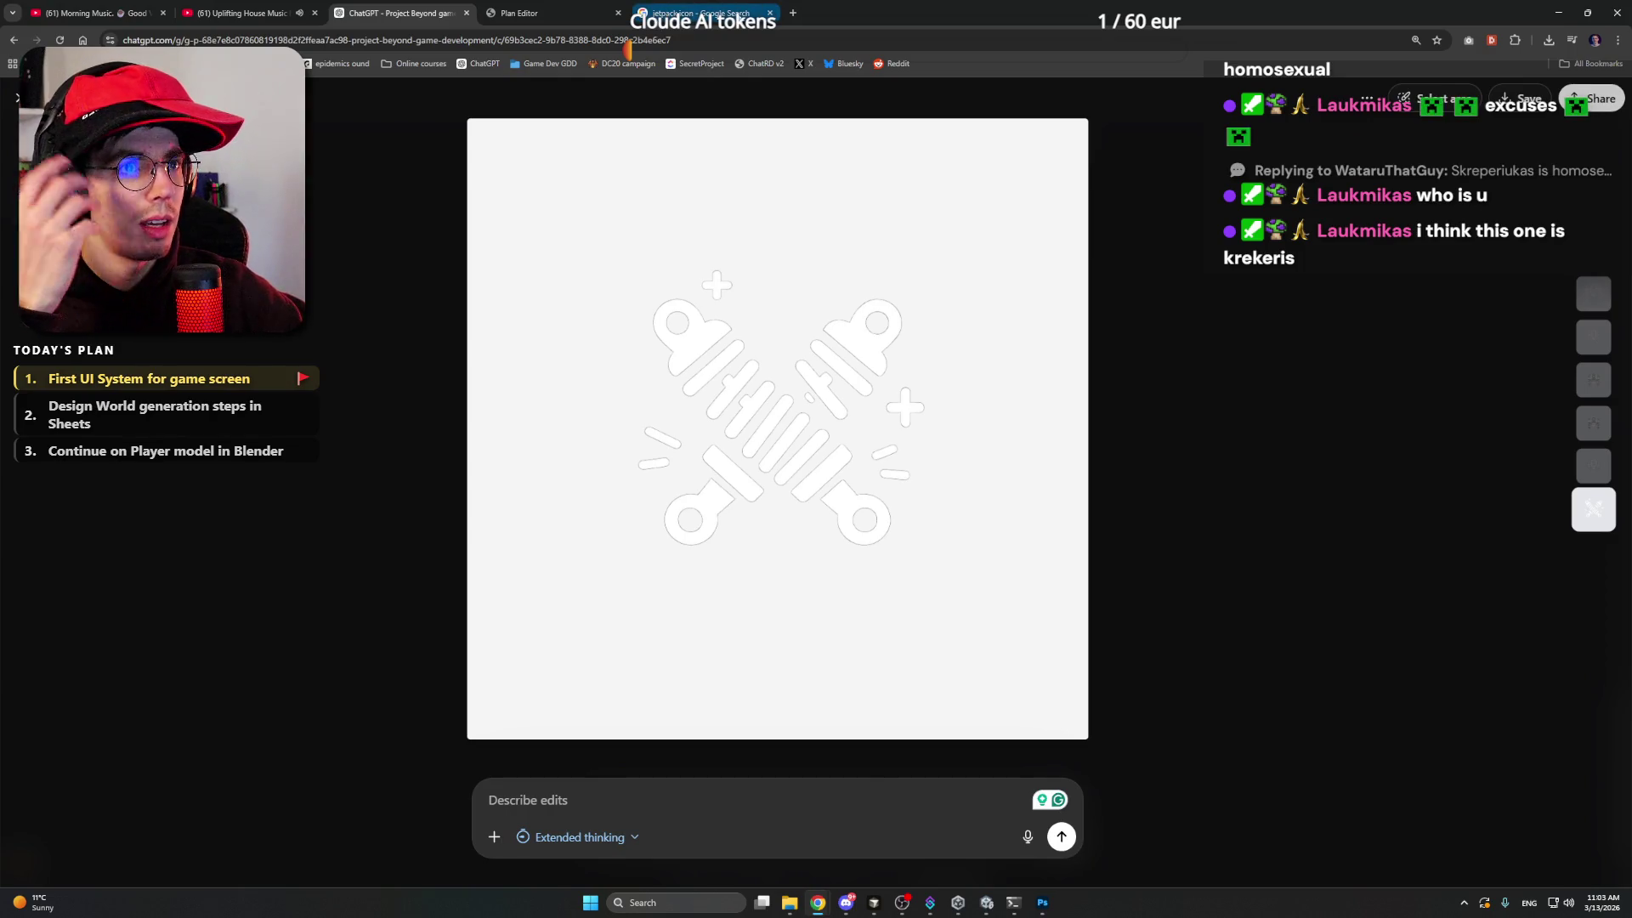
mouse_move(628, 5)
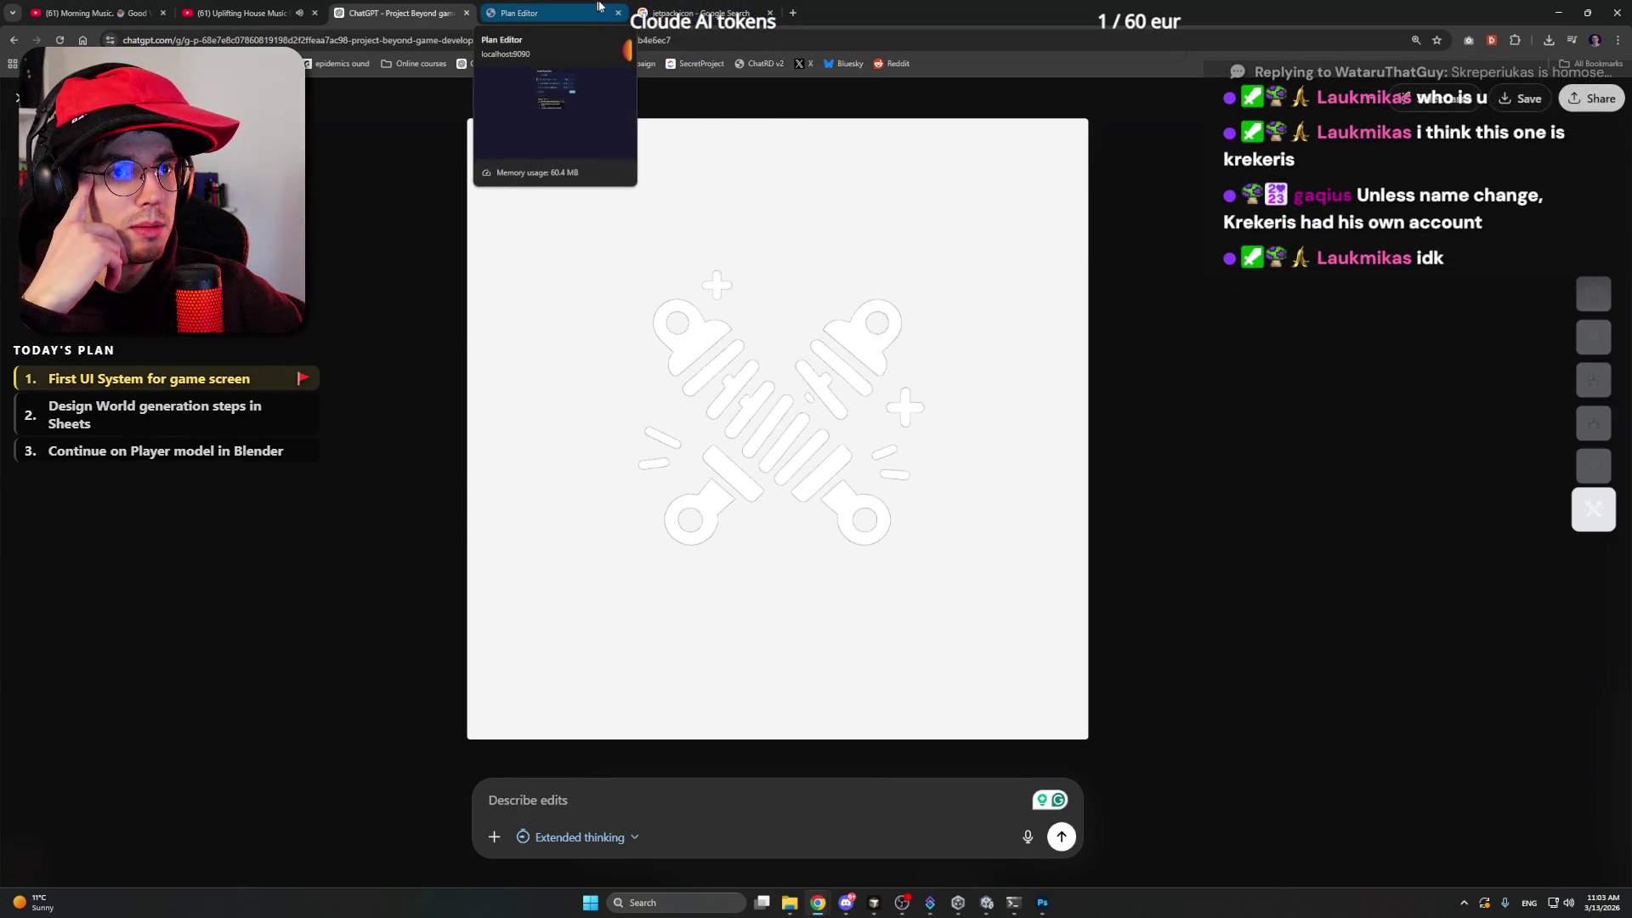
click(714, 12)
click(771, 13)
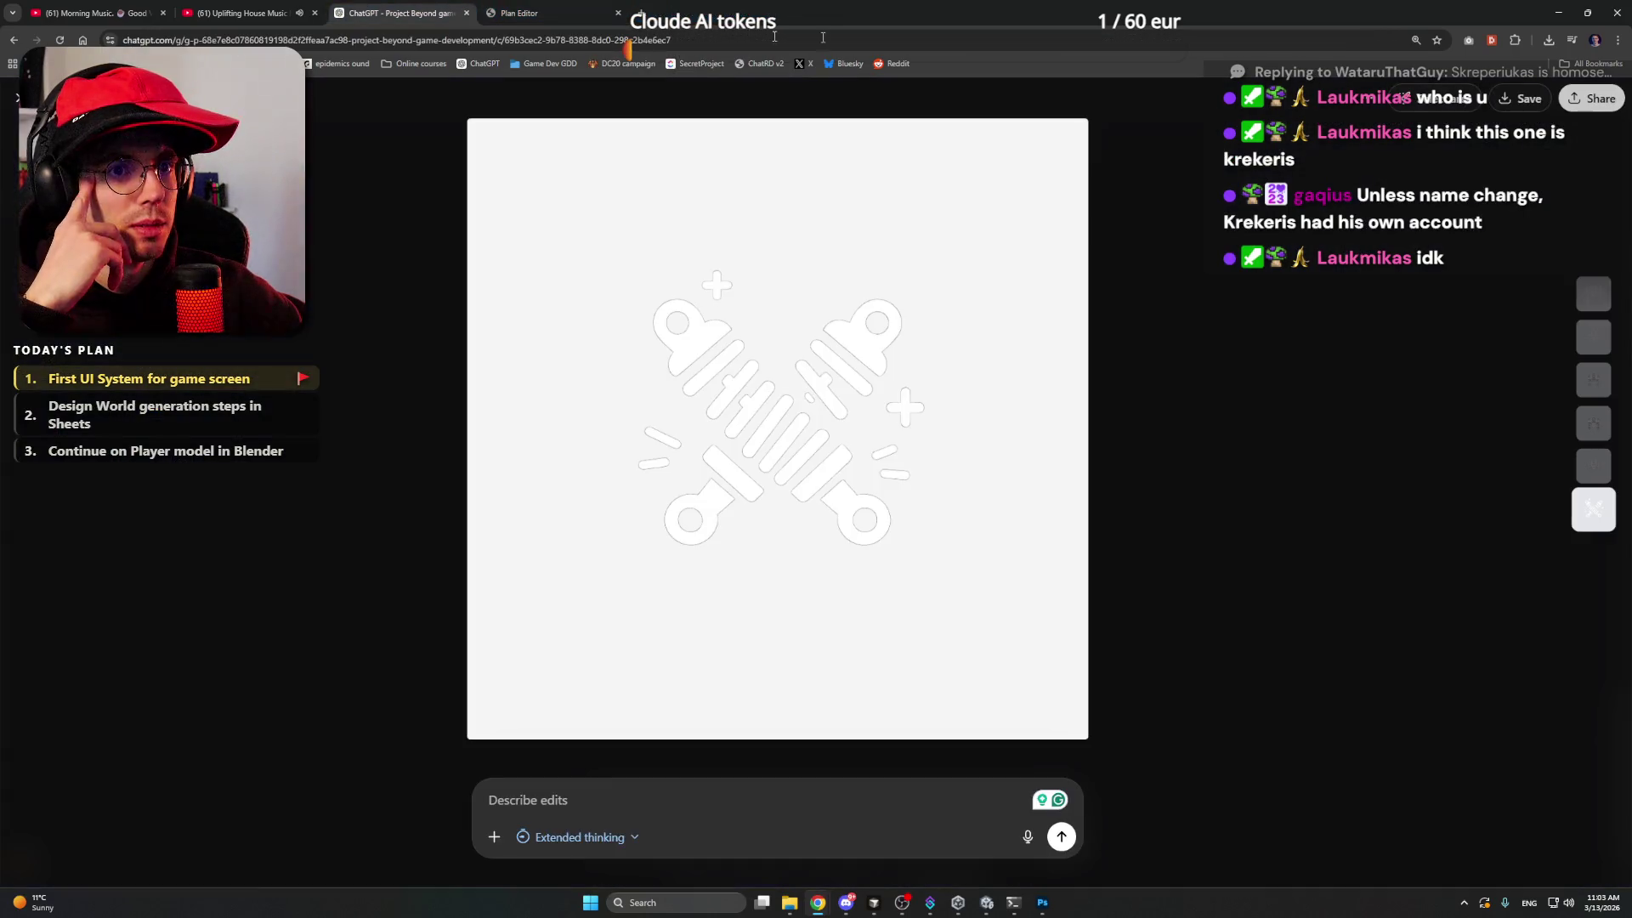
click(1563, 11)
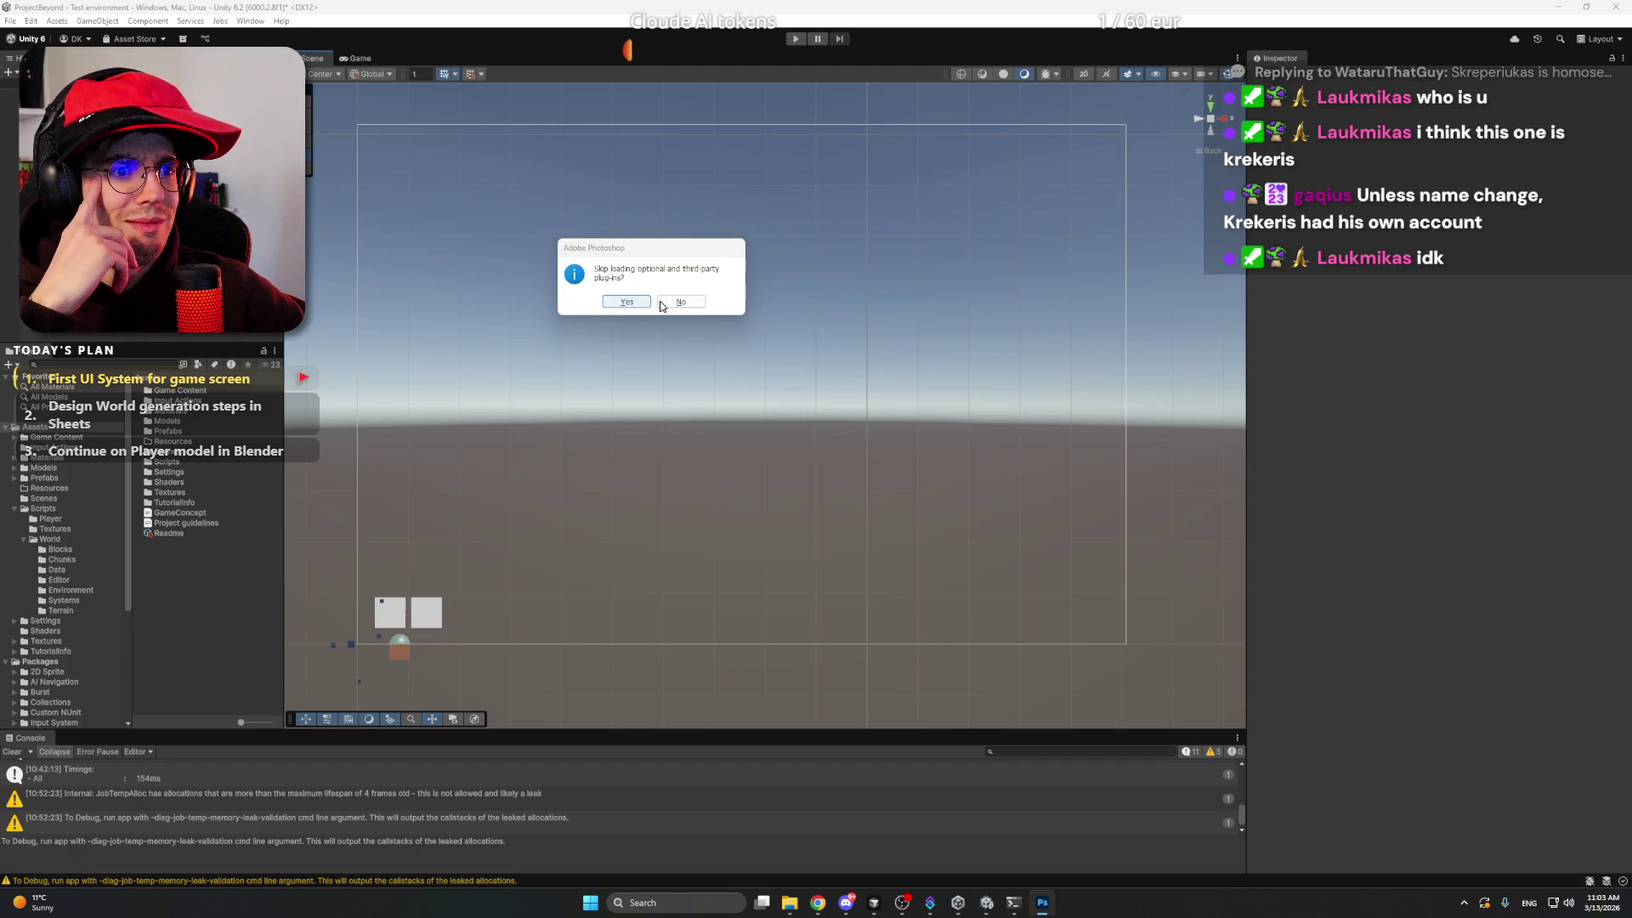
- Let Photoshop start with all plug-ins, then drag dampers.png from the UI folder into it
click(663, 303)
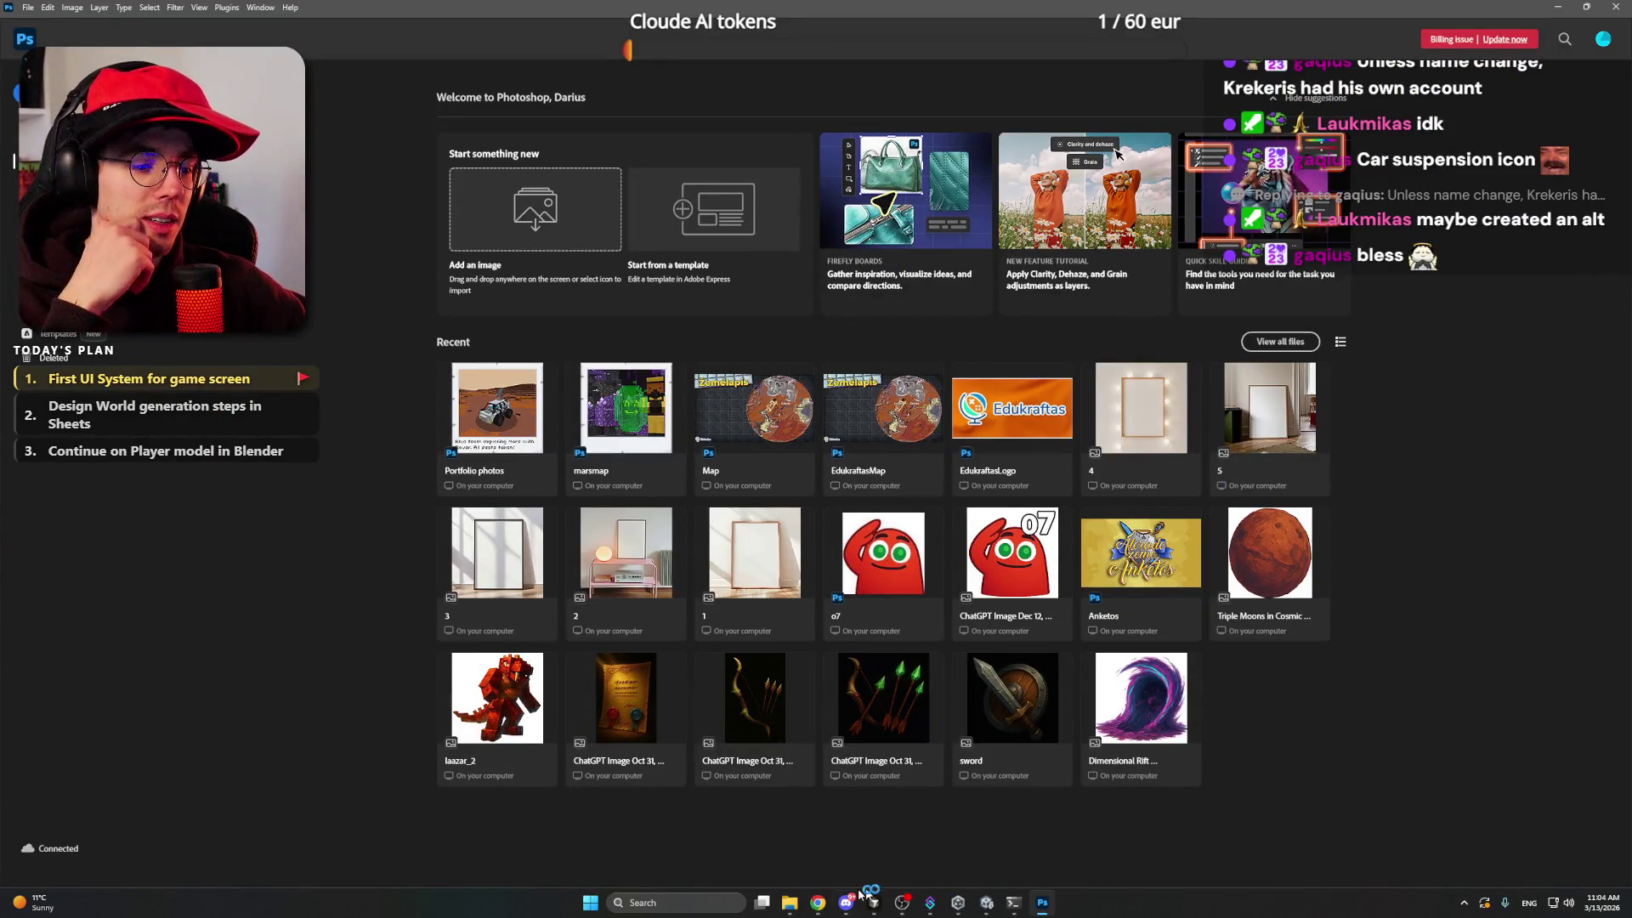
mouse_move(790, 901)
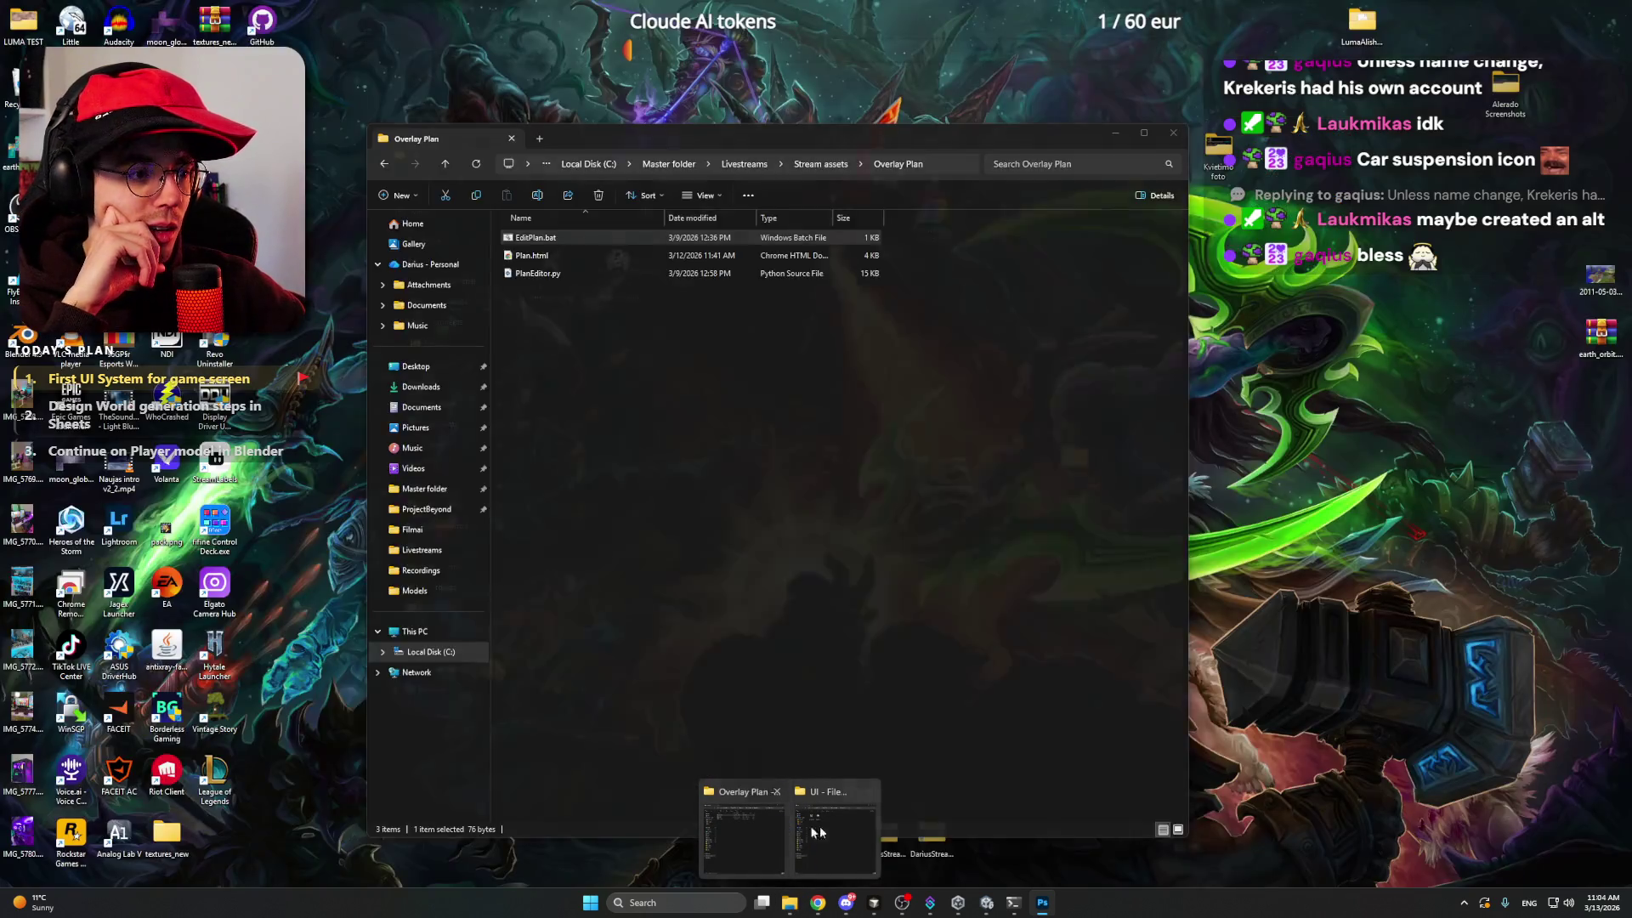
click(820, 833)
mouse_move(550, 265)
mouse_down()
mouse_move(251, 489)
mouse_move(258, 477)
mouse_up()
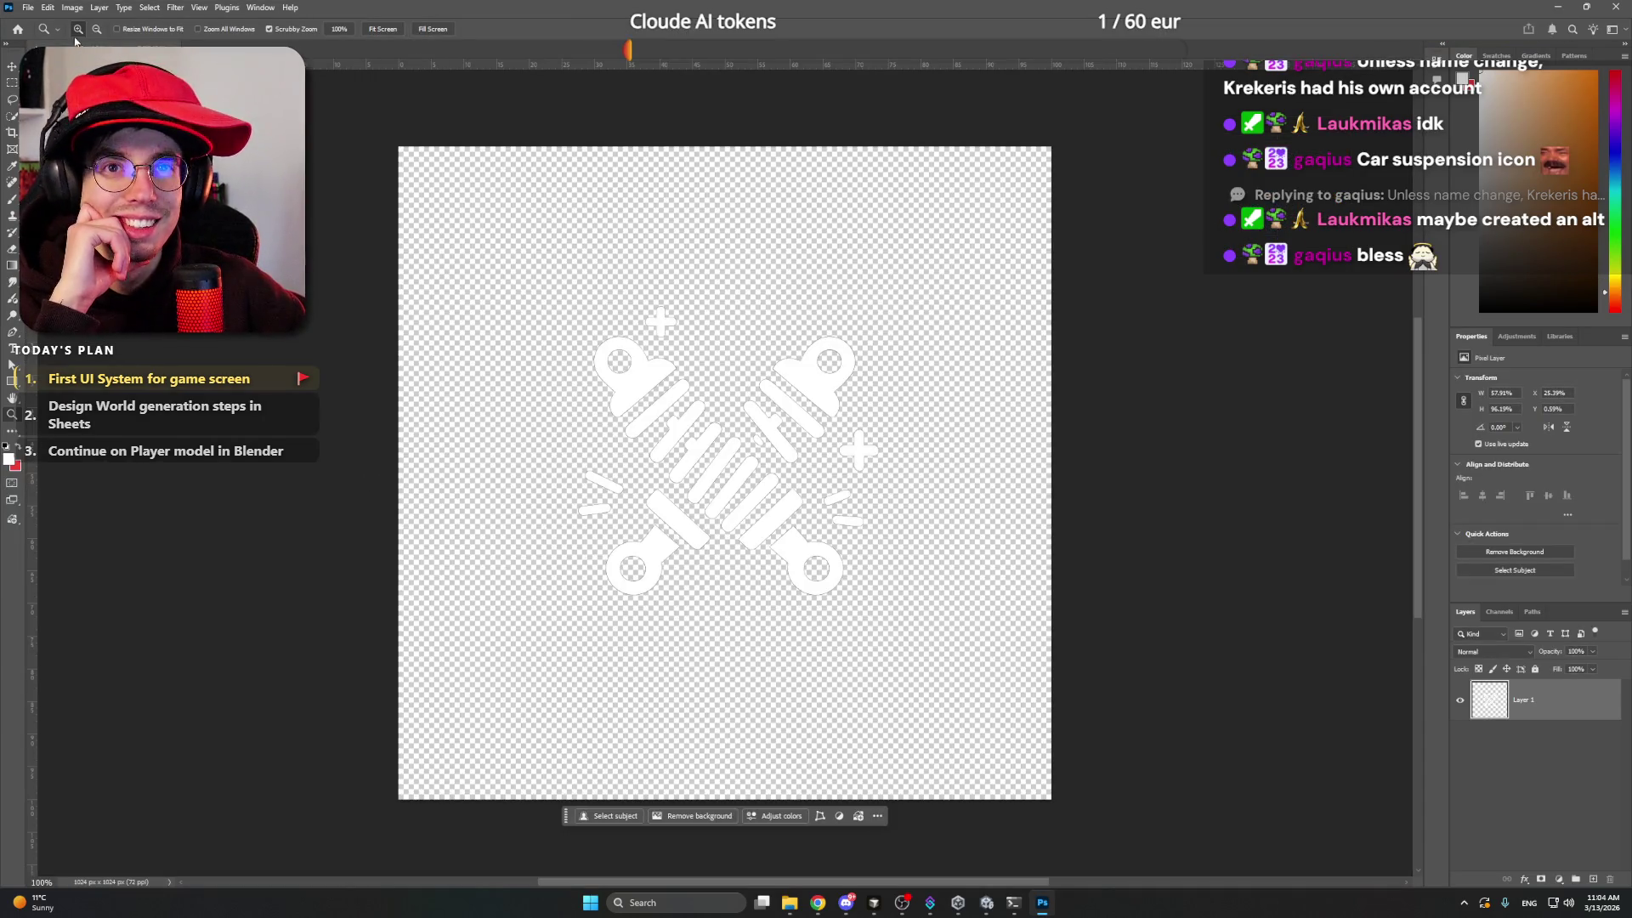
- Trim the transparent pixels from the dampers icon's canvas
click(102, 146)
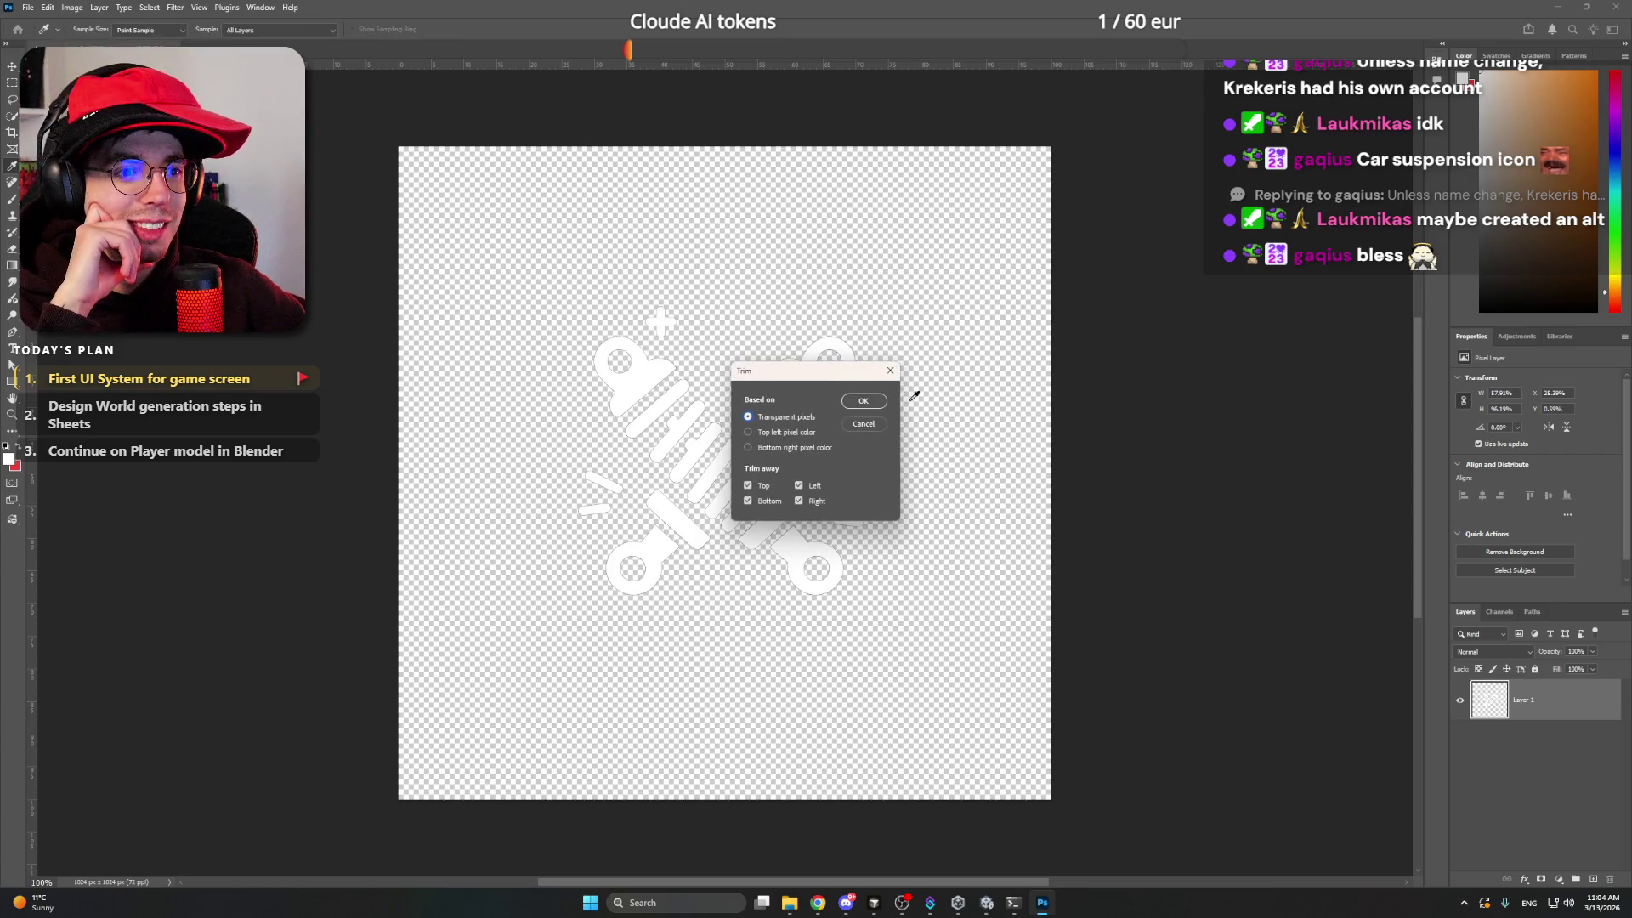
click(857, 401)
drag(613, 412, 605, 408)
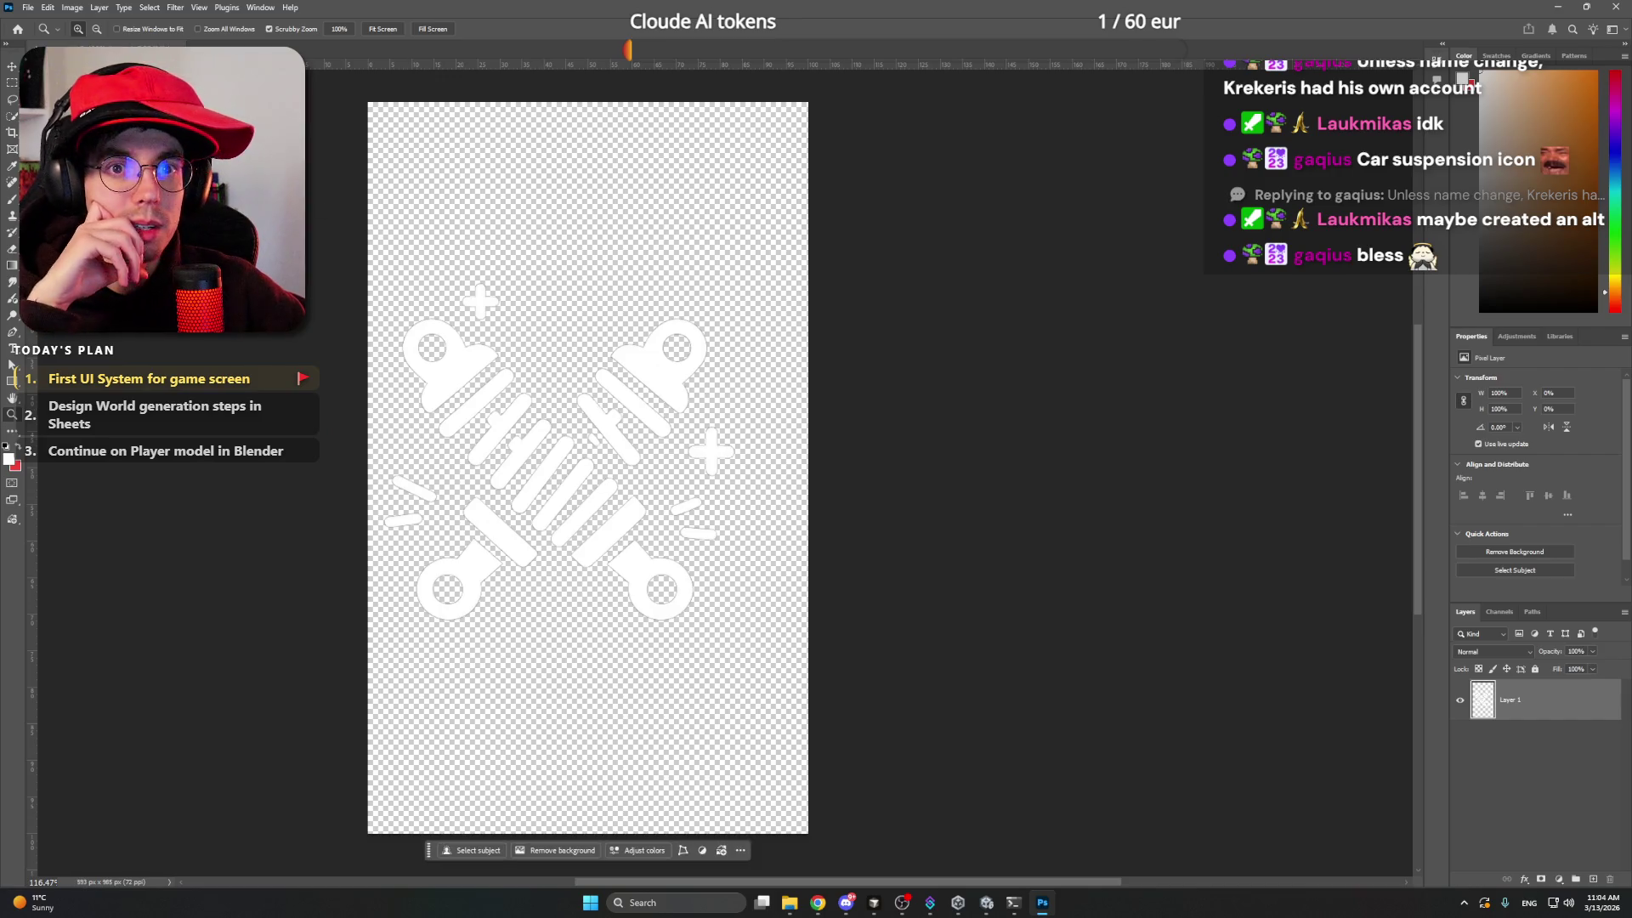
- Crop the canvas to a nearly square 465 × 462 px around the icon
click(12, 133)
drag(595, 103, 595, 188)
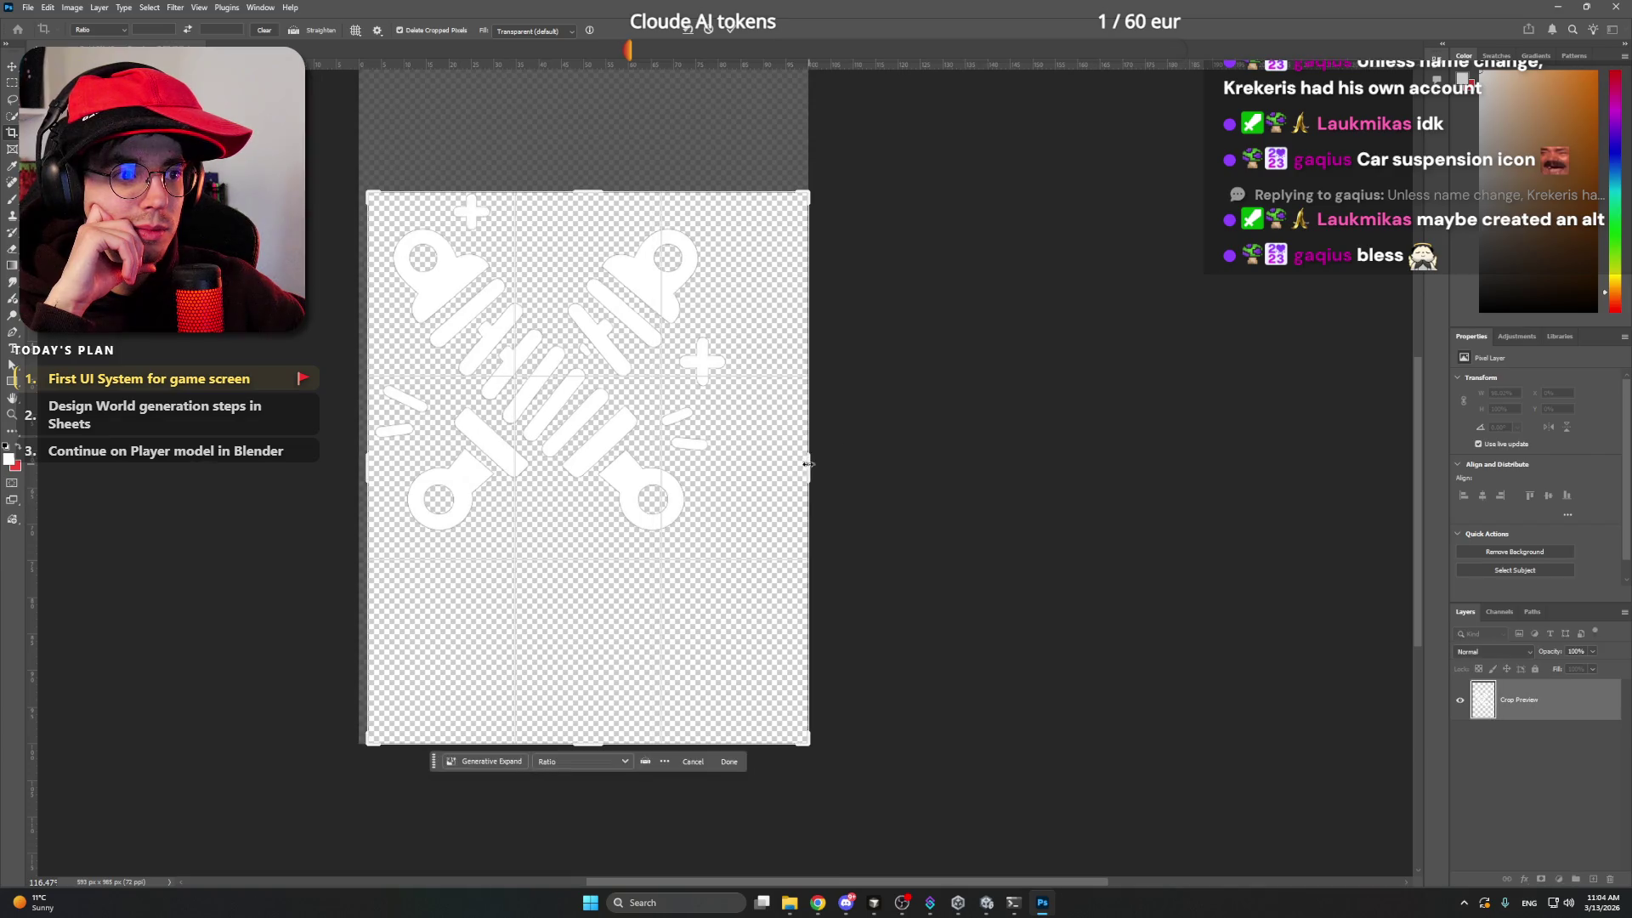
drag(767, 464, 774, 465)
drag(406, 468, 411, 468)
drag(588, 745, 587, 626)
key(Return)
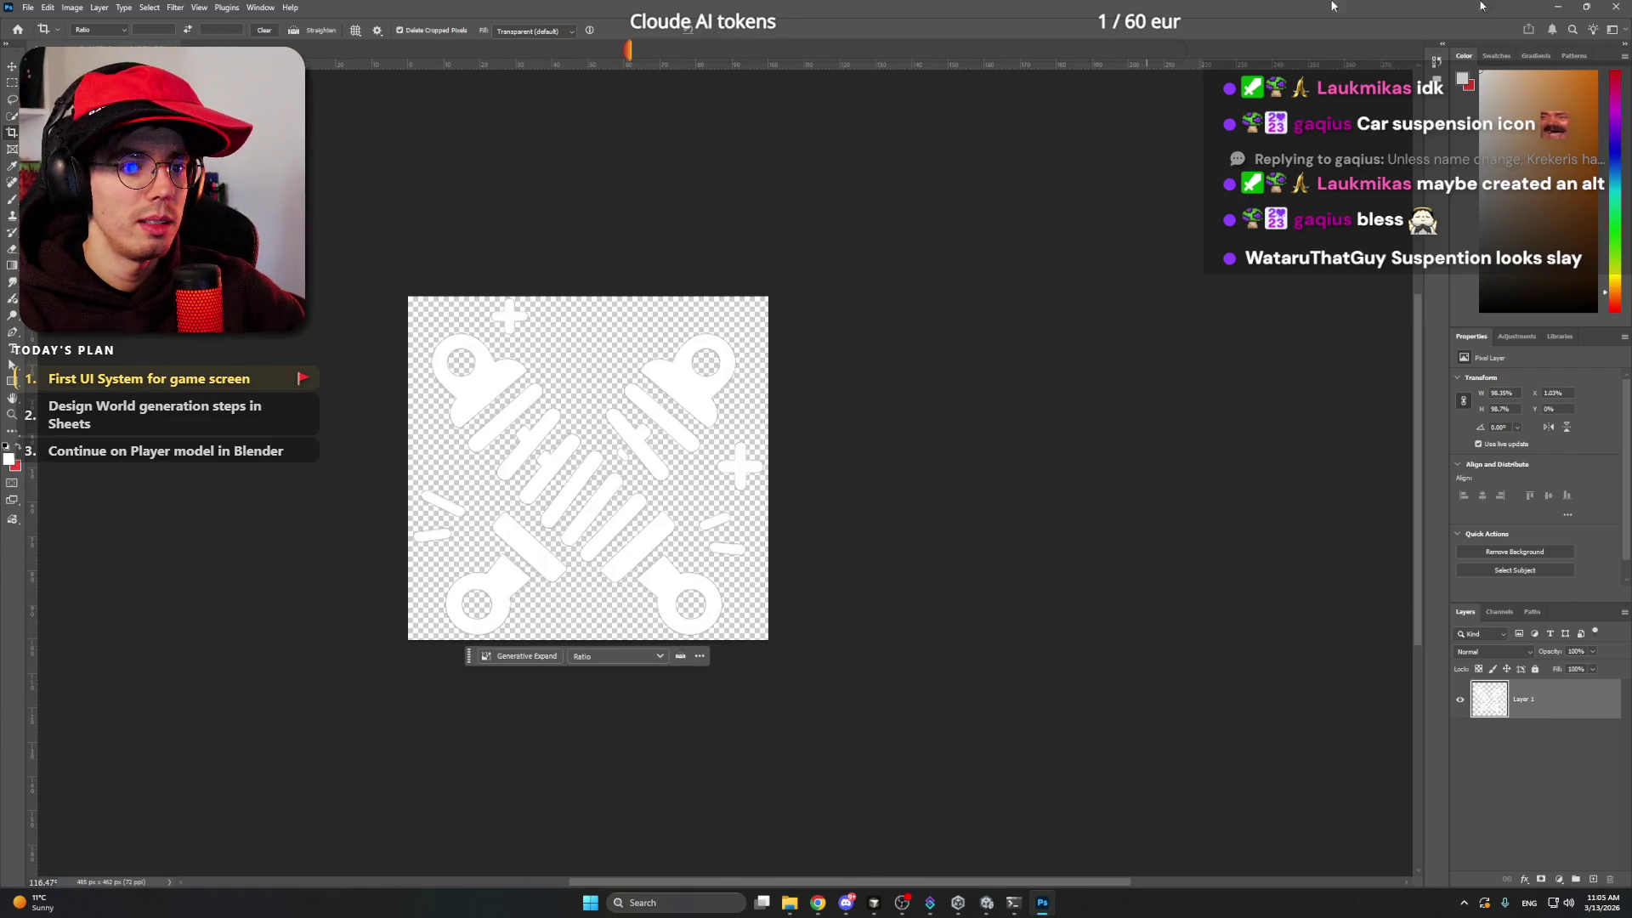
- Open jetpack.png from the UI folder as a new Photoshop document
mouse_move(789, 910)
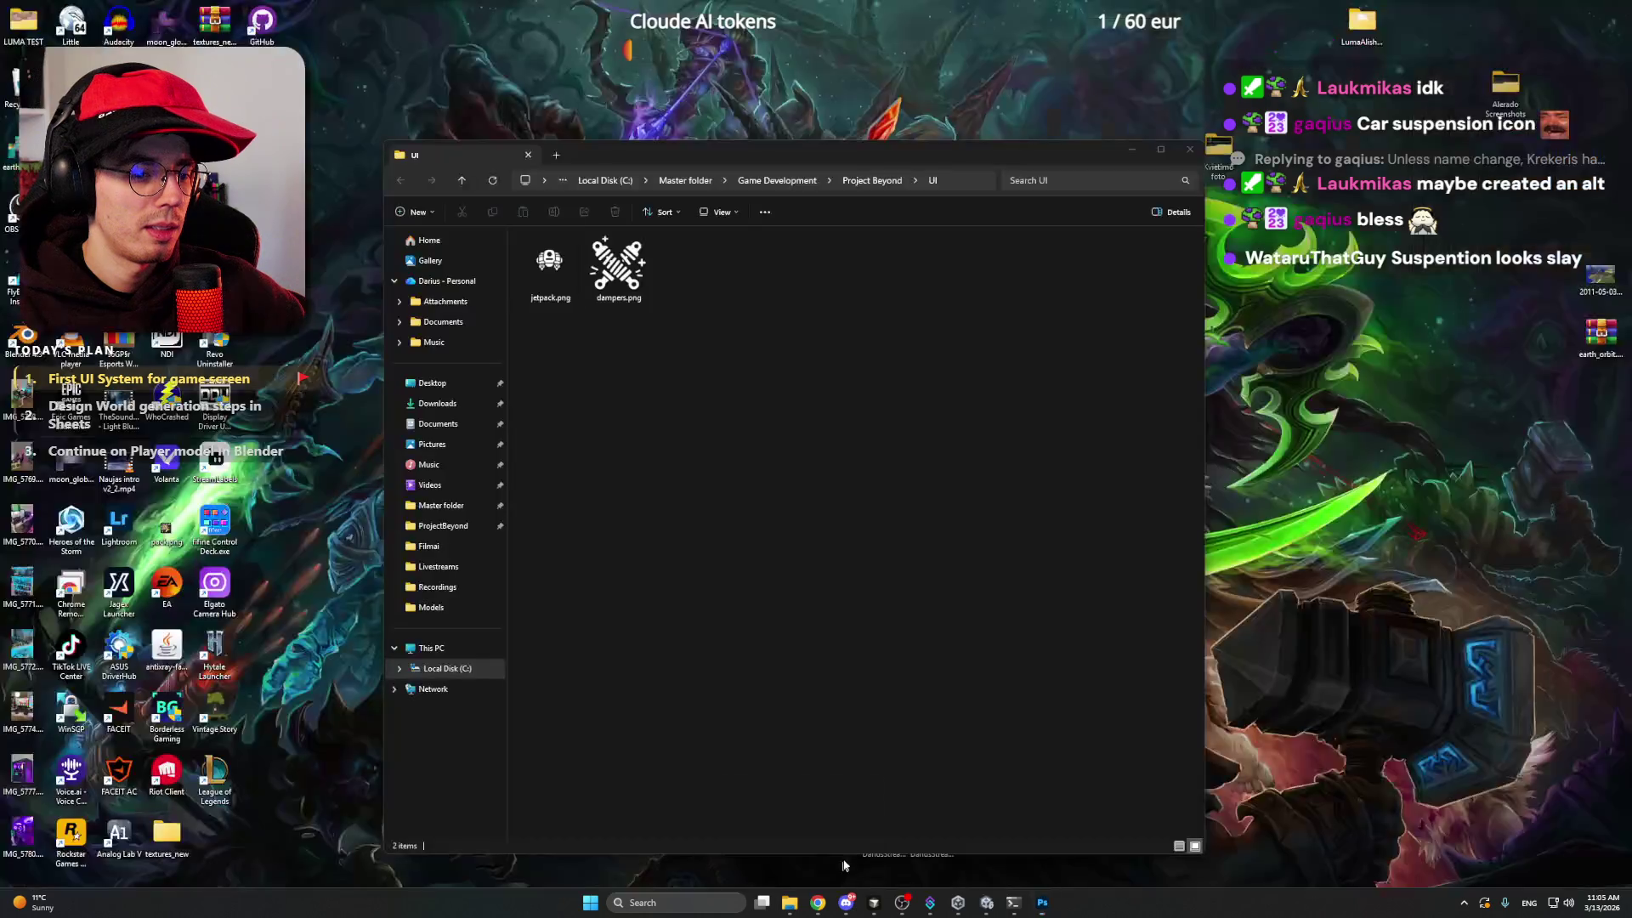
click(837, 814)
click(595, 274)
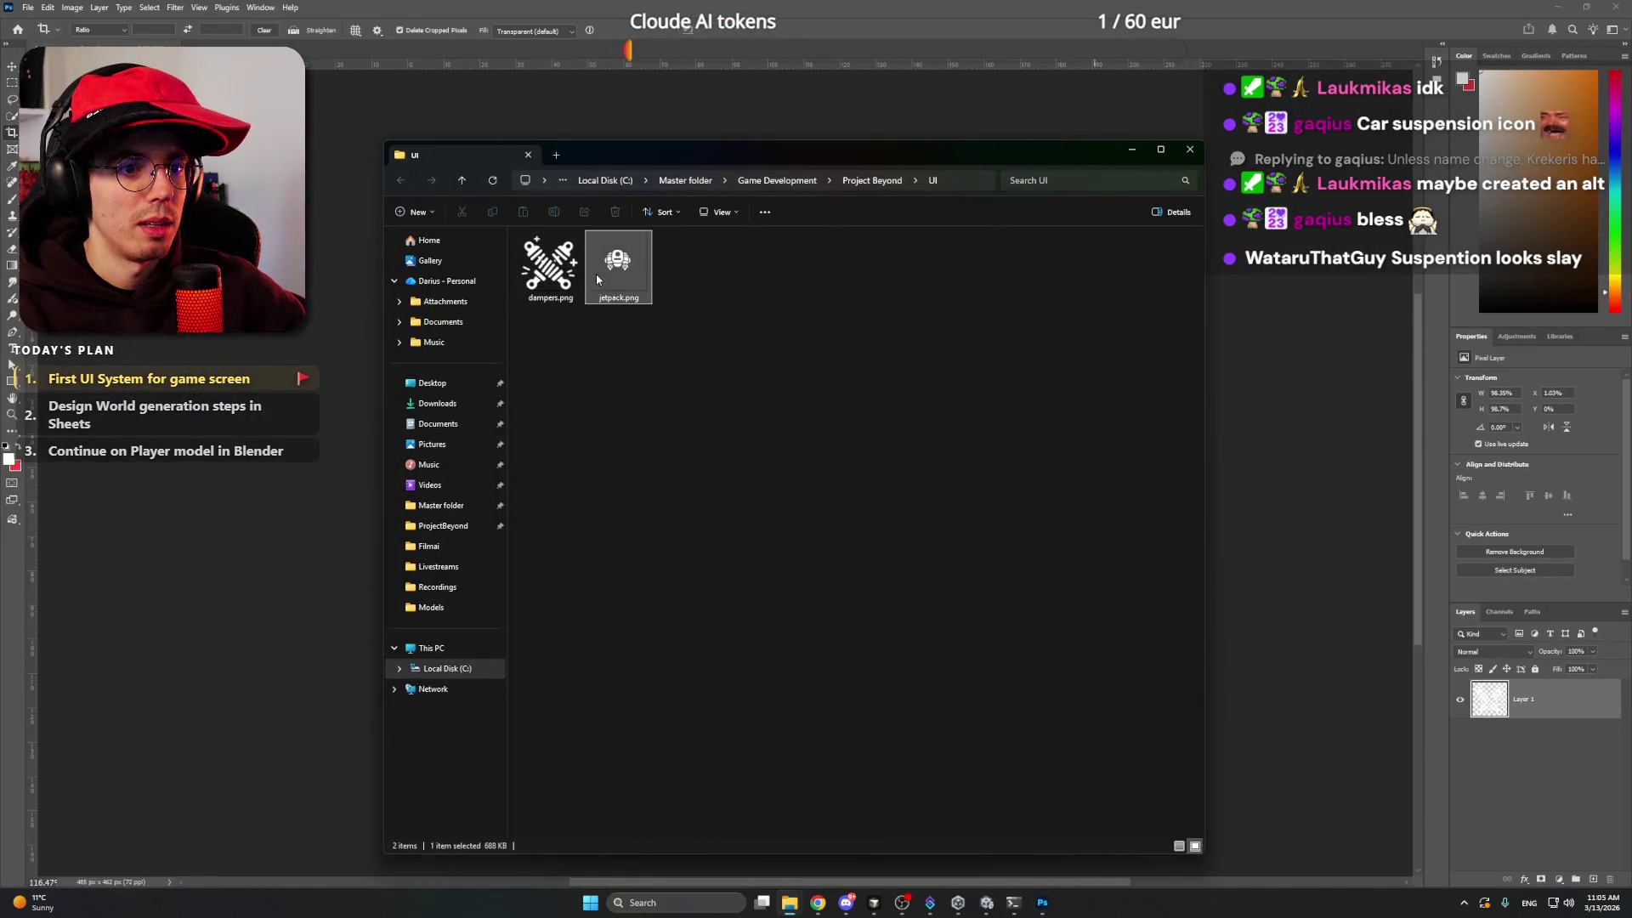
drag(465, 53, 465, 48)
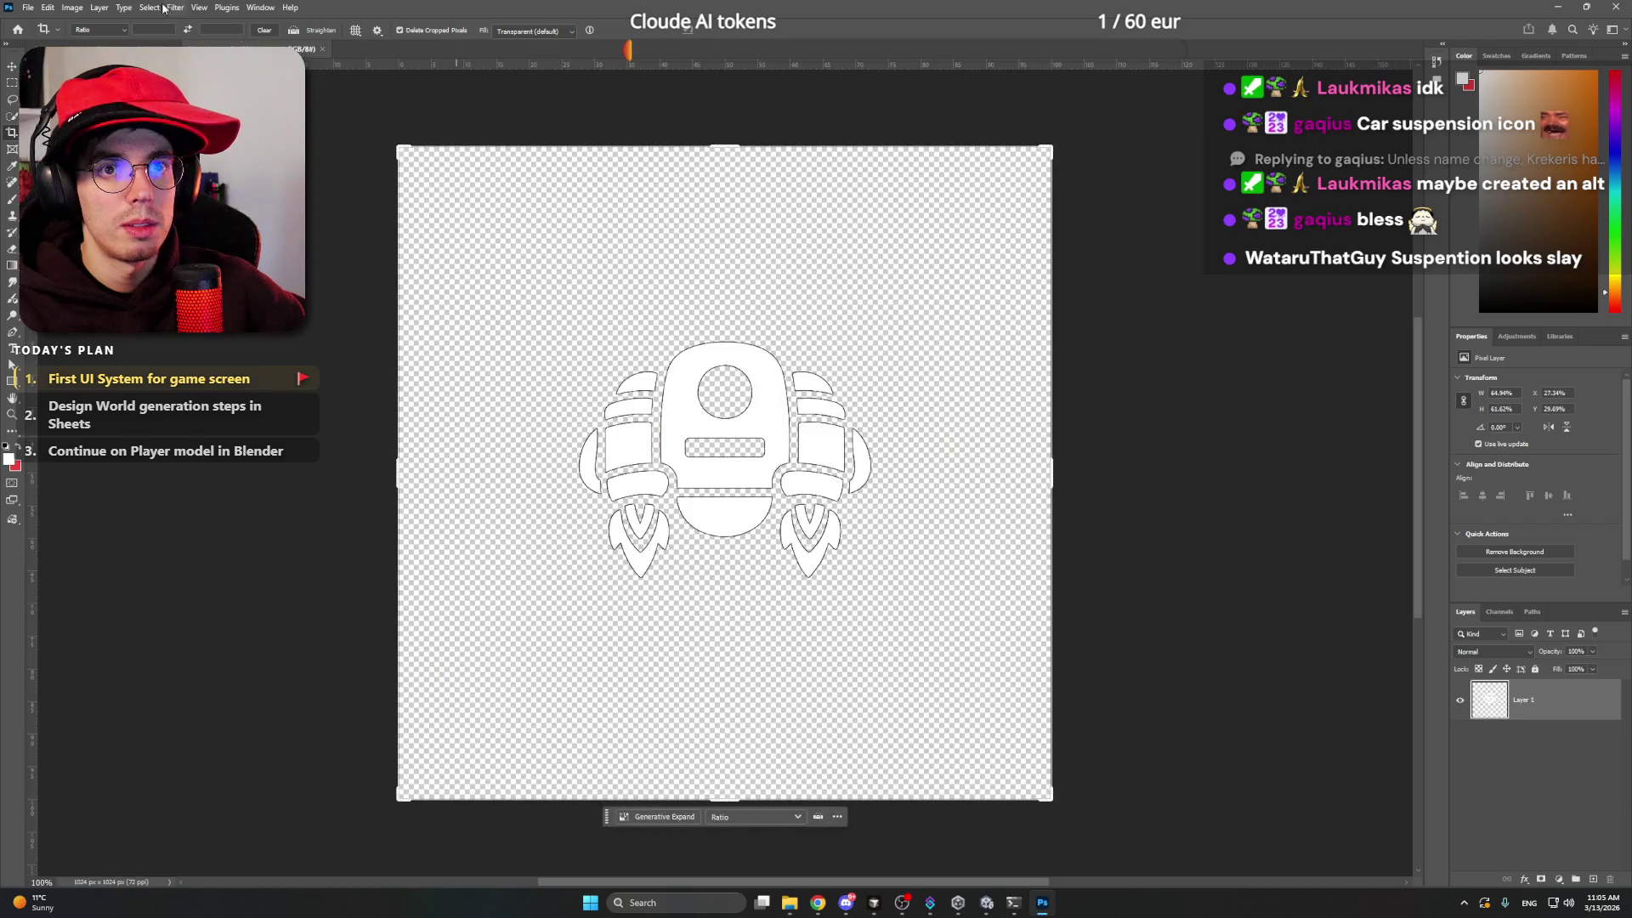
- Trim transparent pixels and crop away the empty space right and below the jetpack
click(93, 204)
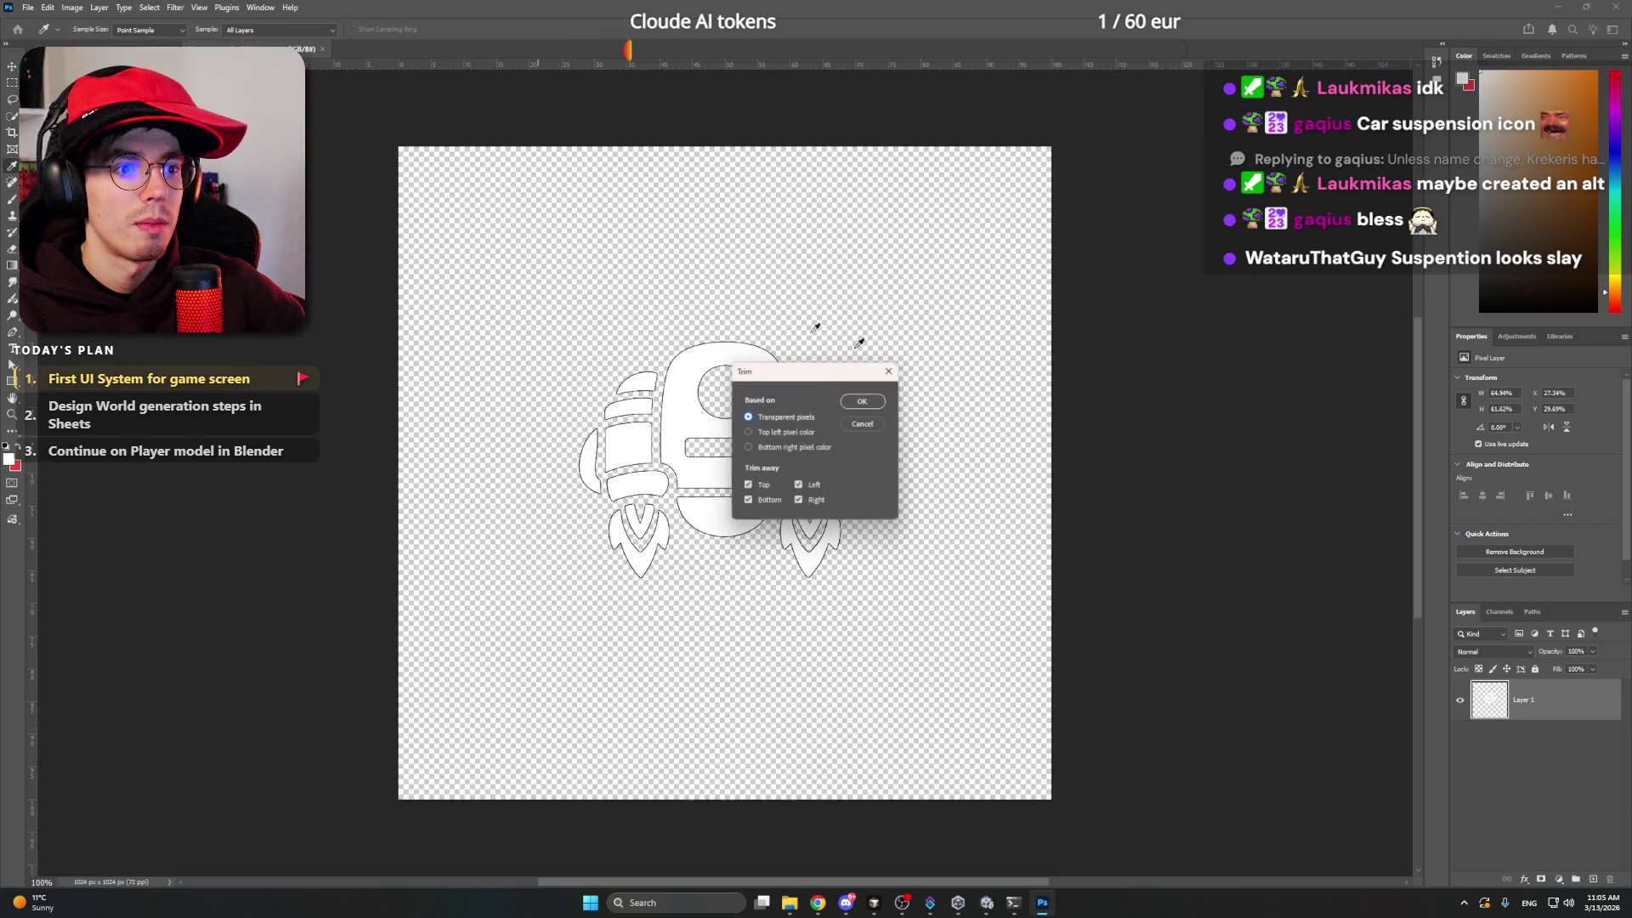
click(861, 402)
mouse_move(580, 284)
mouse_down()
mouse_move(656, 277)
mouse_move(580, 277)
mouse_up()
key(v)
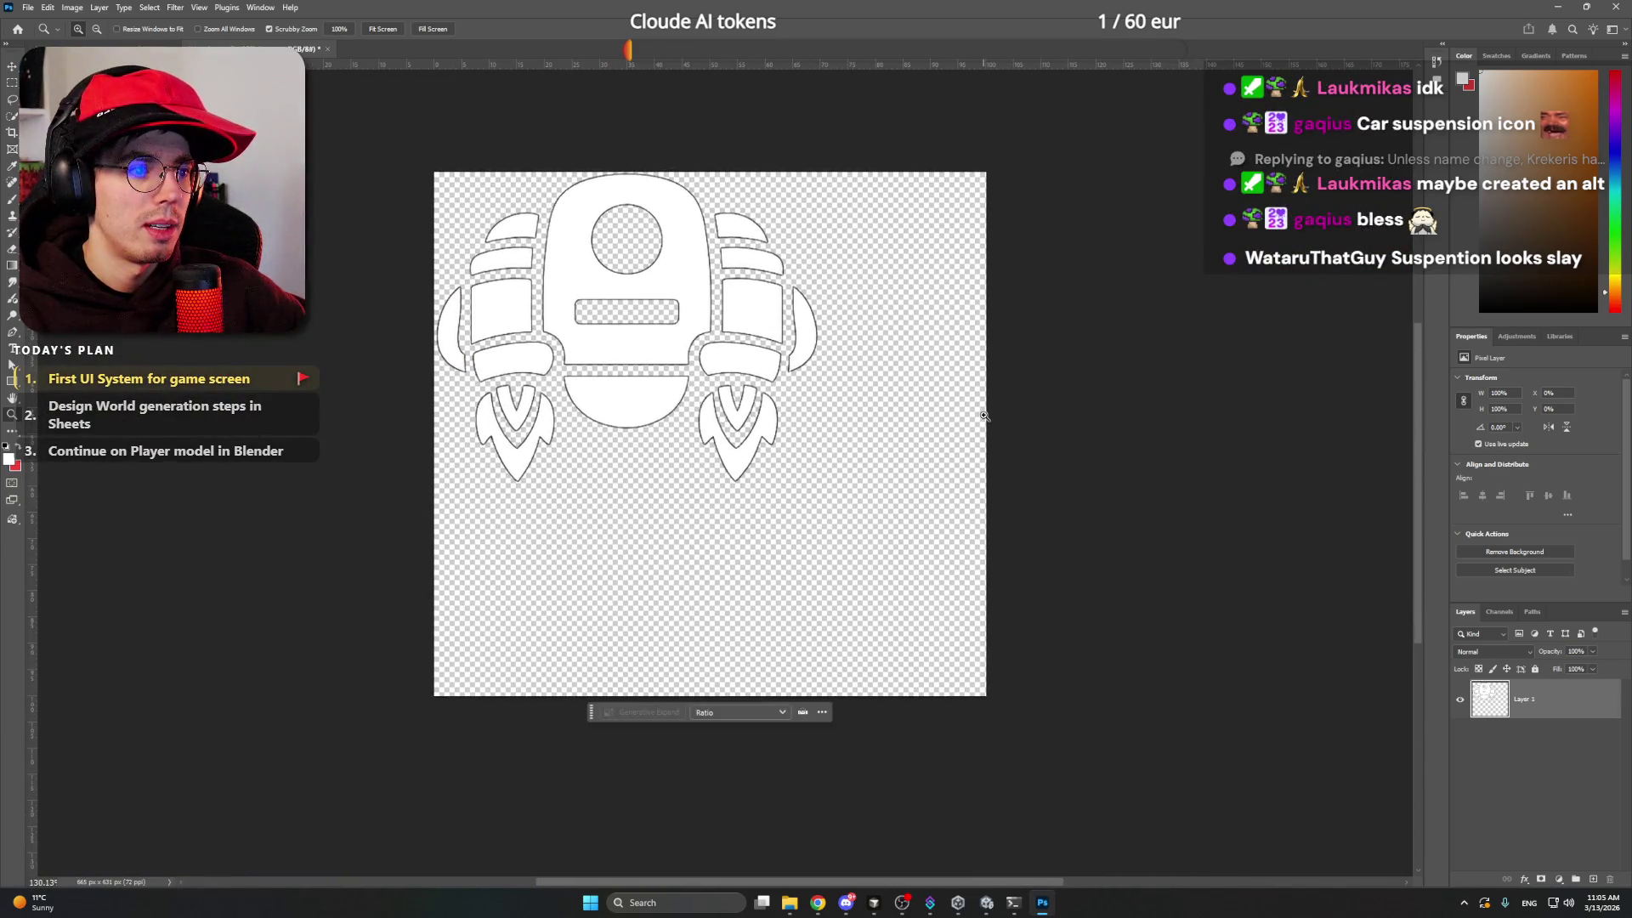
key(c)
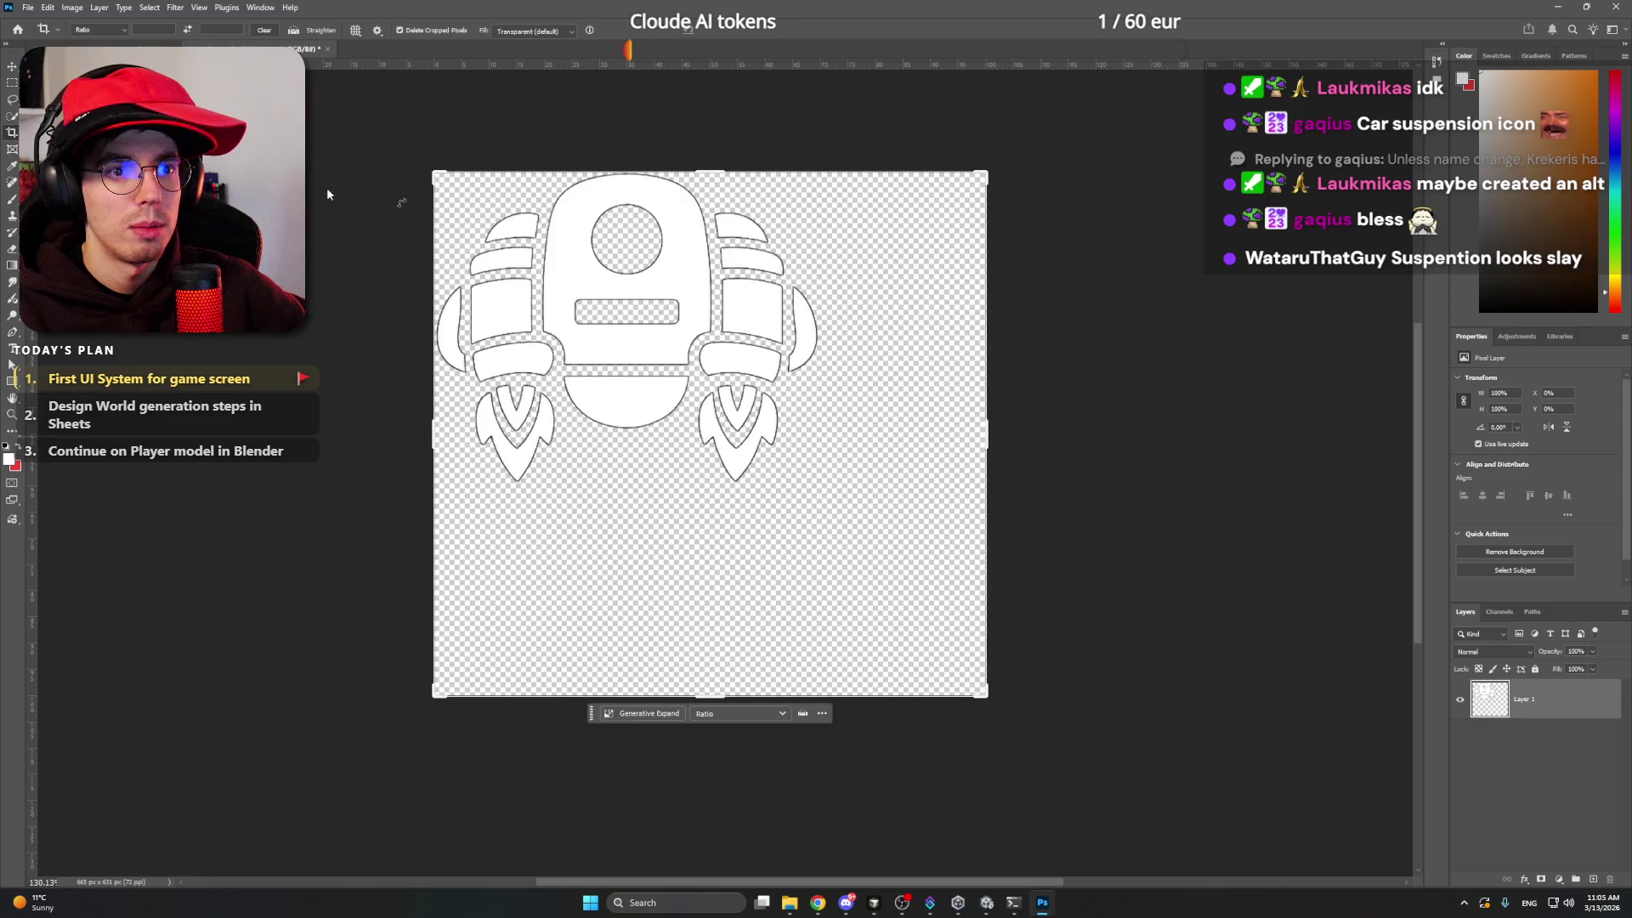
drag(992, 440, 909, 426)
drag(702, 698, 705, 592)
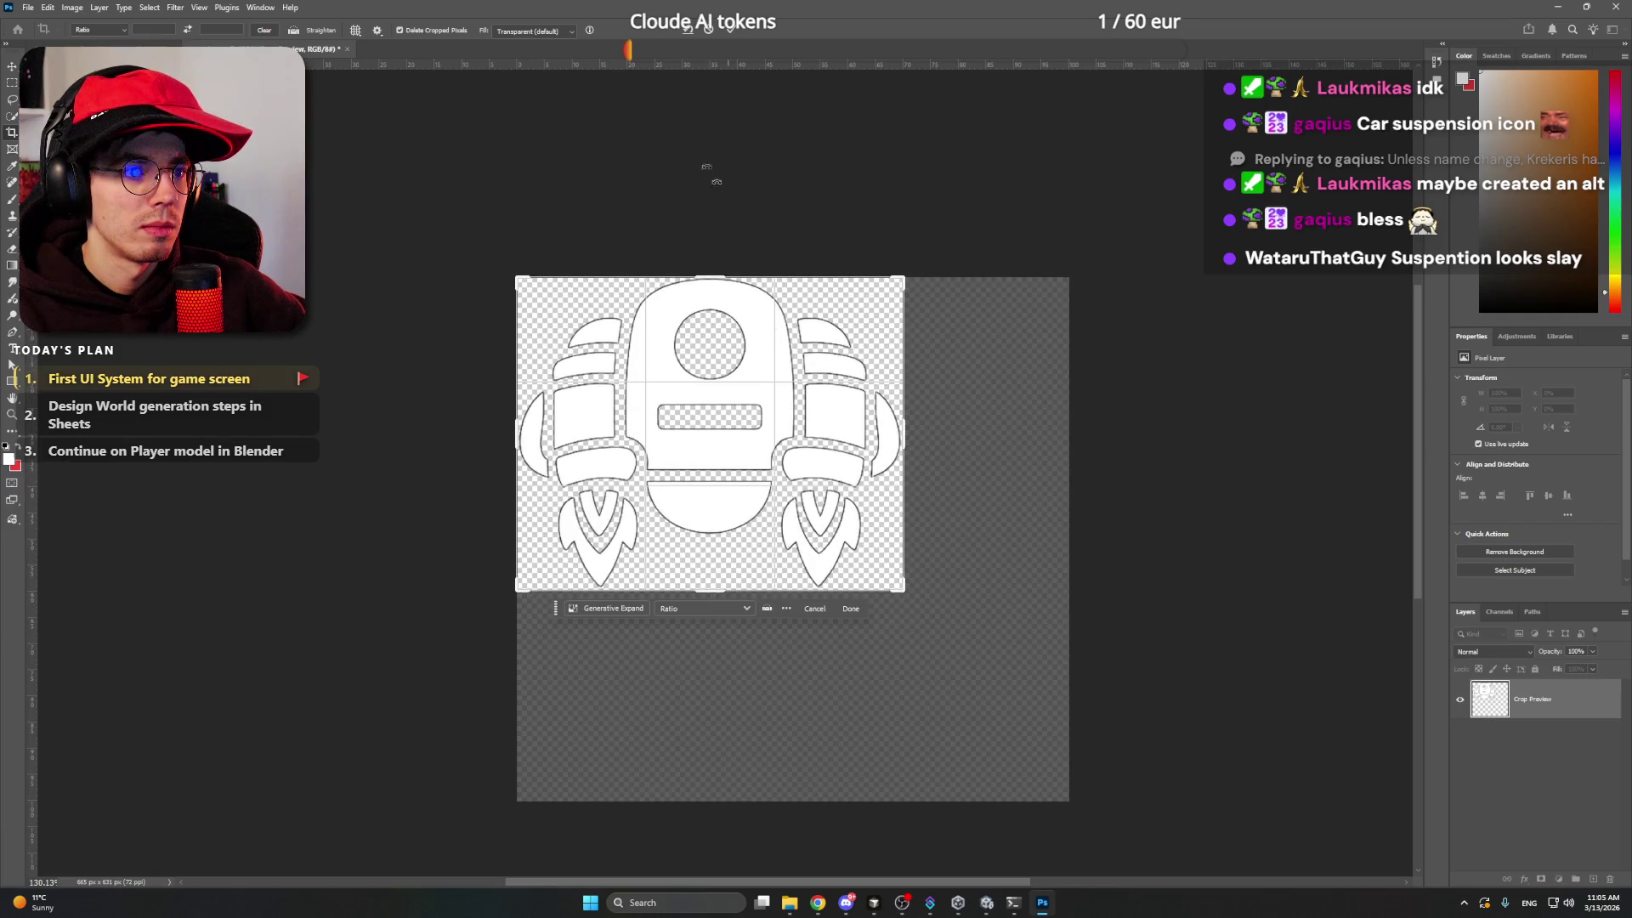
click(731, 36)
click(150, 8)
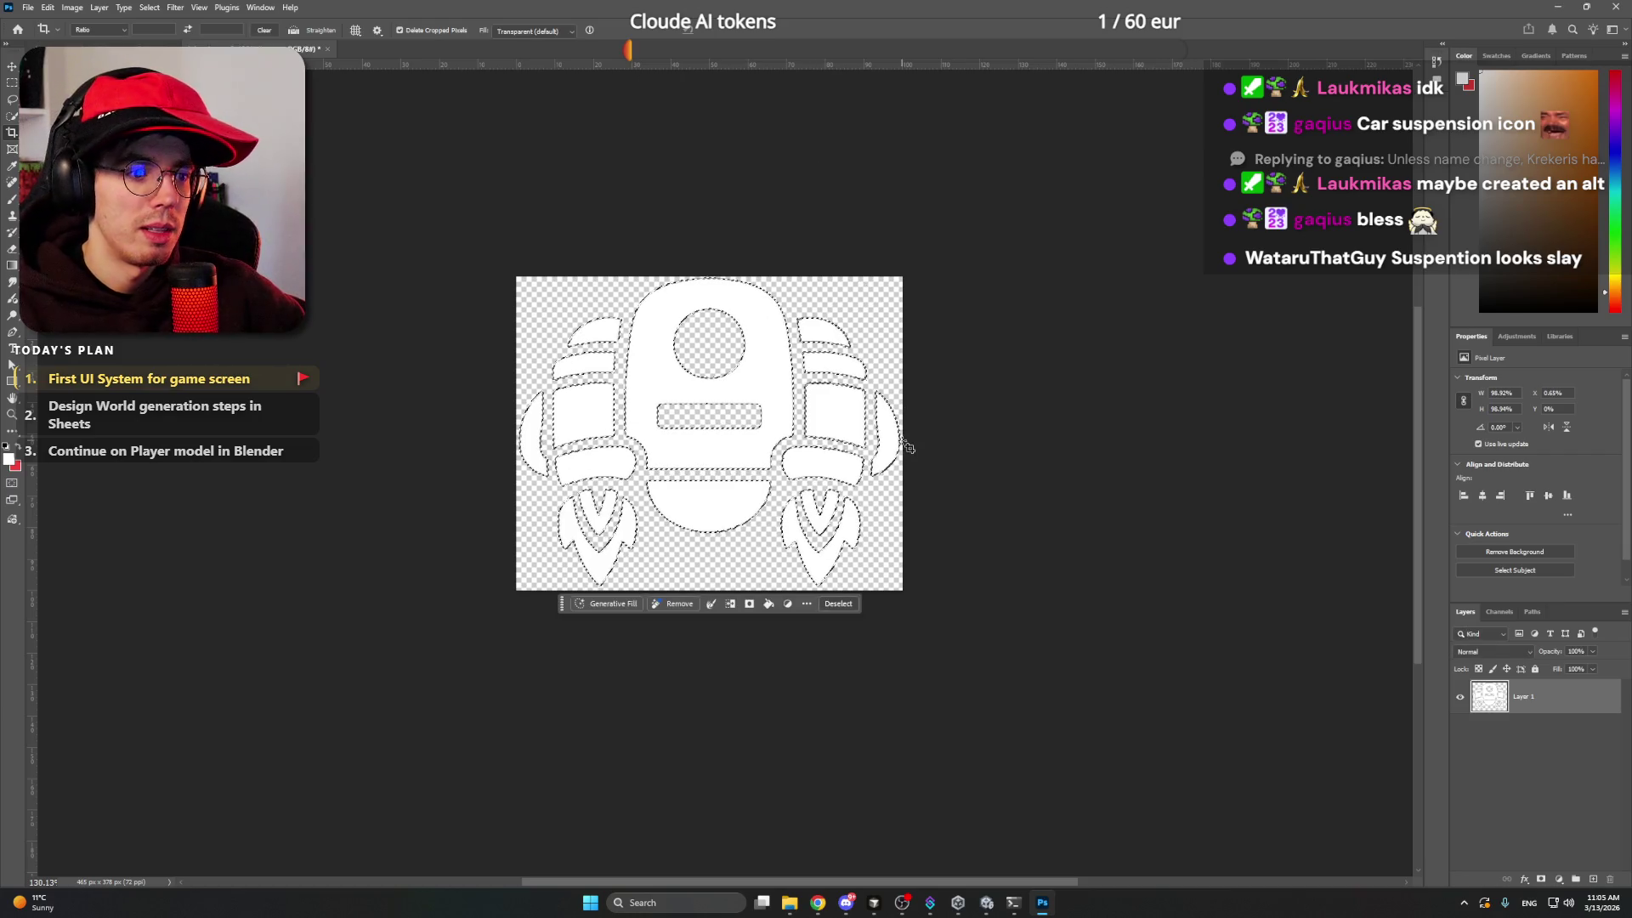
- Inspect the icon's top centre up close, clear the selection, and view the whole icon
key(z)
mouse_move(717, 368)
mouse_down()
mouse_move(793, 361)
mouse_move(758, 346)
mouse_up()
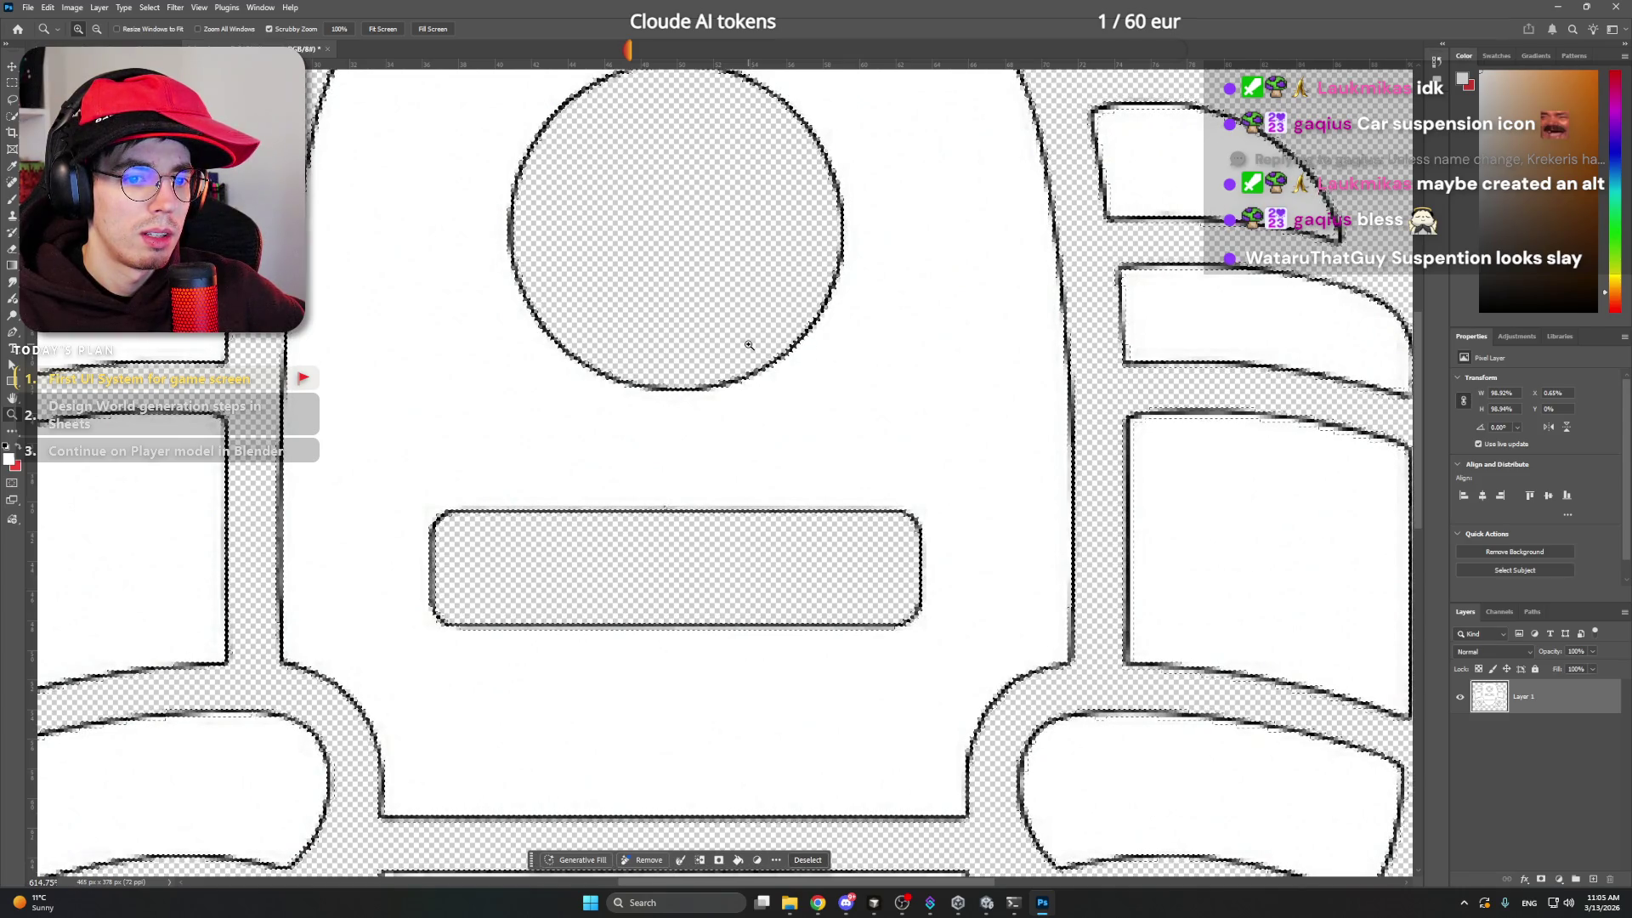
key(m)
key(ctrl+d)
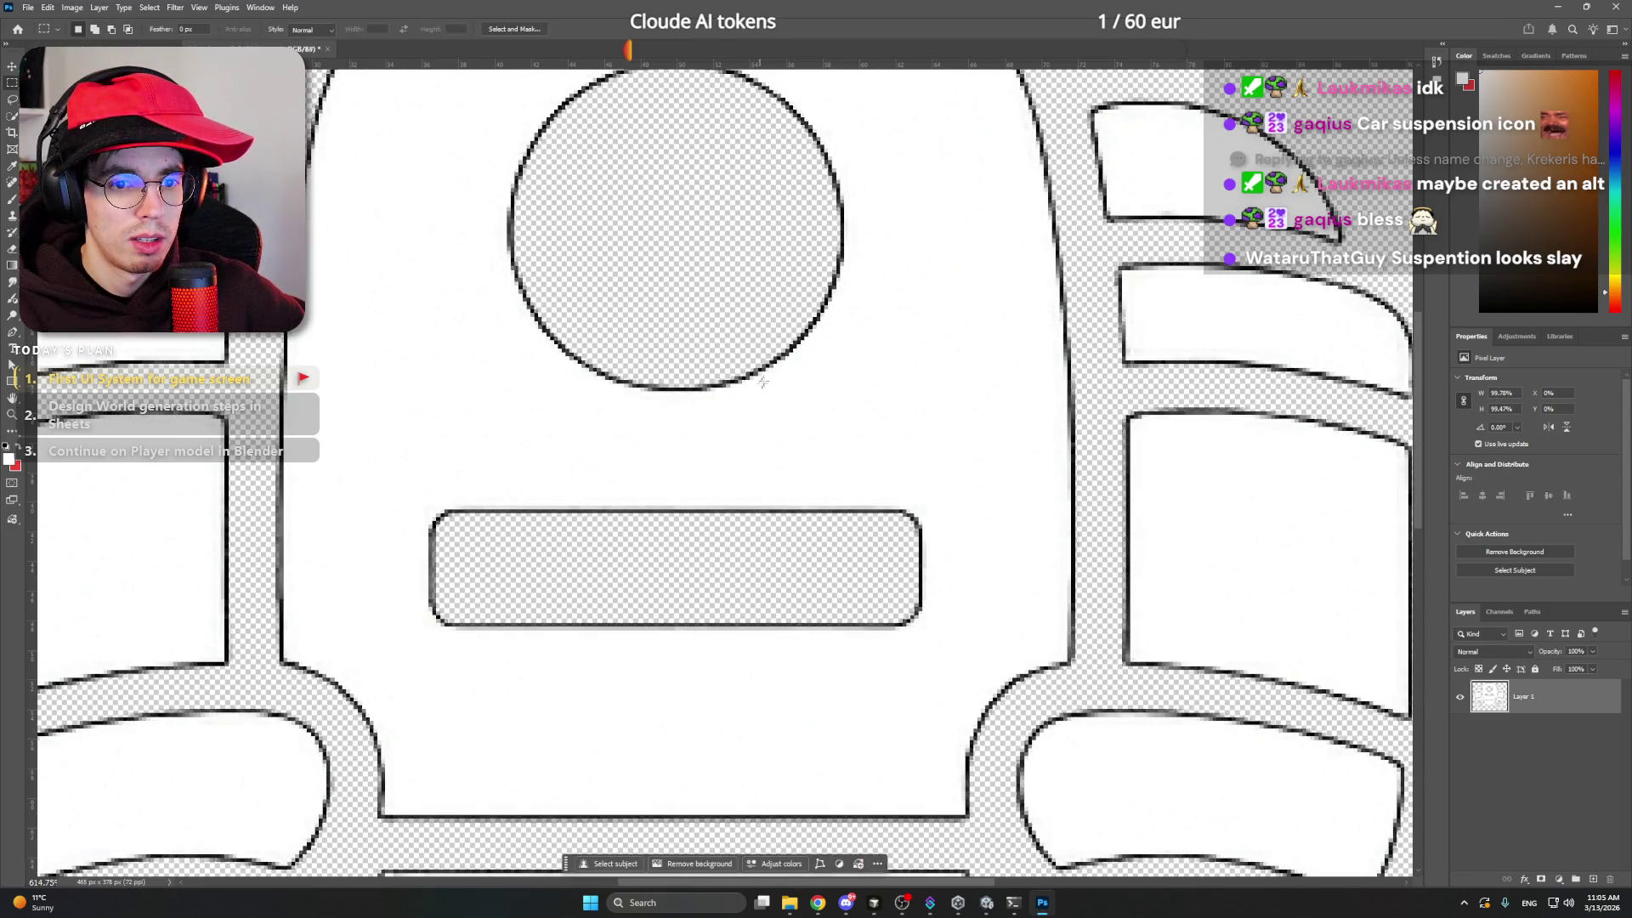
key(z)
mouse_move(763, 381)
mouse_down()
mouse_move(722, 374)
mouse_move(754, 358)
mouse_up()
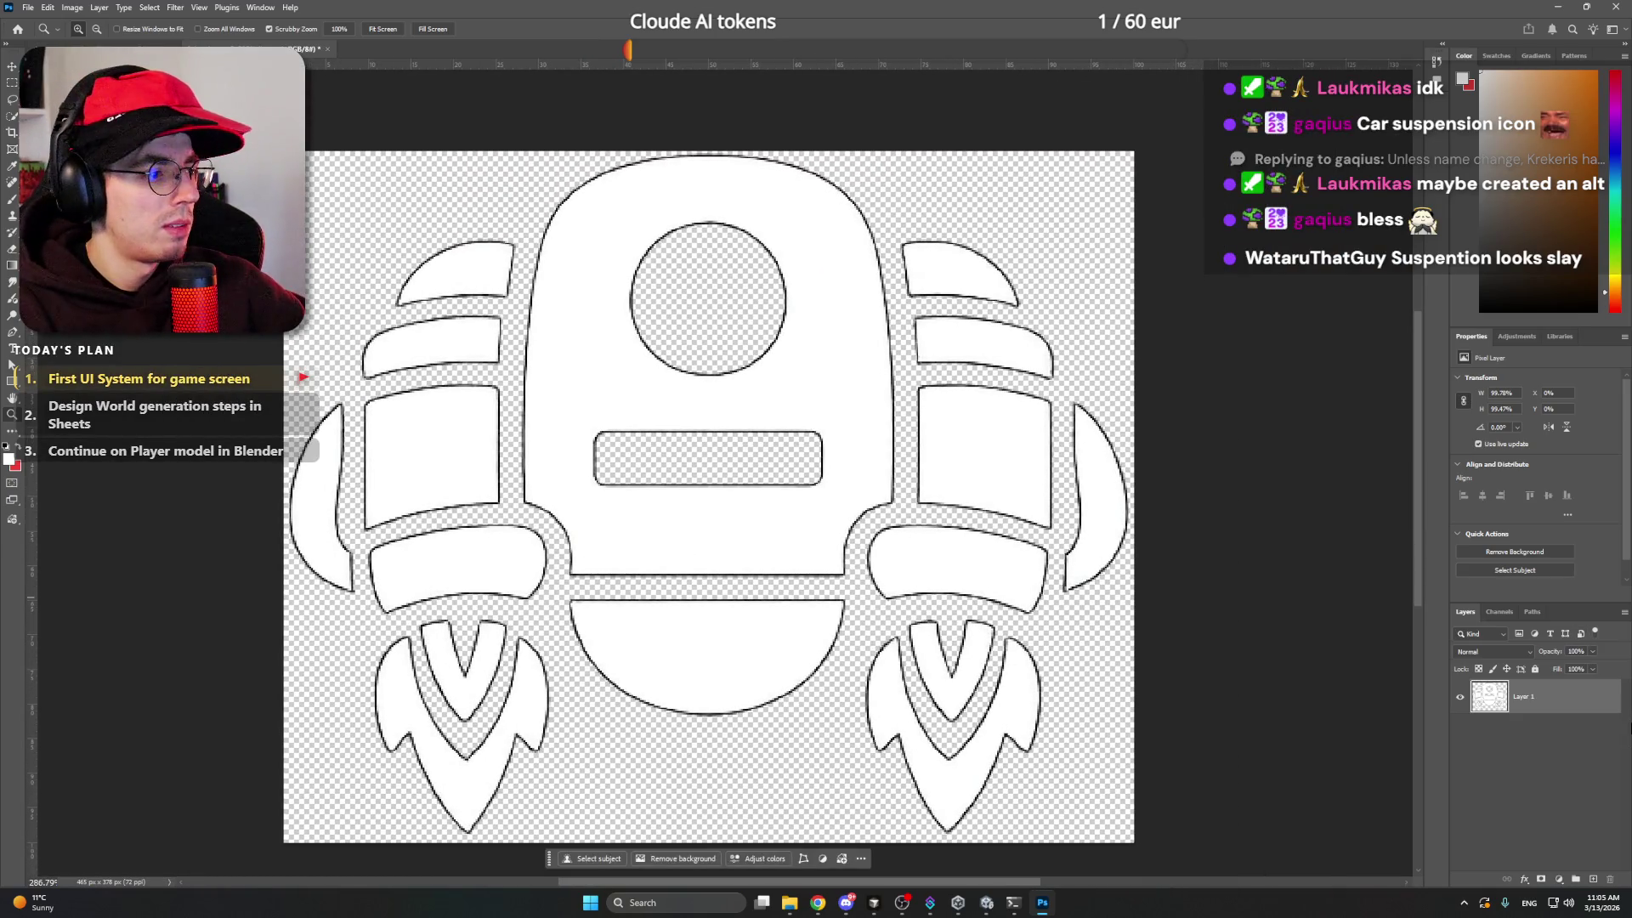
- Select Layer 1's pixels and contract the selection by 1 pixel
right_click(1499, 698)
click(1521, 541)
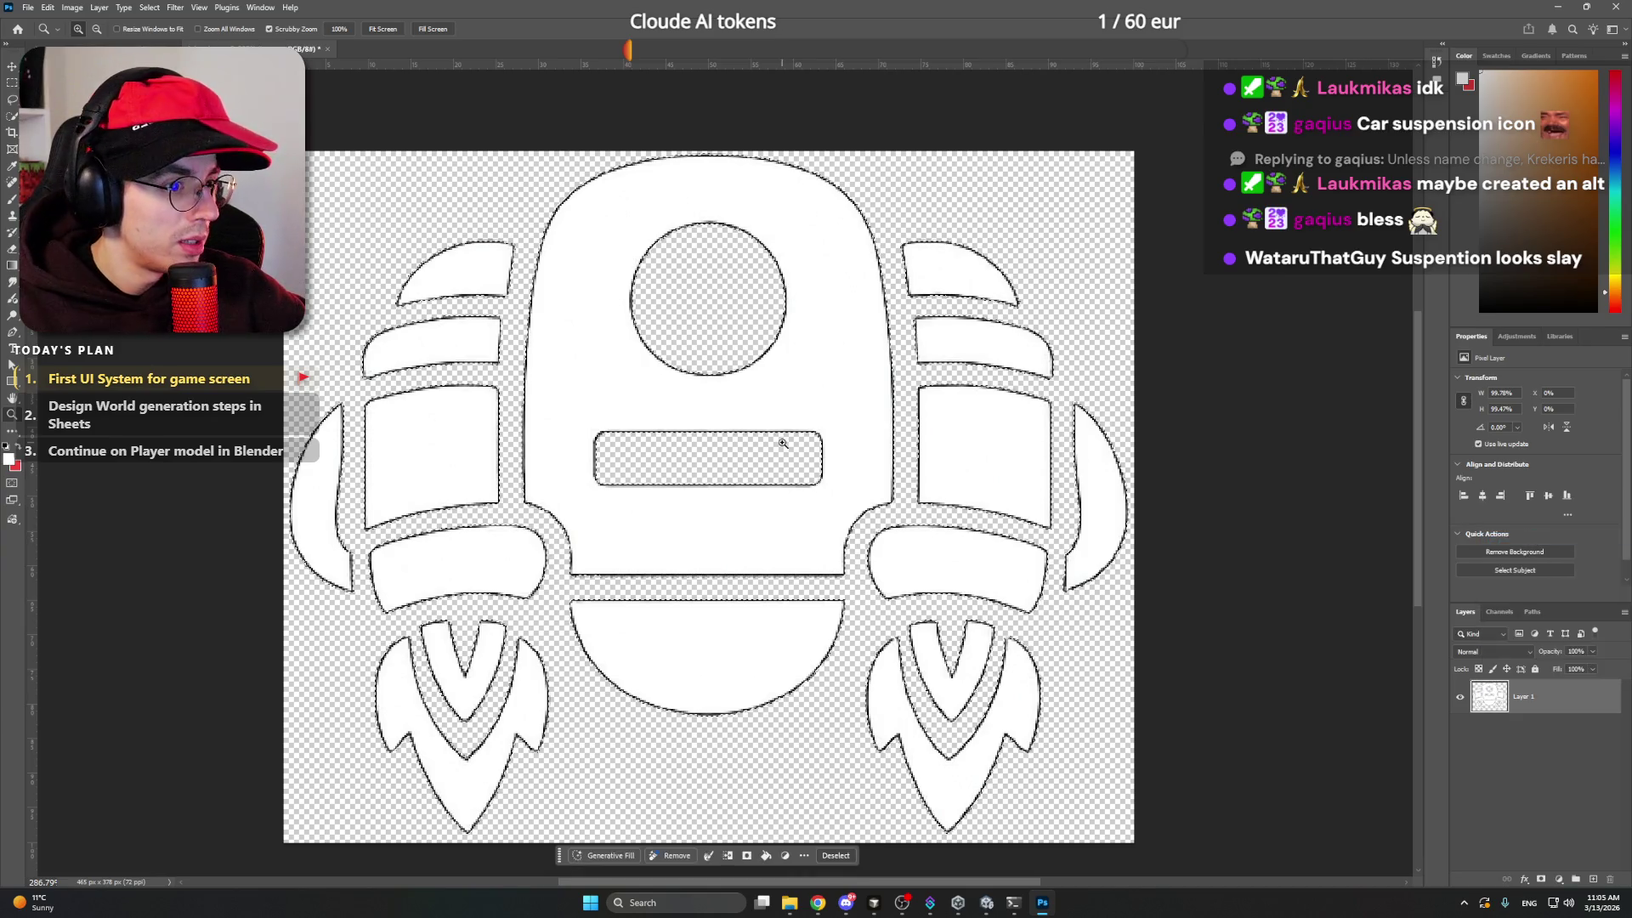
key(v)
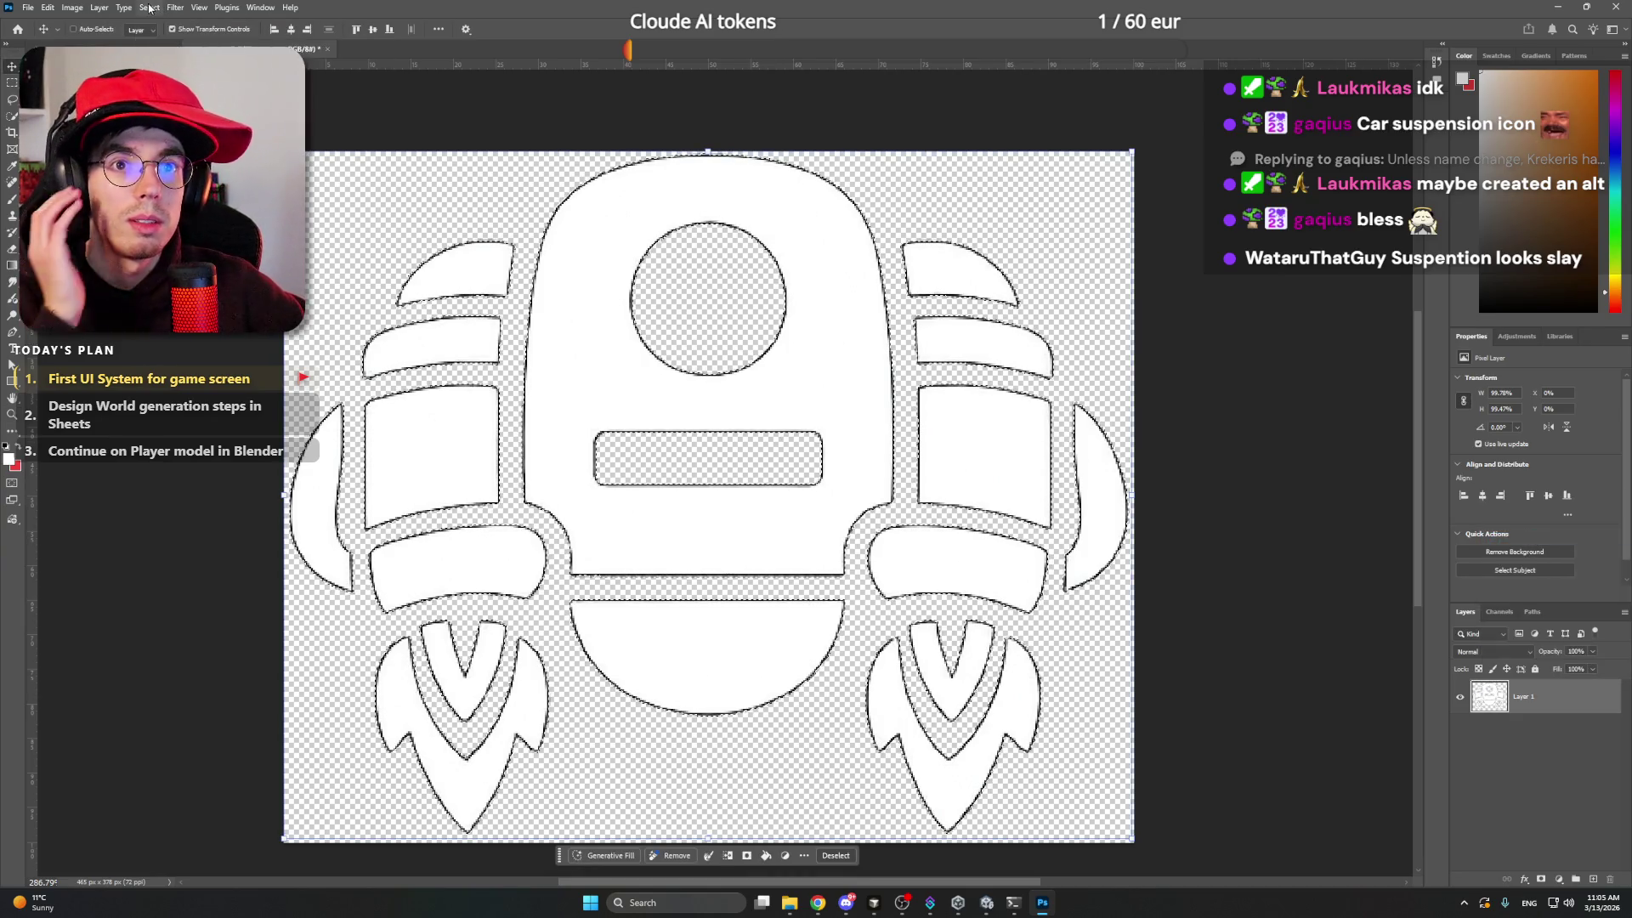
click(148, 8)
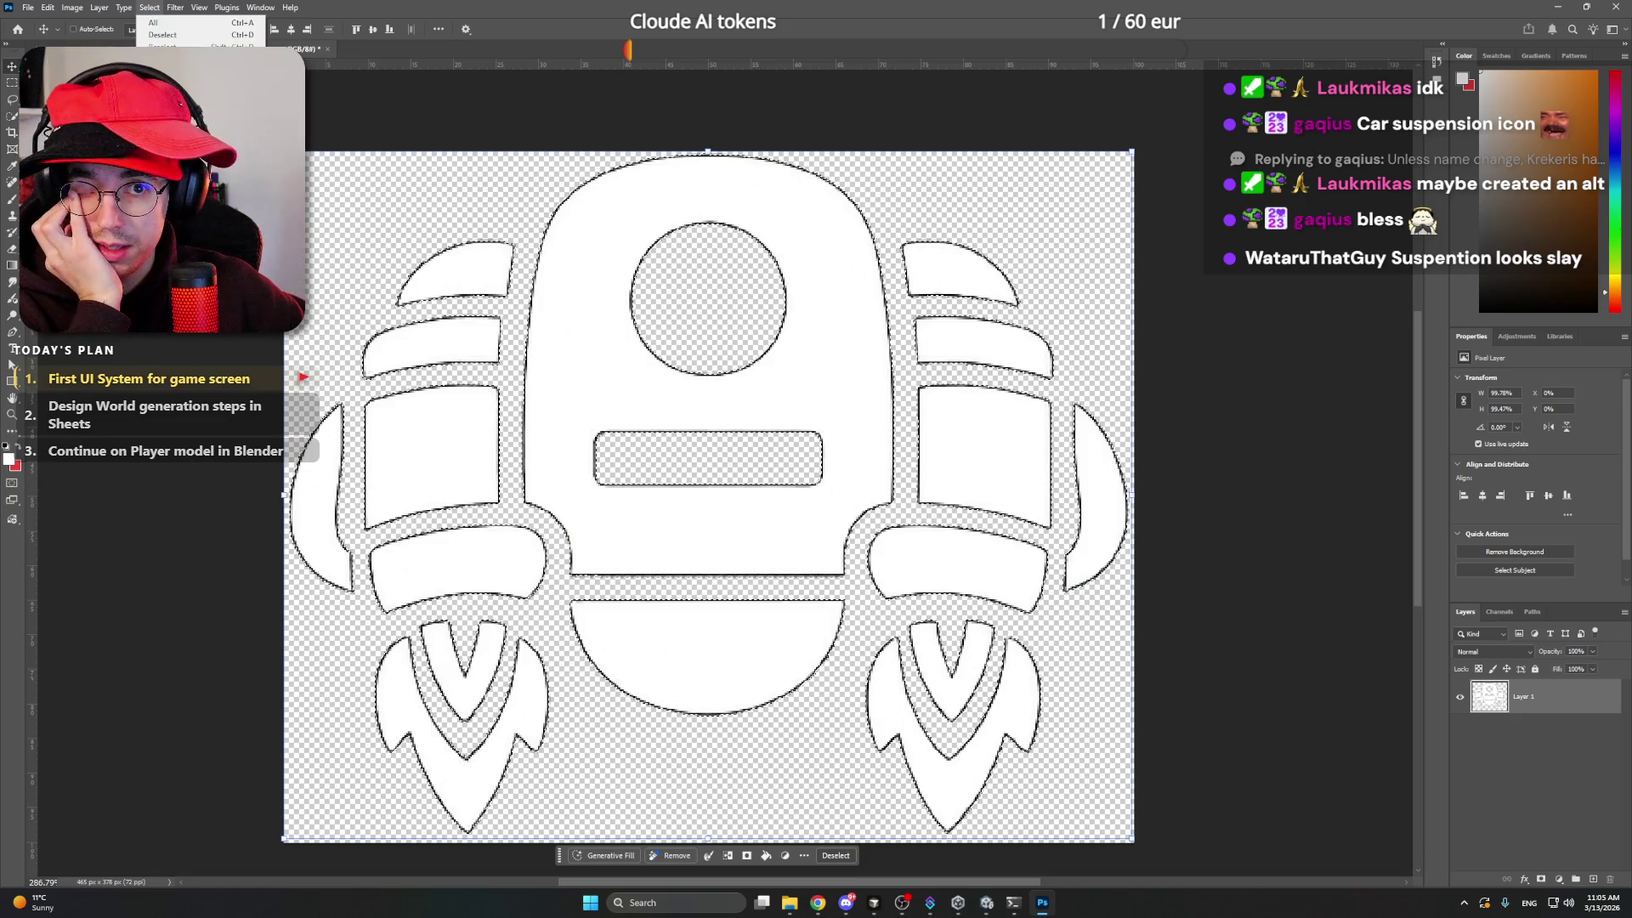
mouse_move(212, 201)
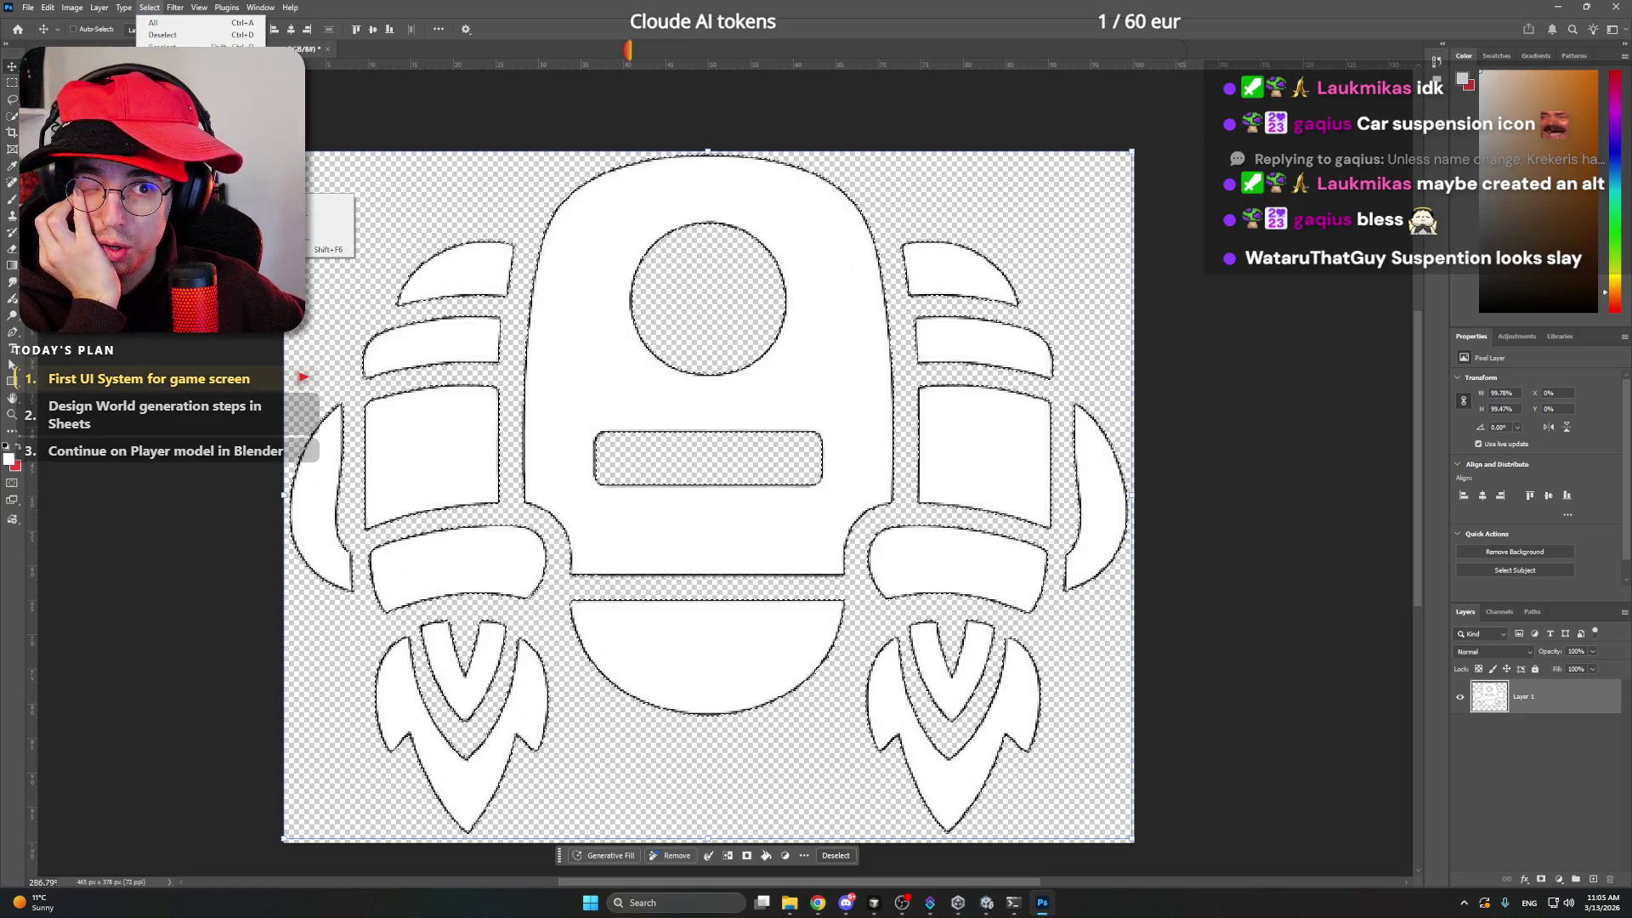
click(311, 228)
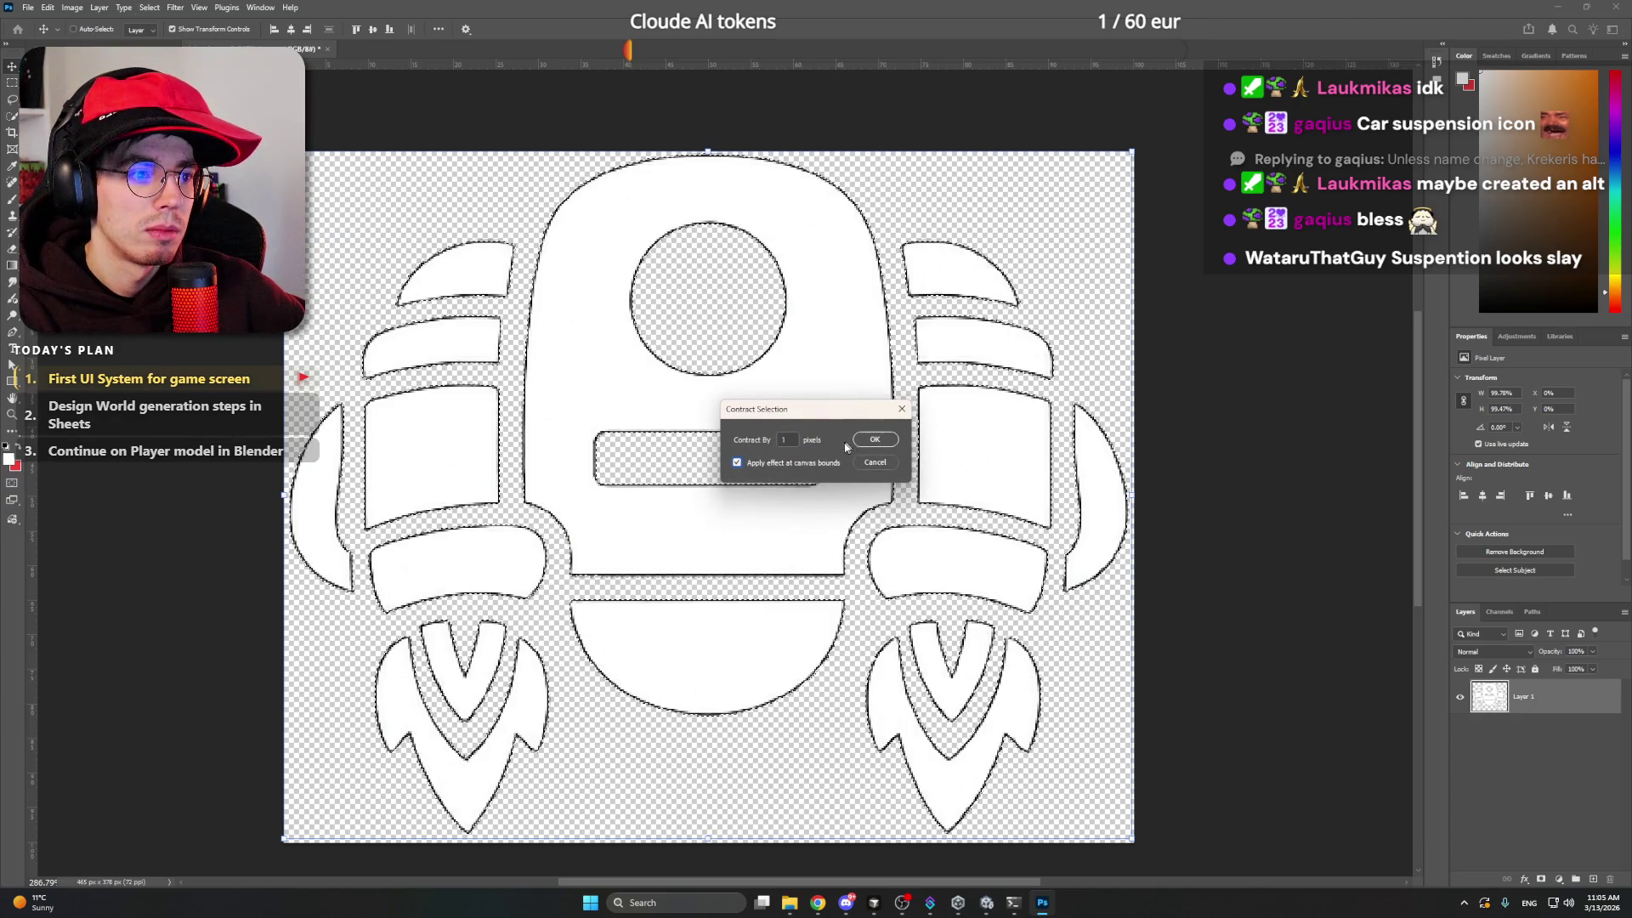
click(875, 441)
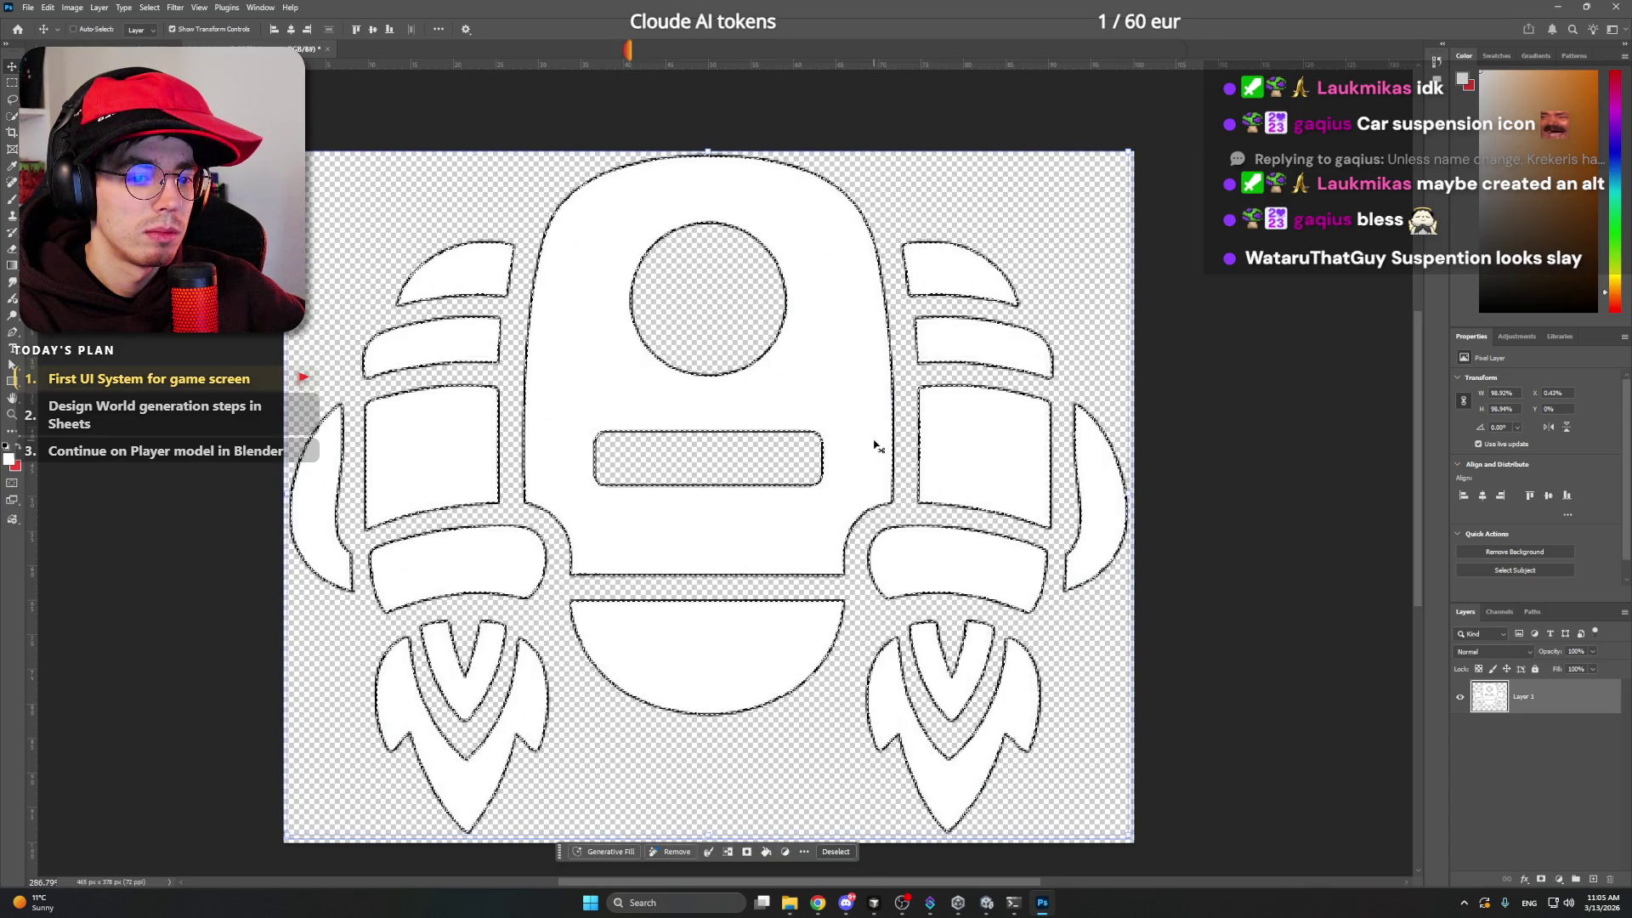
- Invert the selection and erase the black outlines with a 250 px eraser, then deselect
key(e)
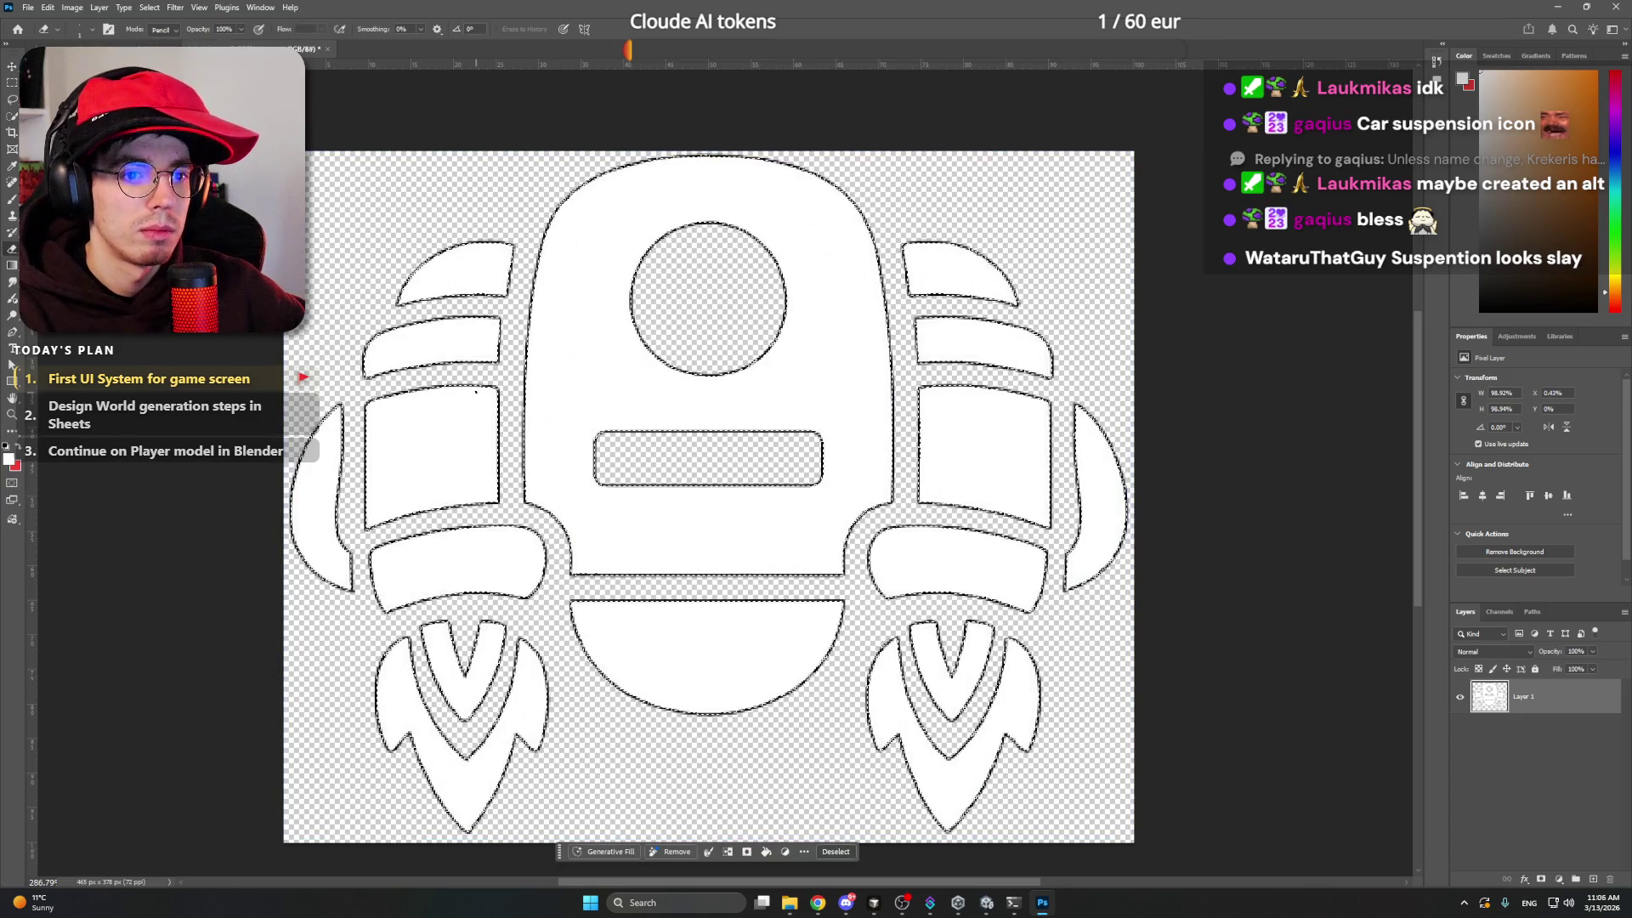
key(bracketright)
key(bracketright)
key(bracketright)
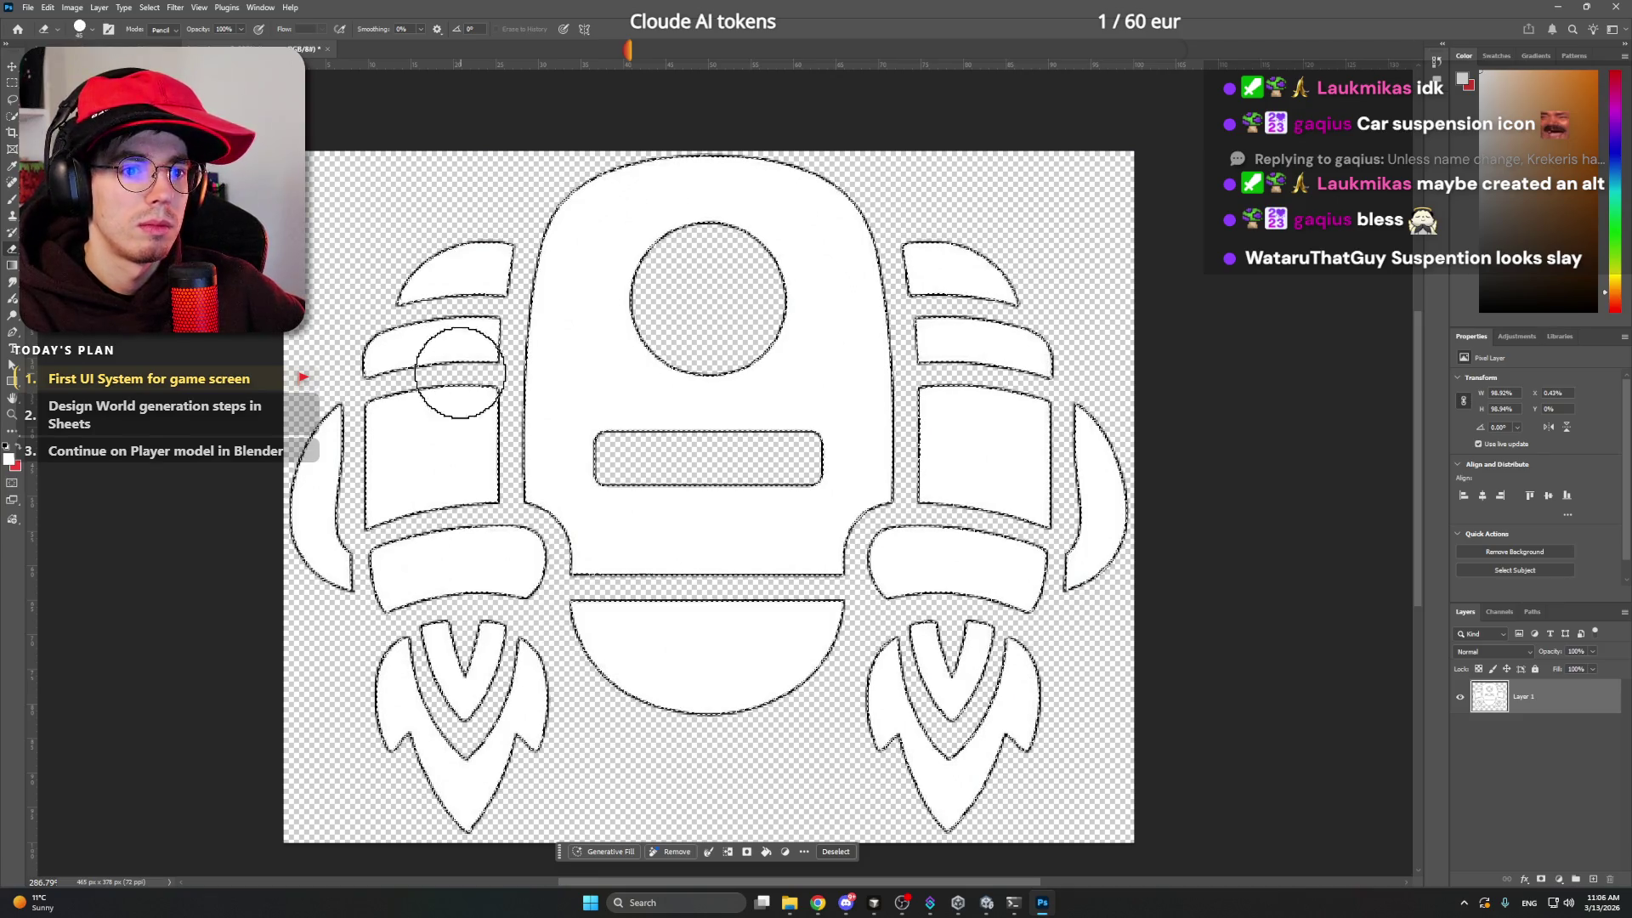
mouse_move(445, 364)
mouse_down()
mouse_move(510, 382)
mouse_move(459, 544)
mouse_move(692, 482)
mouse_up()
key(ctrl+z)
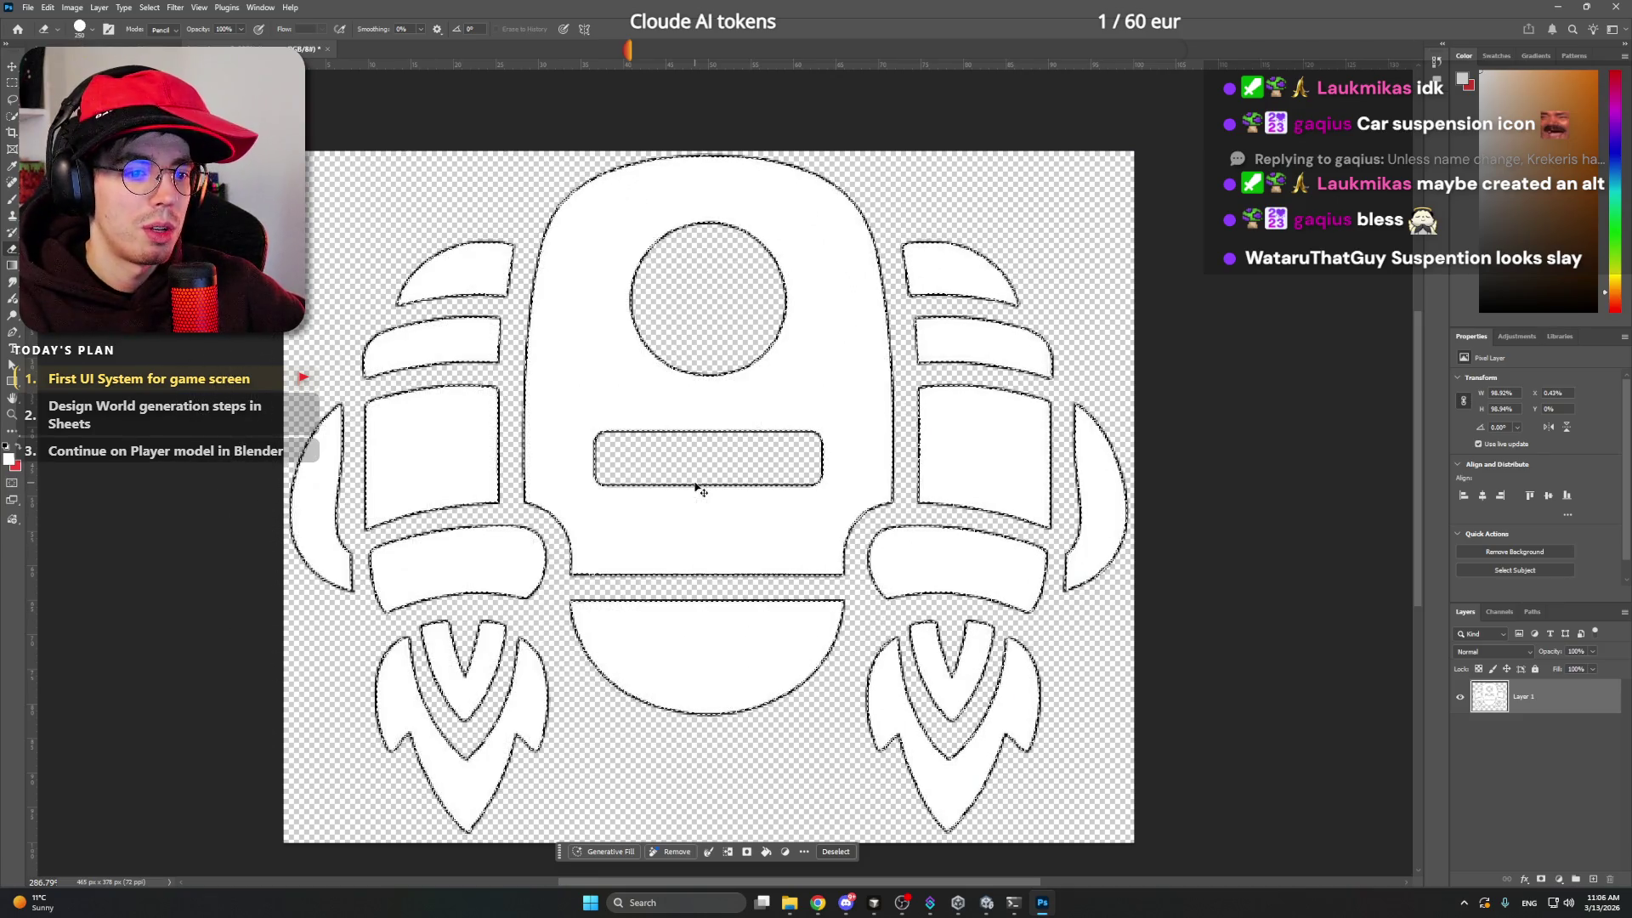
key(m)
right_click(718, 467)
click(756, 482)
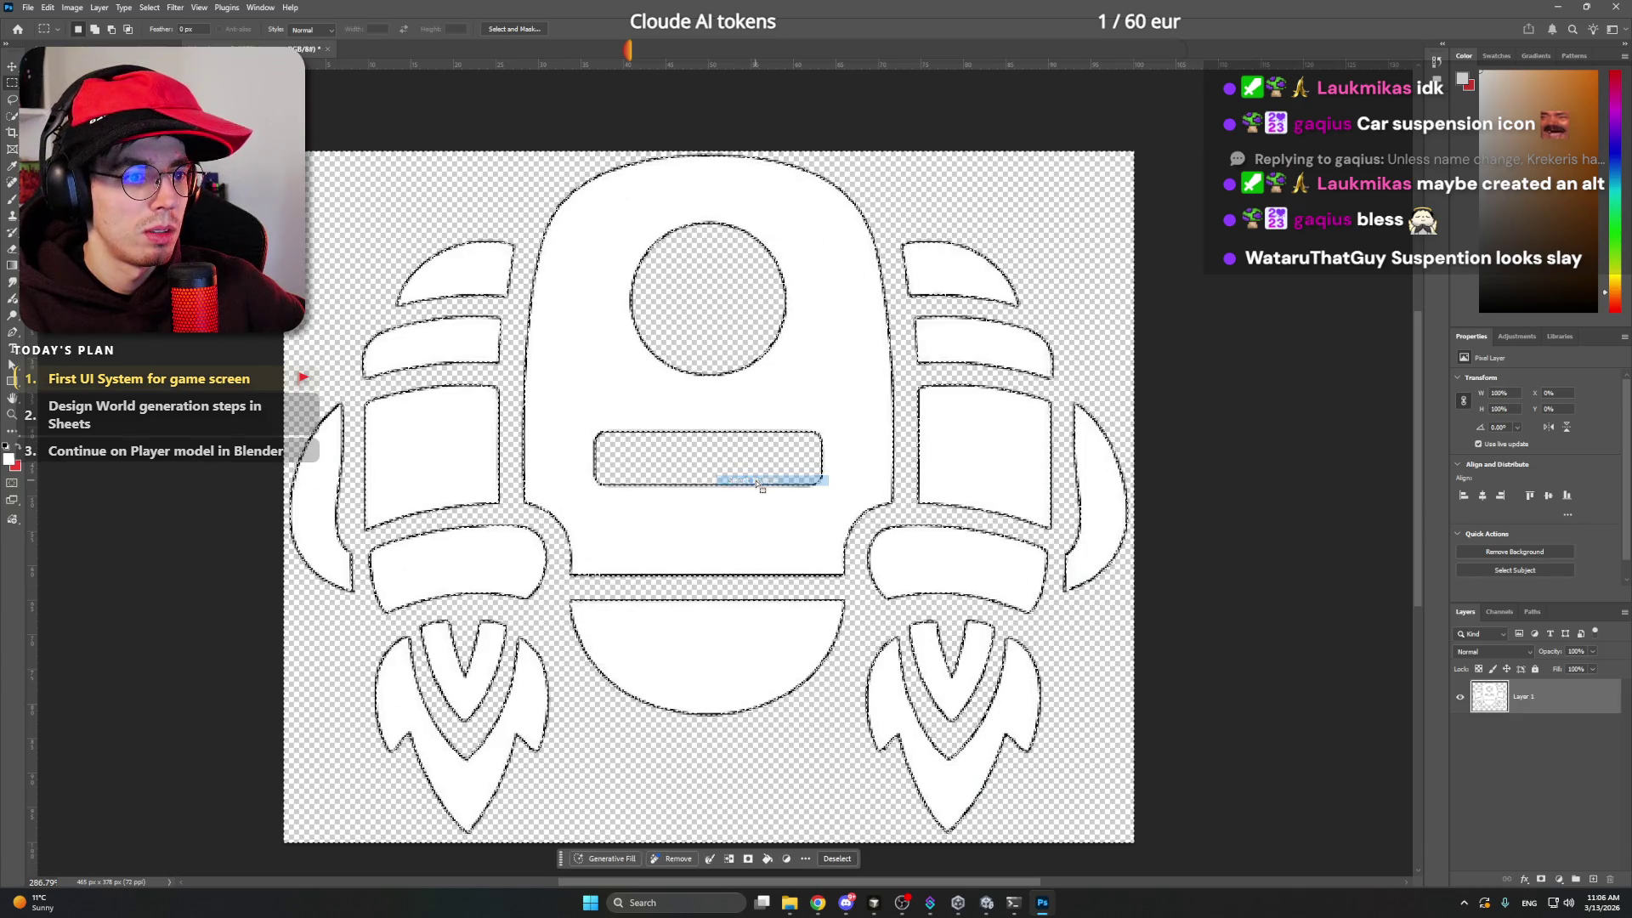
key(e)
mouse_move(589, 490)
mouse_down()
mouse_move(383, 219)
mouse_move(1148, 510)
mouse_move(736, 699)
mouse_move(272, 422)
mouse_up()
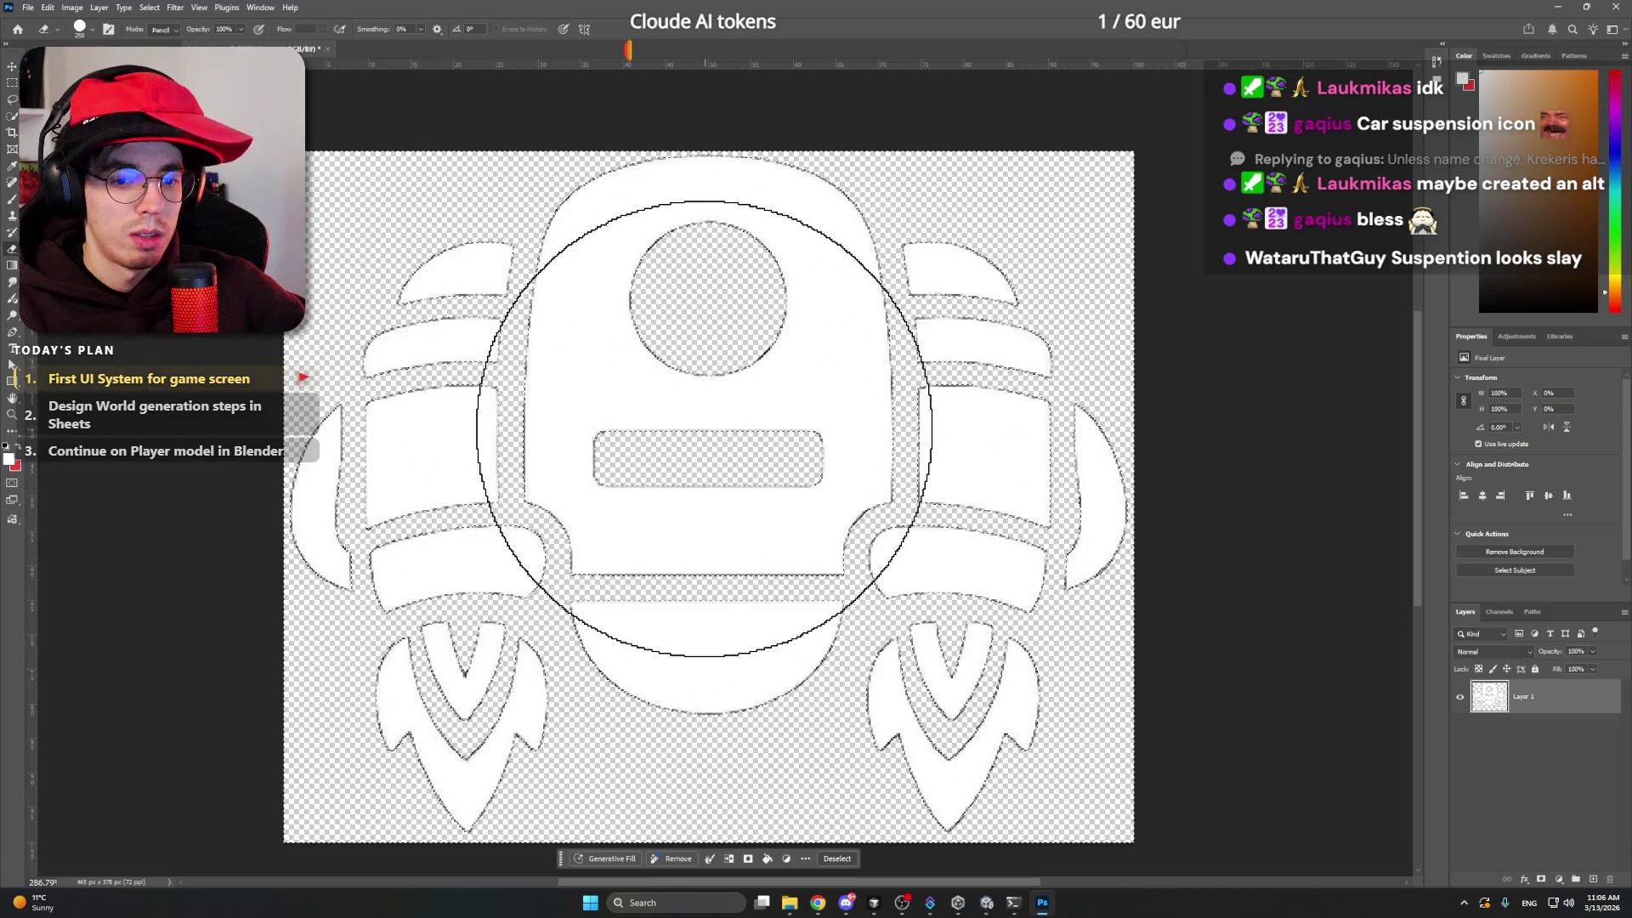
key(ctrl+d)
- Reload Layer 1's pixels as a selection and contract it by 1 pixel again
key(m)
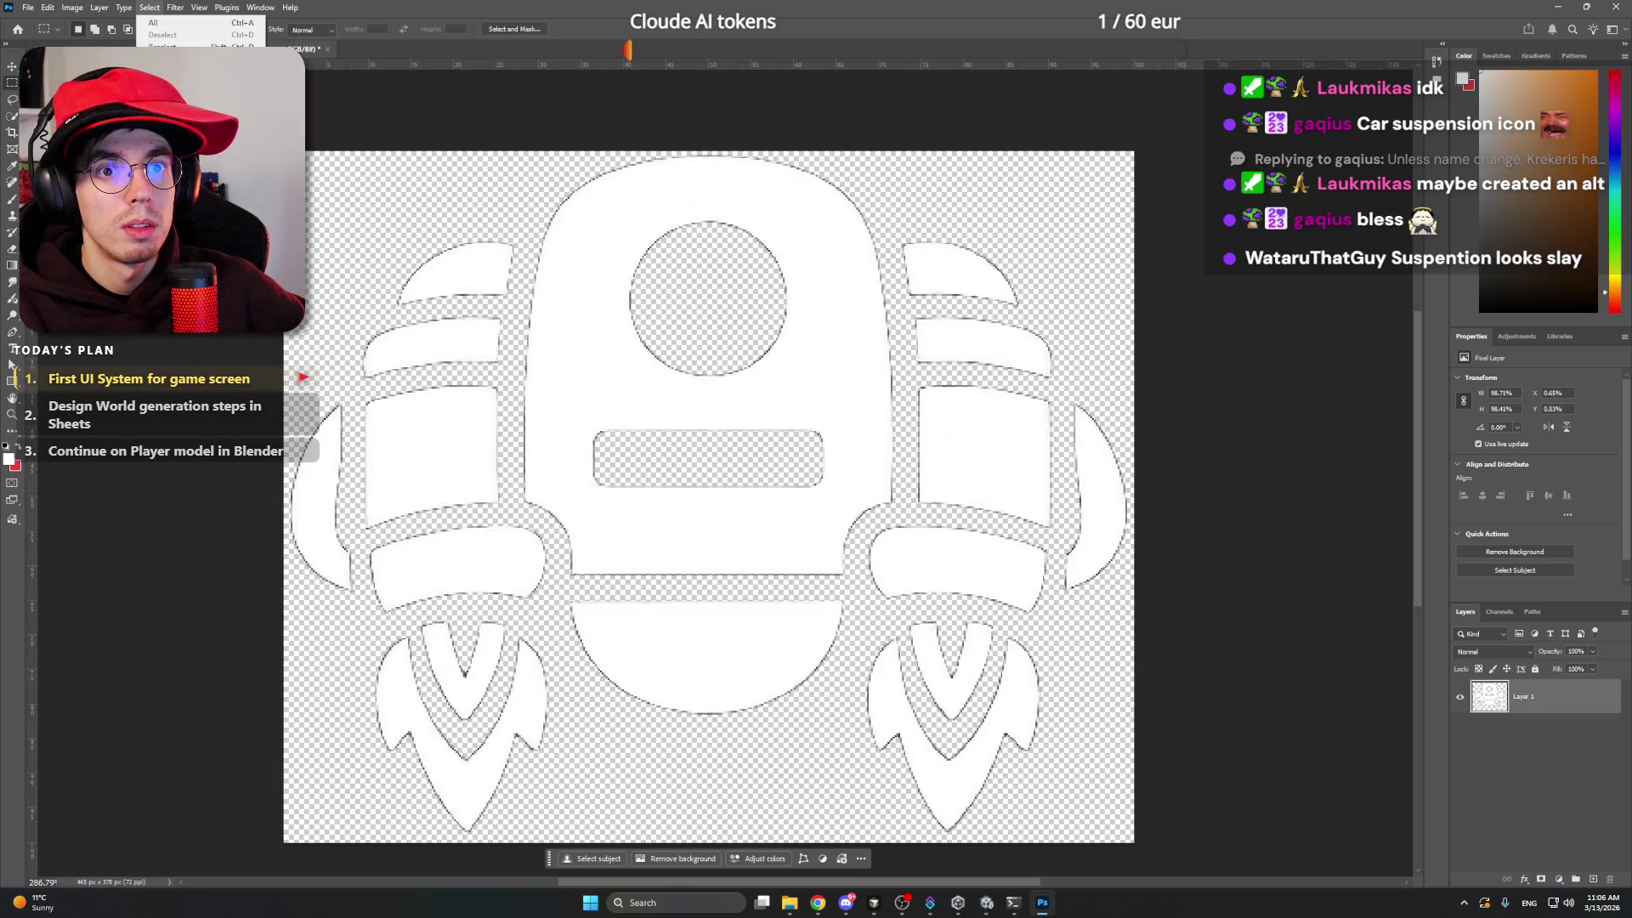
mouse_move(175, 7)
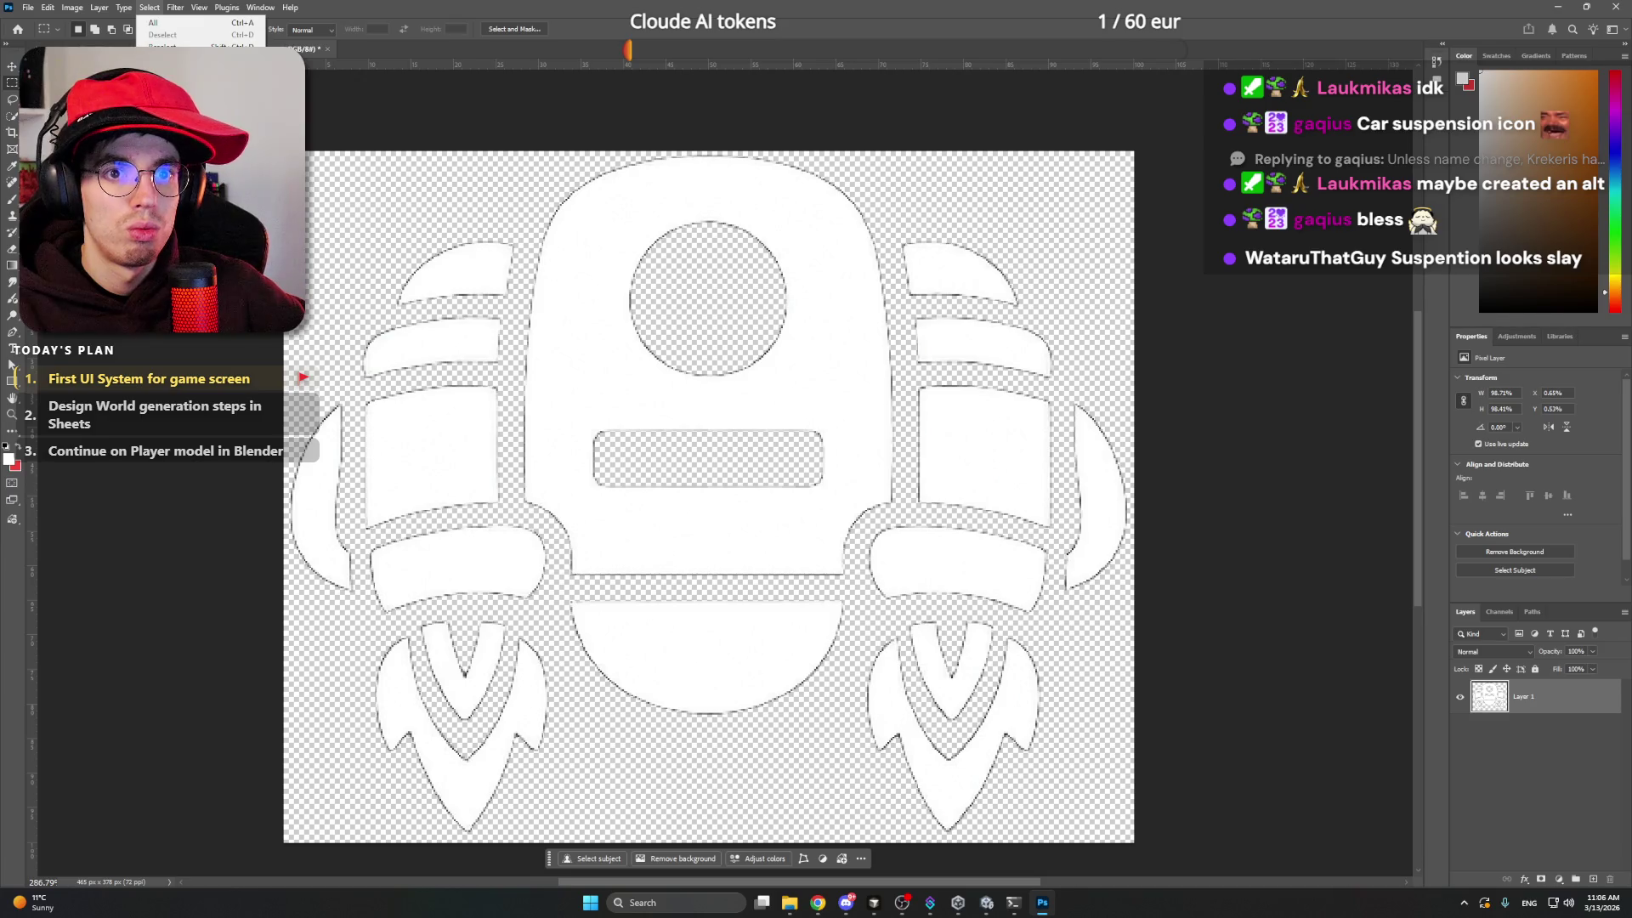
click(613, 321)
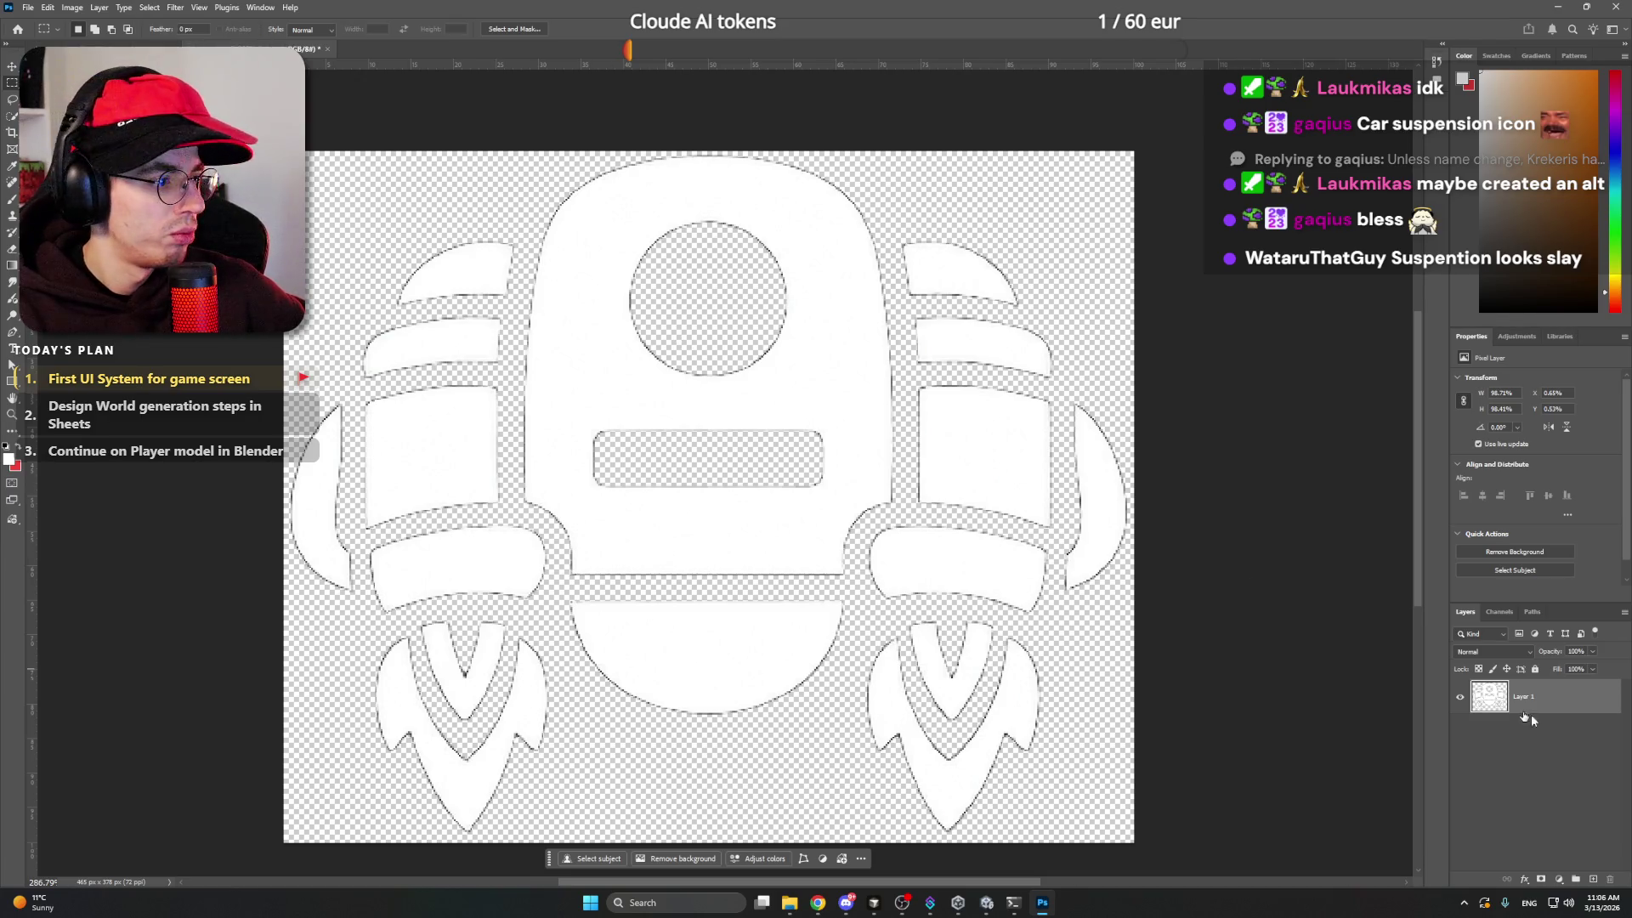
right_click(1526, 717)
click(1526, 551)
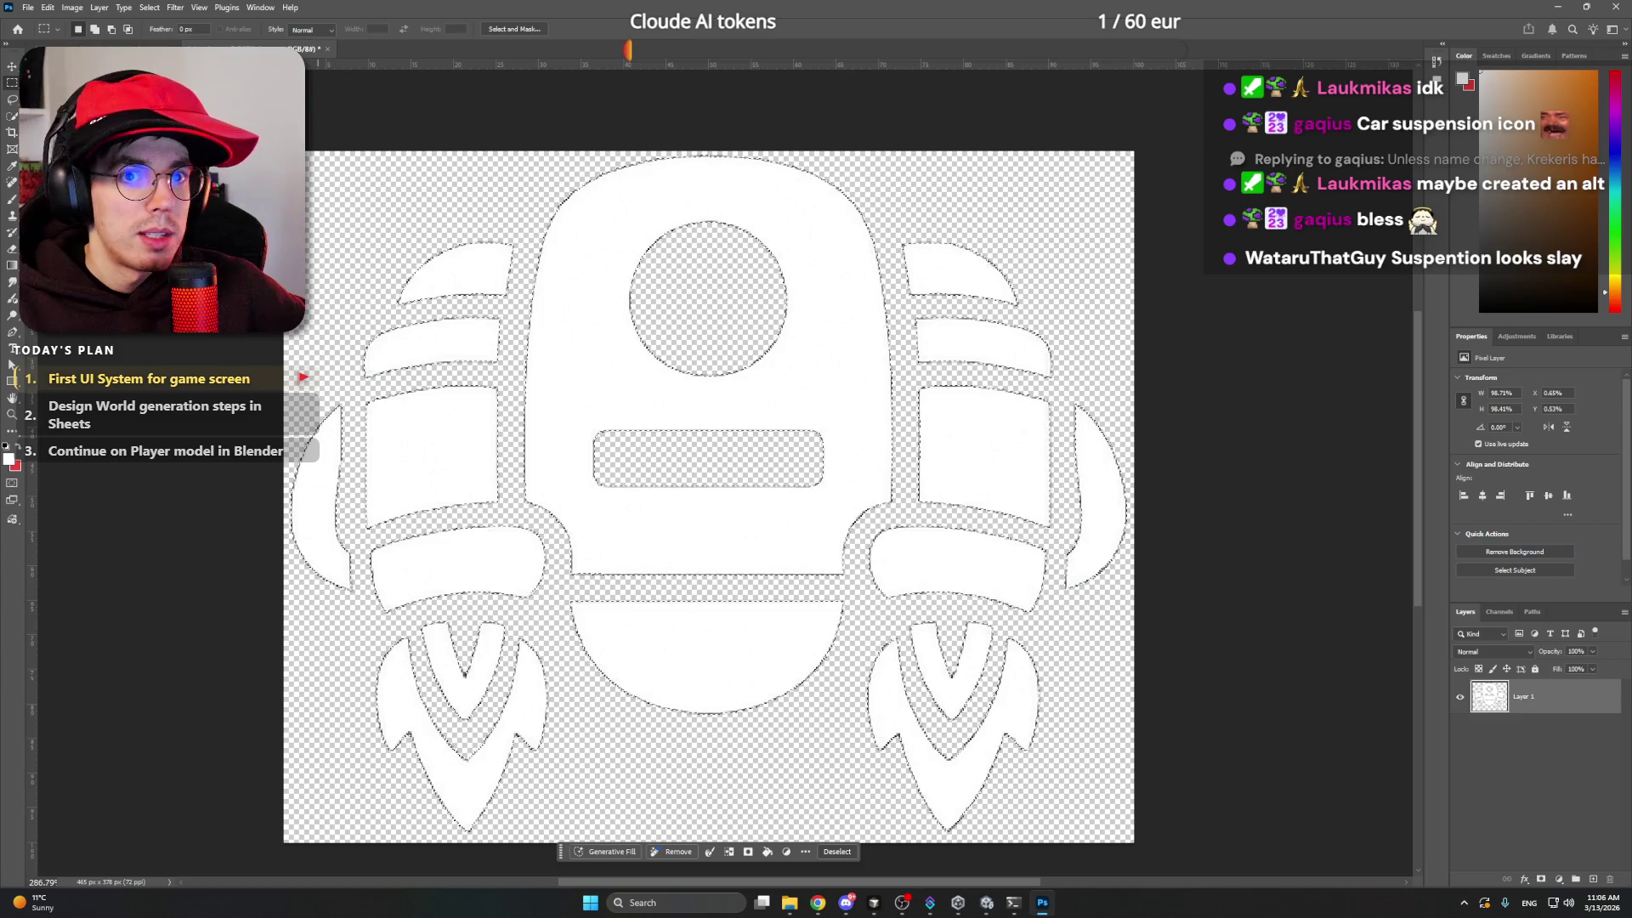
click(149, 10)
mouse_move(183, 8)
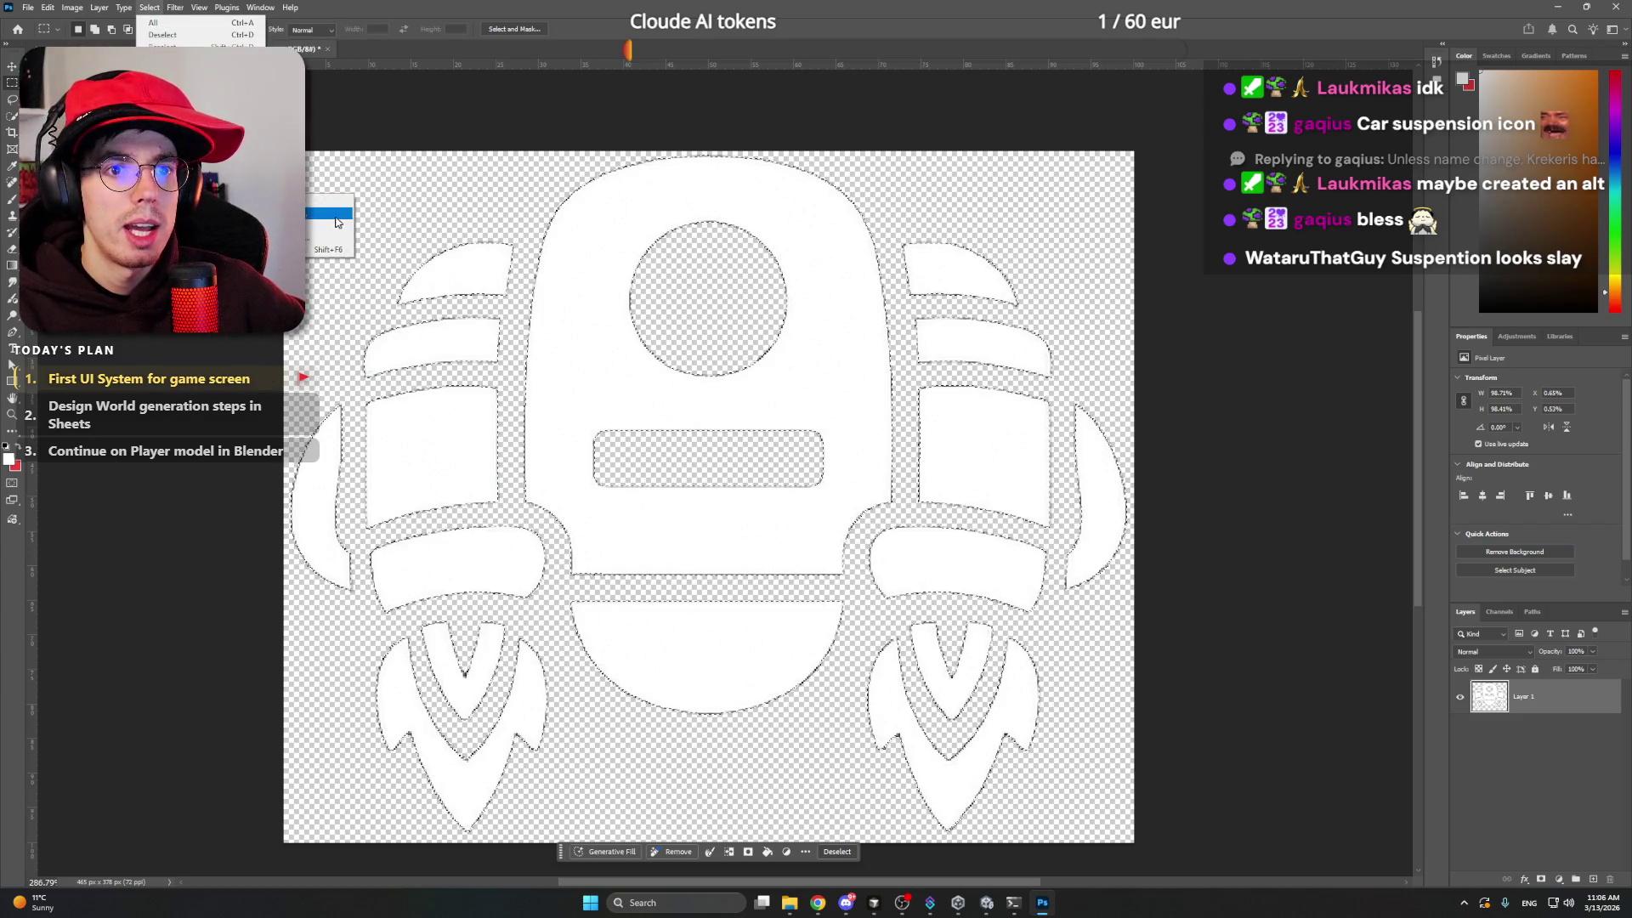
click(329, 225)
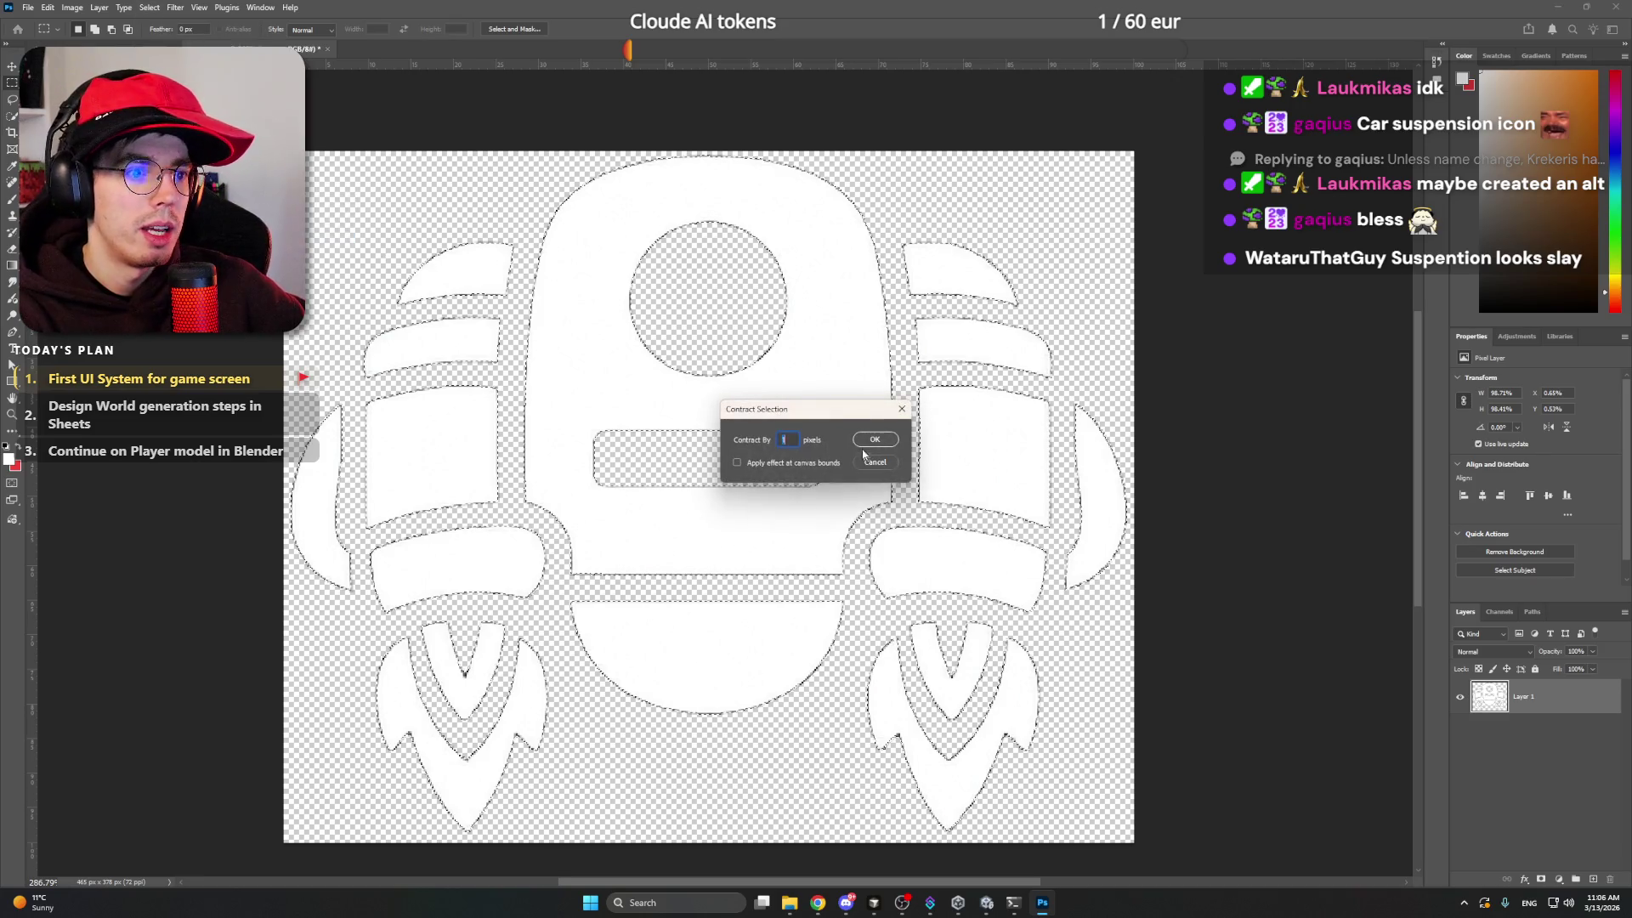
click(875, 444)
- Invert the contracted selection and ready the 250 px eraser
key(ctrl)
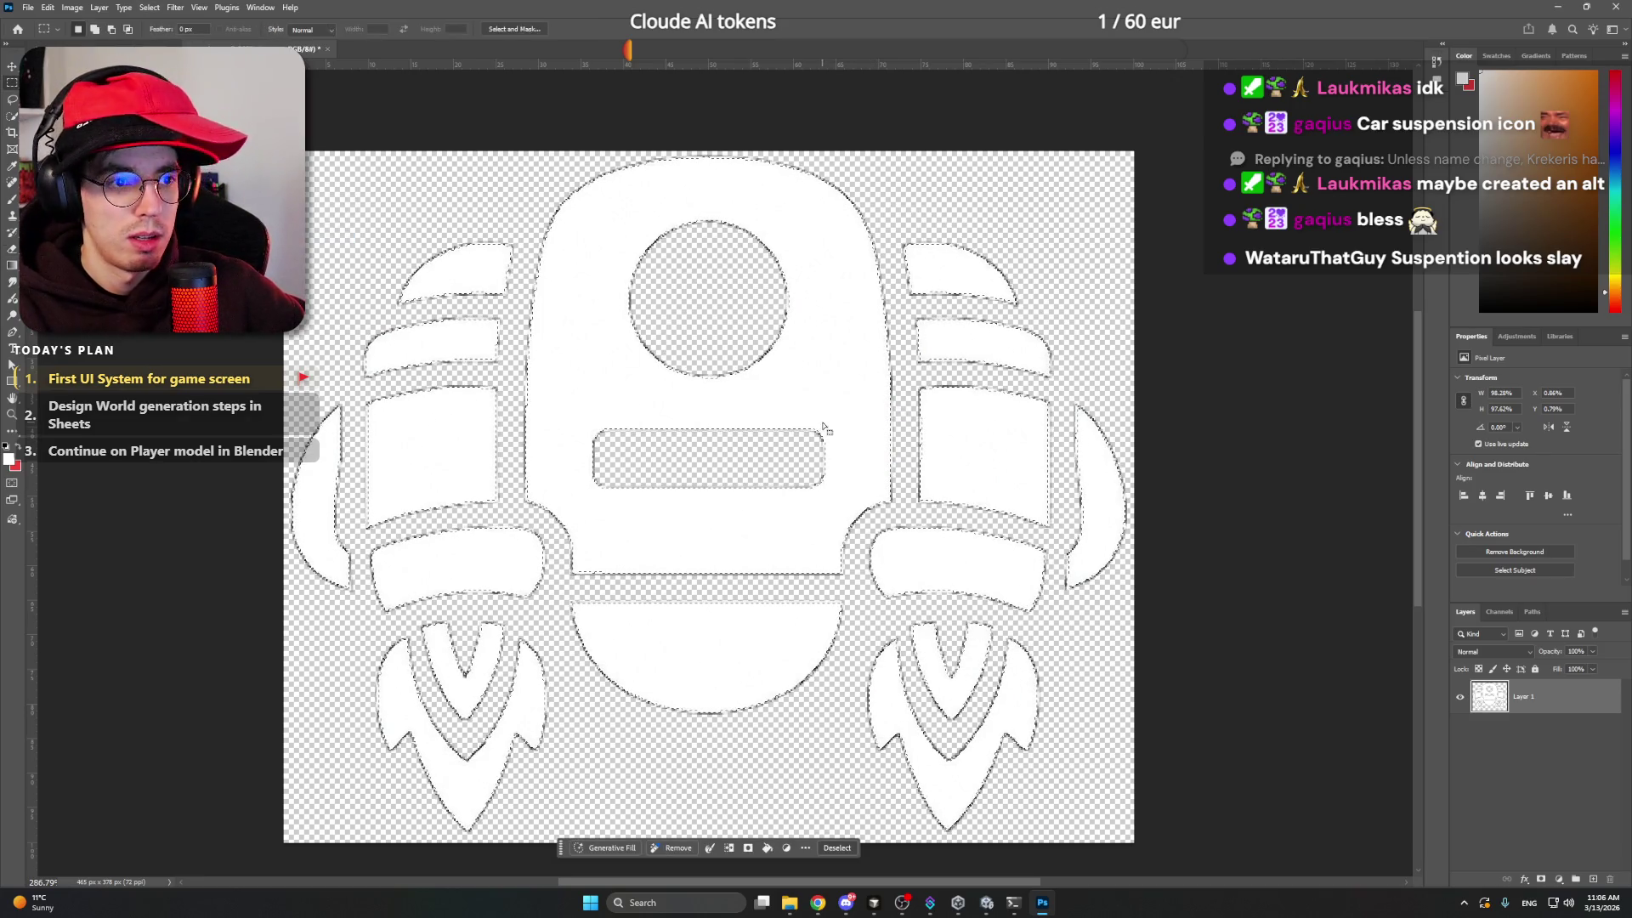
right_click(858, 437)
click(857, 436)
key(e)
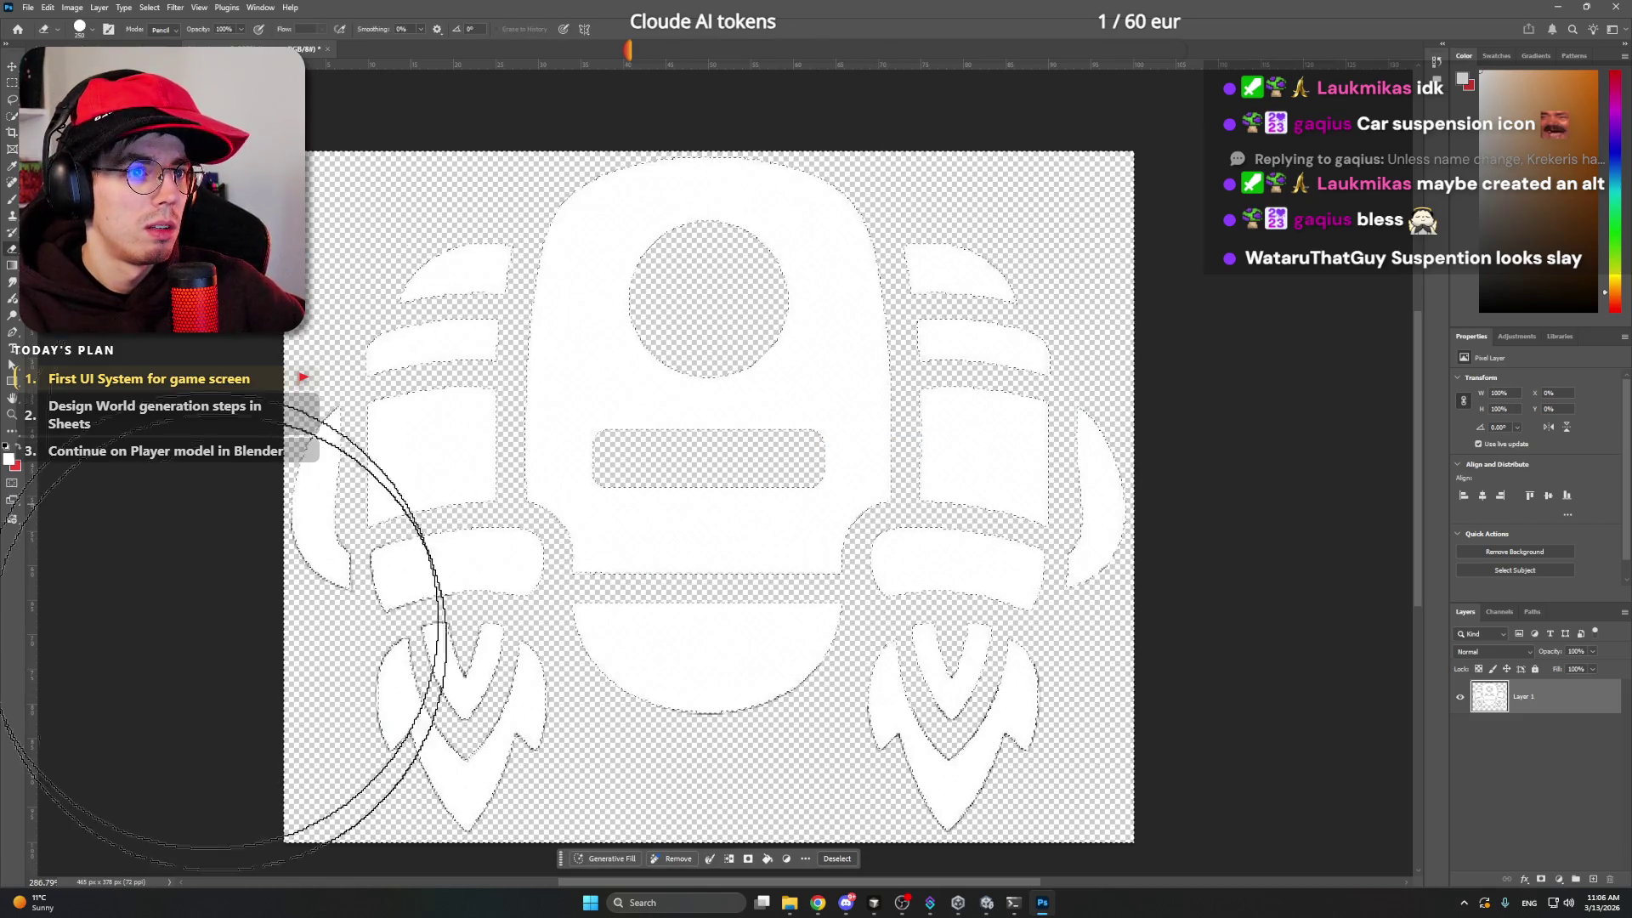
key(z)
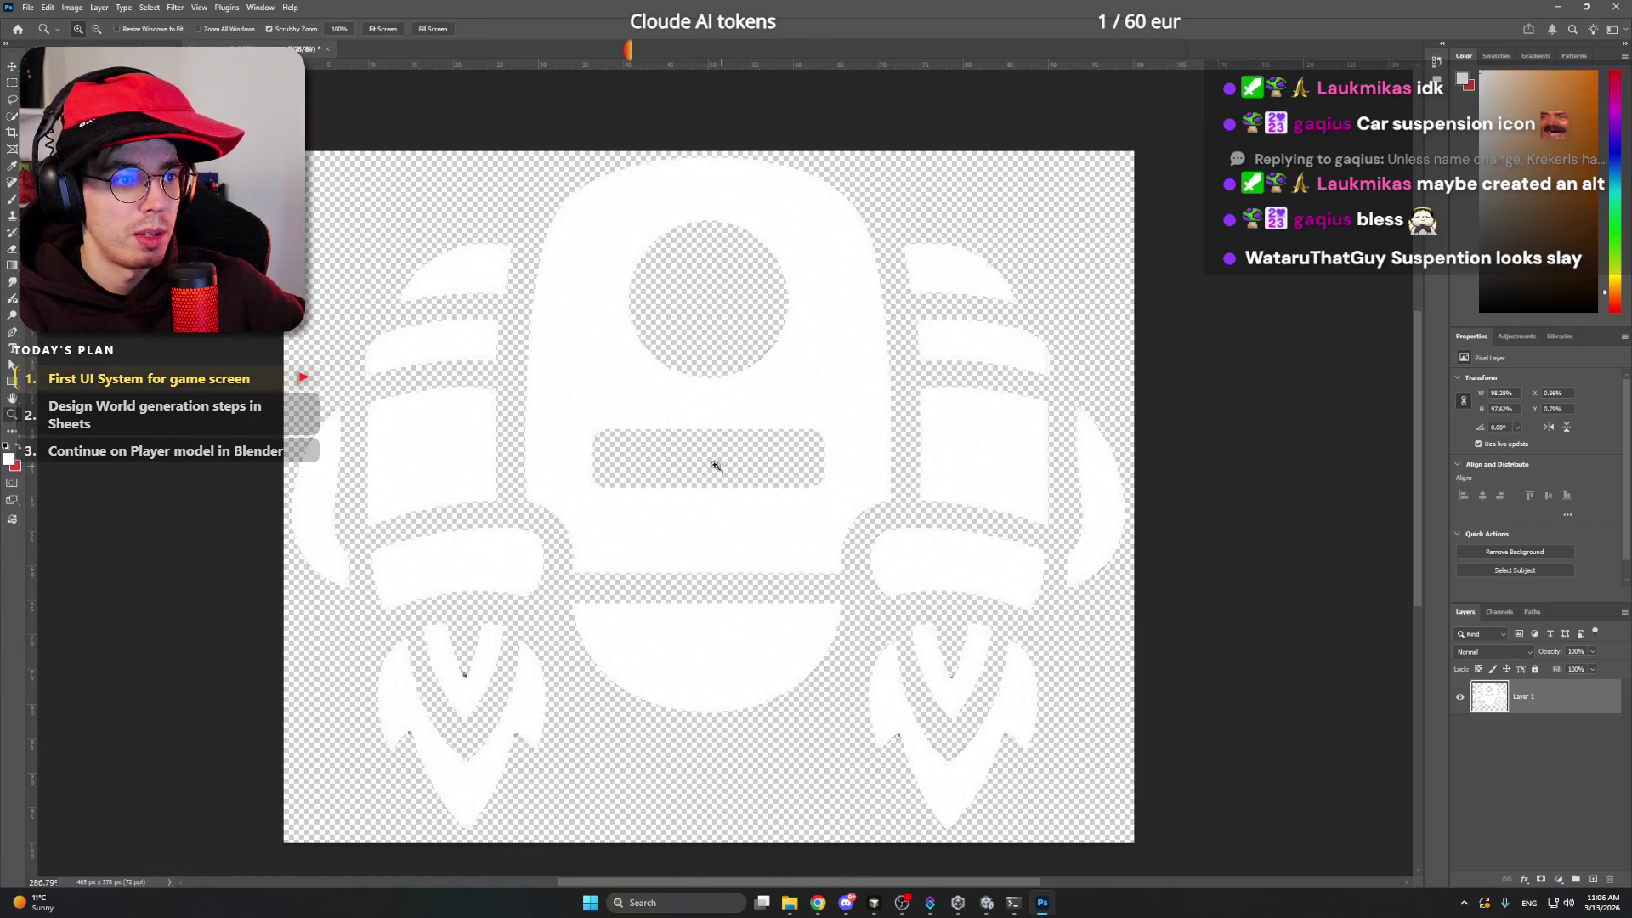
mouse_move(714, 462)
mouse_down()
mouse_move(663, 462)
mouse_move(712, 445)
mouse_up()
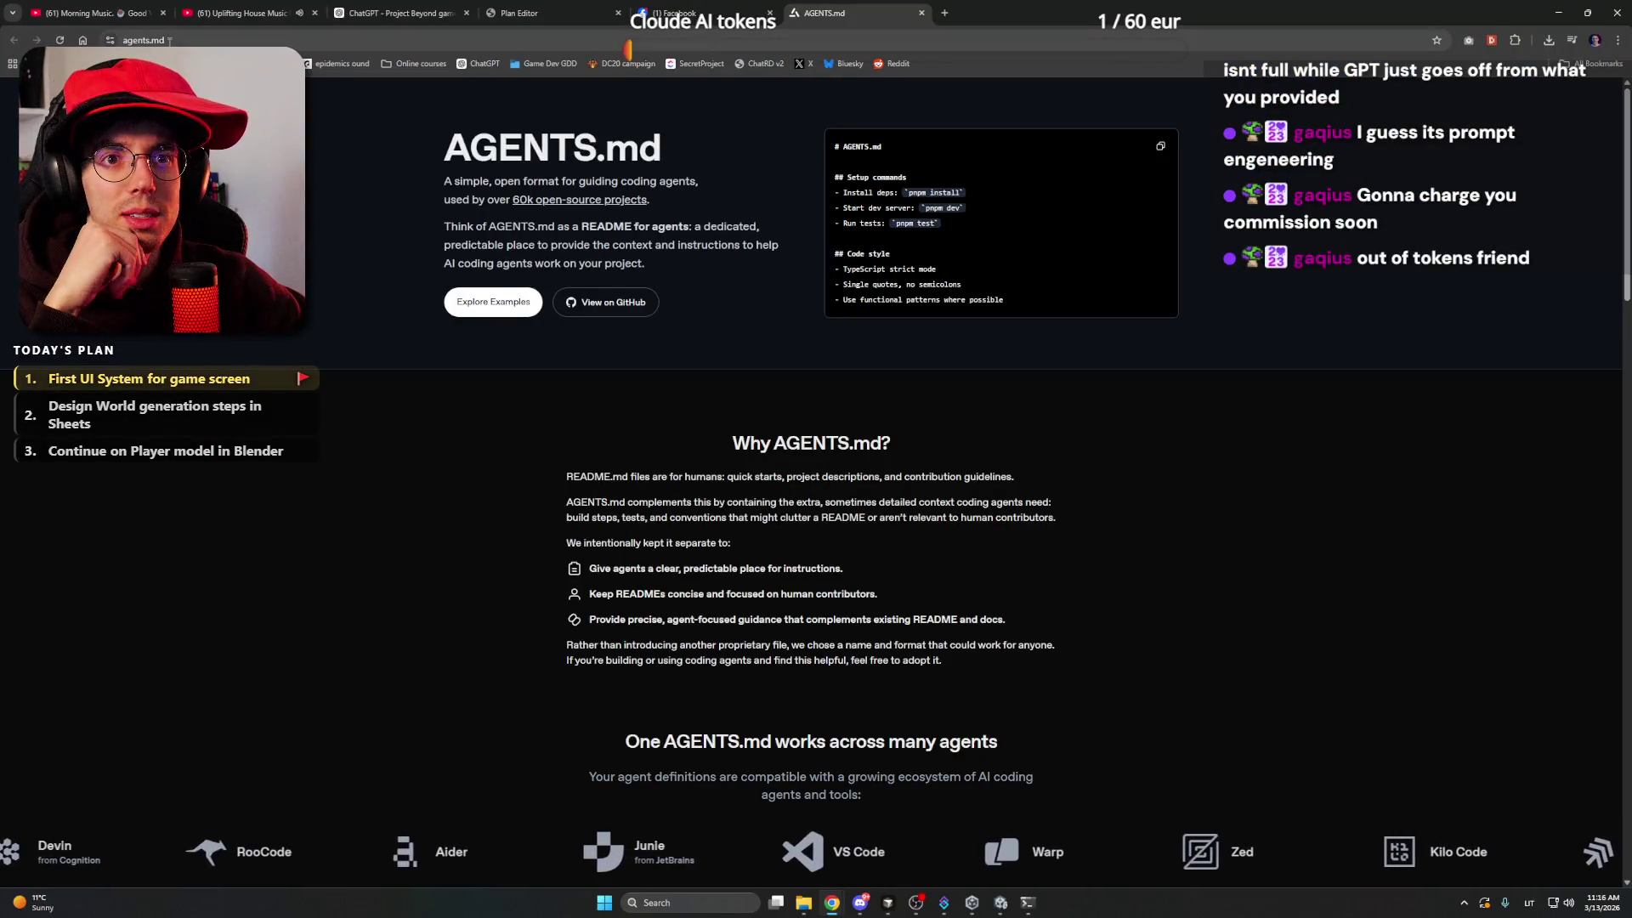
- Finish reading the AGENTS.md page and switch back to the ProjectBeyond Unity editor
mouse_move(444, 141)
mouse_down()
mouse_move(685, 181)
mouse_move(605, 146)
mouse_move(632, 139)
mouse_move(605, 146)
mouse_up()
click(642, 149)
click(620, 144)
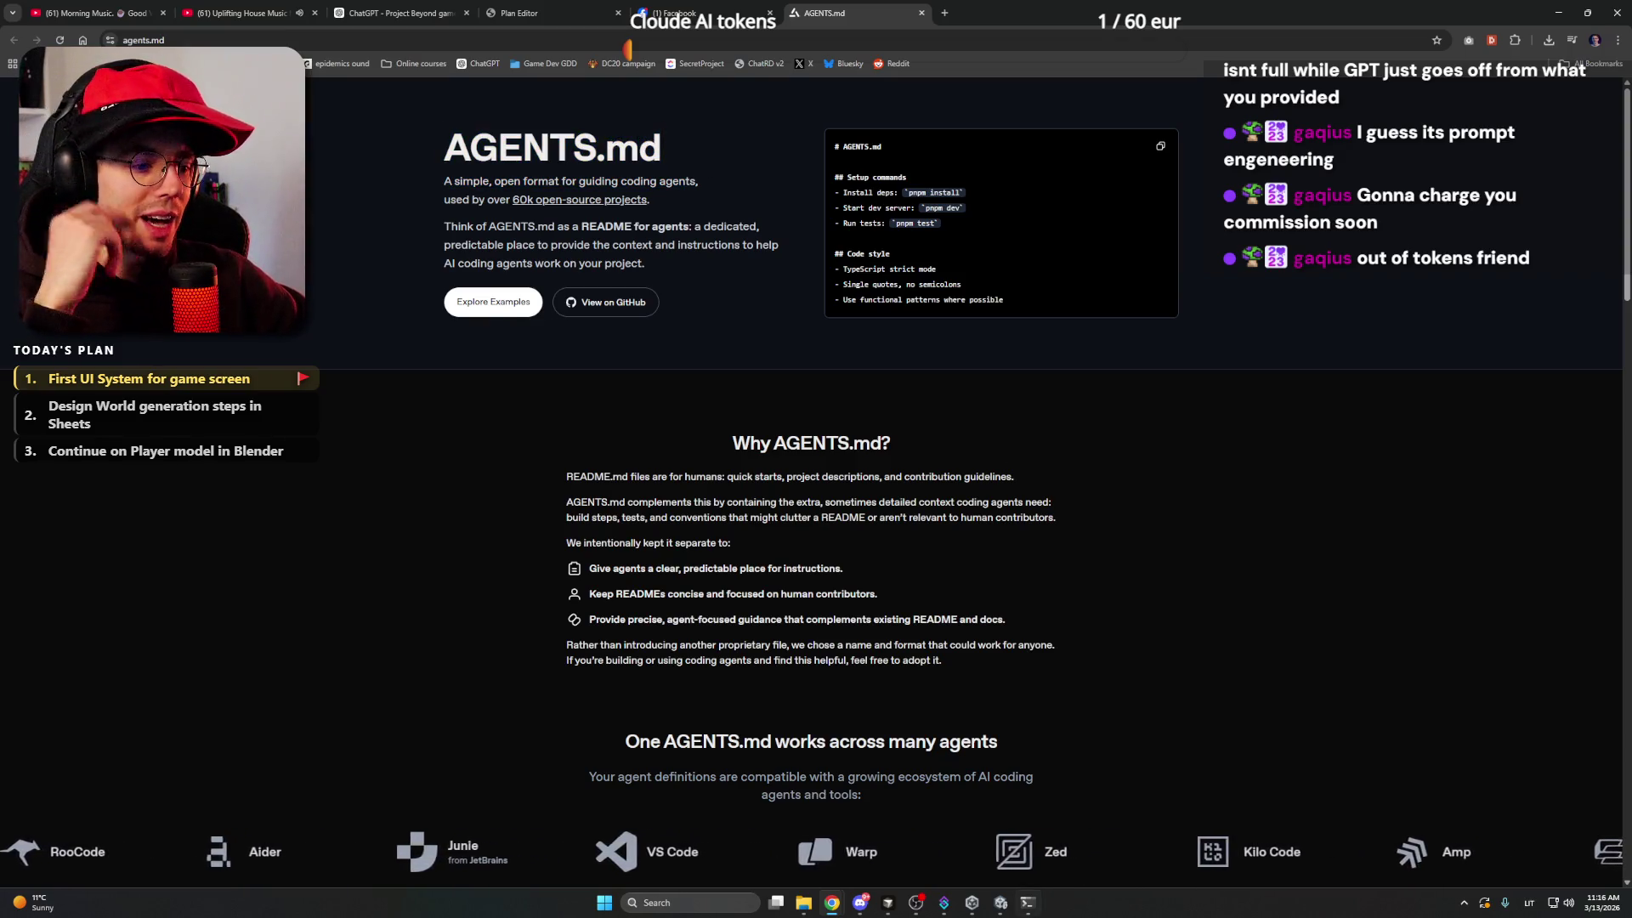
click(1001, 906)
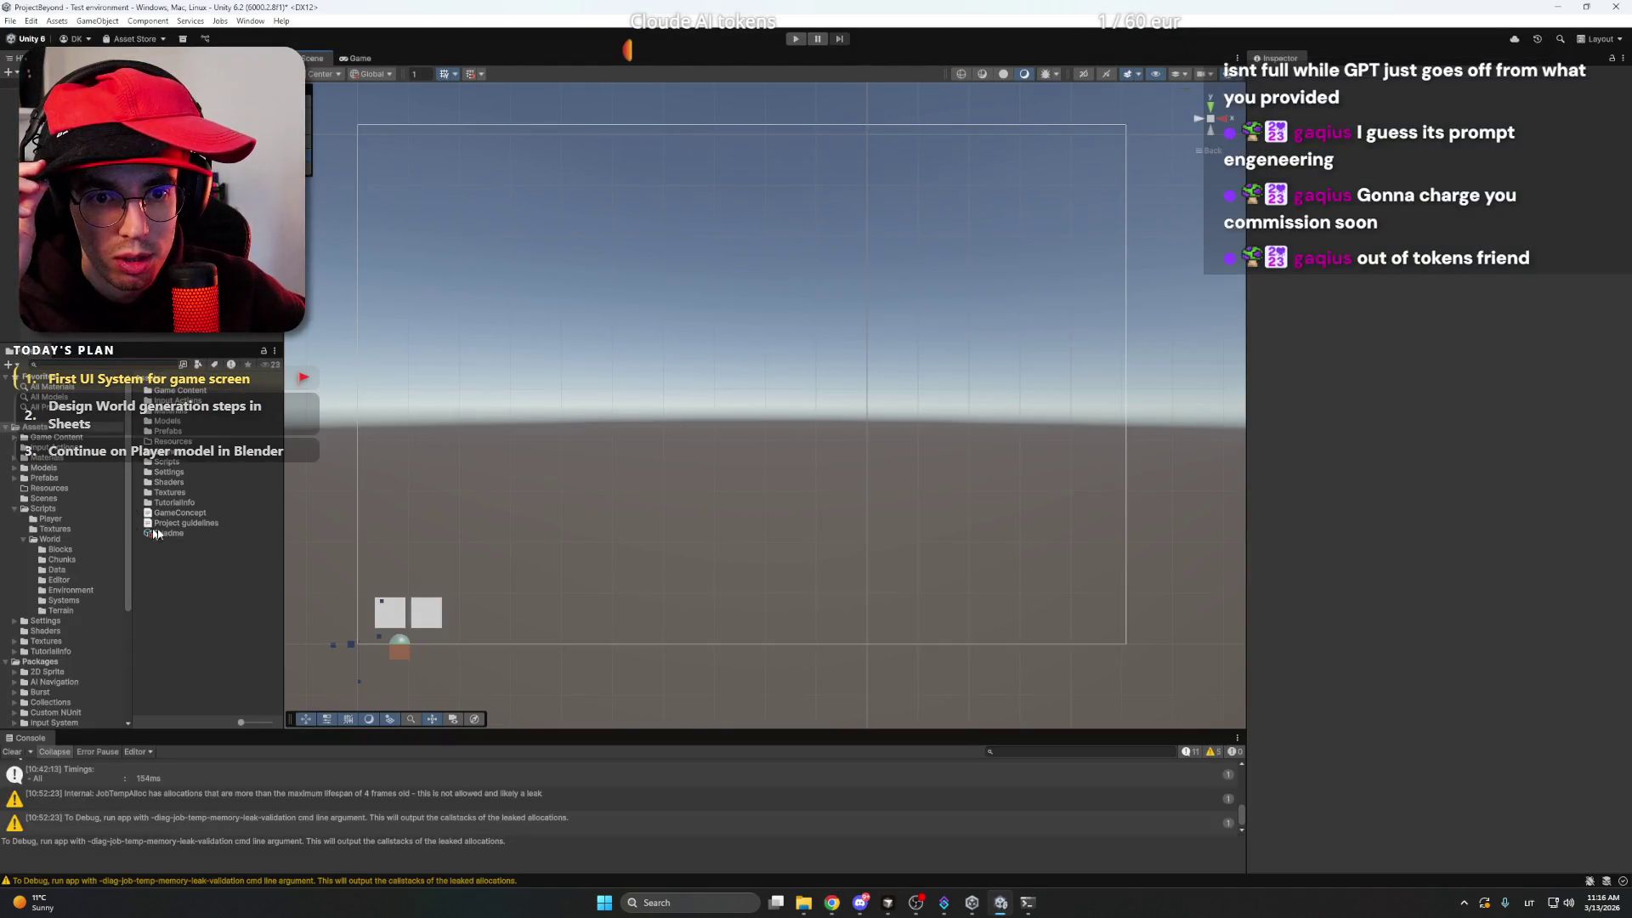
- Open Project guidelines.md from the Project window in Cursor
double_click(180, 522)
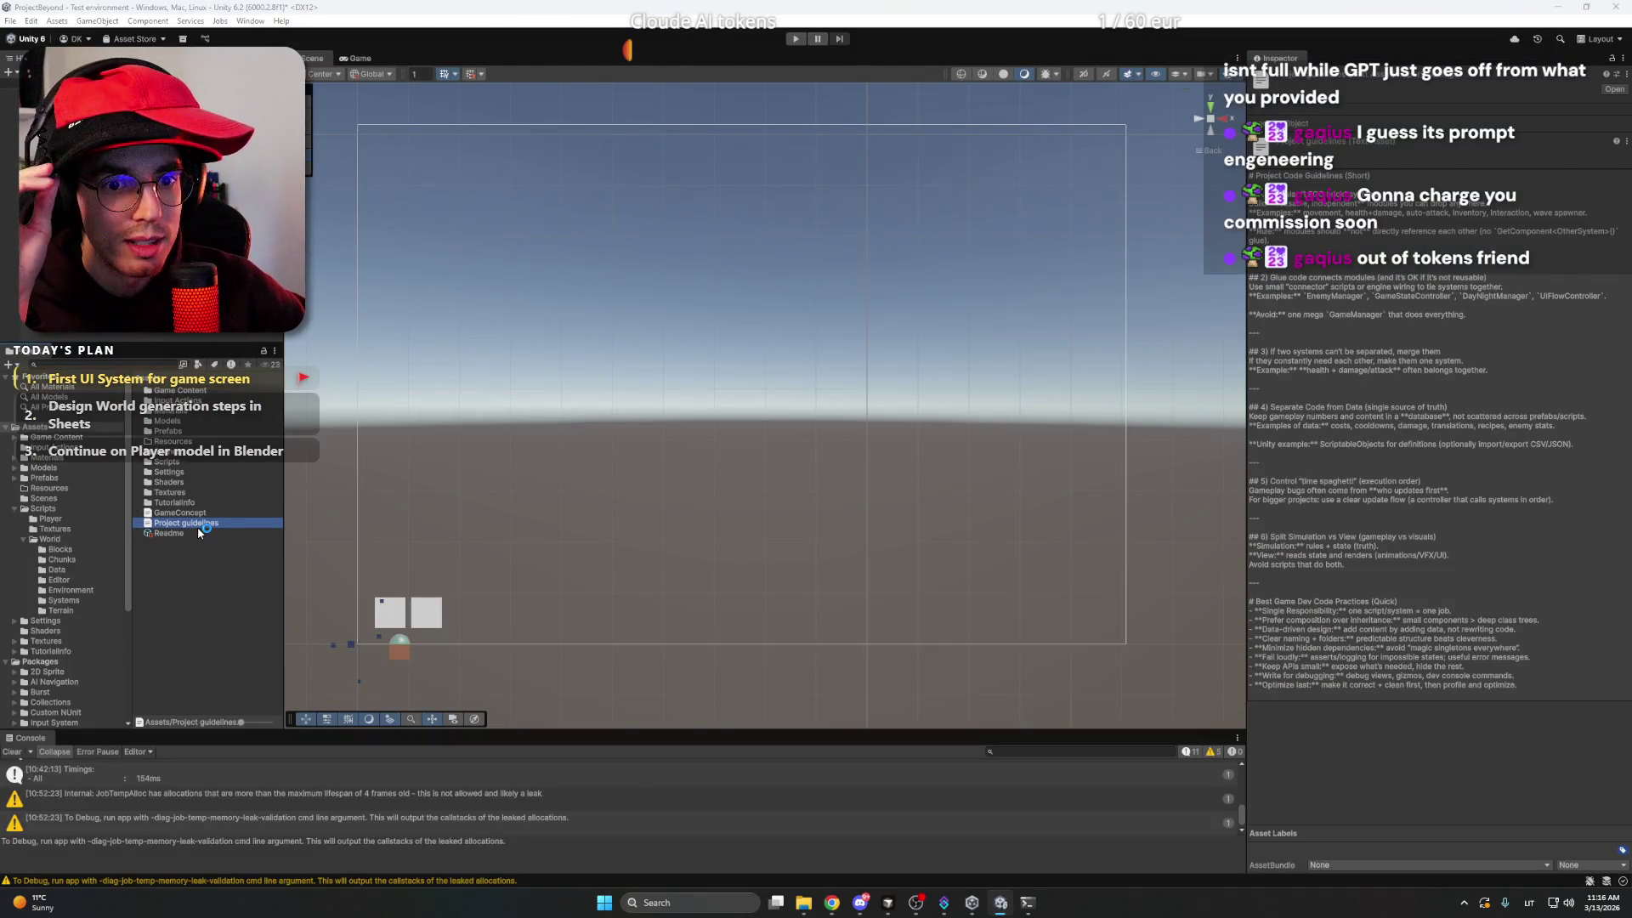
double_click(730, 342)
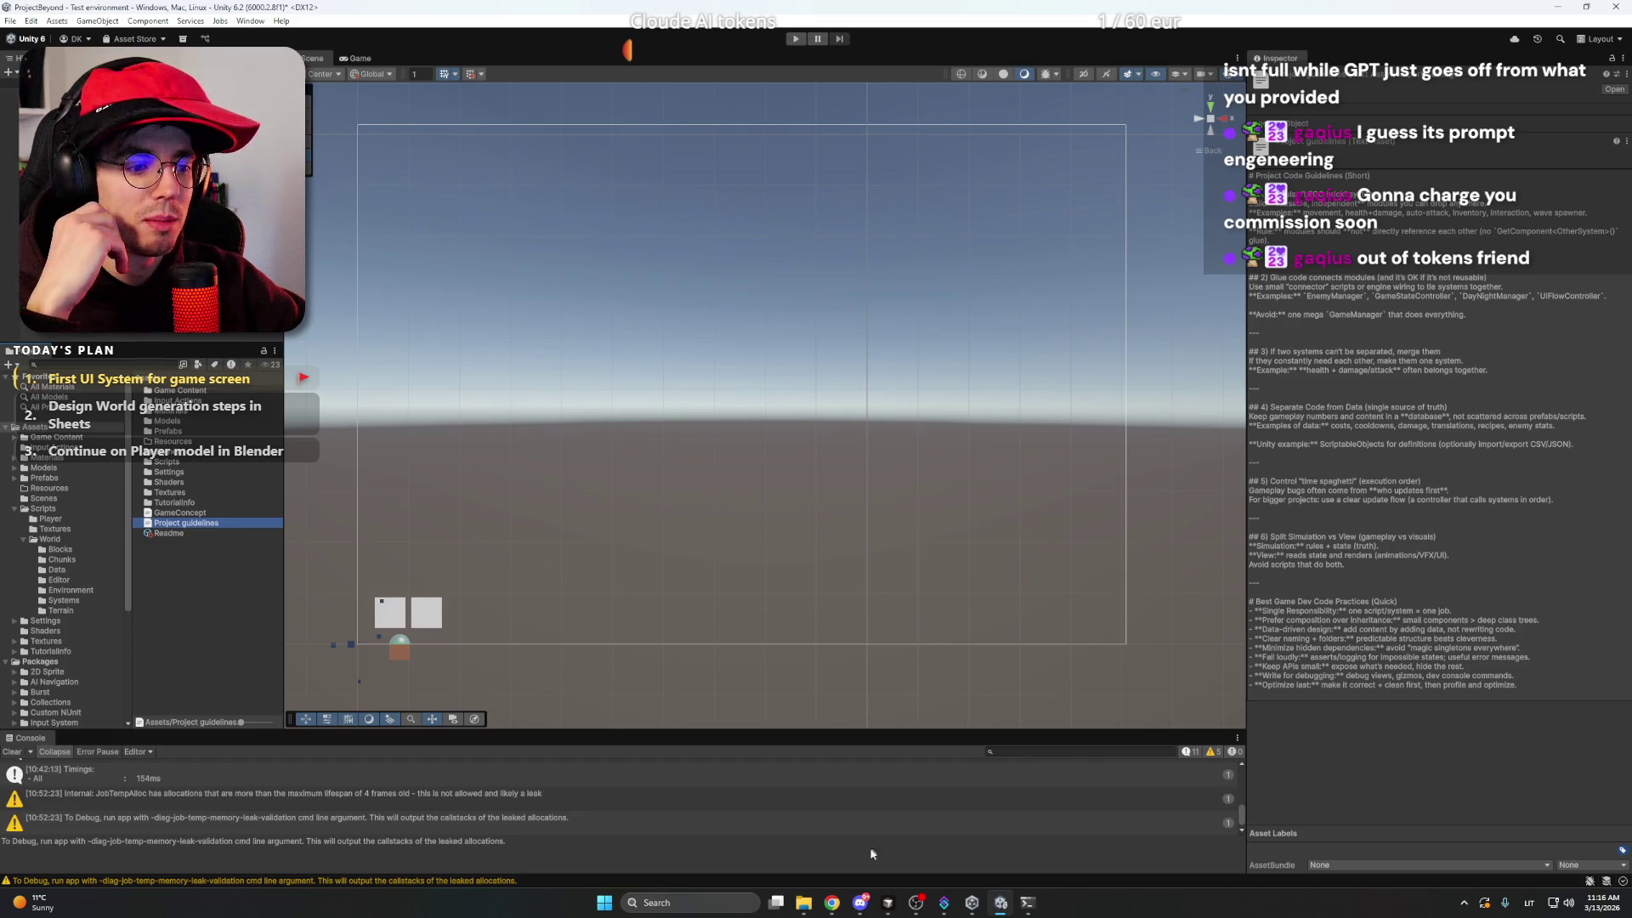
click(888, 903)
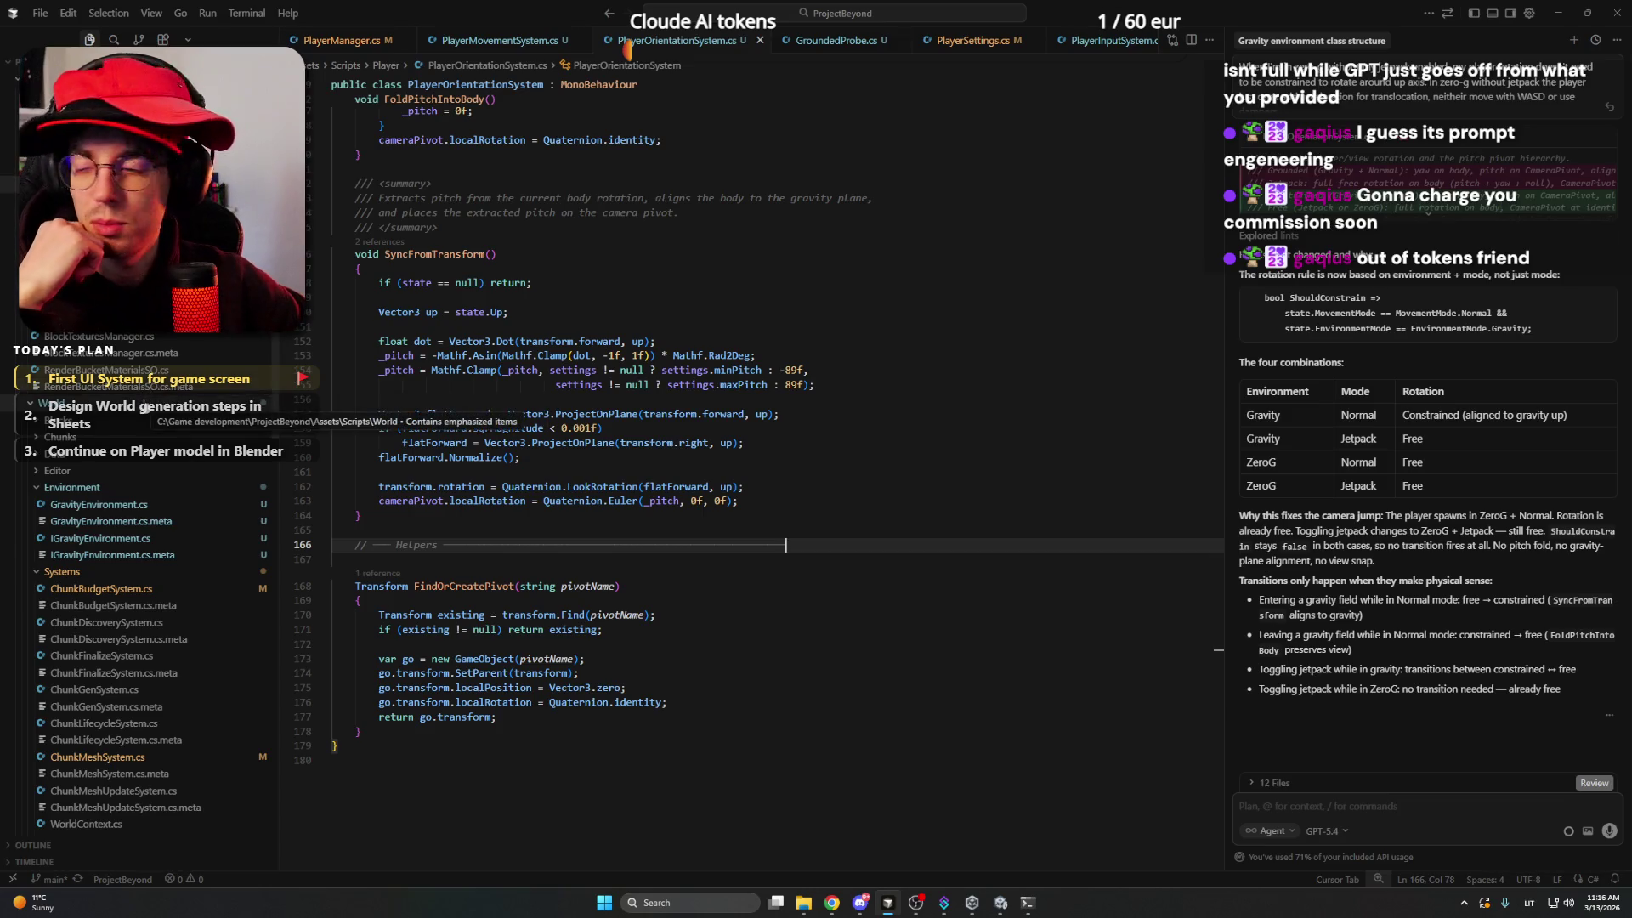
scroll(149, 374, up, 7)
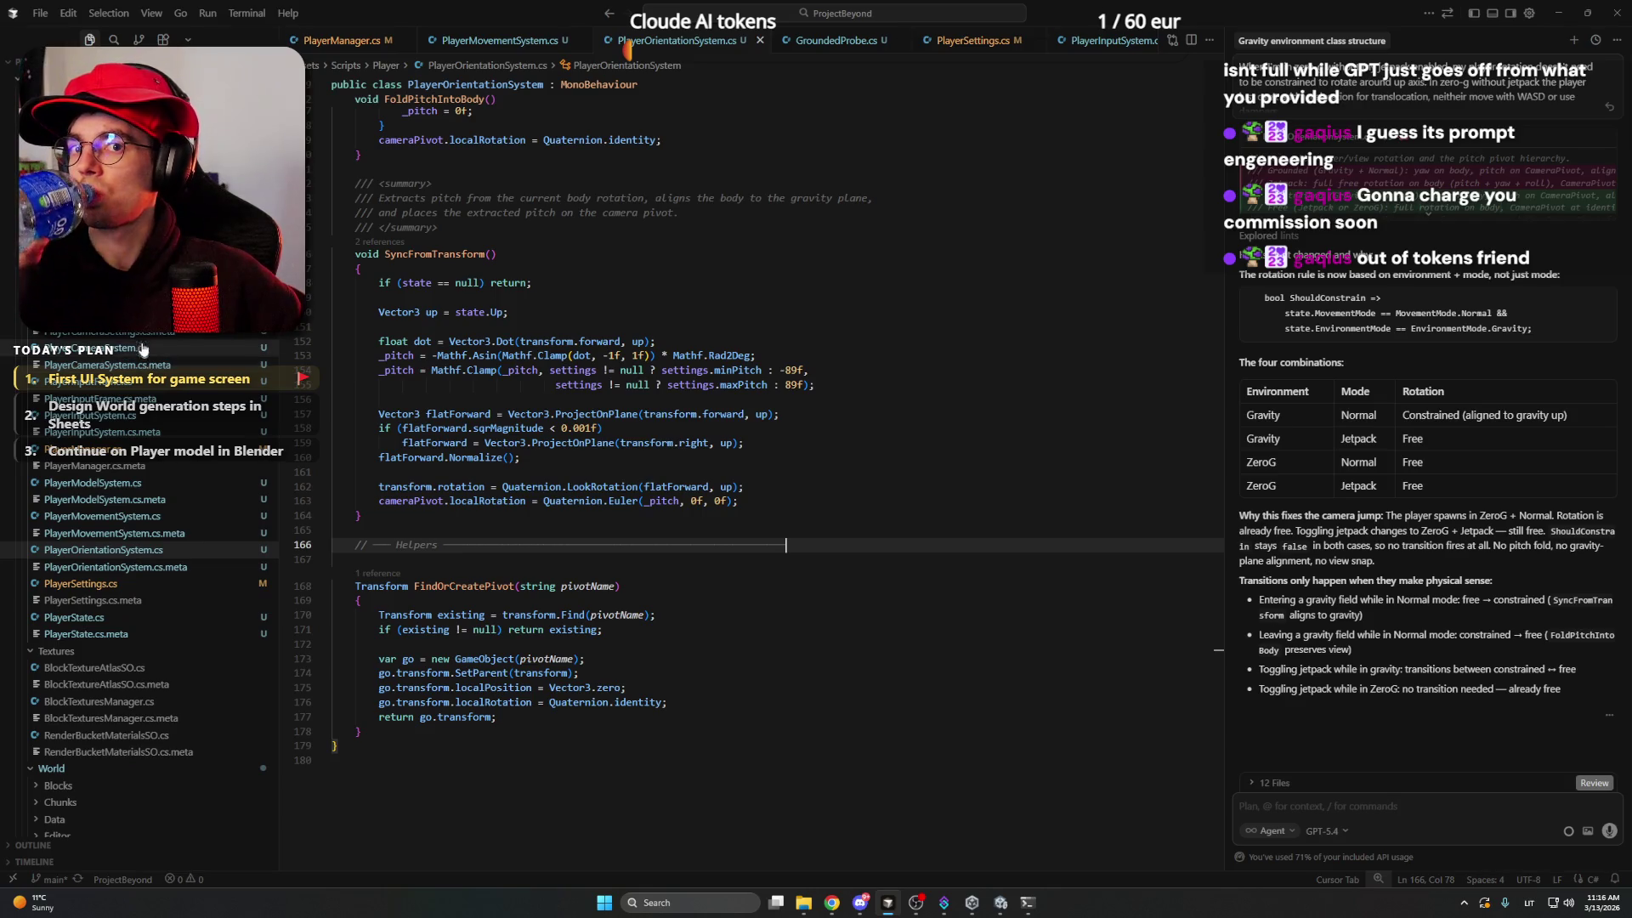
scroll(152, 410, down, 4)
scroll(151, 410, down, 10)
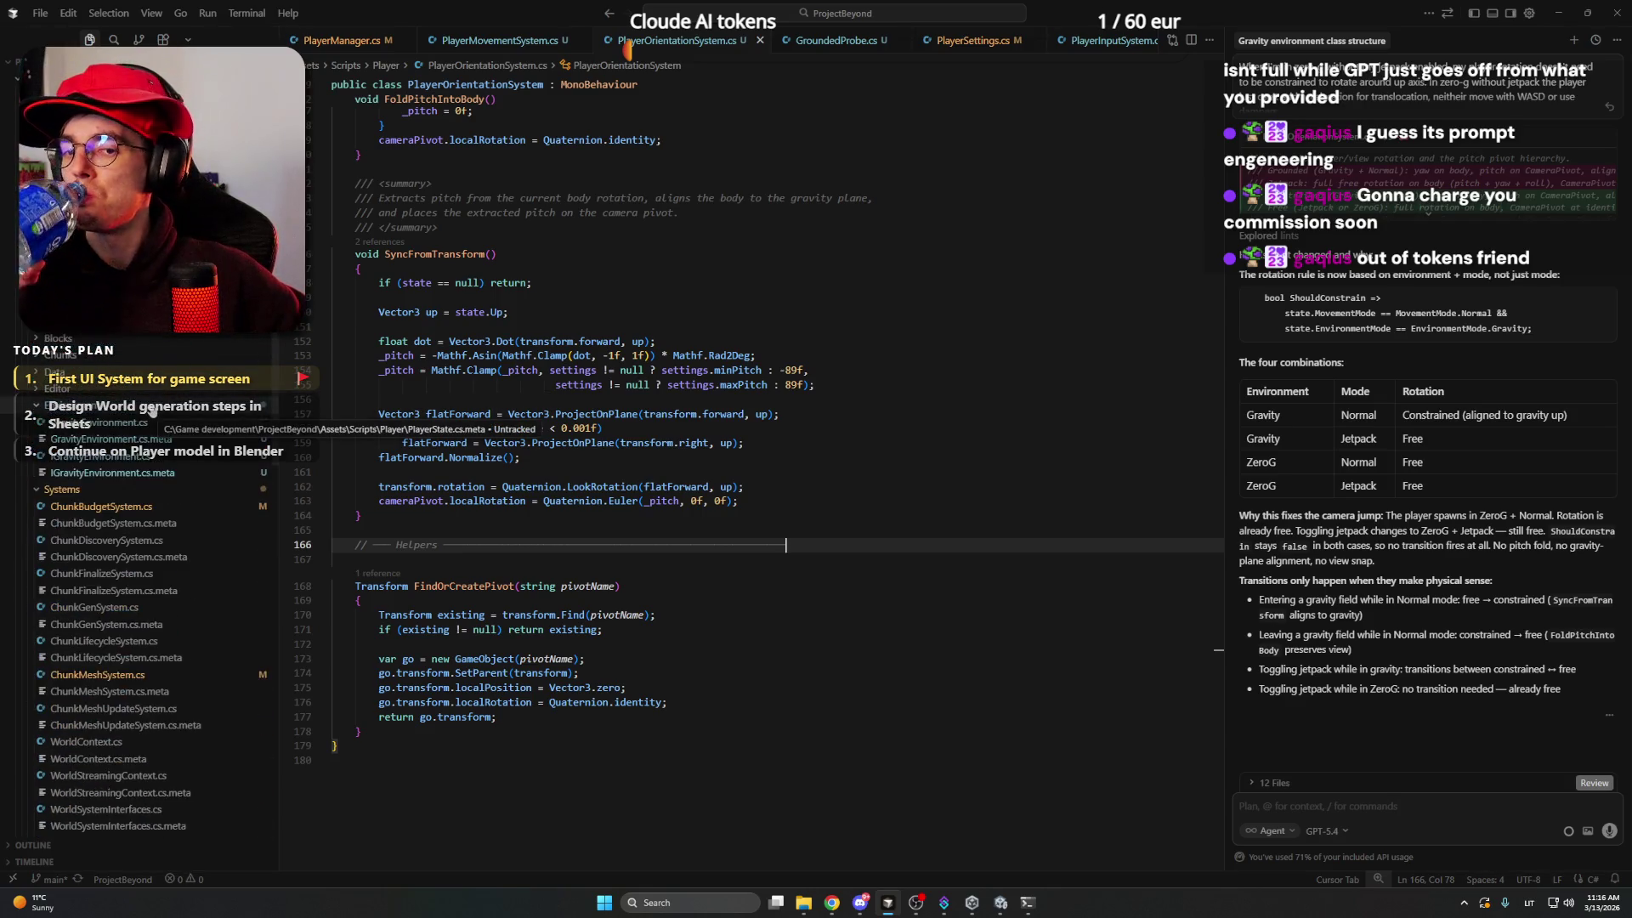
scroll(121, 537, down, 1)
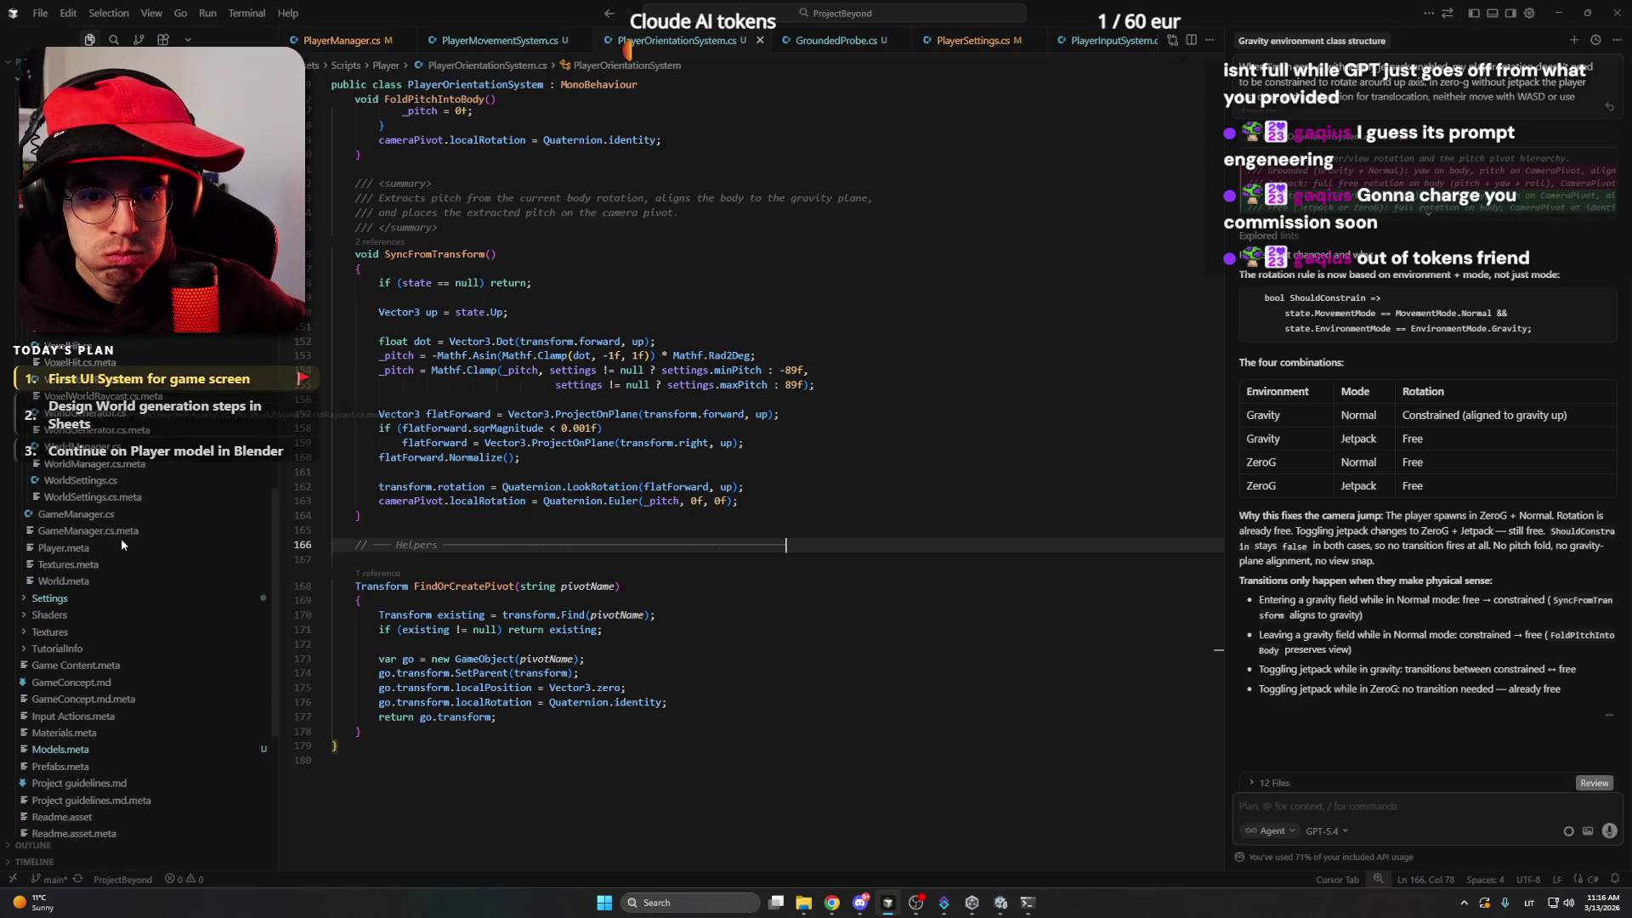
scroll(121, 540, down, 3)
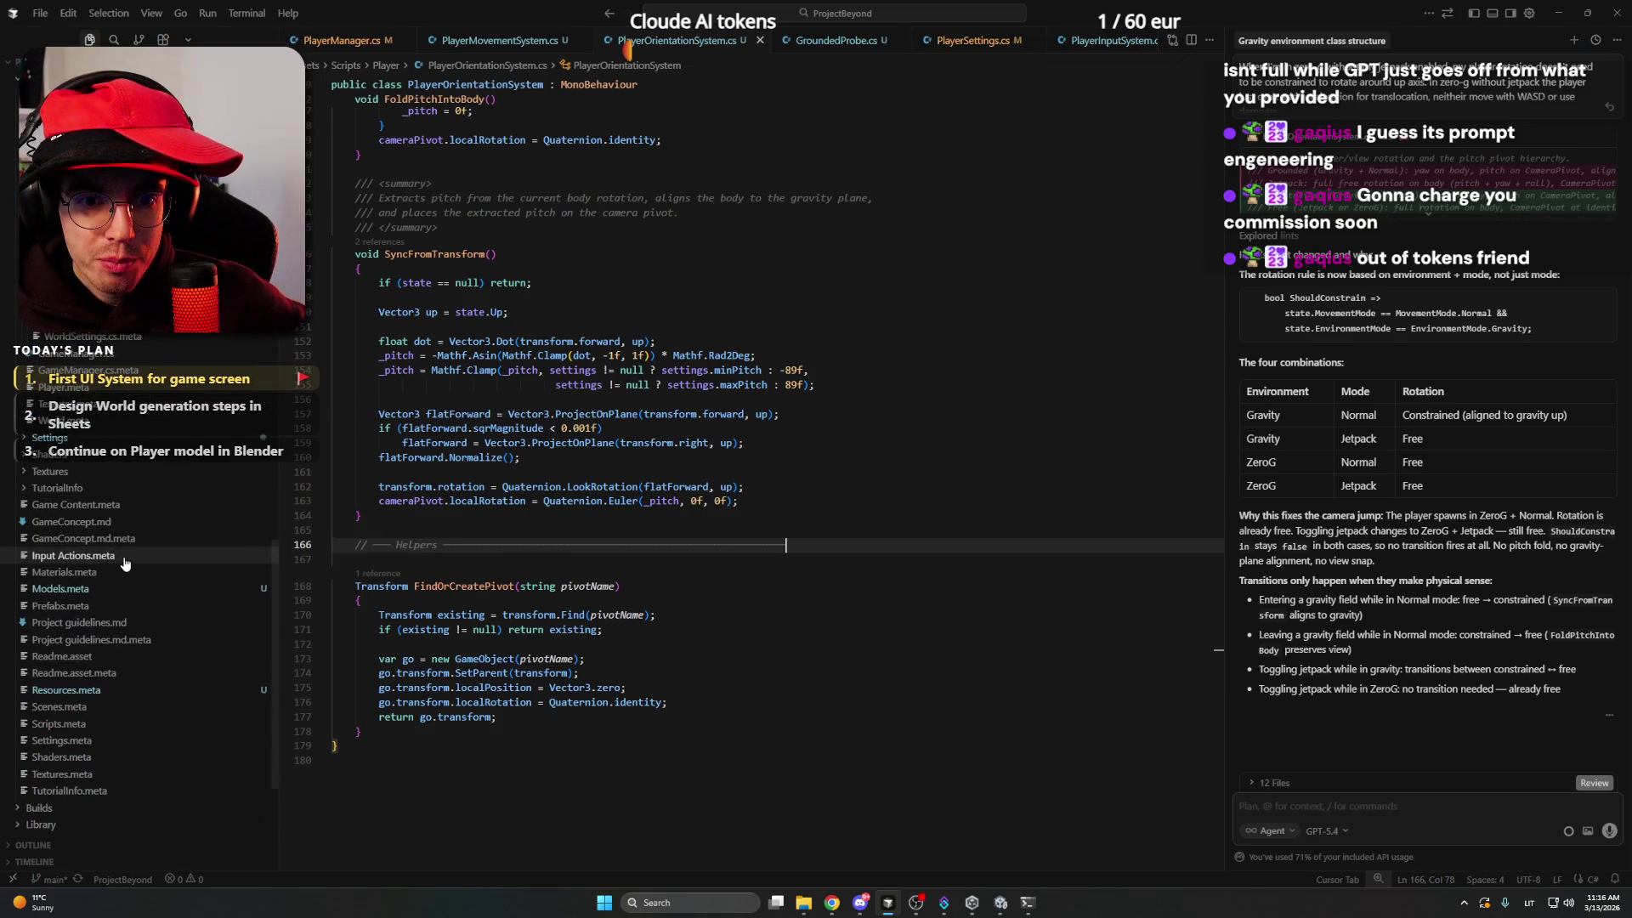
click(111, 623)
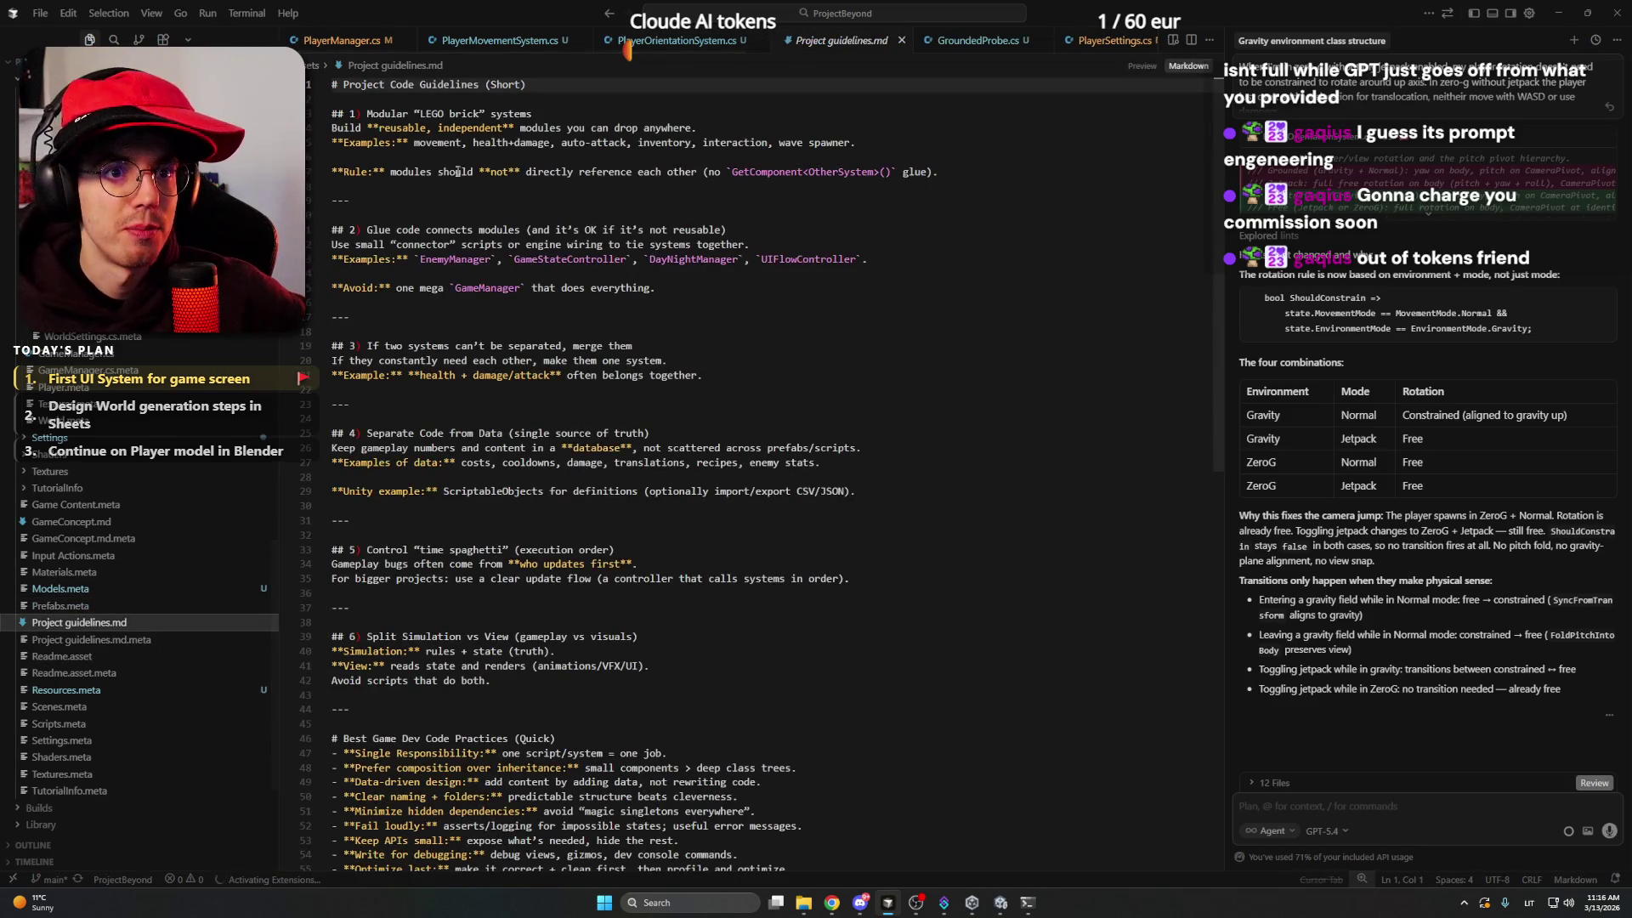
click(550, 113)
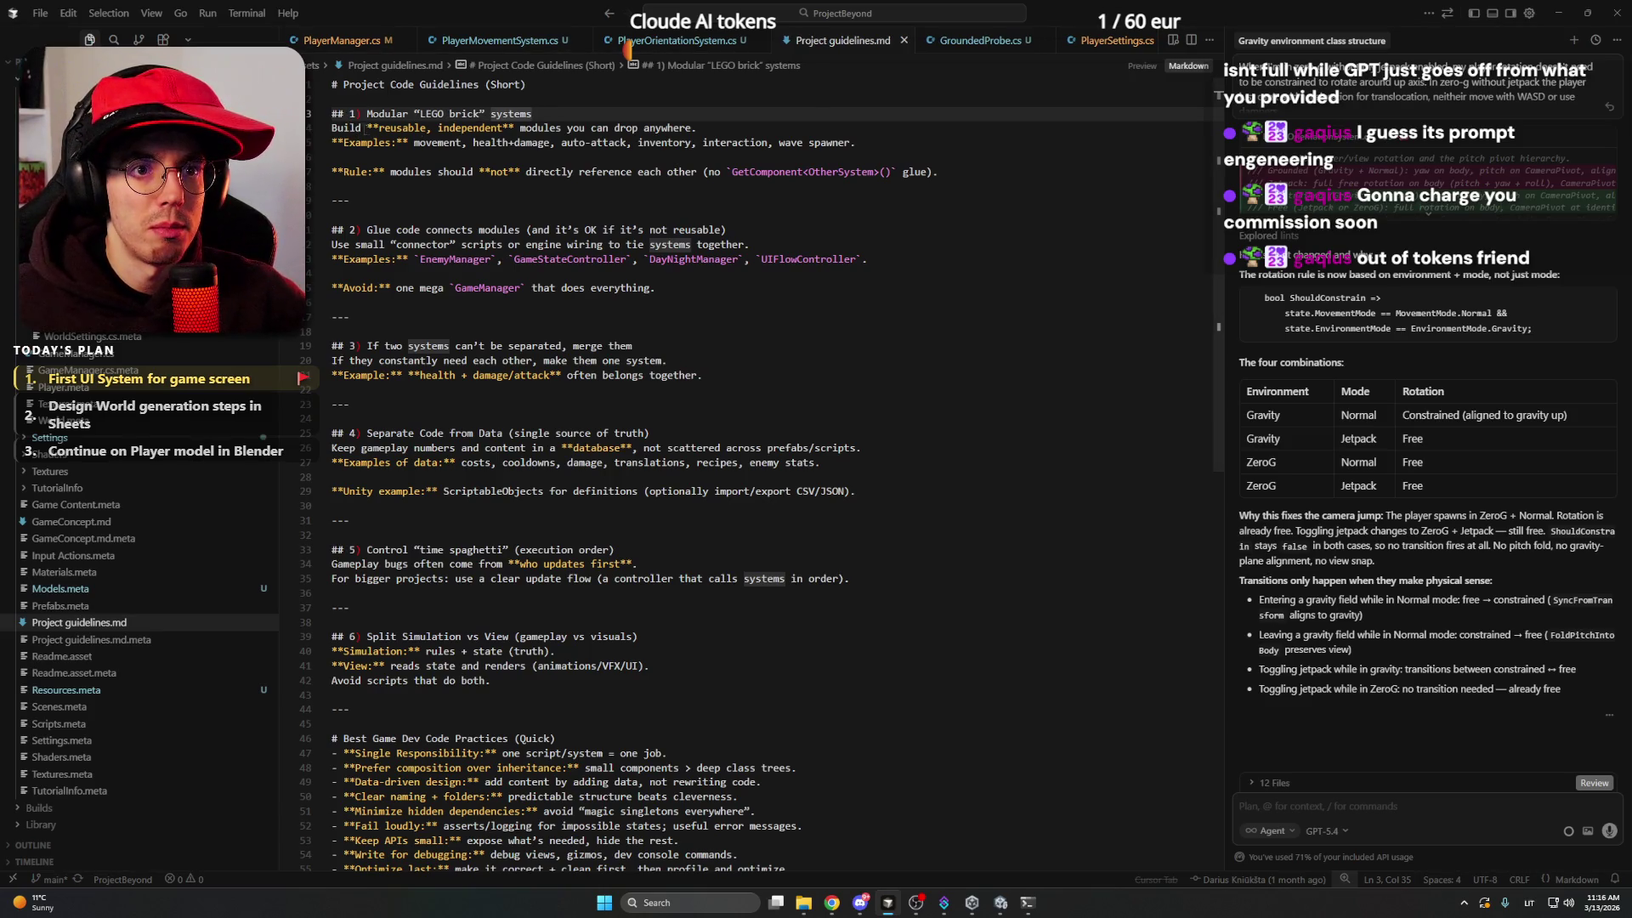
click(733, 128)
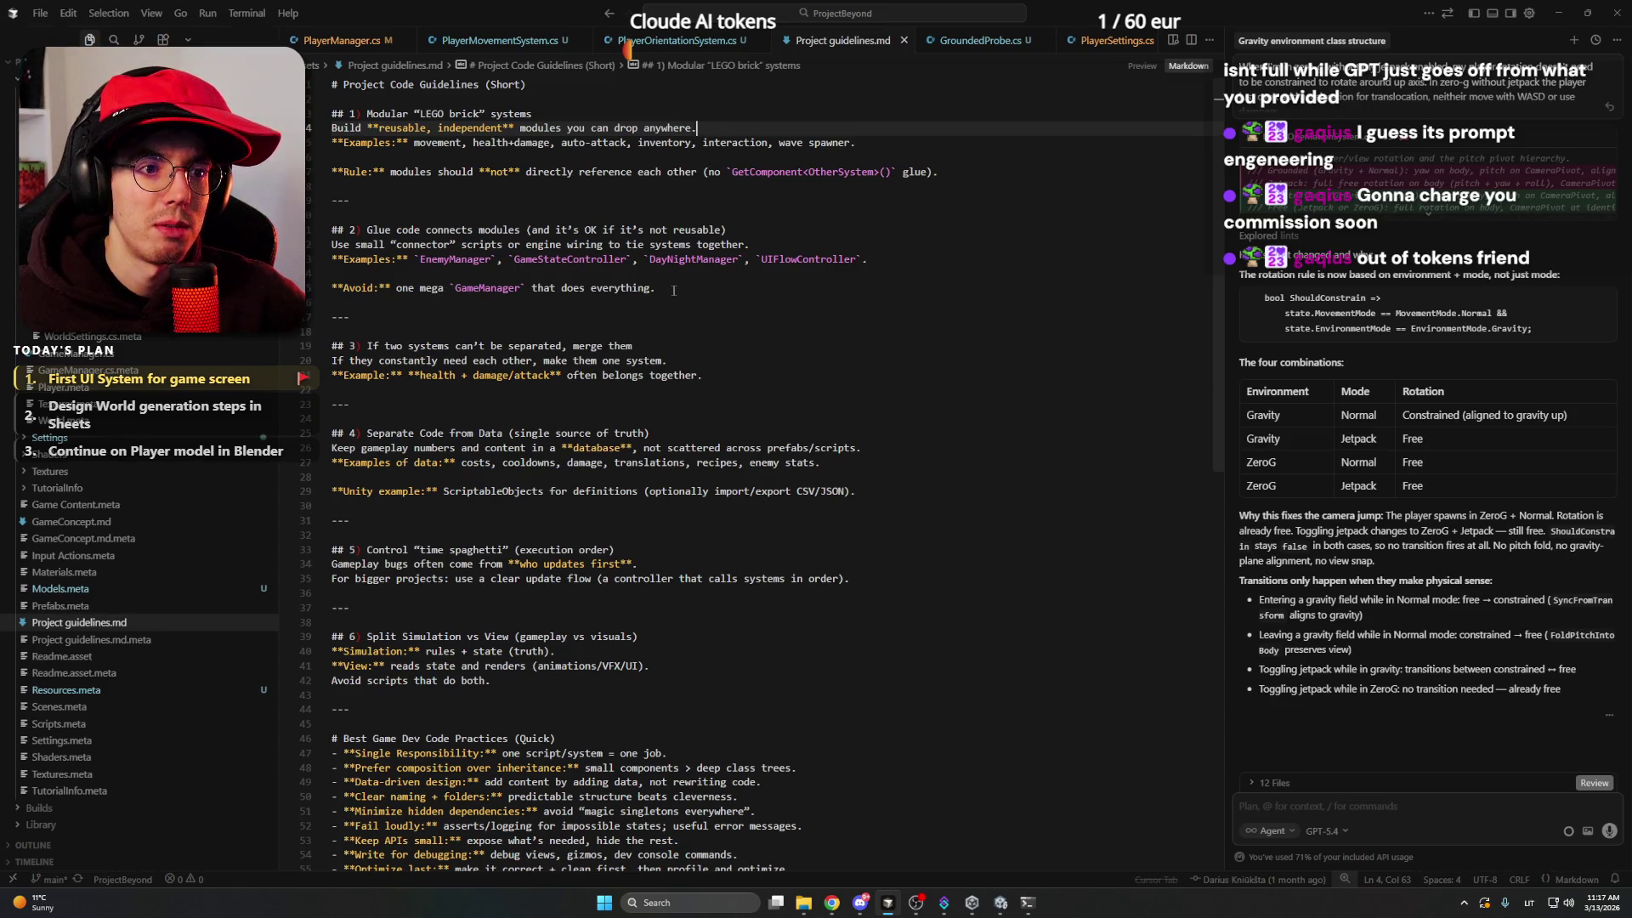
scroll(674, 289, down, 6)
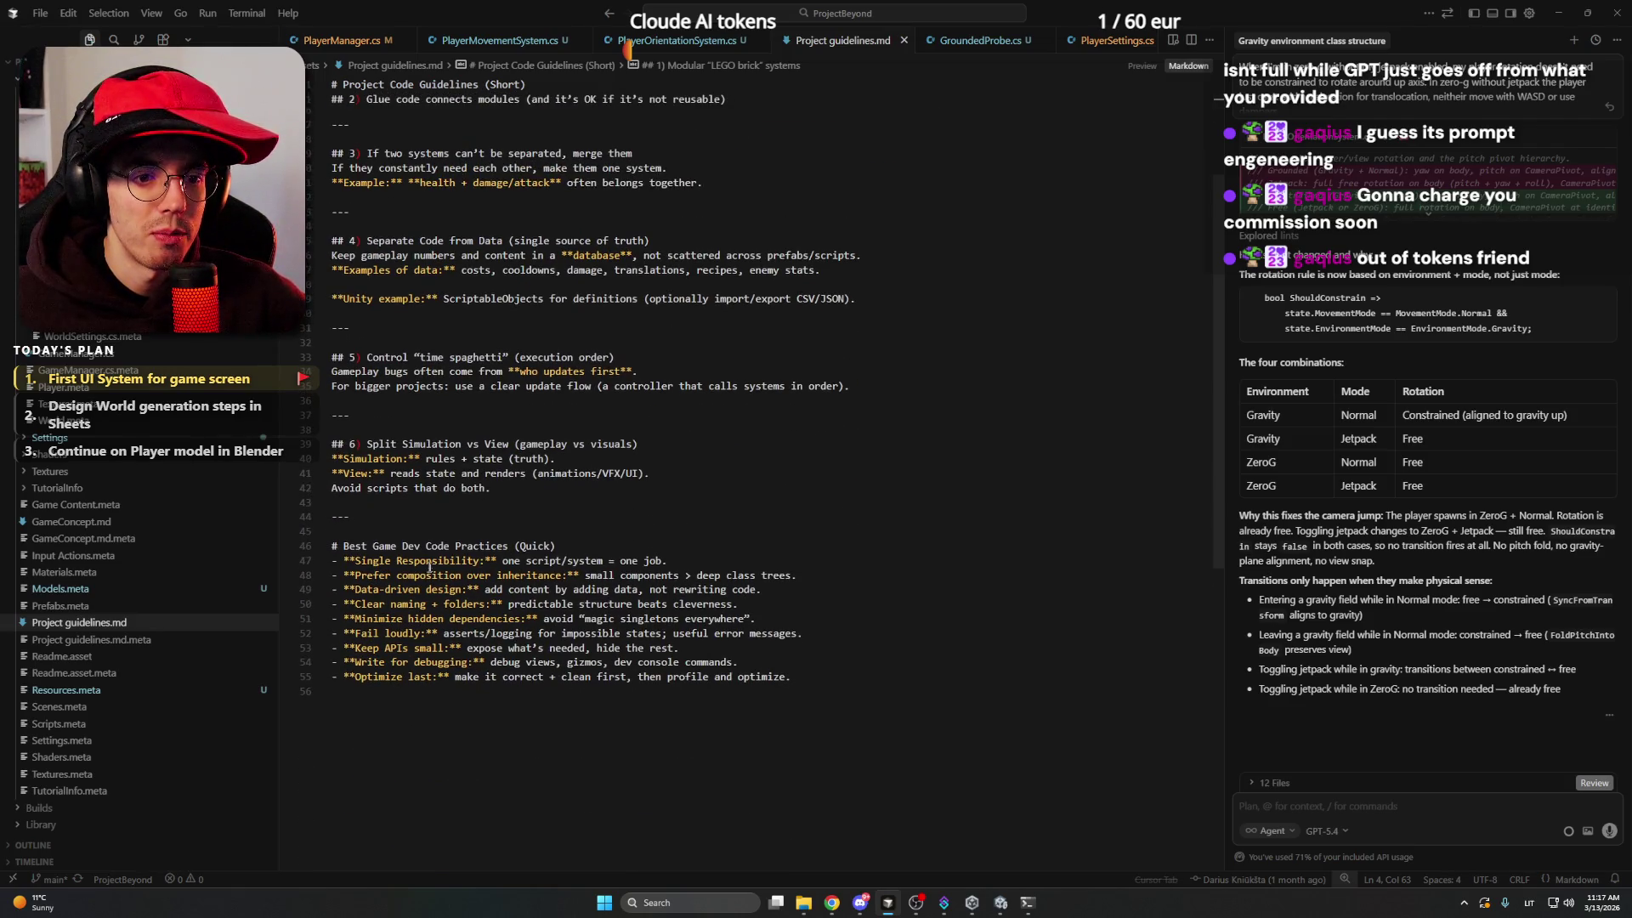
click(433, 550)
drag(344, 561, 616, 561)
click(677, 561)
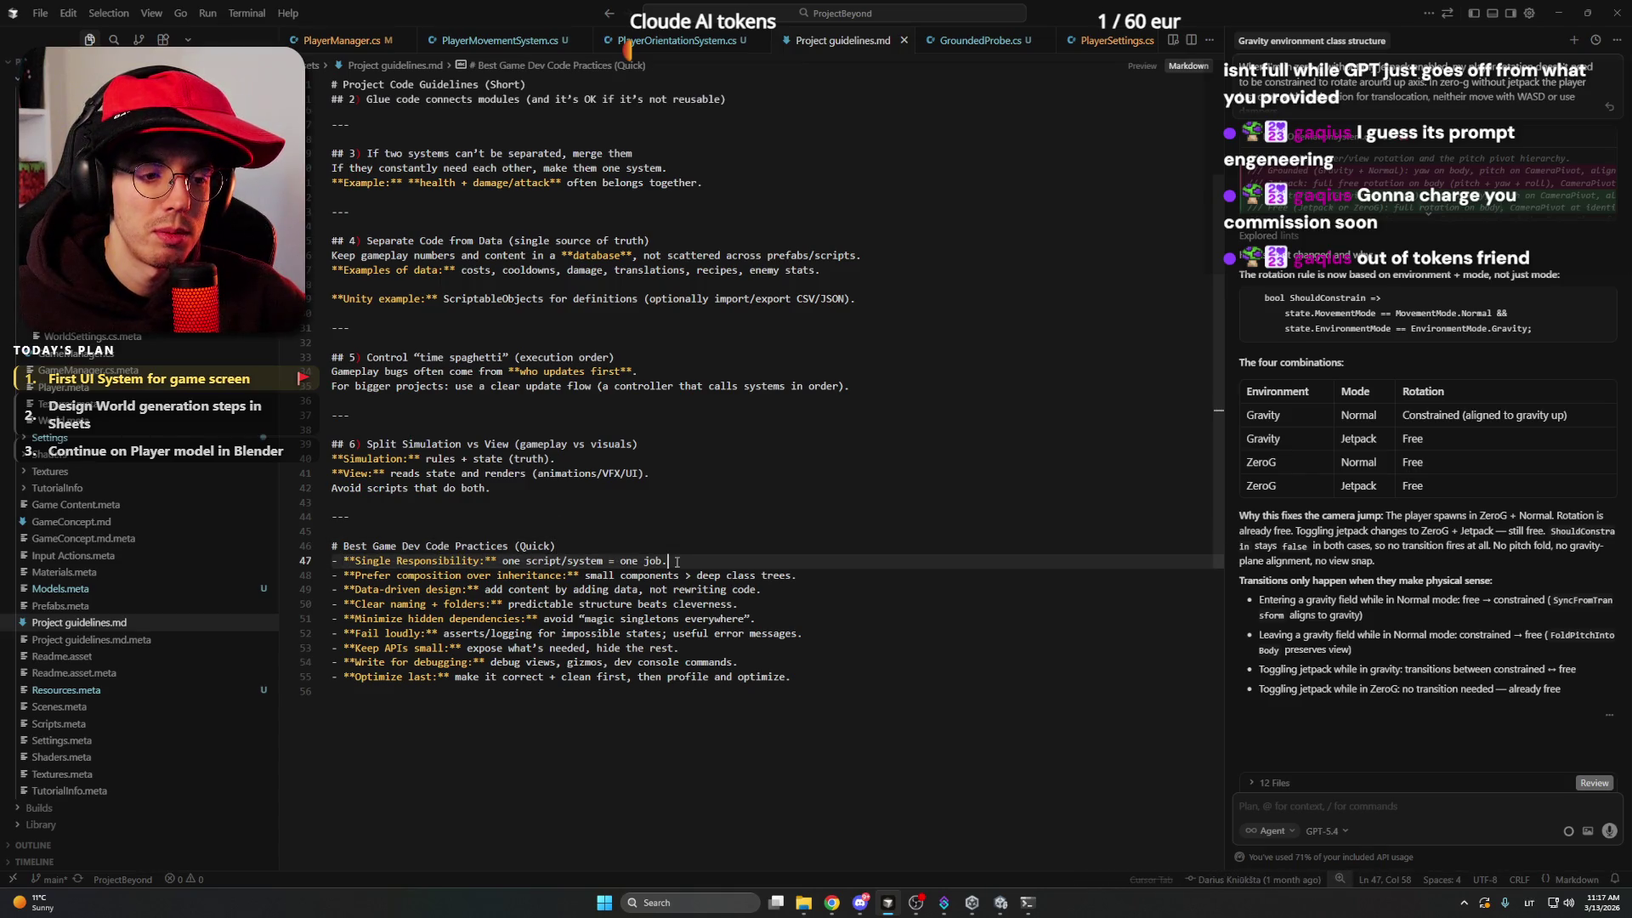
drag(334, 575, 818, 573)
click(831, 574)
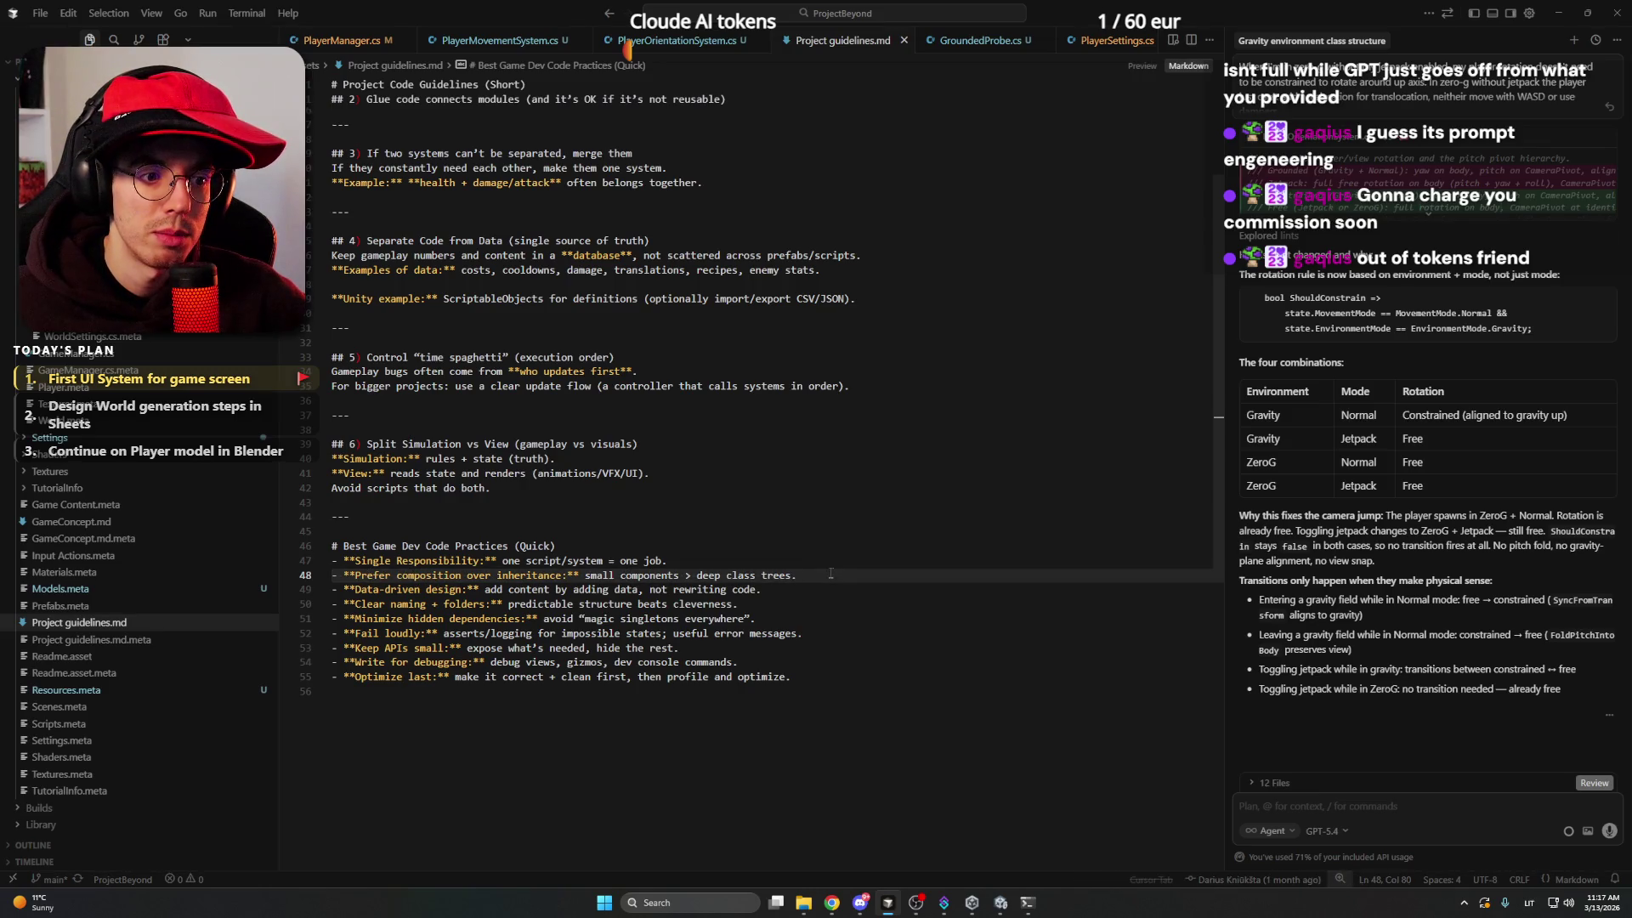
drag(691, 576, 803, 576)
click(814, 575)
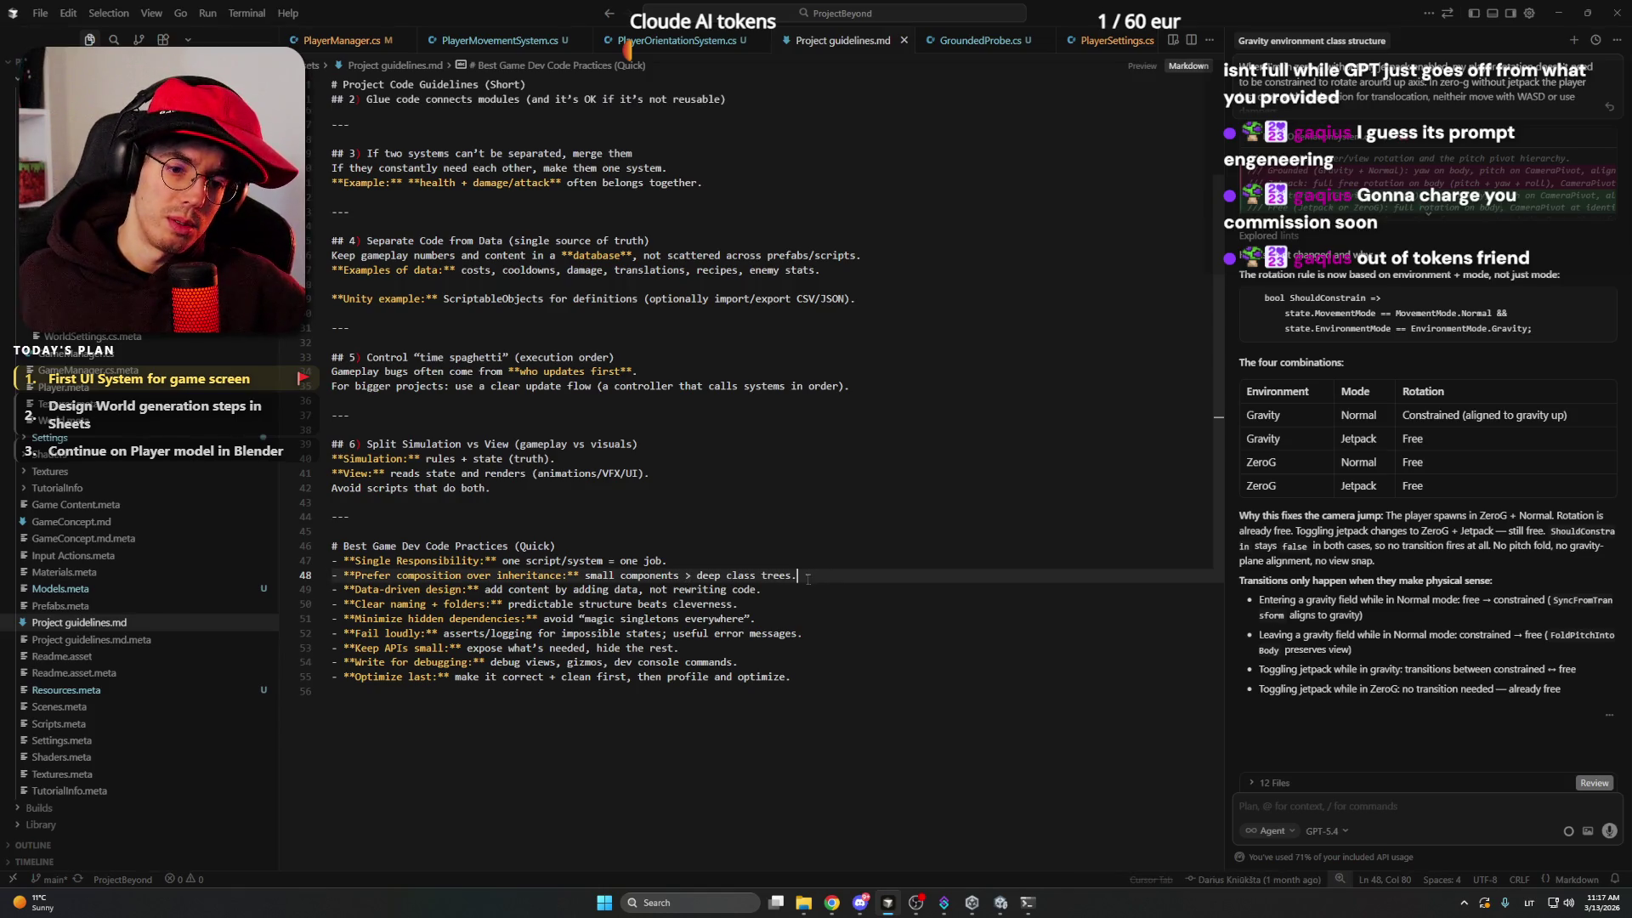
scroll(805, 568, up, 4)
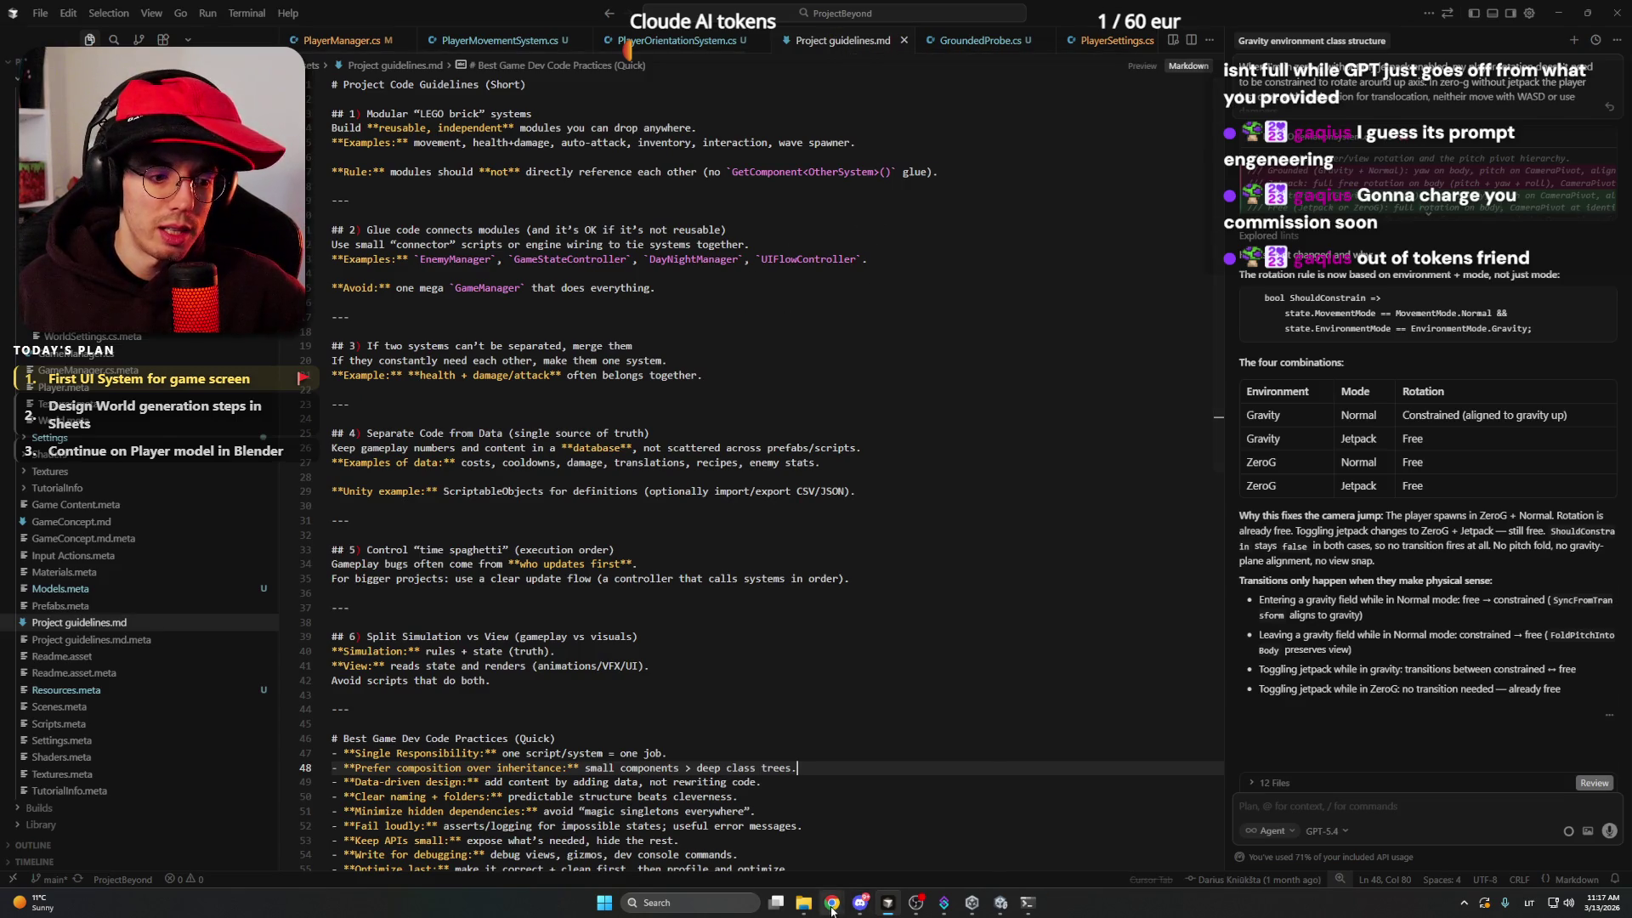
mouse_move(833, 899)
click(816, 842)
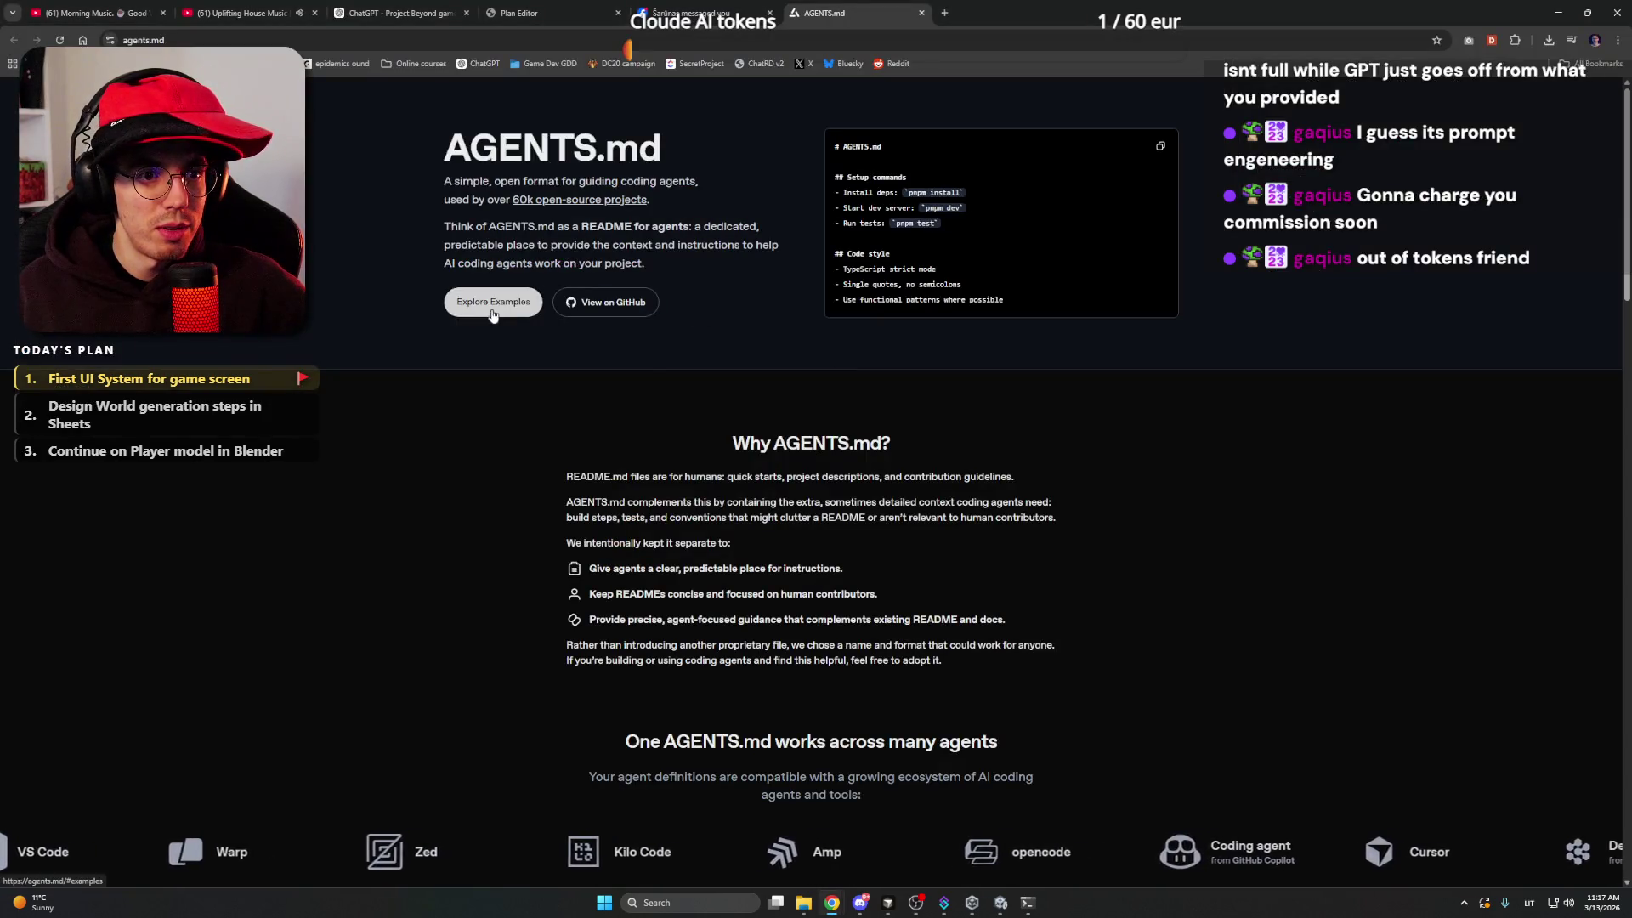
- Jump to the AGENTS.md examples section and scroll through the examples and FAQ
drag(528, 149, 680, 175)
click(670, 146)
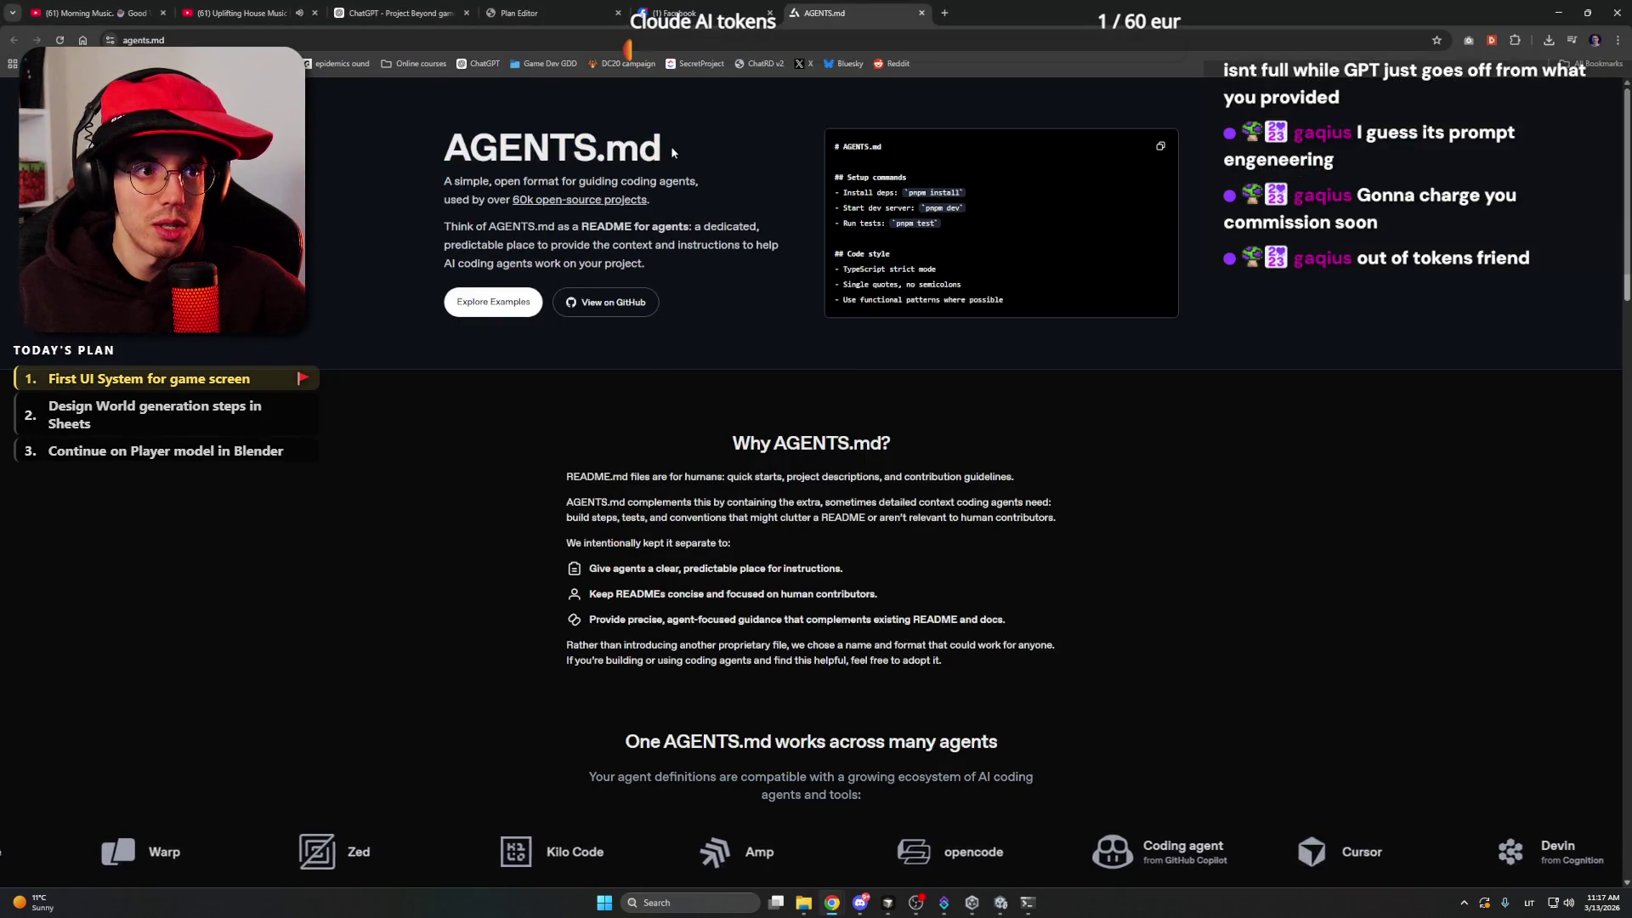
click(493, 302)
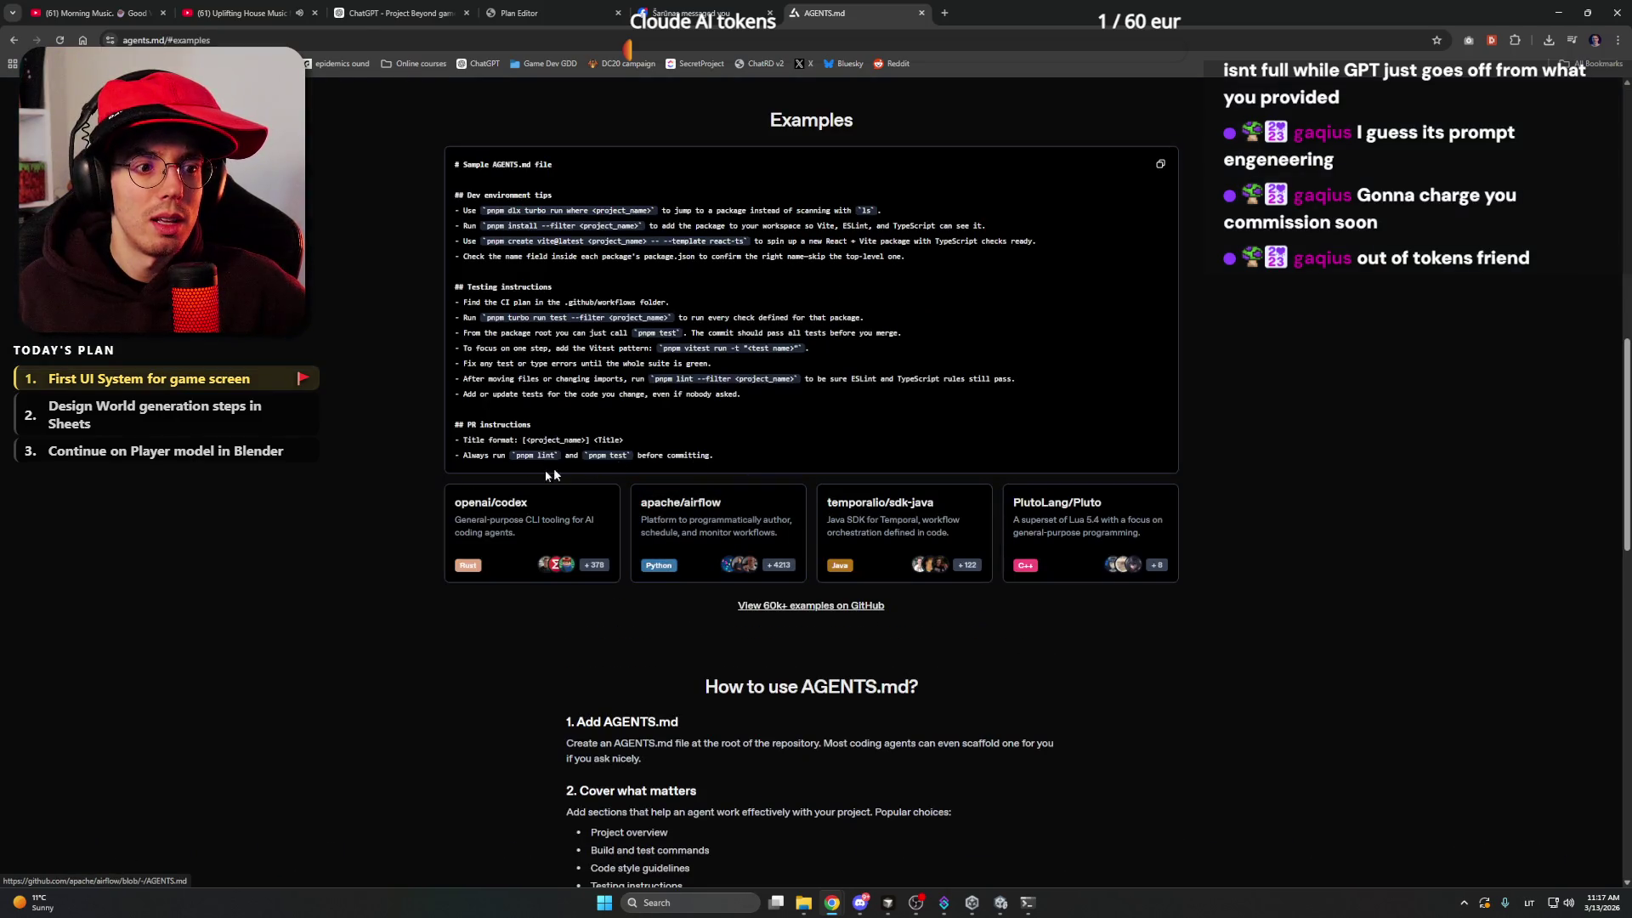
scroll(316, 513, down, 1)
scroll(317, 515, down, 4)
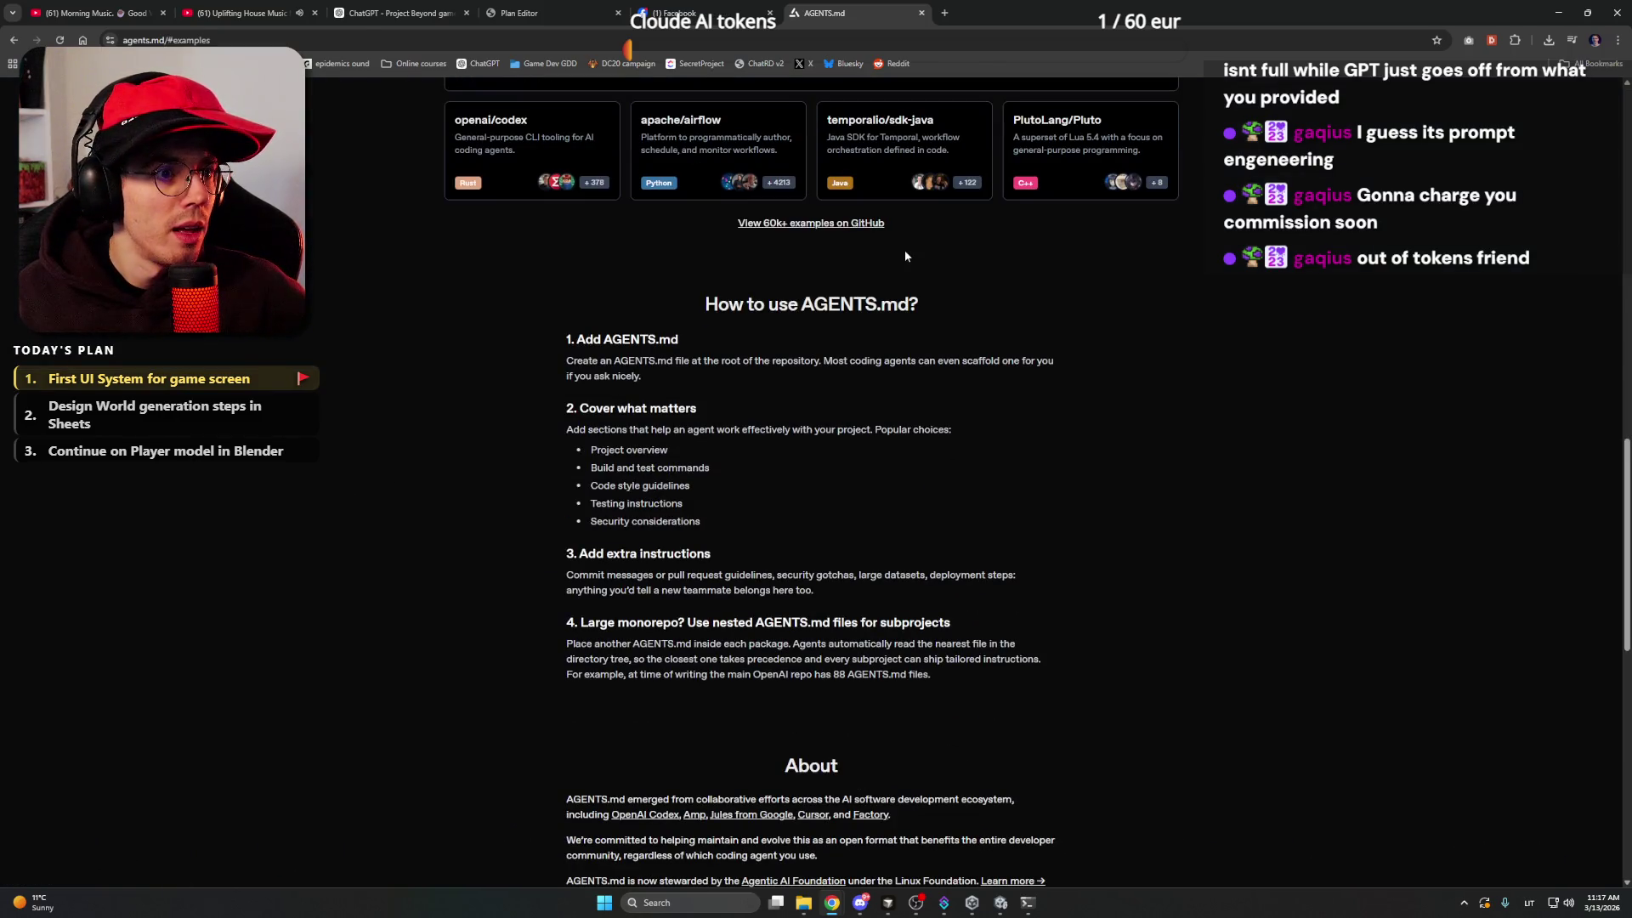
scroll(919, 254, down, 10)
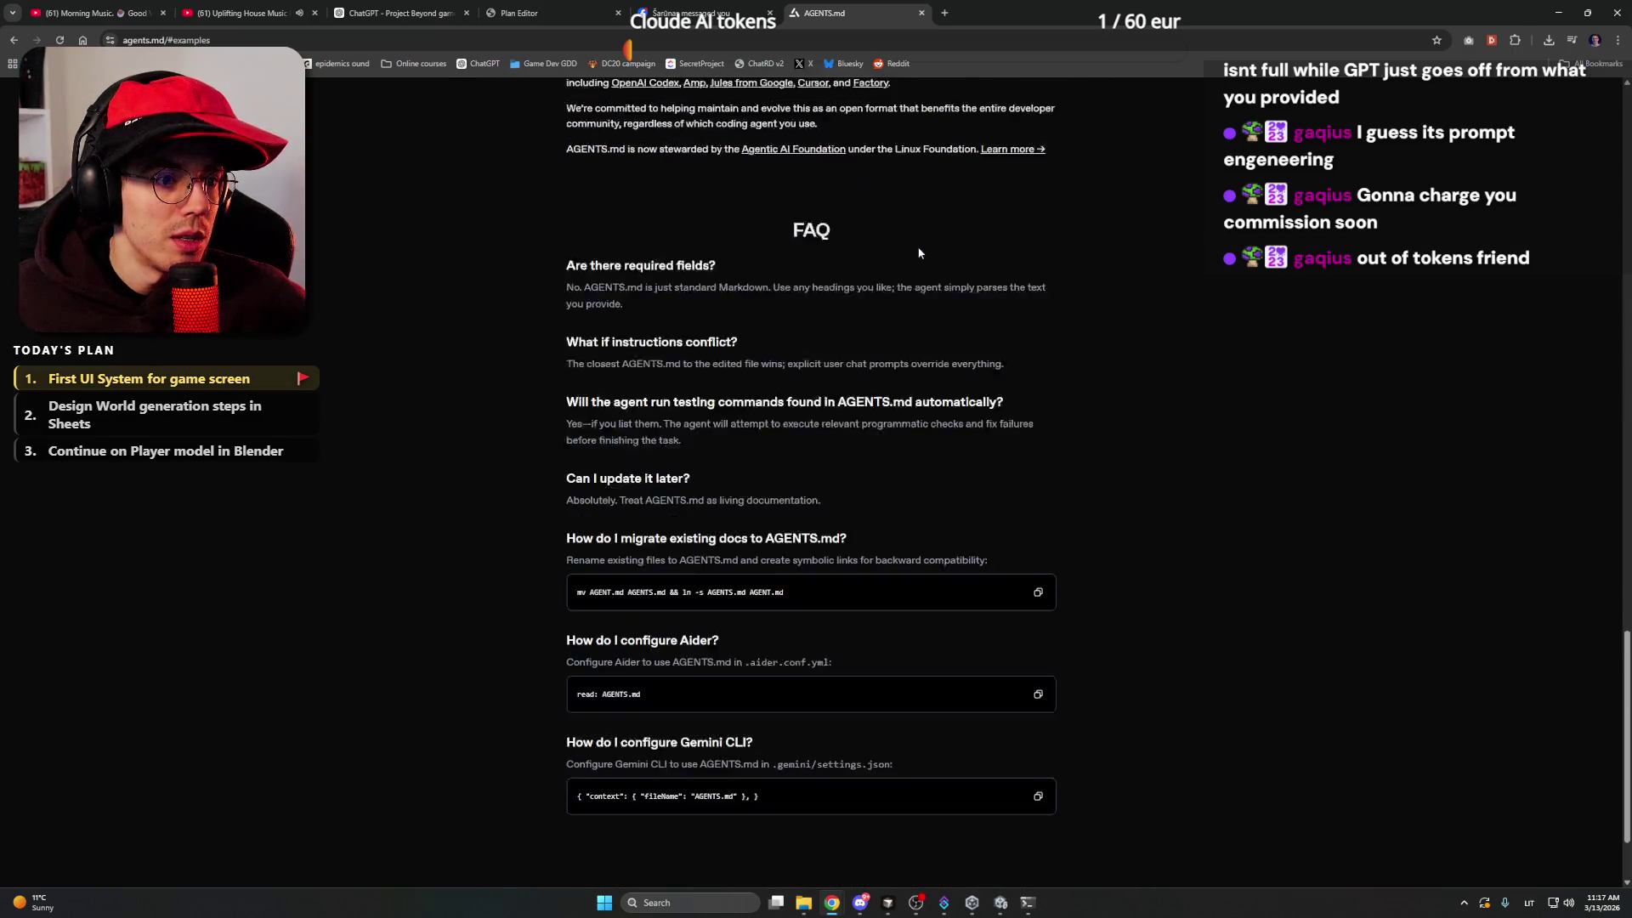
scroll(1165, 455, up, 20)
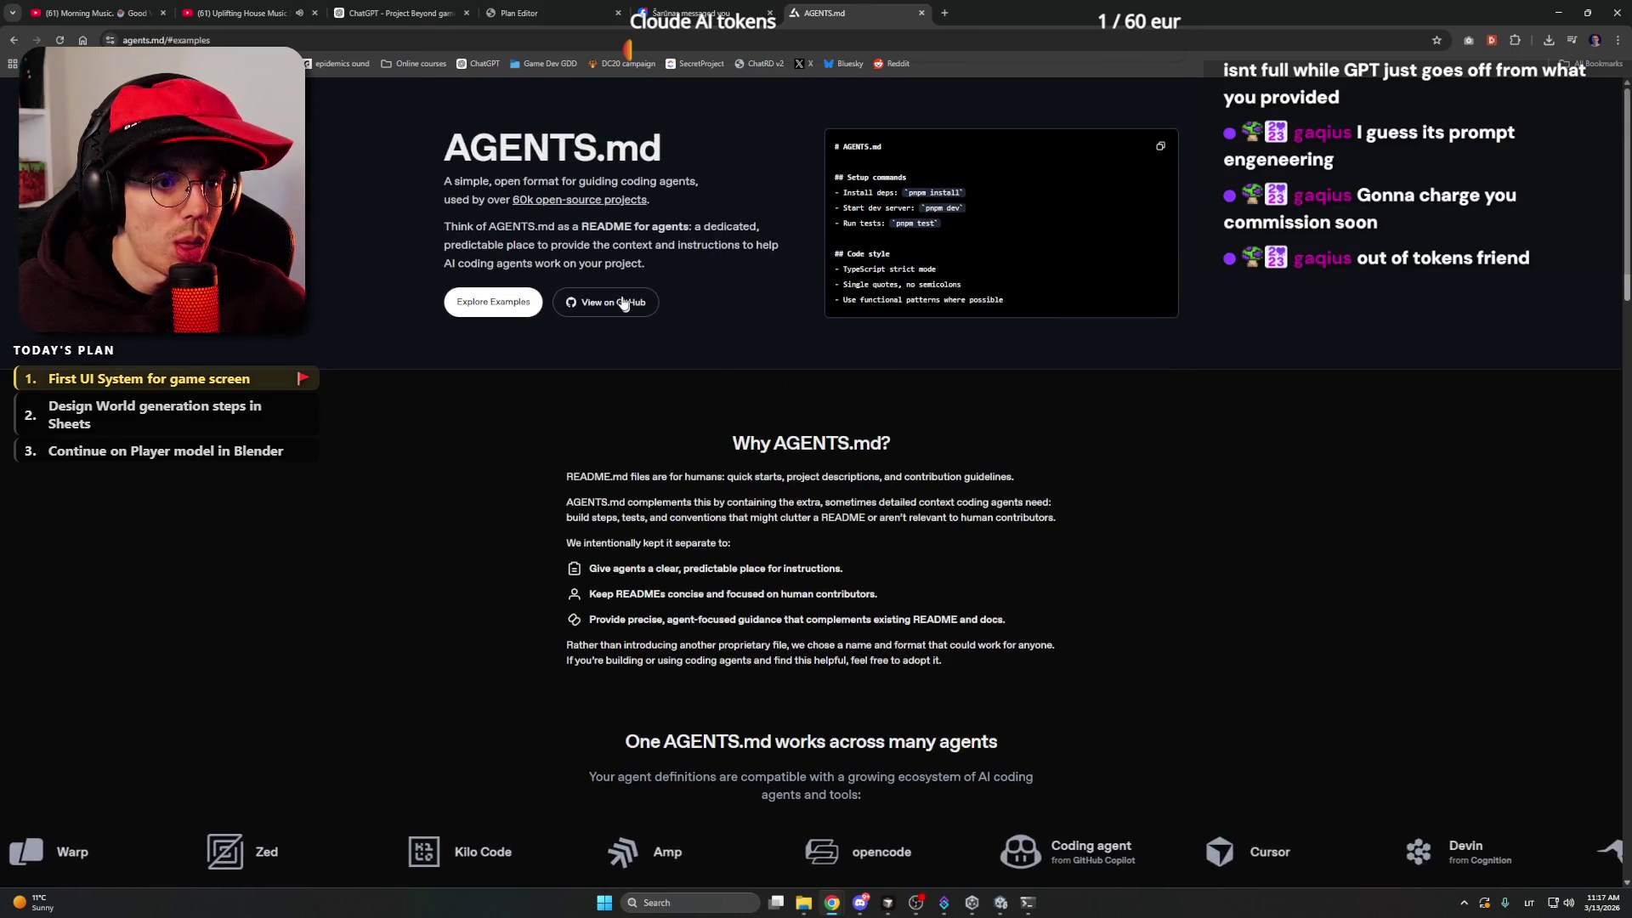
- Open the agentsmd/agents.md GitHub repository in a new tab and scroll its README
click(608, 303)
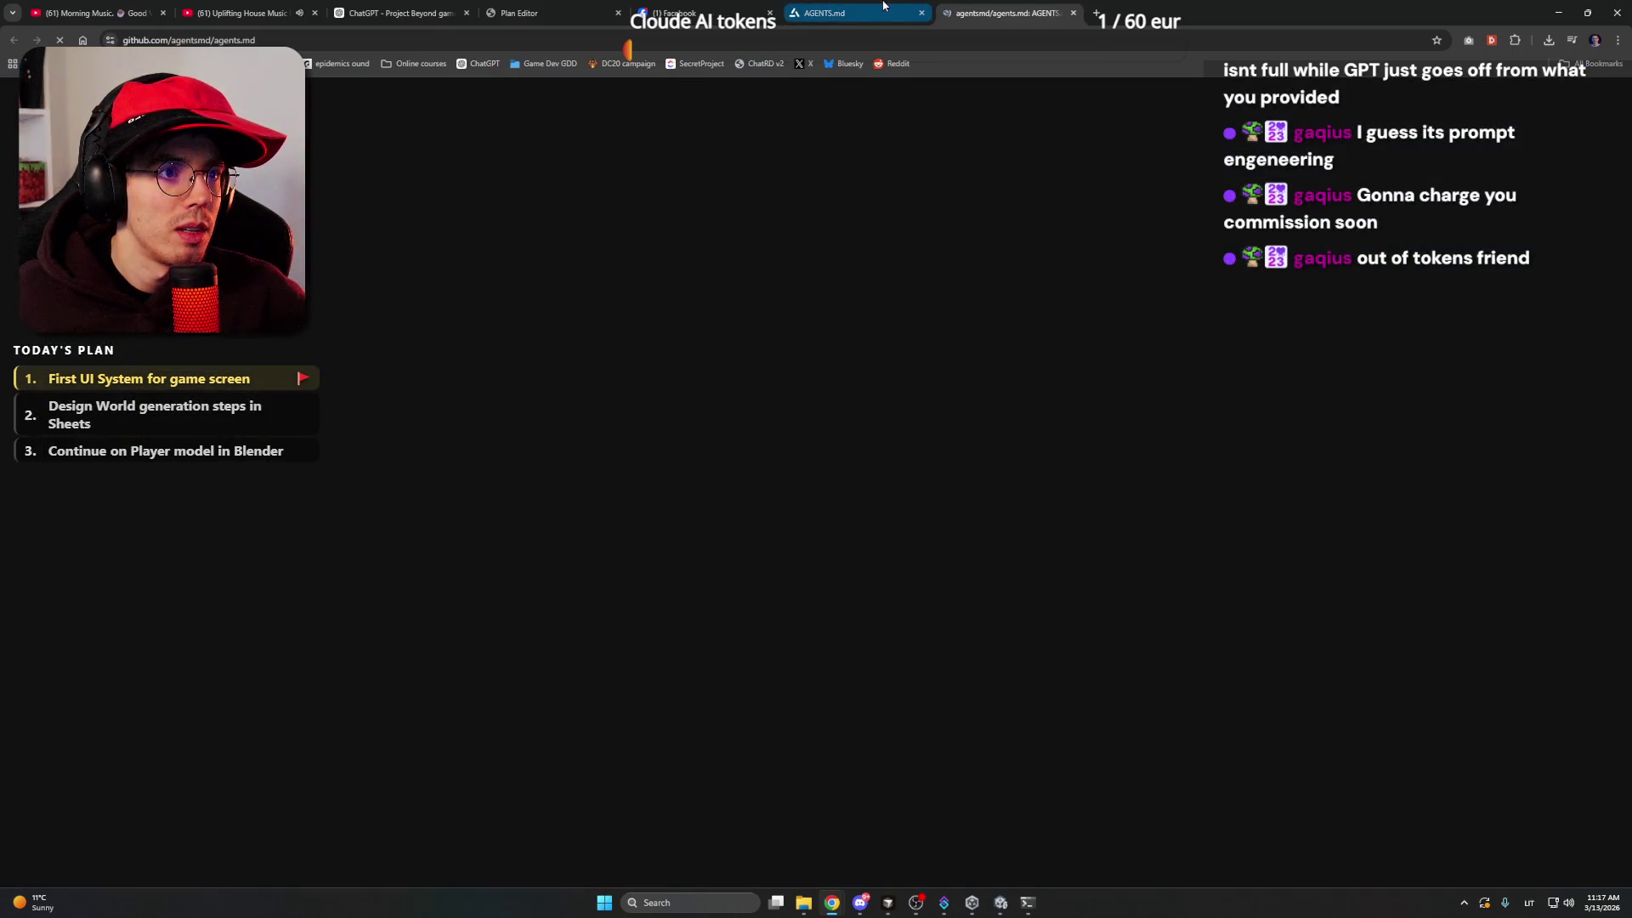
scroll(313, 427, down, 10)
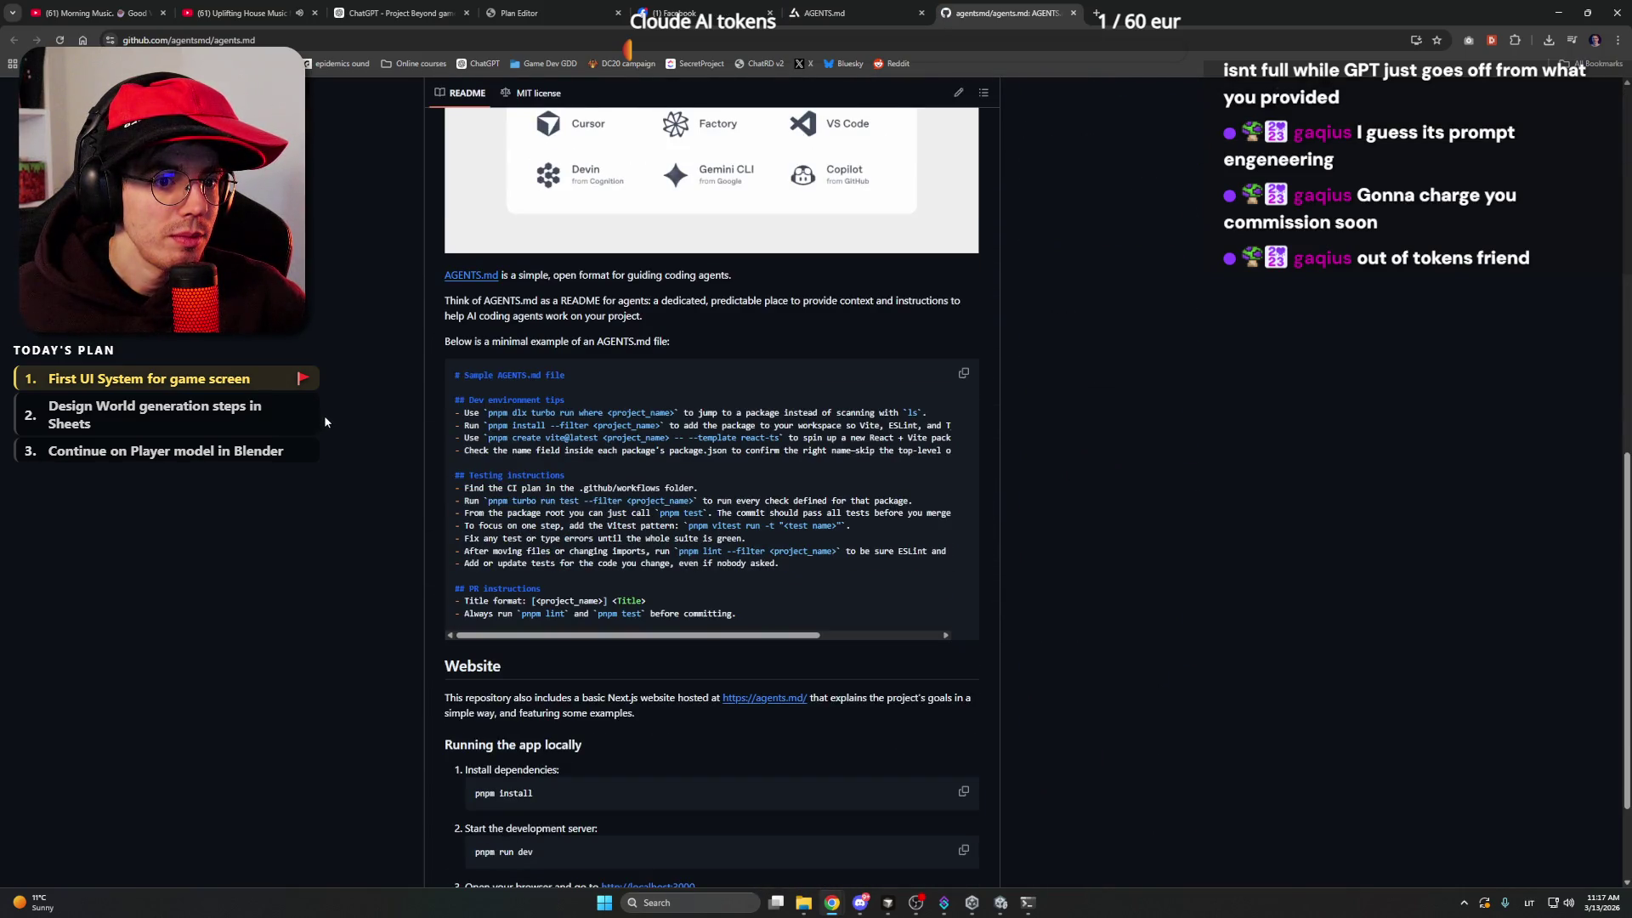
scroll(324, 415, up, 3)
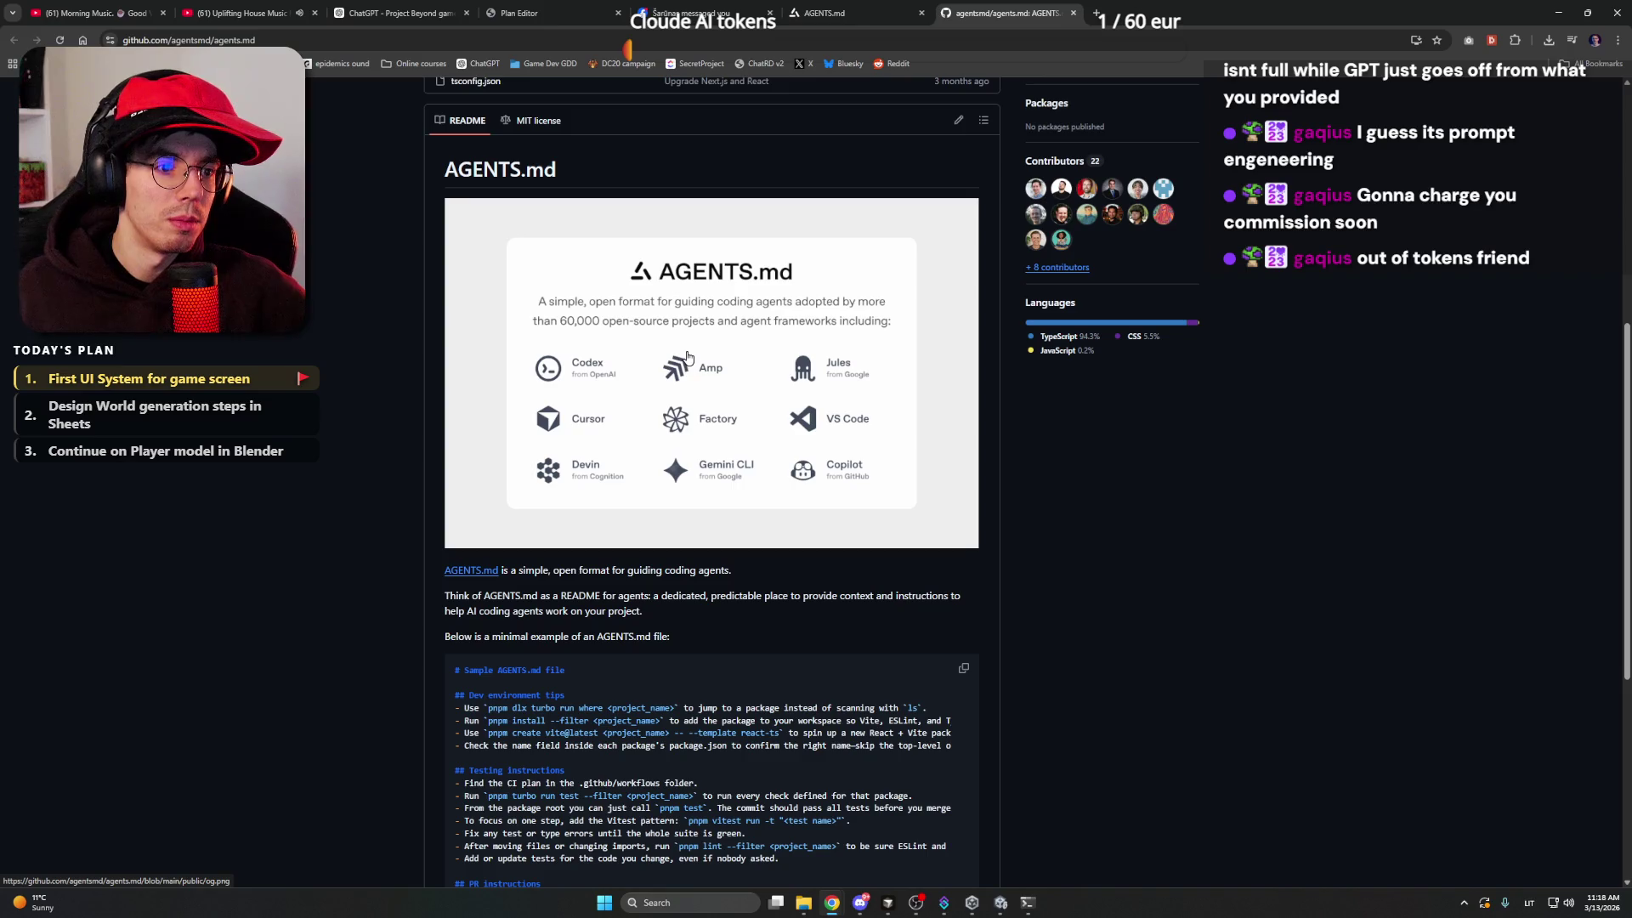
scroll(689, 357, up, 4)
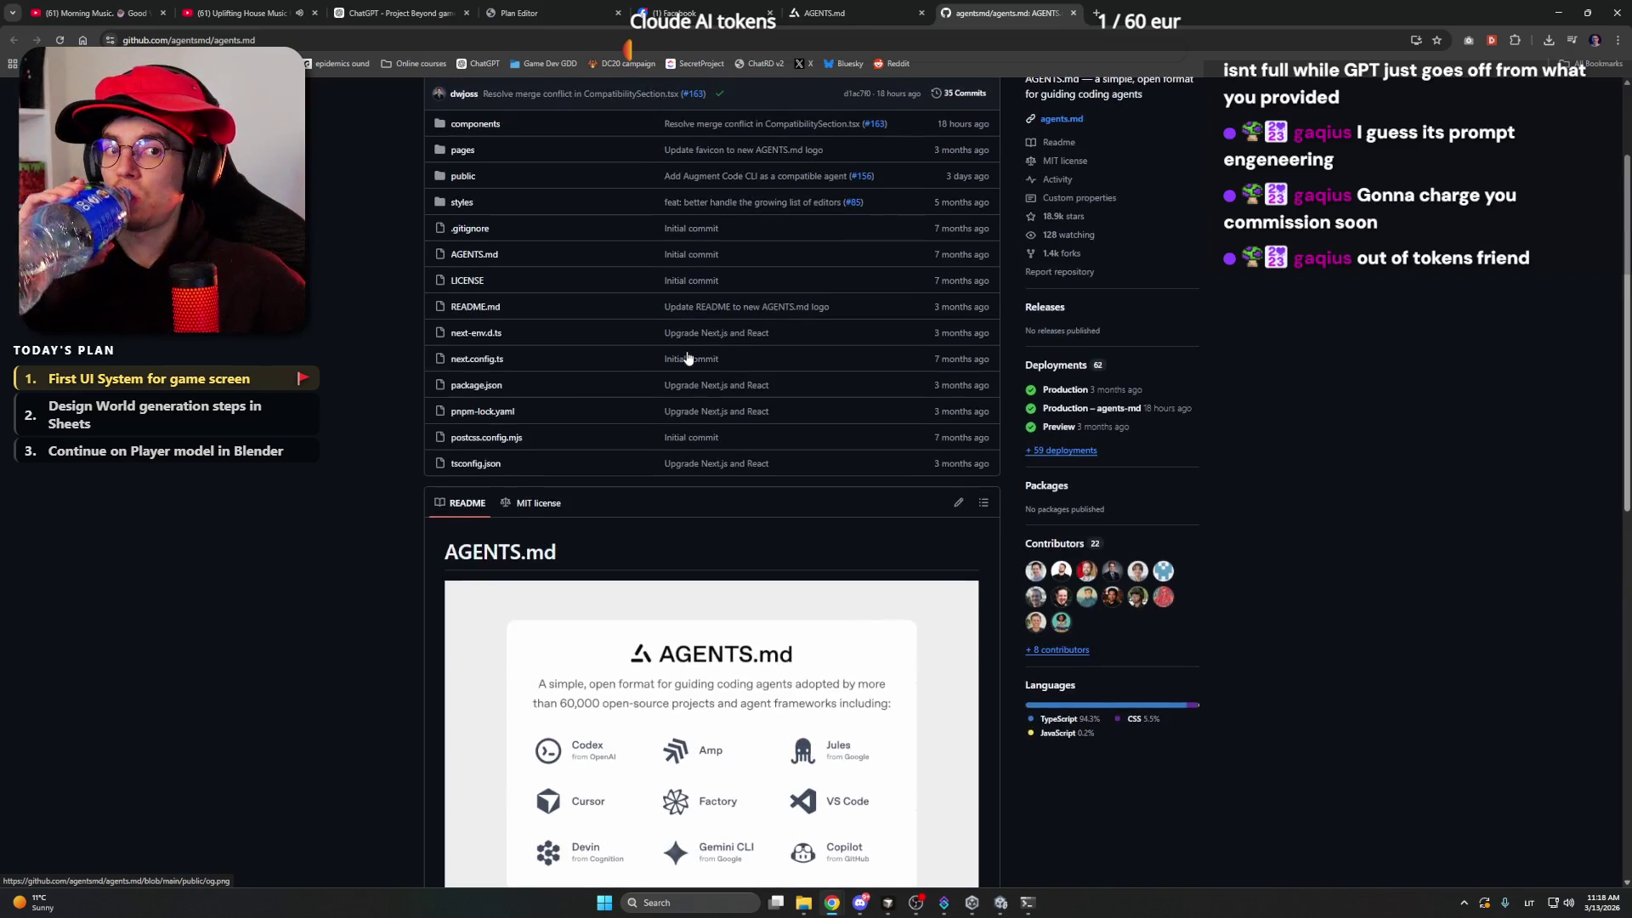
scroll(689, 357, up, 1)
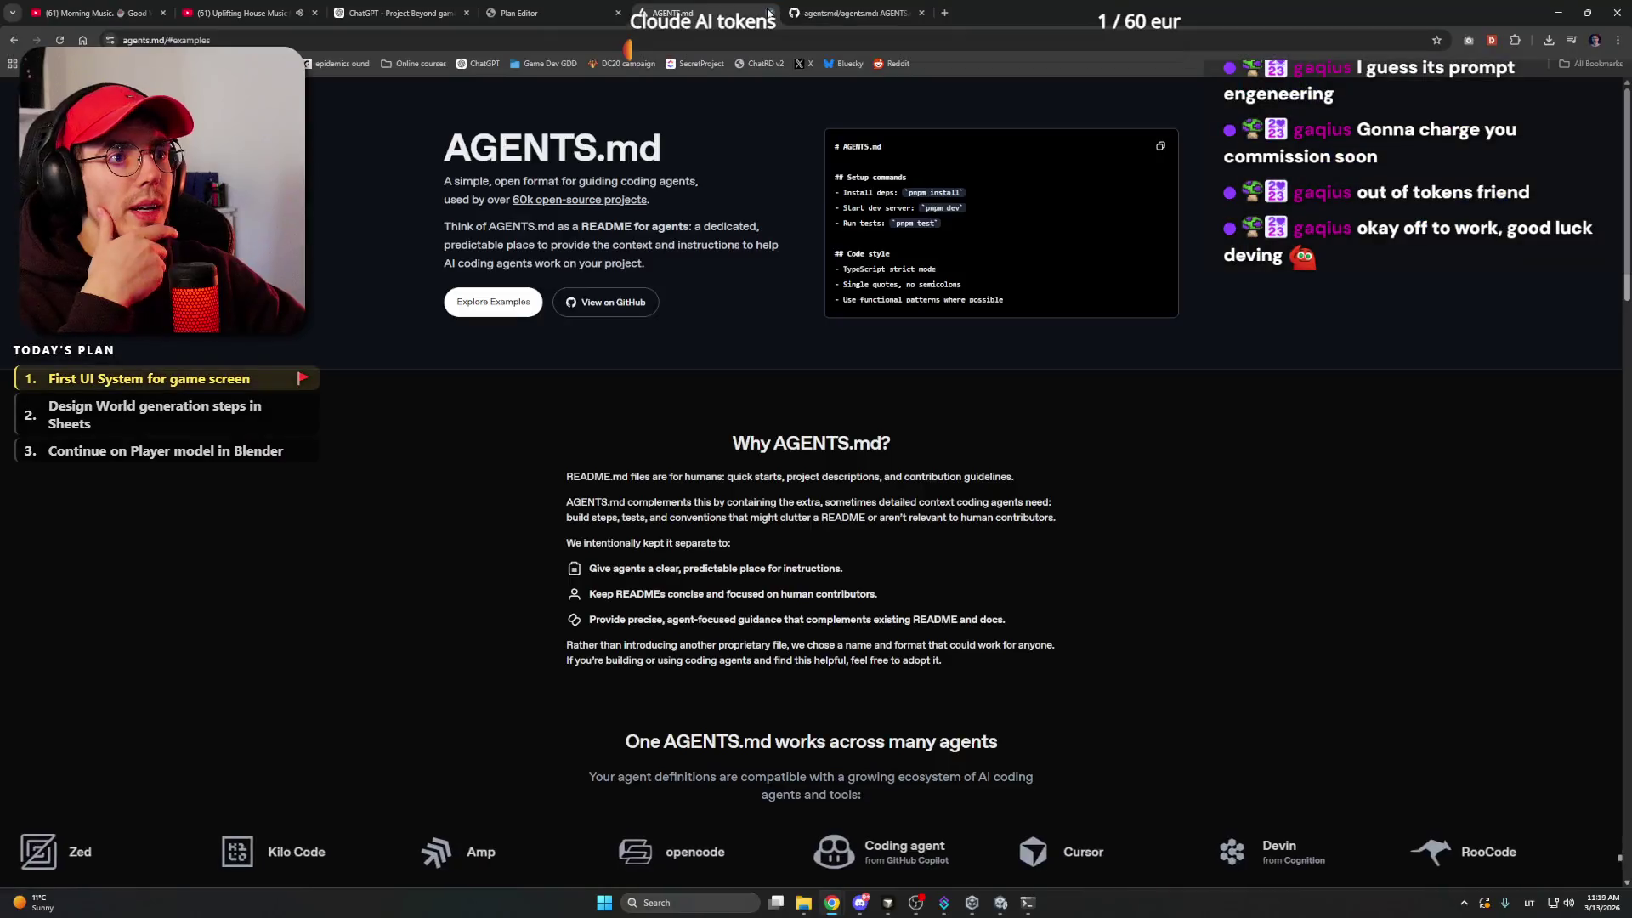
- Close the AGENTS.md site and GitHub tabs and return to the ChatGPT chat
click(768, 12)
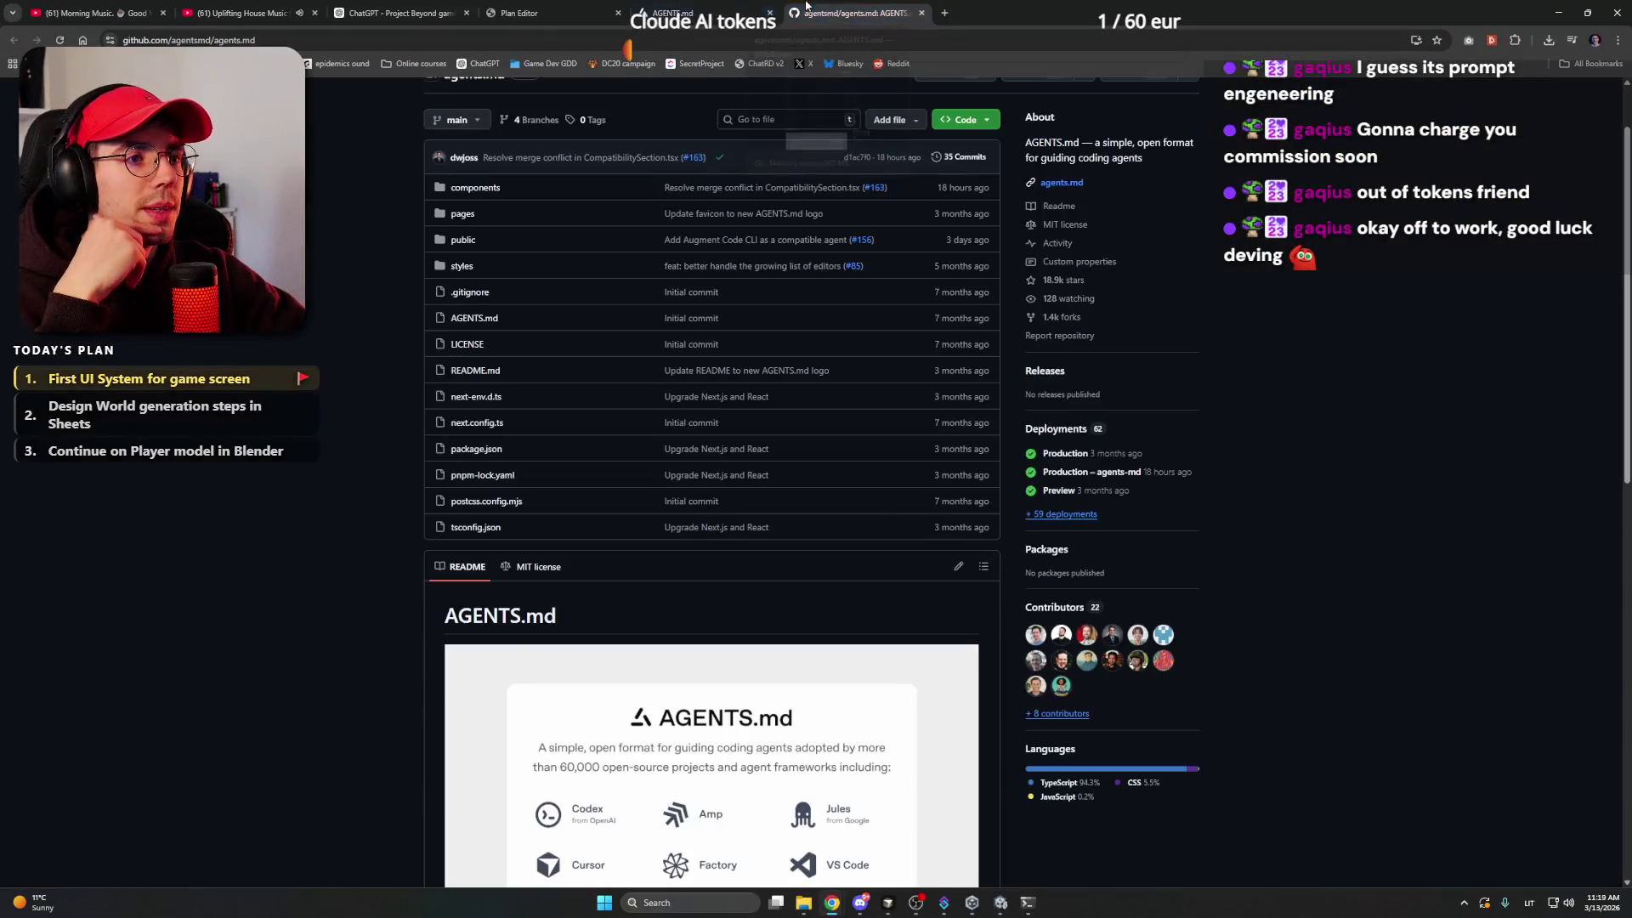
click(770, 13)
click(391, 6)
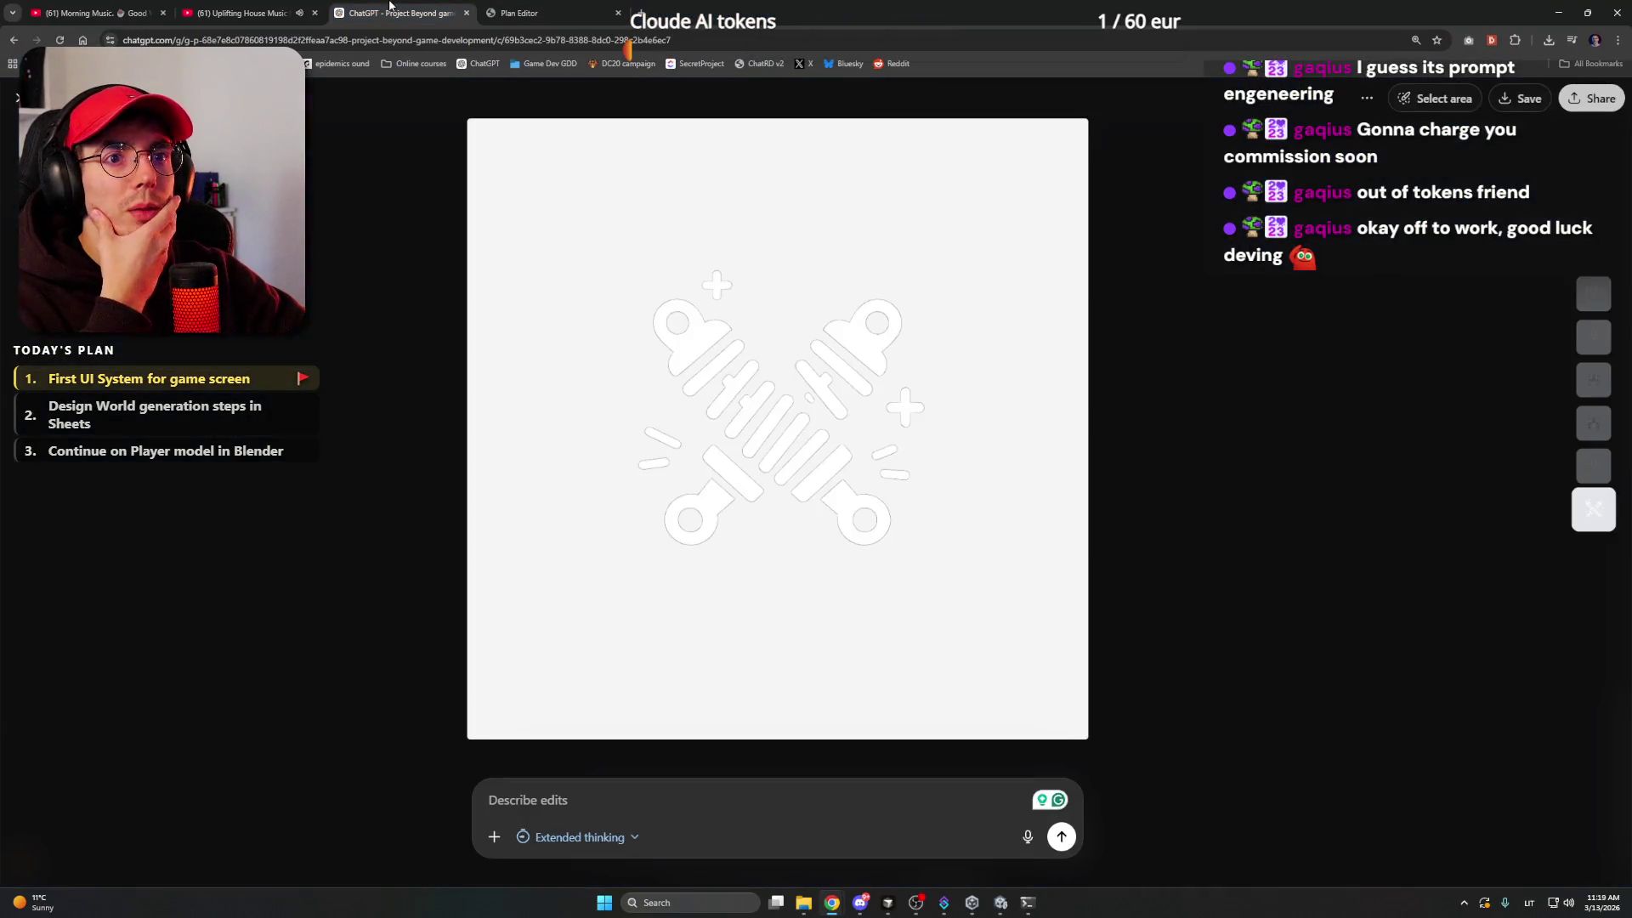
key(Escape)
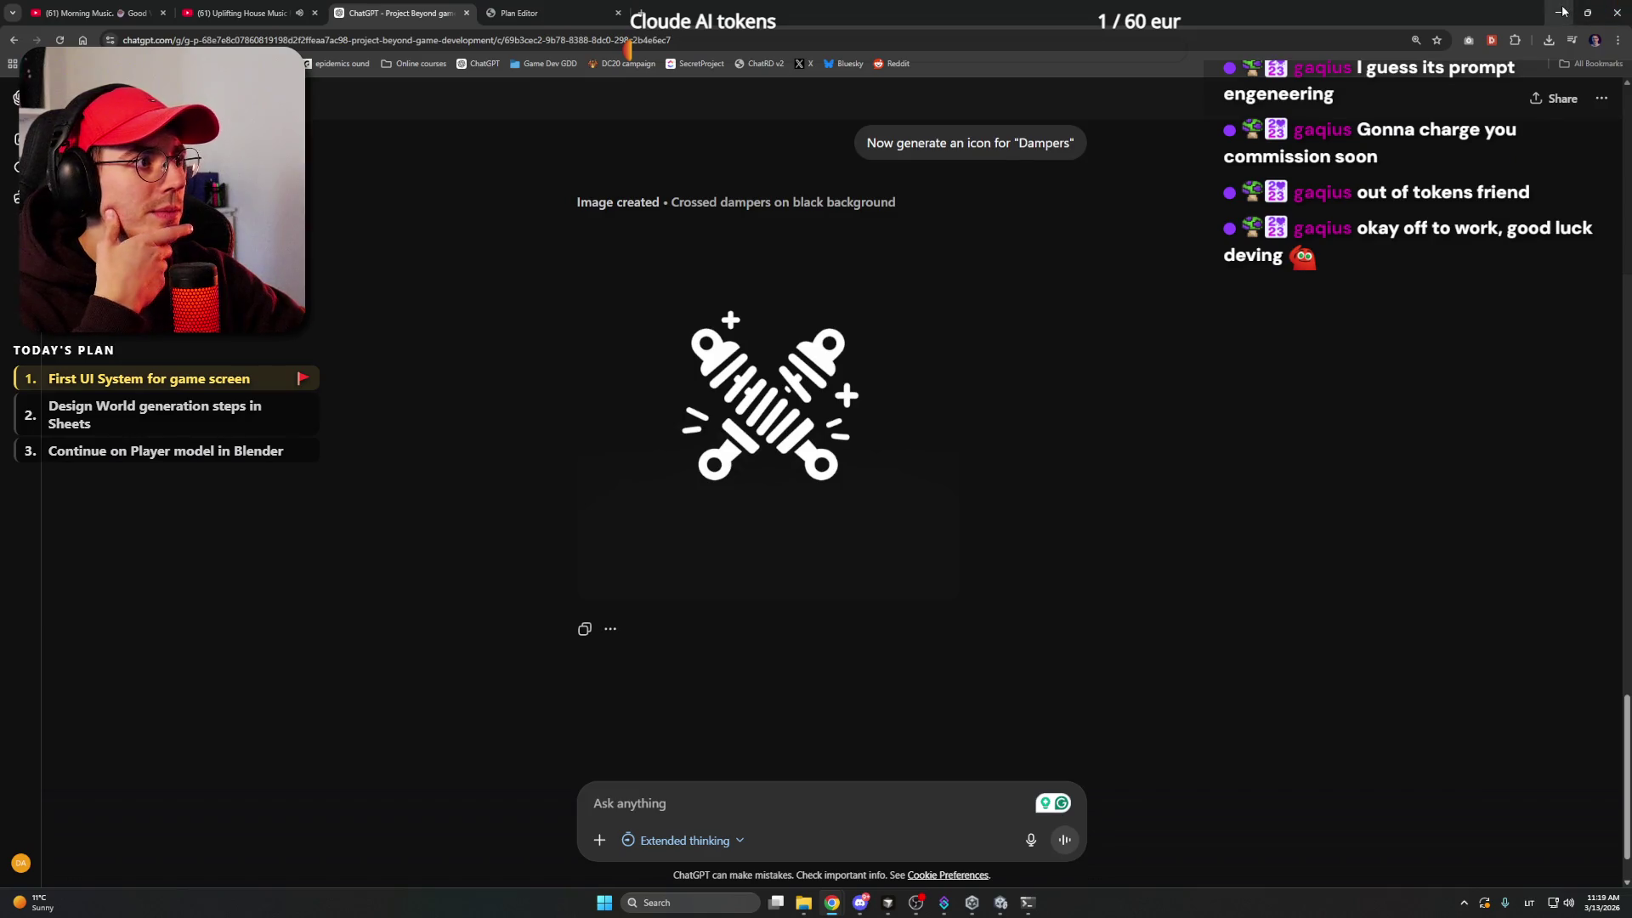
- Close Project guidelines.md in the code editor and bring Unity forward
key(alt+Tab)
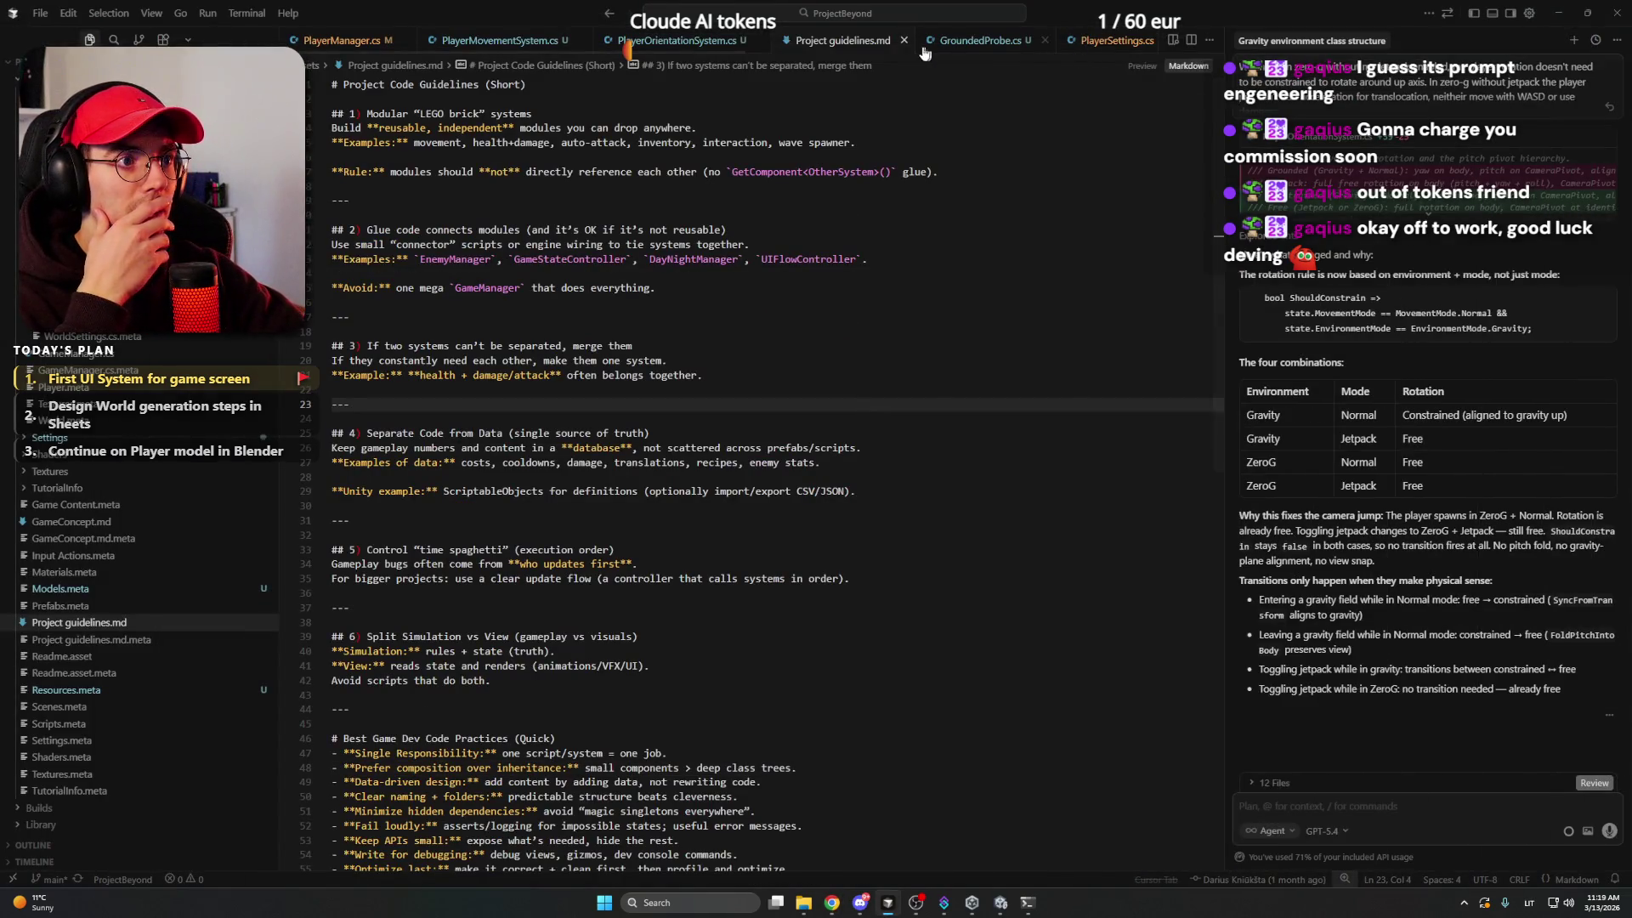
click(903, 40)
click(999, 906)
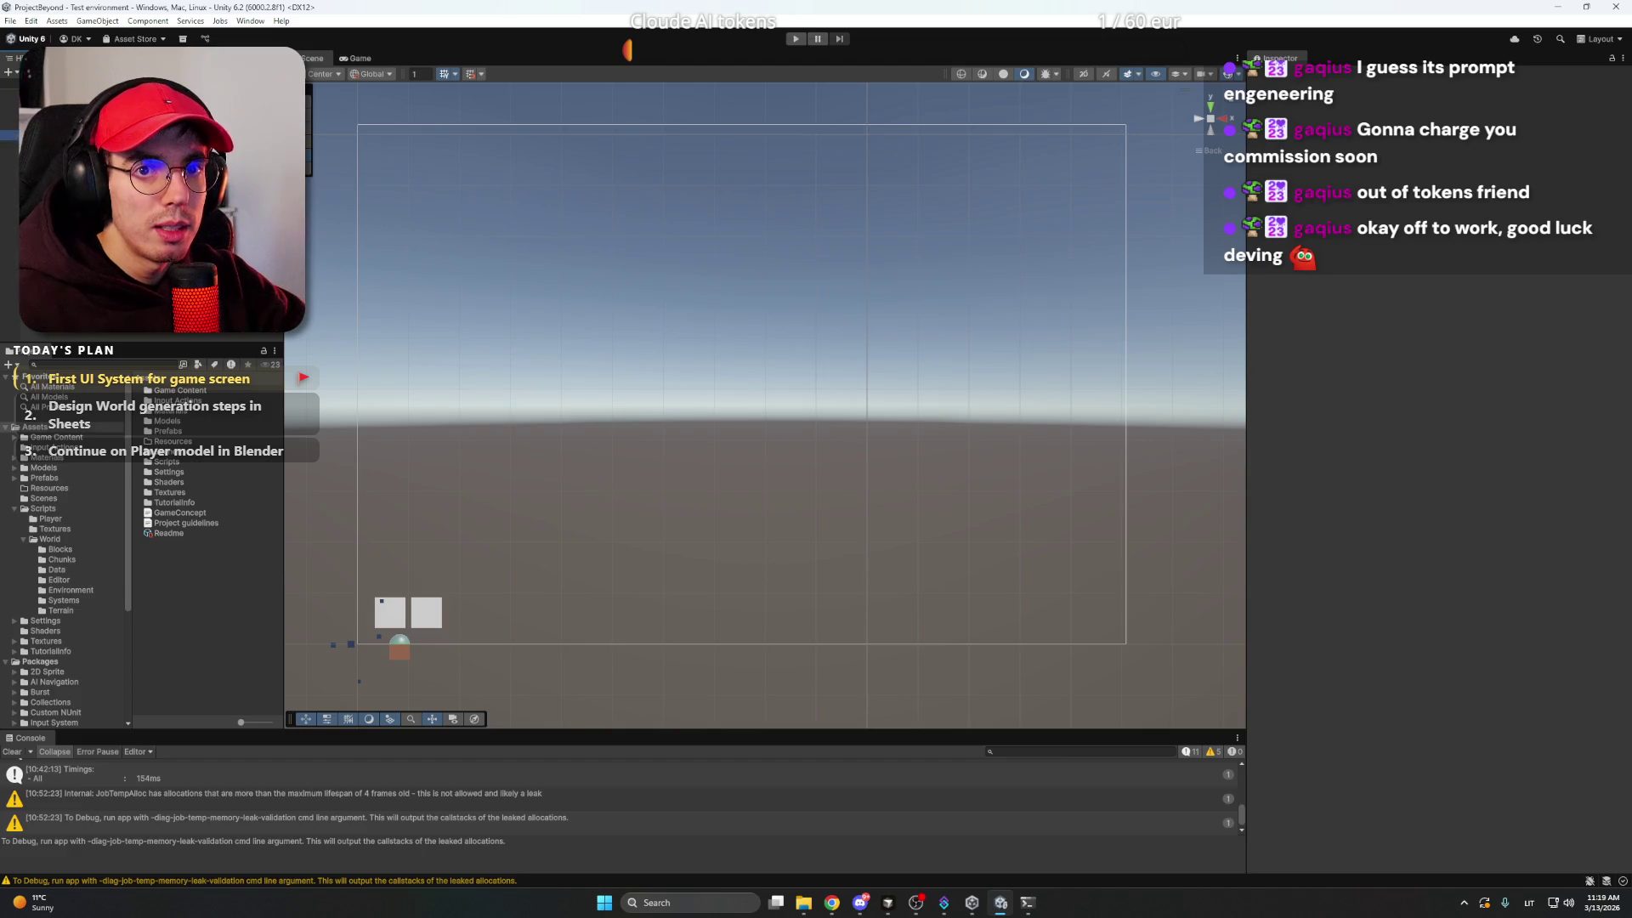
- Create an Images folder under Assets and open it
click(381, 623)
click(53, 511)
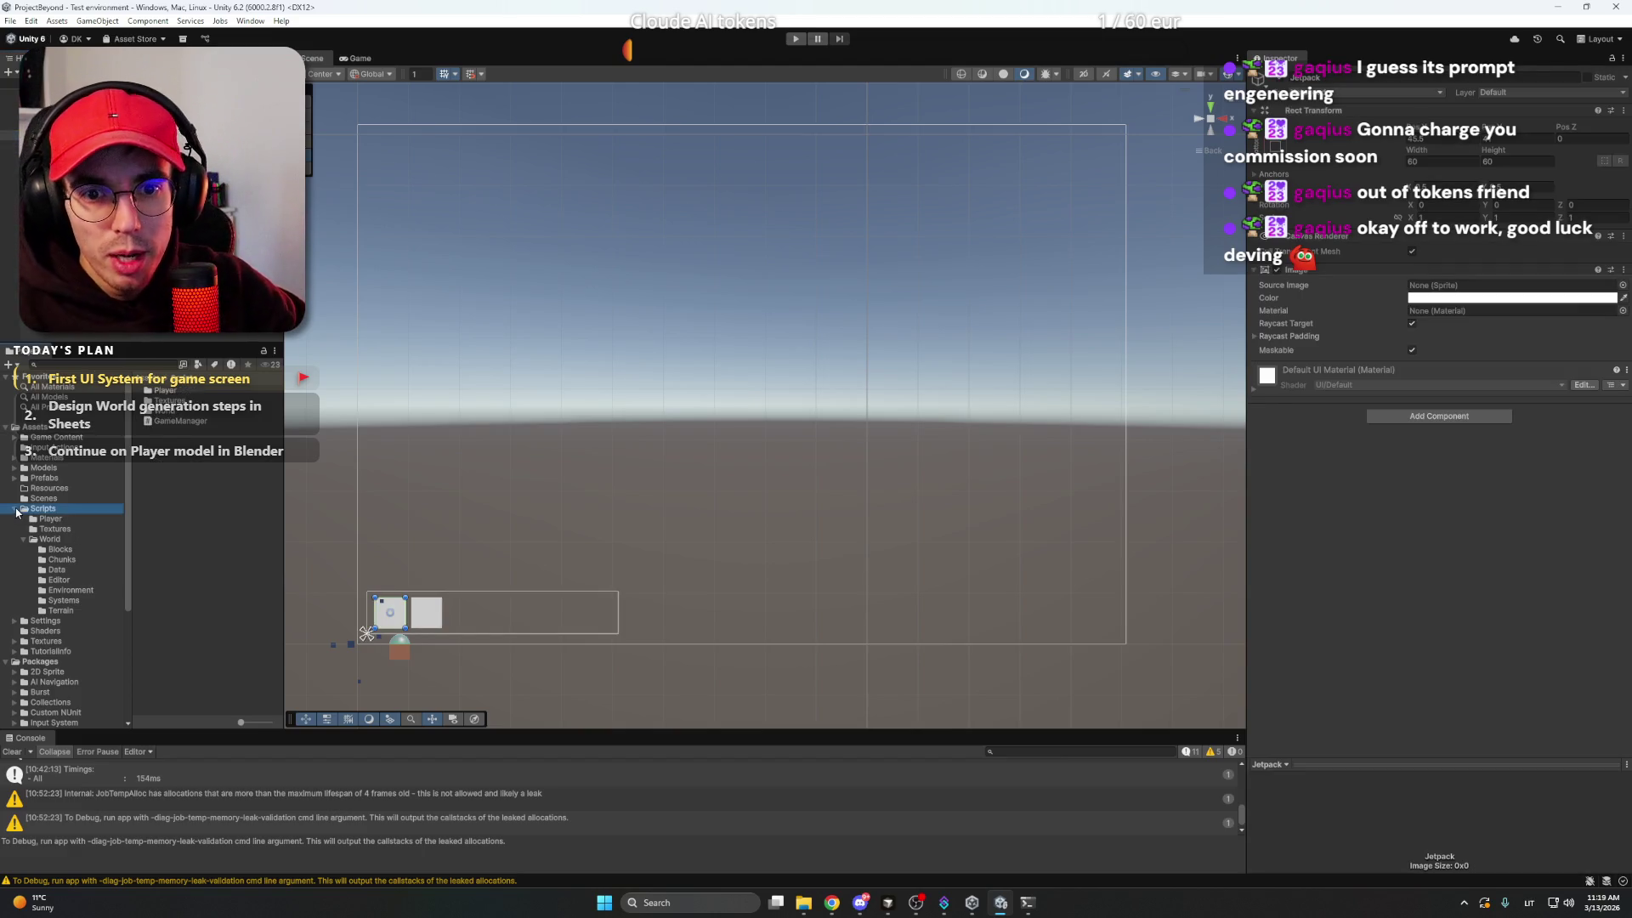
click(26, 505)
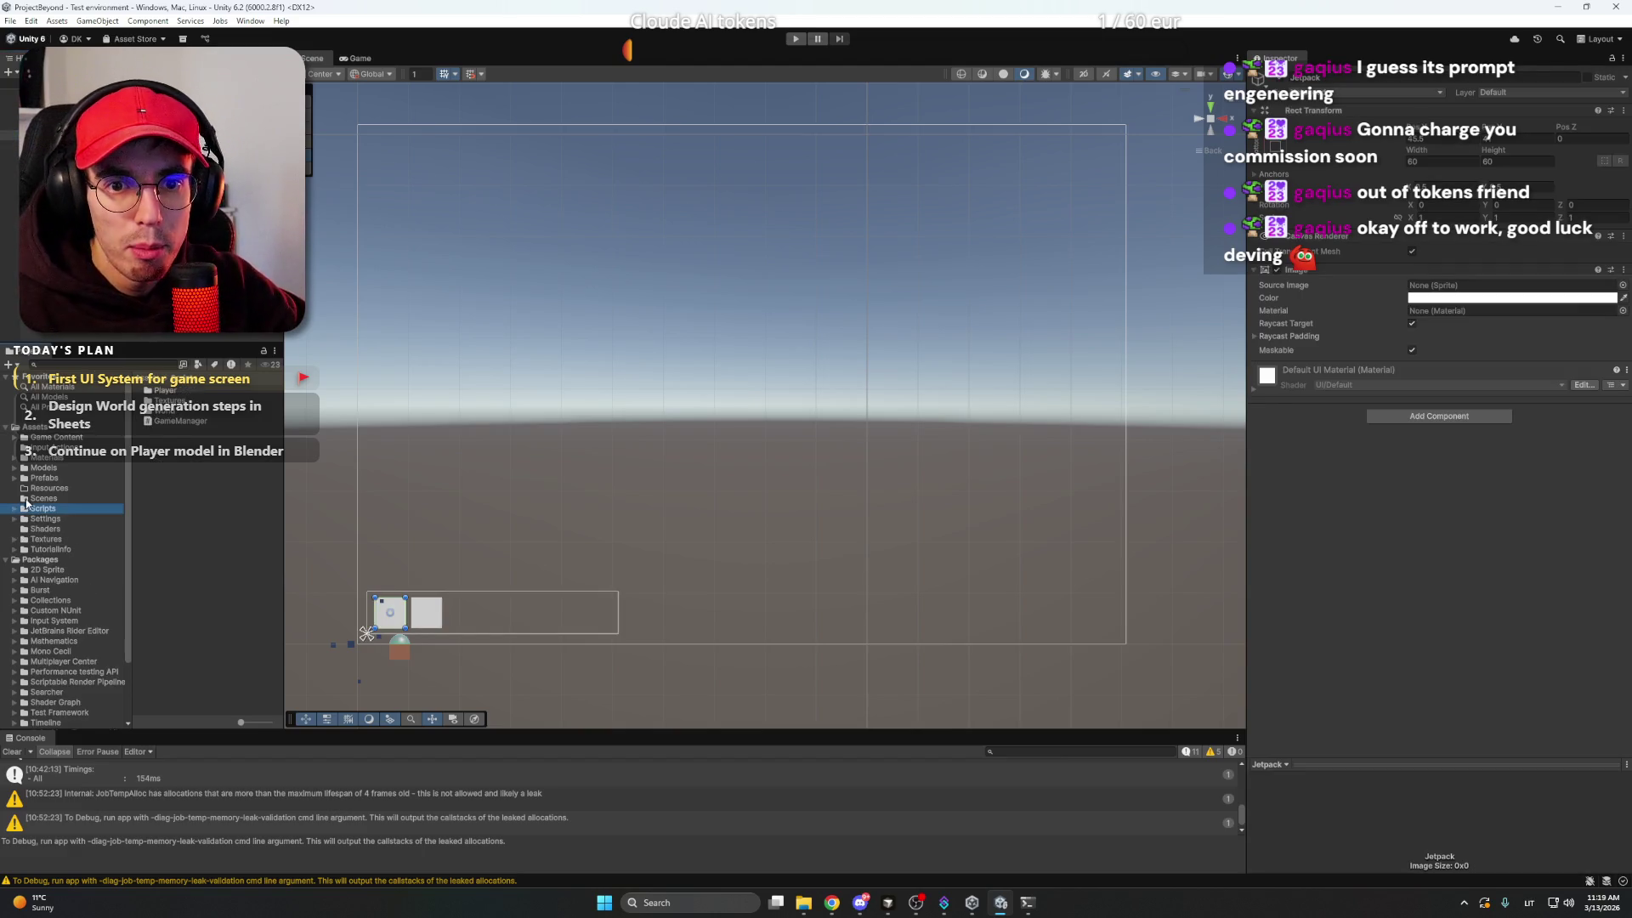
click(46, 539)
click(36, 426)
right_click(191, 584)
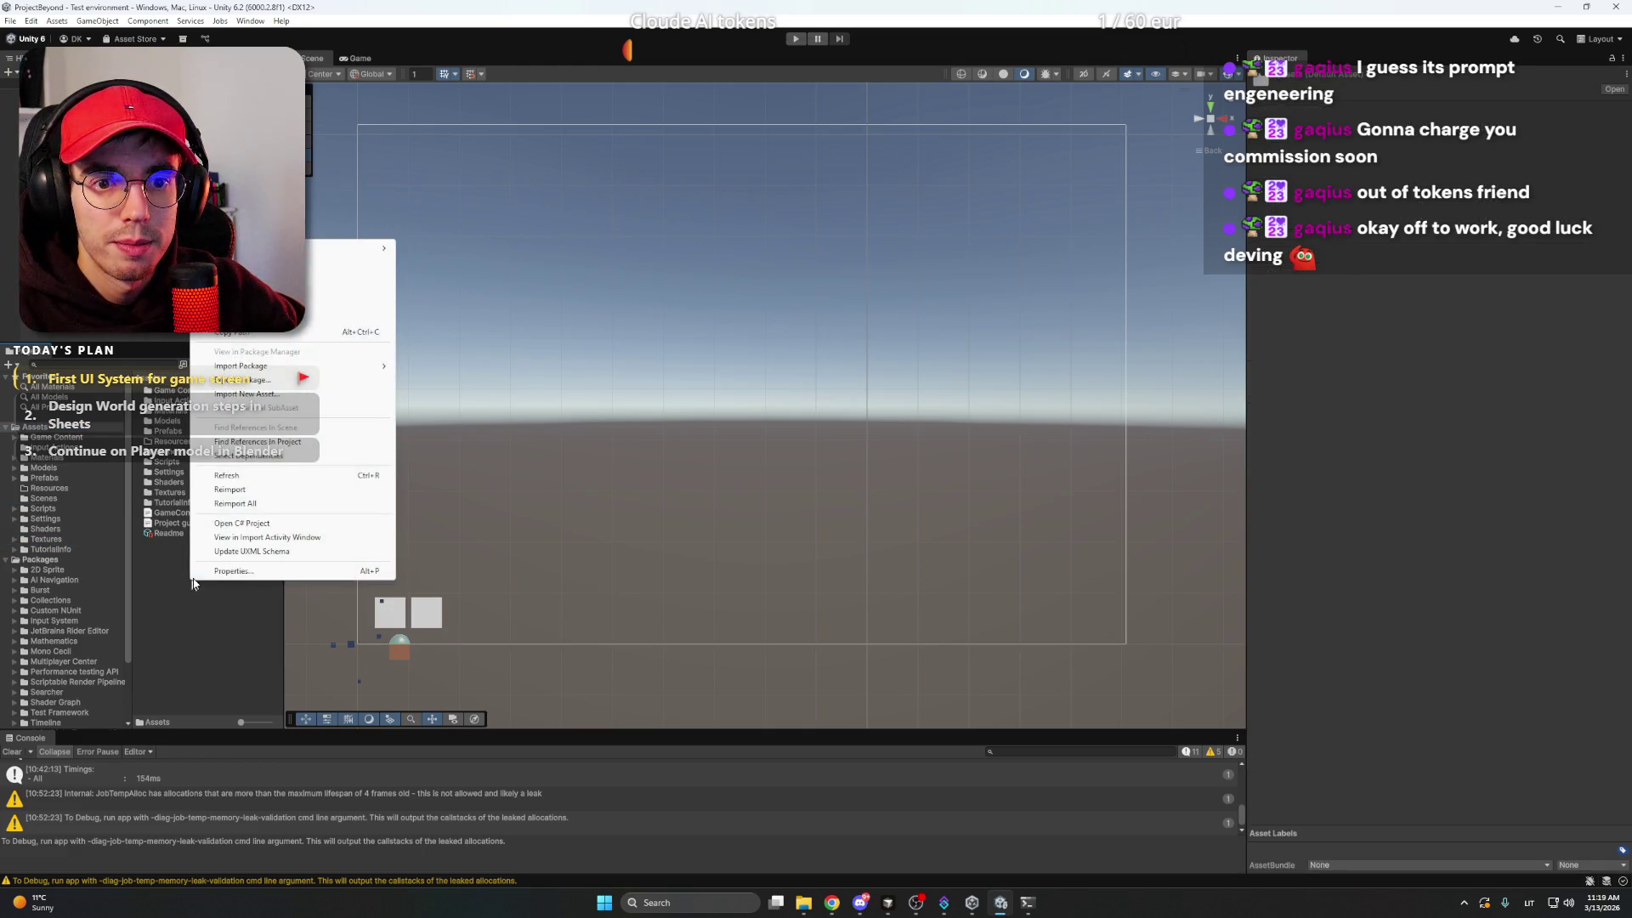
mouse_move(357, 249)
click(424, 250)
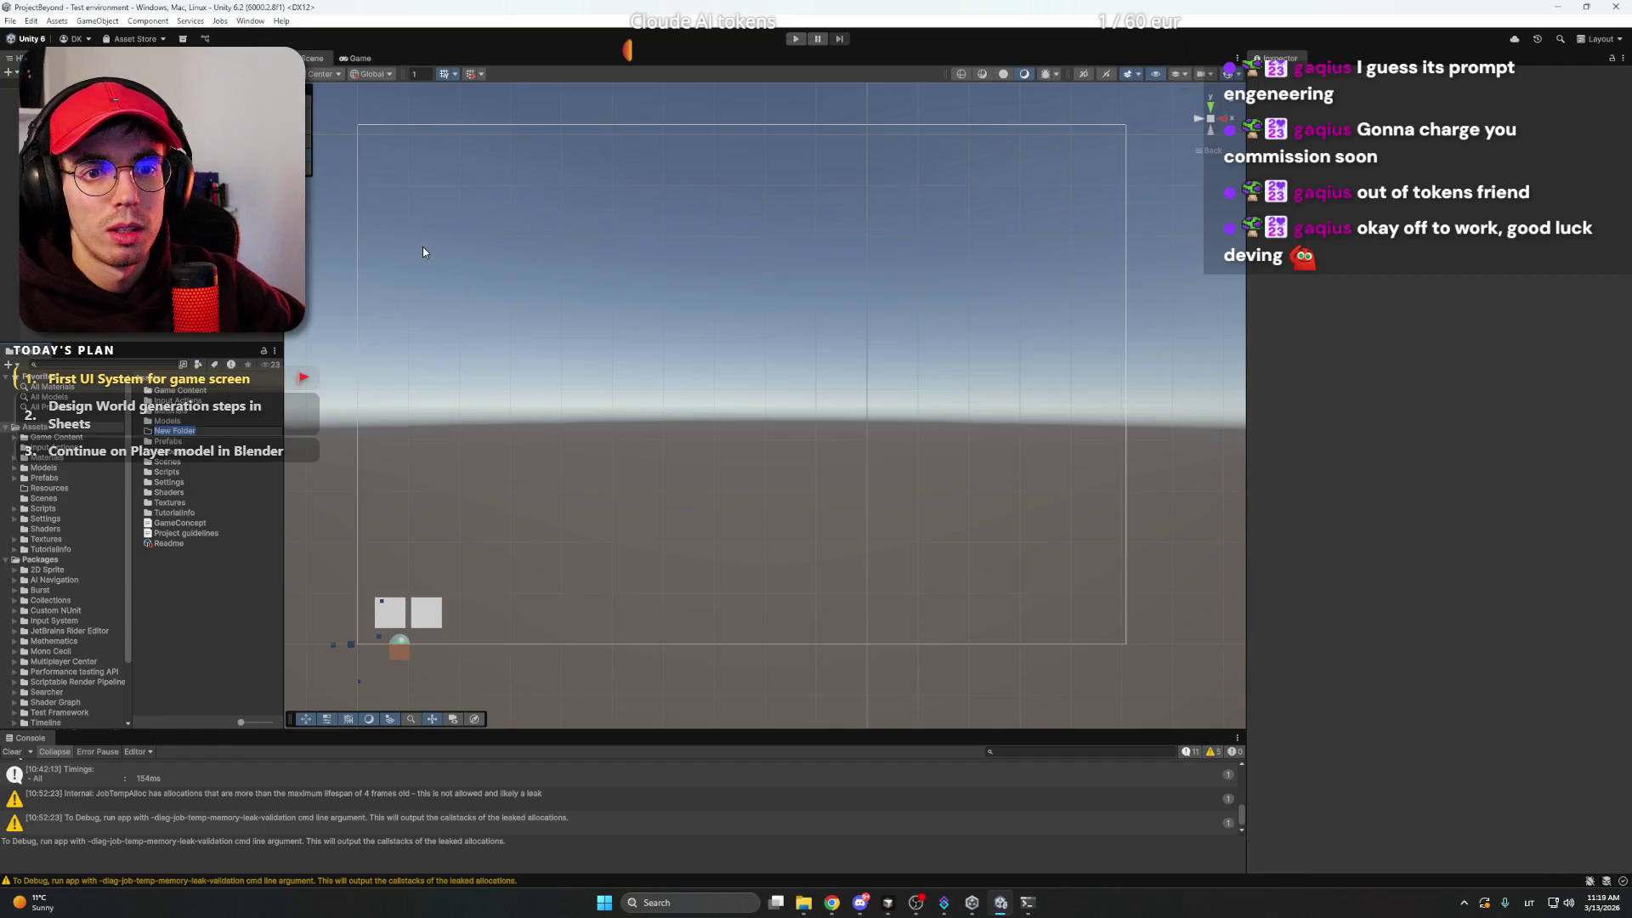
text(Ima)
key(Return)
double_click(176, 403)
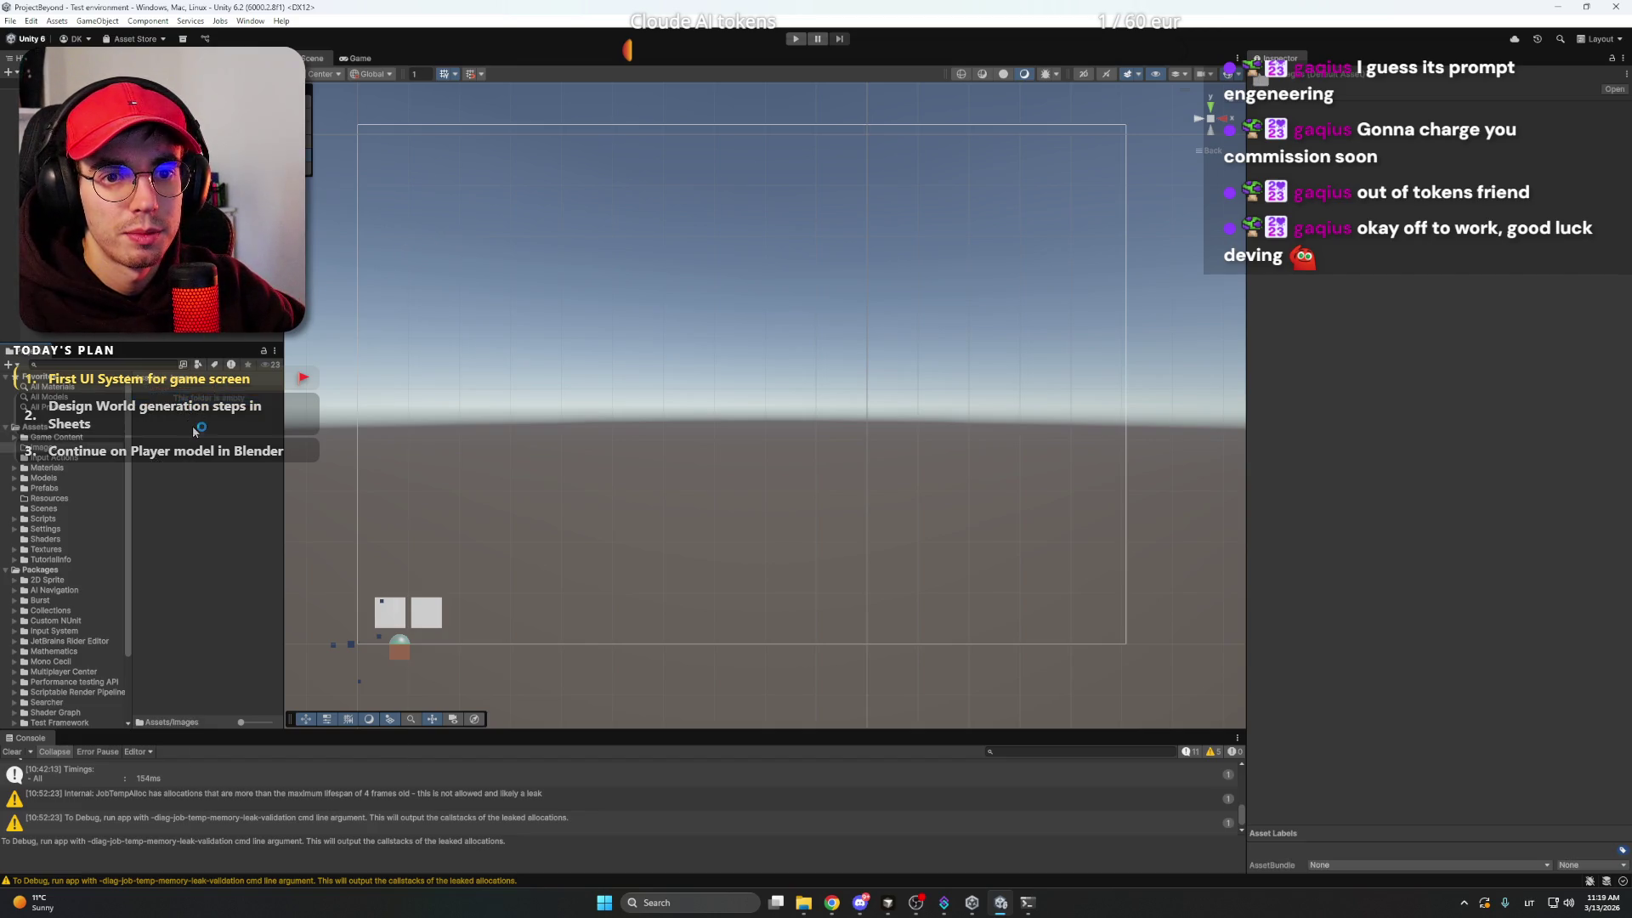
- Create a UI folder inside Images and open it
right_click(194, 431)
mouse_move(340, 433)
click(450, 435)
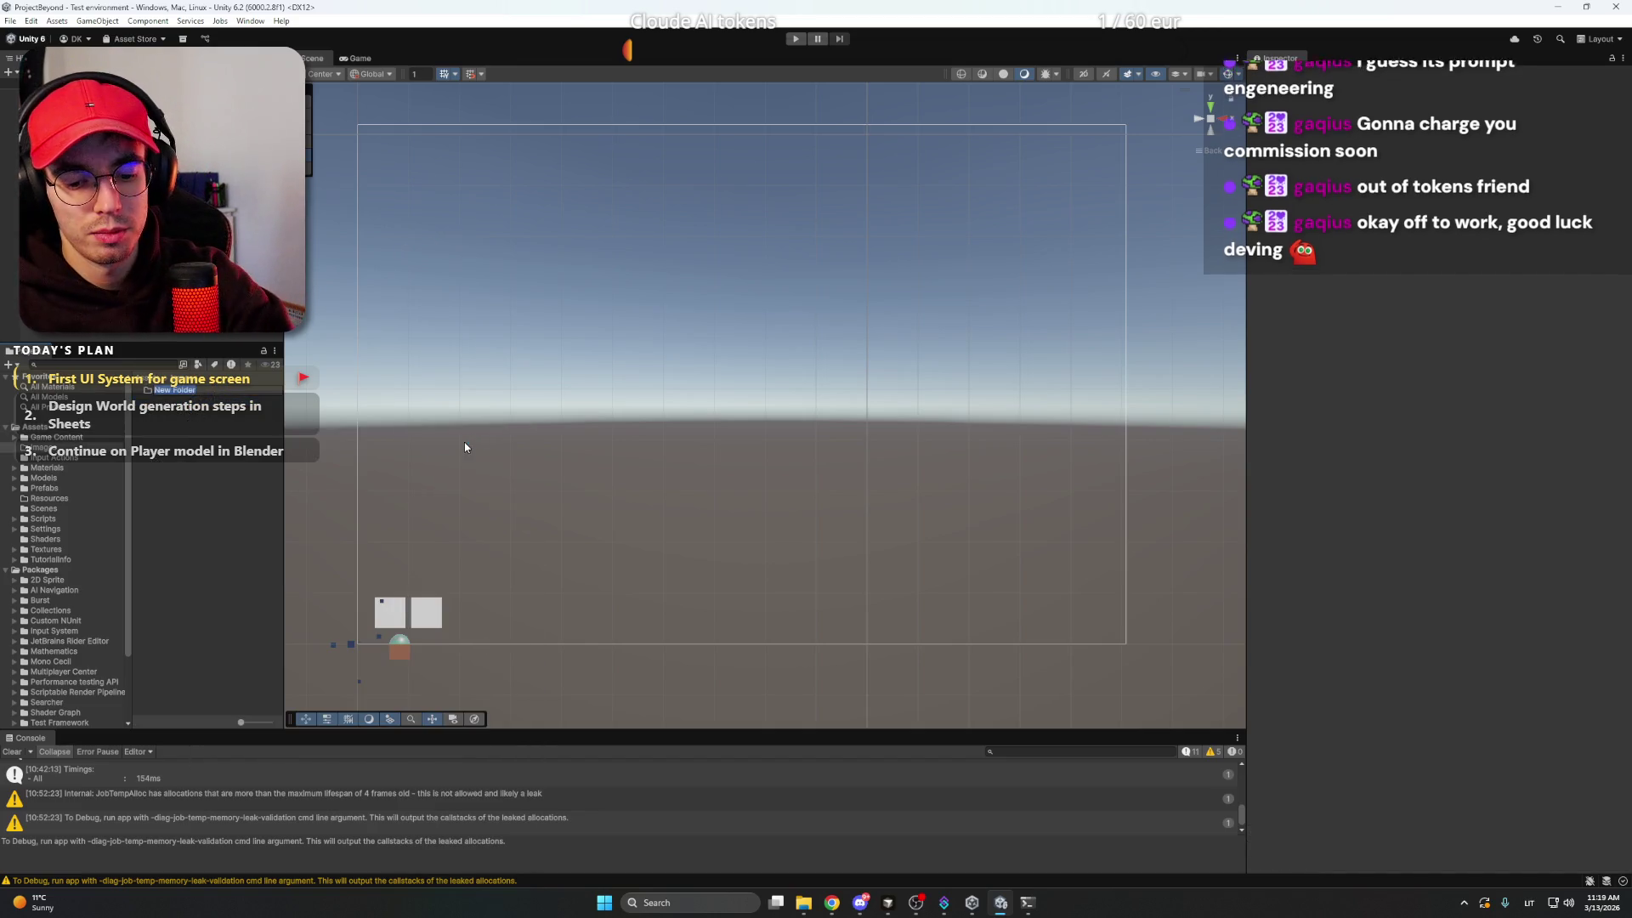
text(UI)
key(Return)
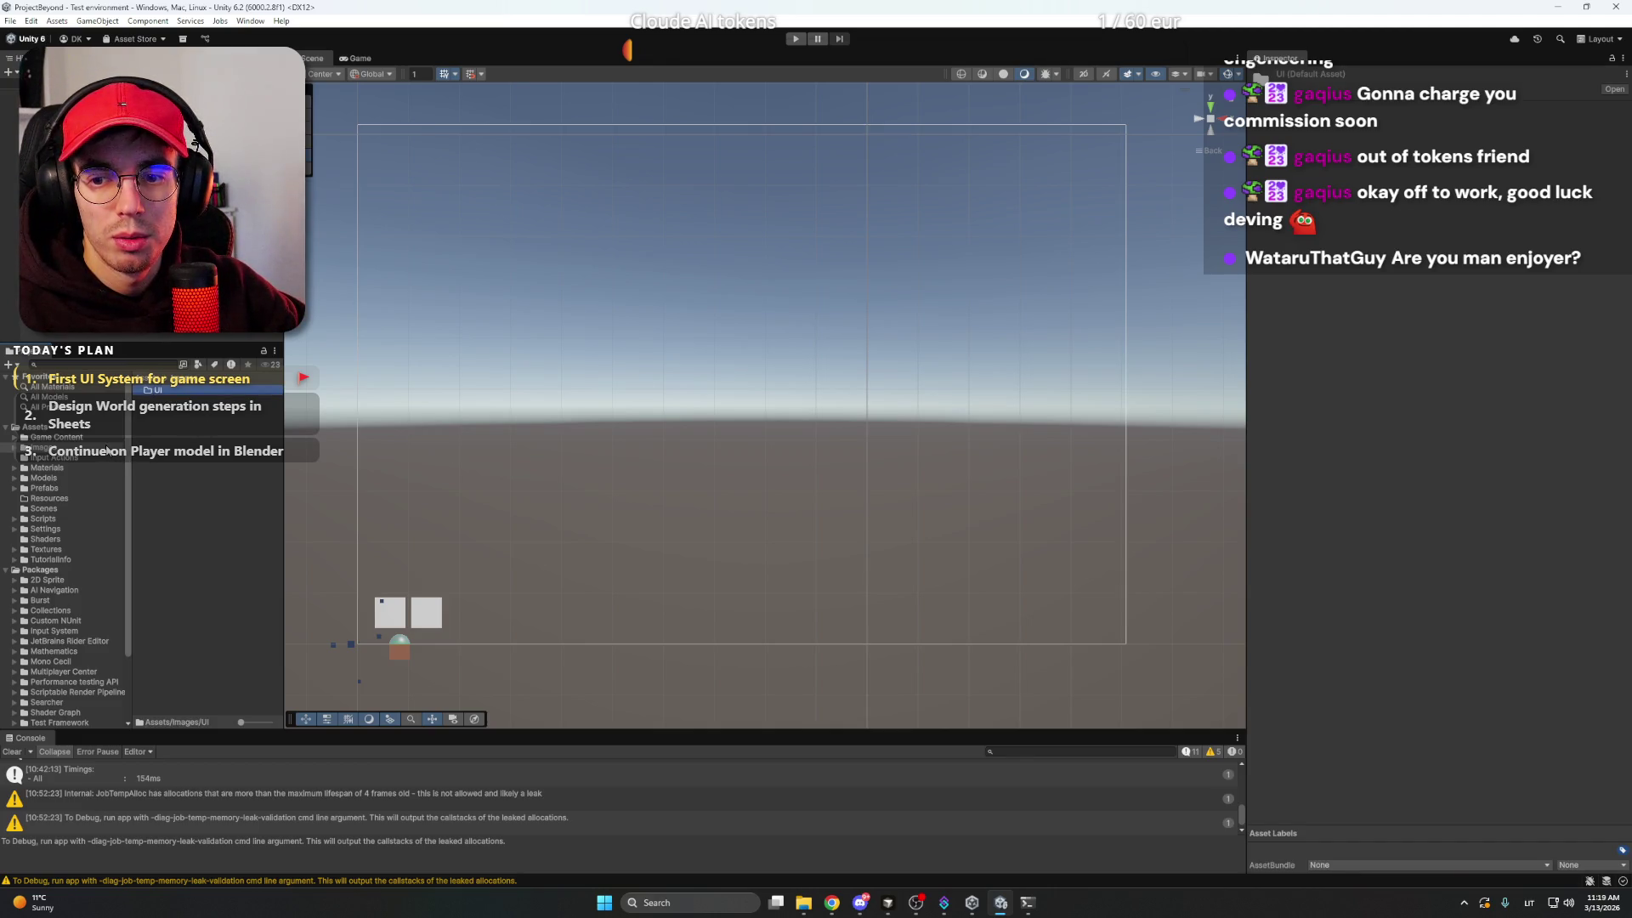
double_click(172, 395)
- Create a 'Game screen' folder inside UI and open it
right_click(216, 404)
mouse_move(267, 420)
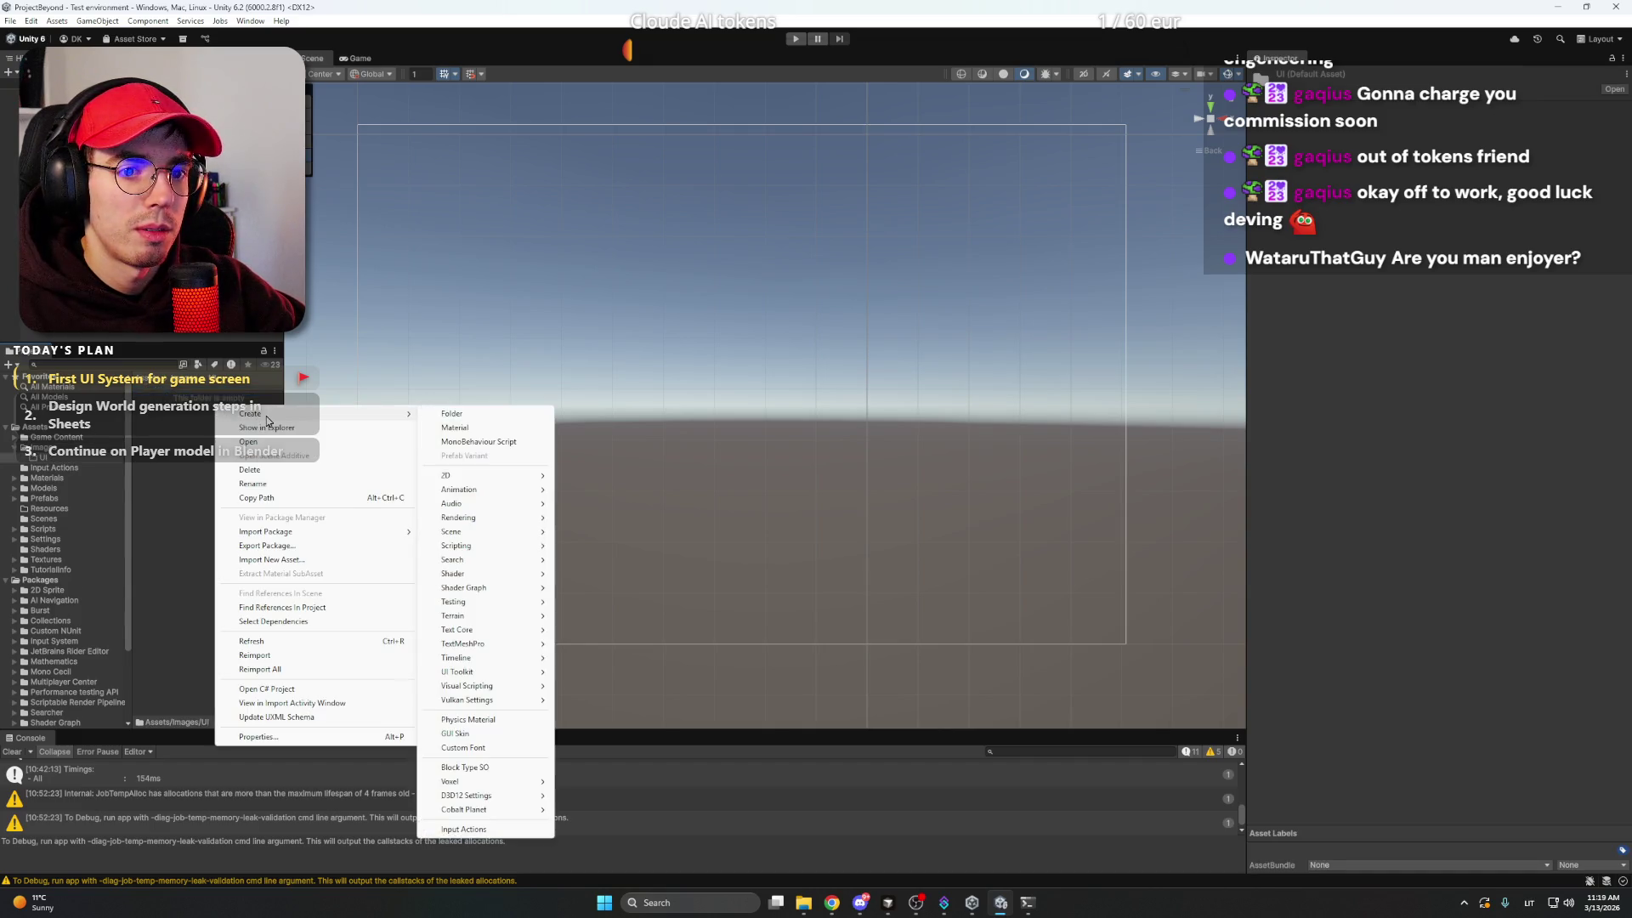
click(451, 414)
text(Game scree)
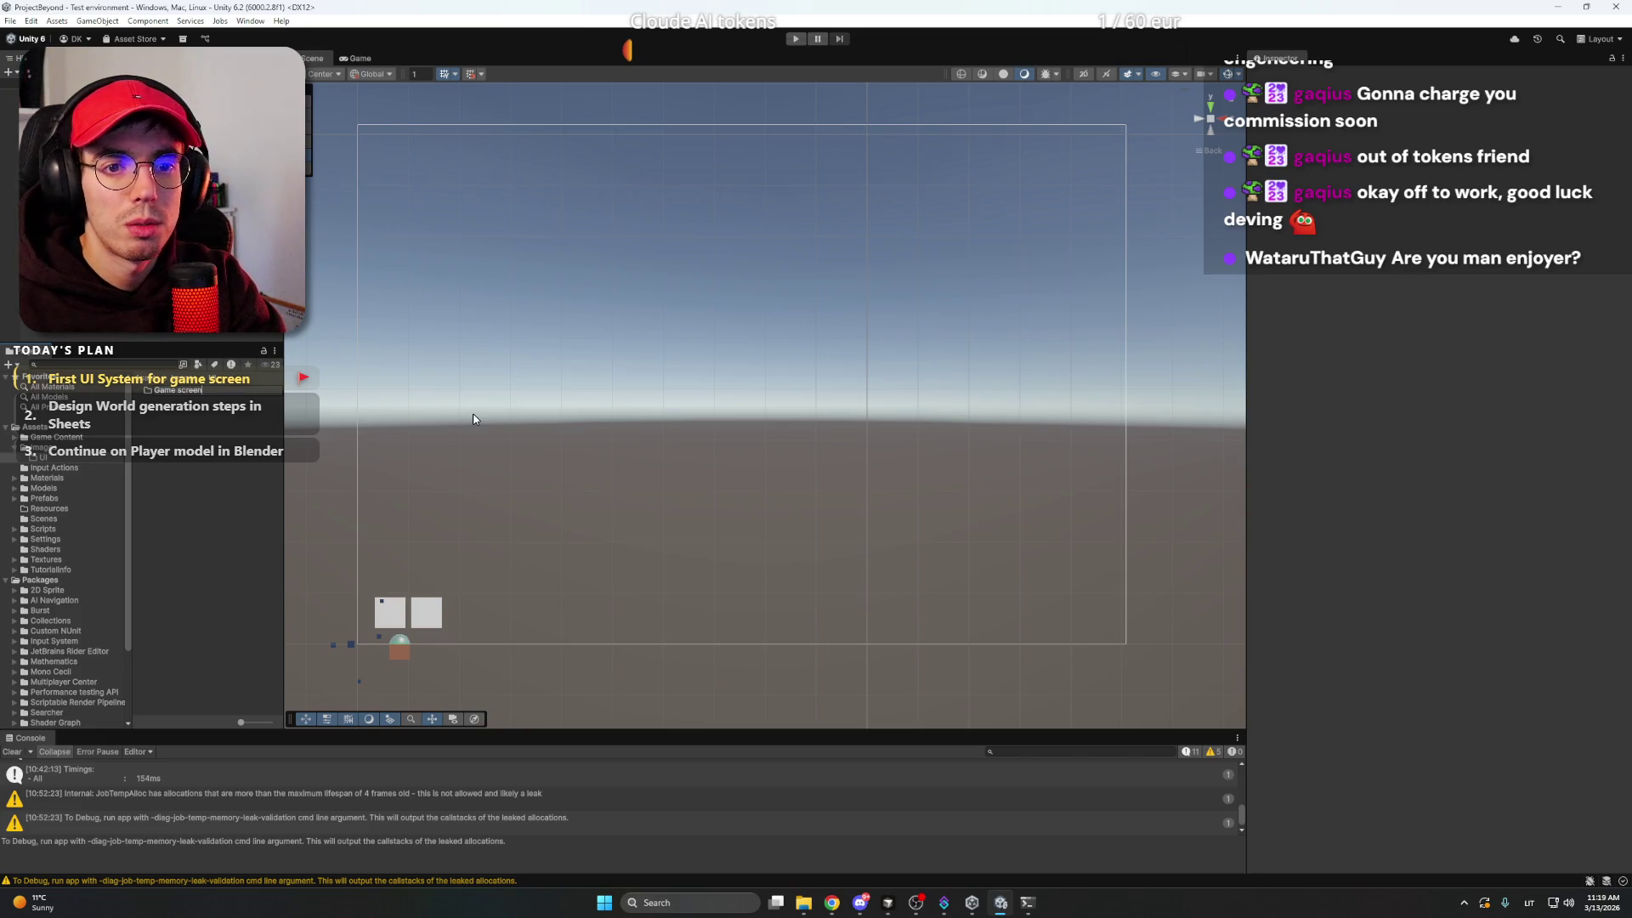
text(n)
key(Return)
double_click(153, 391)
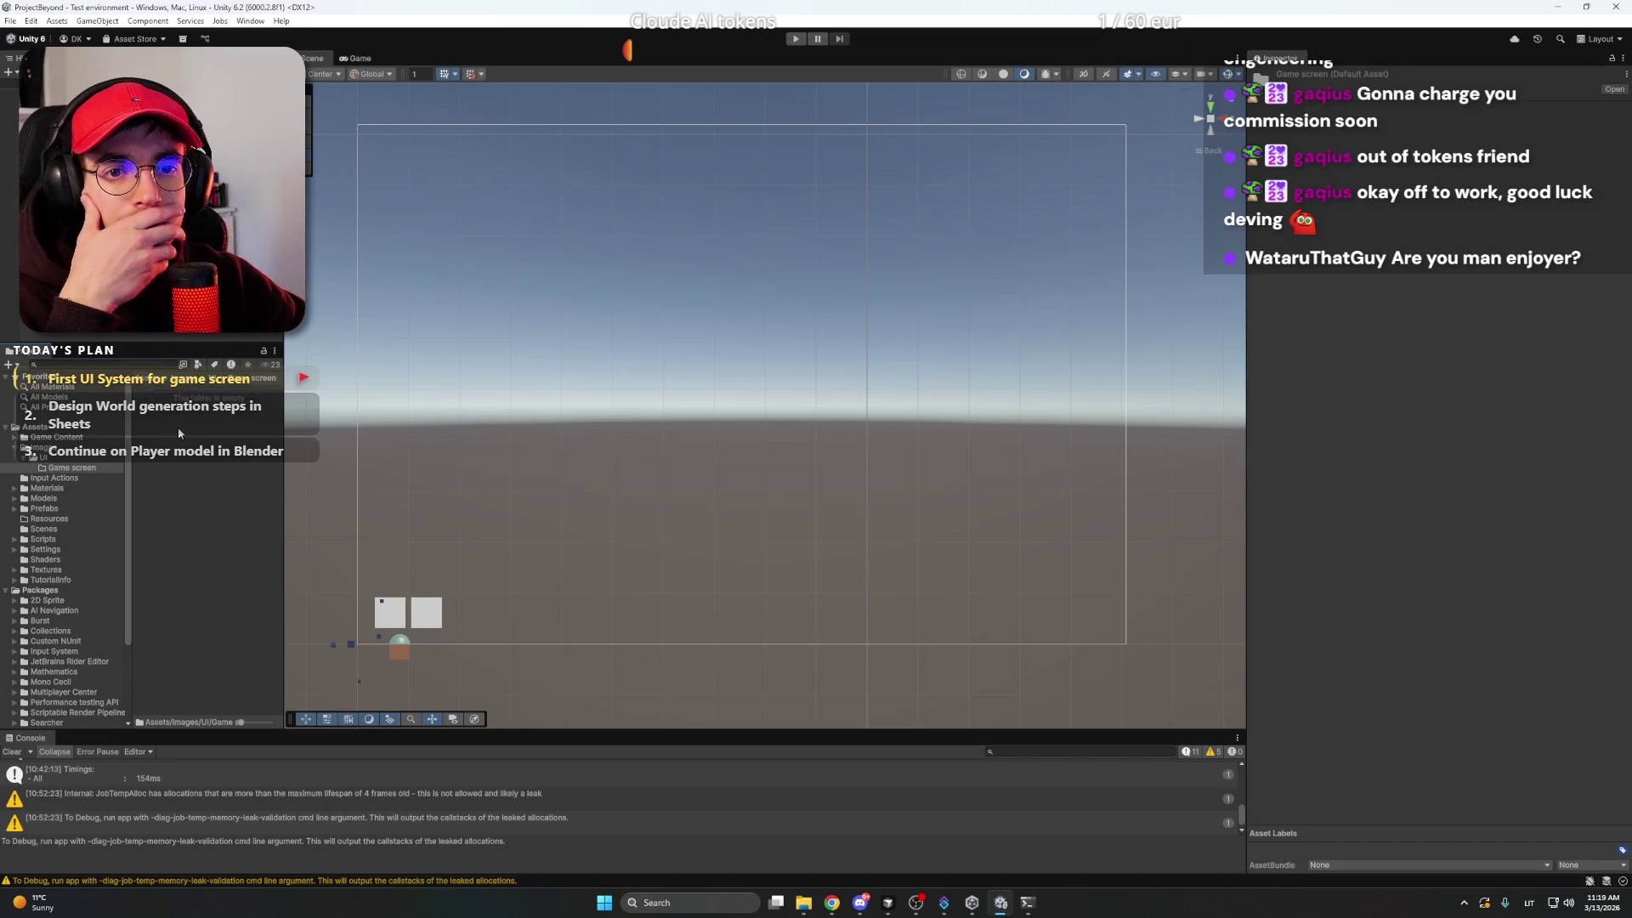
right_click(176, 427)
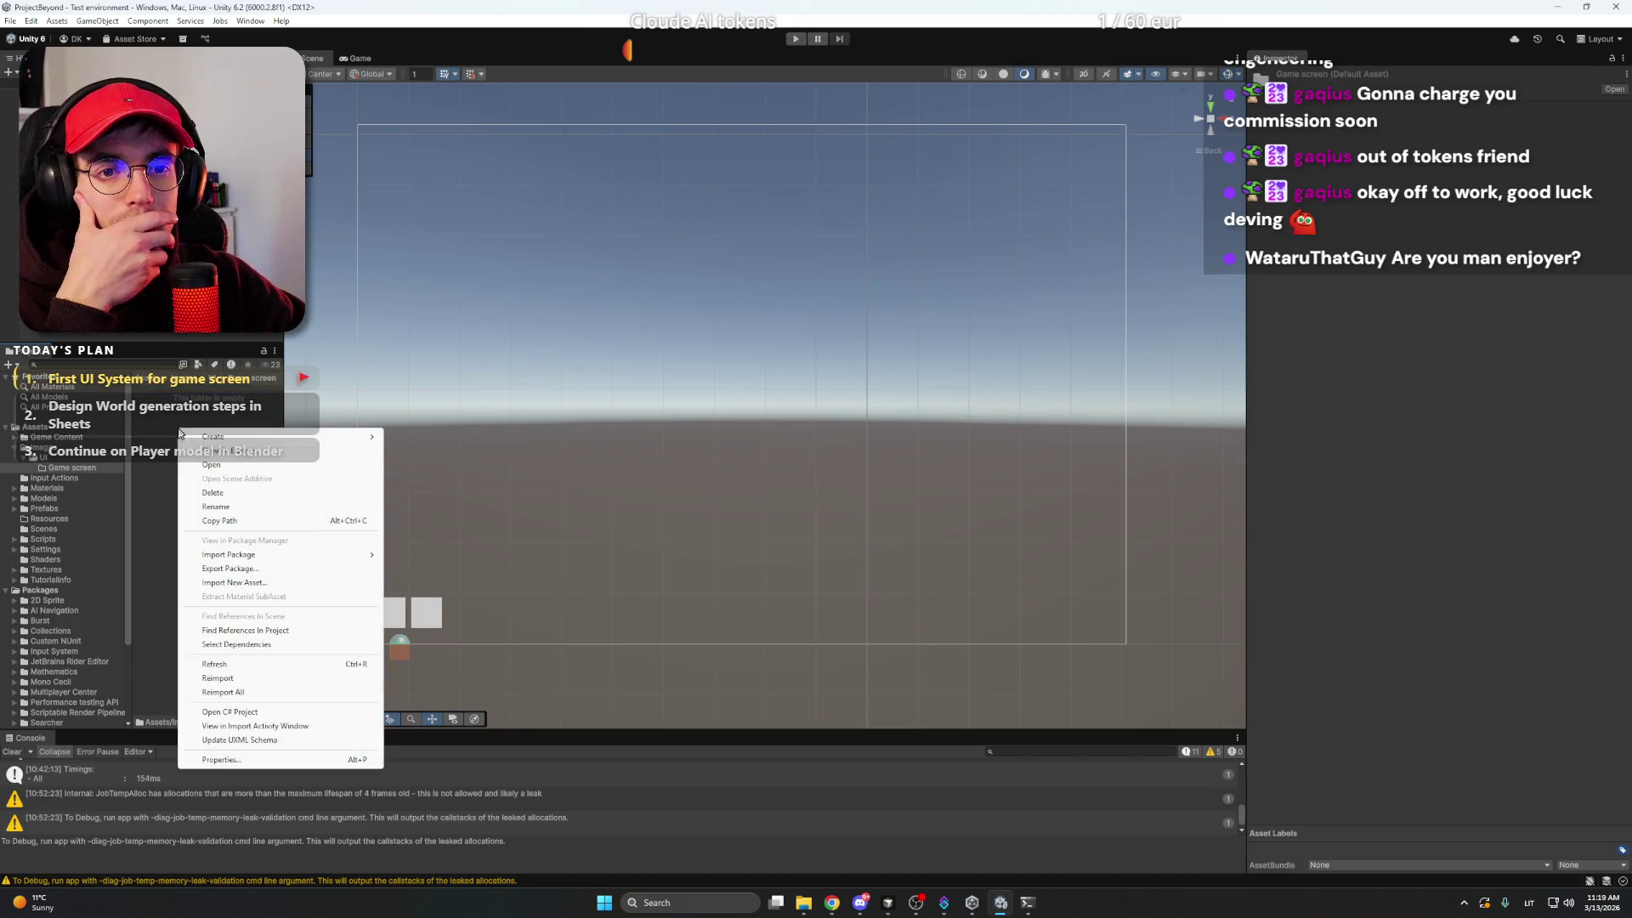
- Import dampers.png and jetpack.png from Master folder/Game Development/Project Beyond/UI into the Game screen folder
click(269, 584)
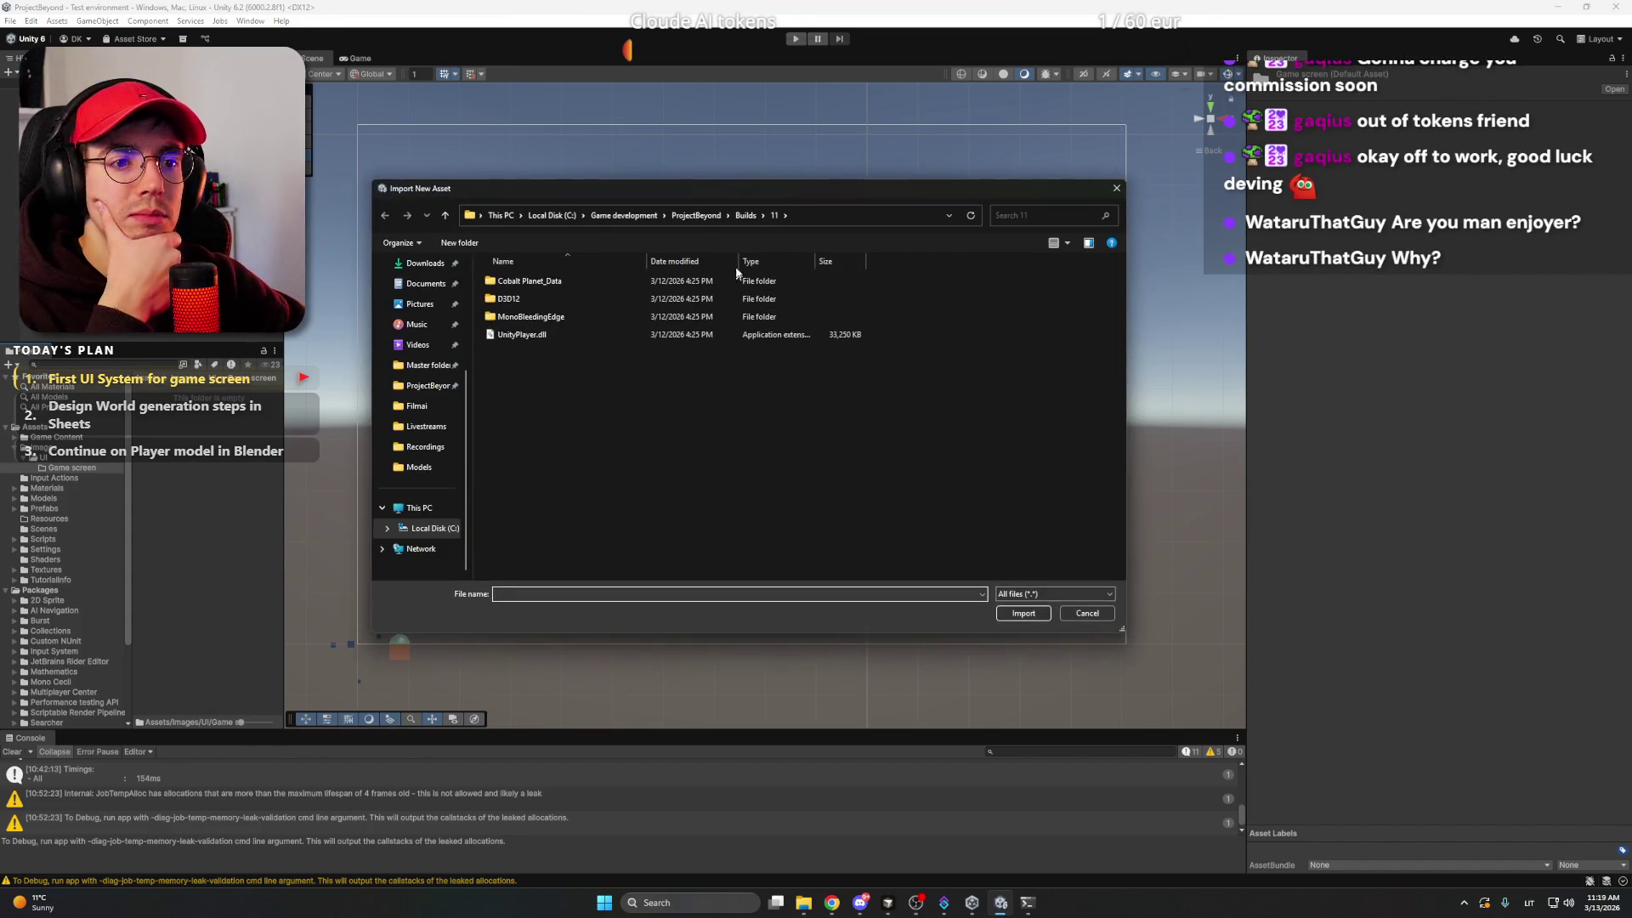
click(697, 216)
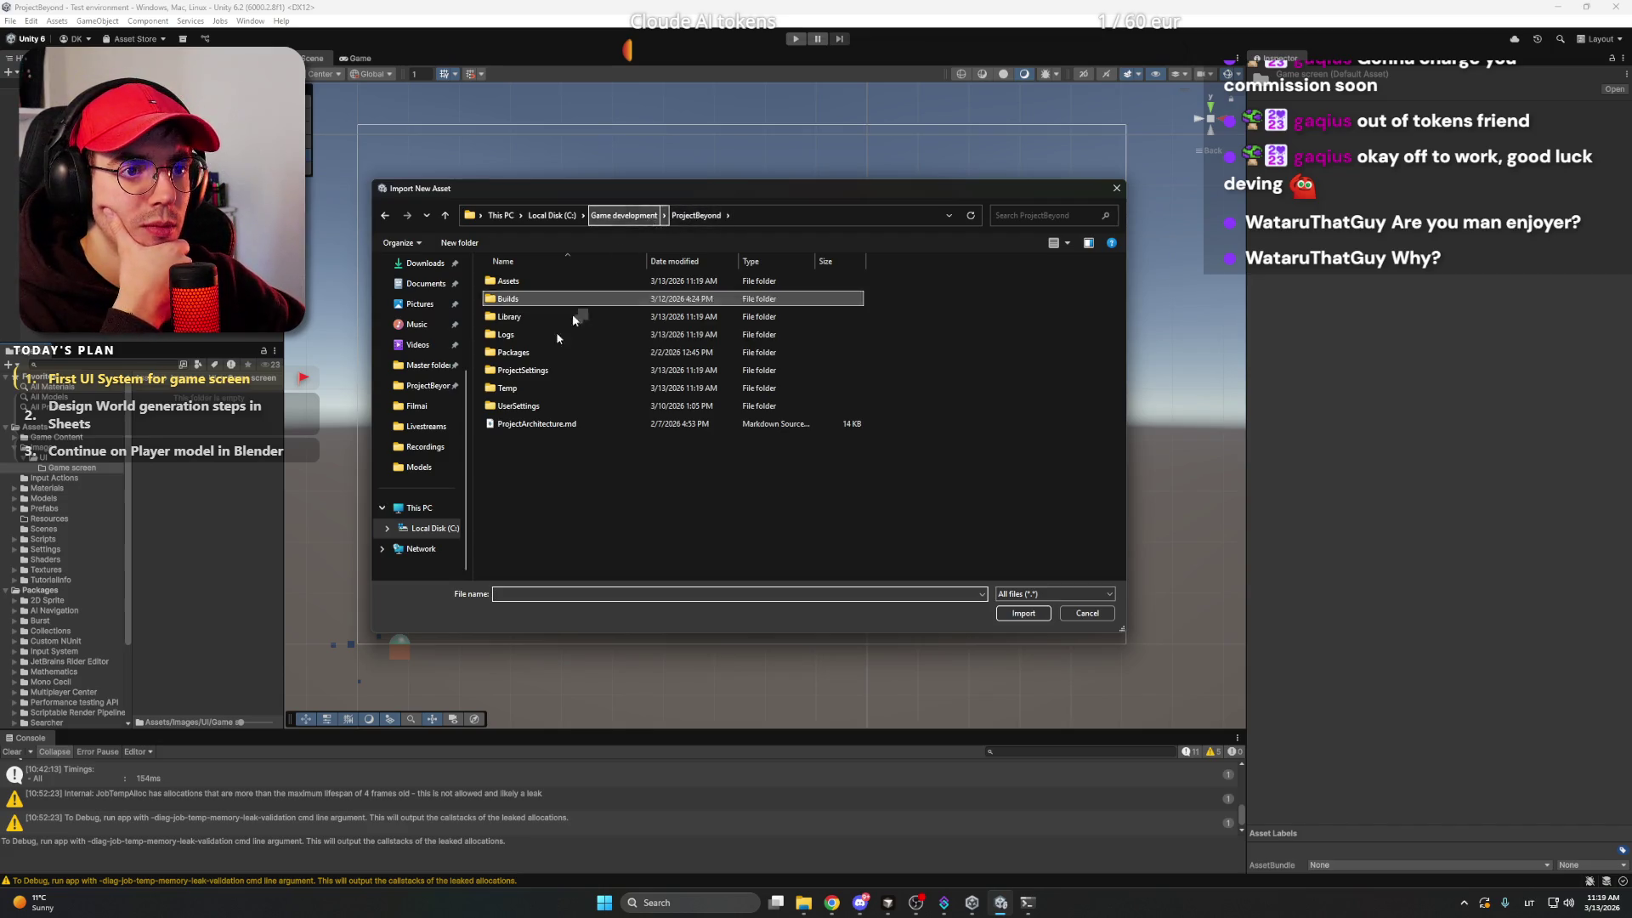
click(418, 365)
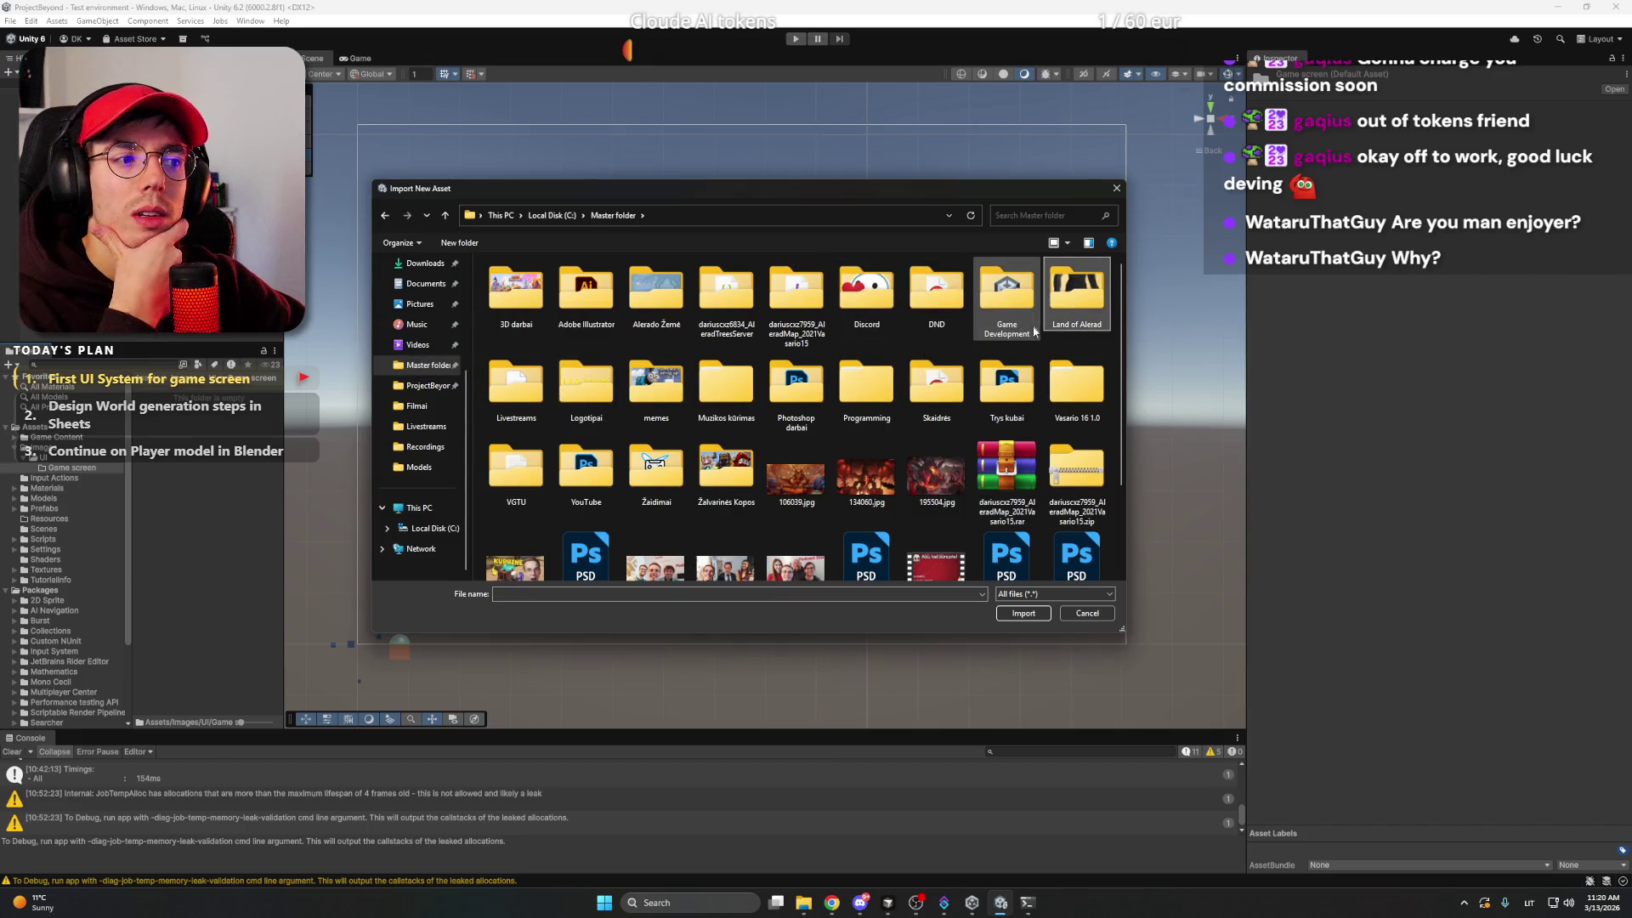
double_click(1012, 306)
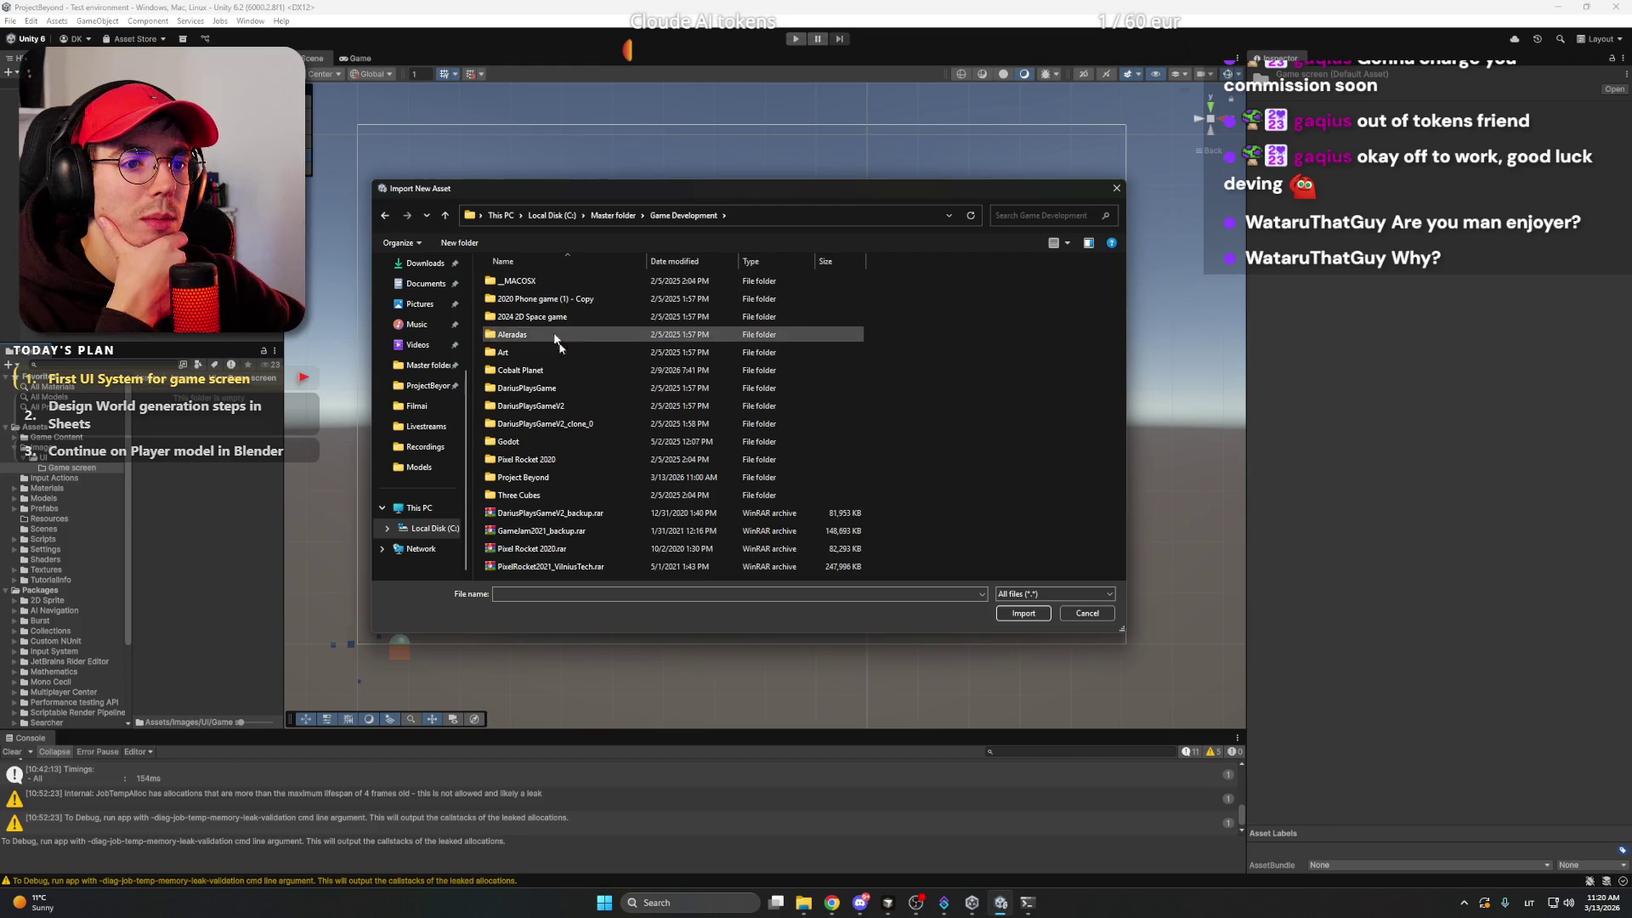
double_click(607, 478)
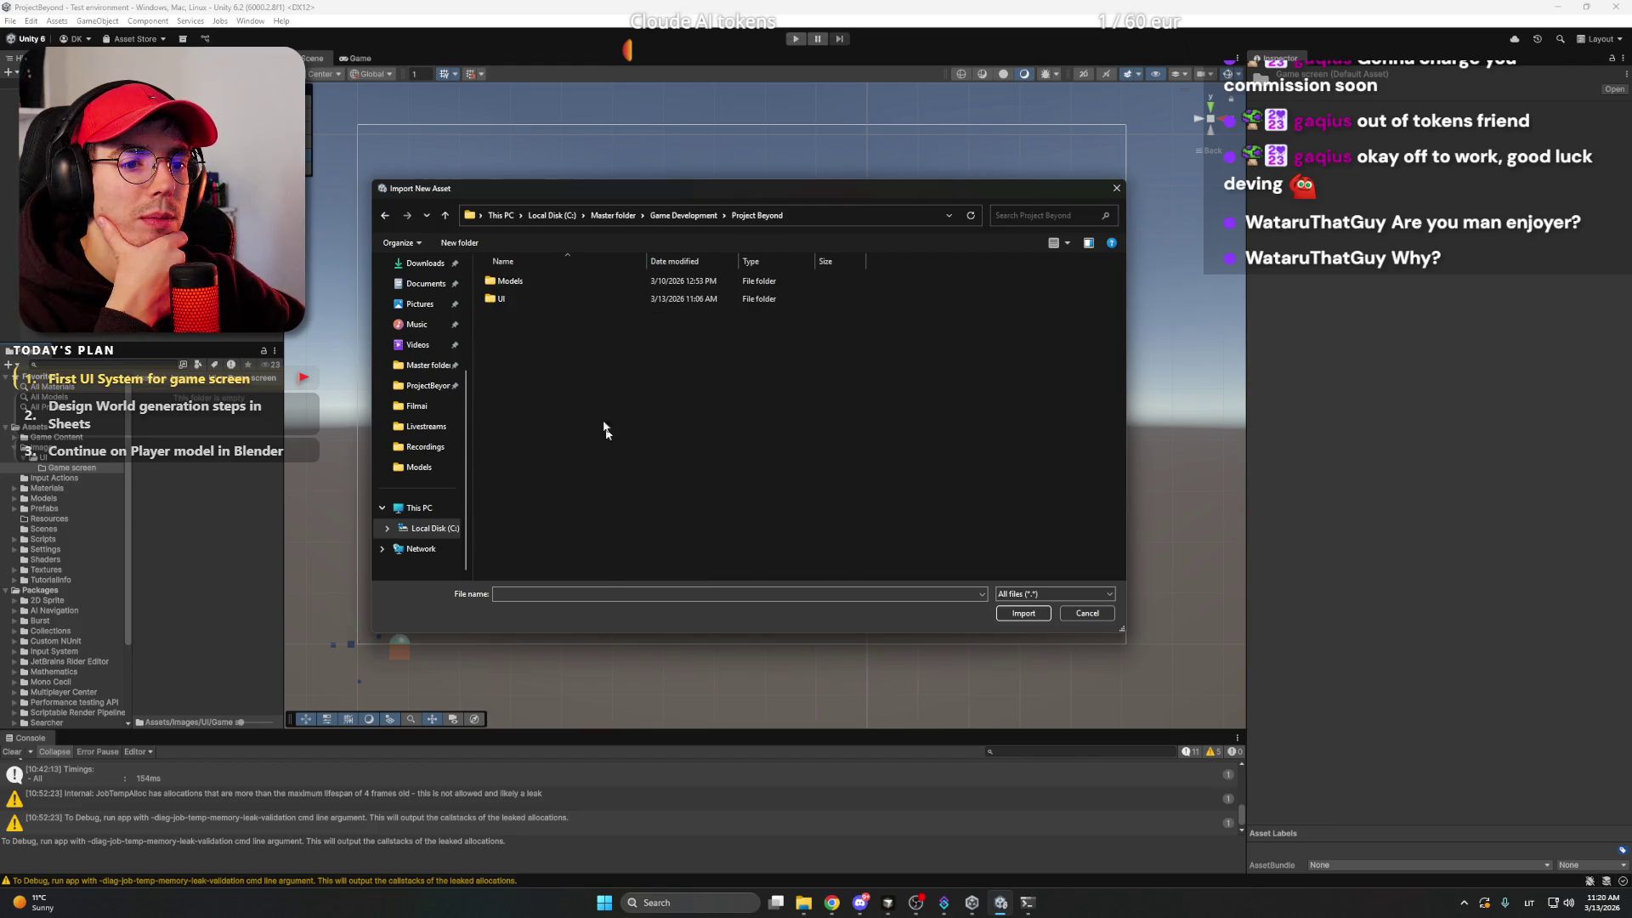
double_click(536, 300)
drag(526, 383, 589, 307)
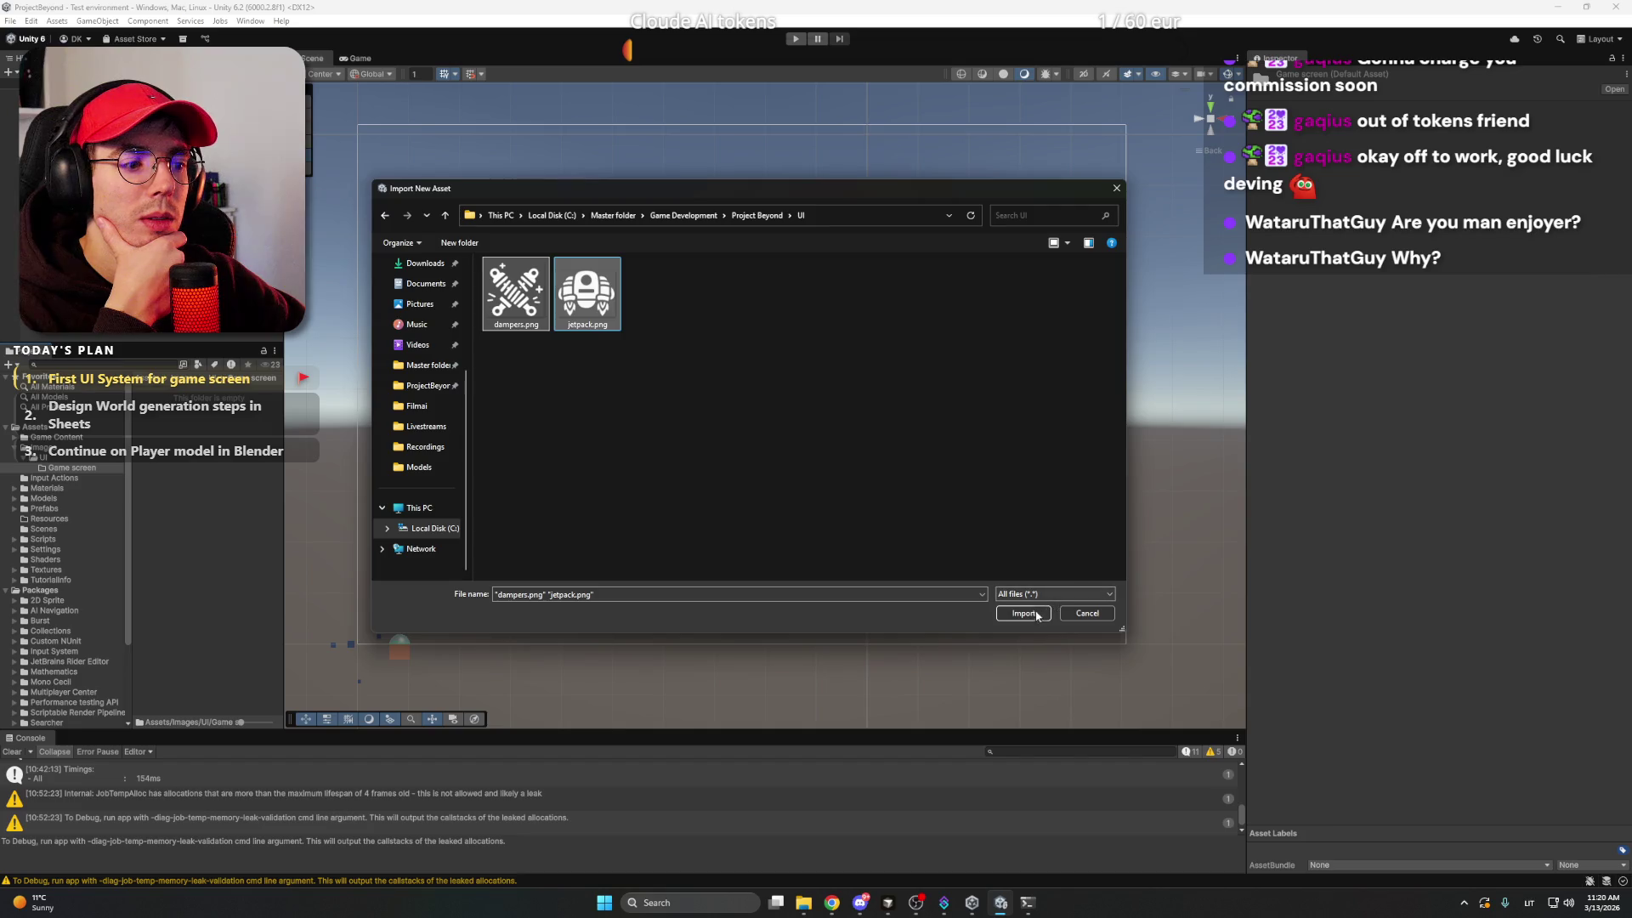
click(1039, 614)
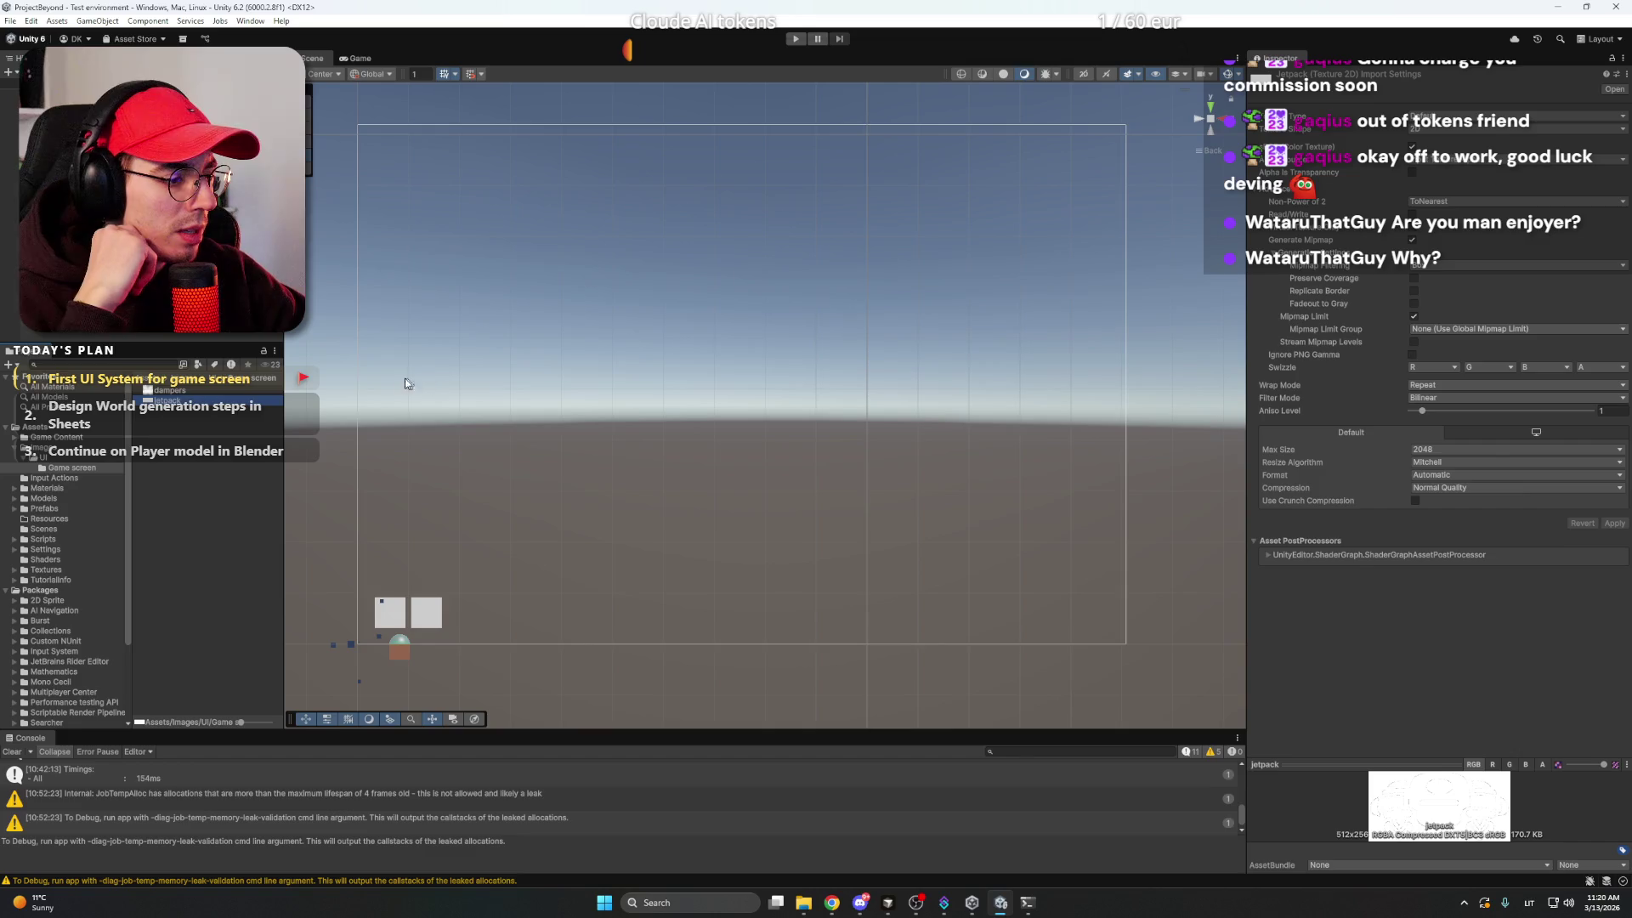
- Check the Jetpack image's Source Image sprite choices in the picker without changing anything
click(242, 363)
click(390, 612)
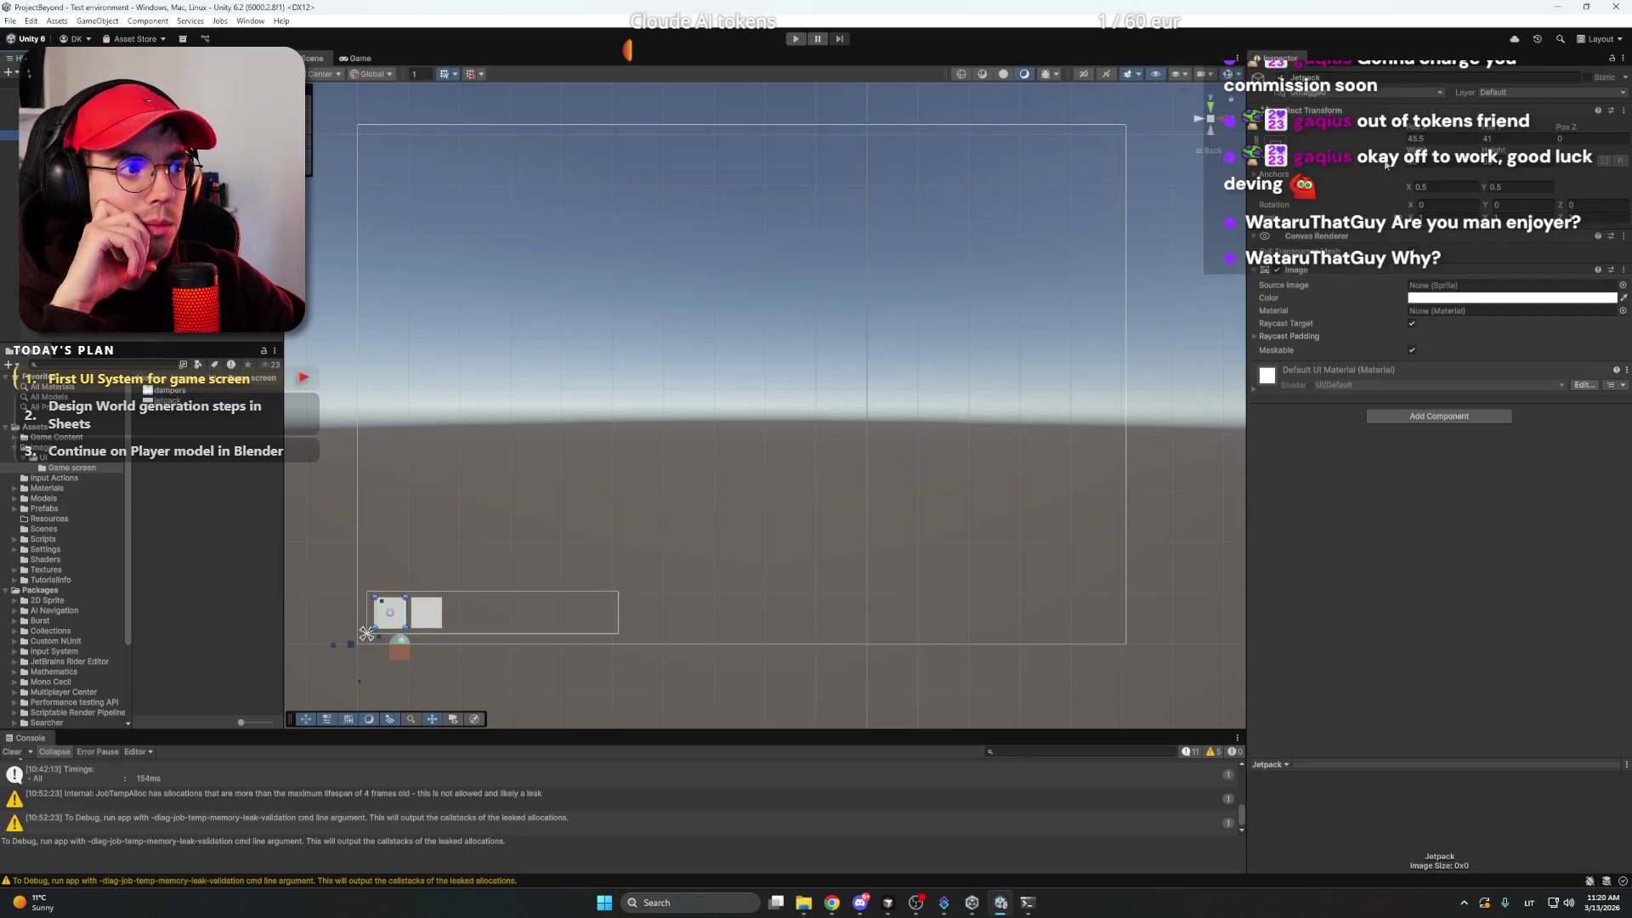
click(1621, 287)
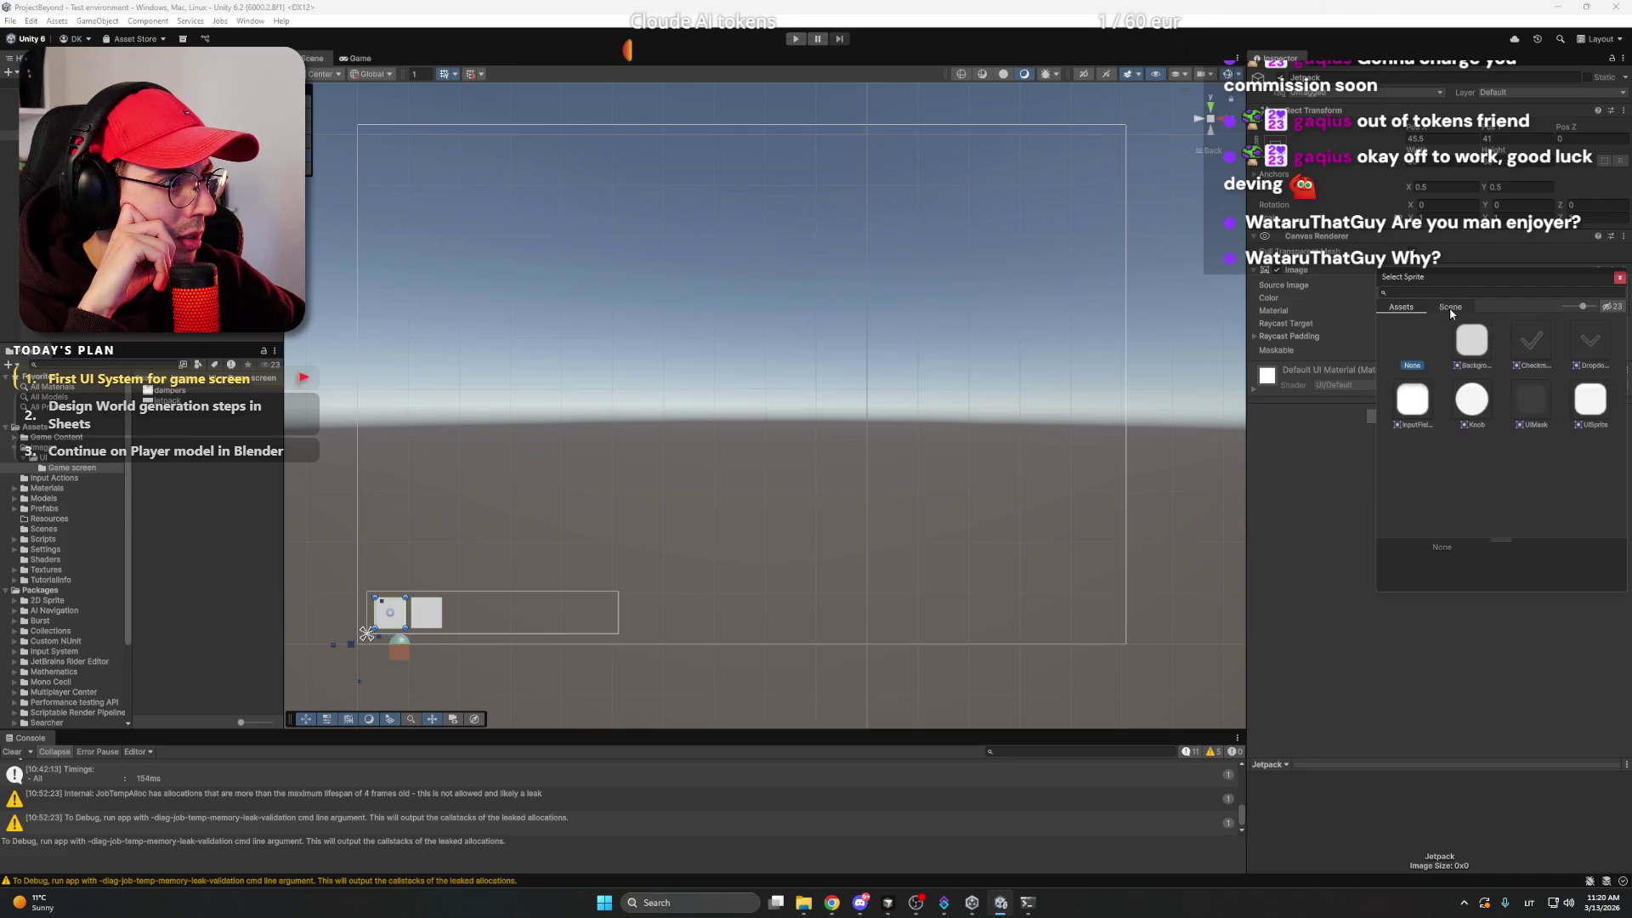
click(1618, 279)
- Set the dampers texture's Texture Type to Sprite (2D and UI) and apply
click(181, 393)
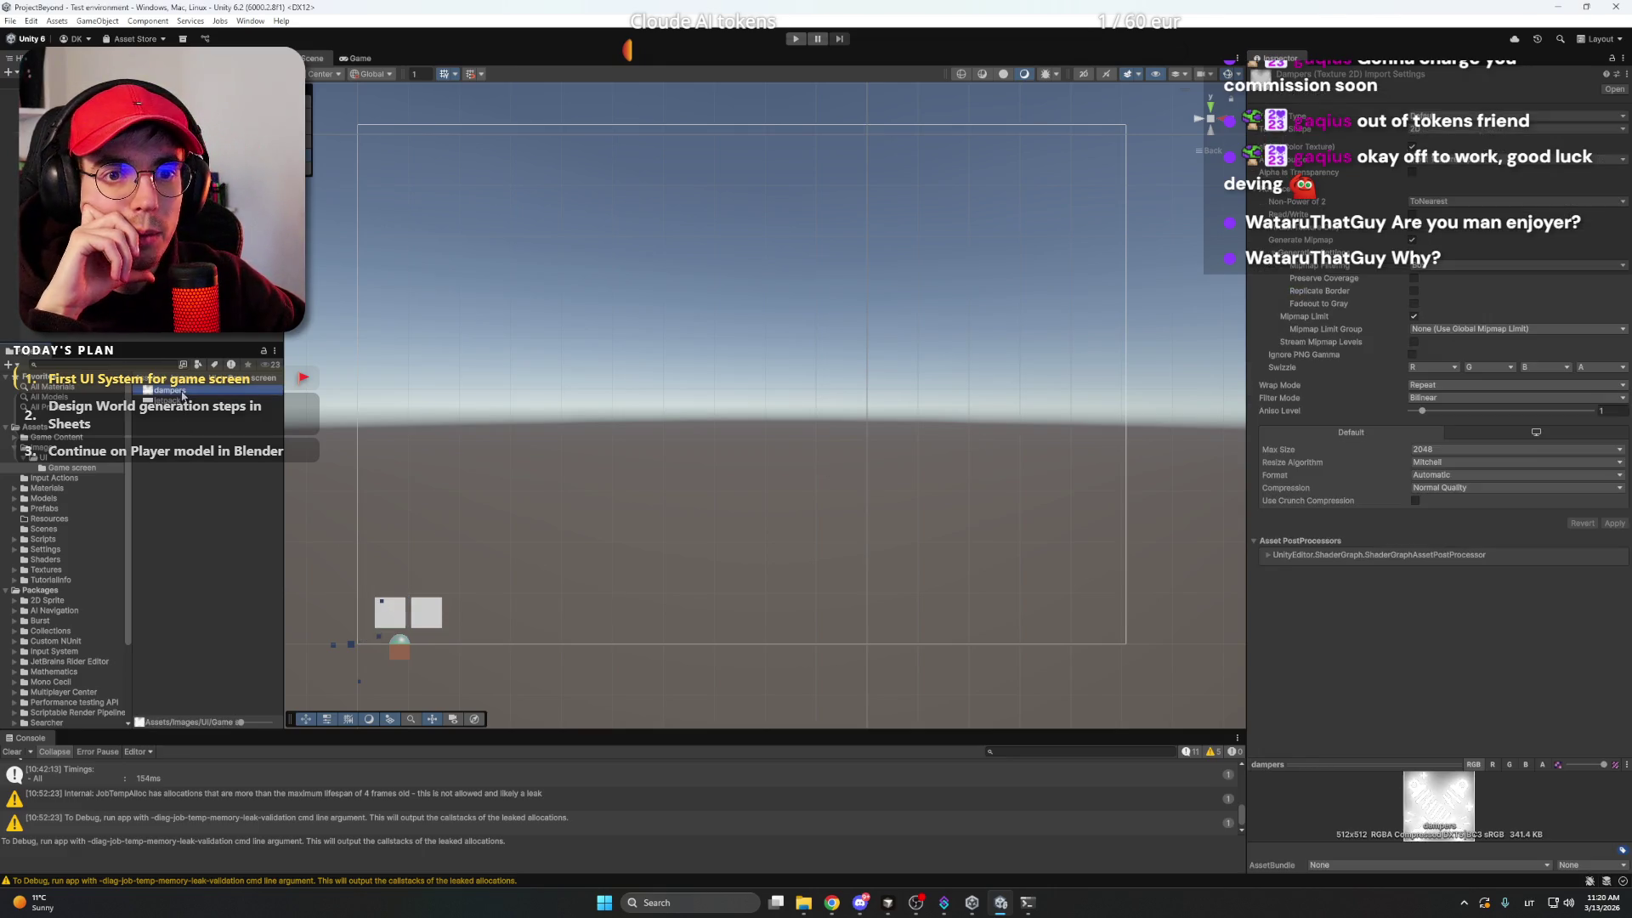
click(182, 401)
click(184, 390)
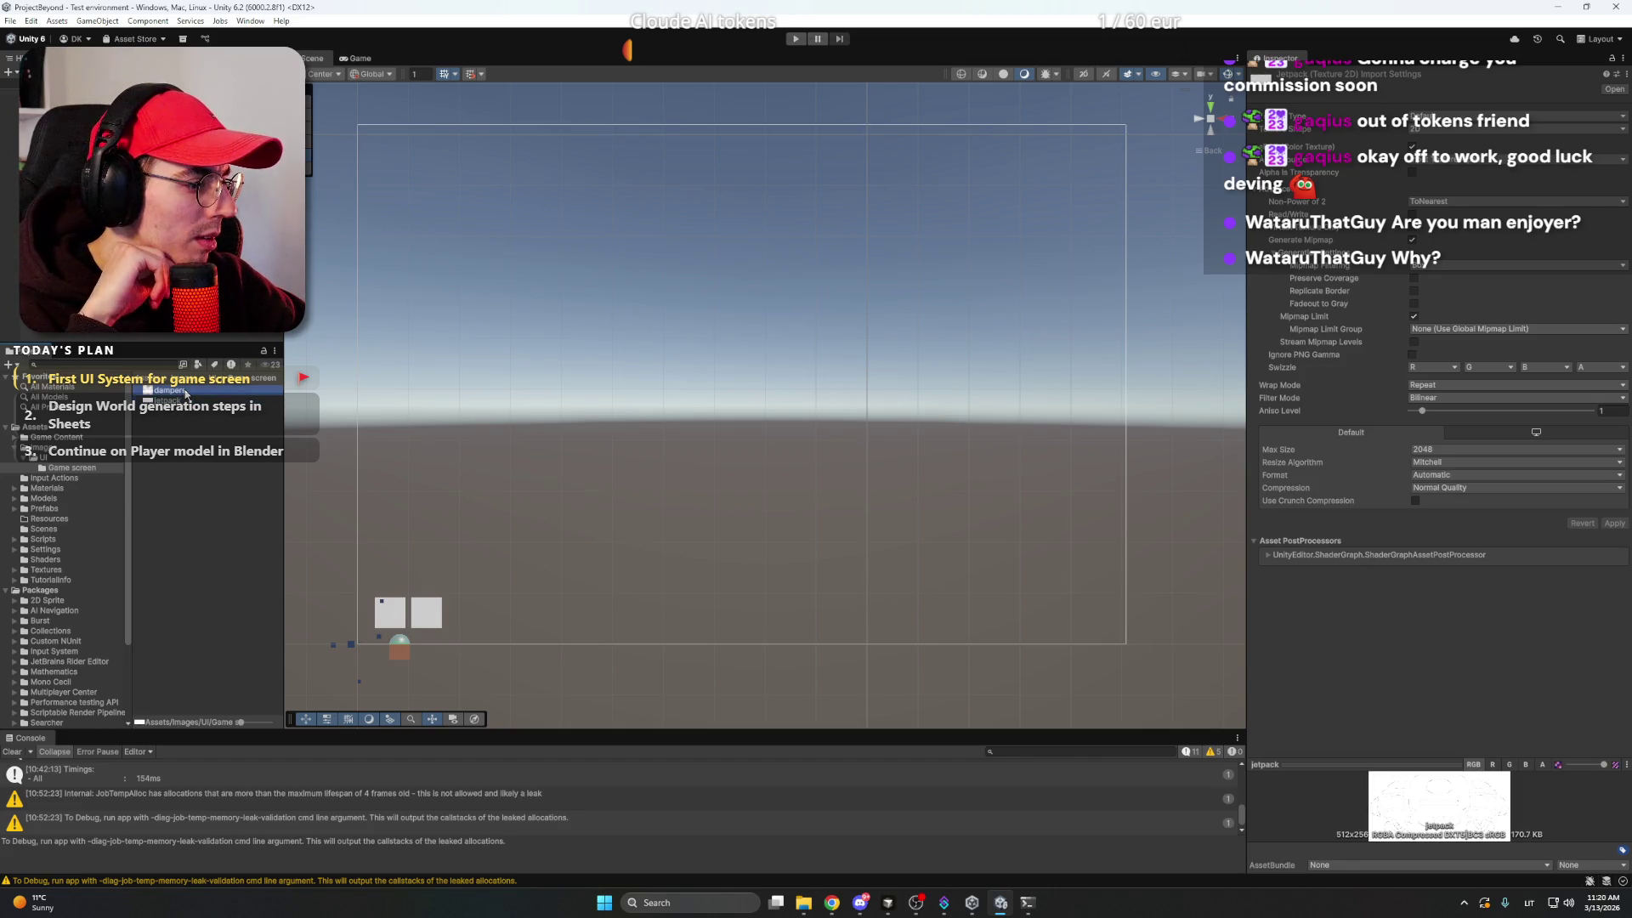
click(185, 400)
click(187, 391)
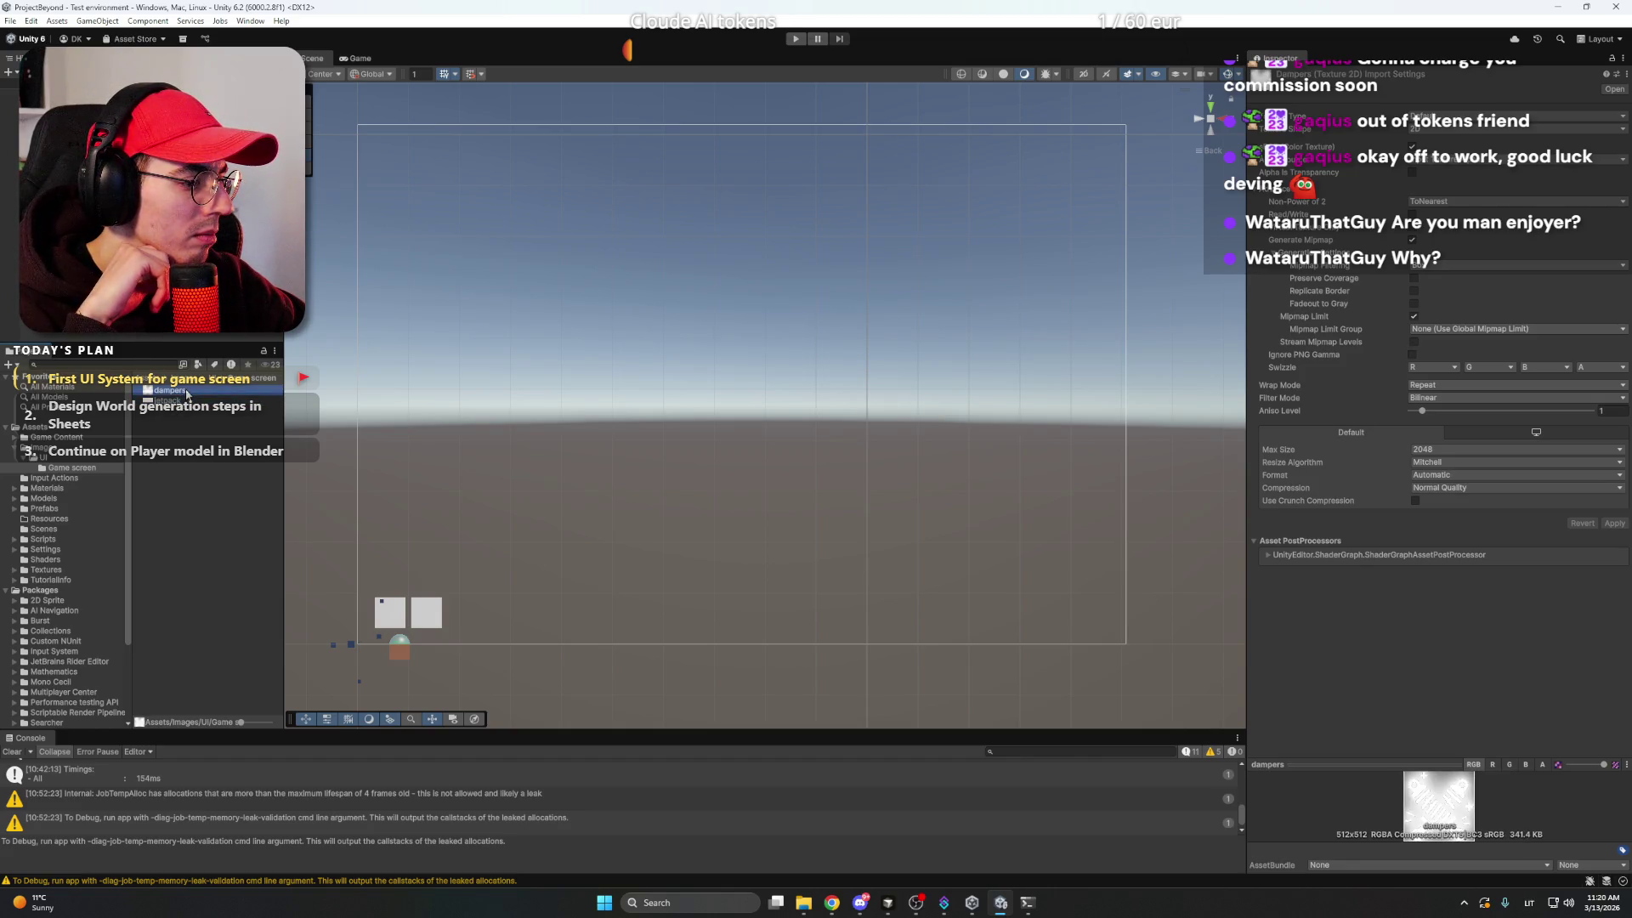
click(185, 401)
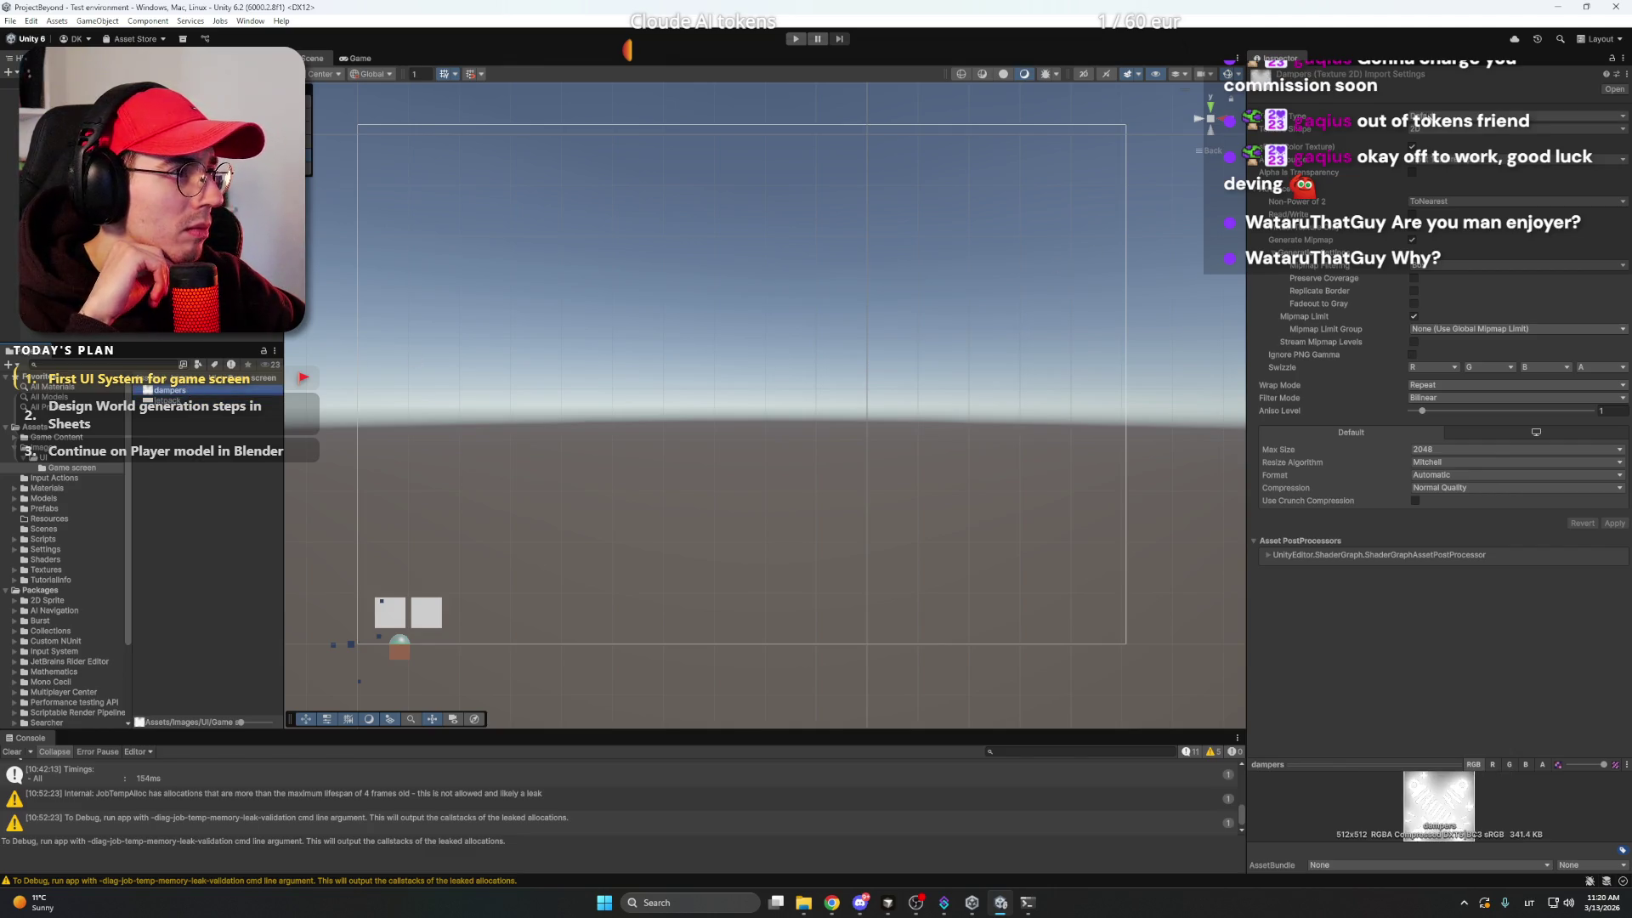
click(1452, 119)
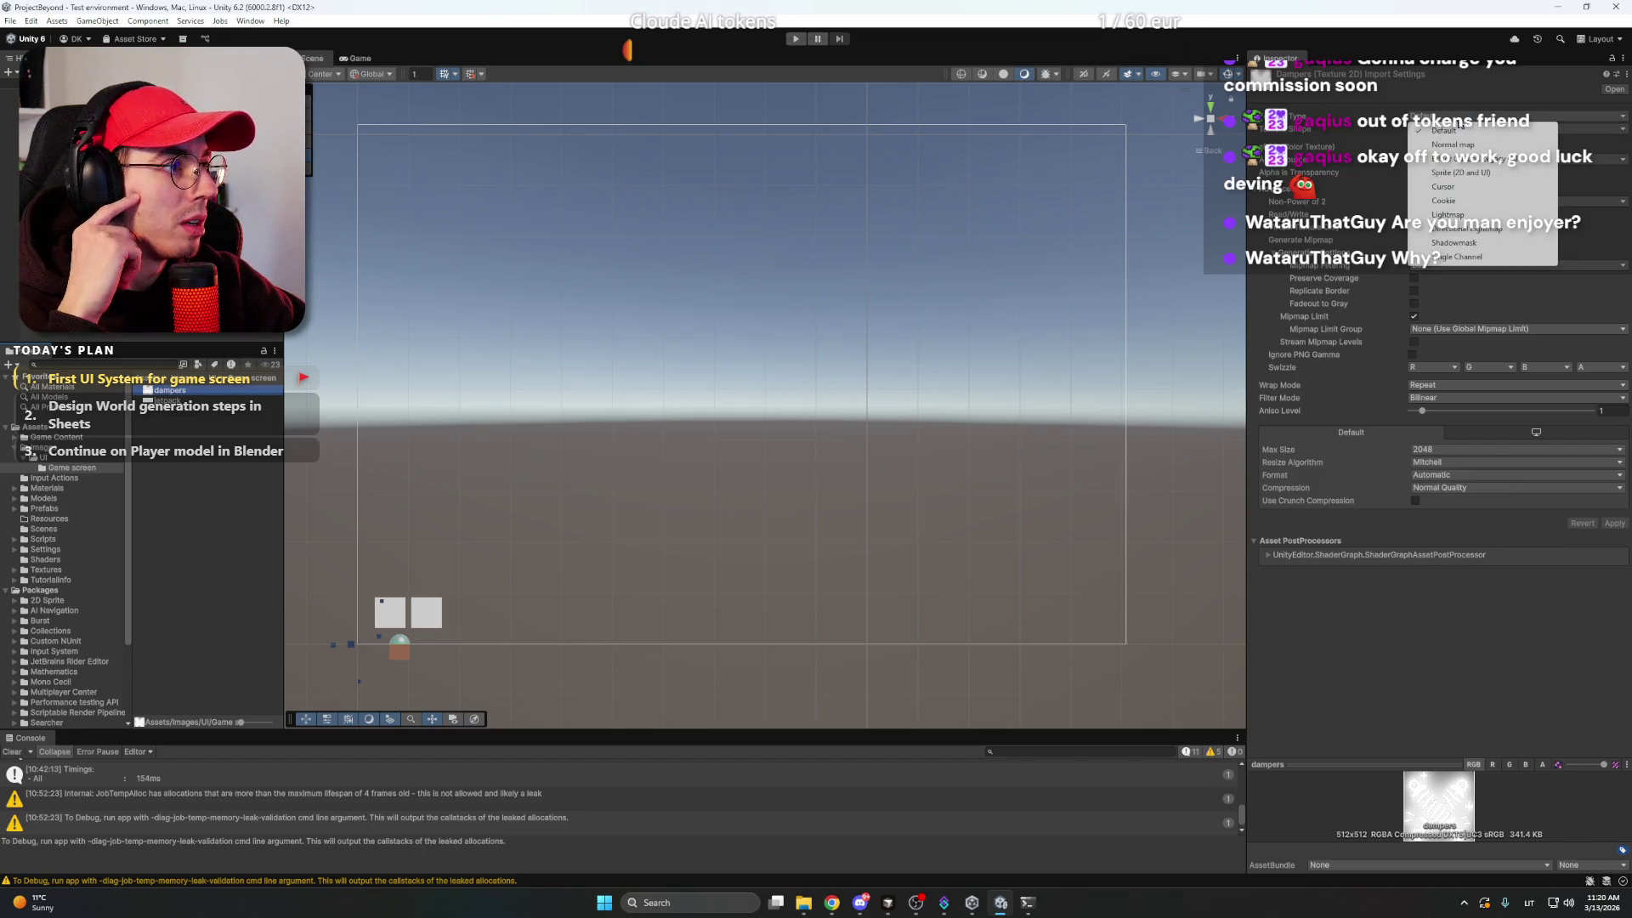
click(1484, 173)
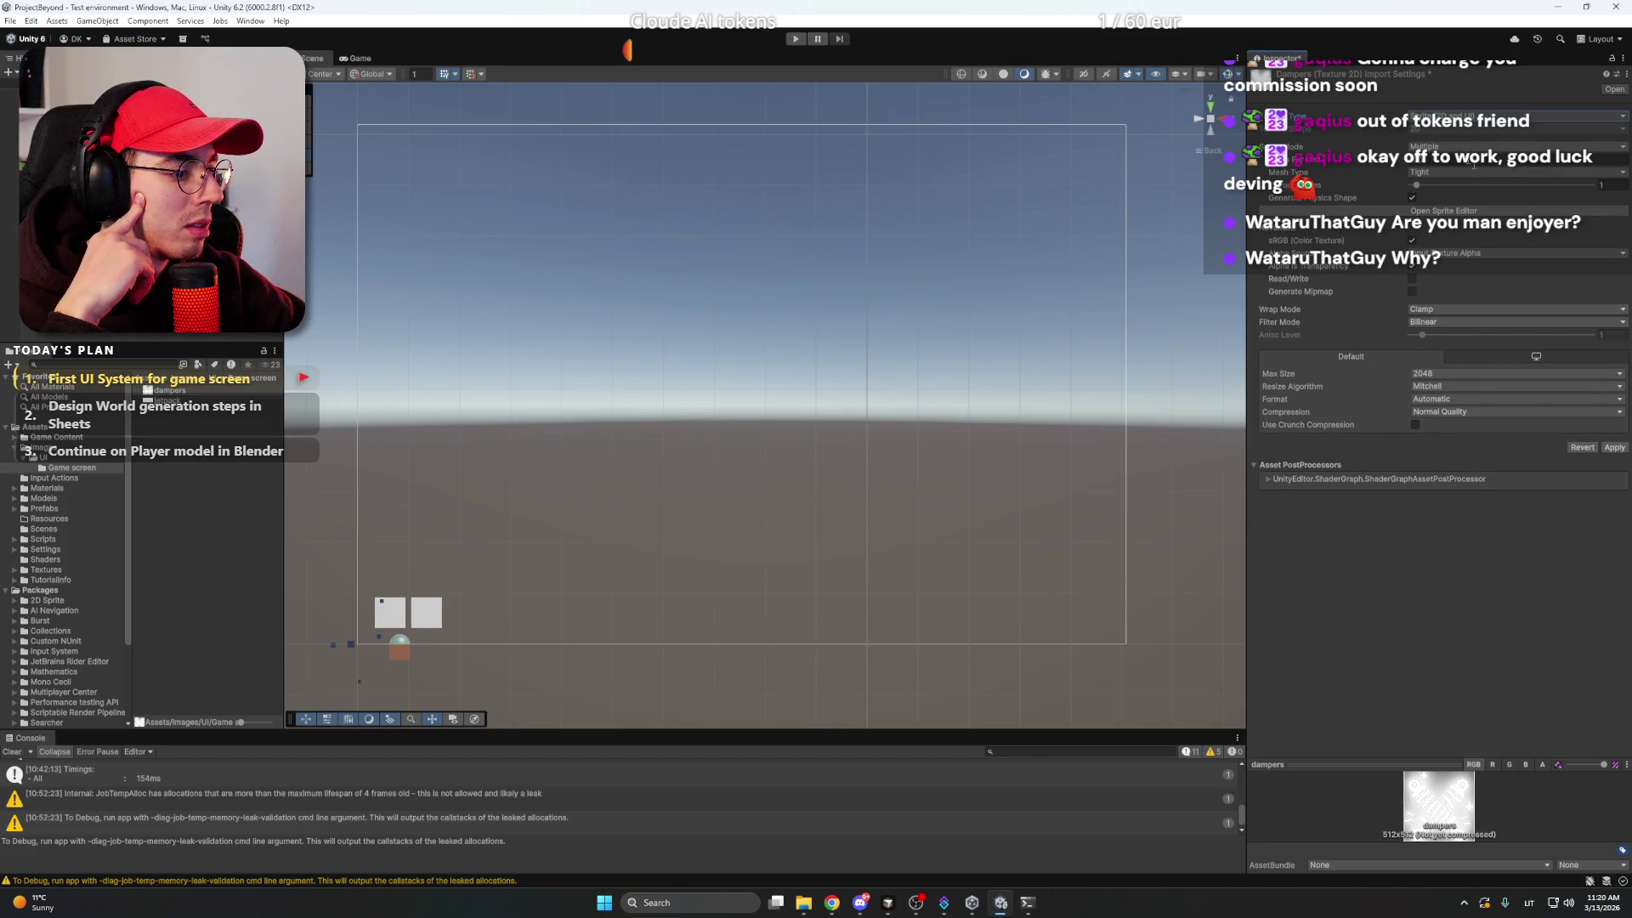
click(1614, 449)
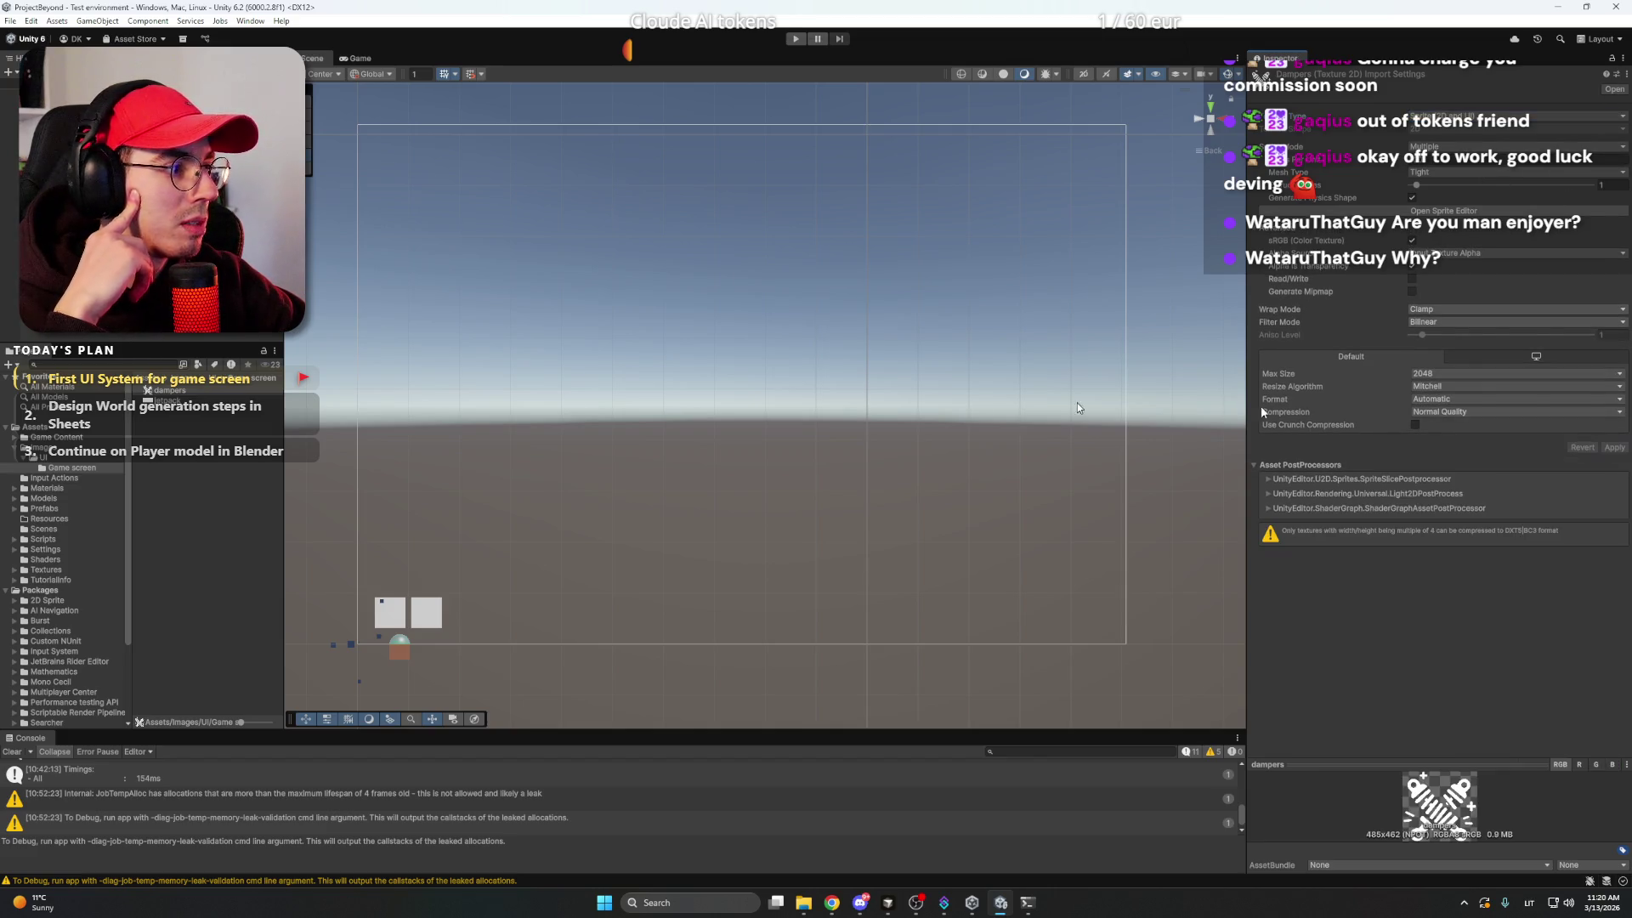
- Set the jetpack texture's Texture Type to Sprite (2D and UI) and apply
click(170, 399)
click(1502, 119)
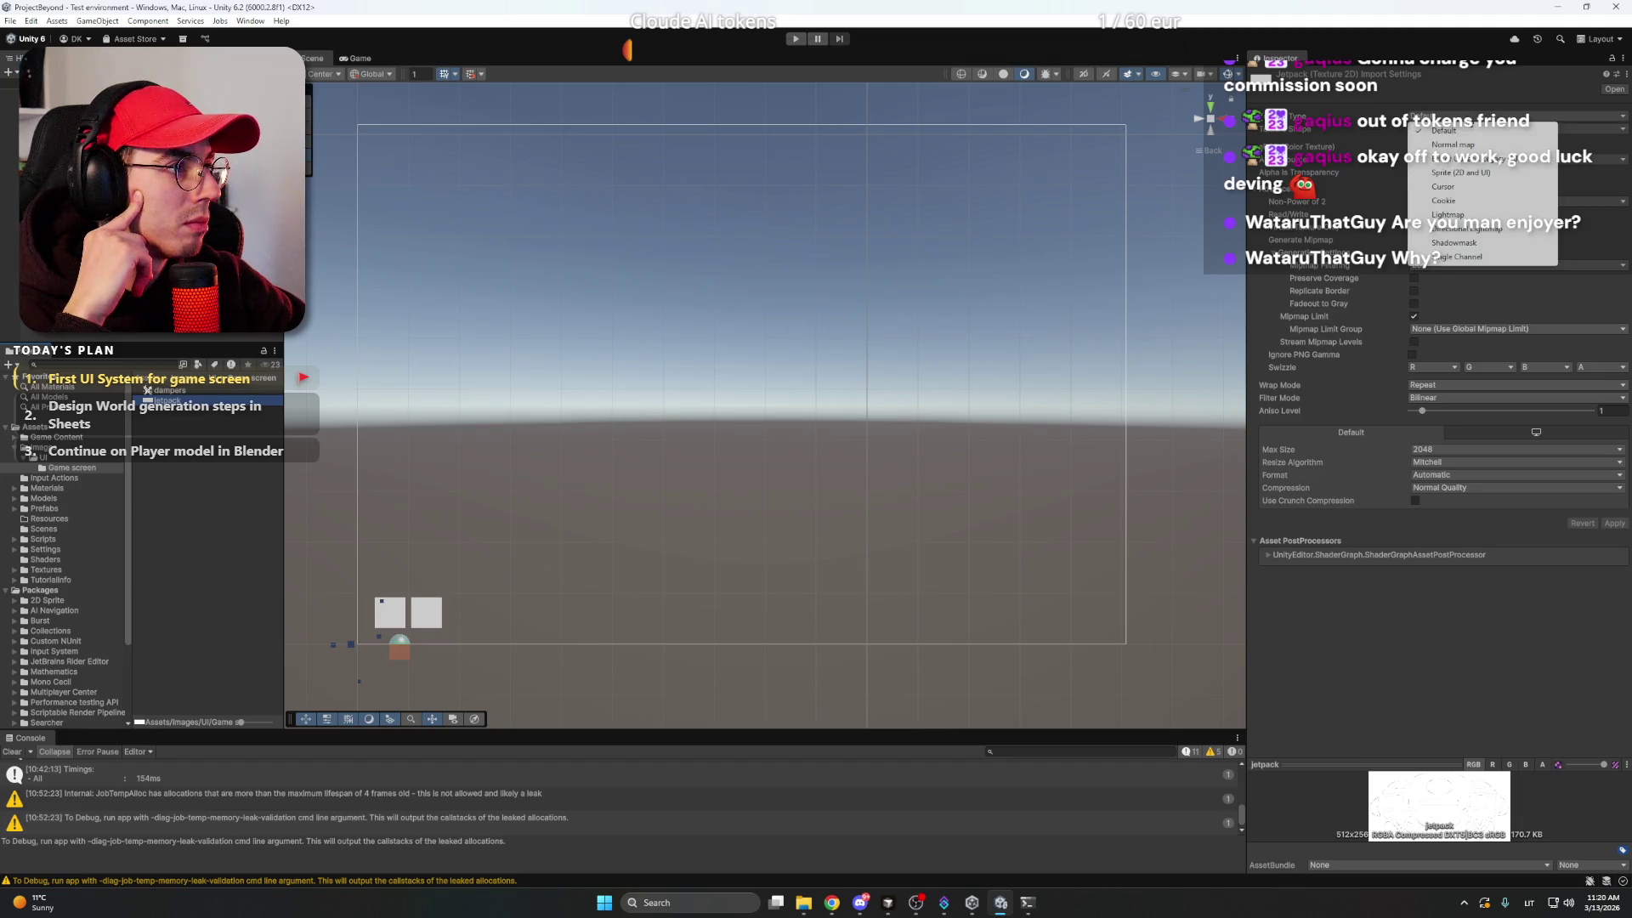
click(1473, 174)
click(1615, 447)
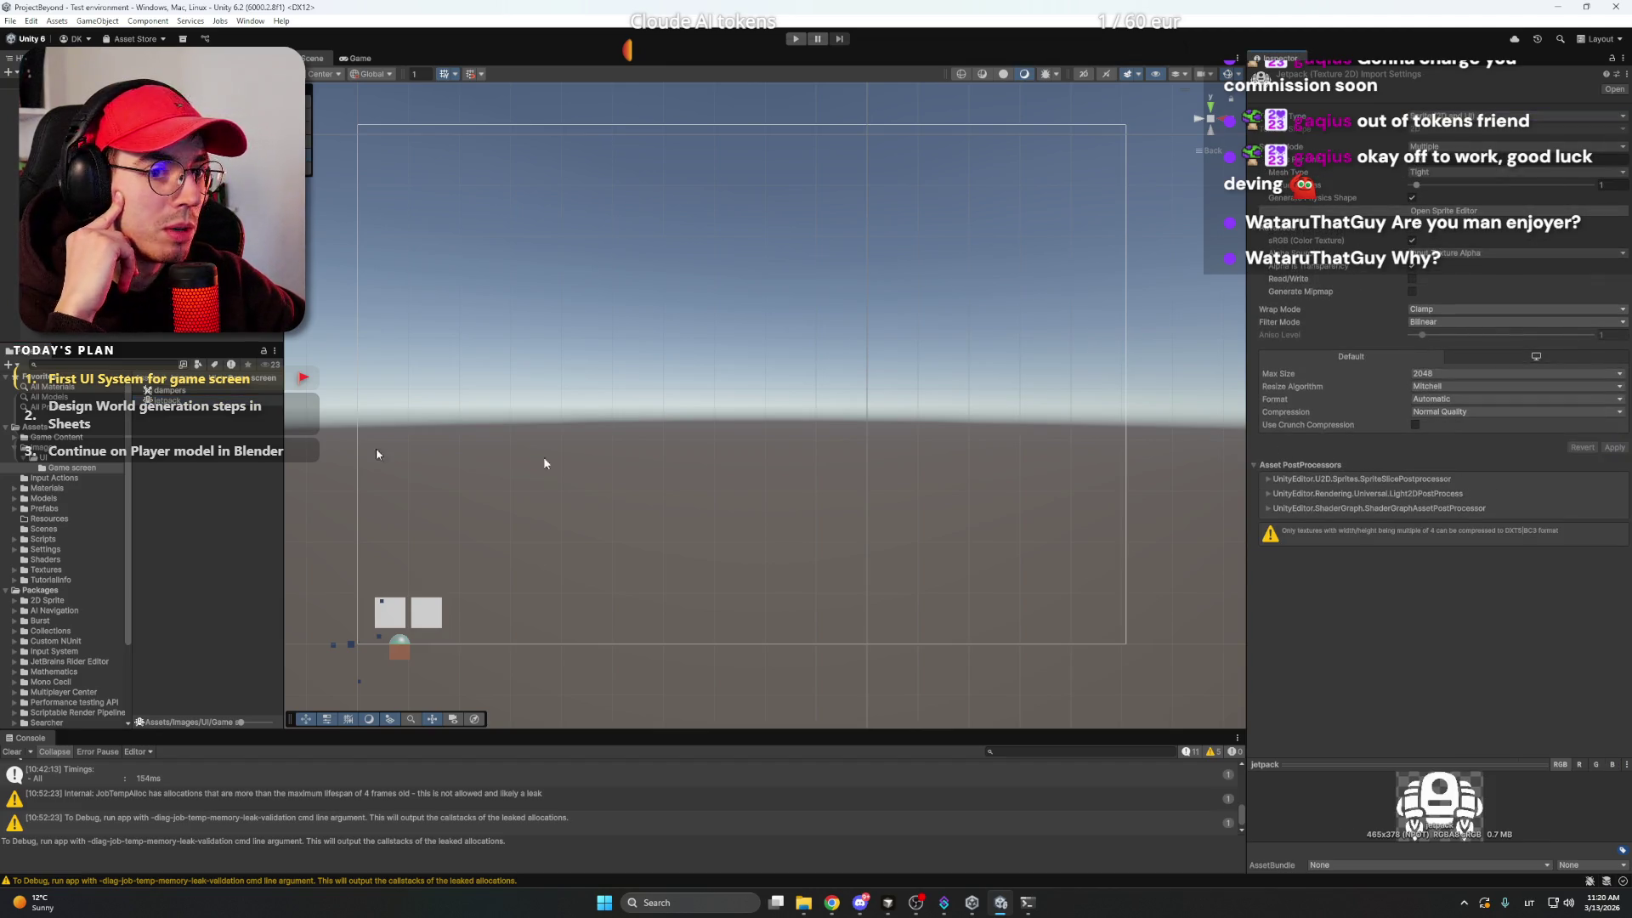
- Search the Jetpack image's sprite picker, close it unchanged, and select the dampers texture
click(366, 634)
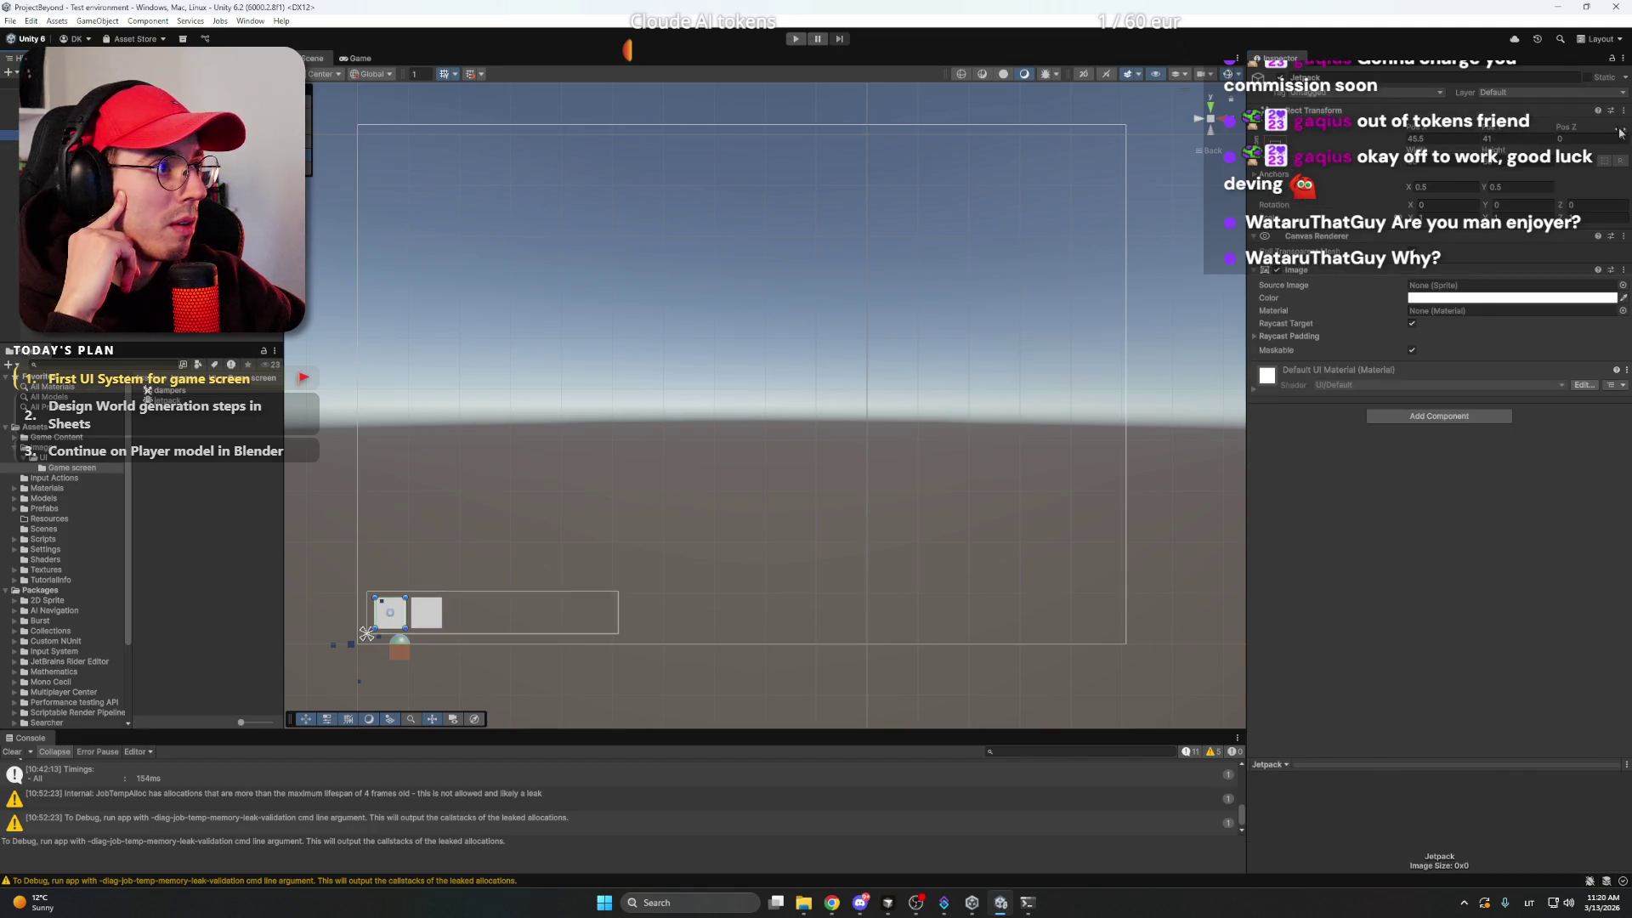
click(1624, 285)
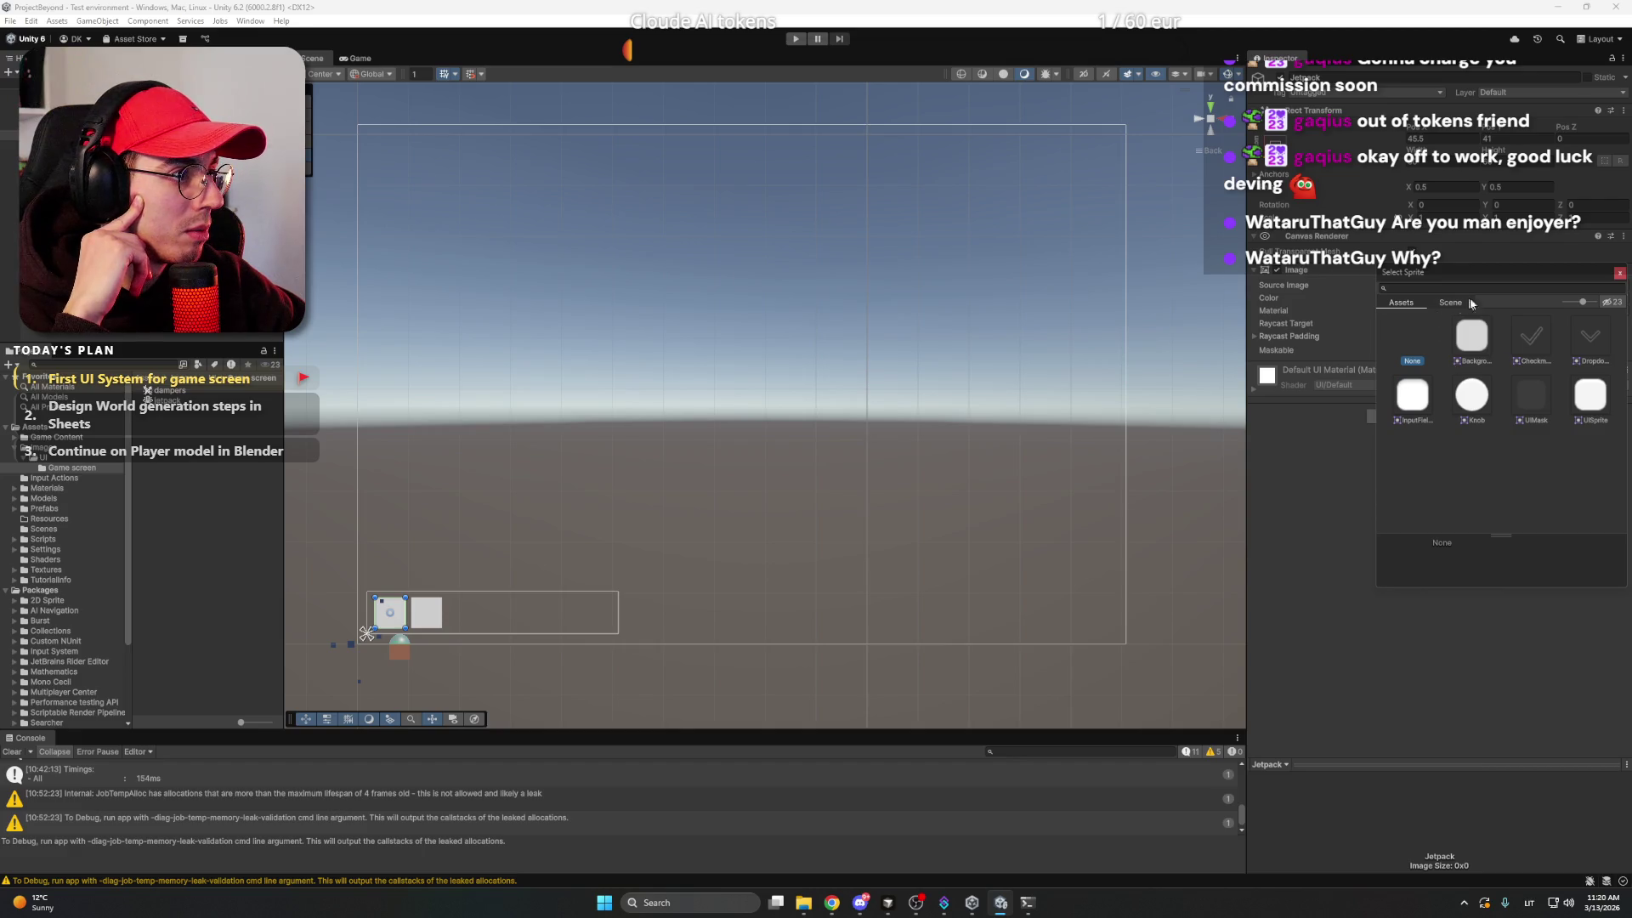
click(1468, 287)
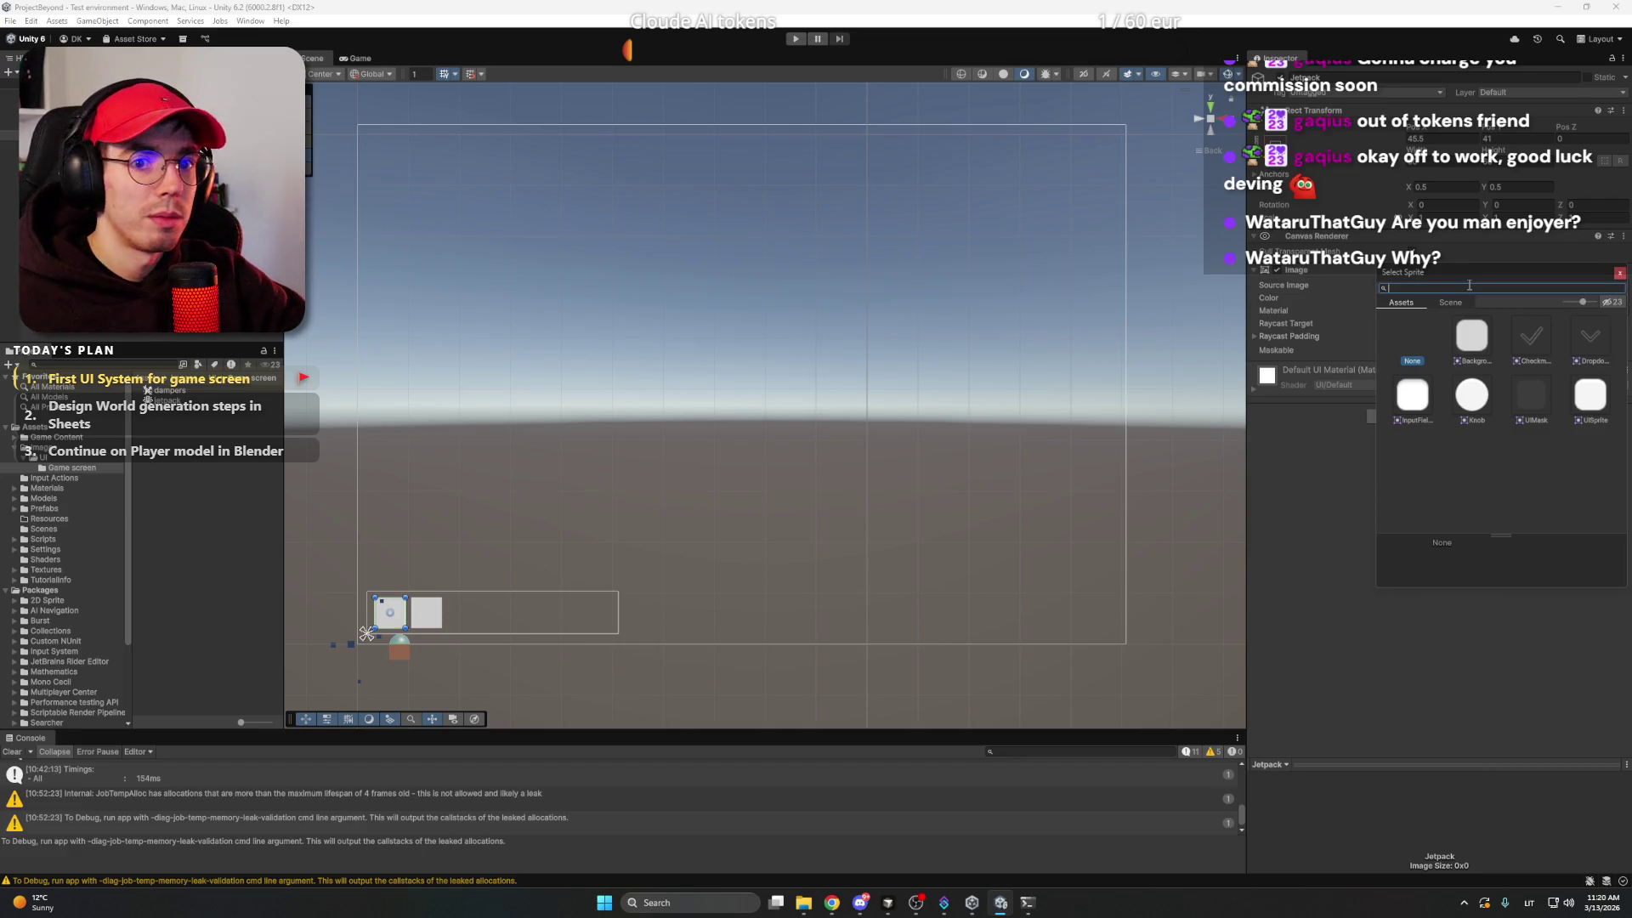
text(jetpack)
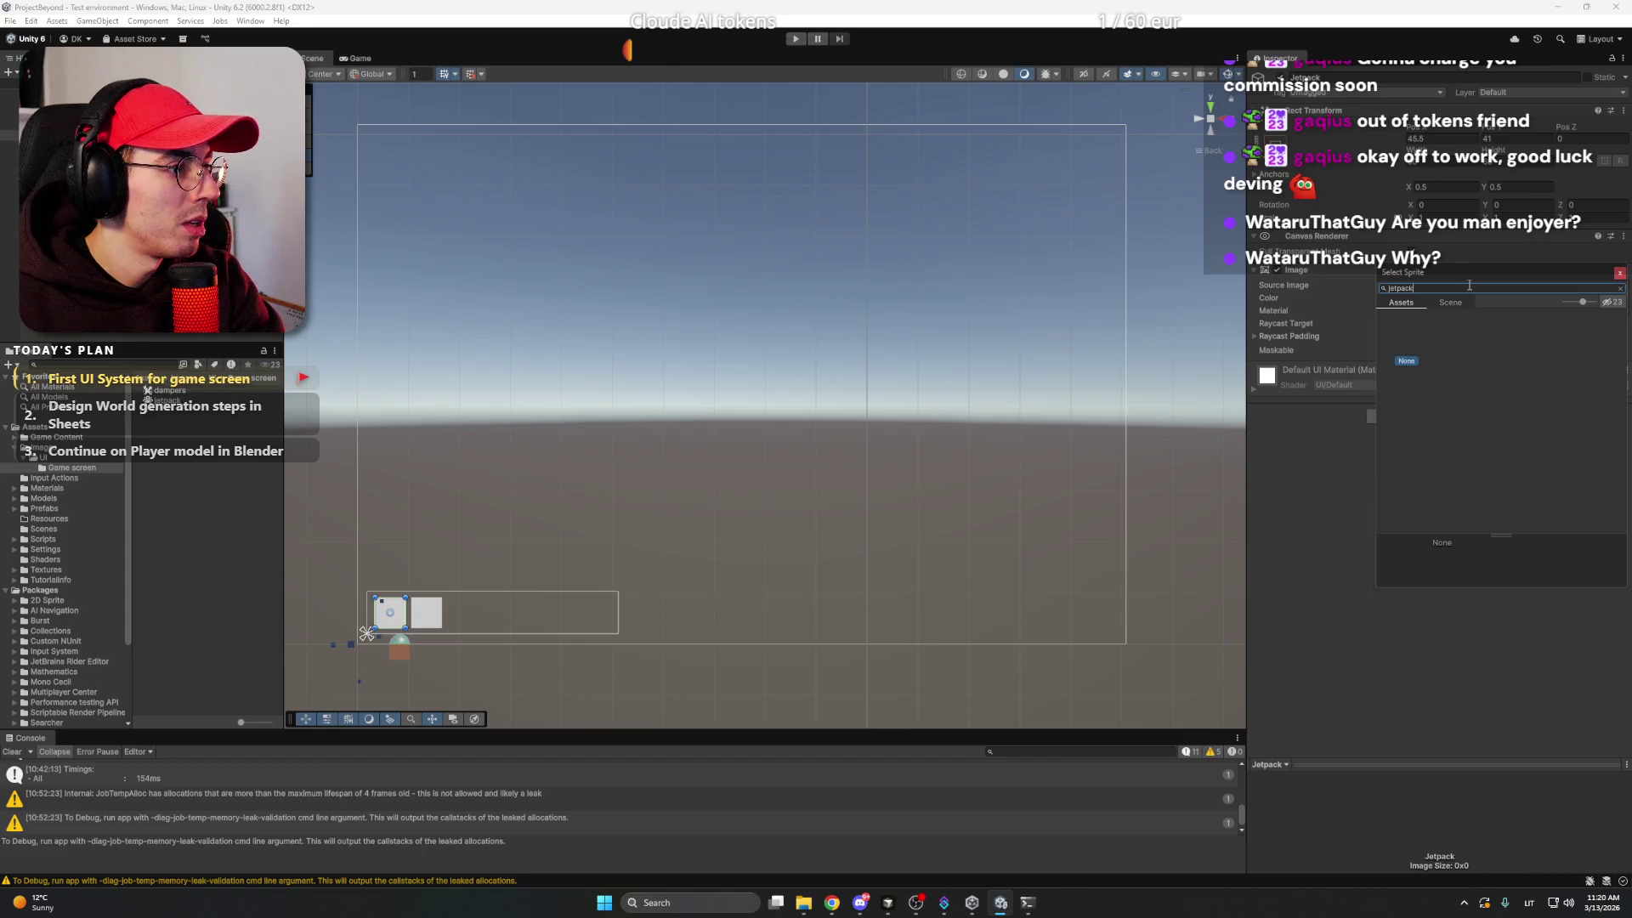
key(BackSpace)
key(BackSpace)
key(BackSpace)
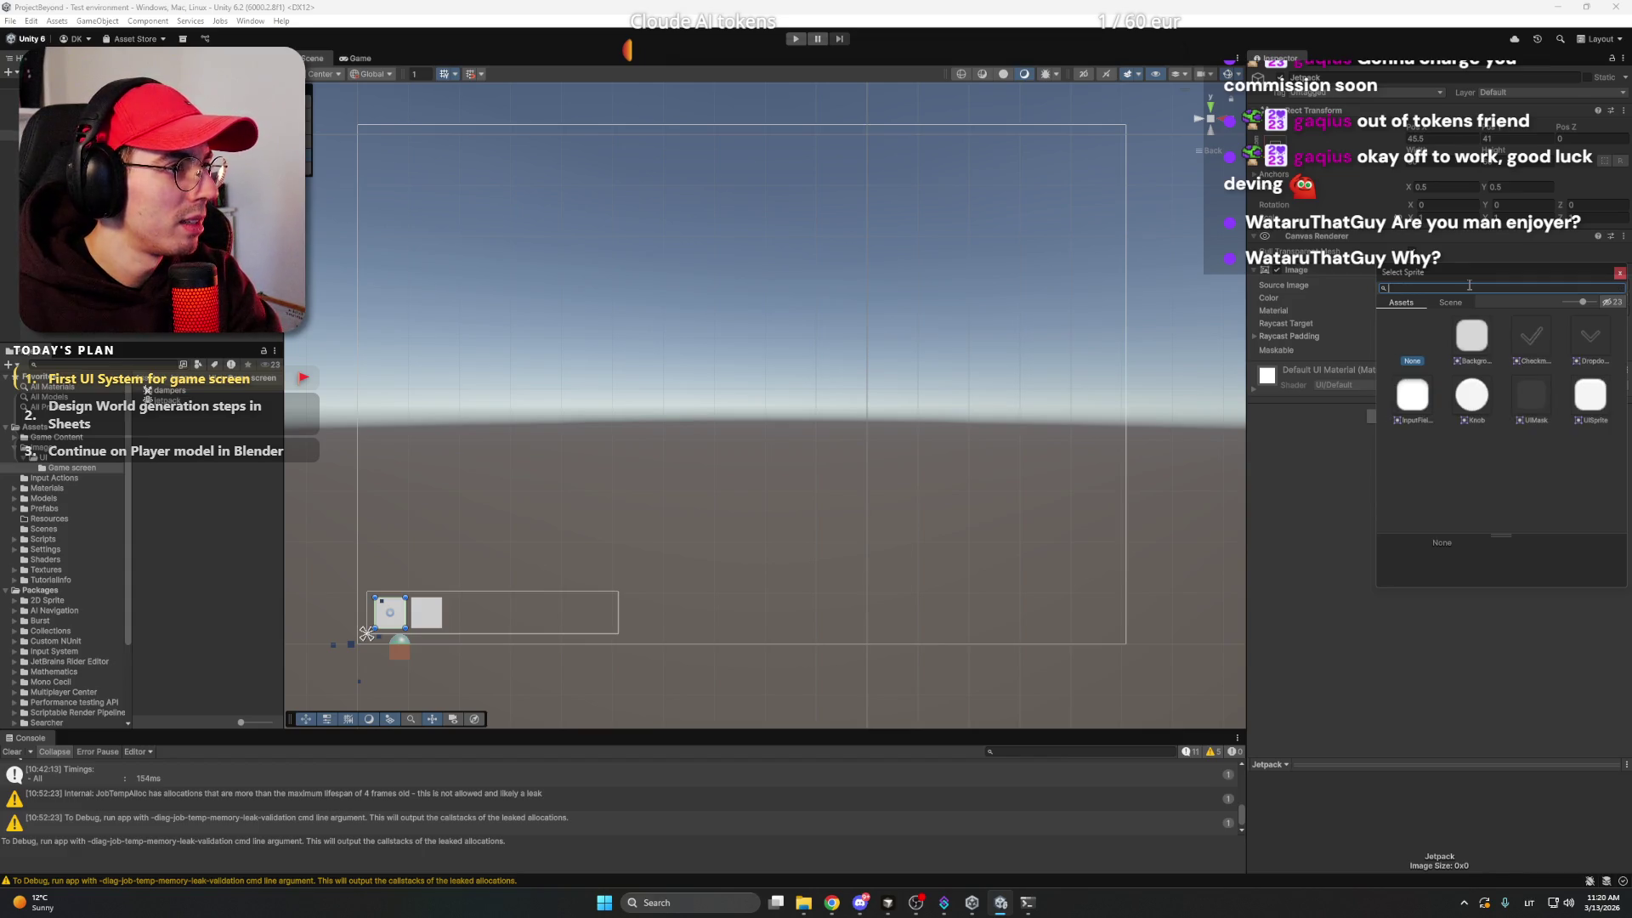
click(1619, 275)
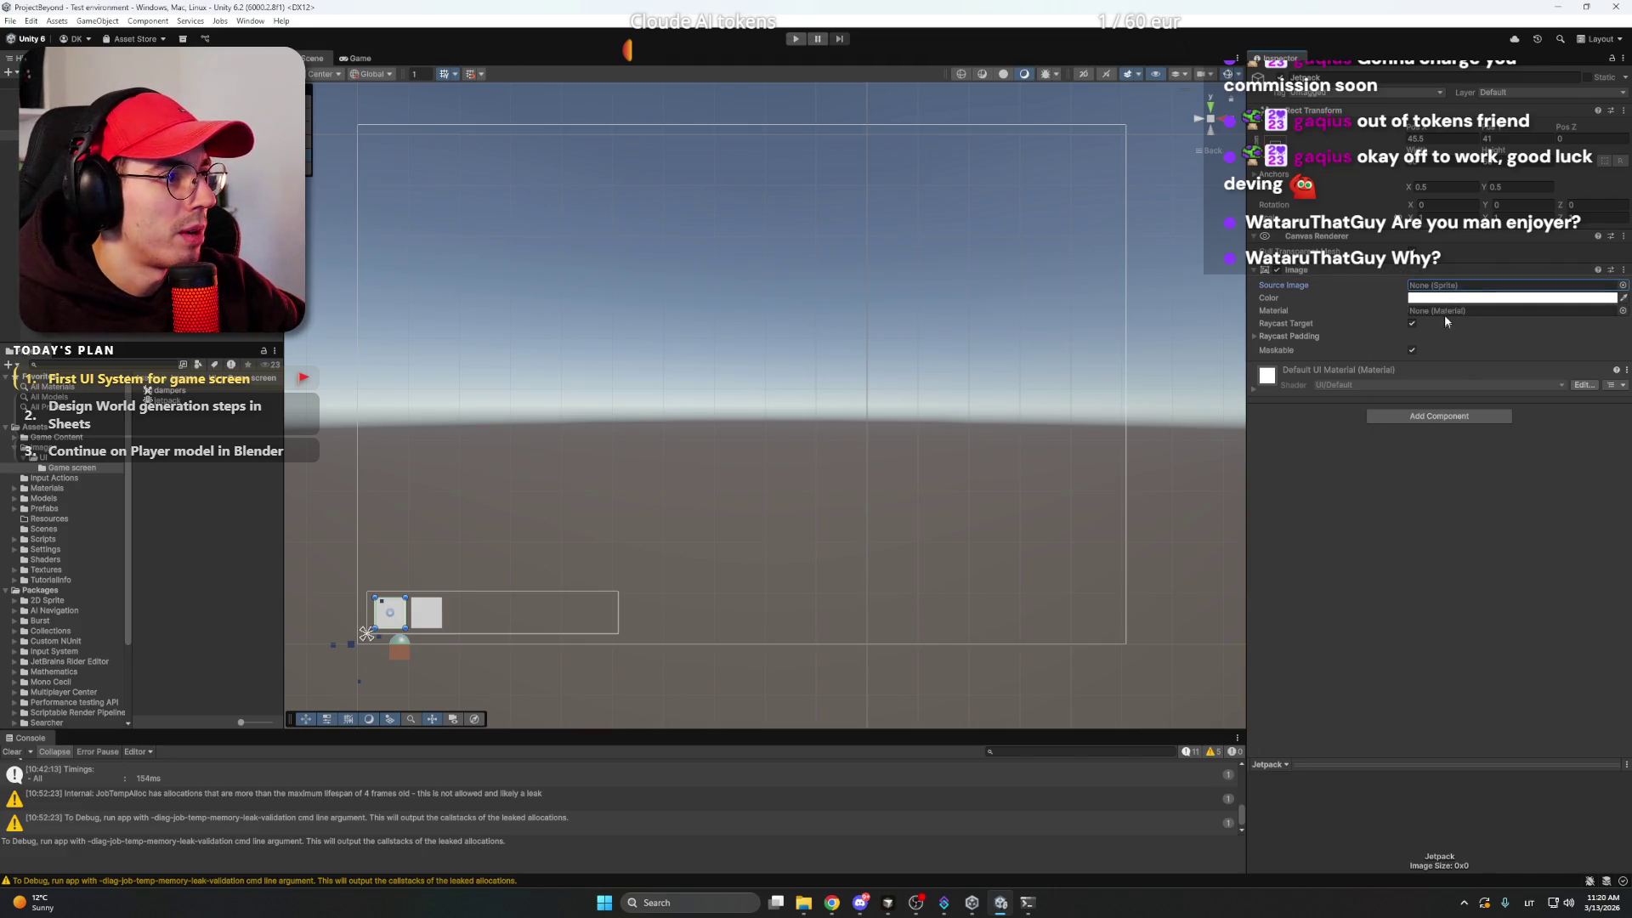
click(167, 390)
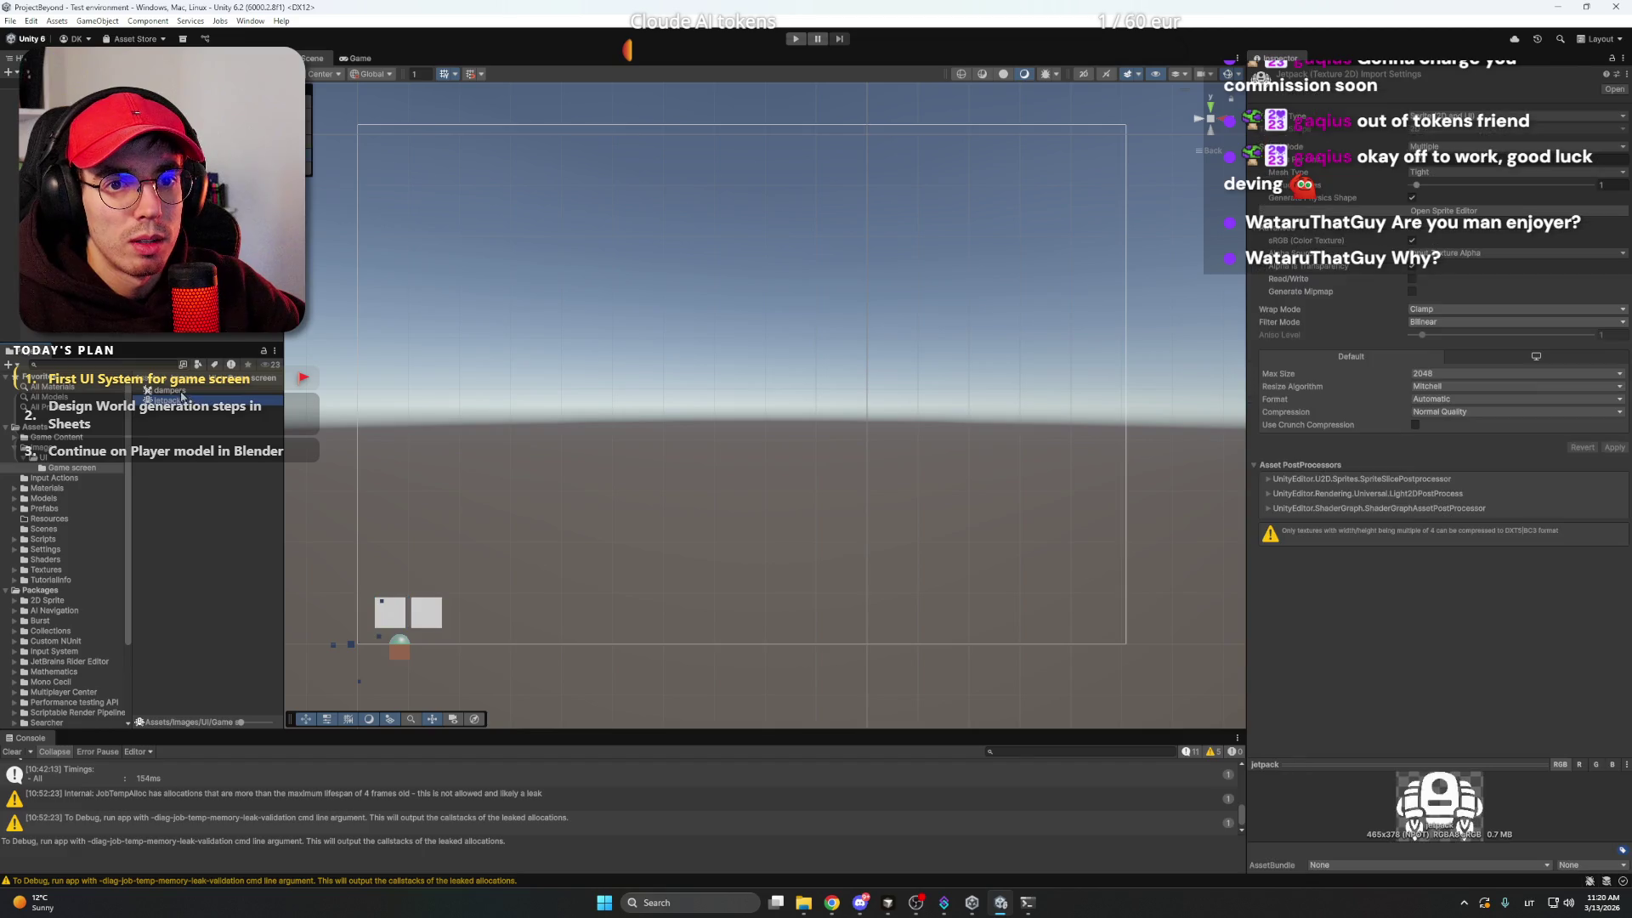
- Try dragging the dampers texture into the Jetpack image's source, then review jetpack's texture type
mouse_move(167, 390)
mouse_down()
mouse_move(174, 404)
mouse_move(1592, 304)
mouse_up()
drag(1460, 285, 924, 445)
click(427, 612)
click(180, 401)
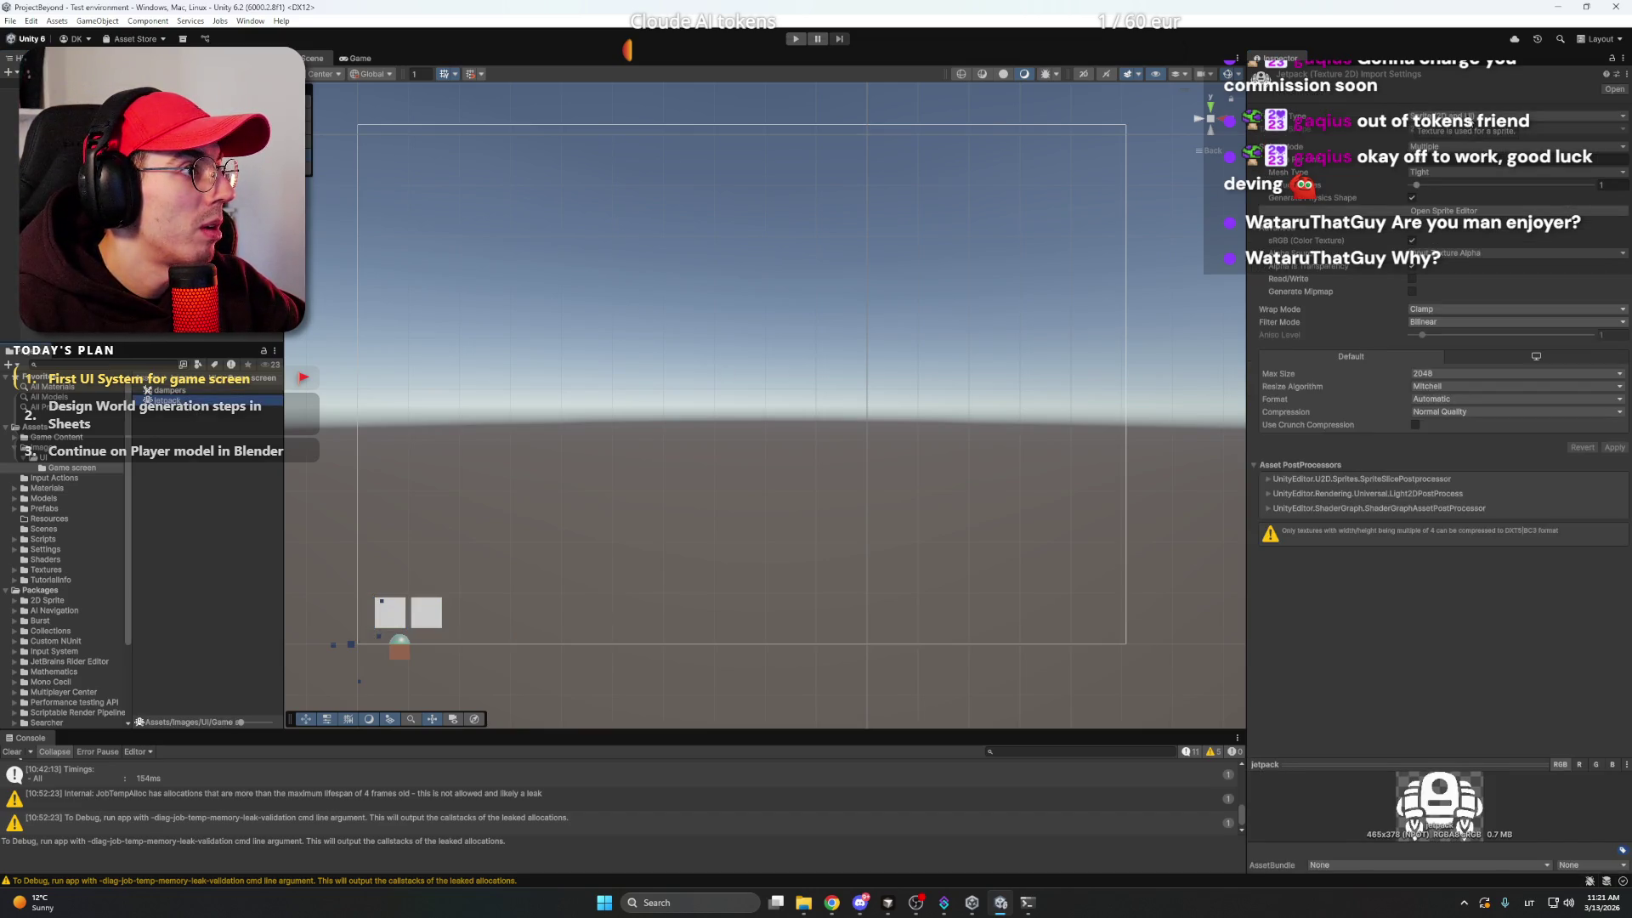
click(1471, 117)
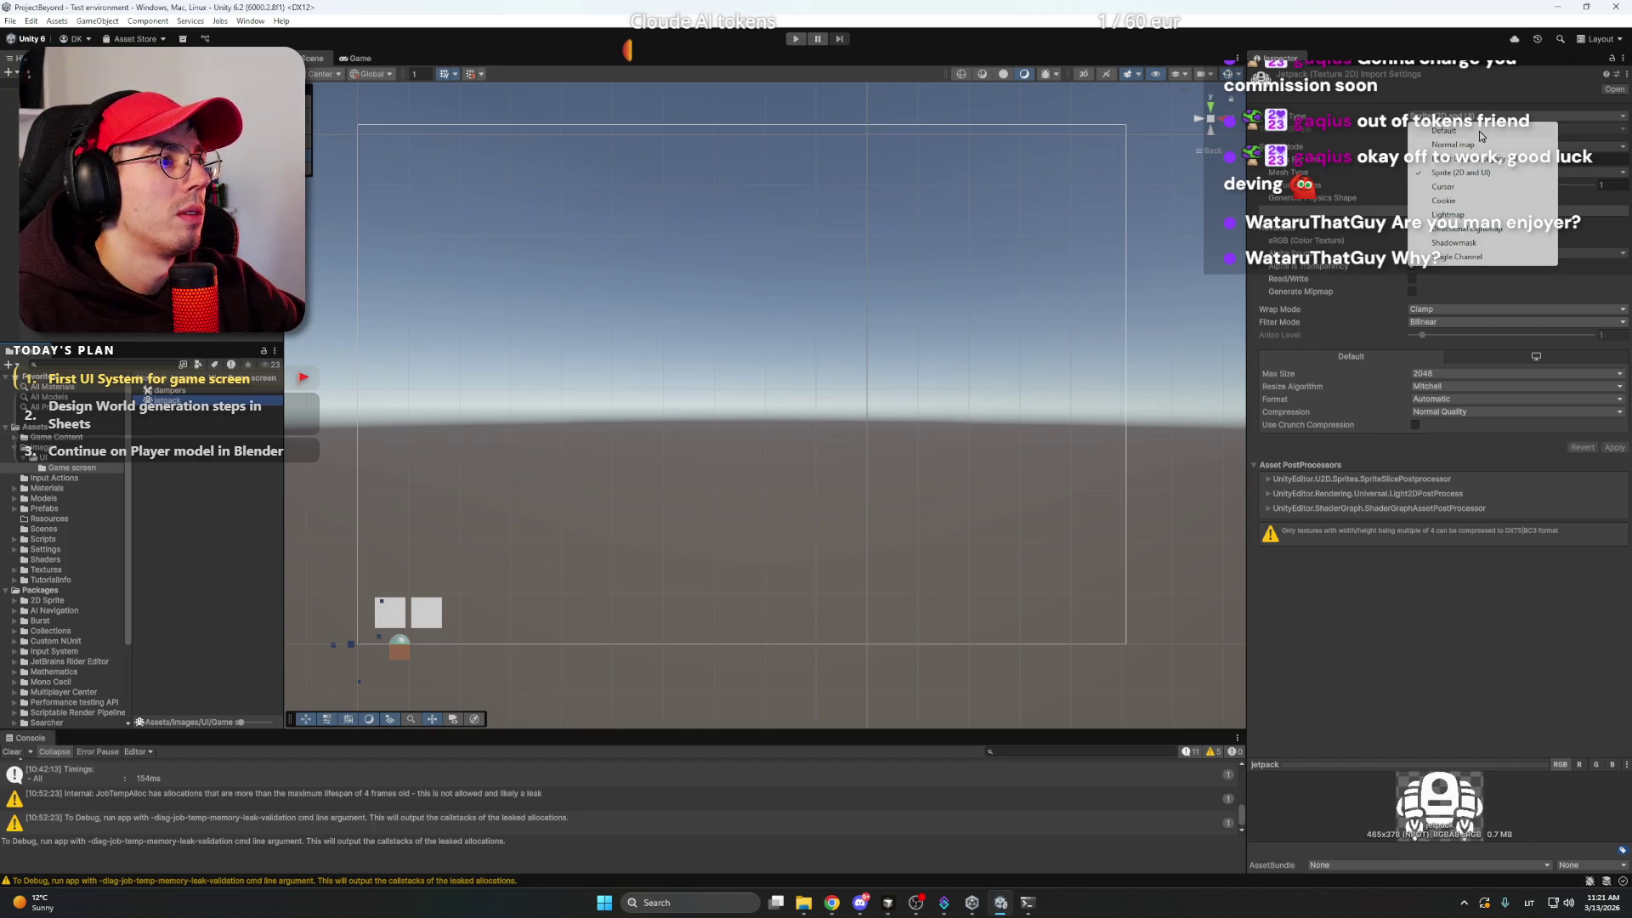
click(891, 364)
- Return to Images/UI/Game screen, select dampers, and enlarge the Project window thumbnails
click(147, 390)
key(BackSpace)
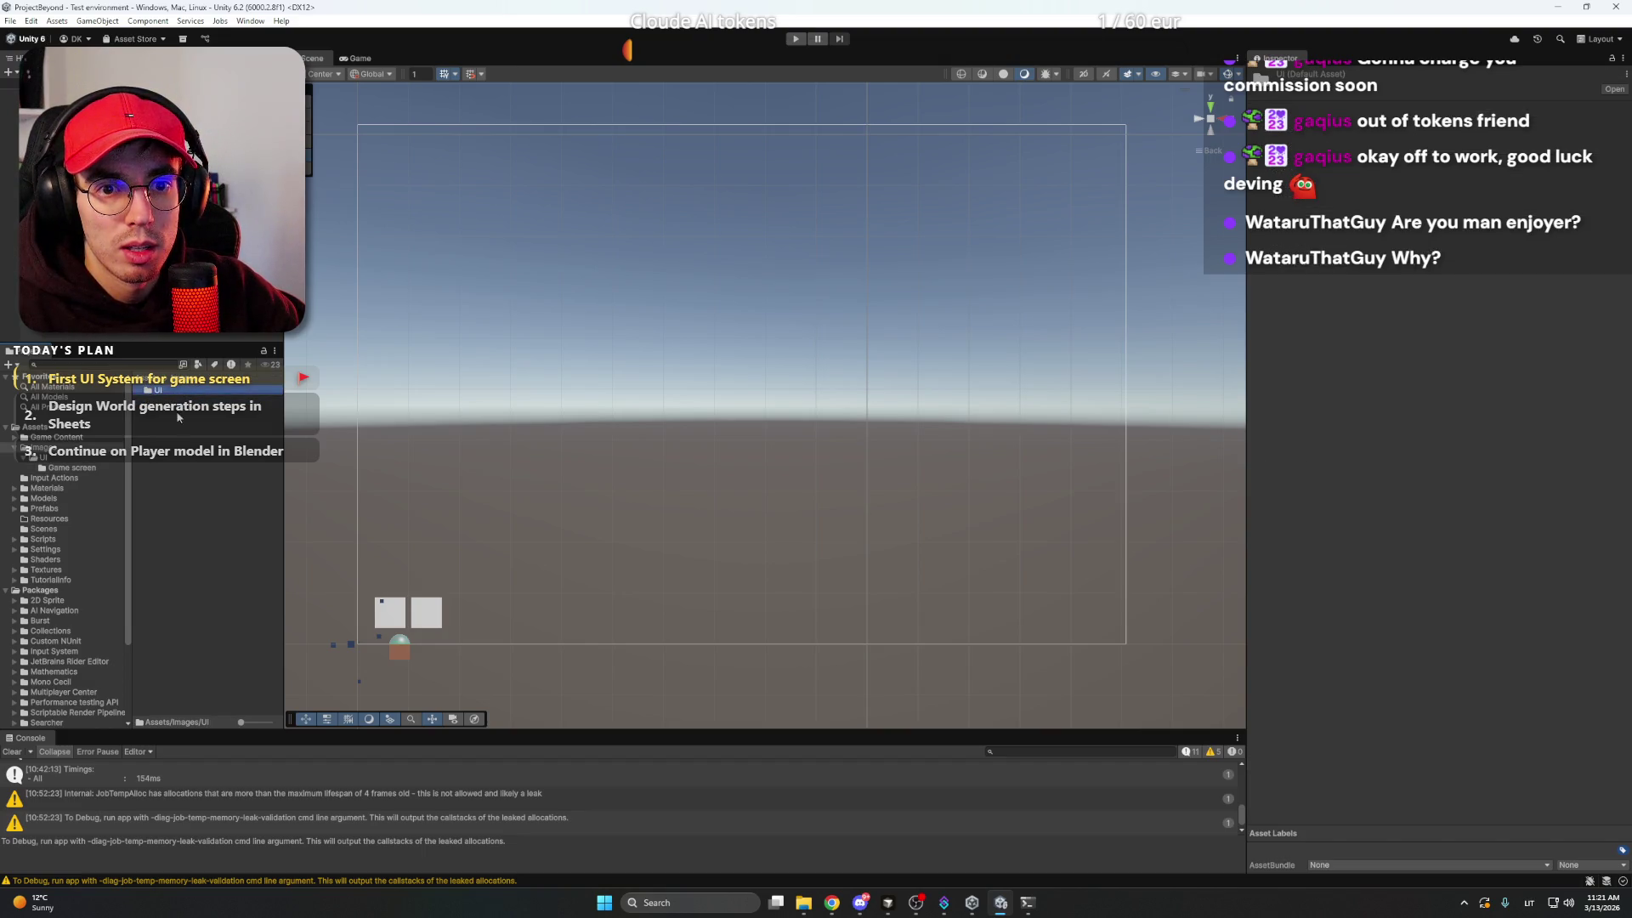
double_click(184, 393)
double_click(184, 393)
click(197, 391)
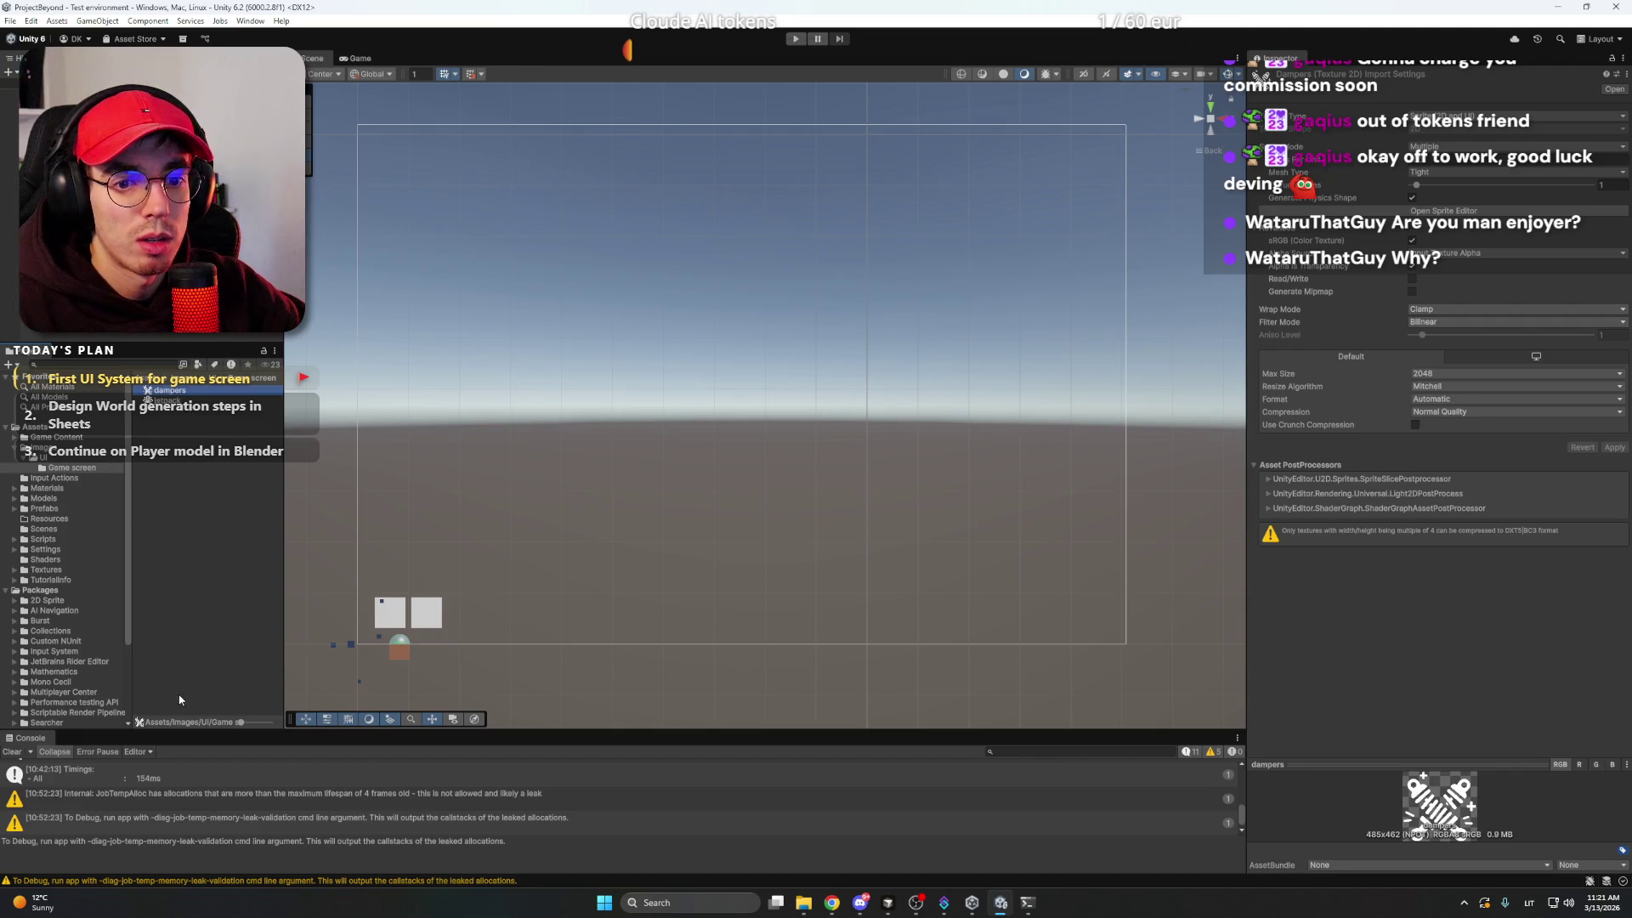
mouse_move(239, 723)
mouse_down()
mouse_move(281, 723)
mouse_move(261, 723)
mouse_up()
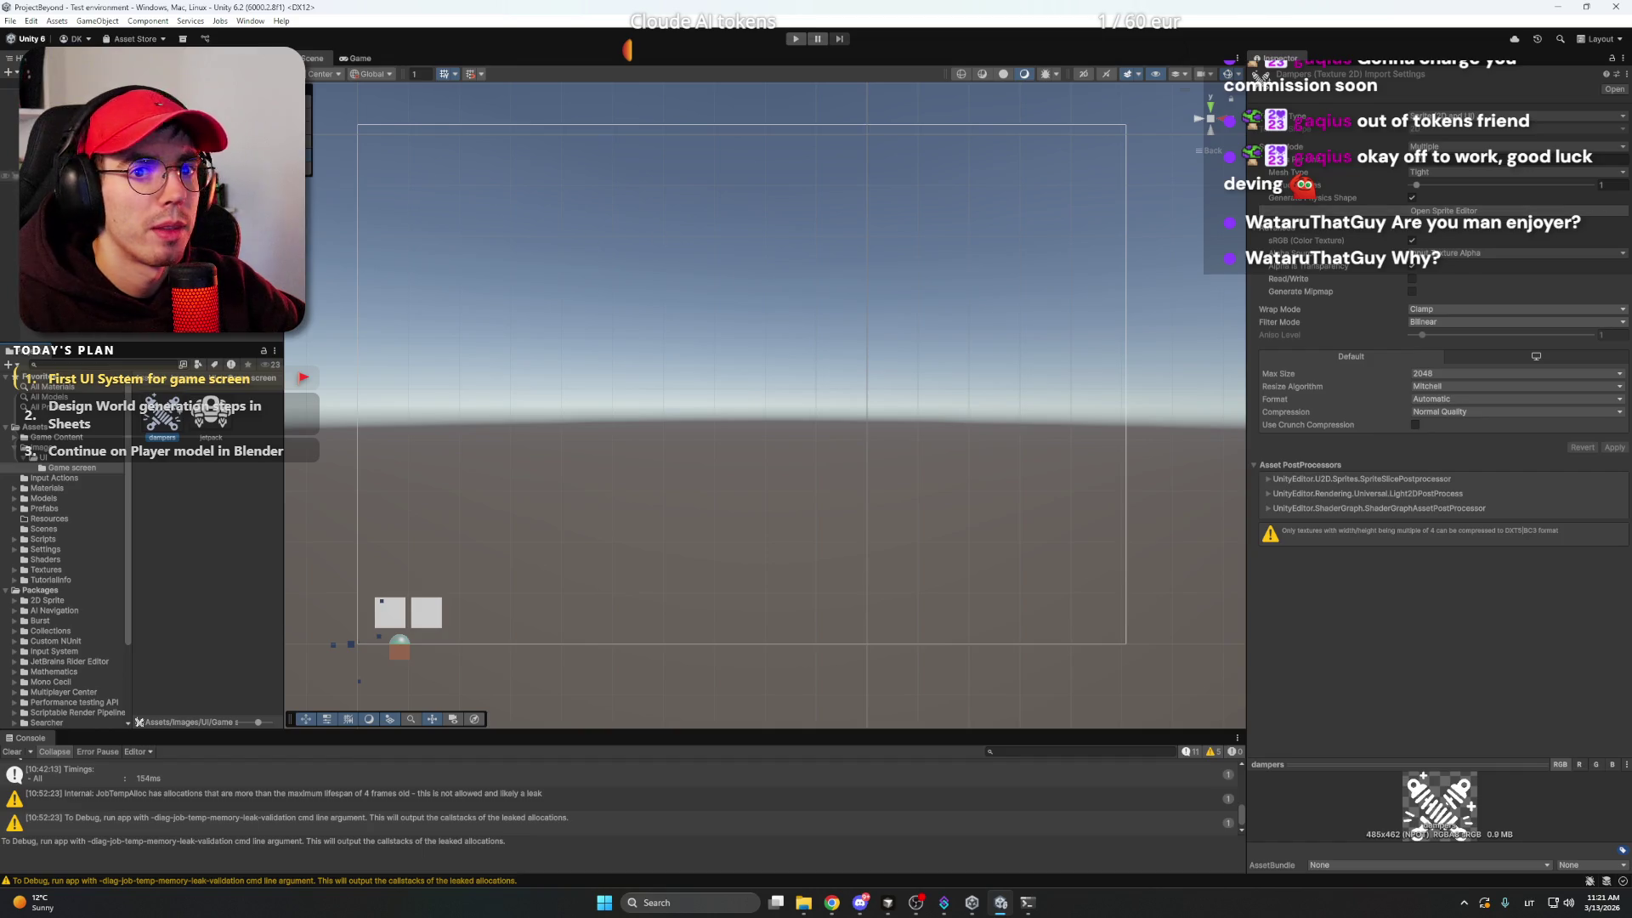
- Check the Jetpack image's Source Image picker, which doesn't yet offer the new icons
click(378, 625)
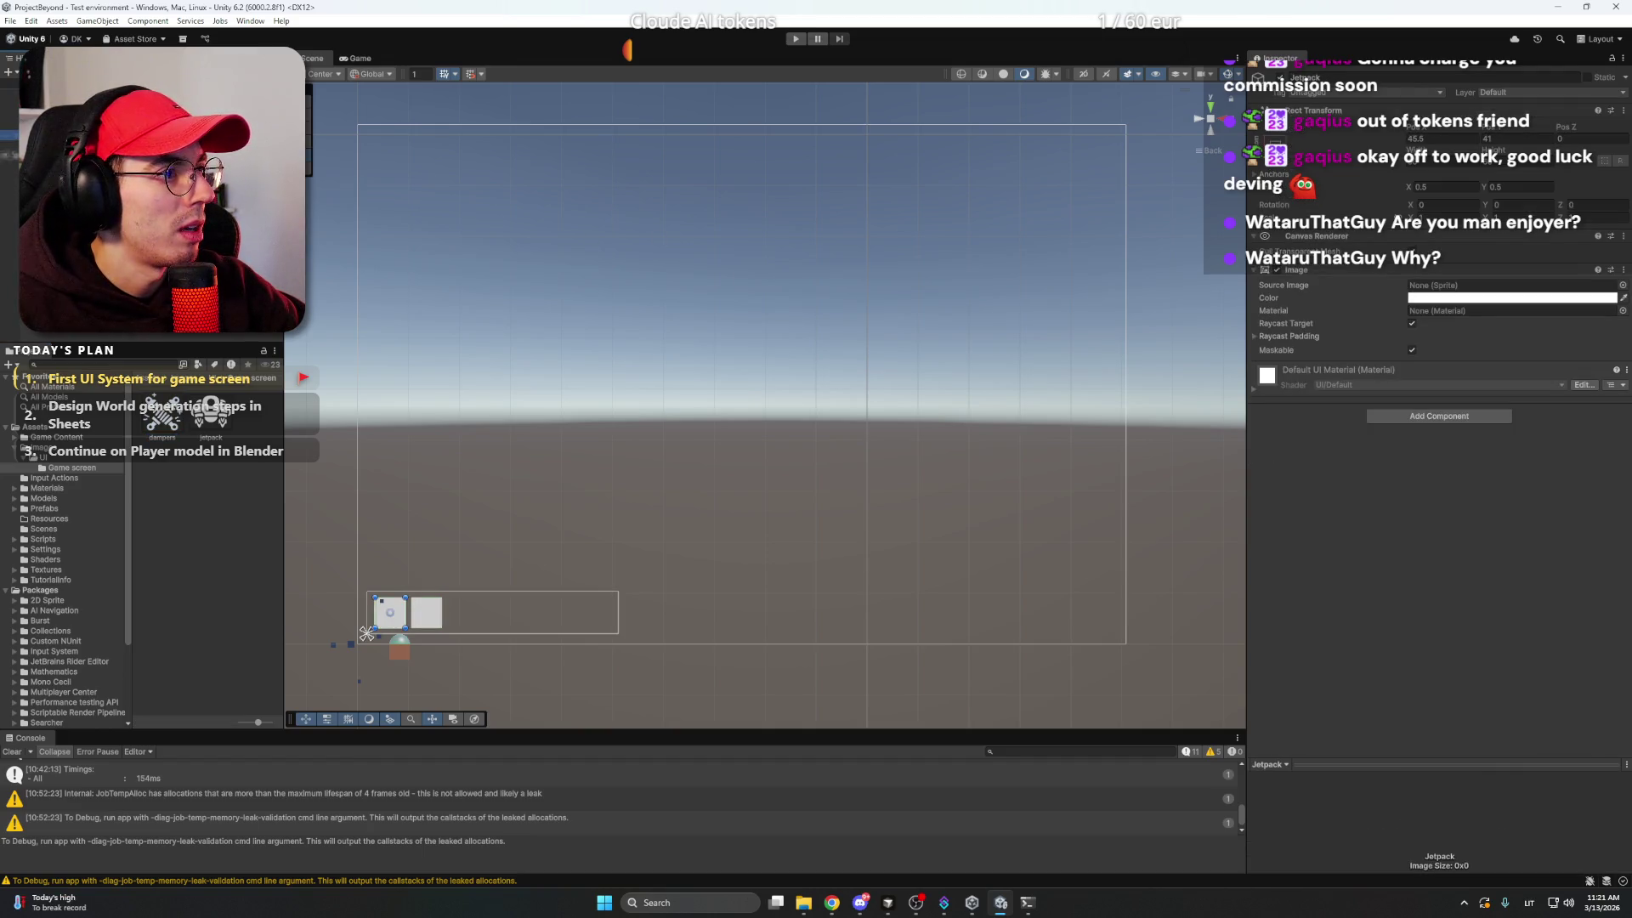
click(1455, 289)
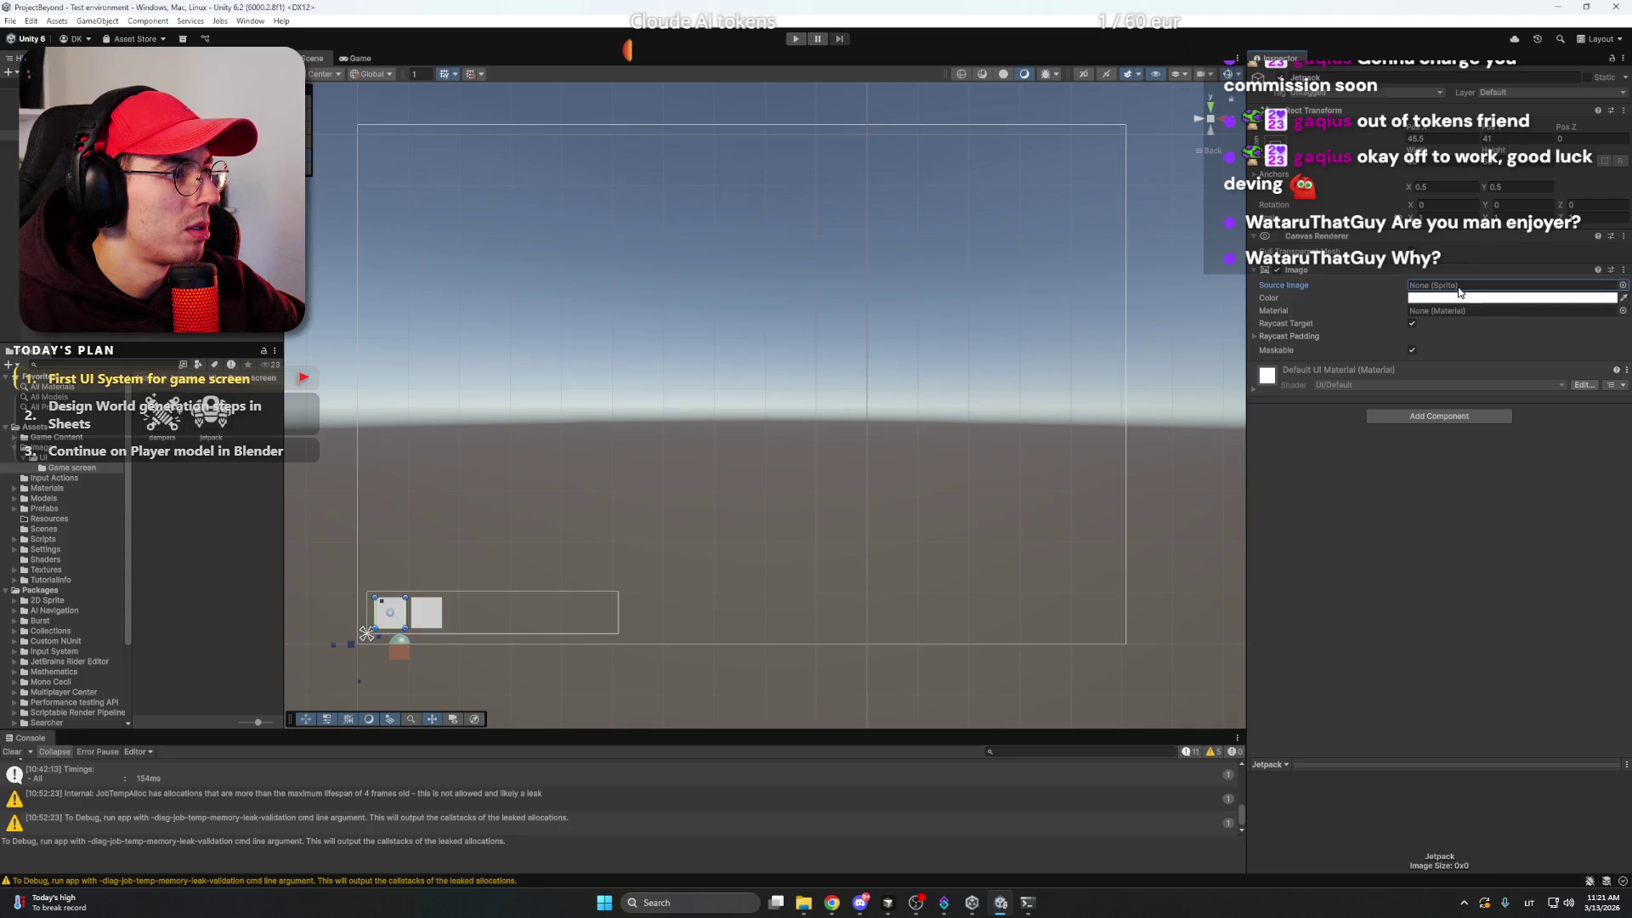
click(1623, 287)
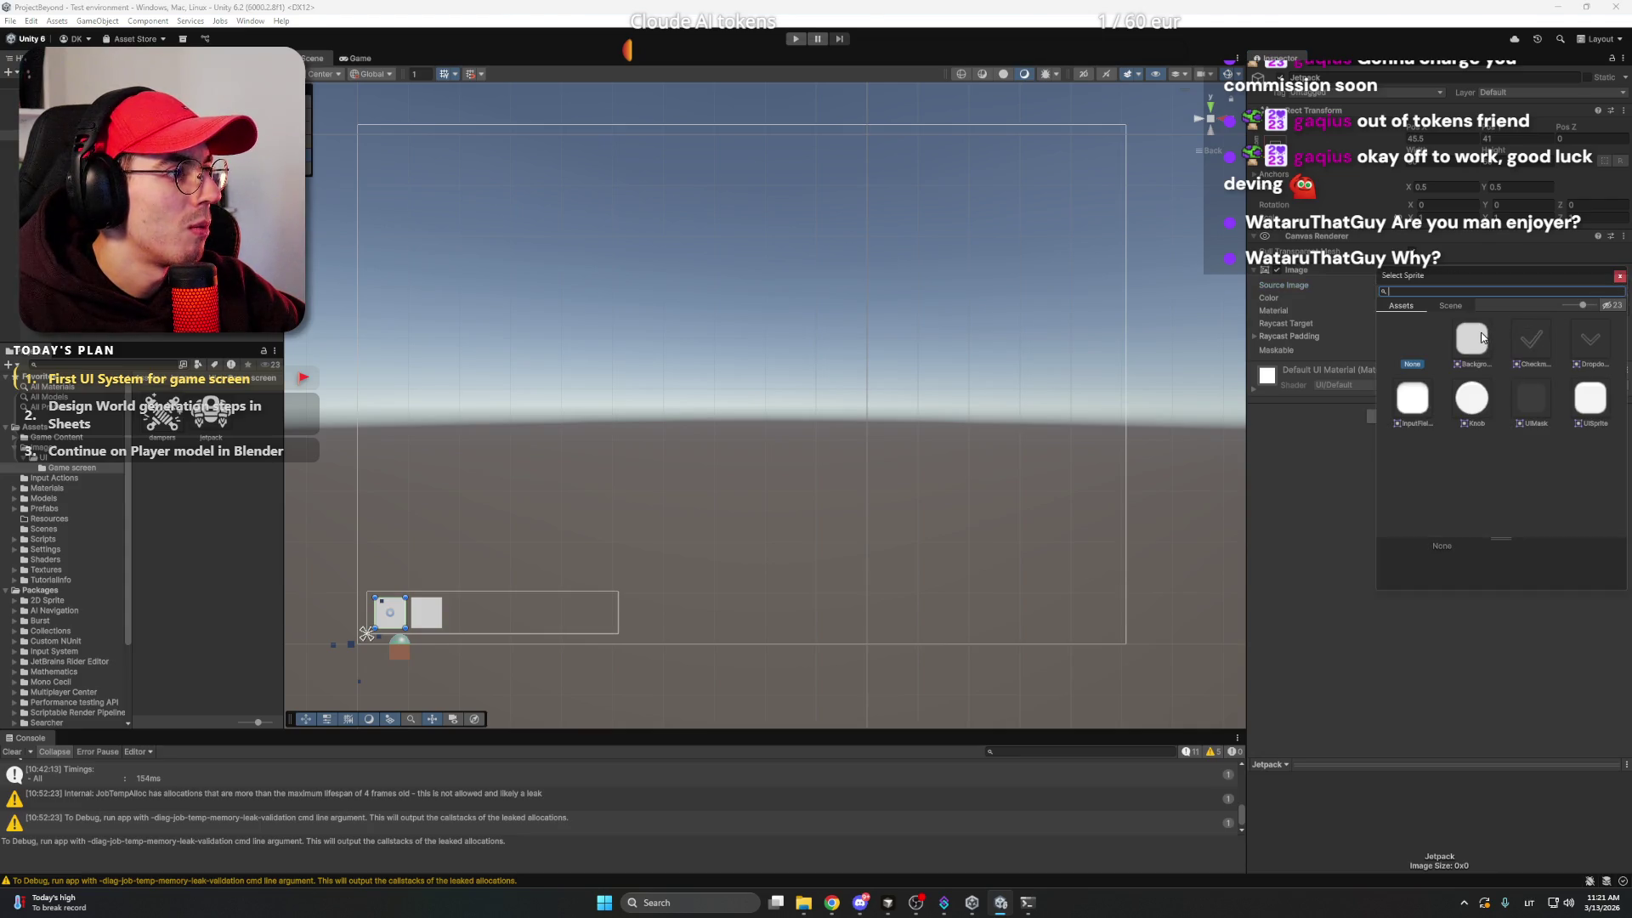
click(1410, 310)
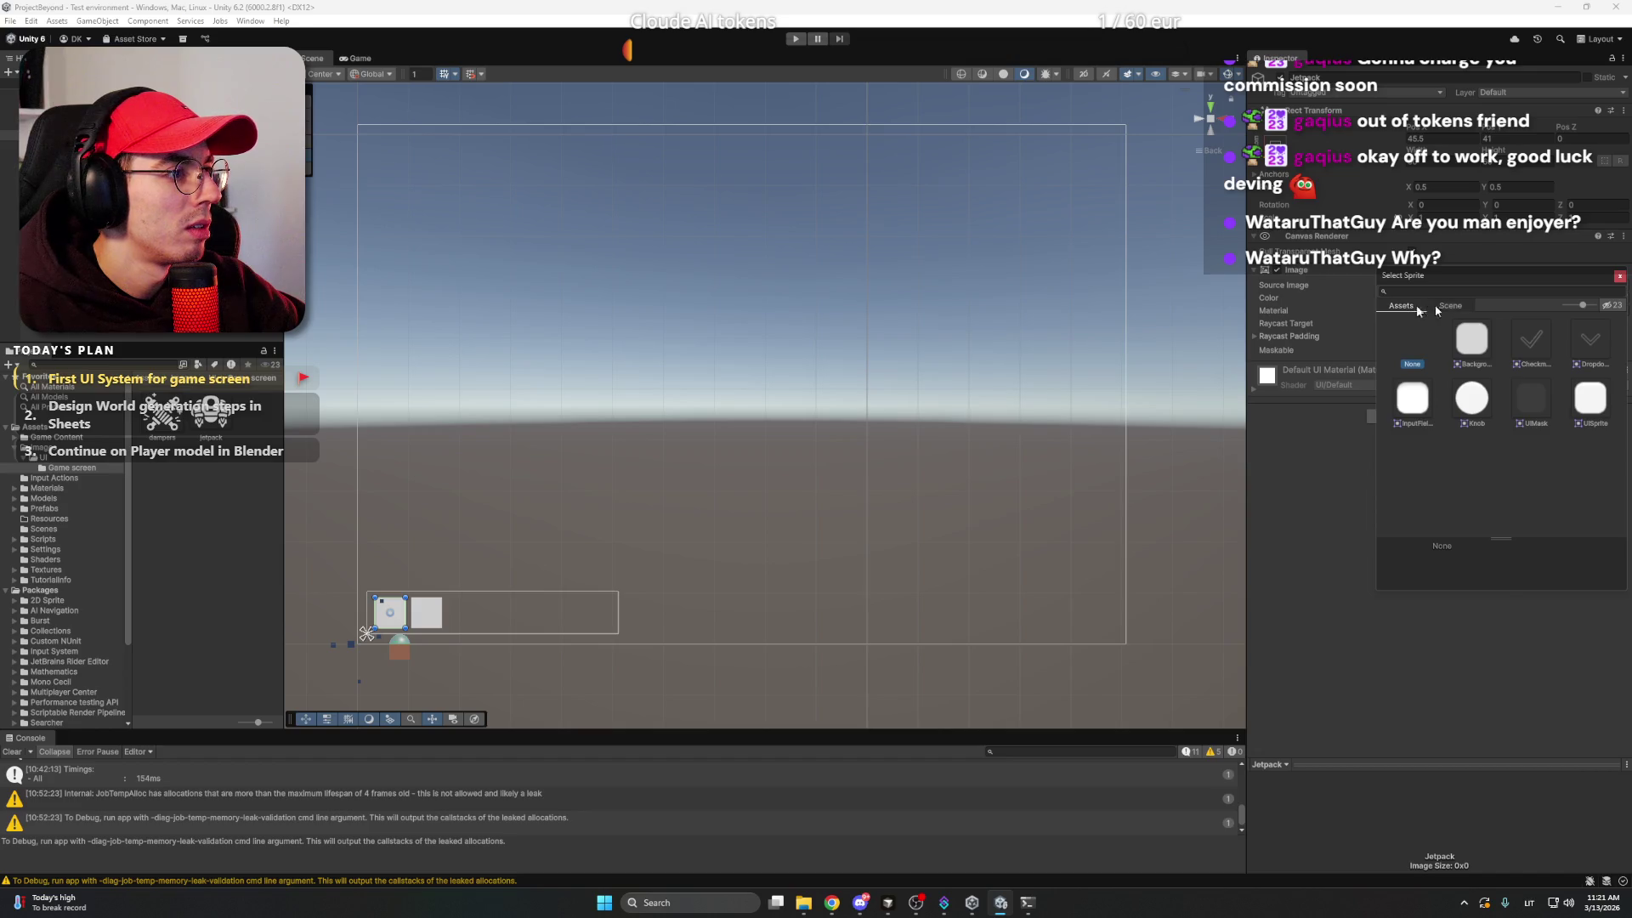
click(1620, 279)
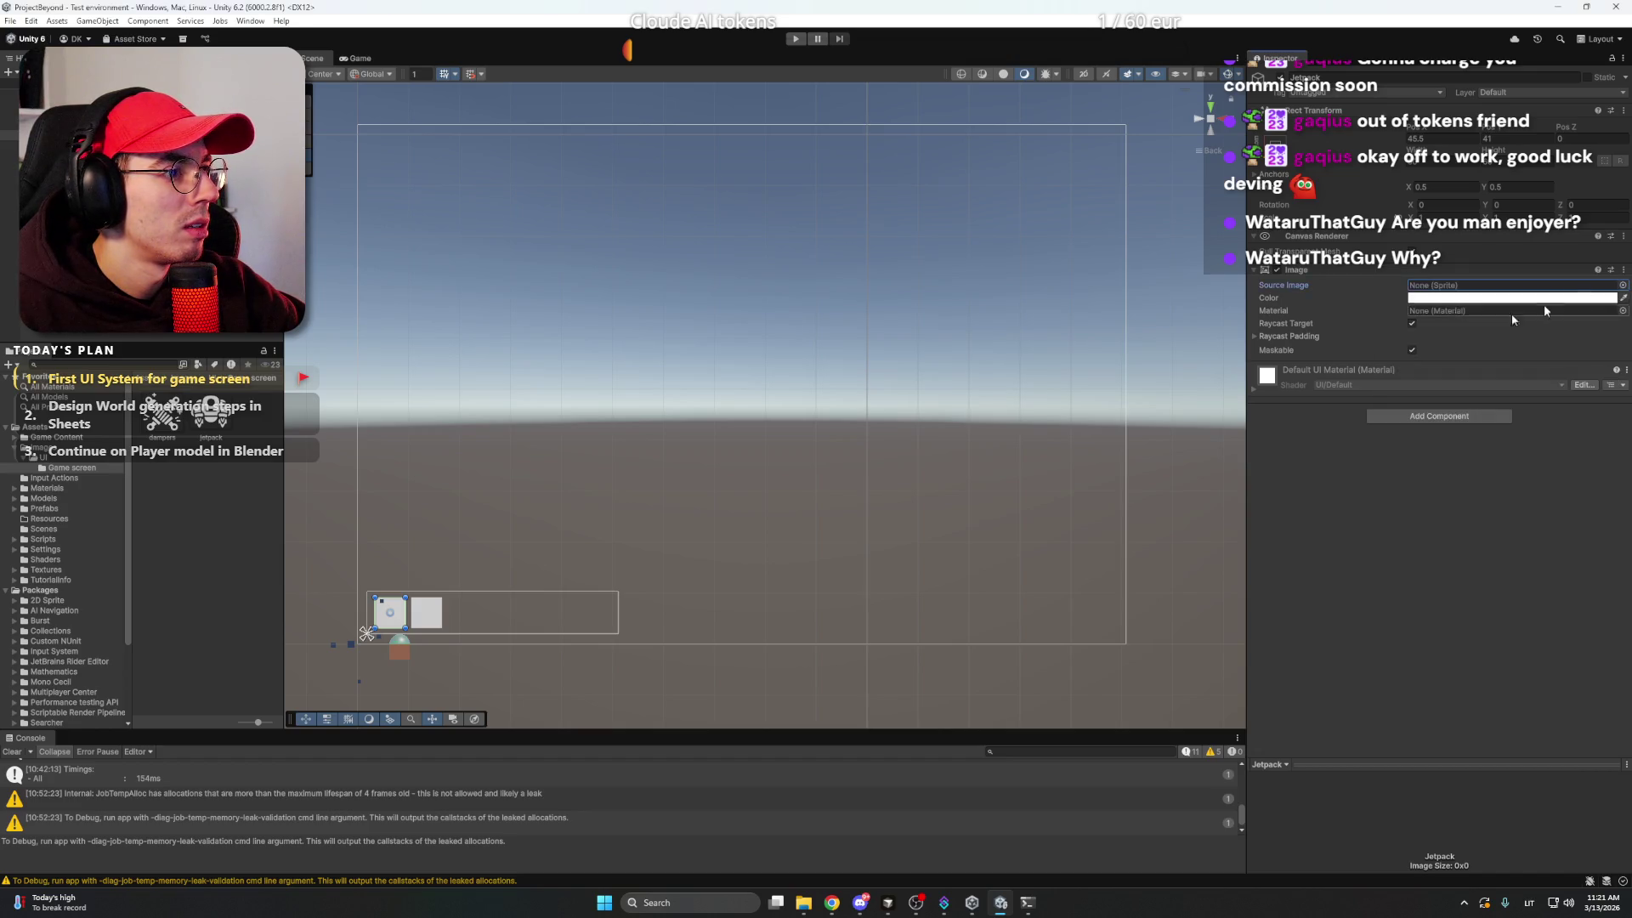
click(1456, 311)
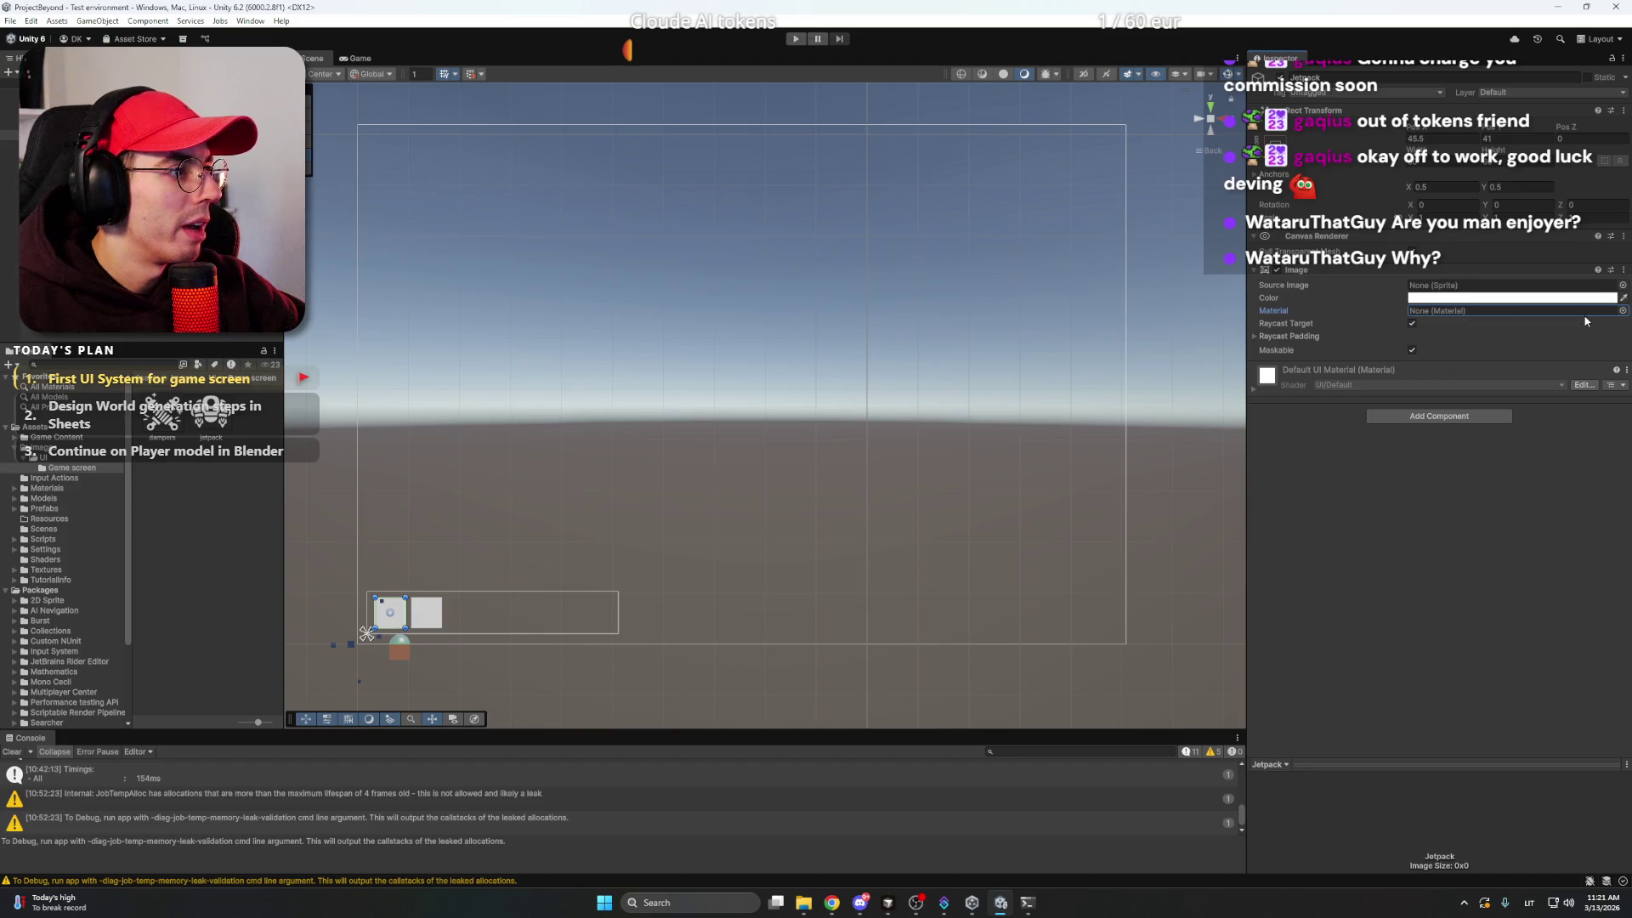
click(1439, 296)
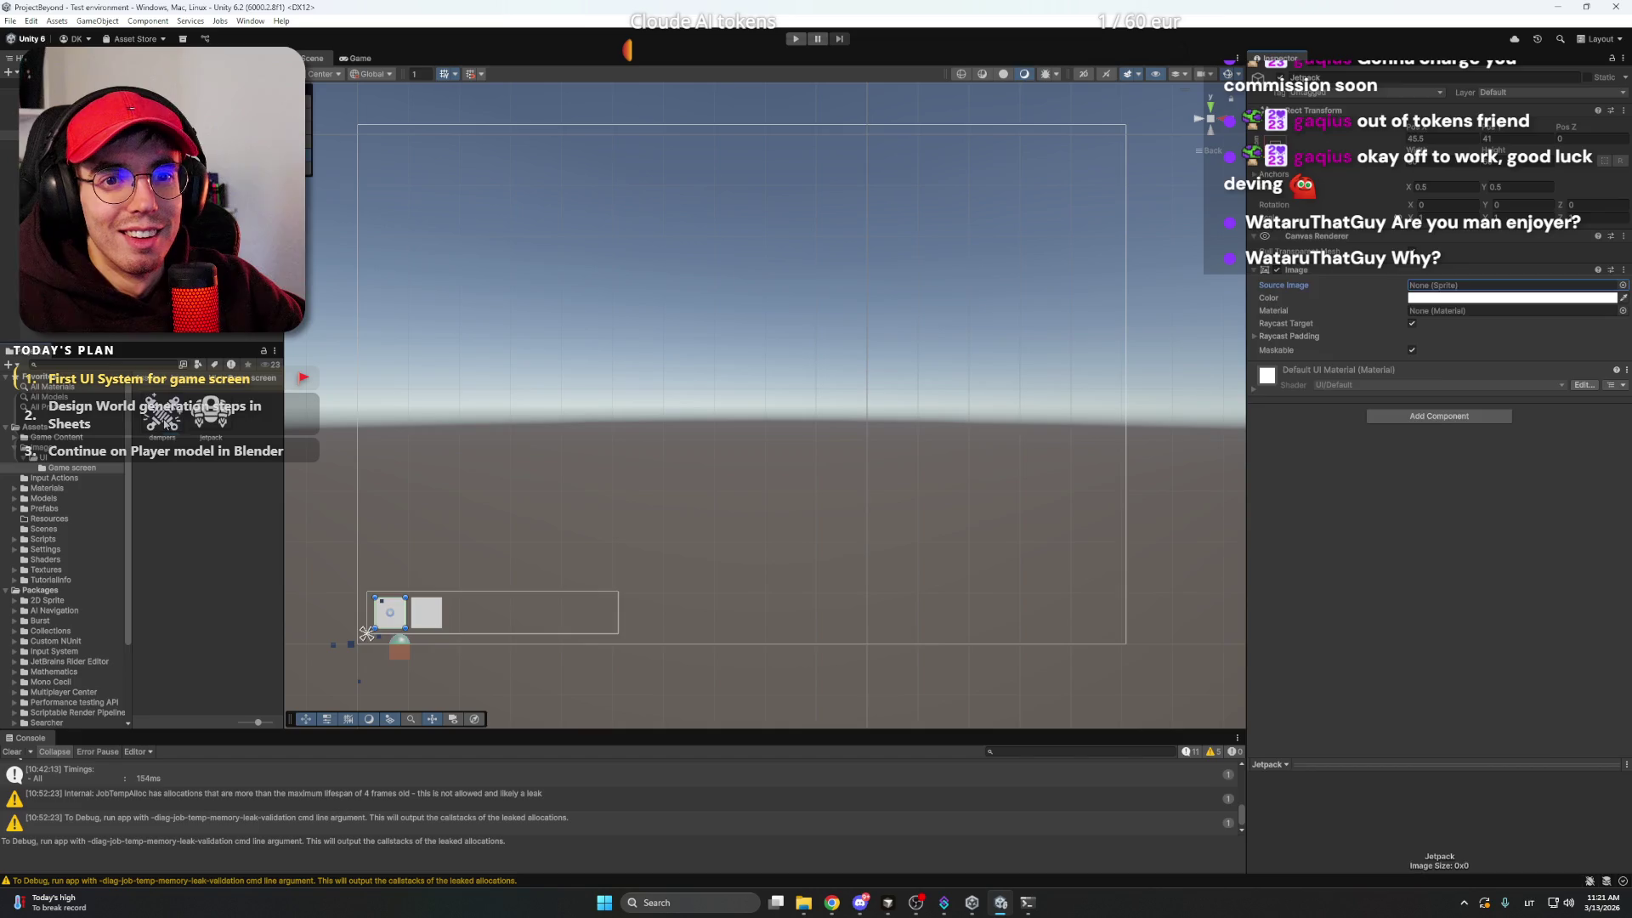
- Set Sprite Mode to Single on both the dampers and jetpack textures and apply
click(165, 421)
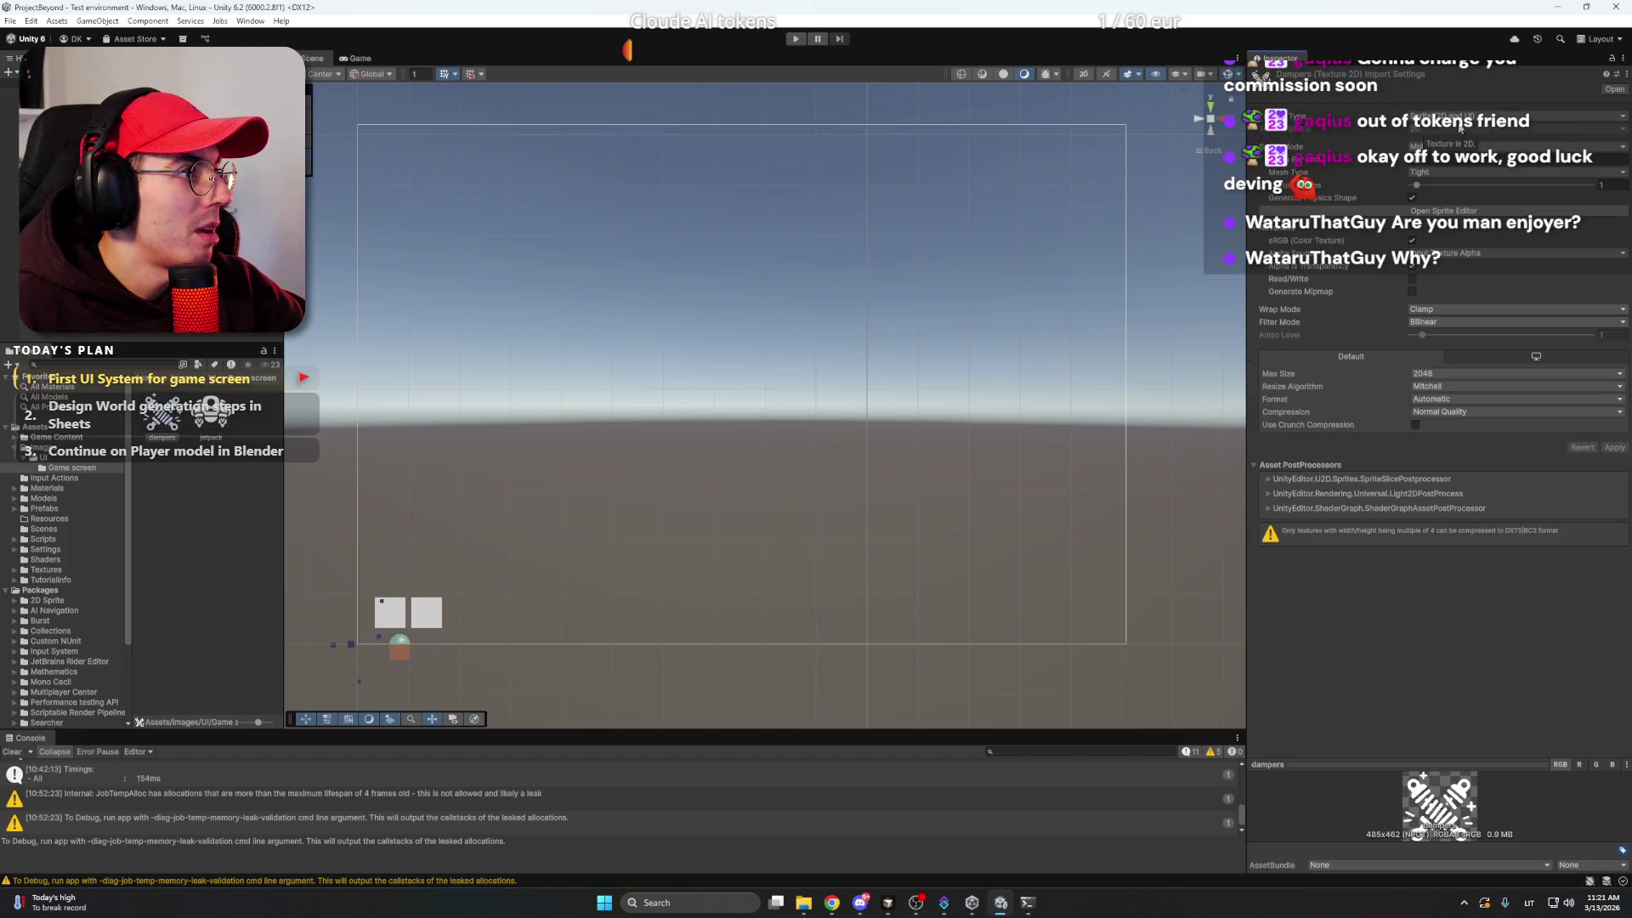
click(1445, 147)
click(1449, 163)
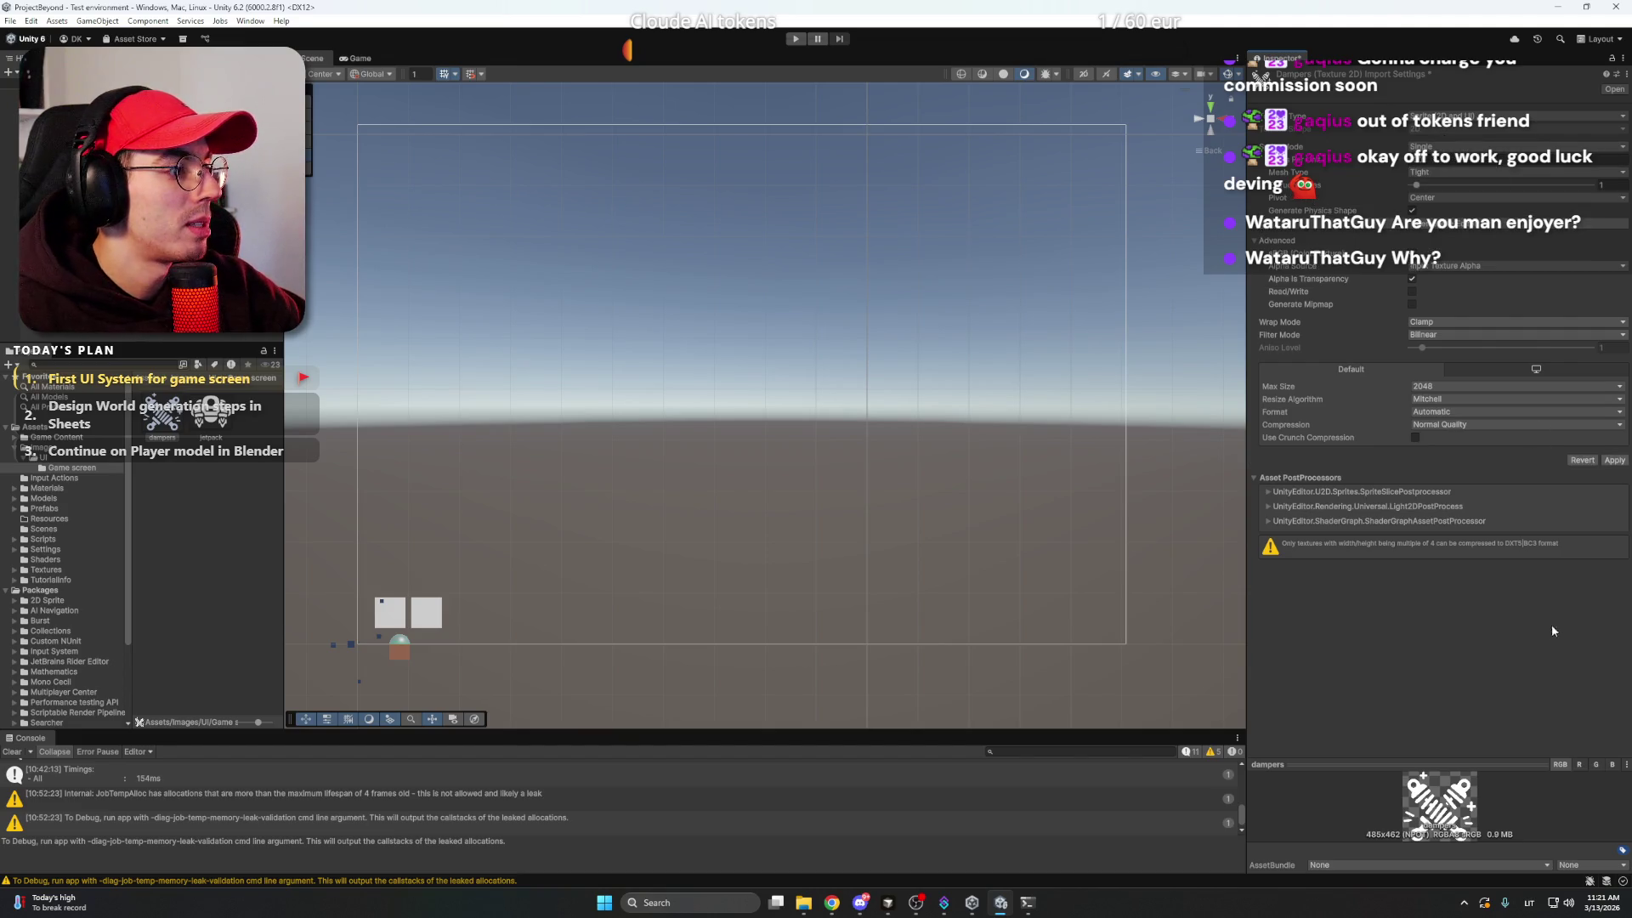
click(1615, 461)
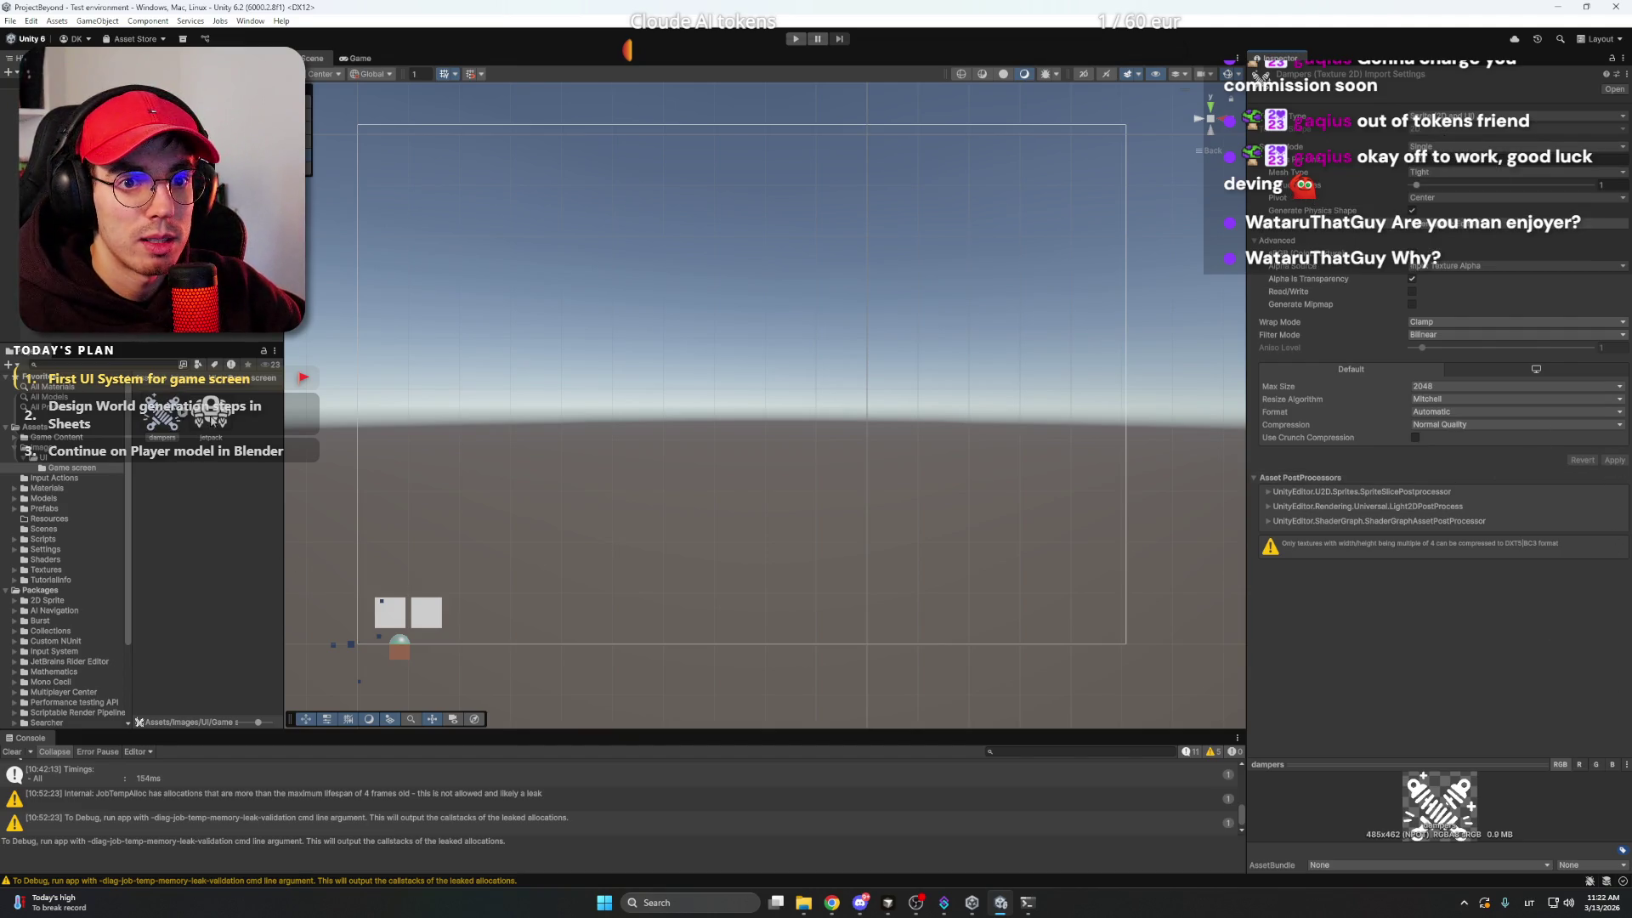
click(211, 415)
click(1445, 147)
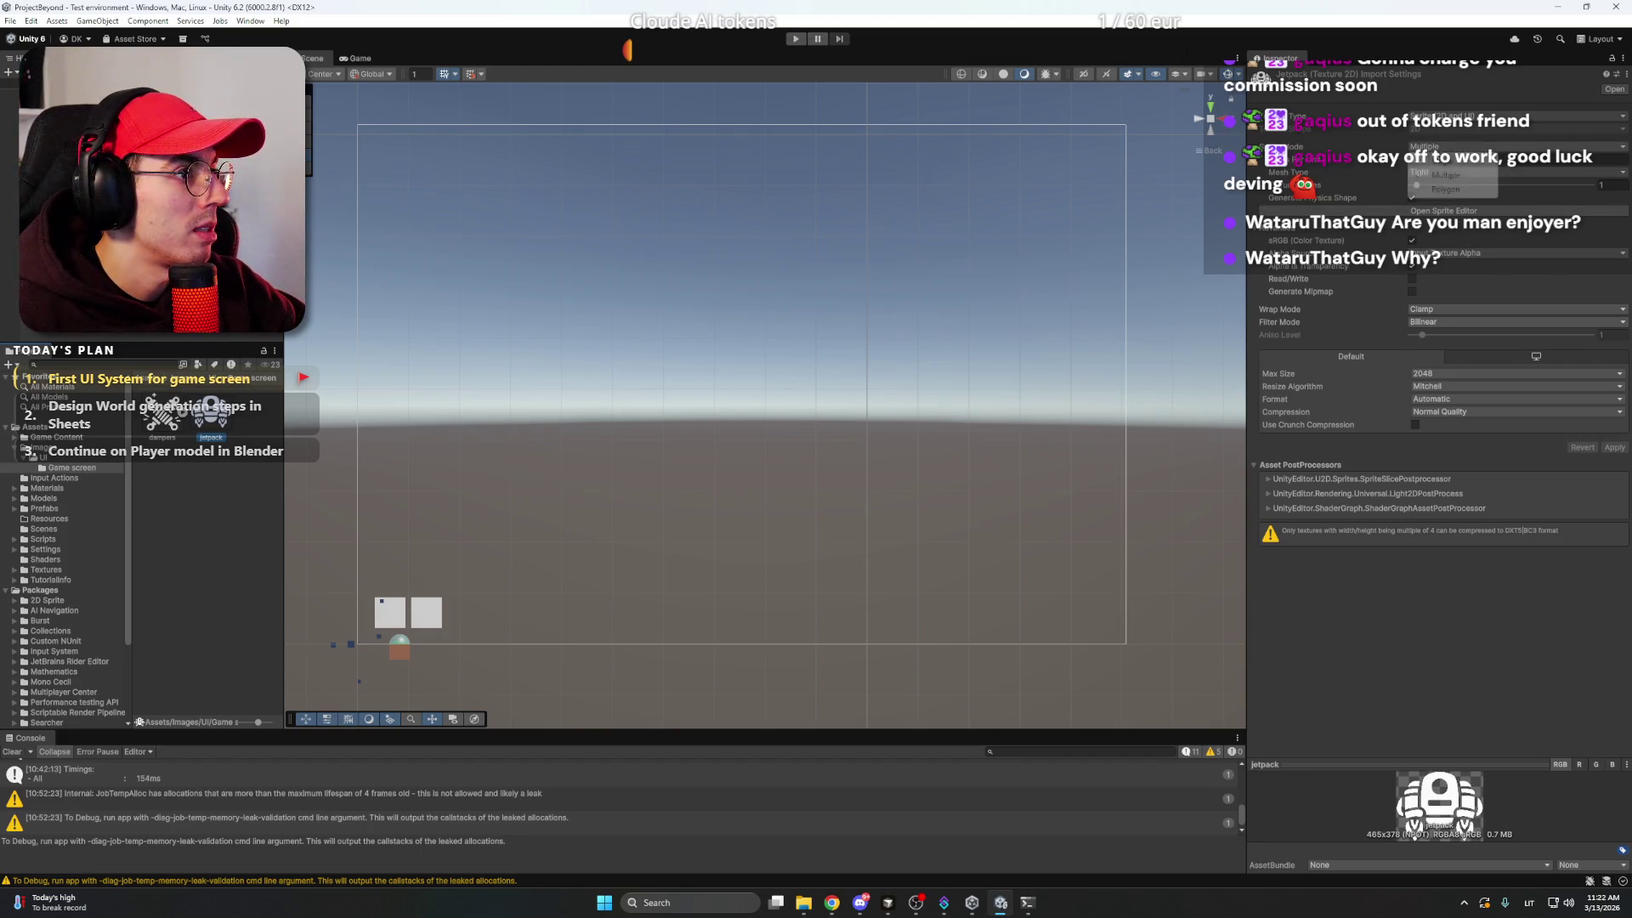
click(1448, 162)
click(1615, 460)
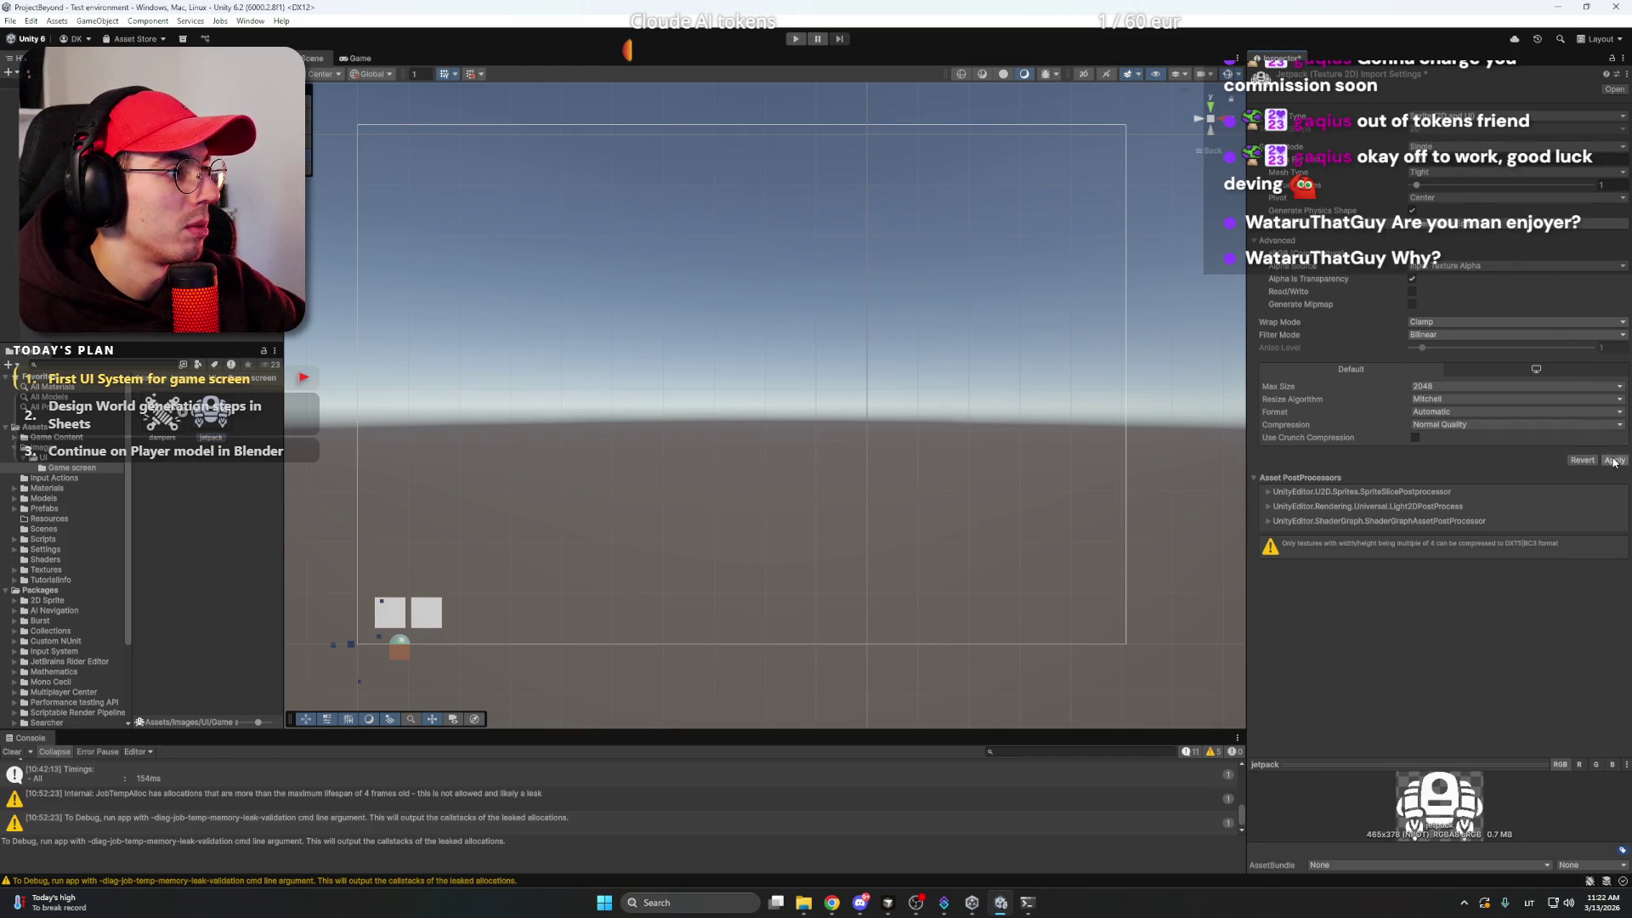
- Confirm dampers now contains a sprite and open the Jetpack image's Source Image picker
click(183, 417)
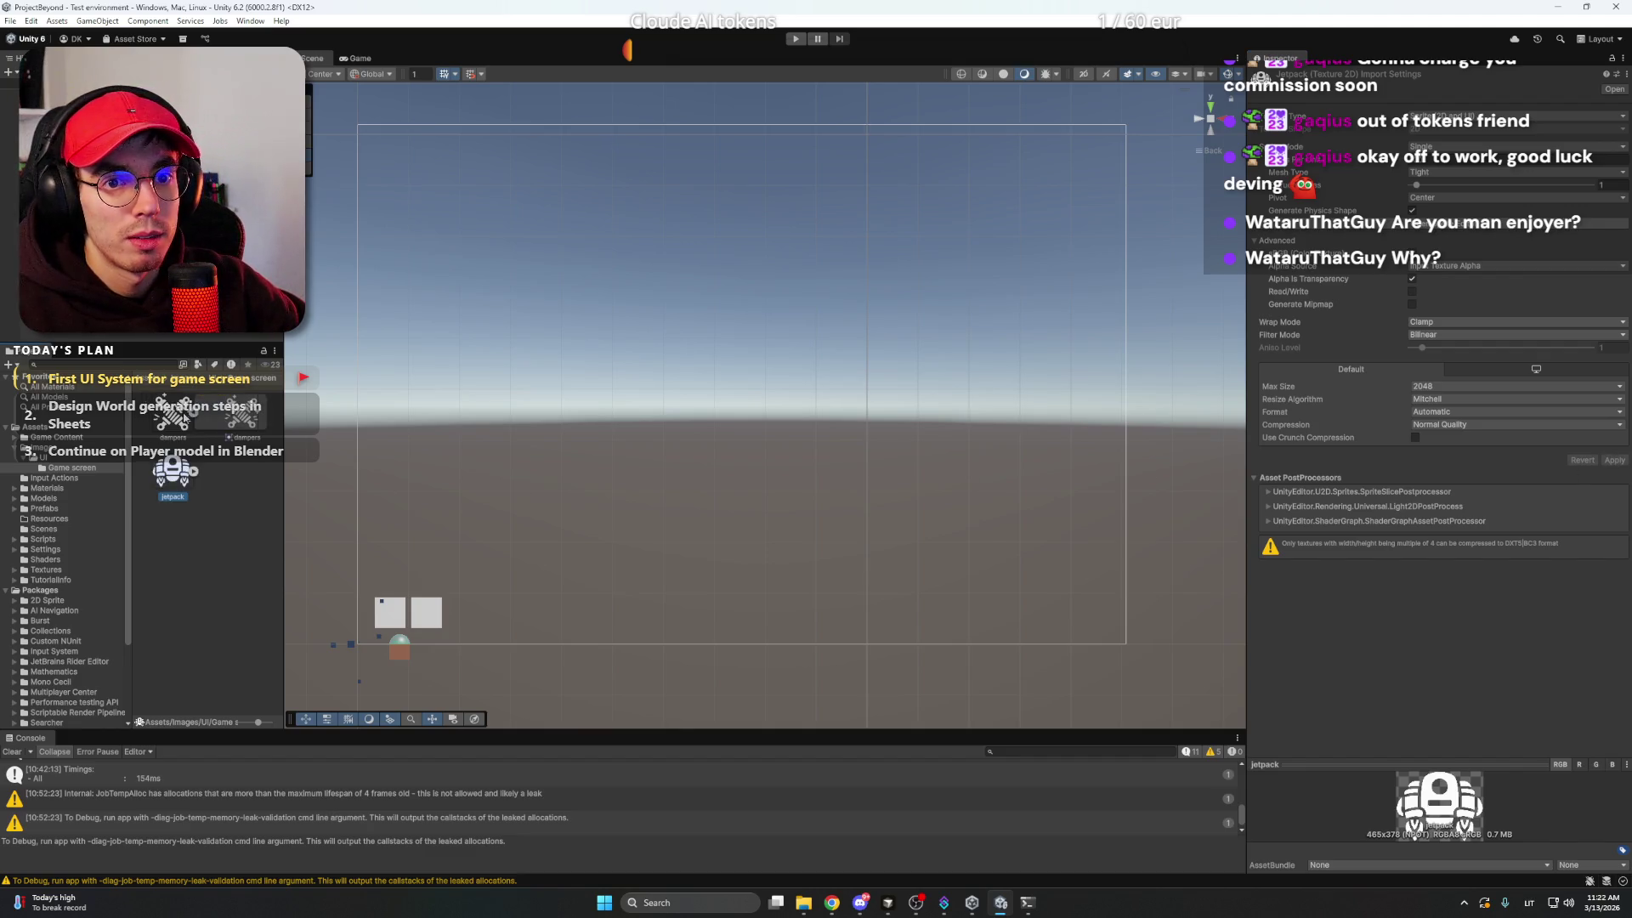
click(196, 417)
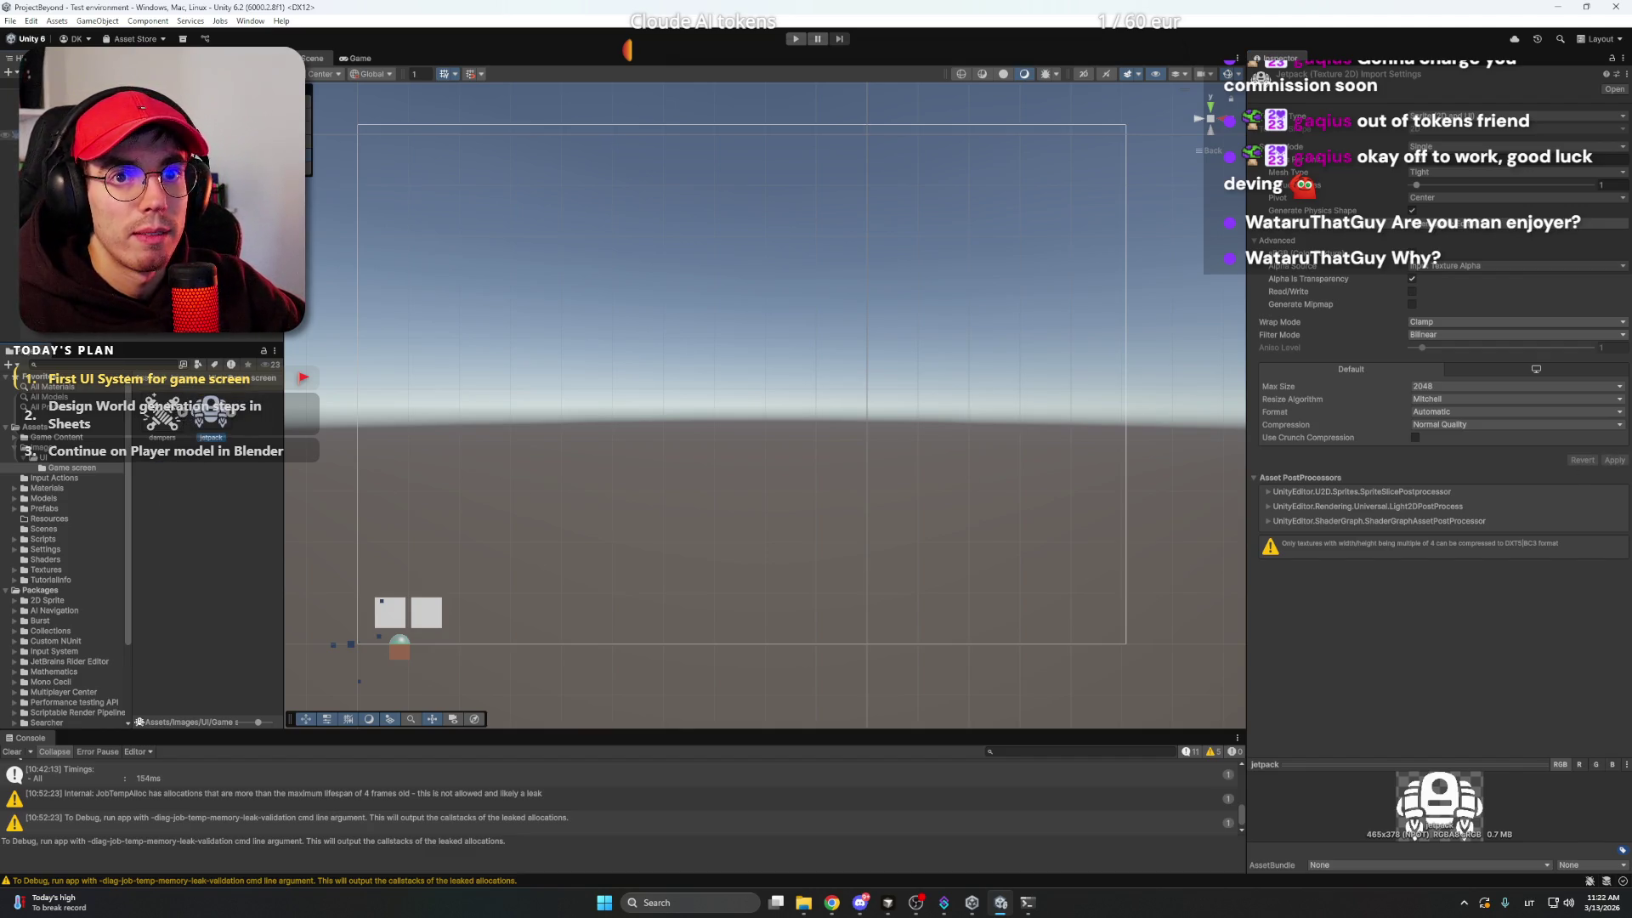
click(391, 612)
click(1619, 285)
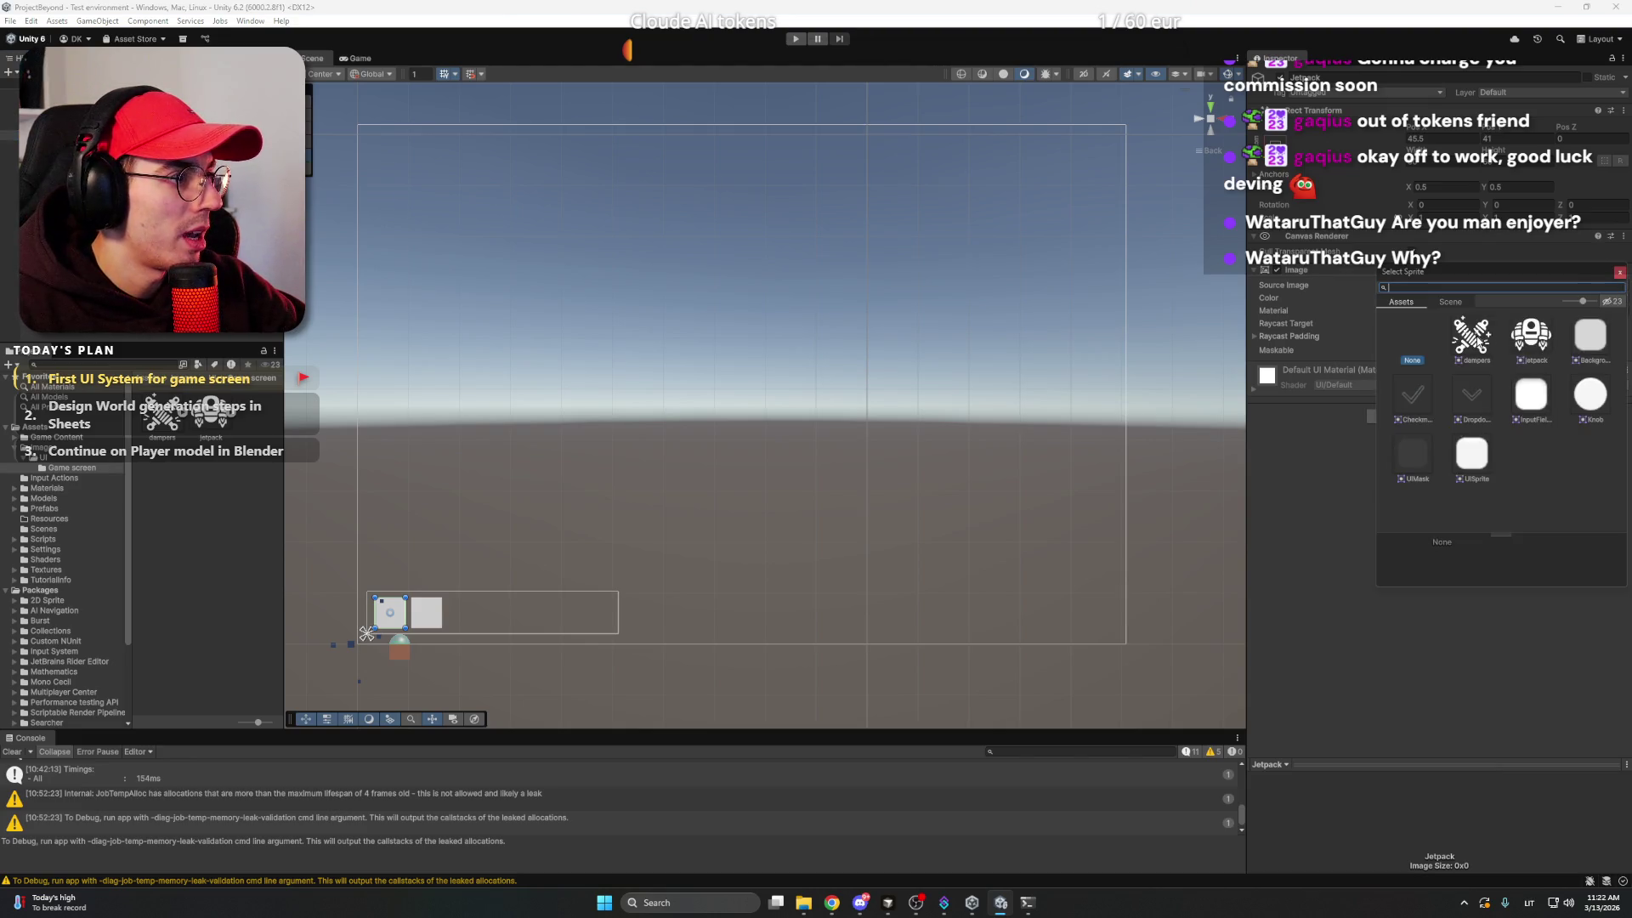
- Pick the jetpack sprite for the Jetpack image and the dampers sprite for the Dampers image
click(1535, 338)
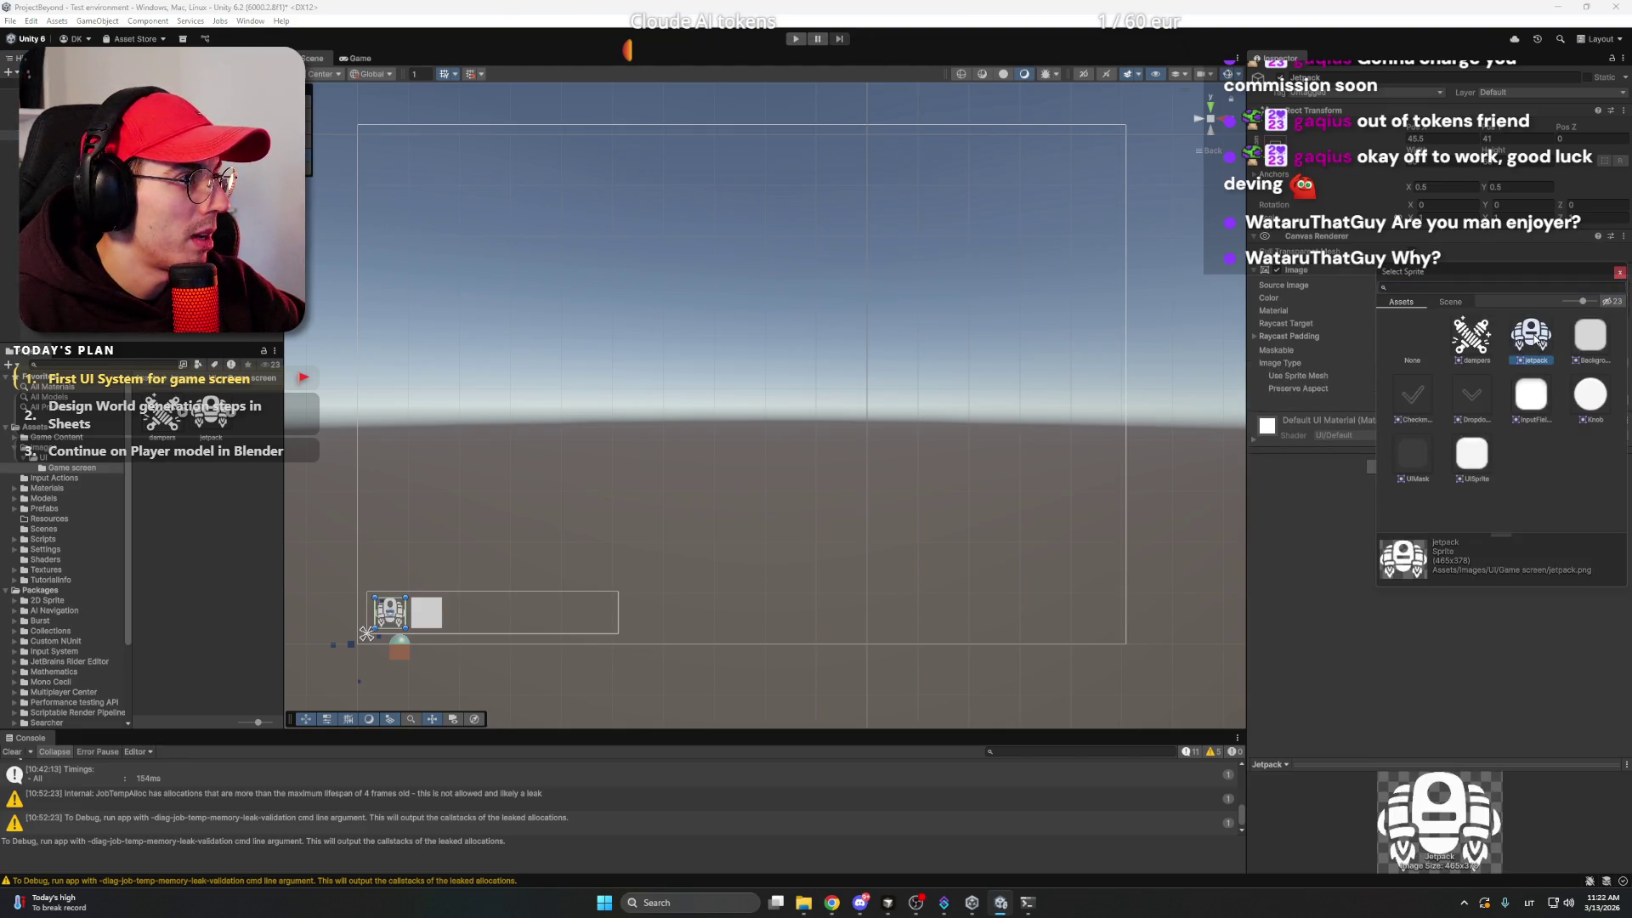
double_click(1534, 338)
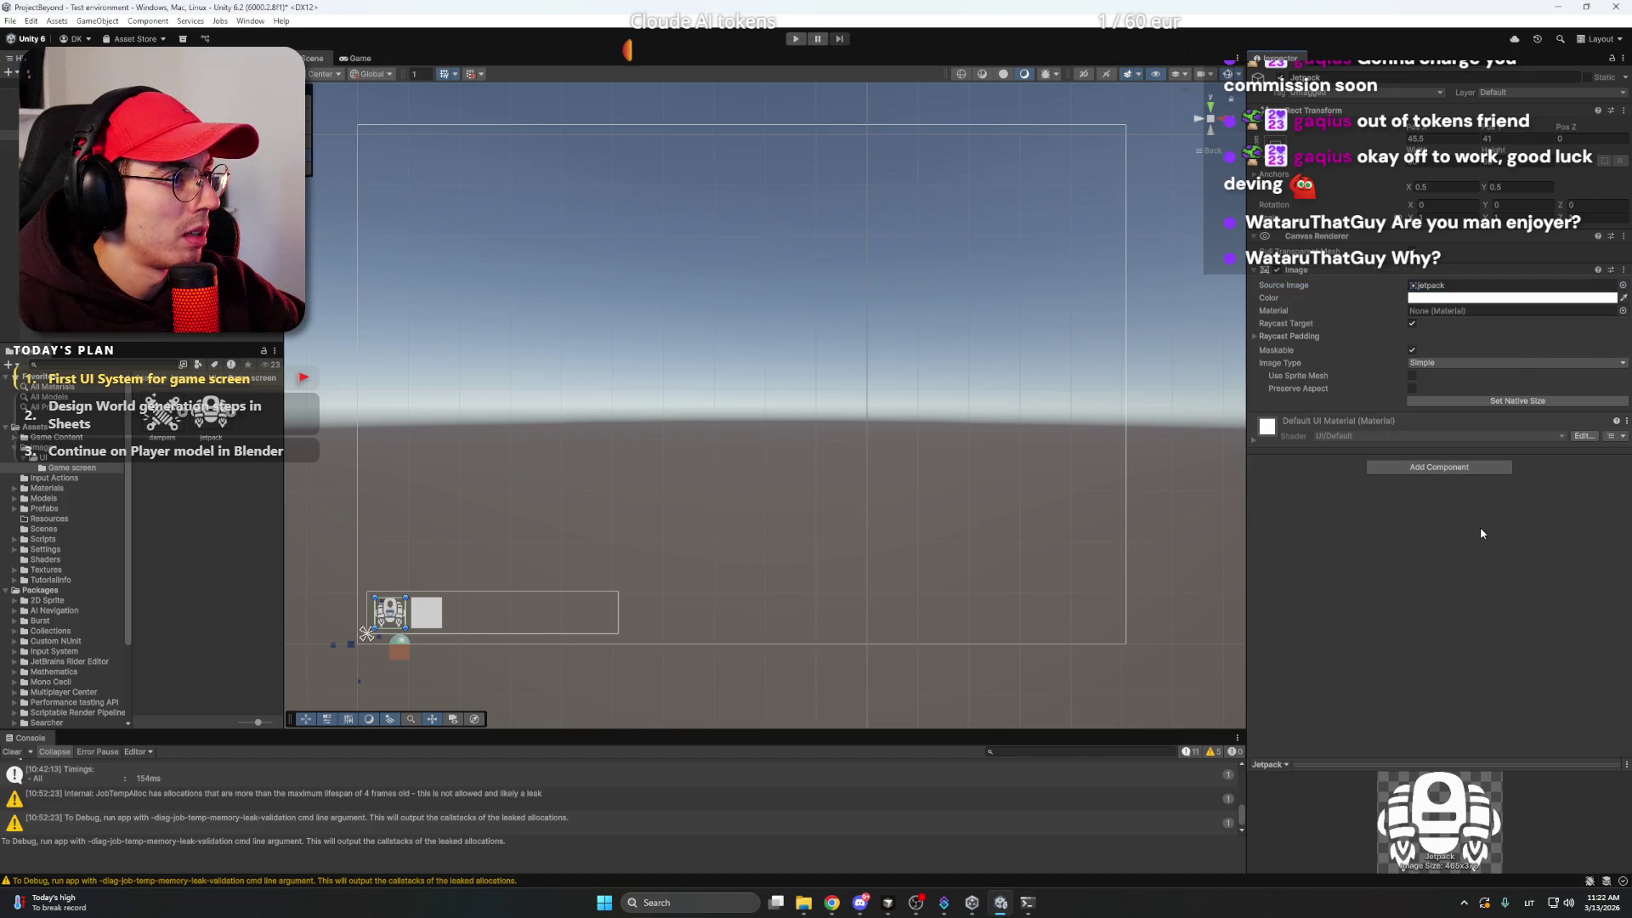
click(77, 145)
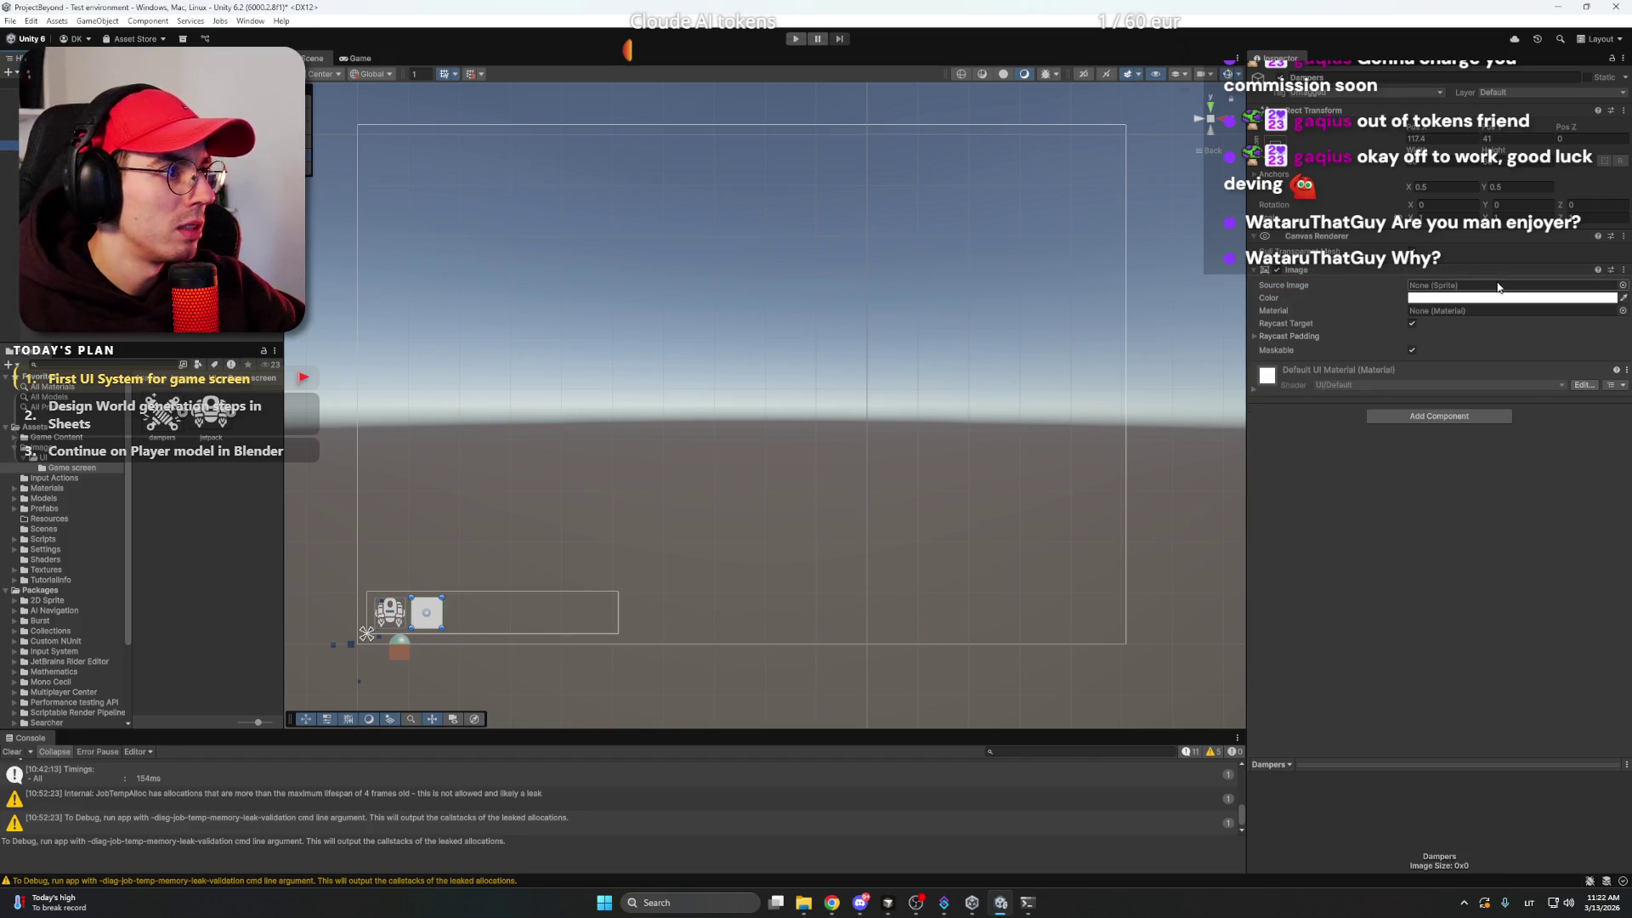
click(1622, 286)
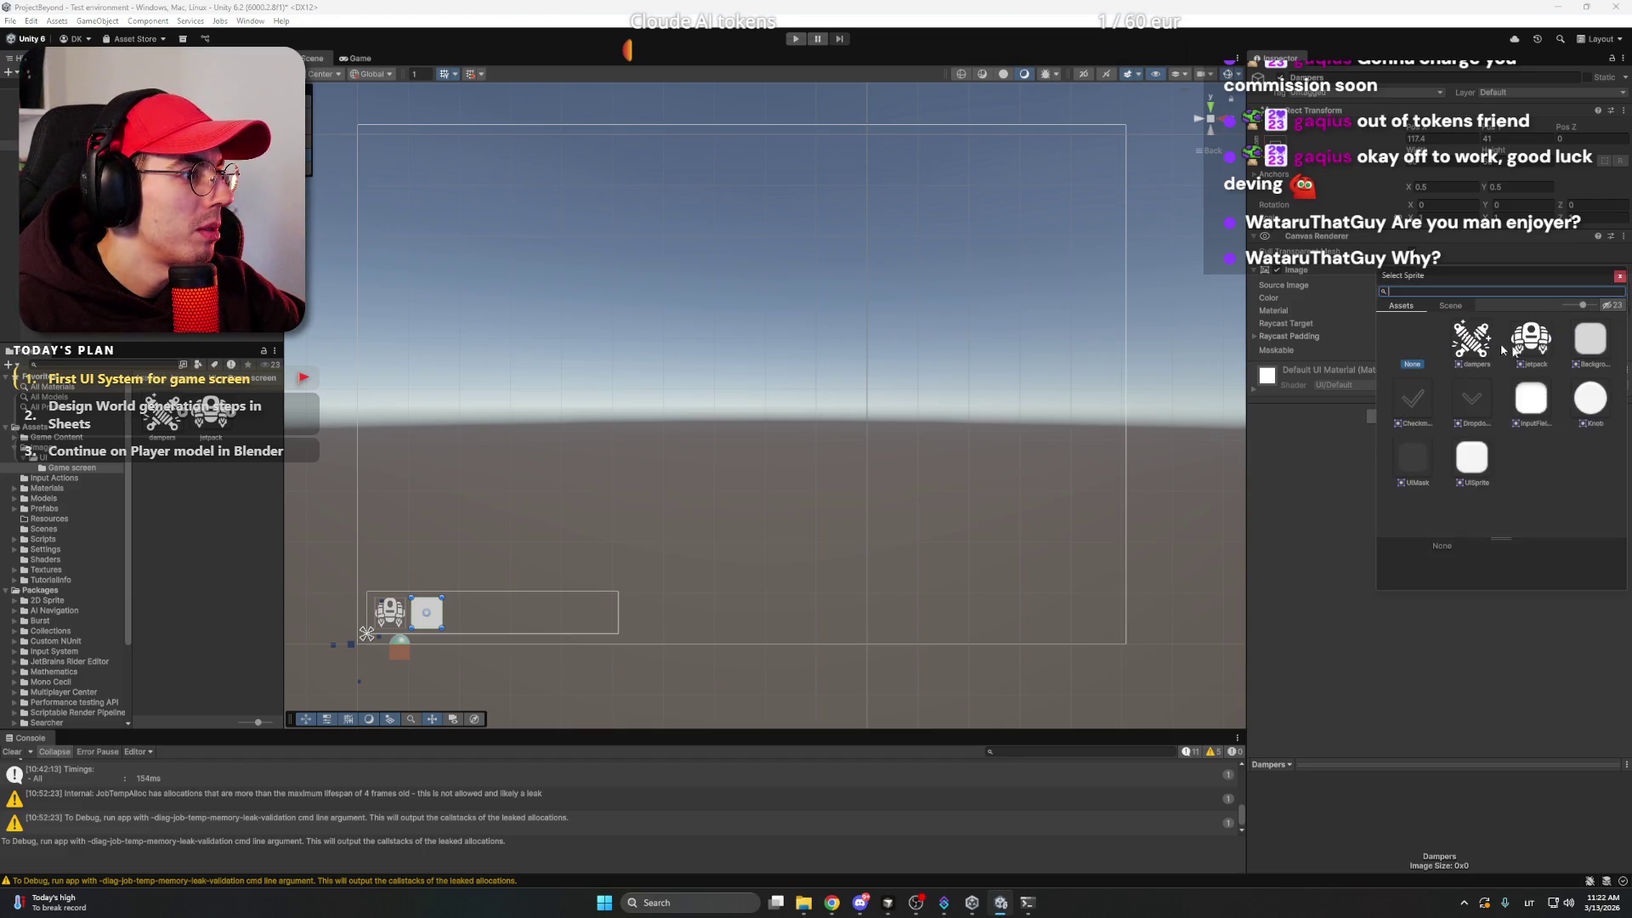
double_click(1472, 338)
click(1239, 553)
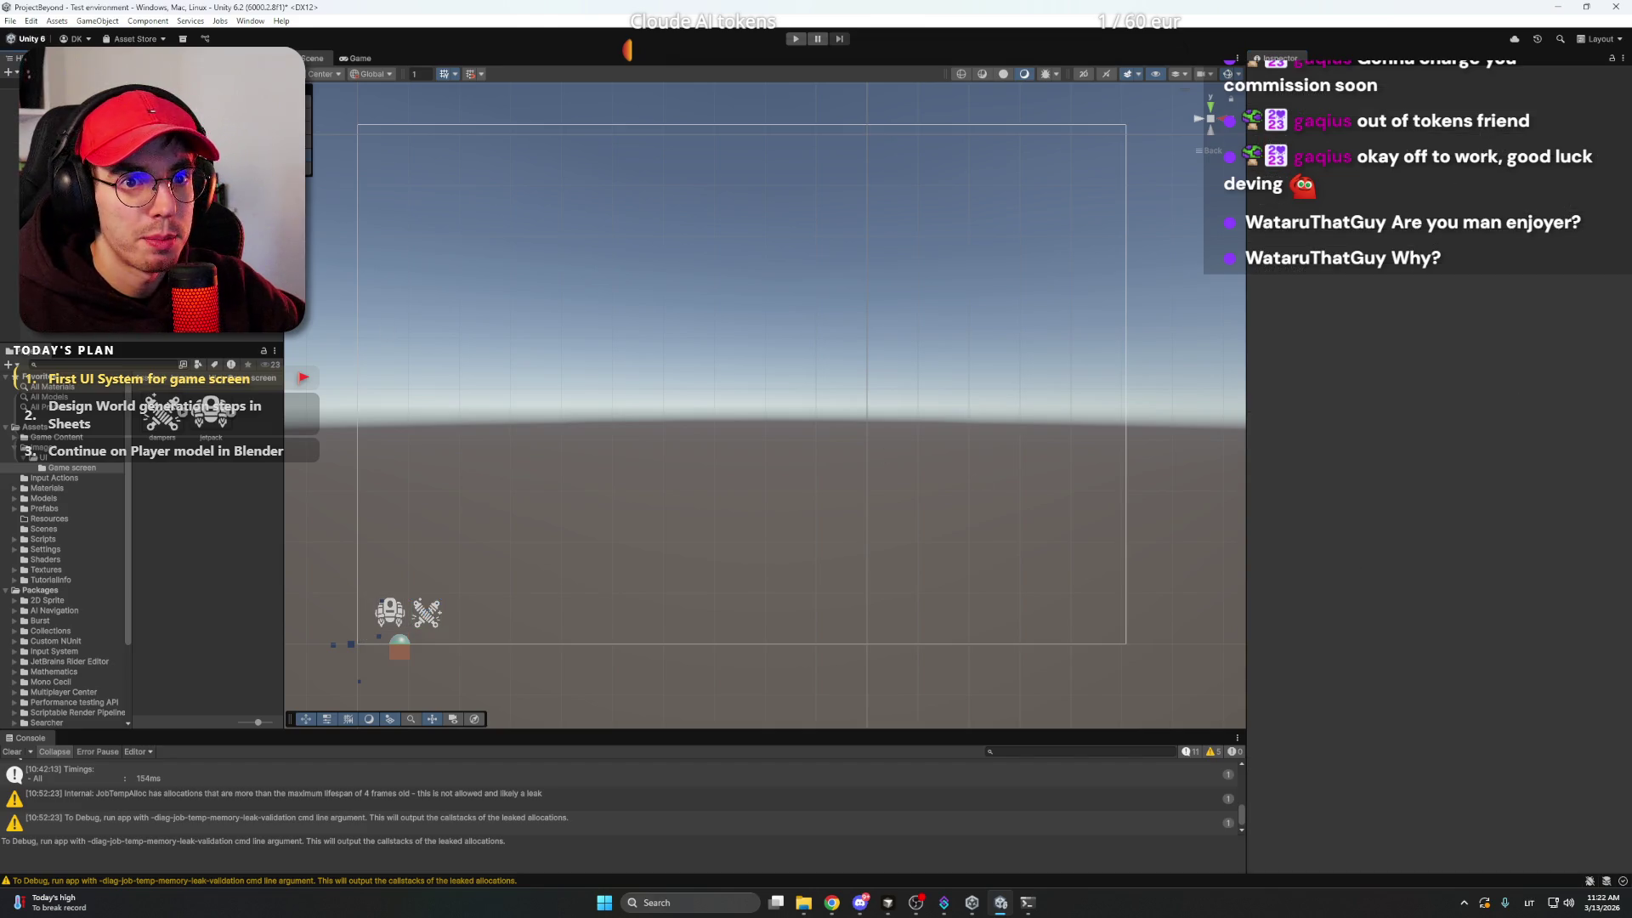
key(ctrl+p)
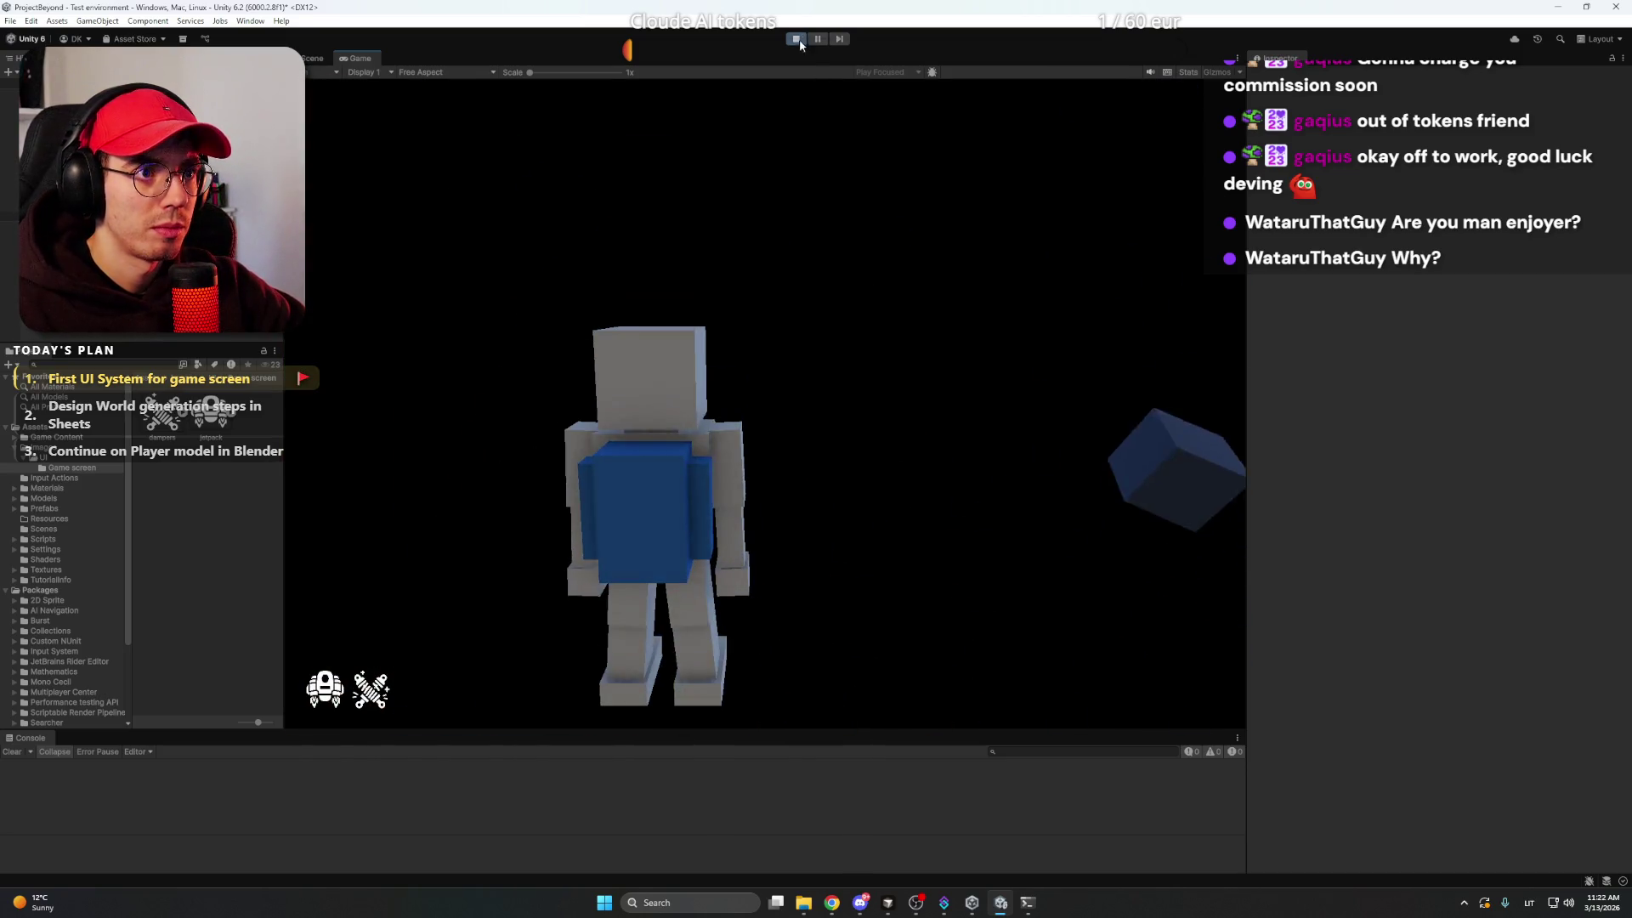
key(ctrl+p)
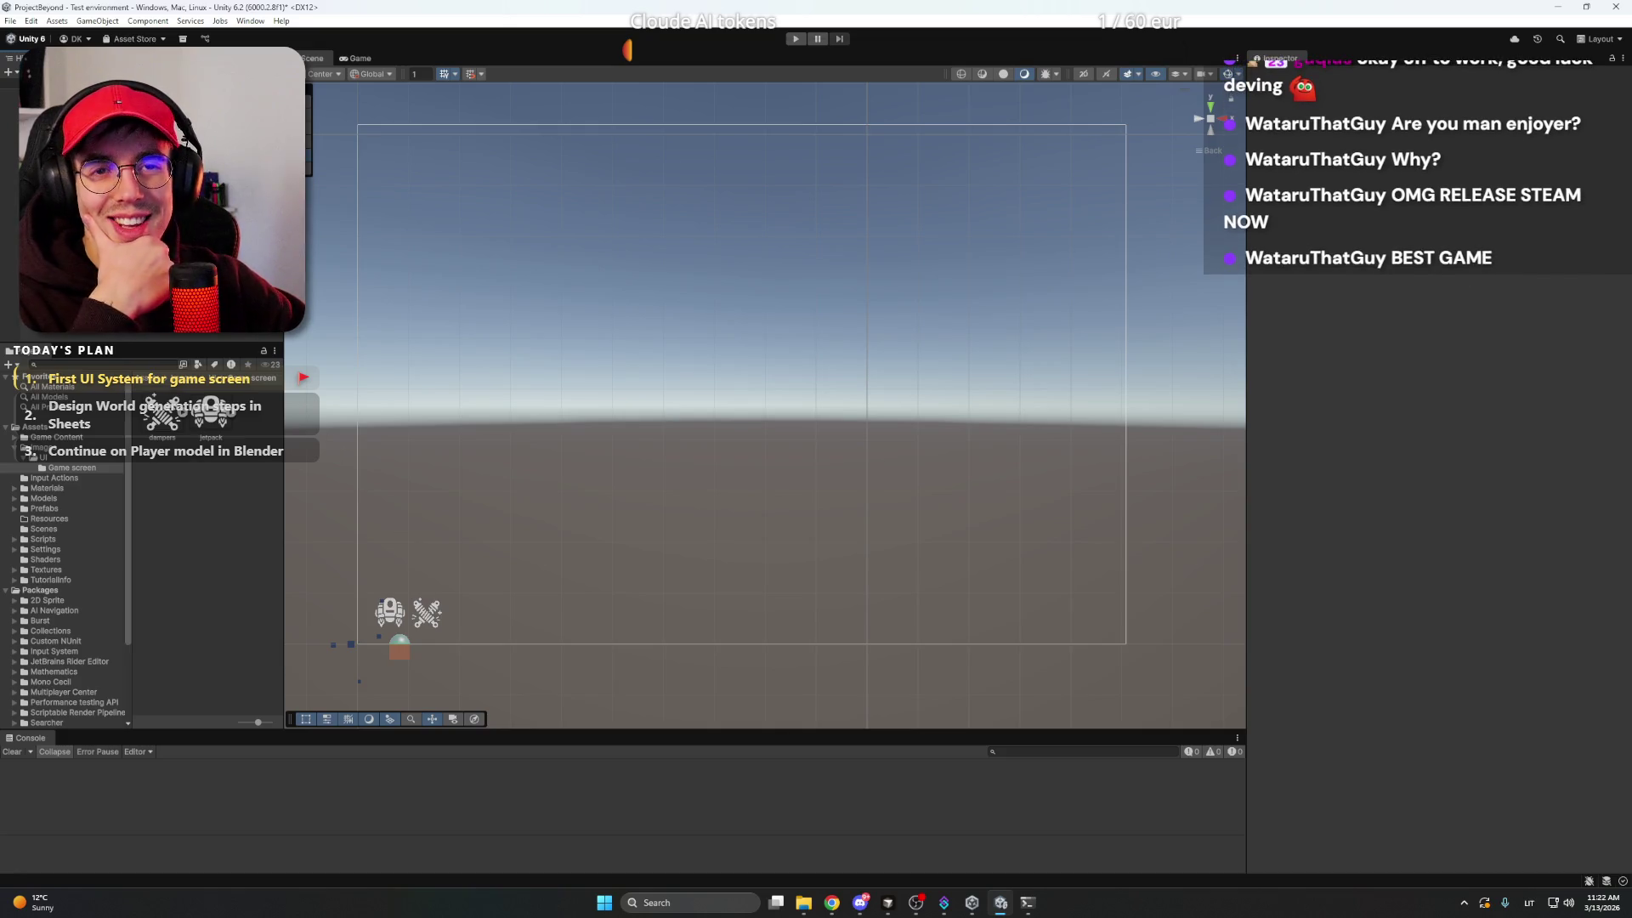
- Glance at Discord, select then undo selecting the Canvas, and switch to the ChatGPT window
click(866, 906)
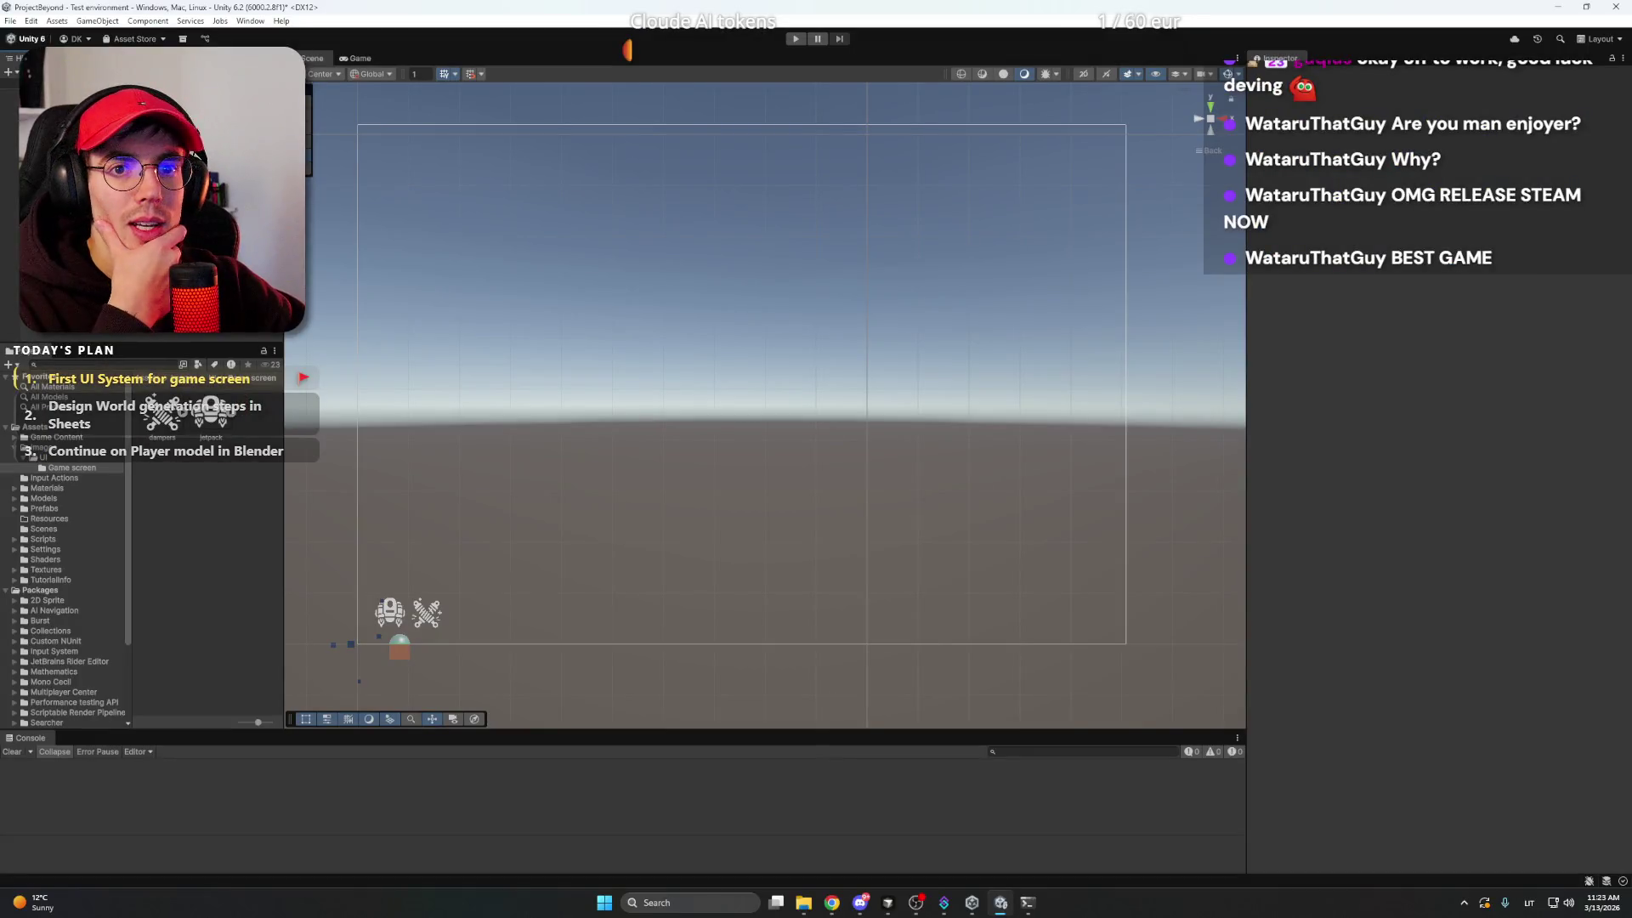
click(42, 103)
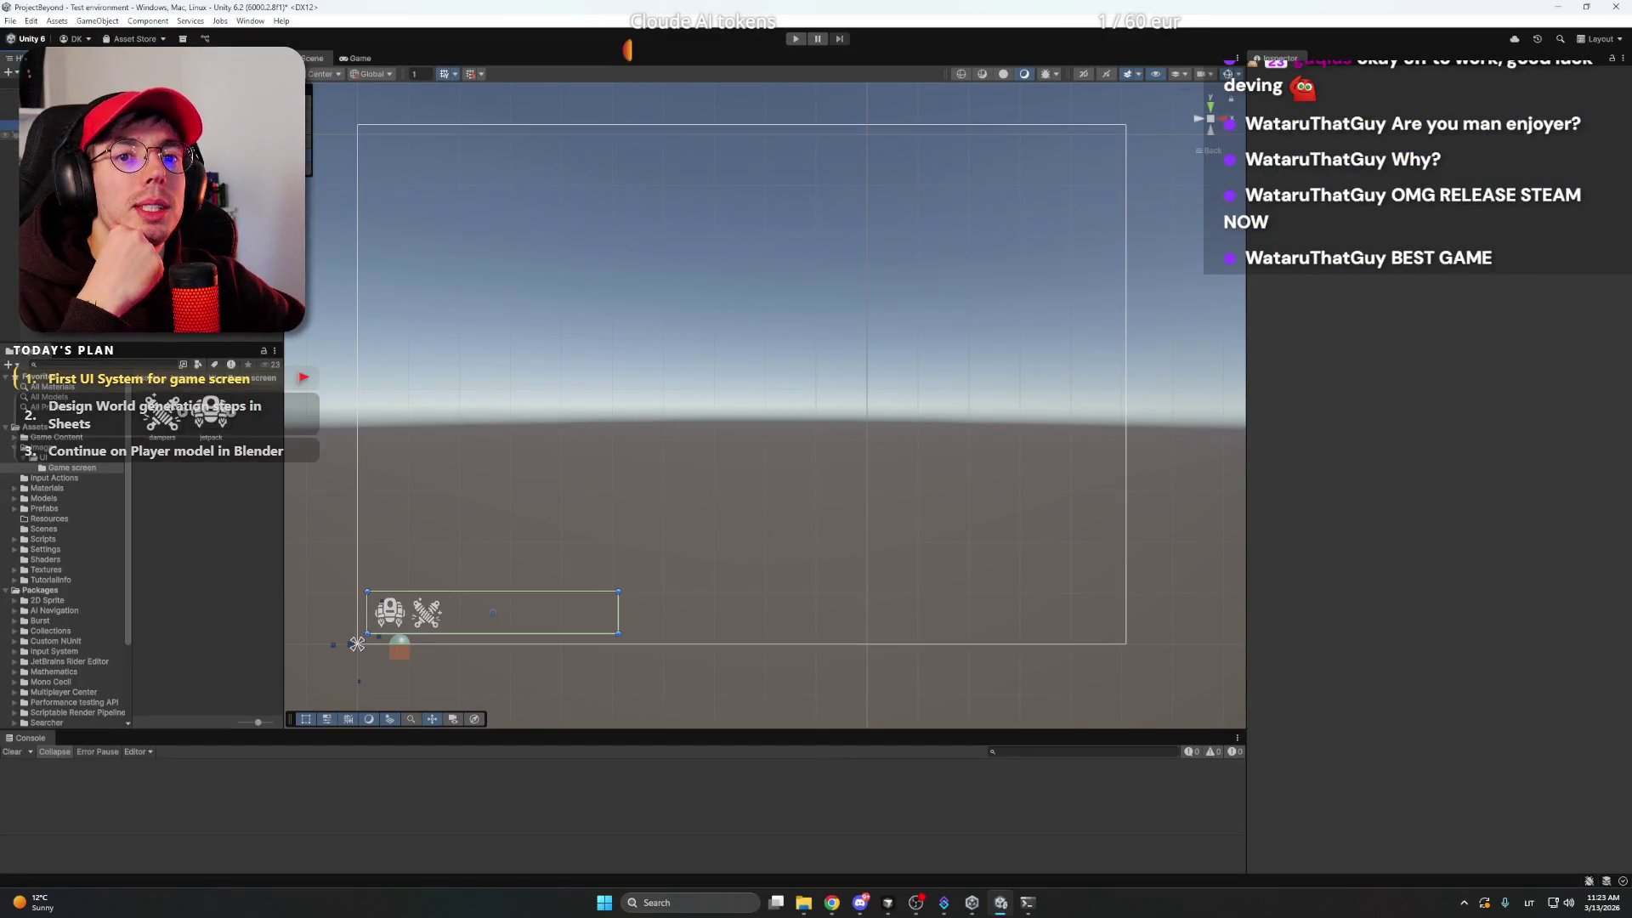
key(ctrl+z)
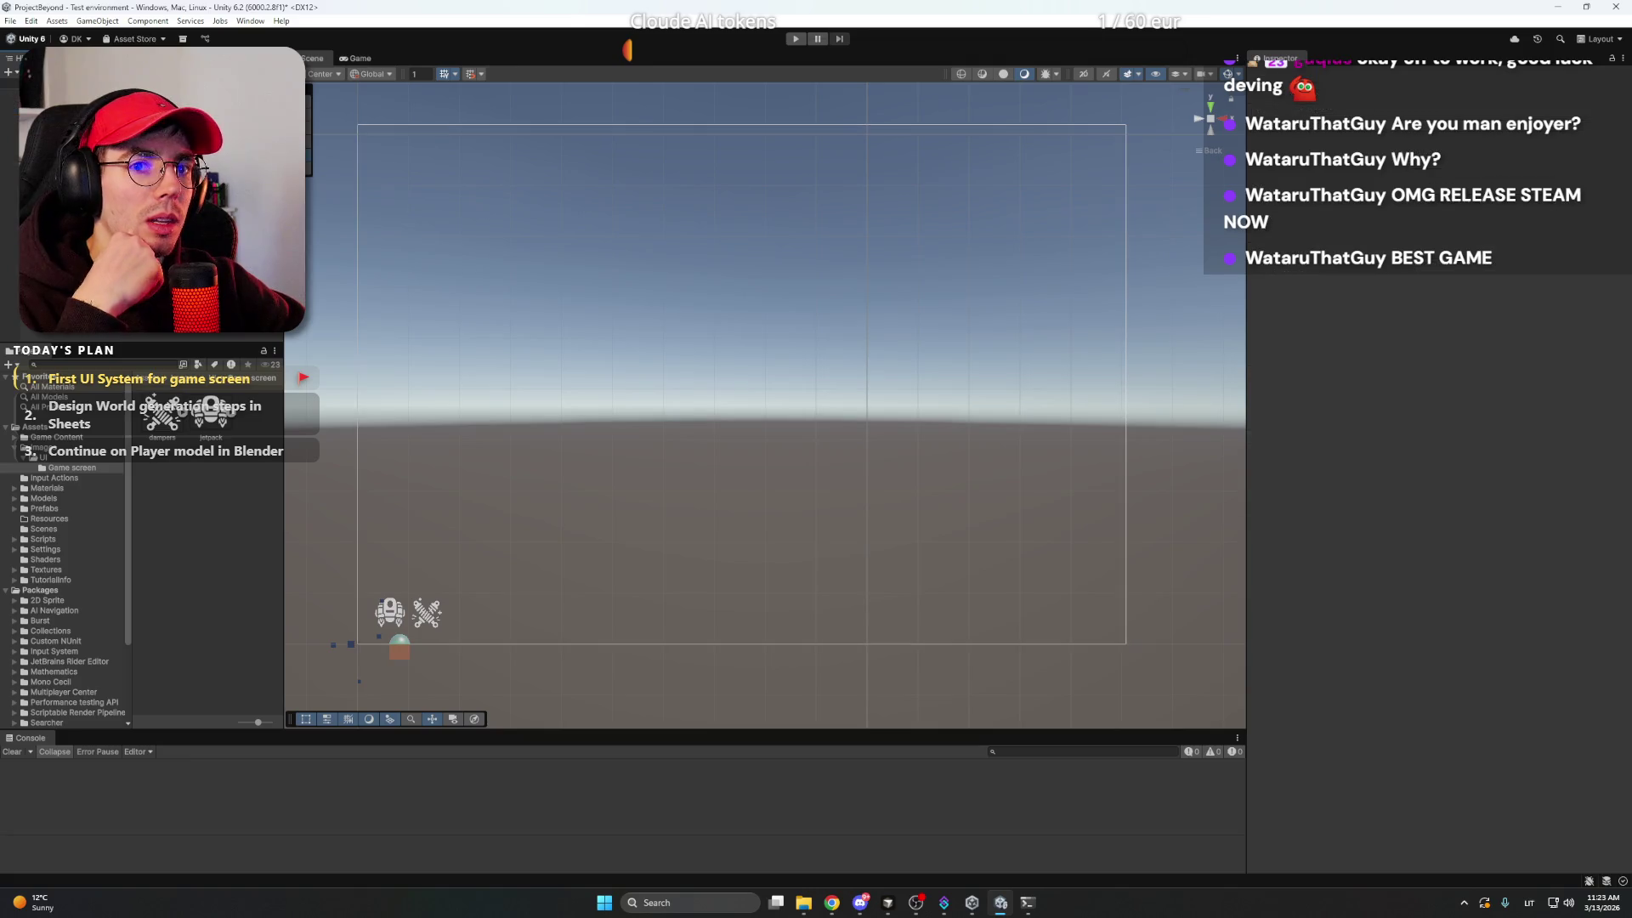
mouse_move(836, 906)
click(799, 829)
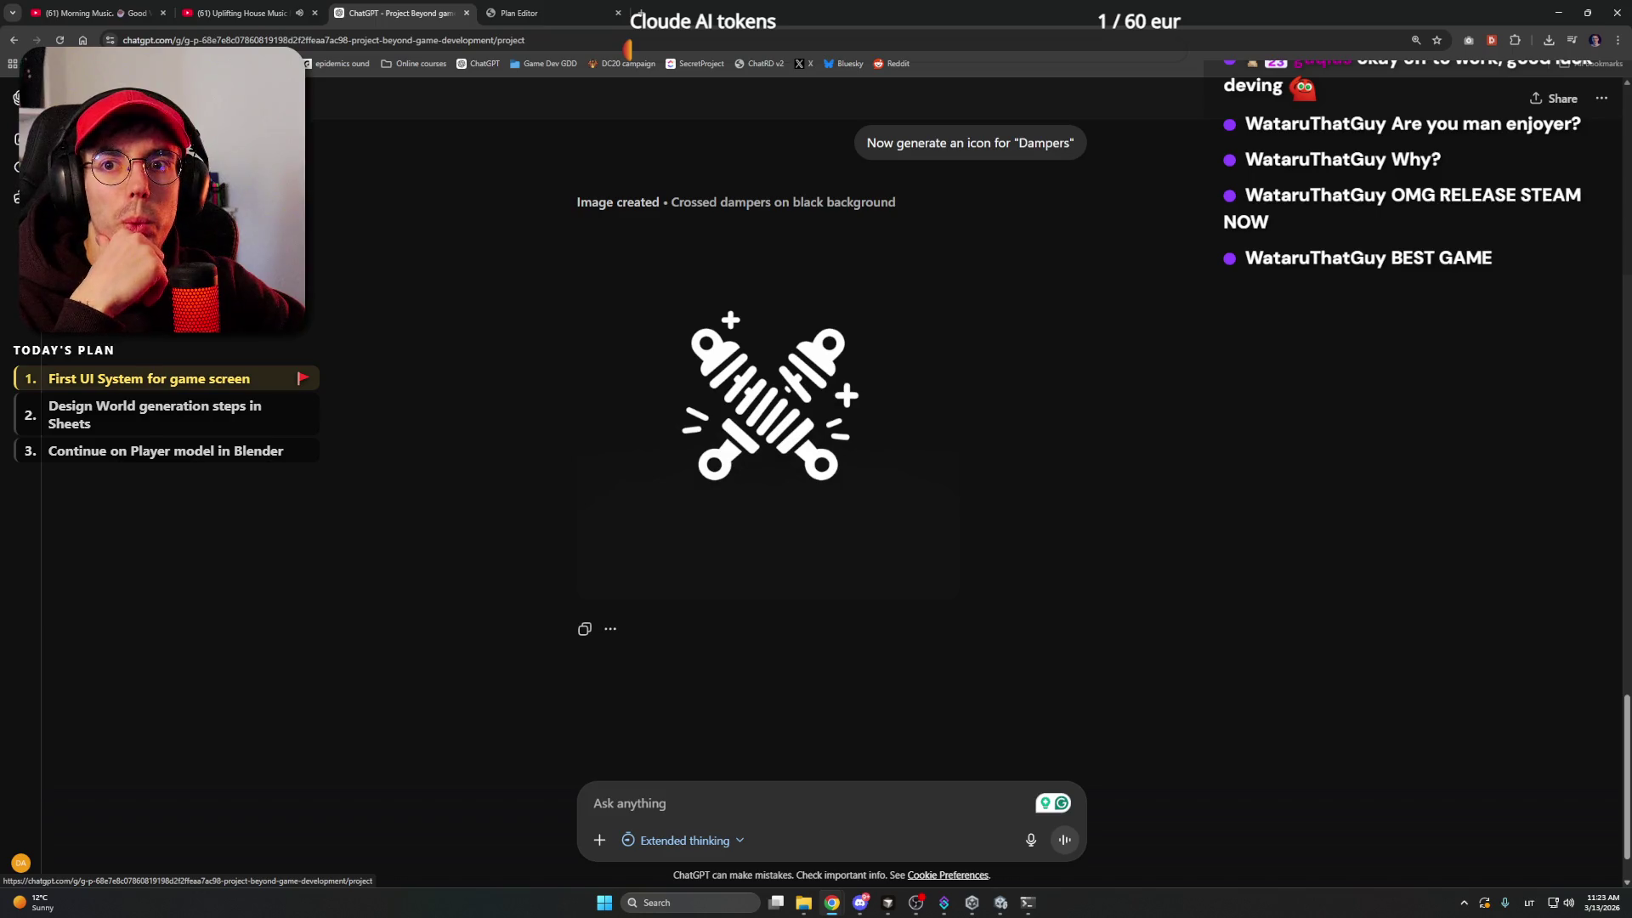
- Open the 'First Game Screen UI' chat in the Project Beyond project and review earlier messages
click(128, 98)
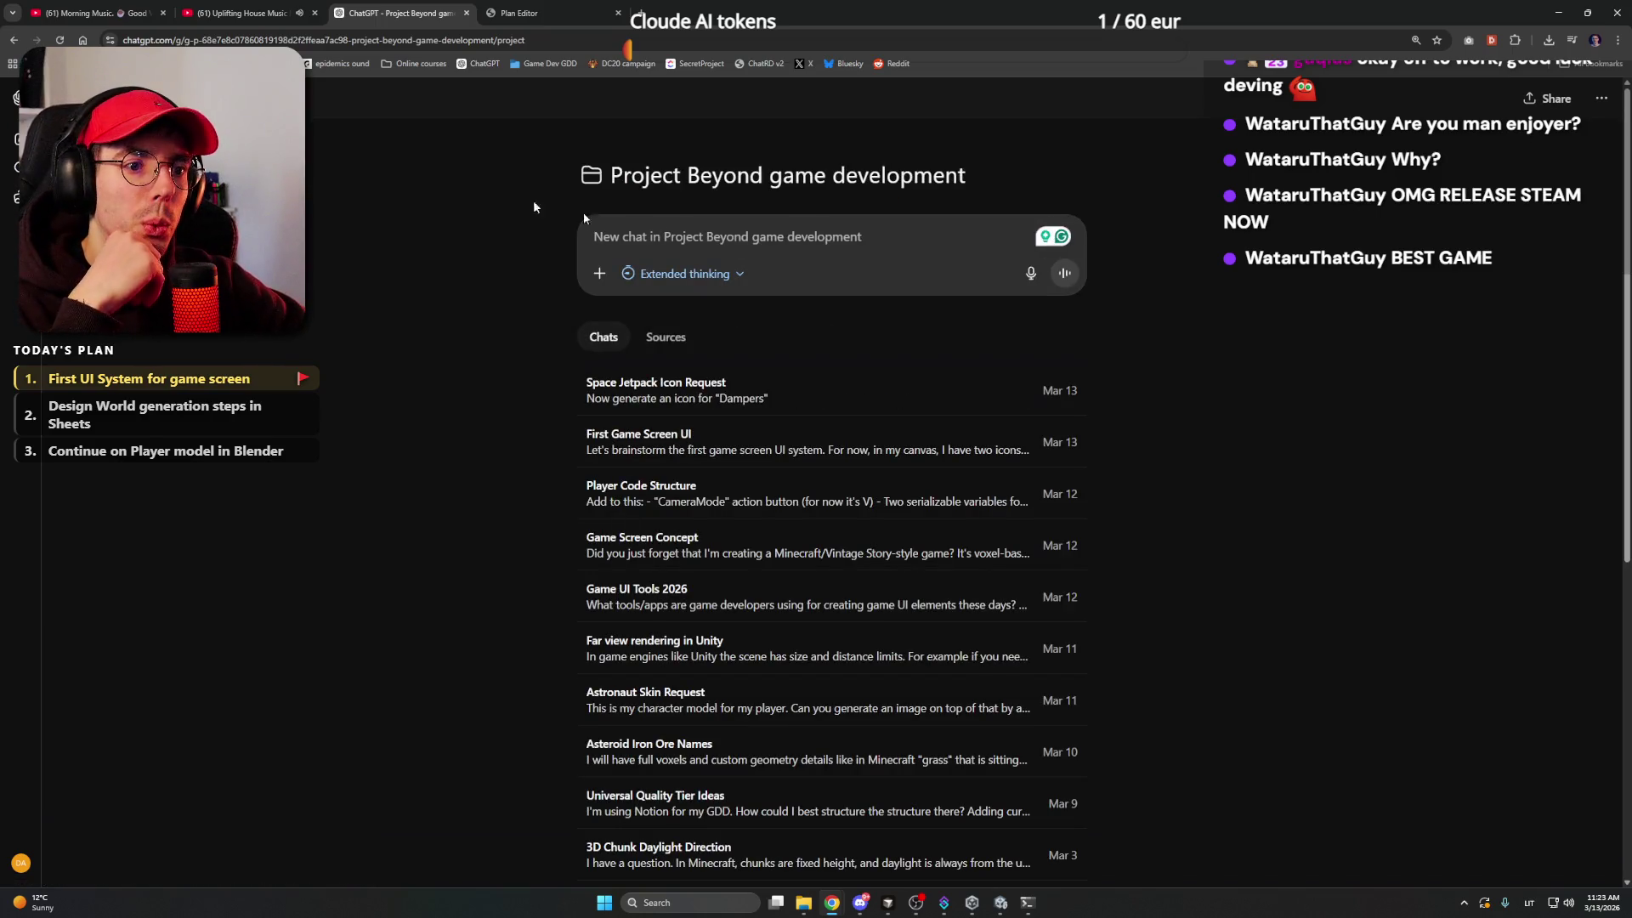
click(747, 453)
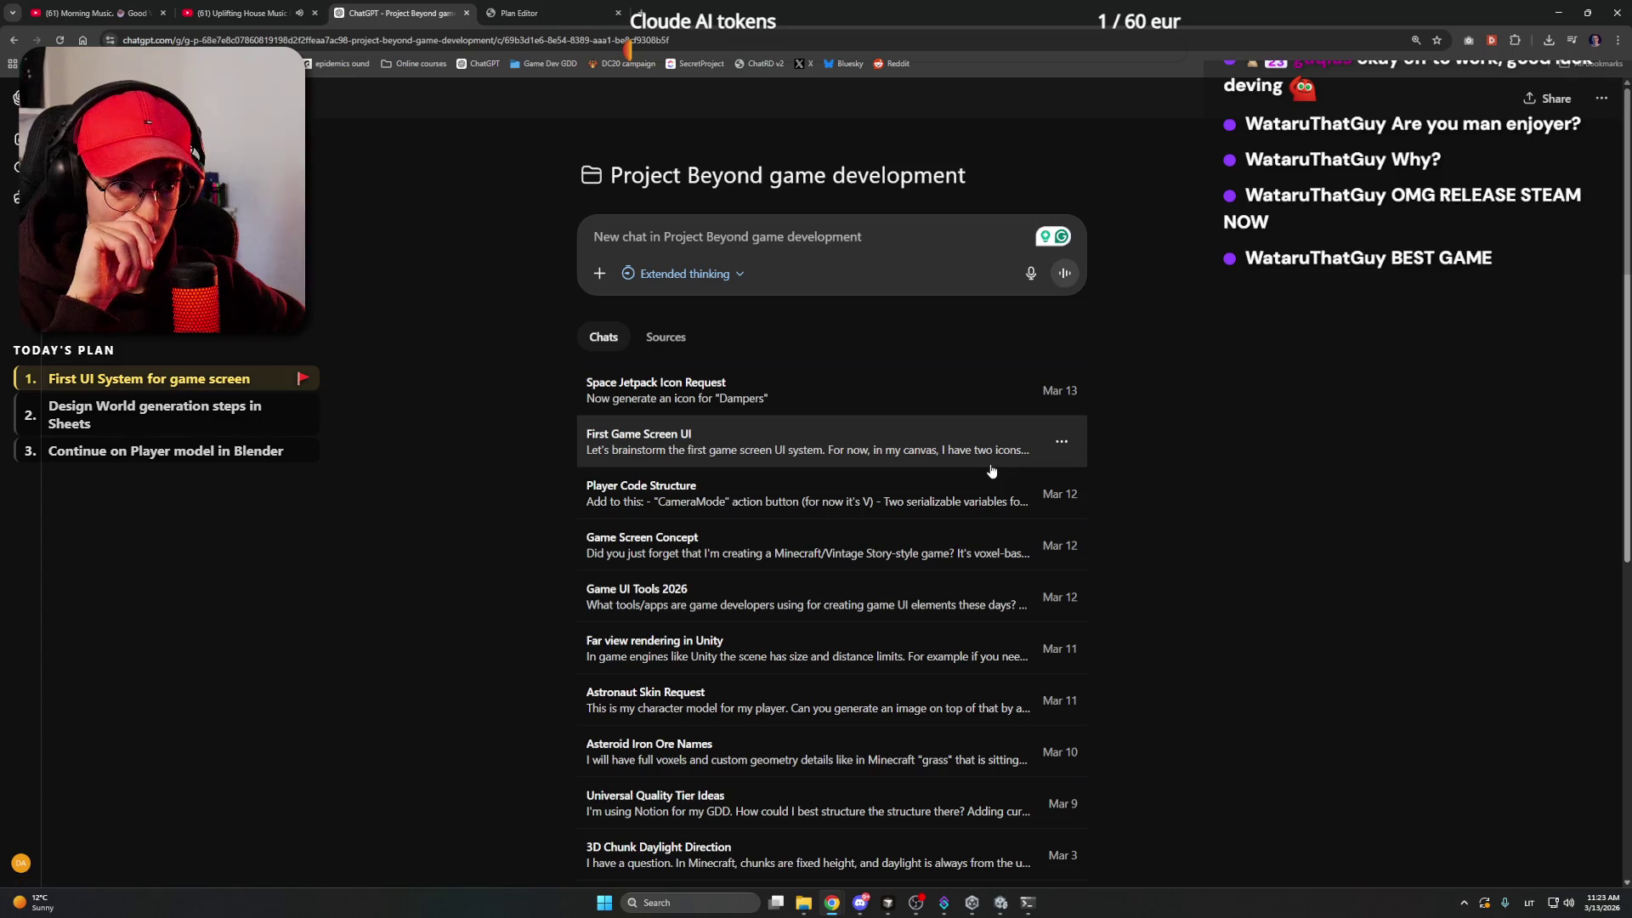
scroll(461, 452, up, 5)
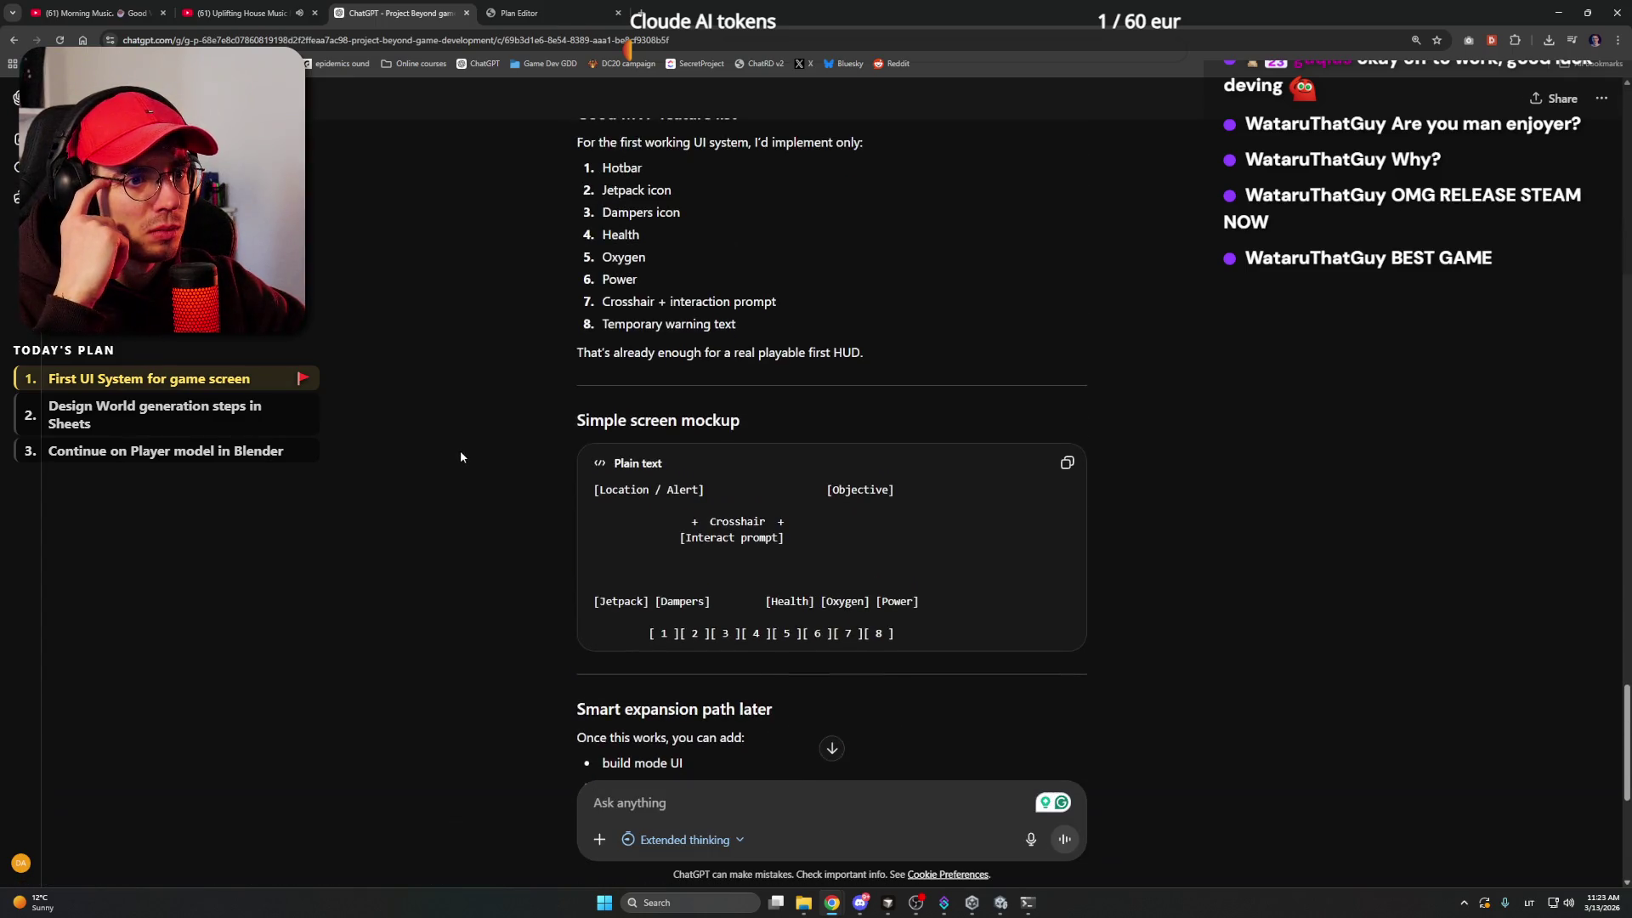
scroll(466, 457, up, 7)
scroll(467, 456, down, 8)
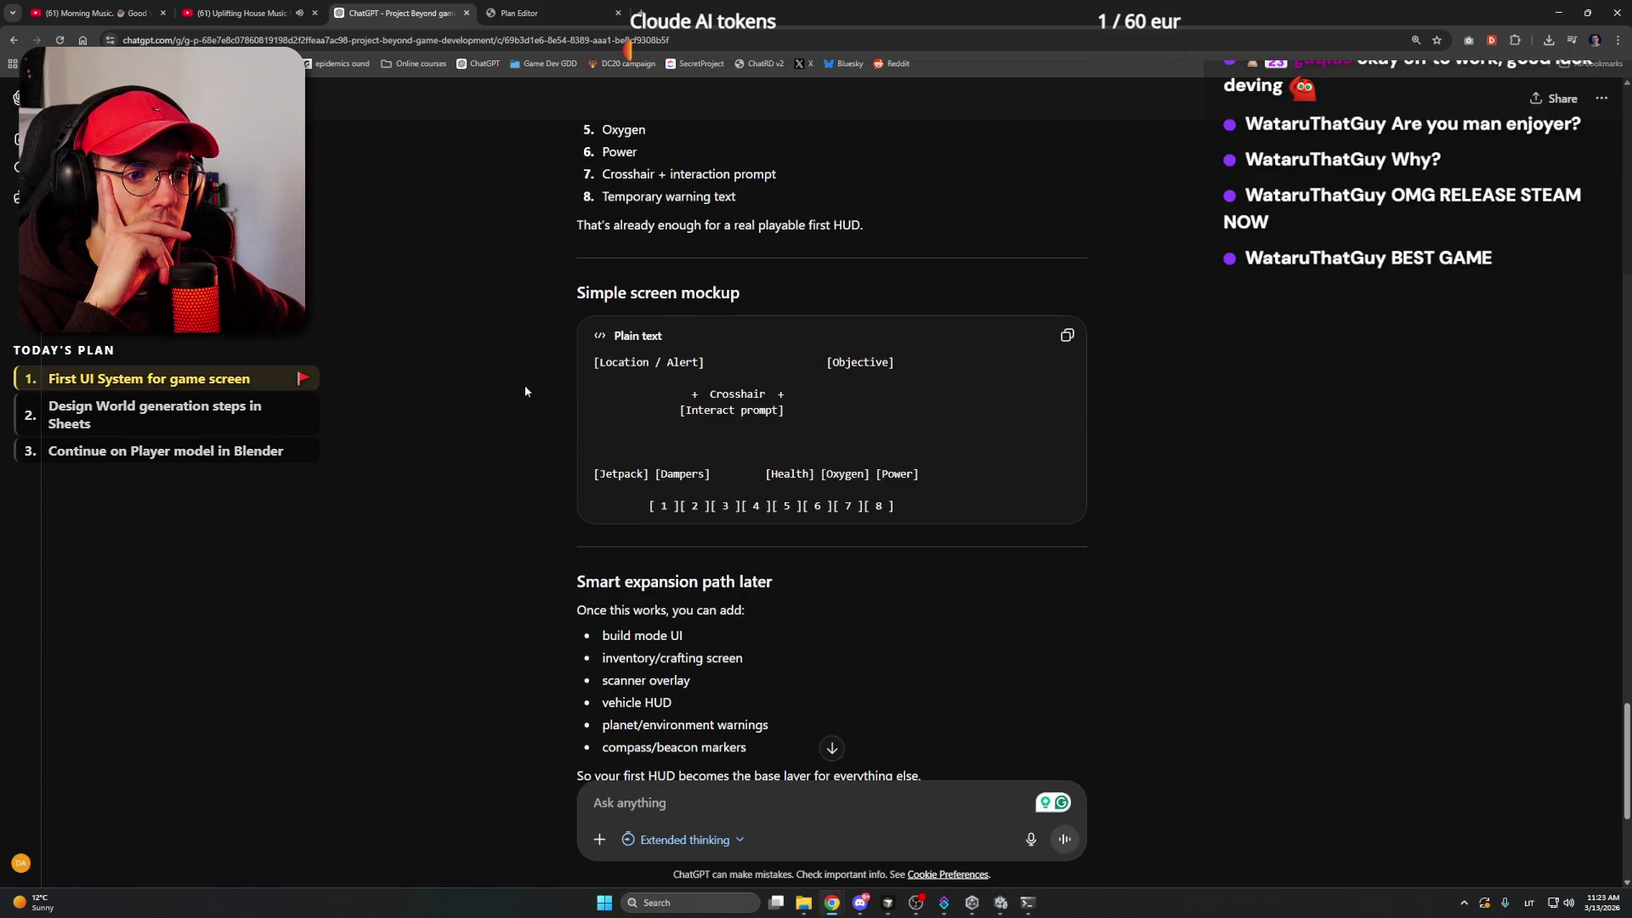
scroll(524, 389, up, 15)
scroll(525, 390, up, 20)
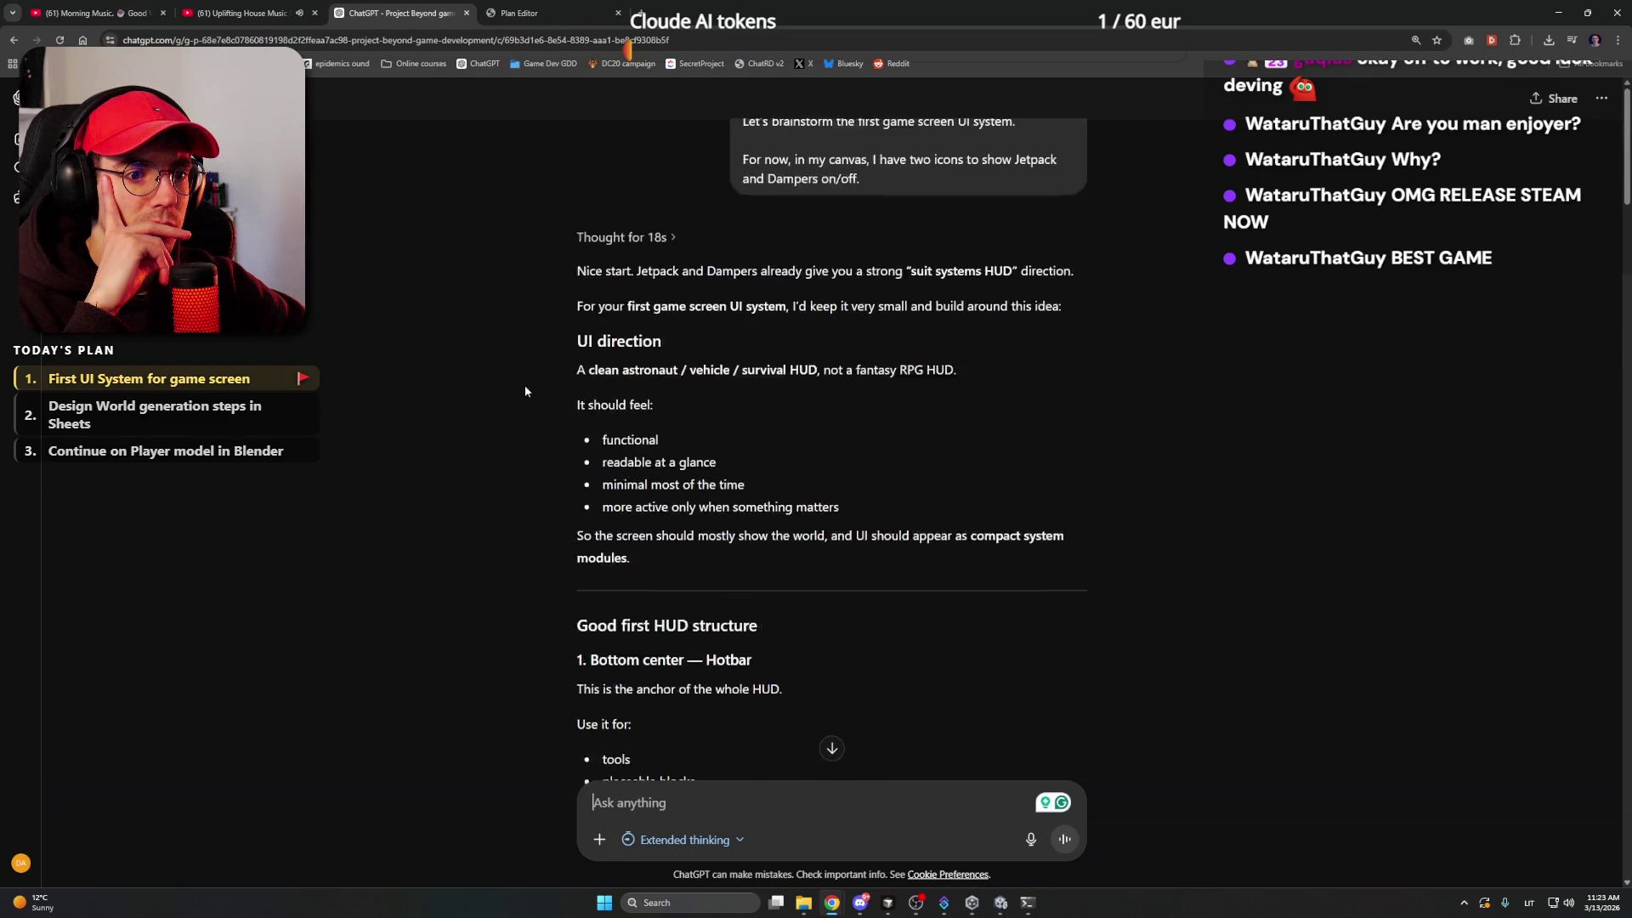
scroll(524, 390, up, 1)
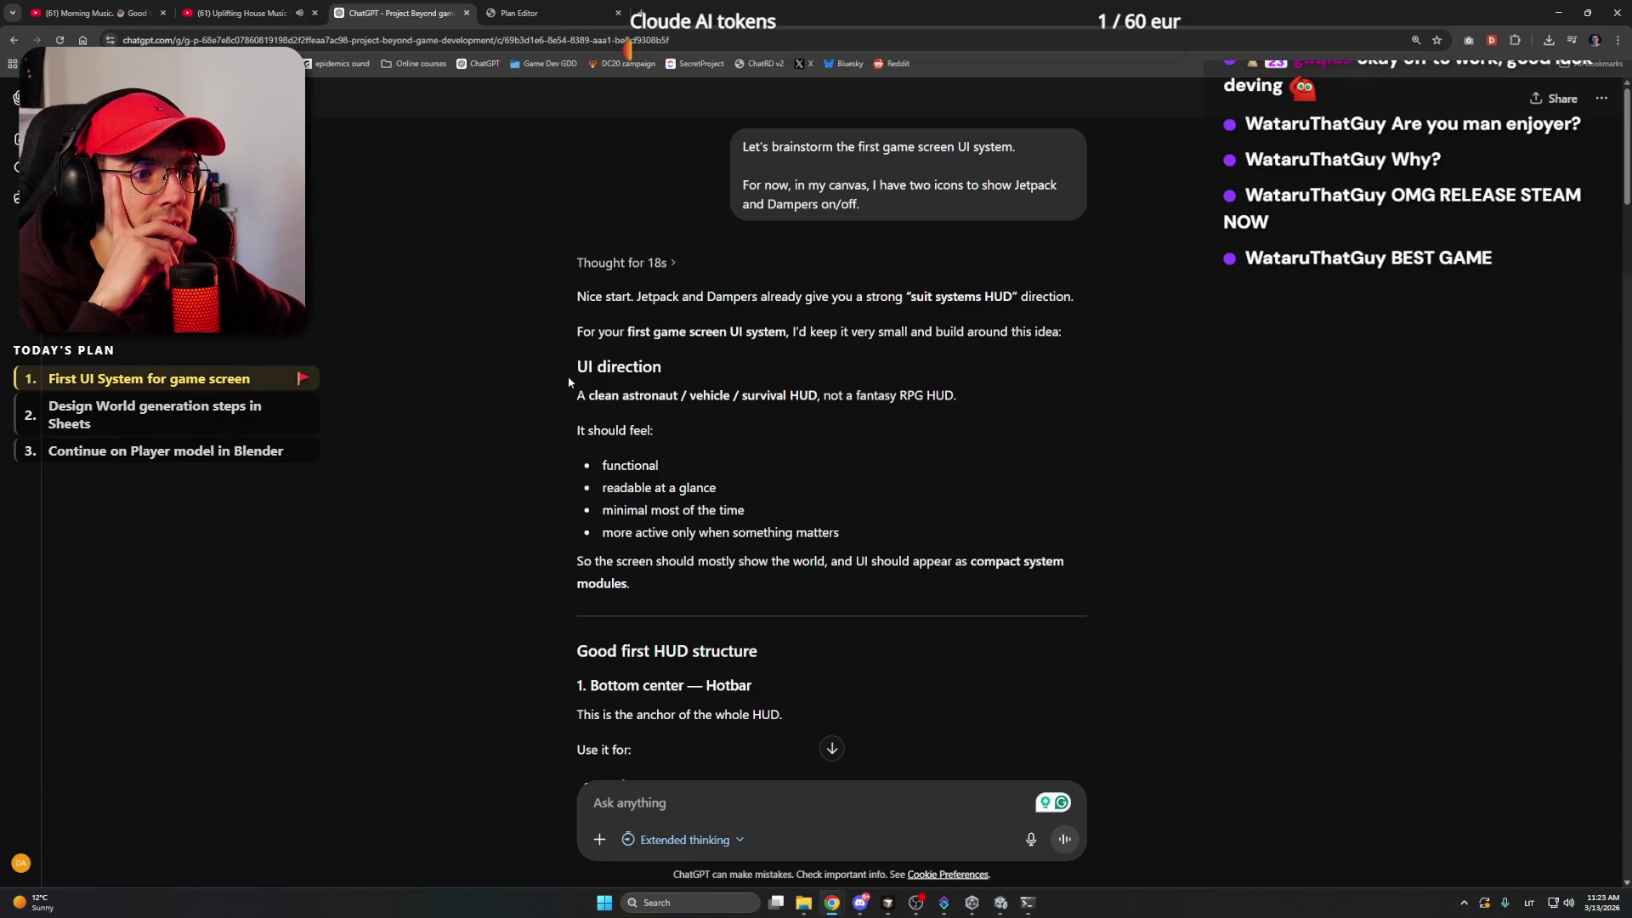
scroll(542, 489, down, 3)
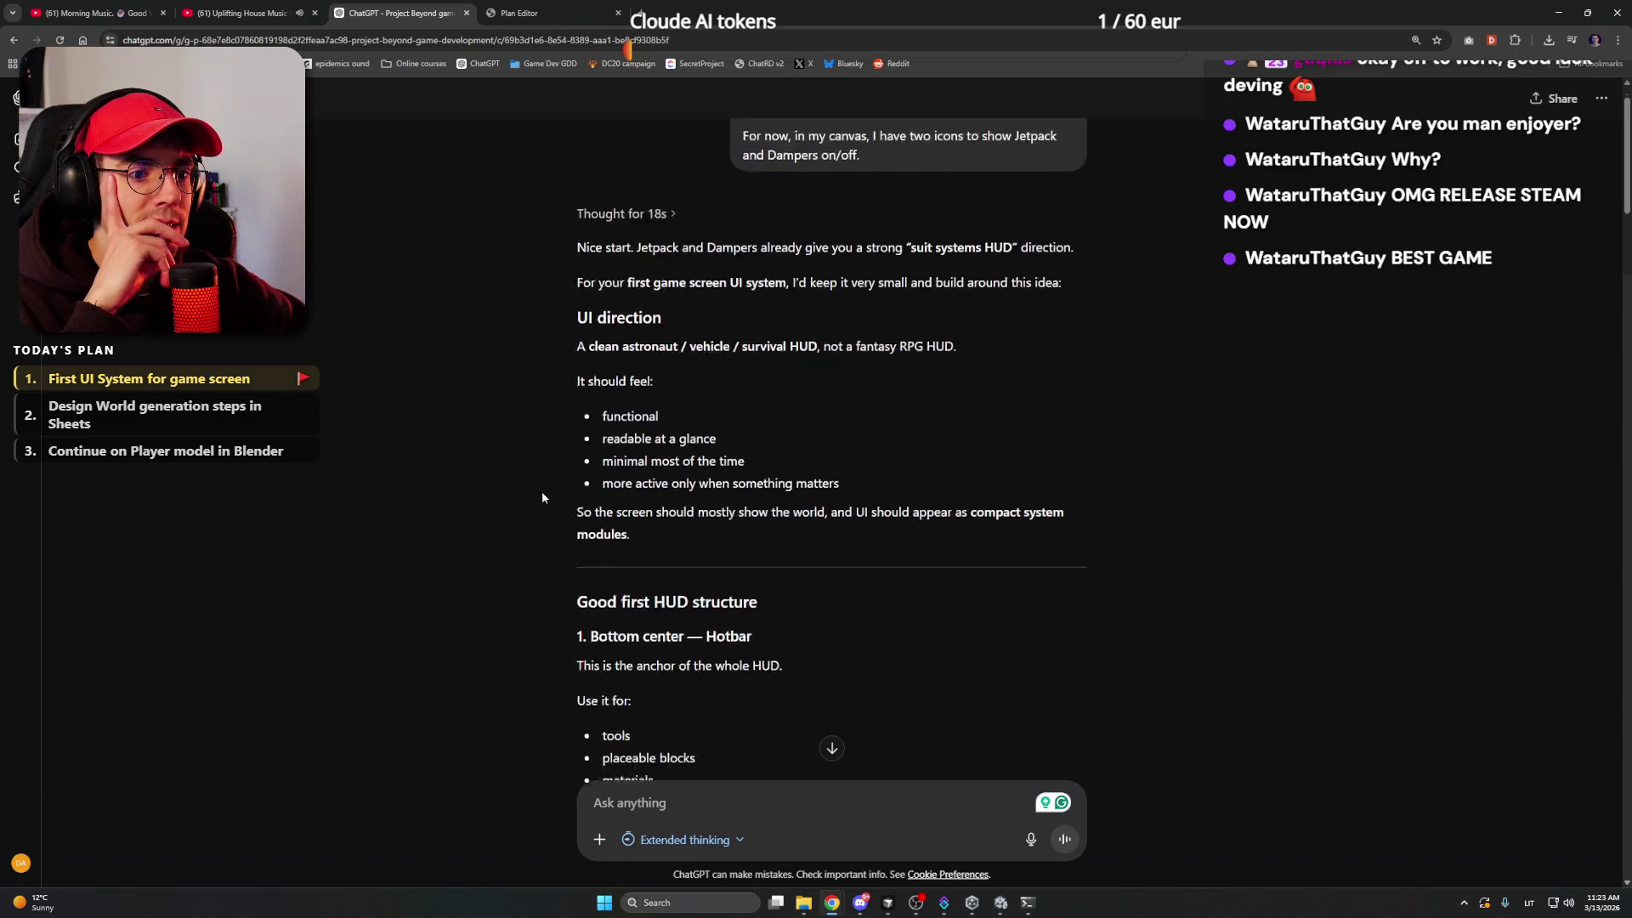
scroll(545, 425, down, 2)
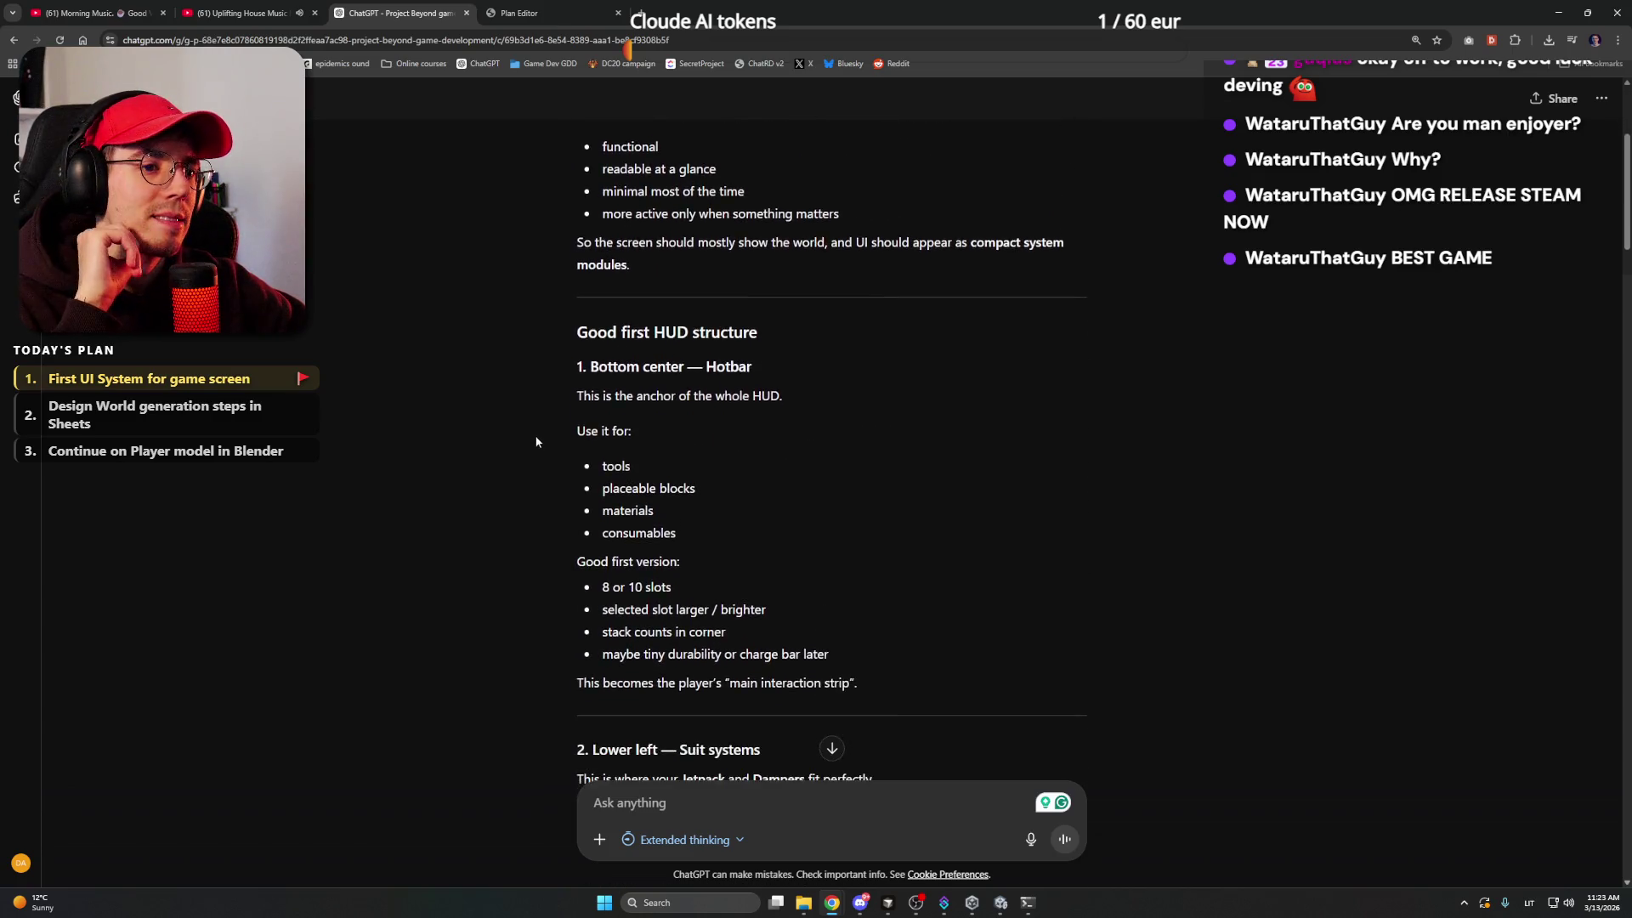
scroll(502, 385, down, 3)
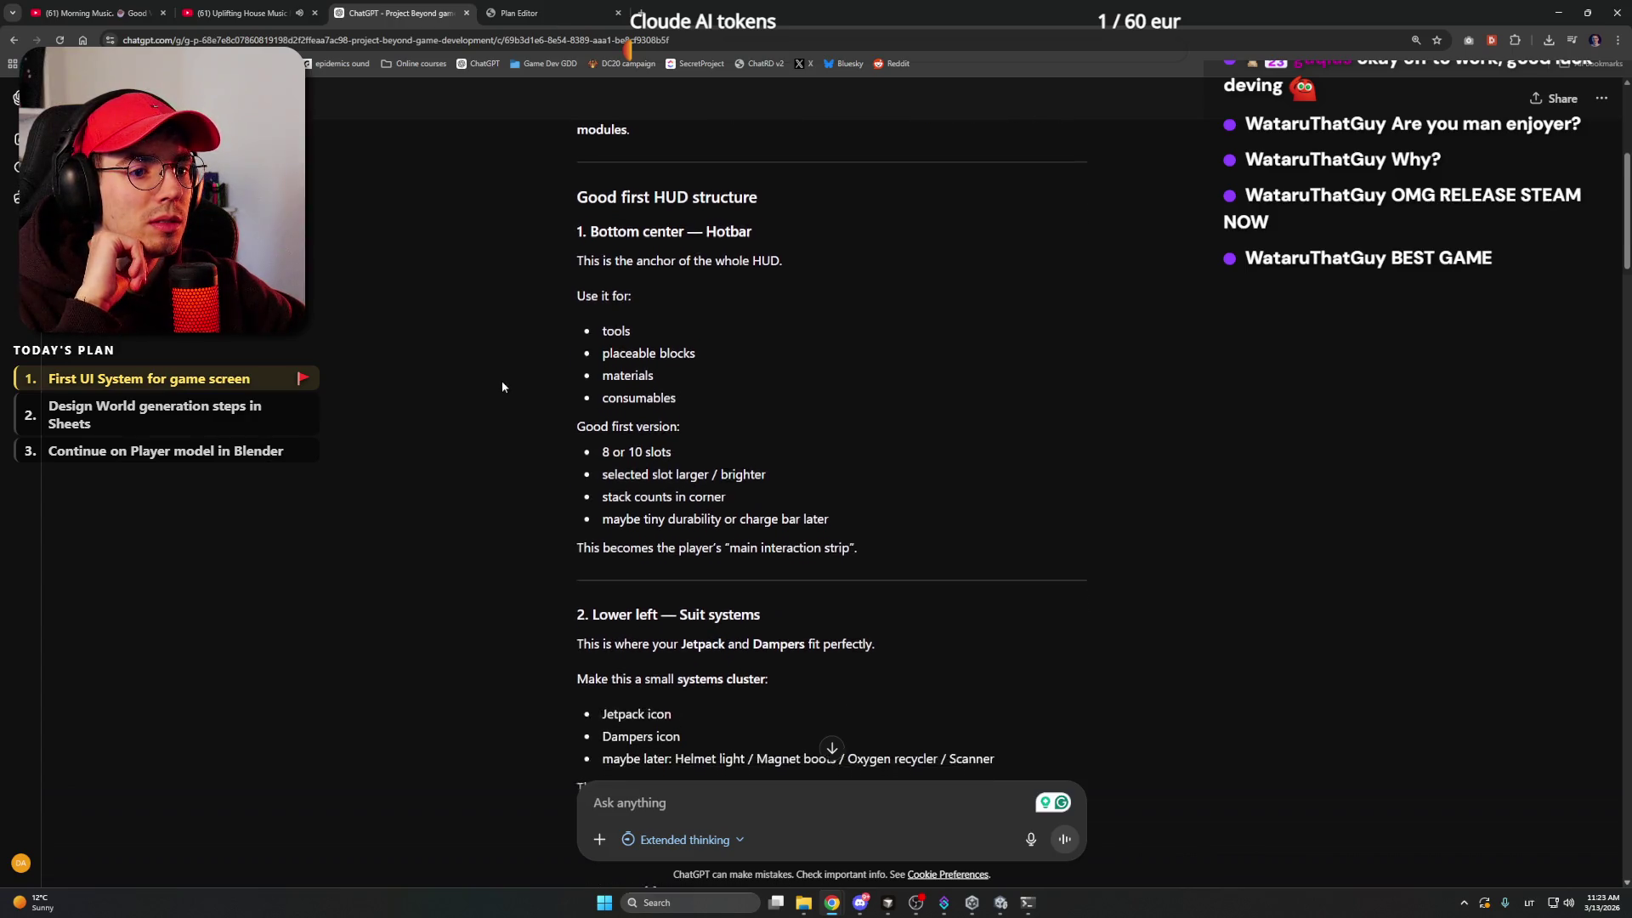
scroll(502, 385, down, 2)
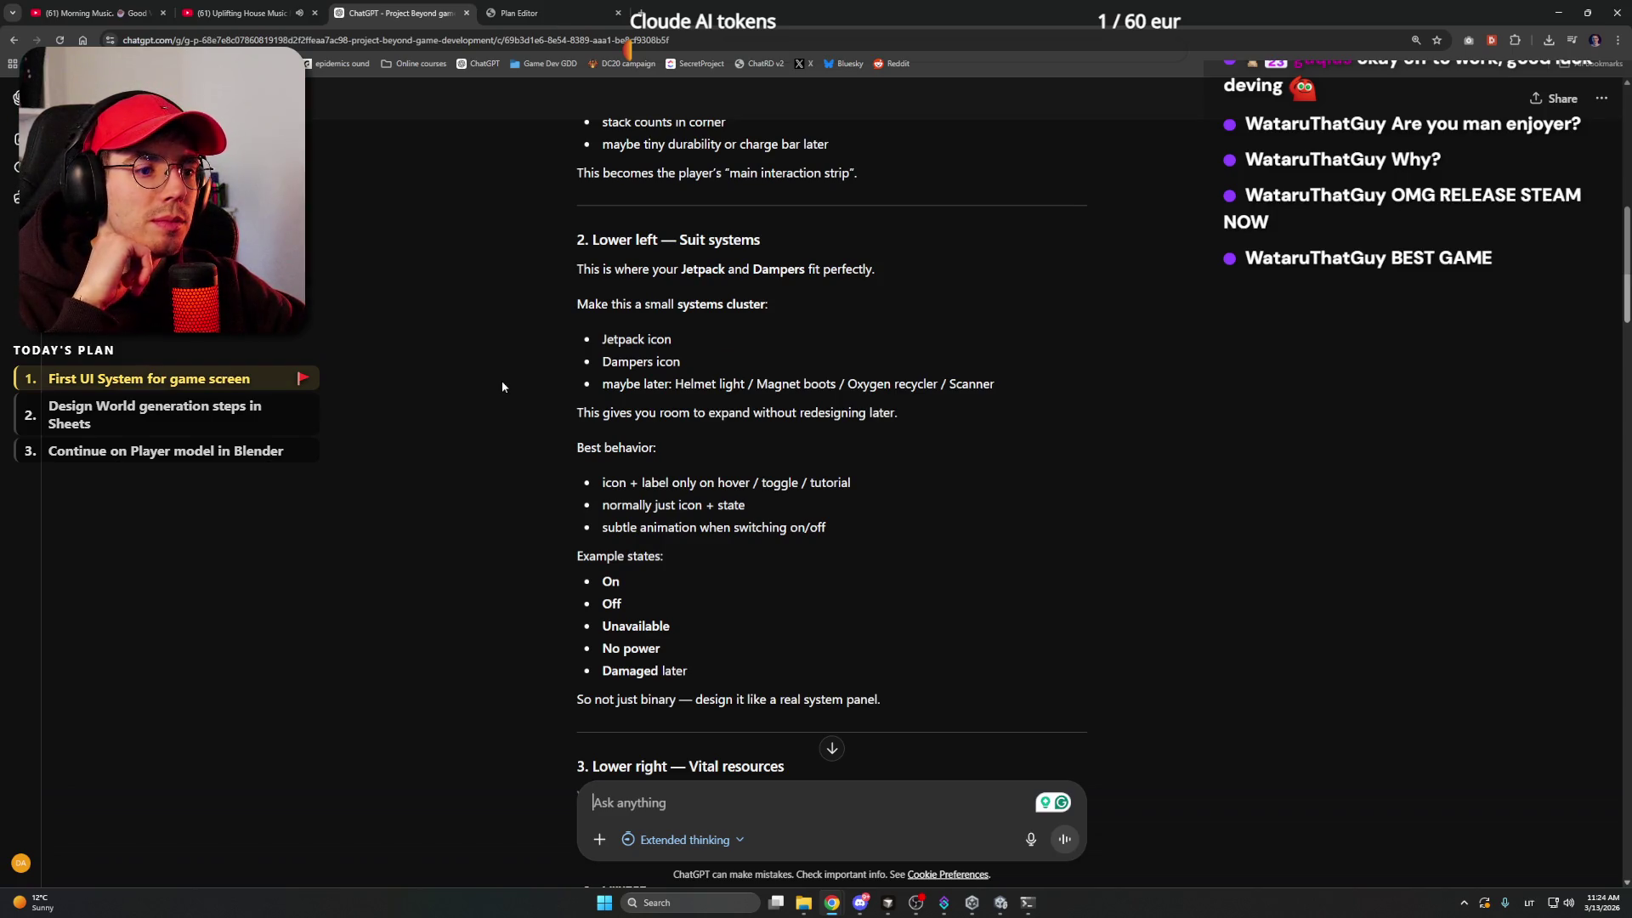
- Read the HUD plan to the end, through the mockup and Action/Survival/Systems grouping
right_click(502, 380)
click(502, 374)
scroll(501, 371, down, 3)
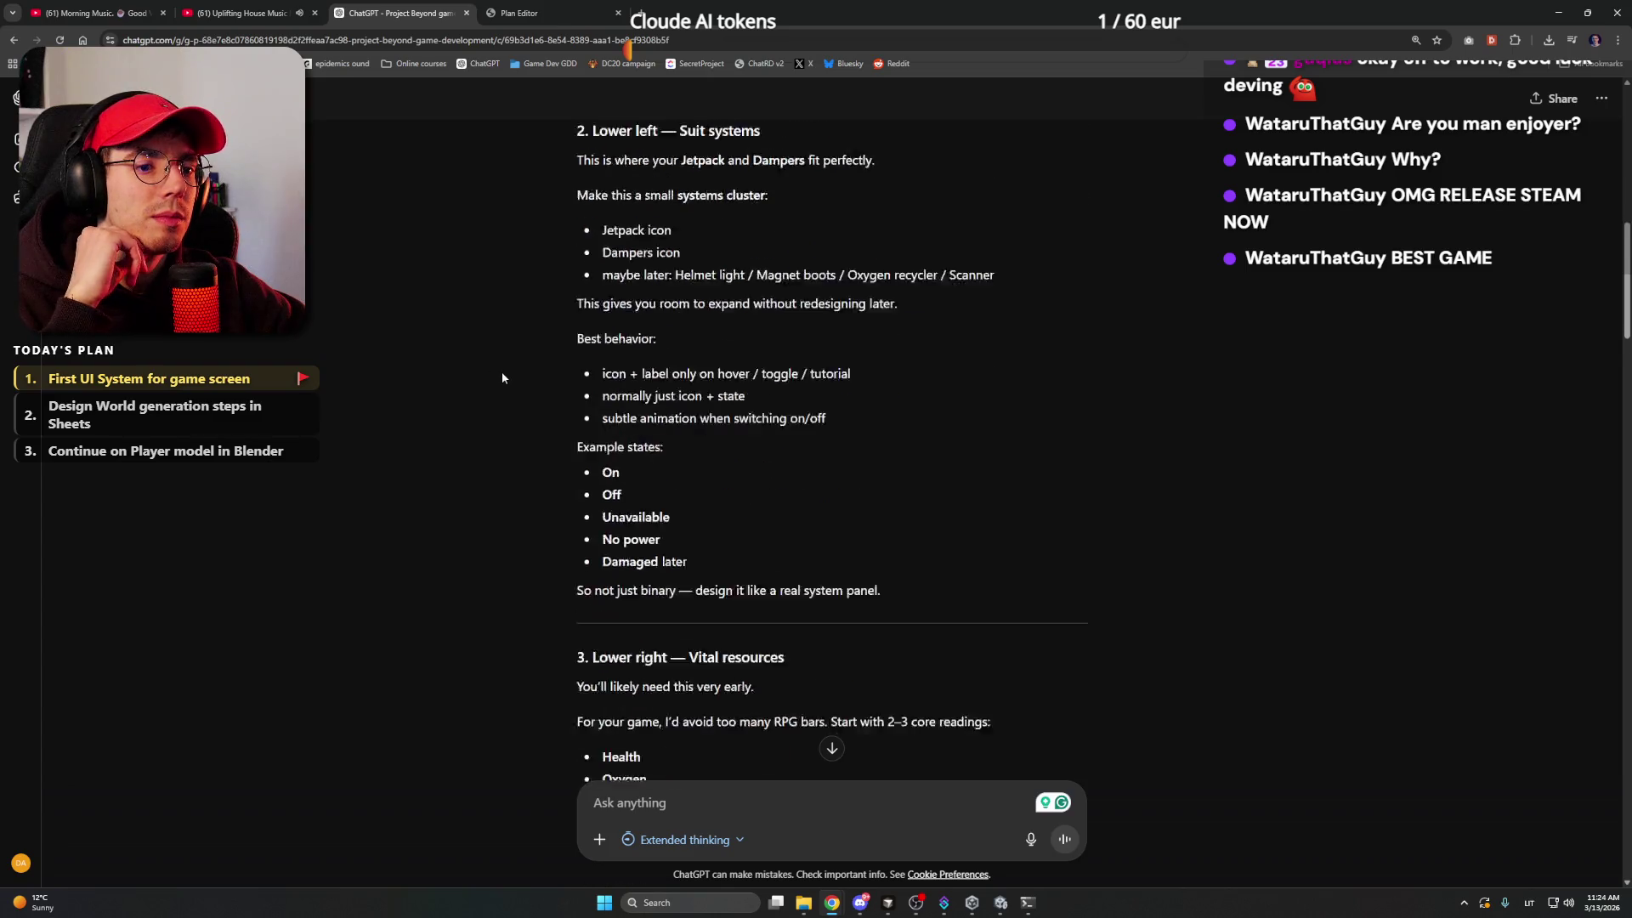
scroll(502, 371, down, 2)
scroll(502, 370, down, 4)
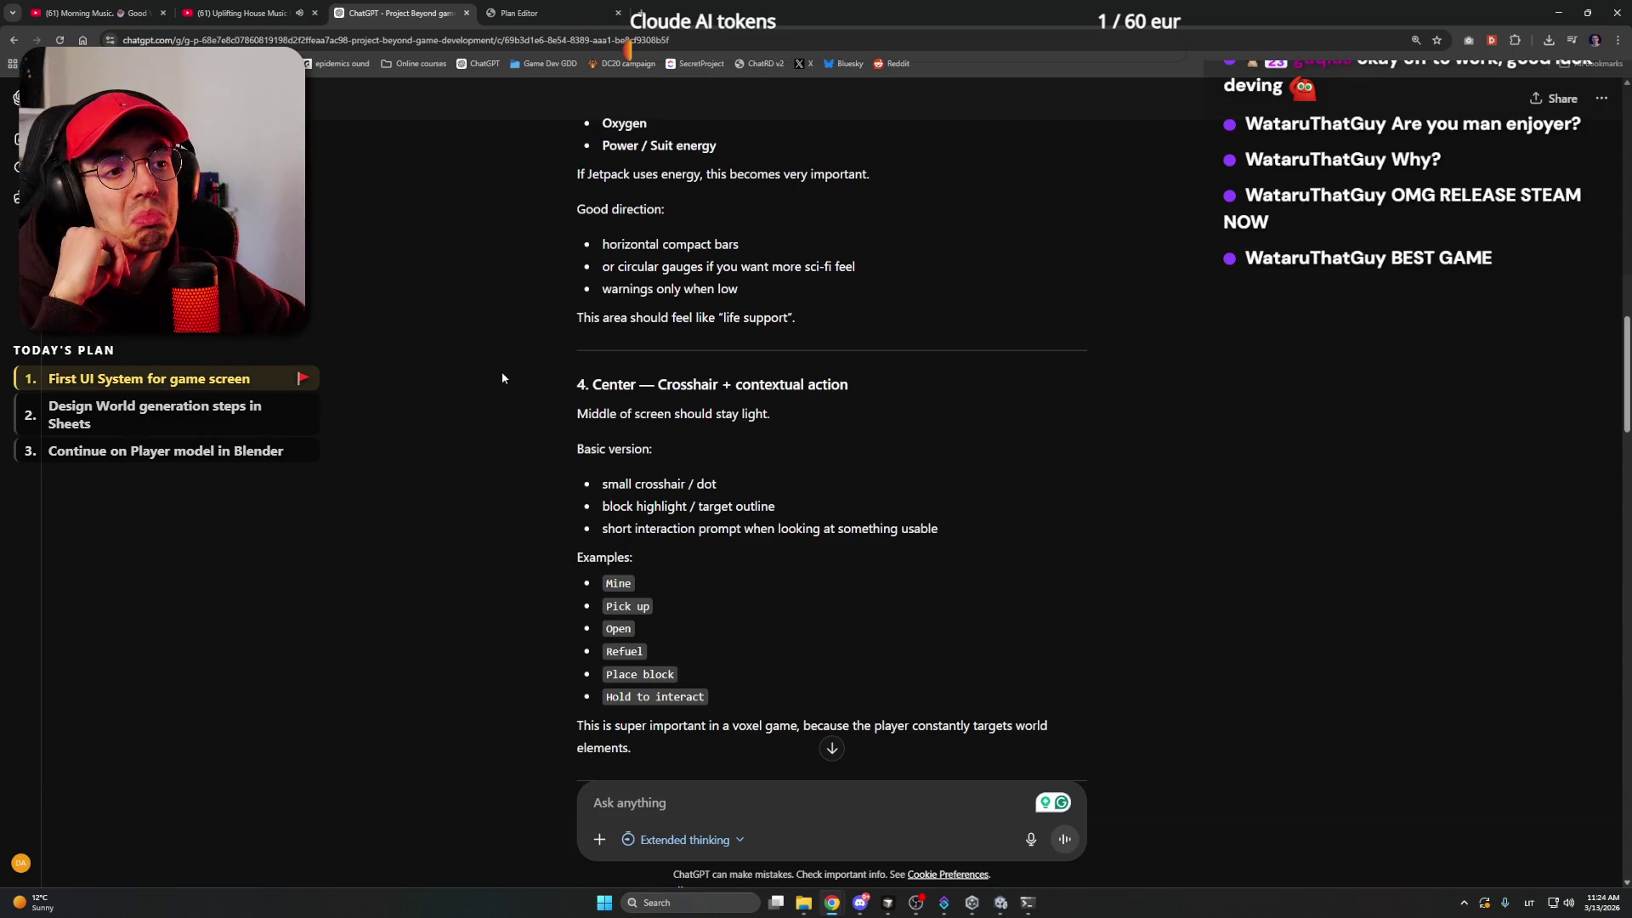
scroll(501, 374, down, 3)
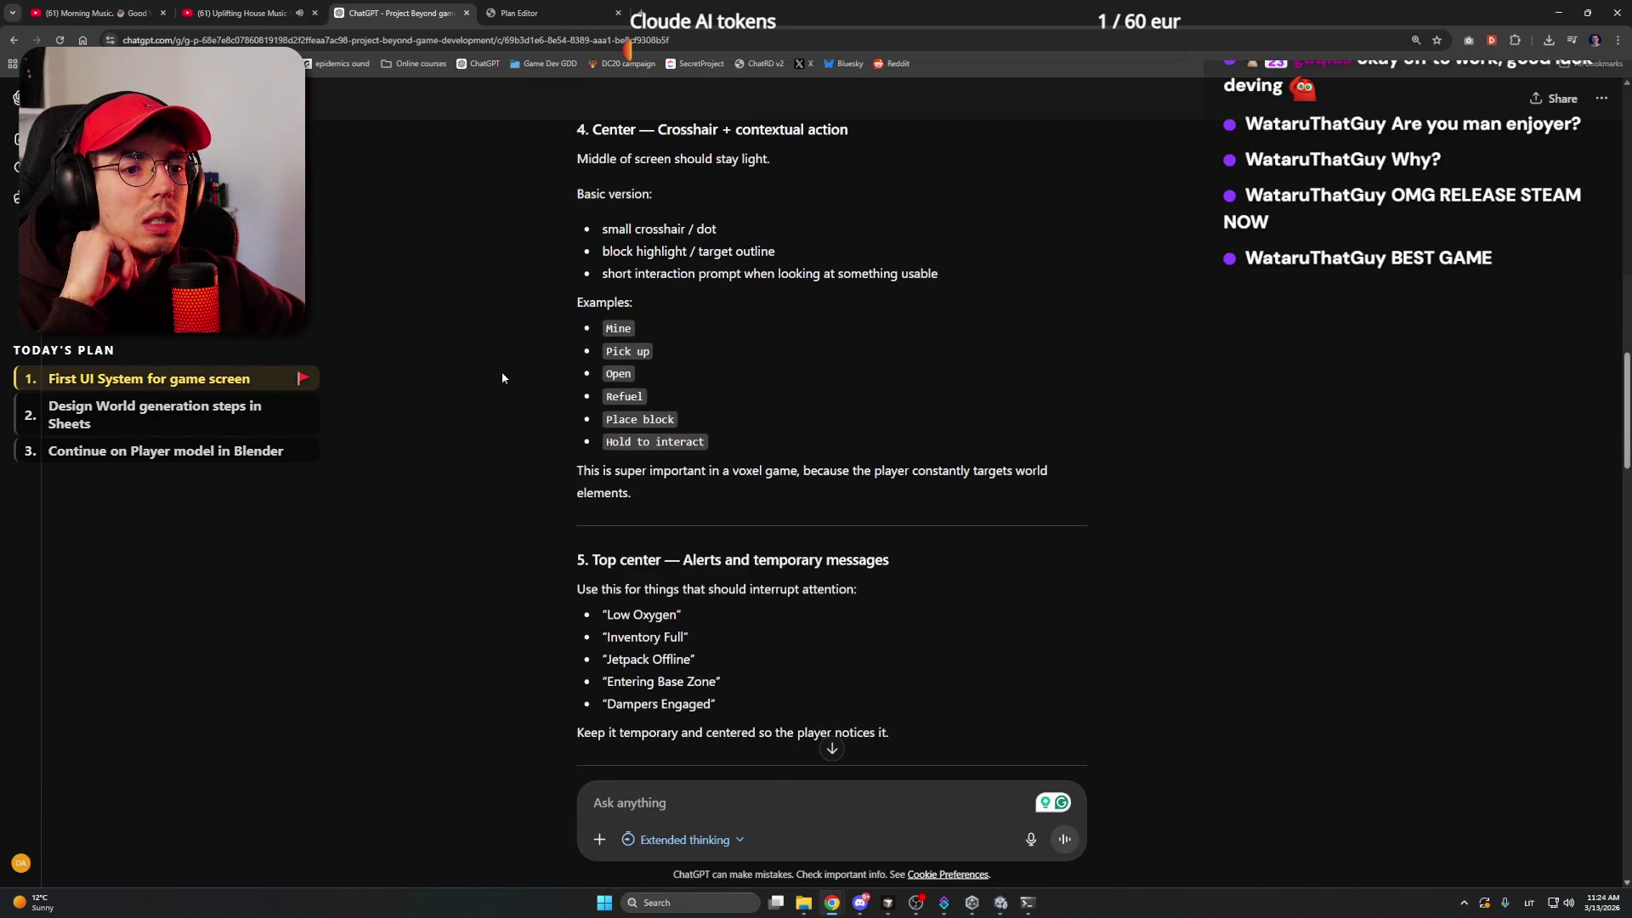
scroll(506, 379, down, 3)
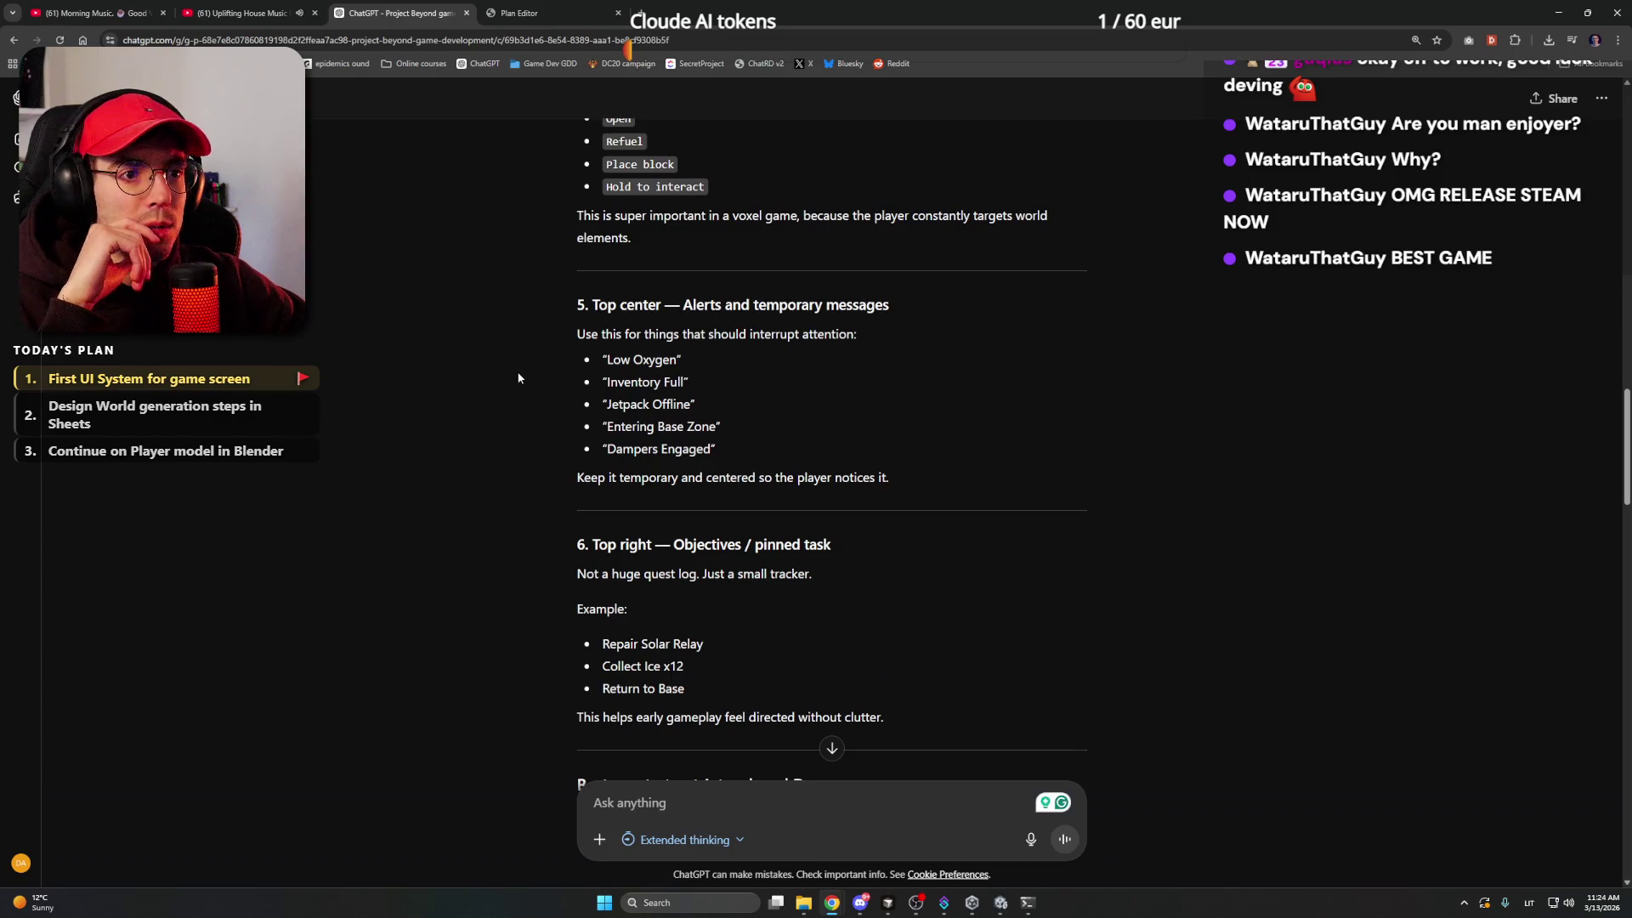
scroll(518, 368, down, 4)
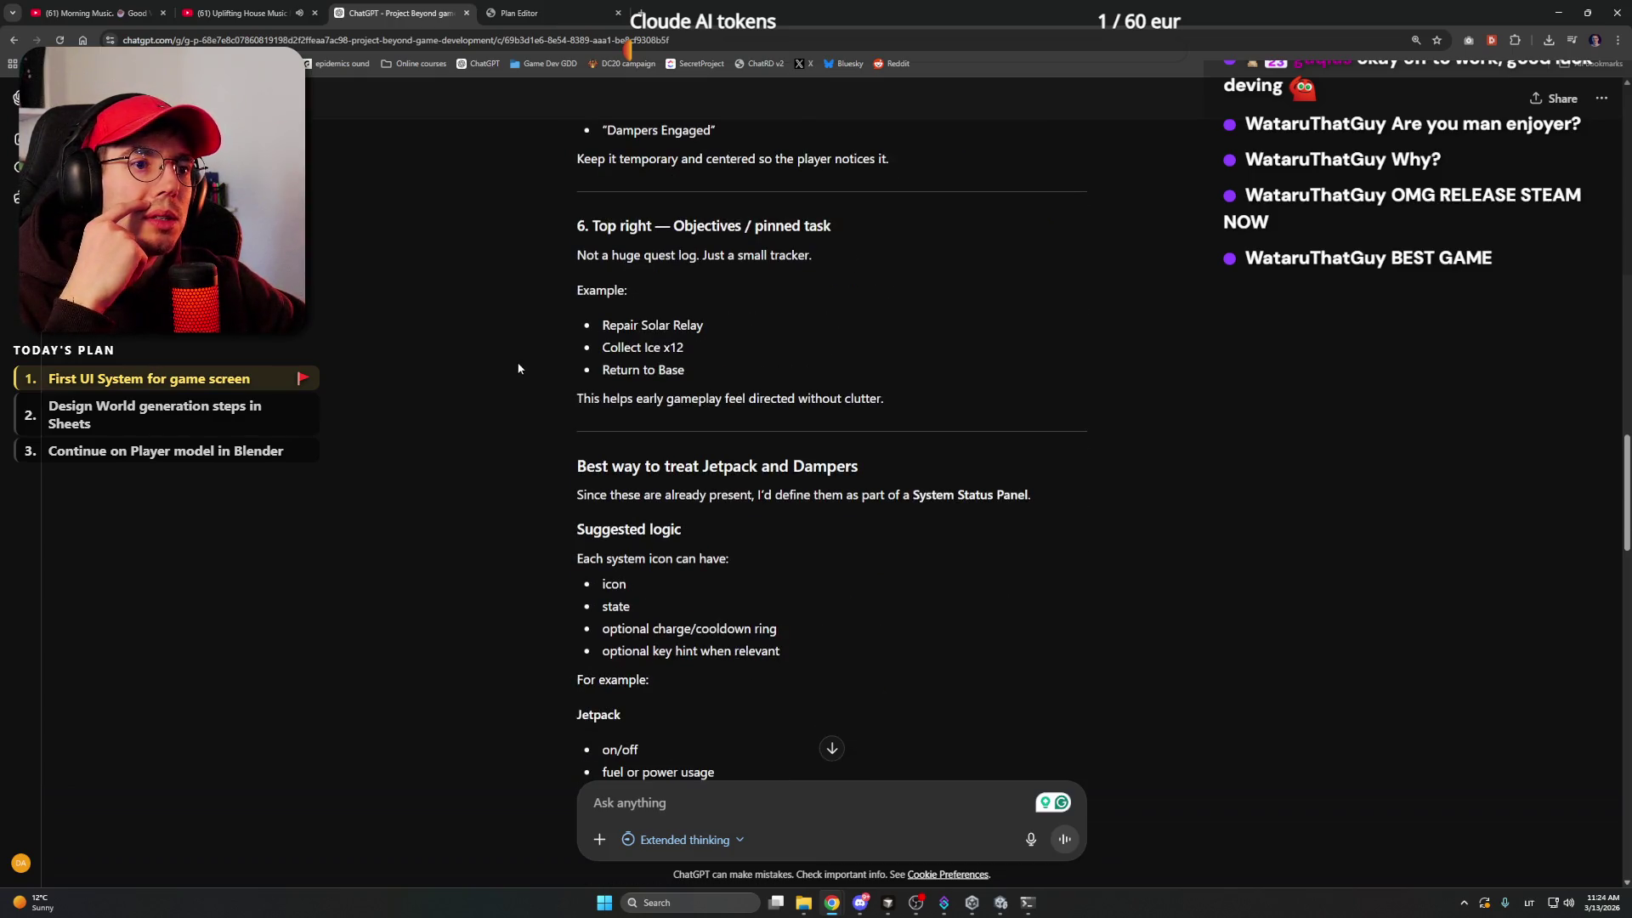
scroll(518, 368, down, 3)
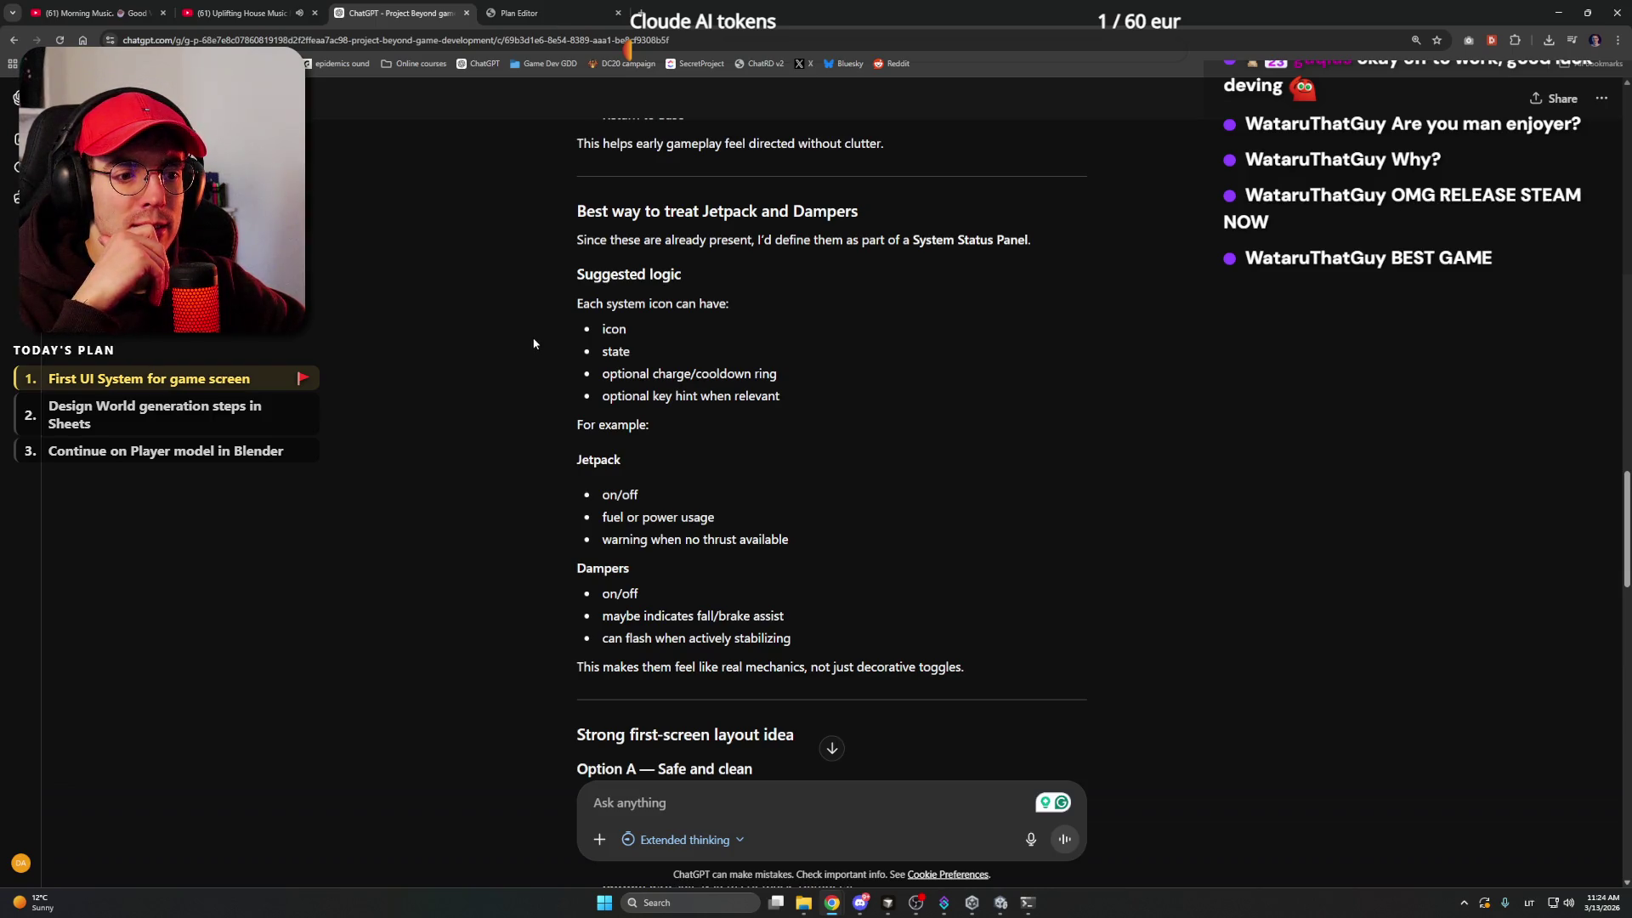
scroll(534, 343, down, 5)
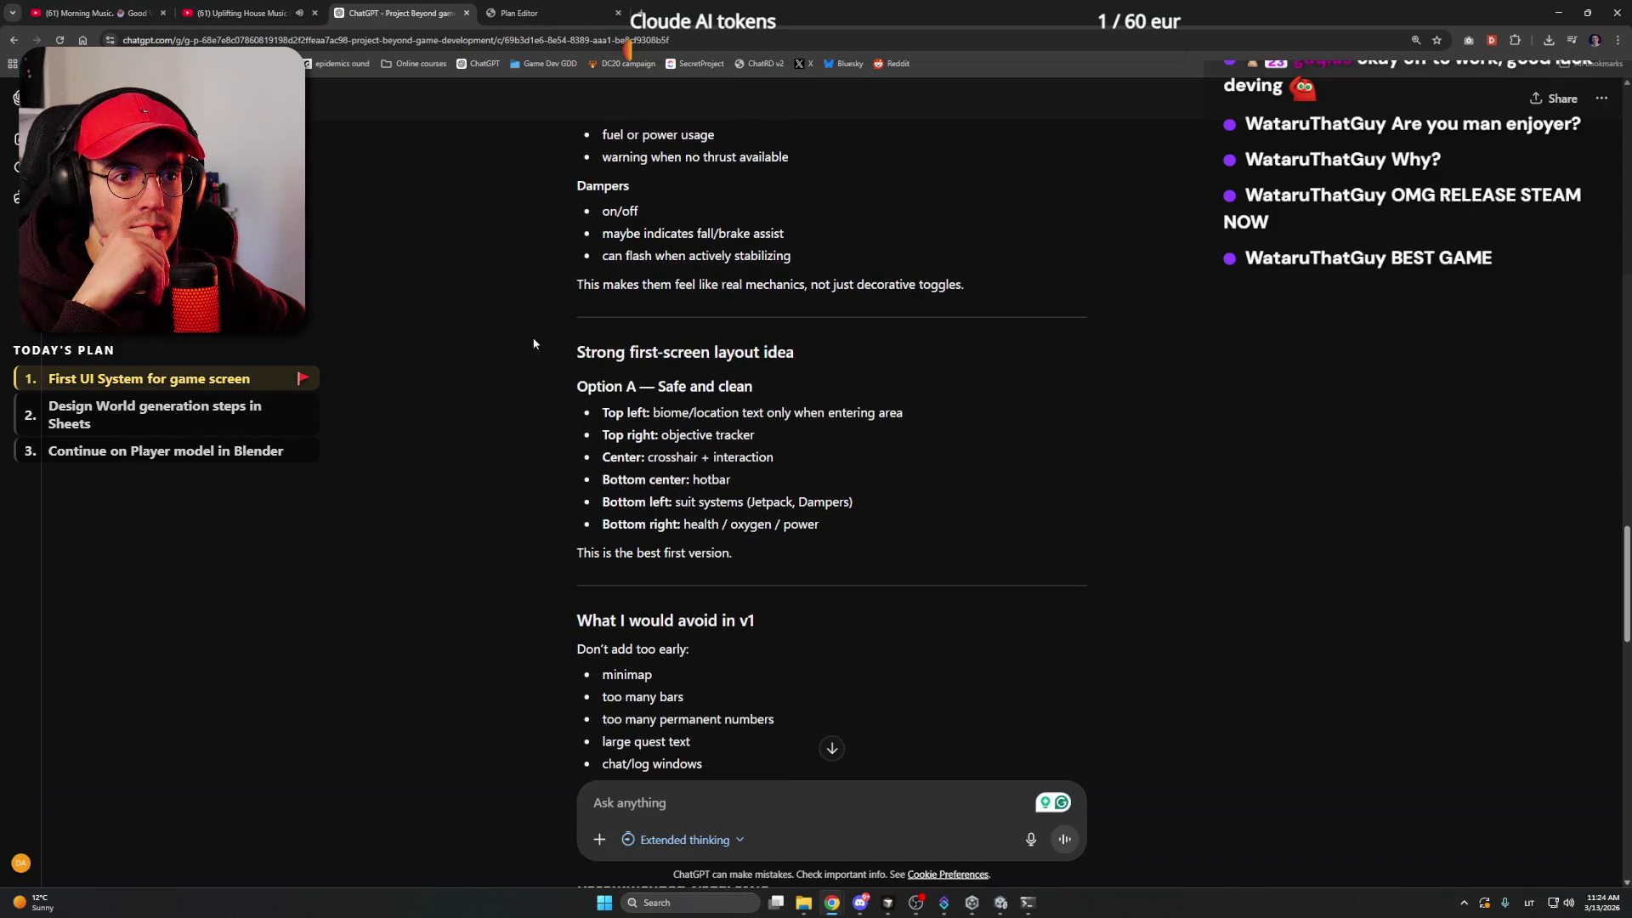
scroll(534, 343, down, 4)
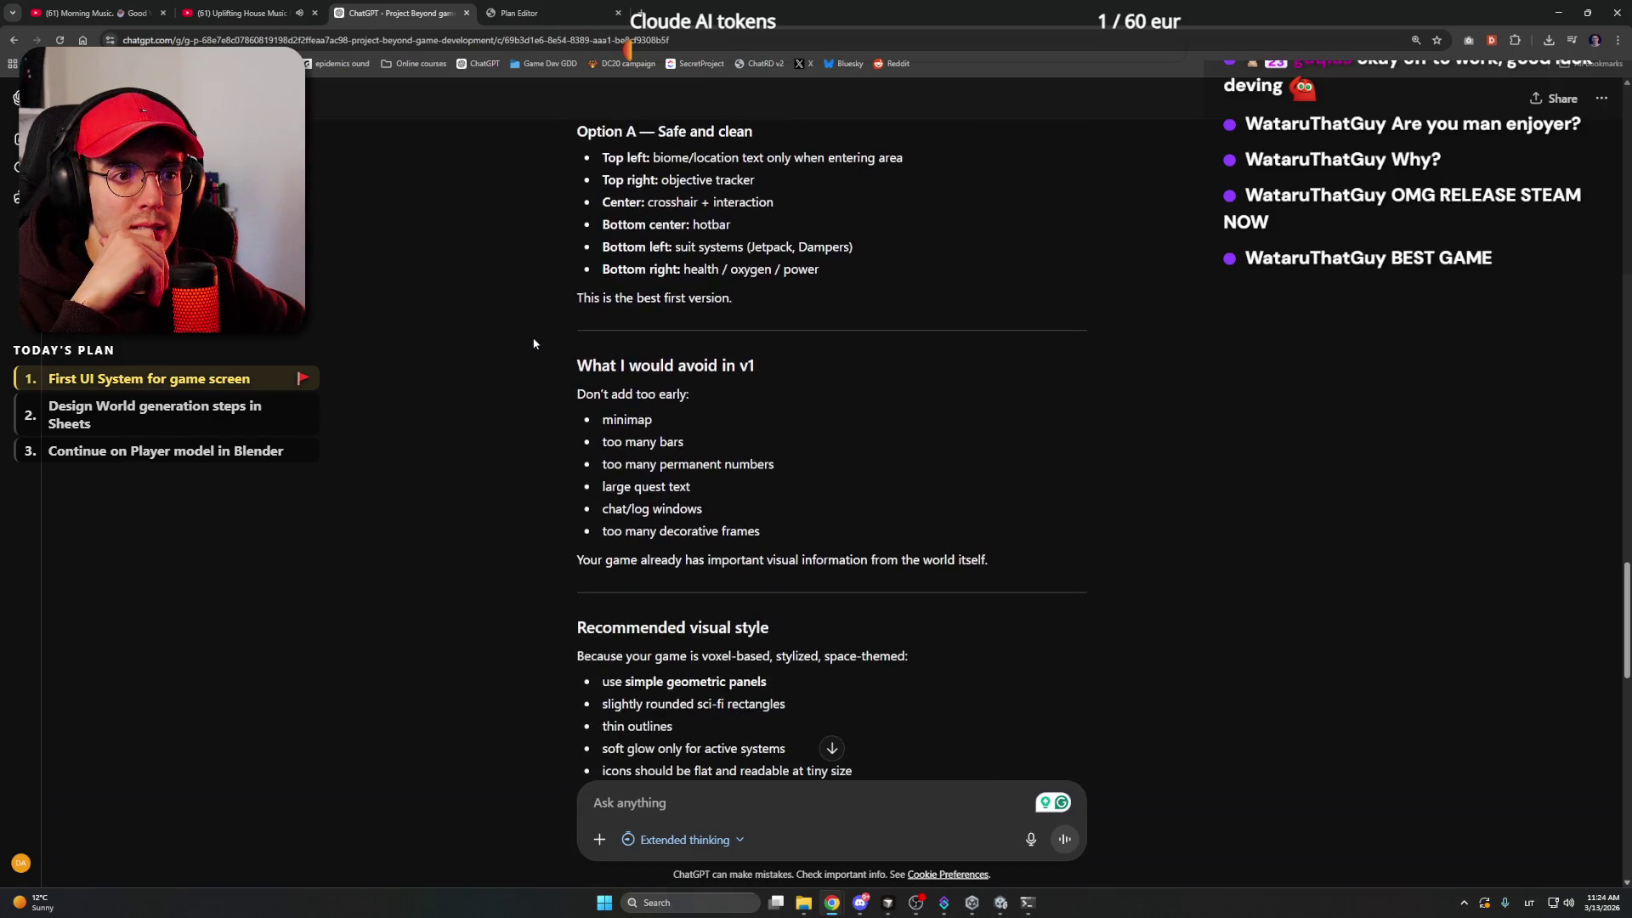
scroll(534, 343, down, 6)
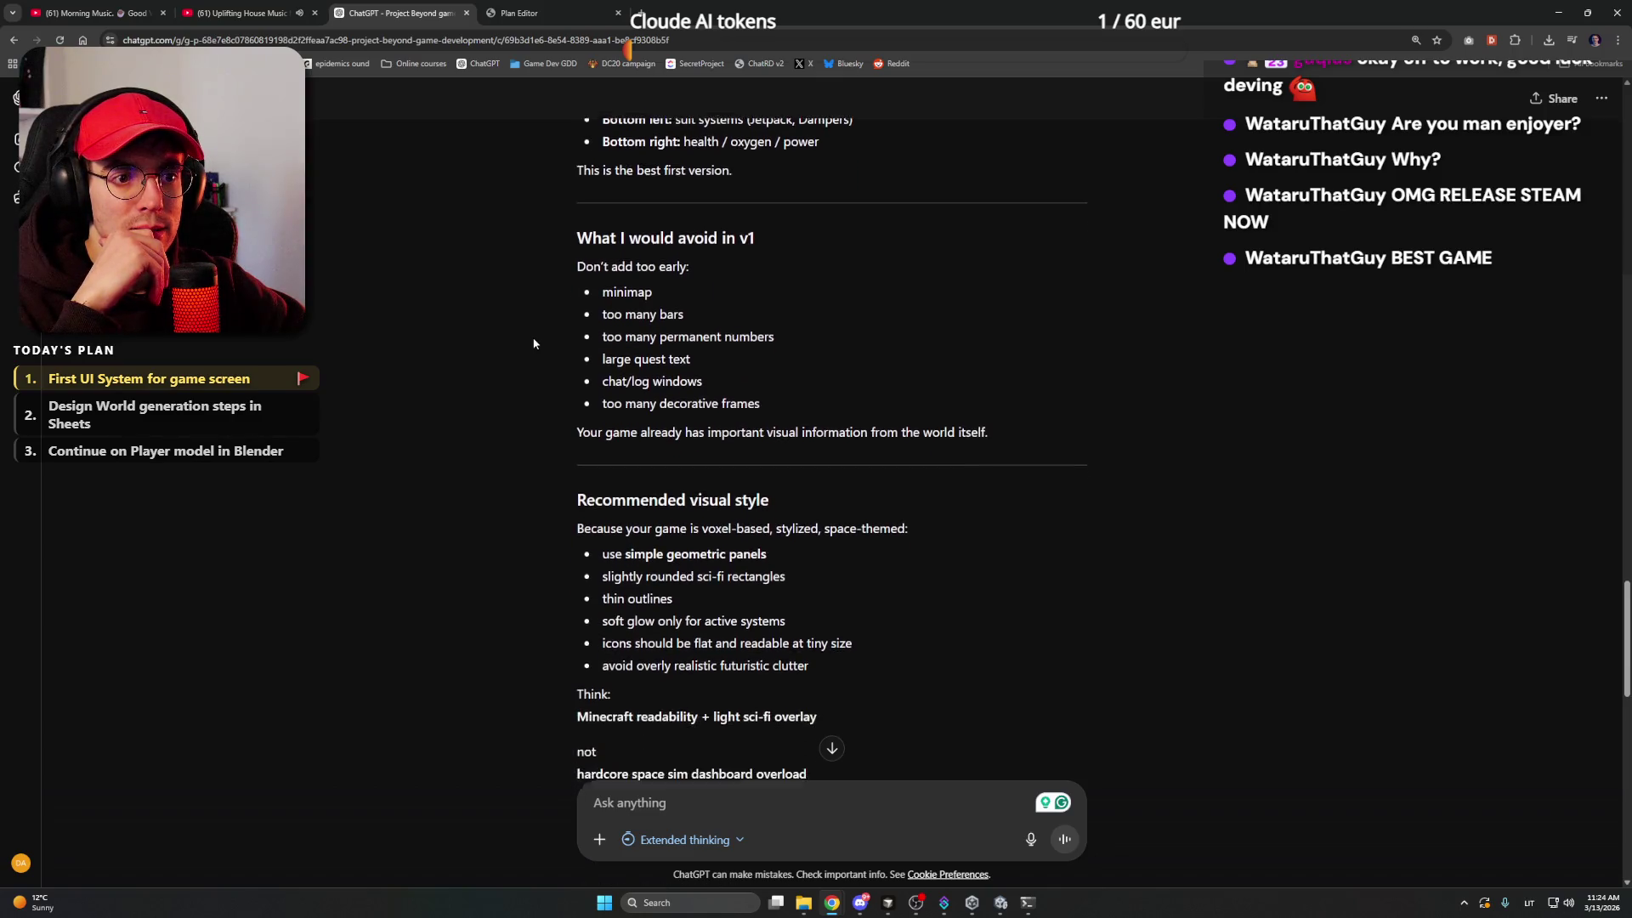
scroll(534, 344, down, 6)
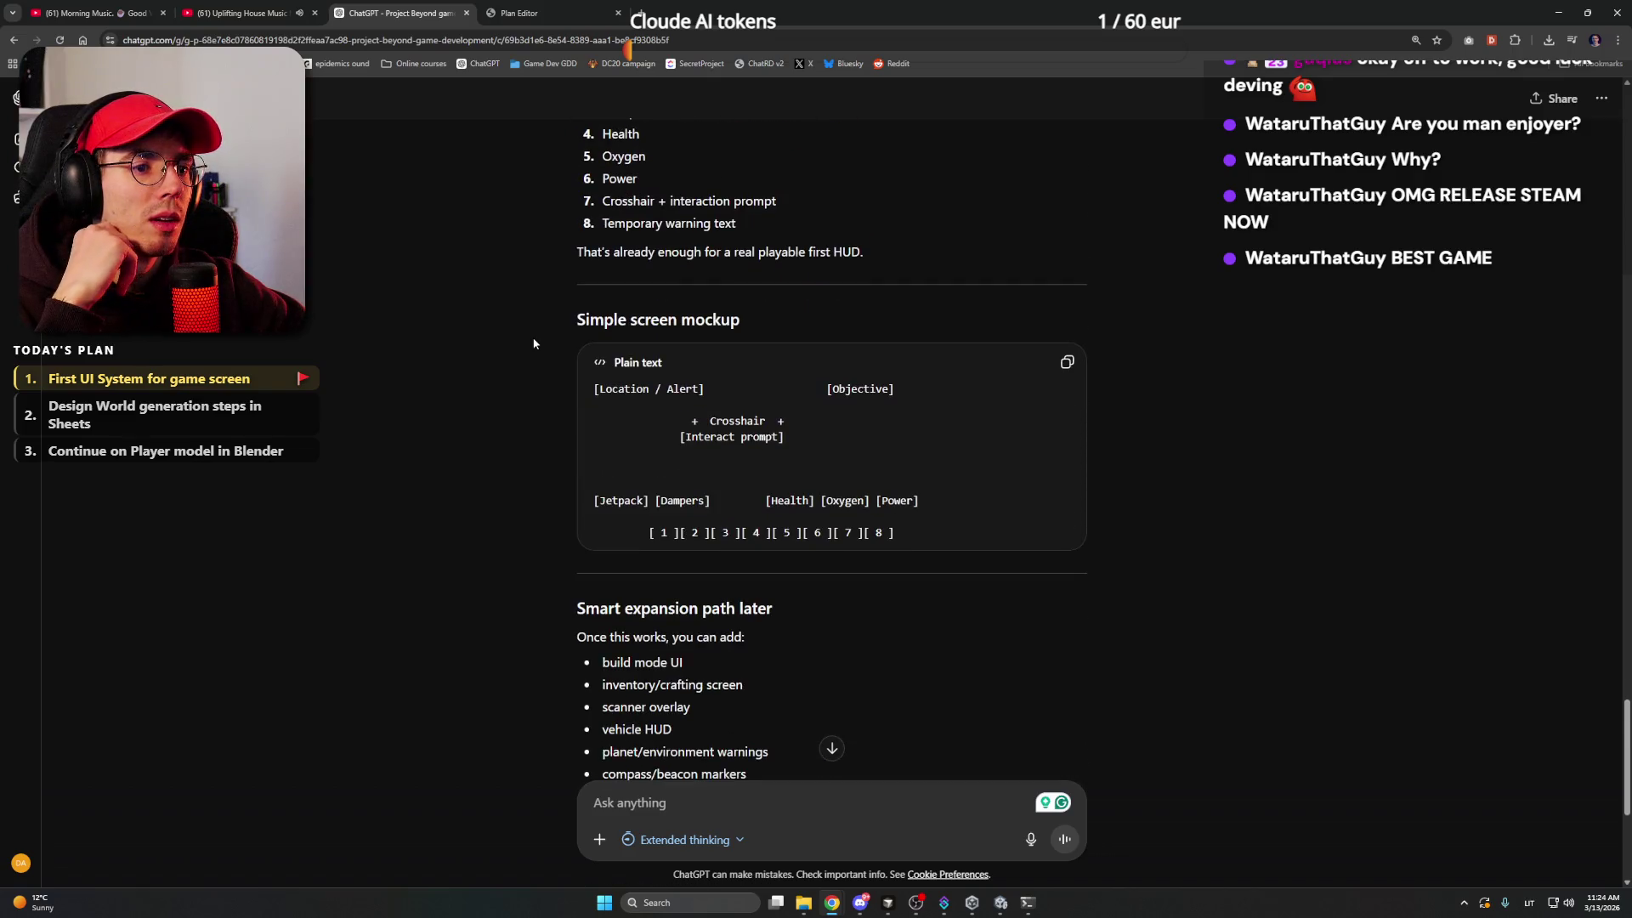
scroll(533, 344, down, 3)
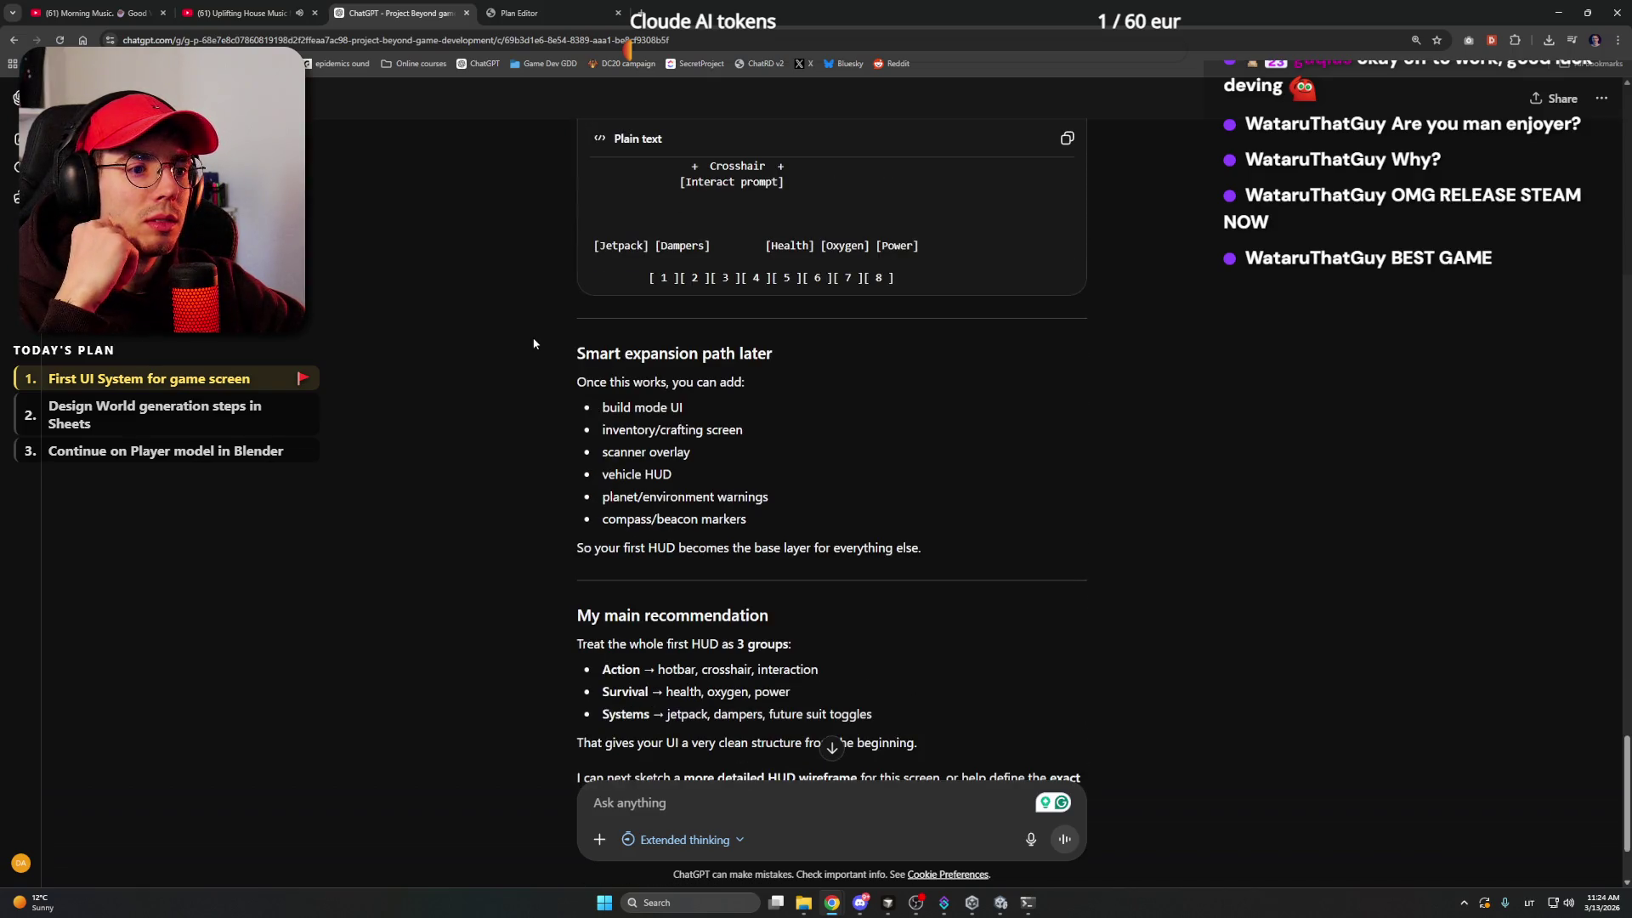
scroll(534, 343, down, 2)
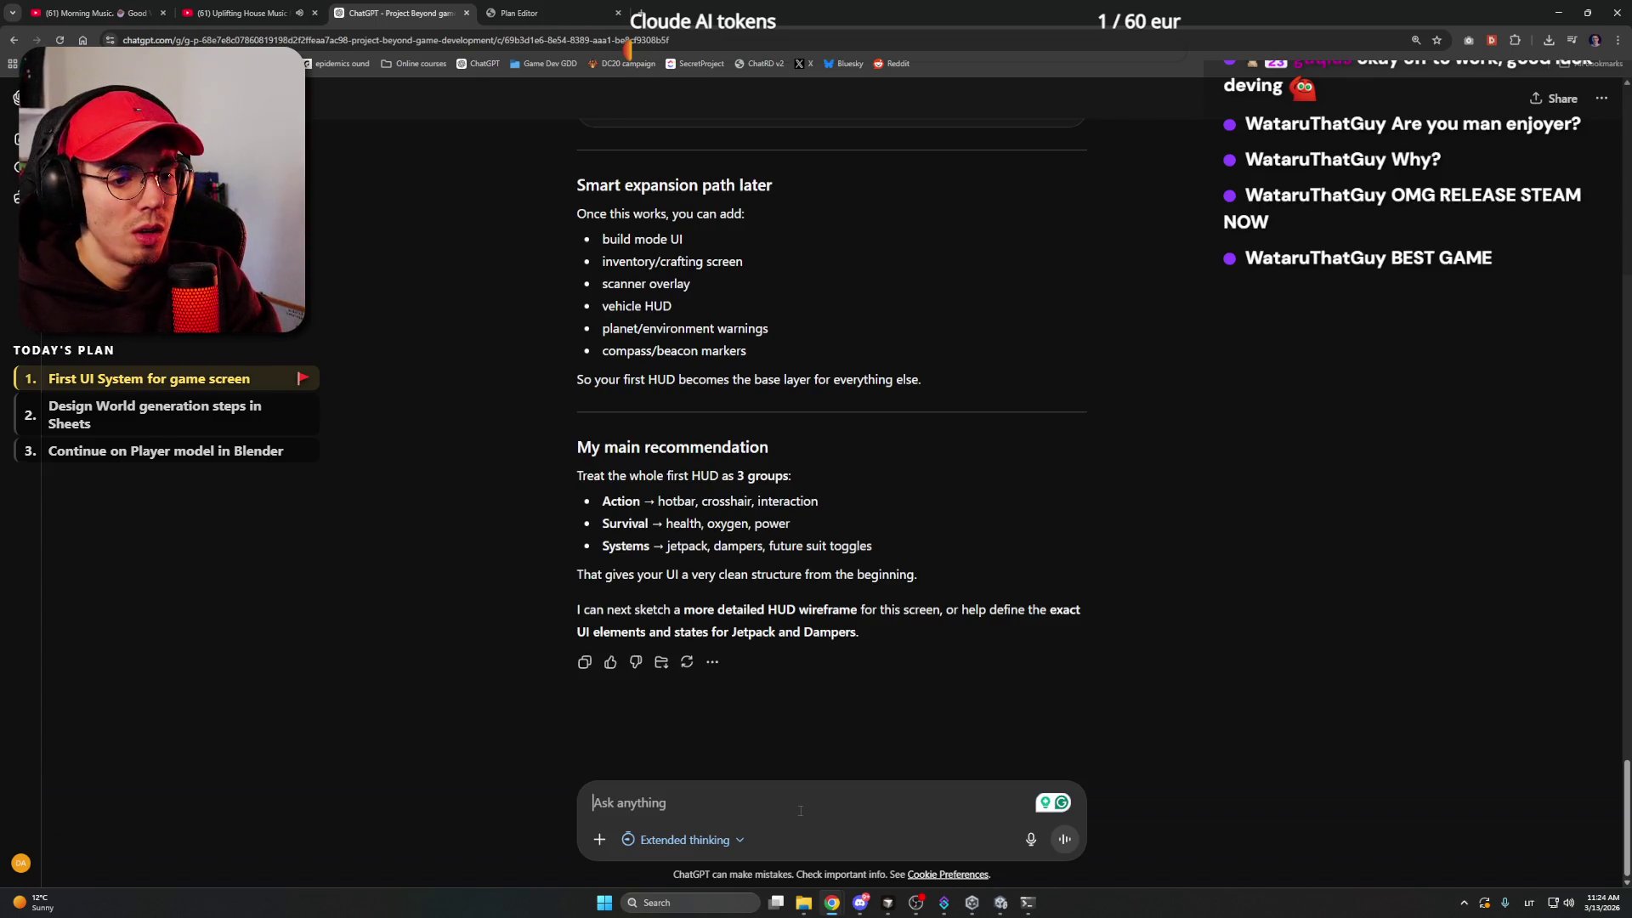
- Type a prompt asking for a condensed Jetpack/Dampers Suit system with a main GameScreen UI Manager
text(For now I will only c)
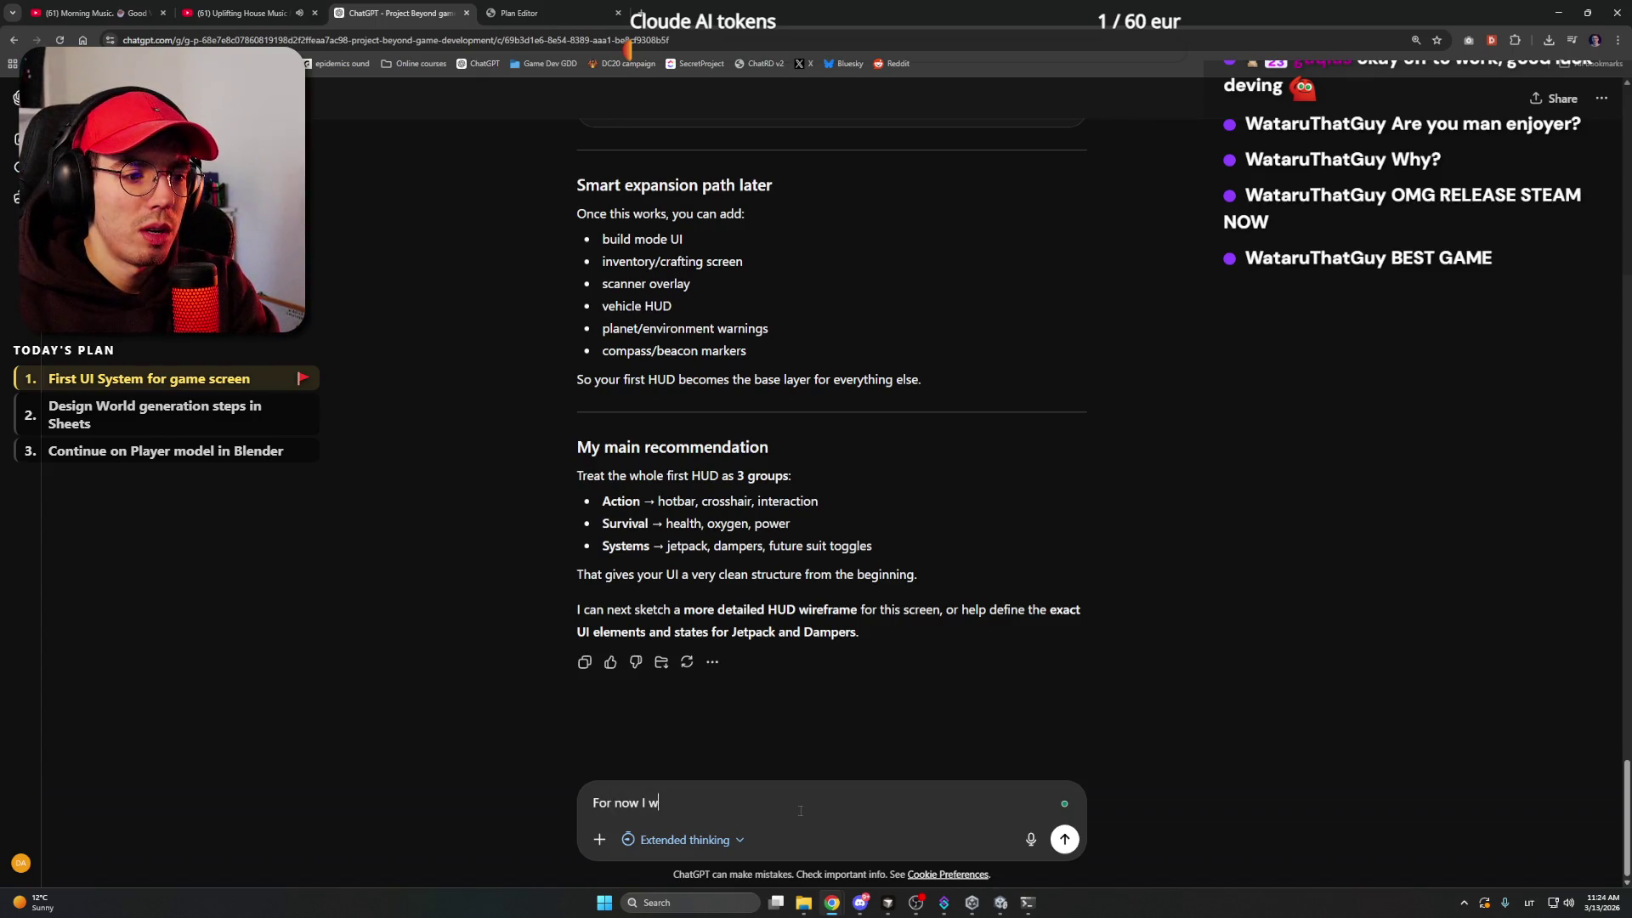
text(reate)
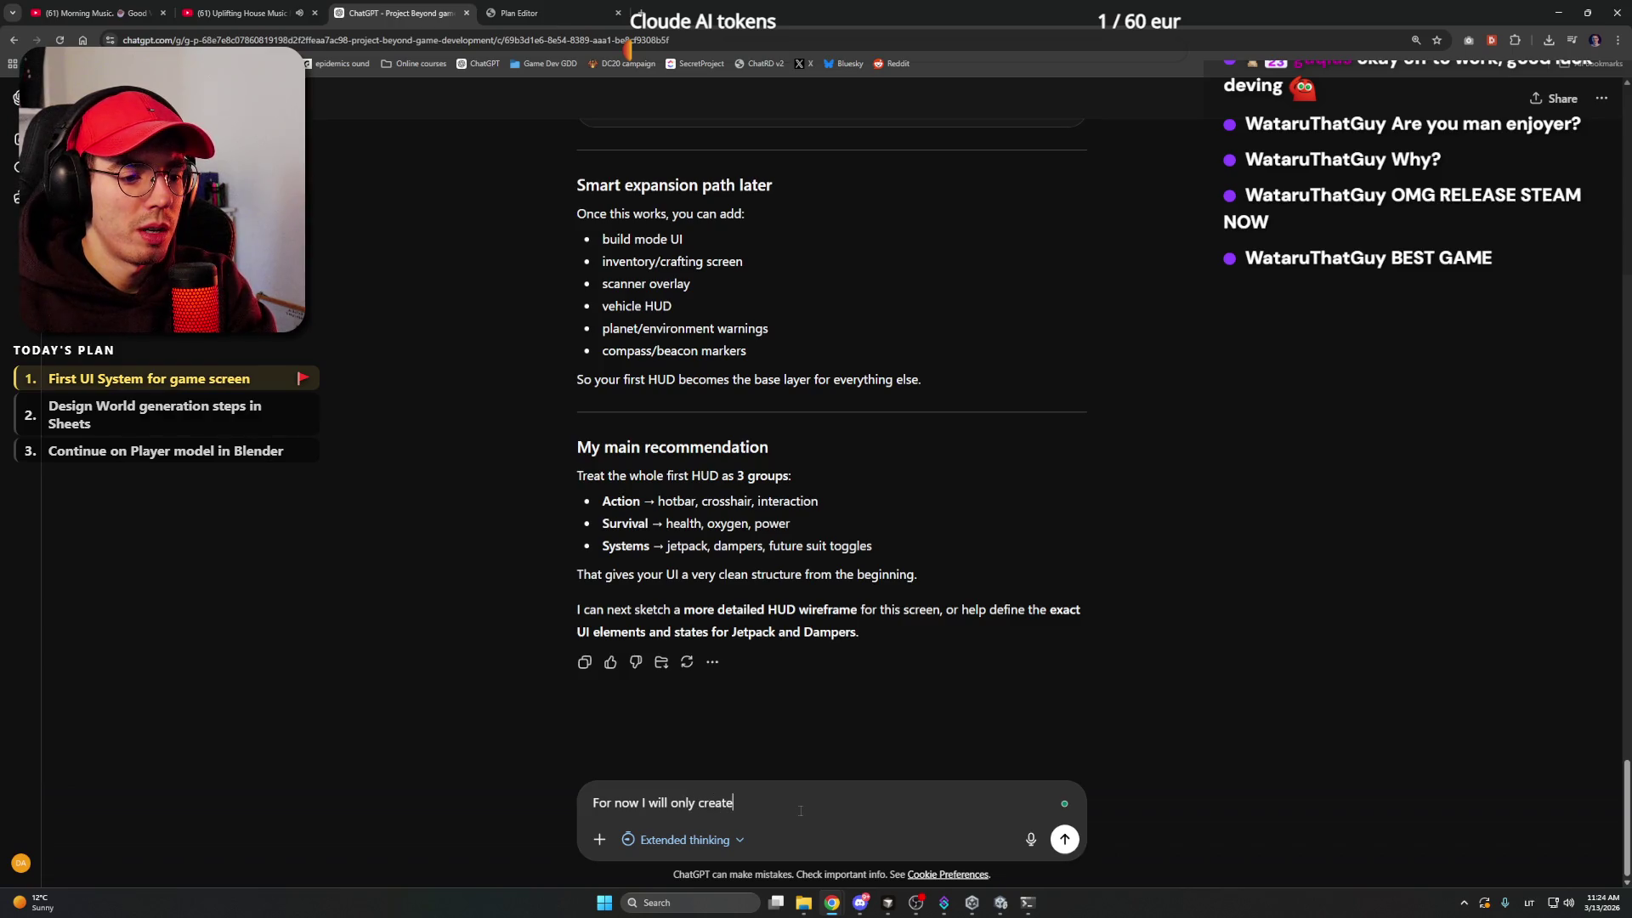
text( Suit system for )
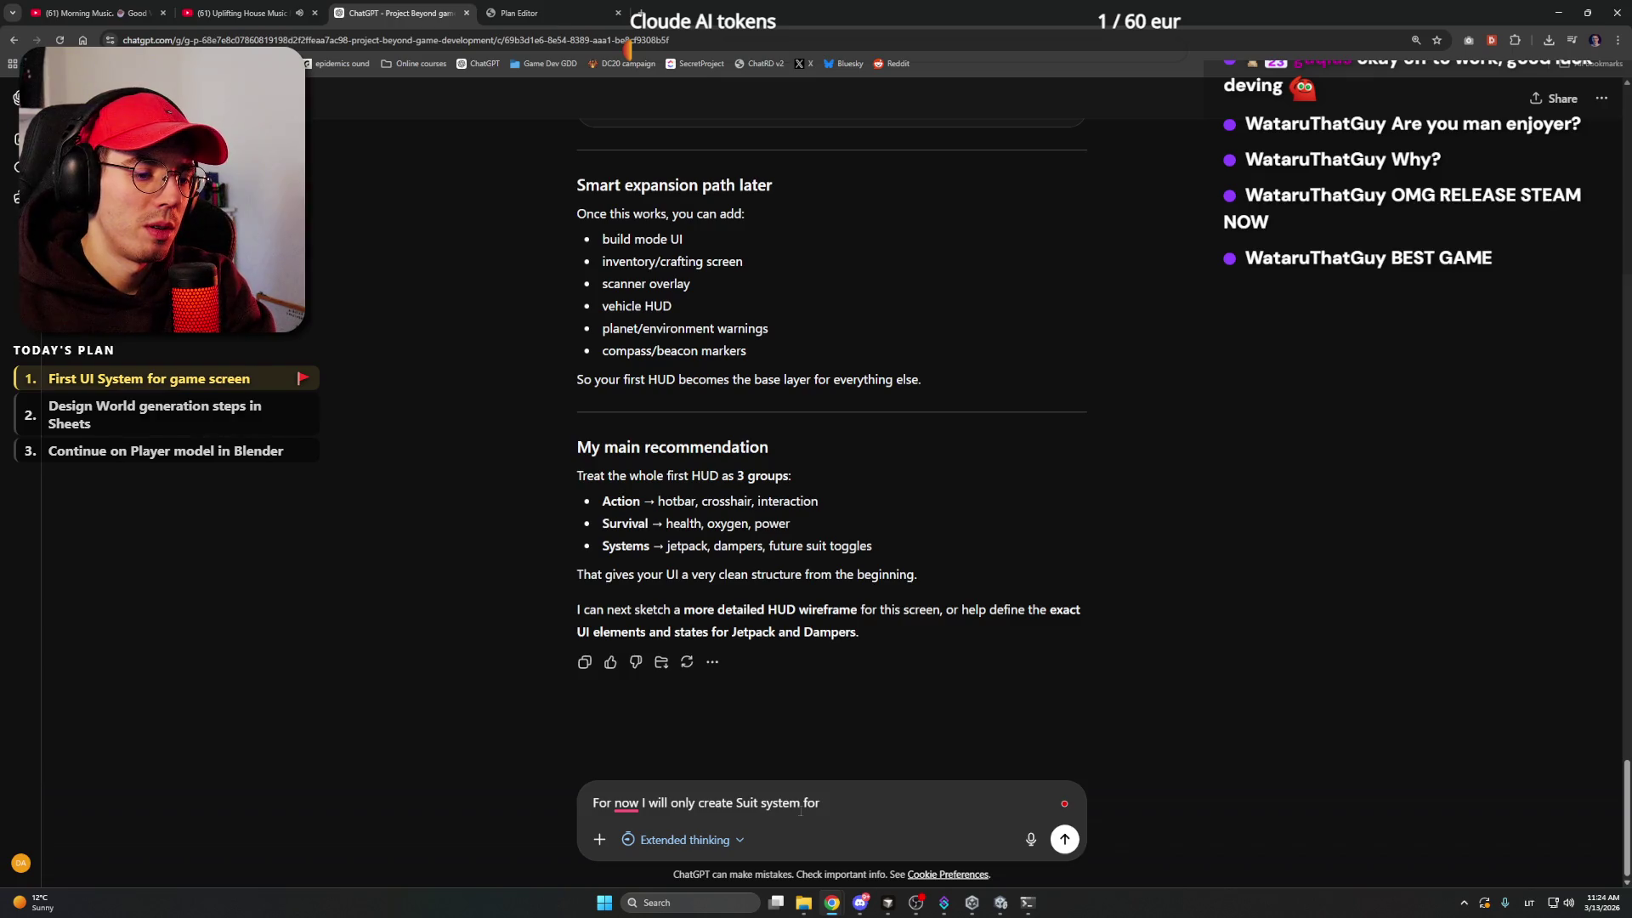
text(Jet)
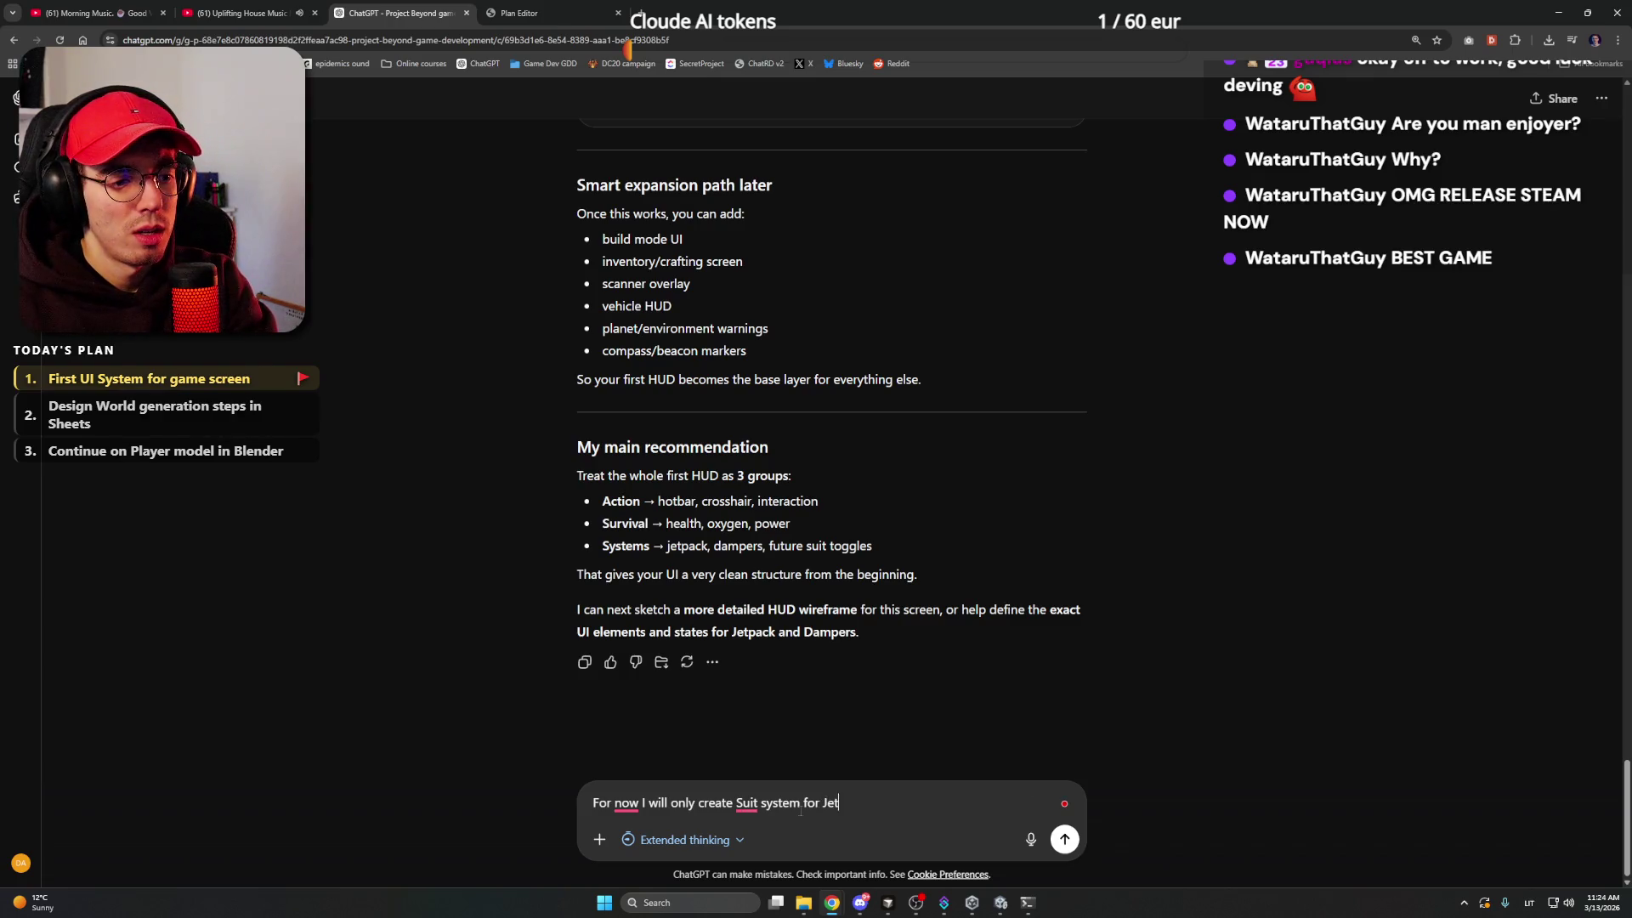
text(pack and Dampers,)
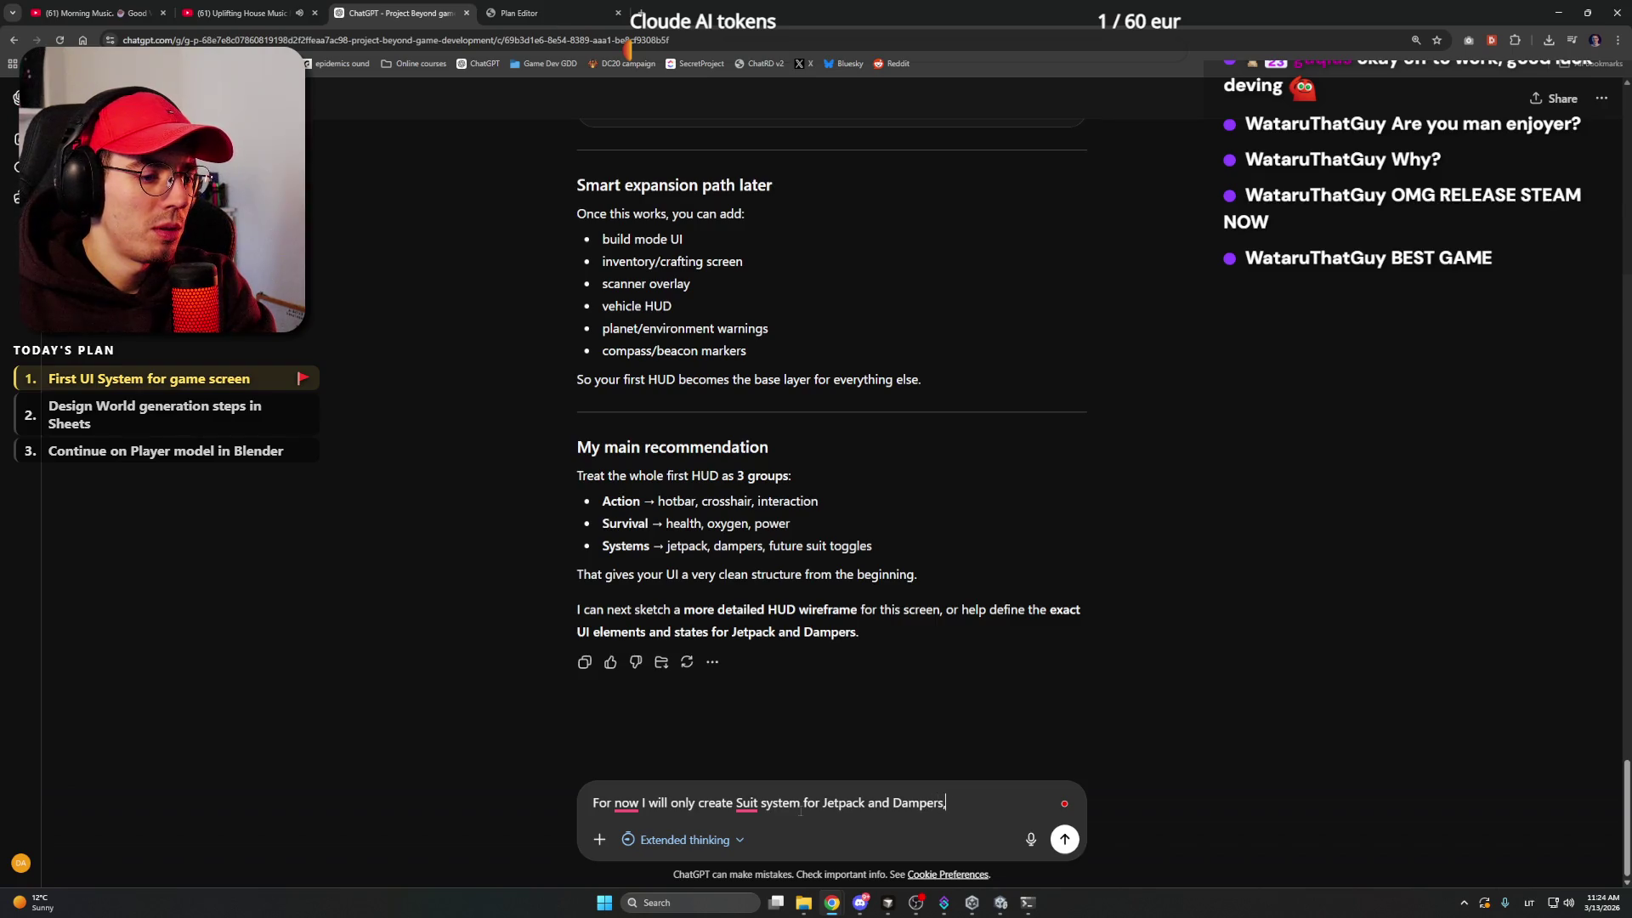
text( and only turn )
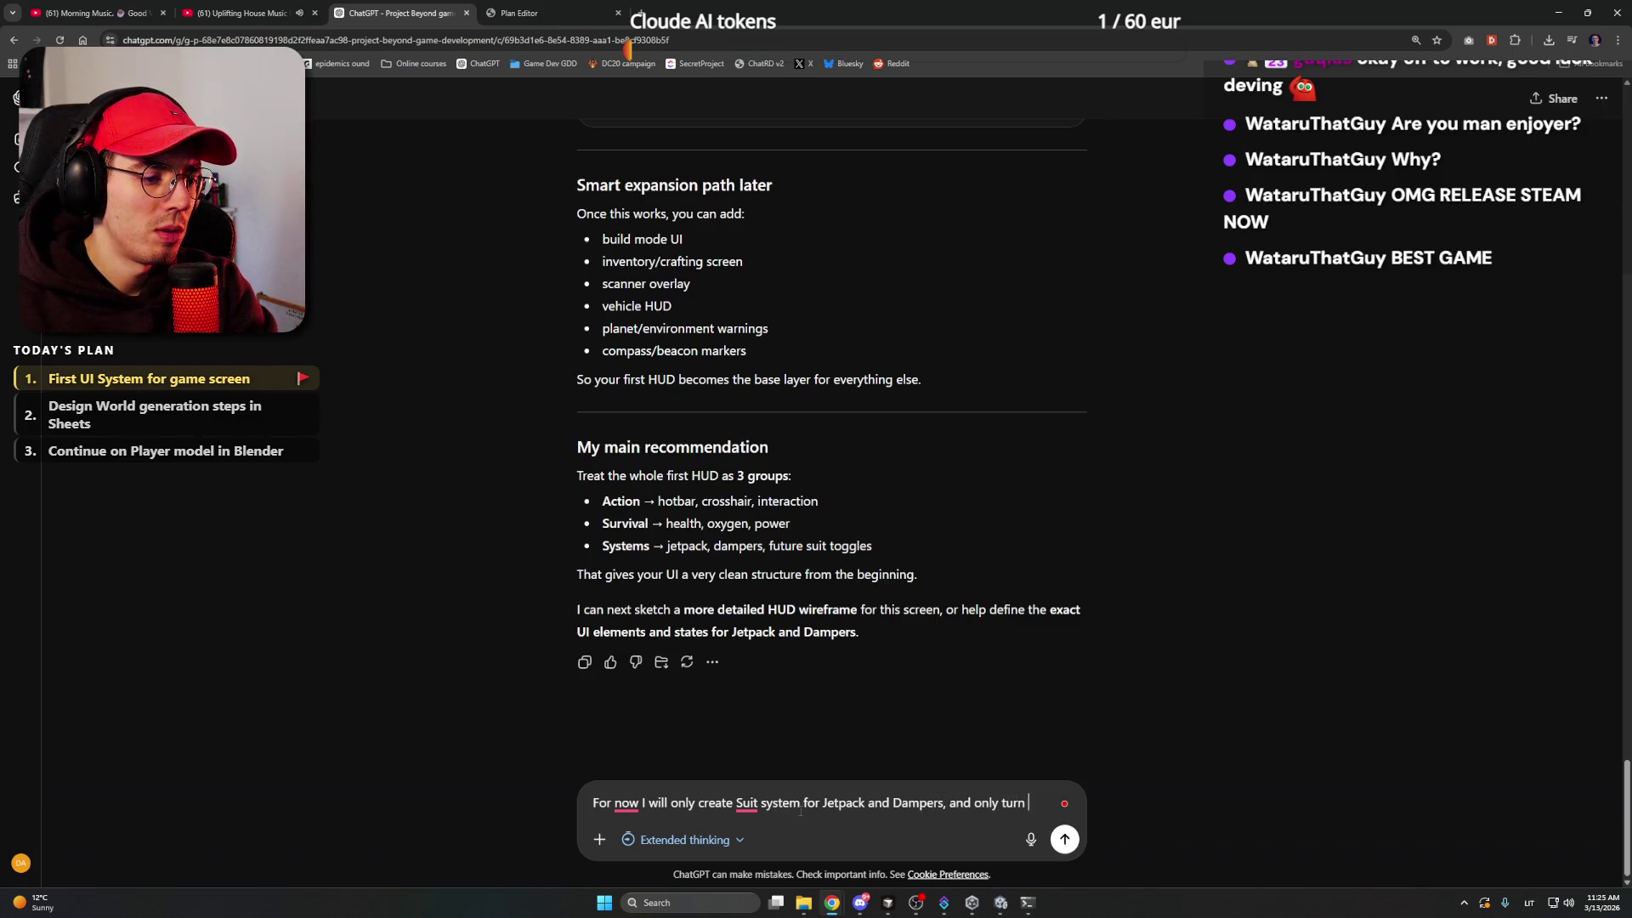
text(it on or off)
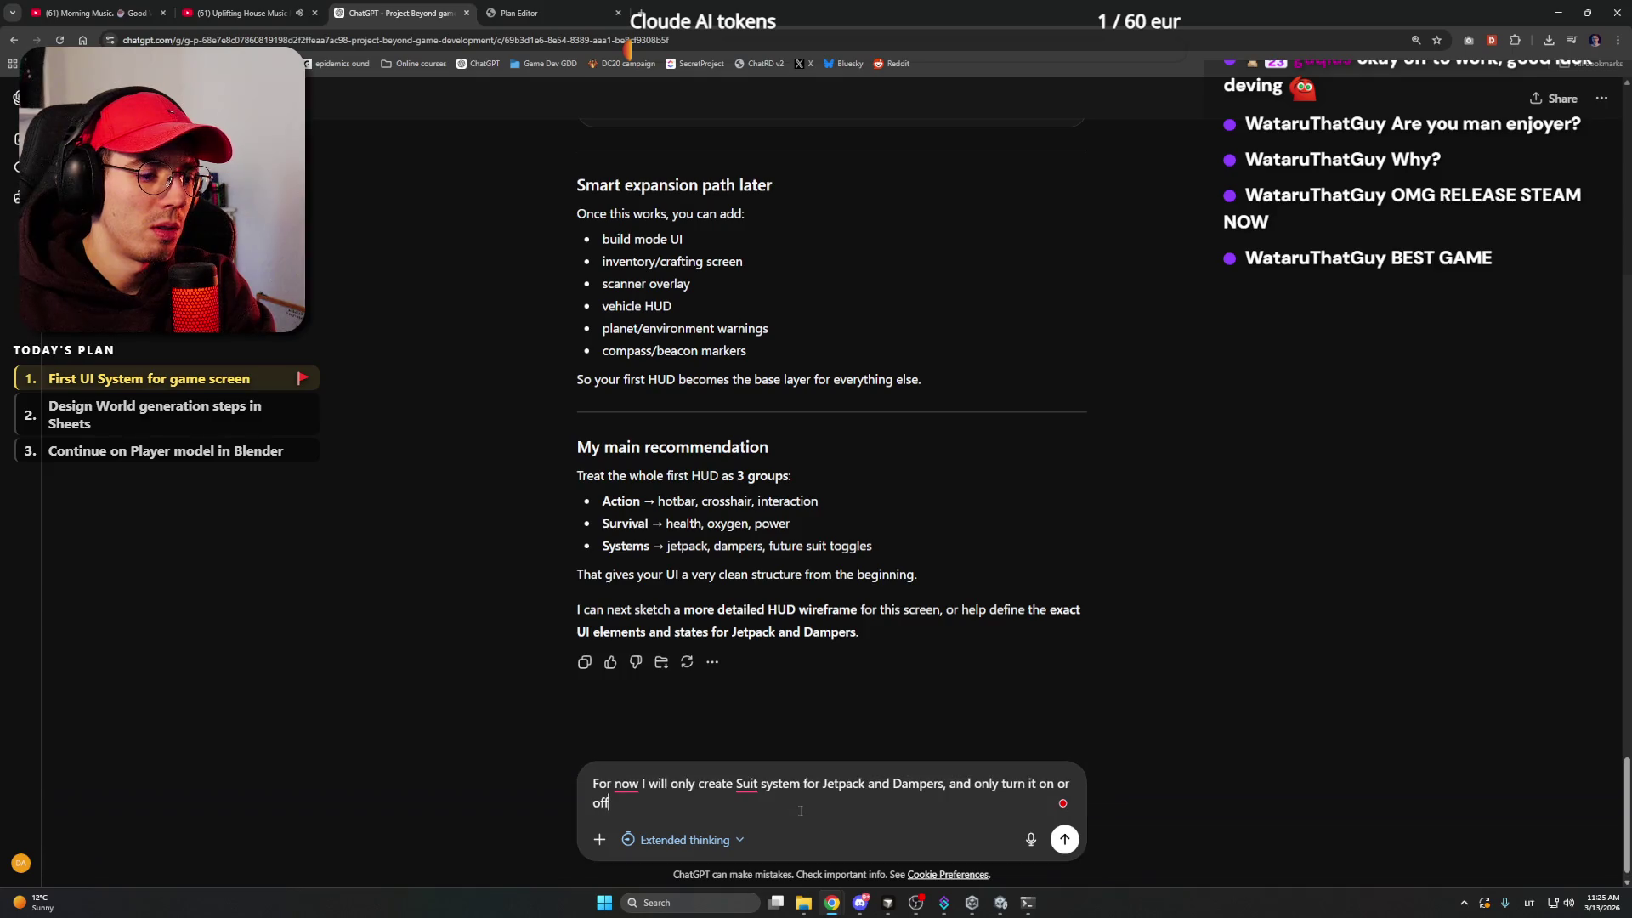
text(. Create )
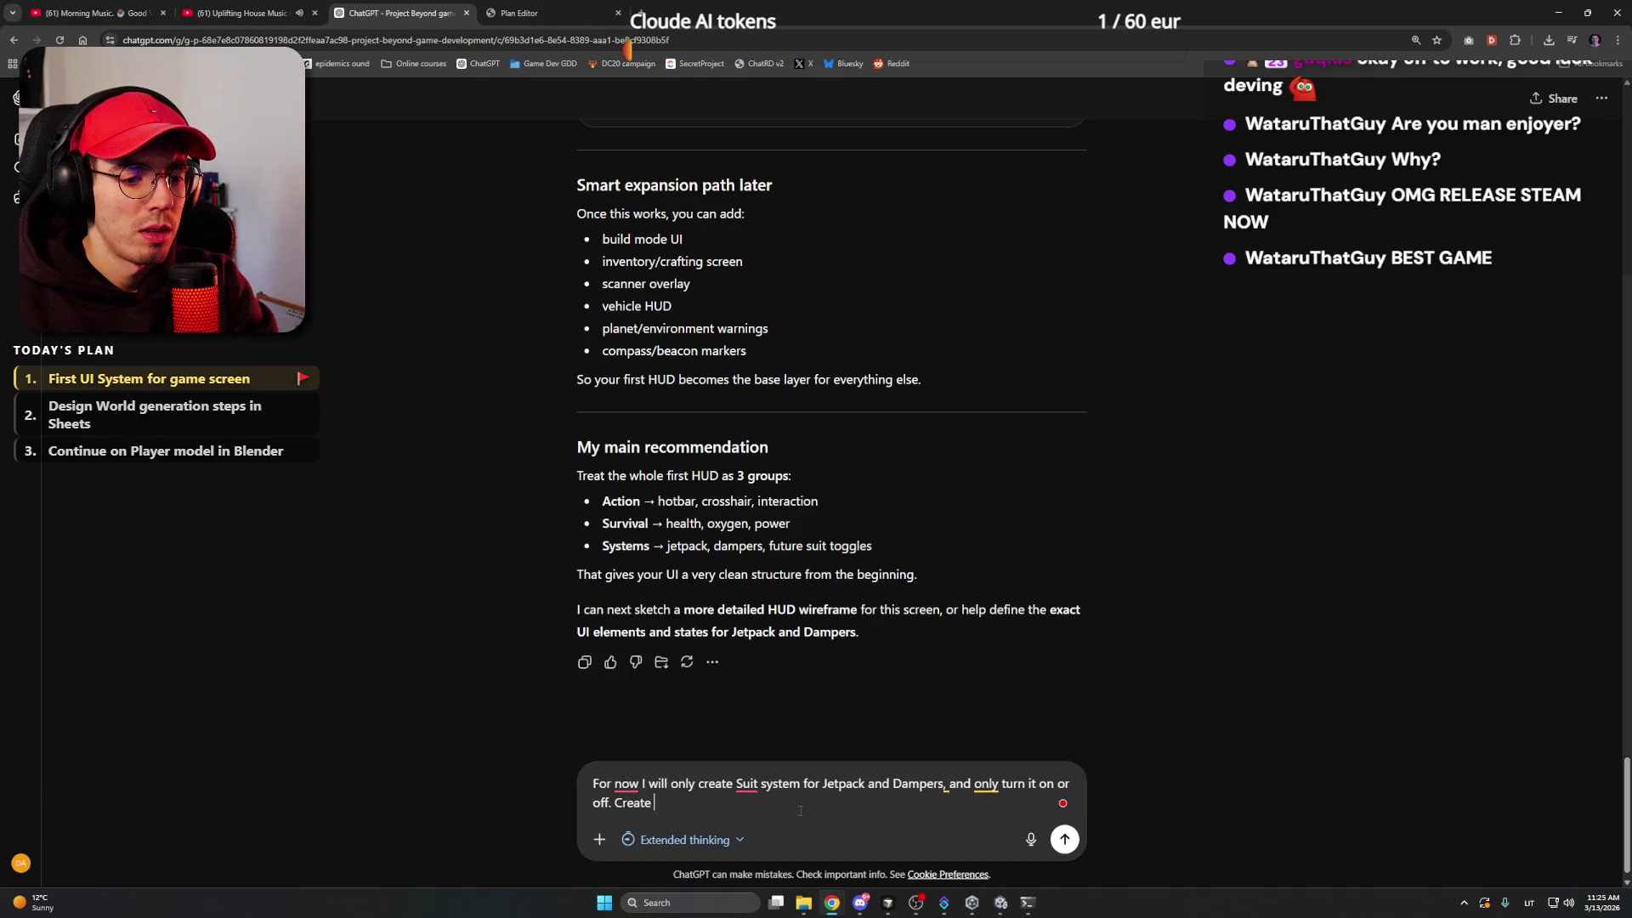
text(me a do)
key(BackSpace)
key(BackSpace)
text(condense system for a cod)
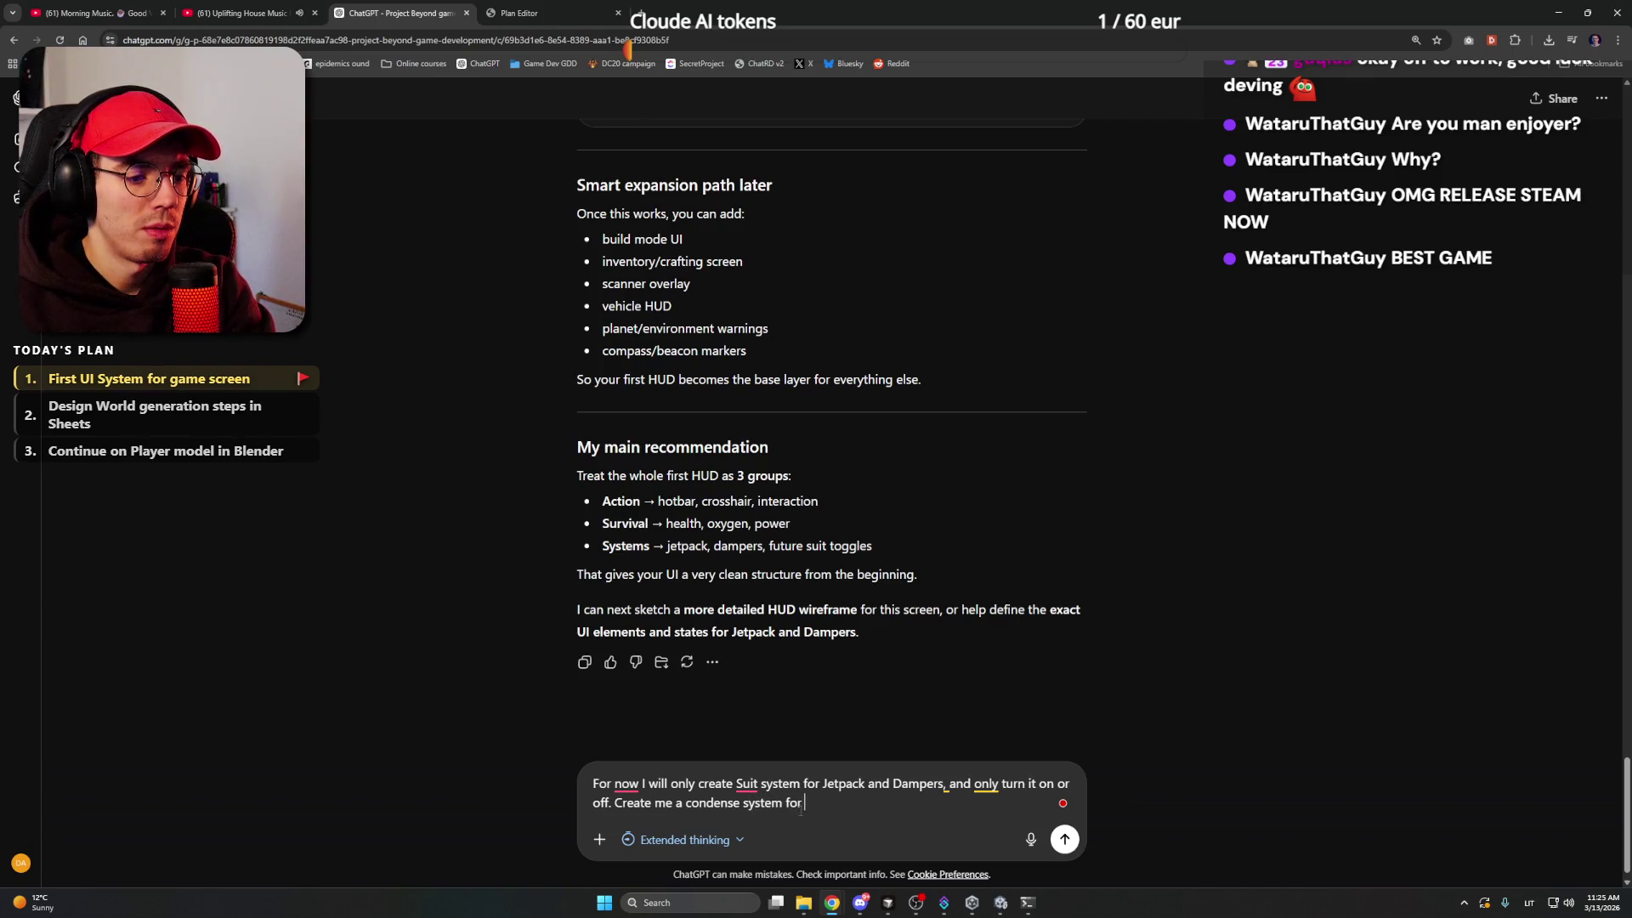
text(e structure.)
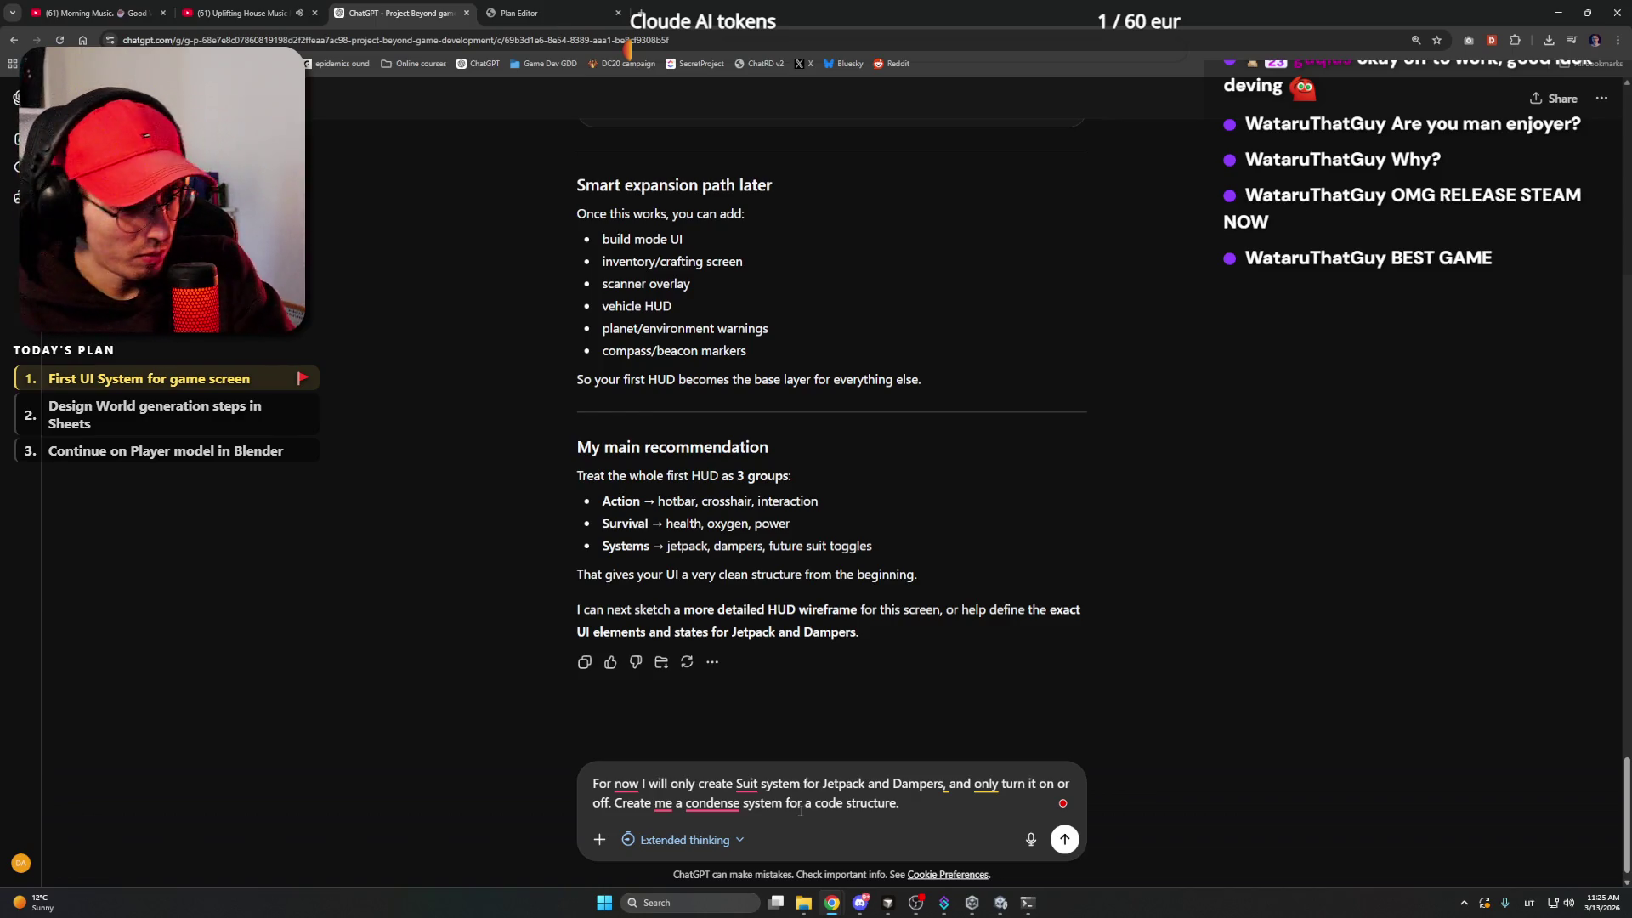
text(There should)
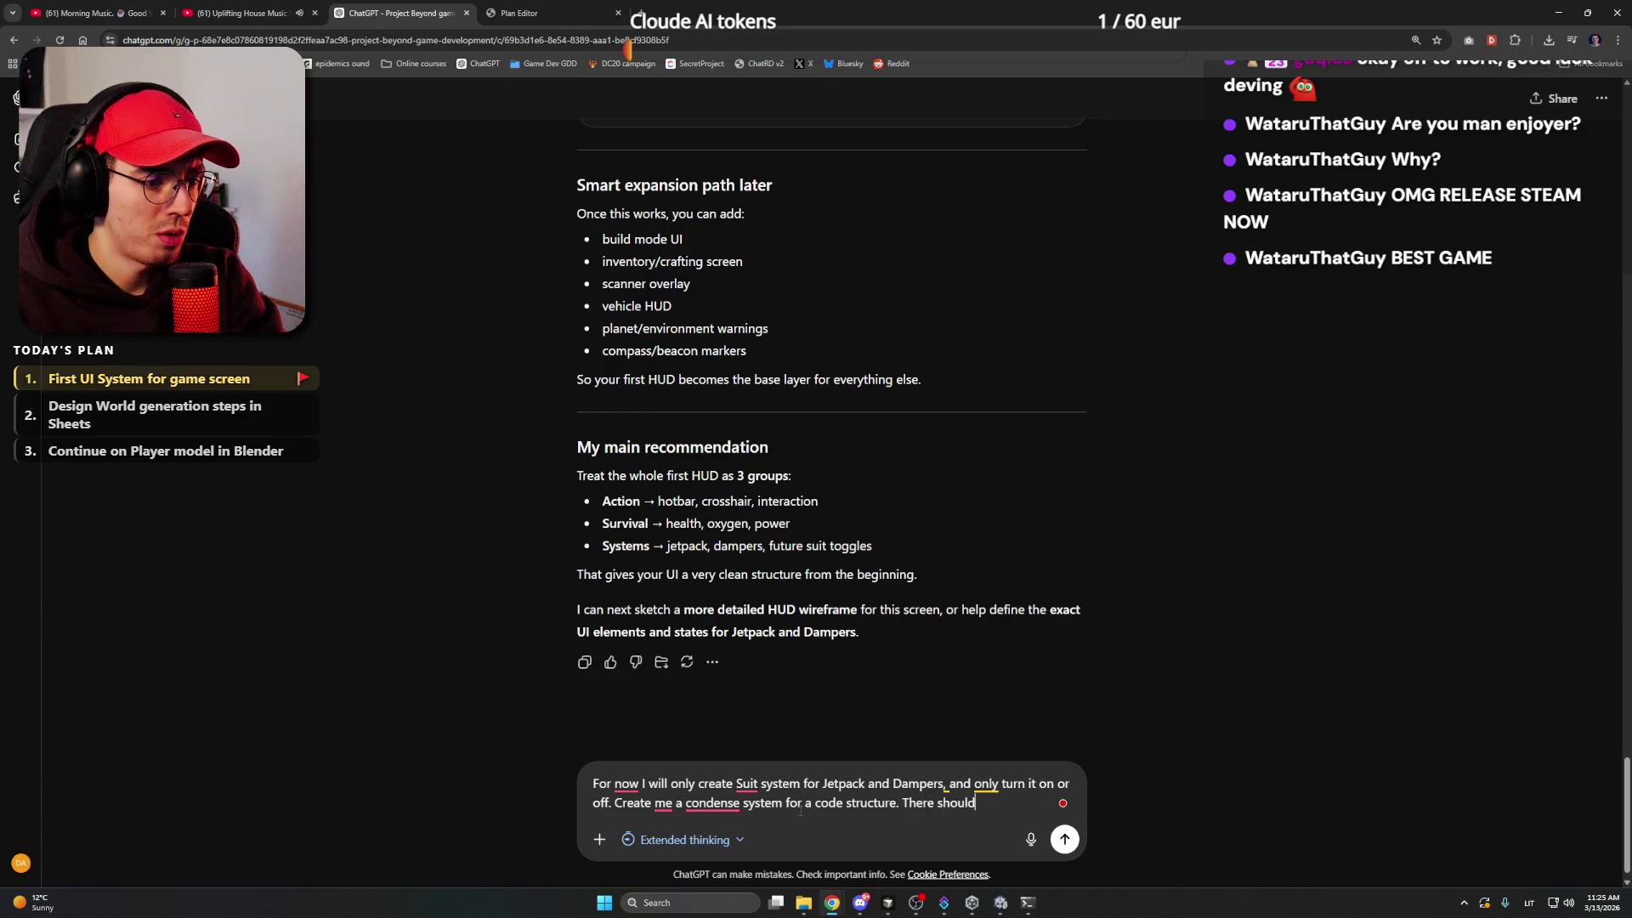
text( be a mai)
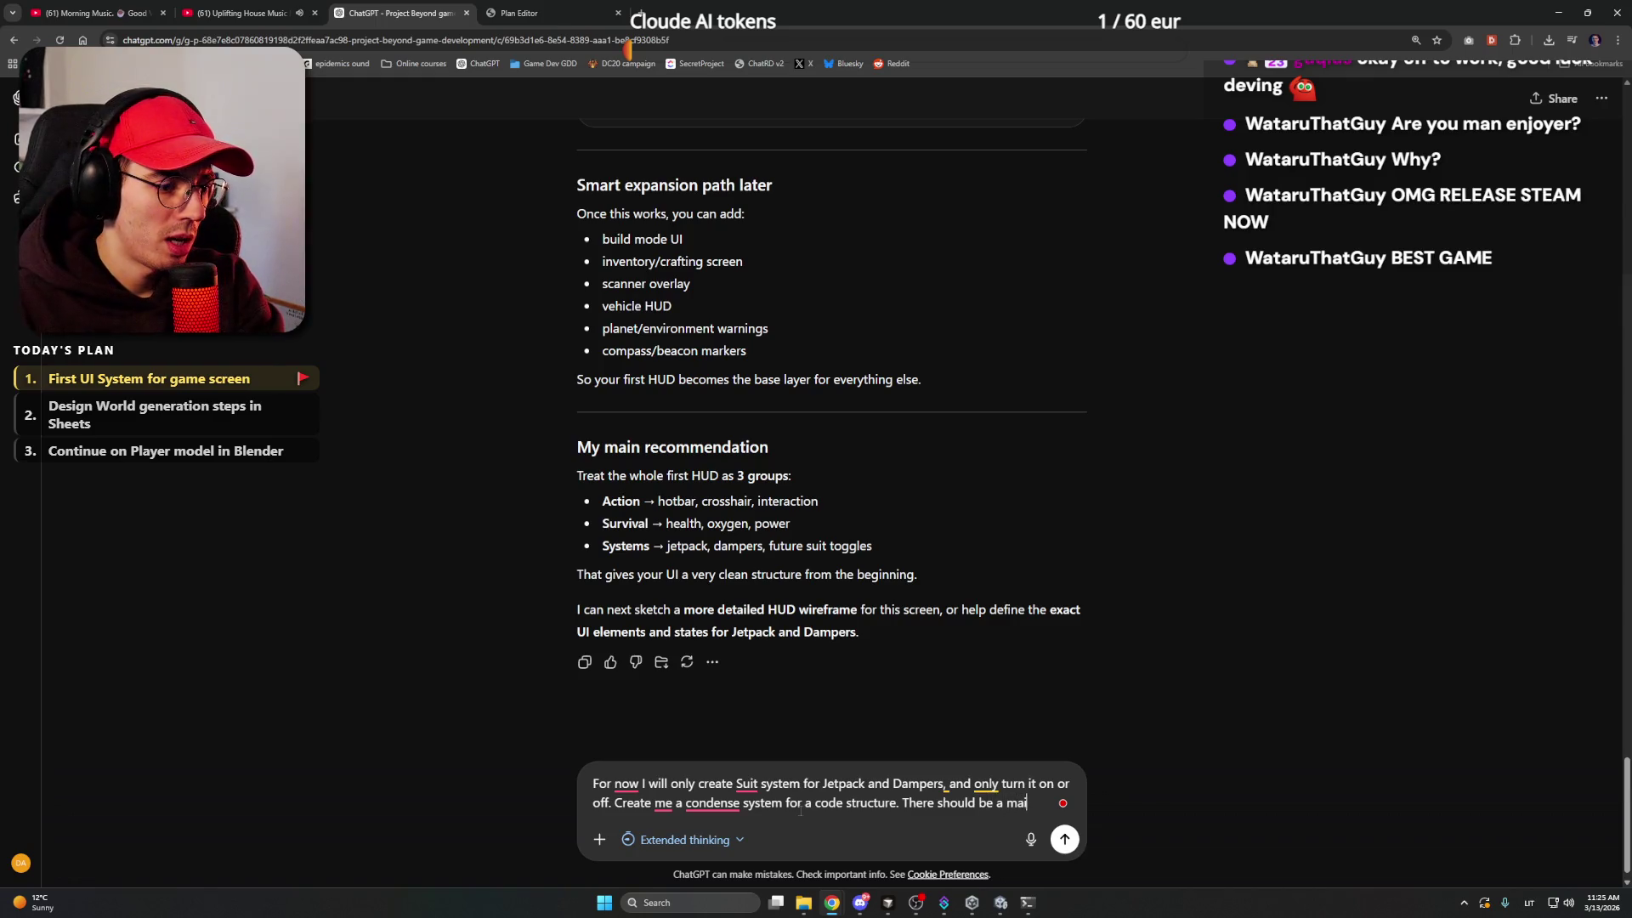
text(n Man)
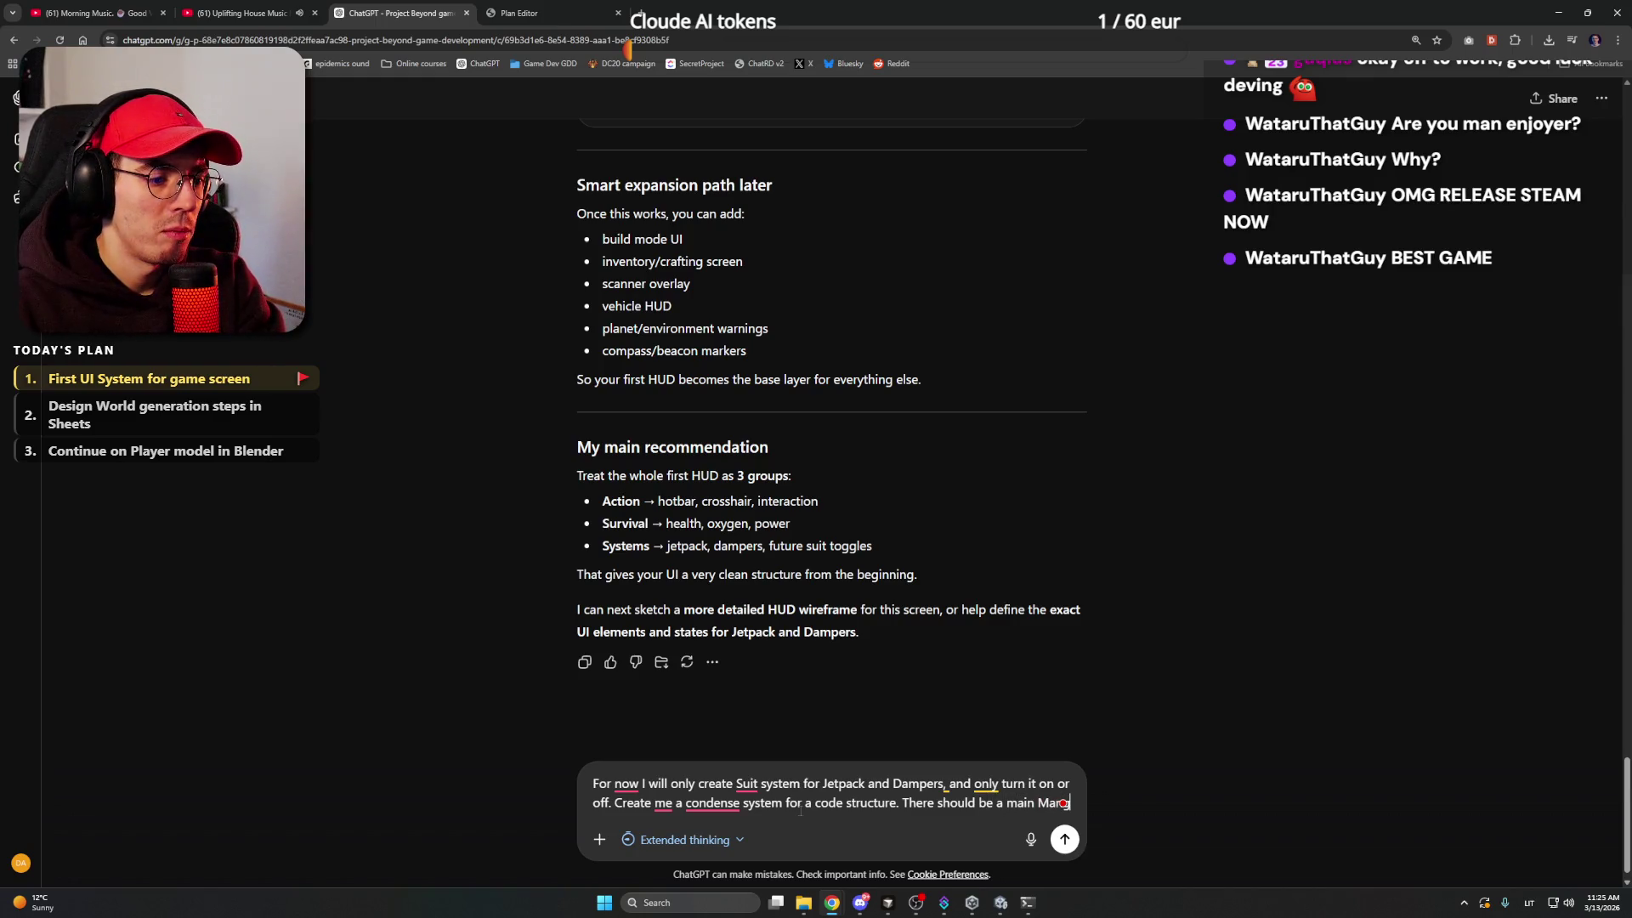
text(ager for )
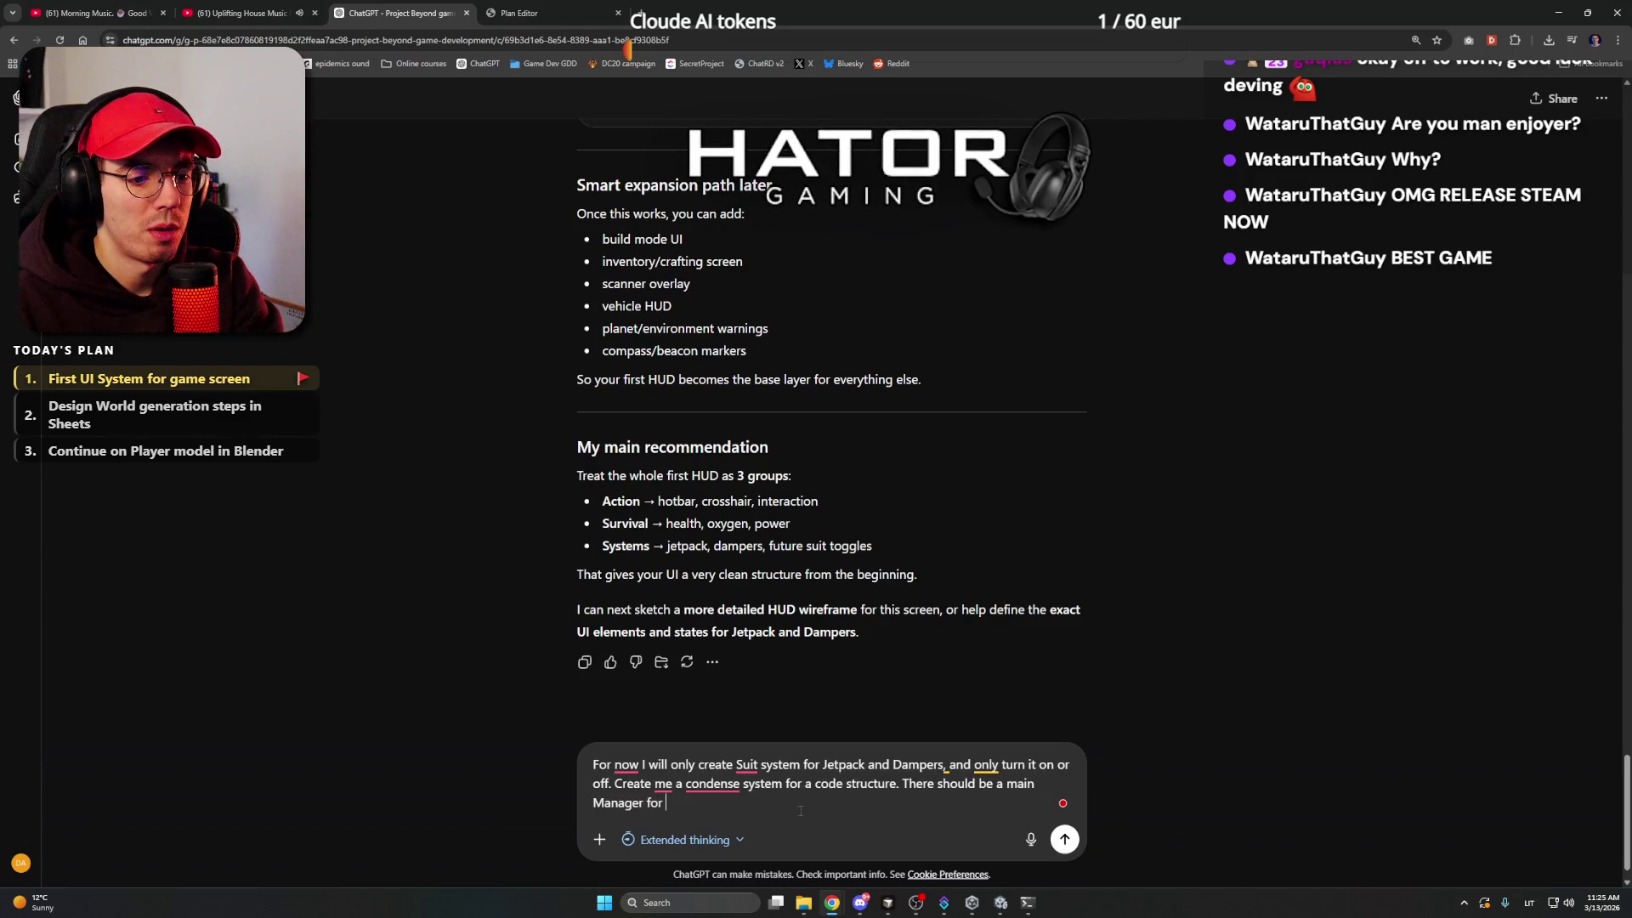
text(GameScreen UI.)
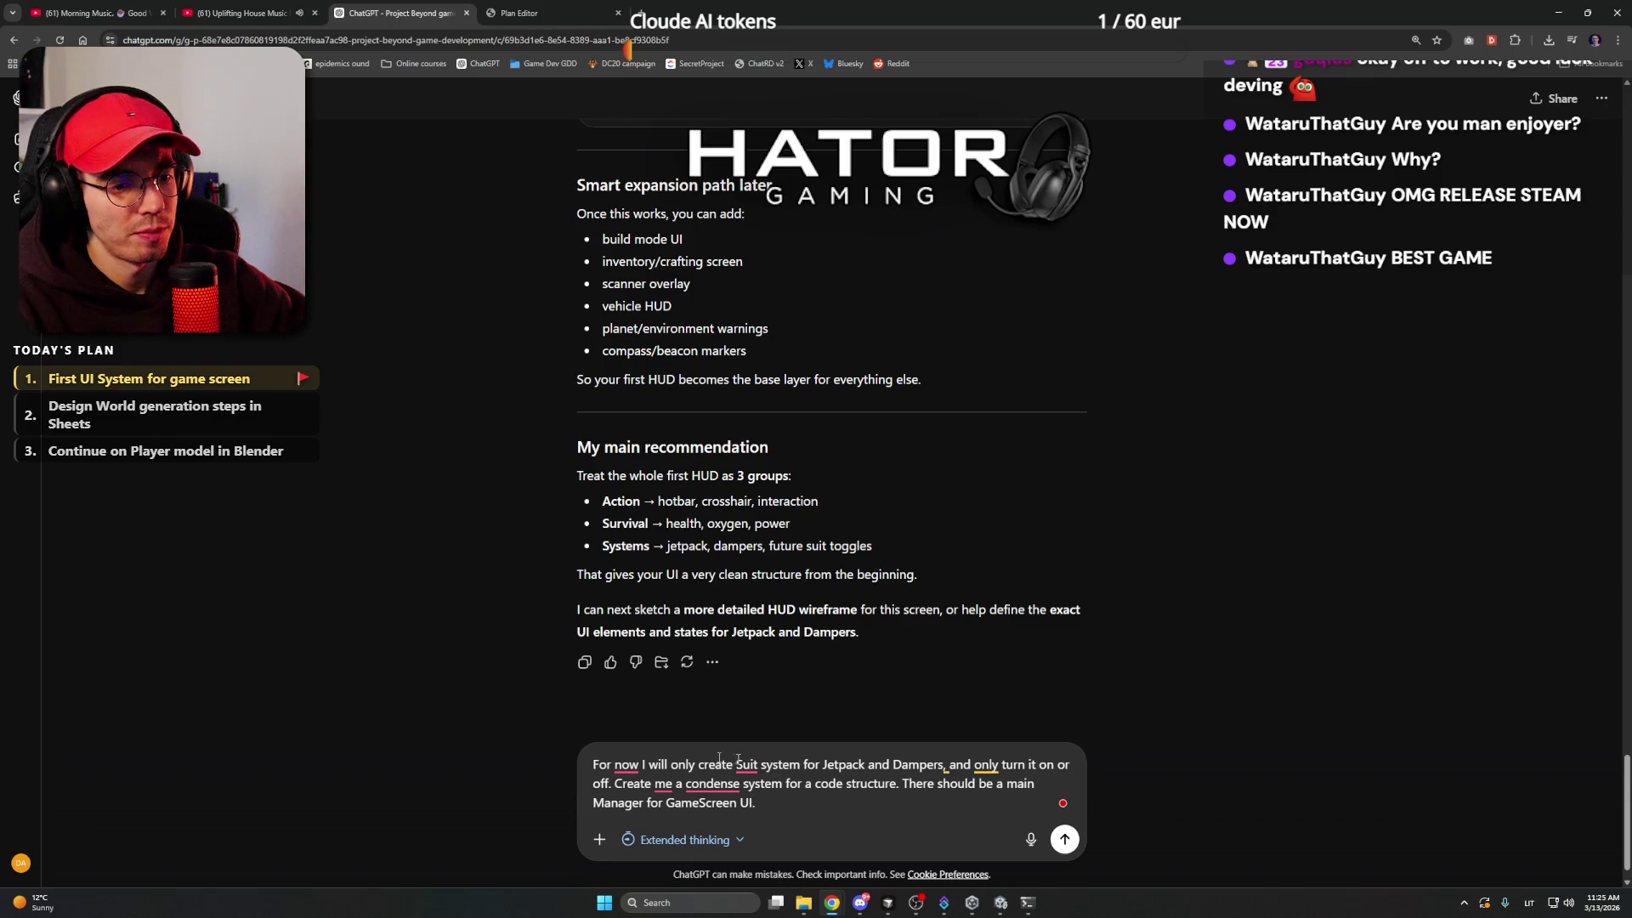
- Accept Grammarly's fixes: comma after 'now', 'condensed', and 'the' before Suit
mouse_move(638, 763)
click(629, 682)
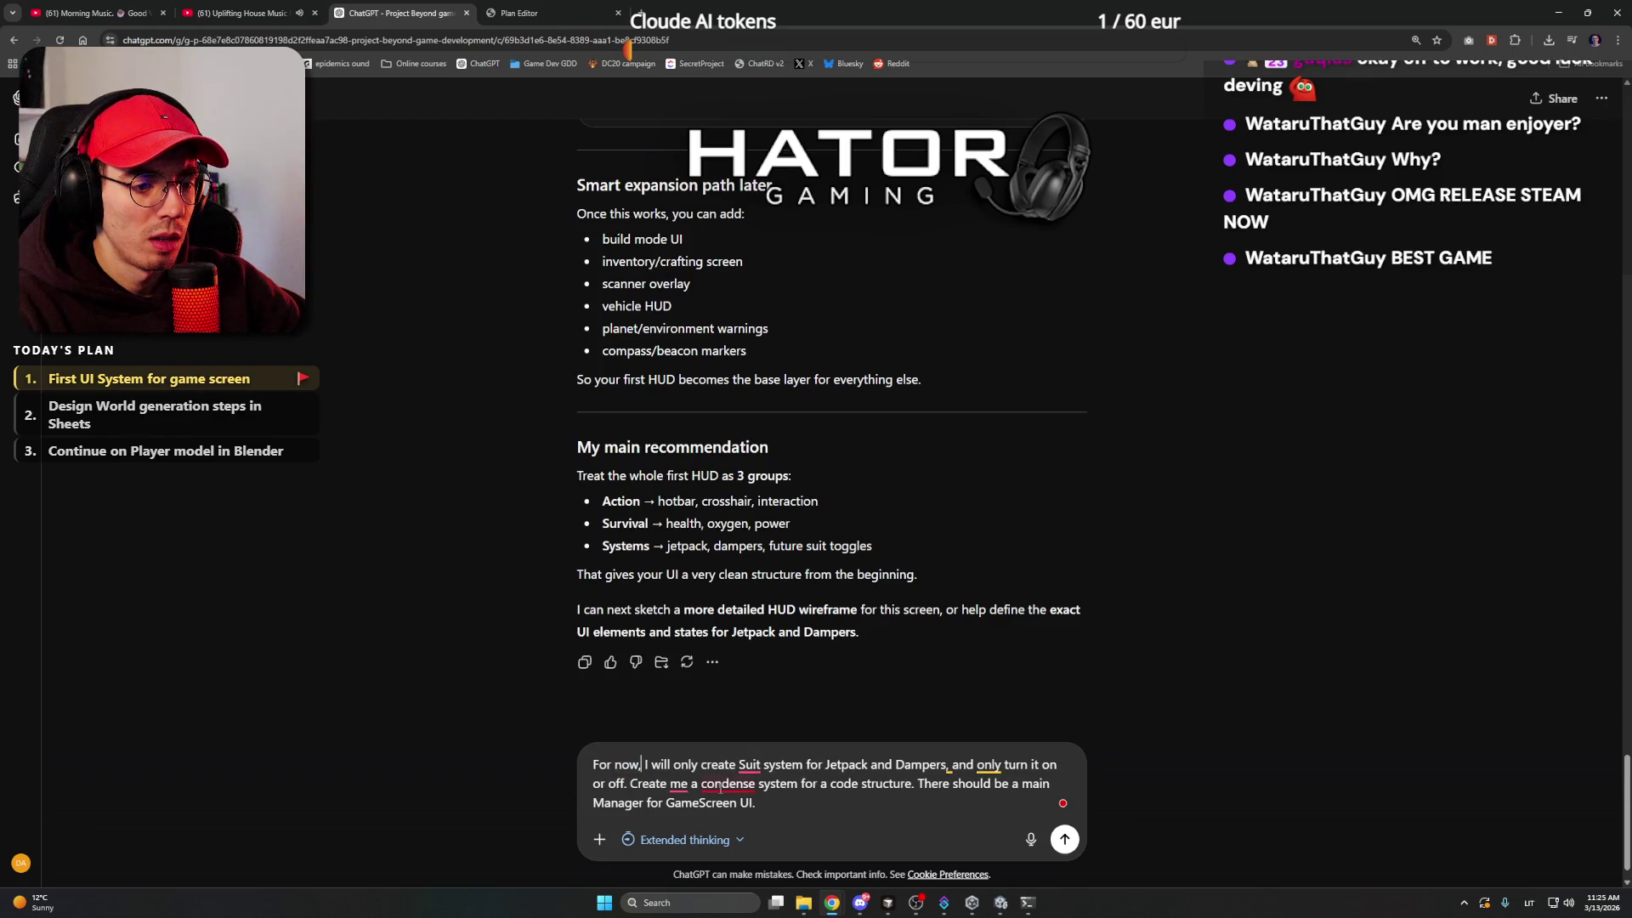
mouse_move(727, 783)
click(747, 704)
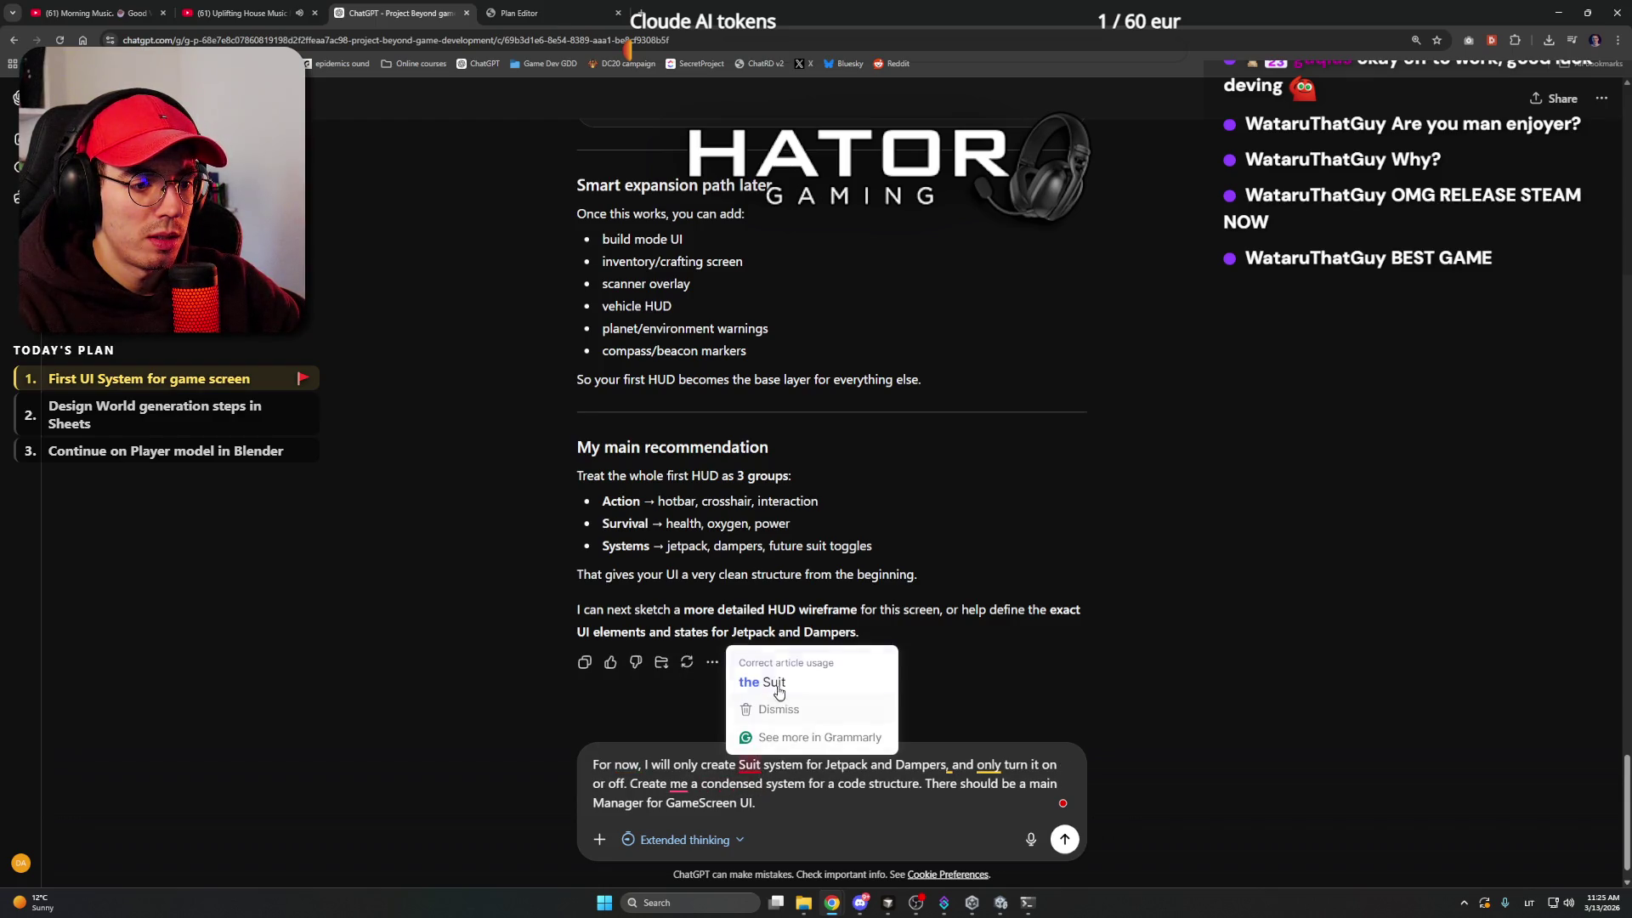
click(777, 699)
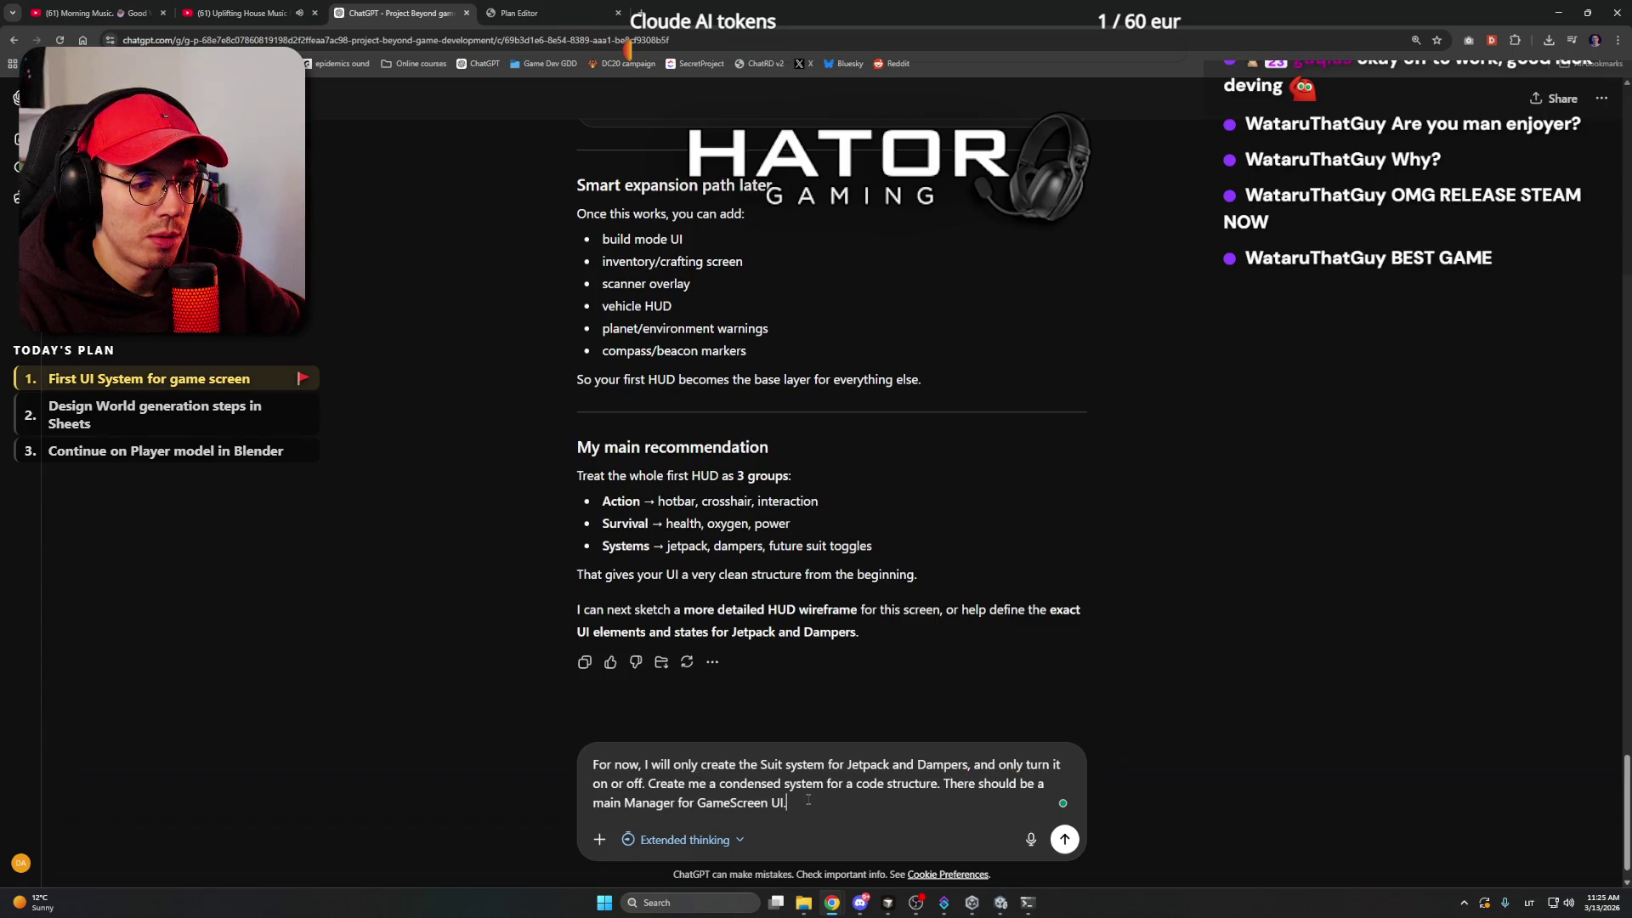
- Send the prompt and read ChatGPT's v1 GameScreenUIManager structure, briefly switching to Unity
key(Return)
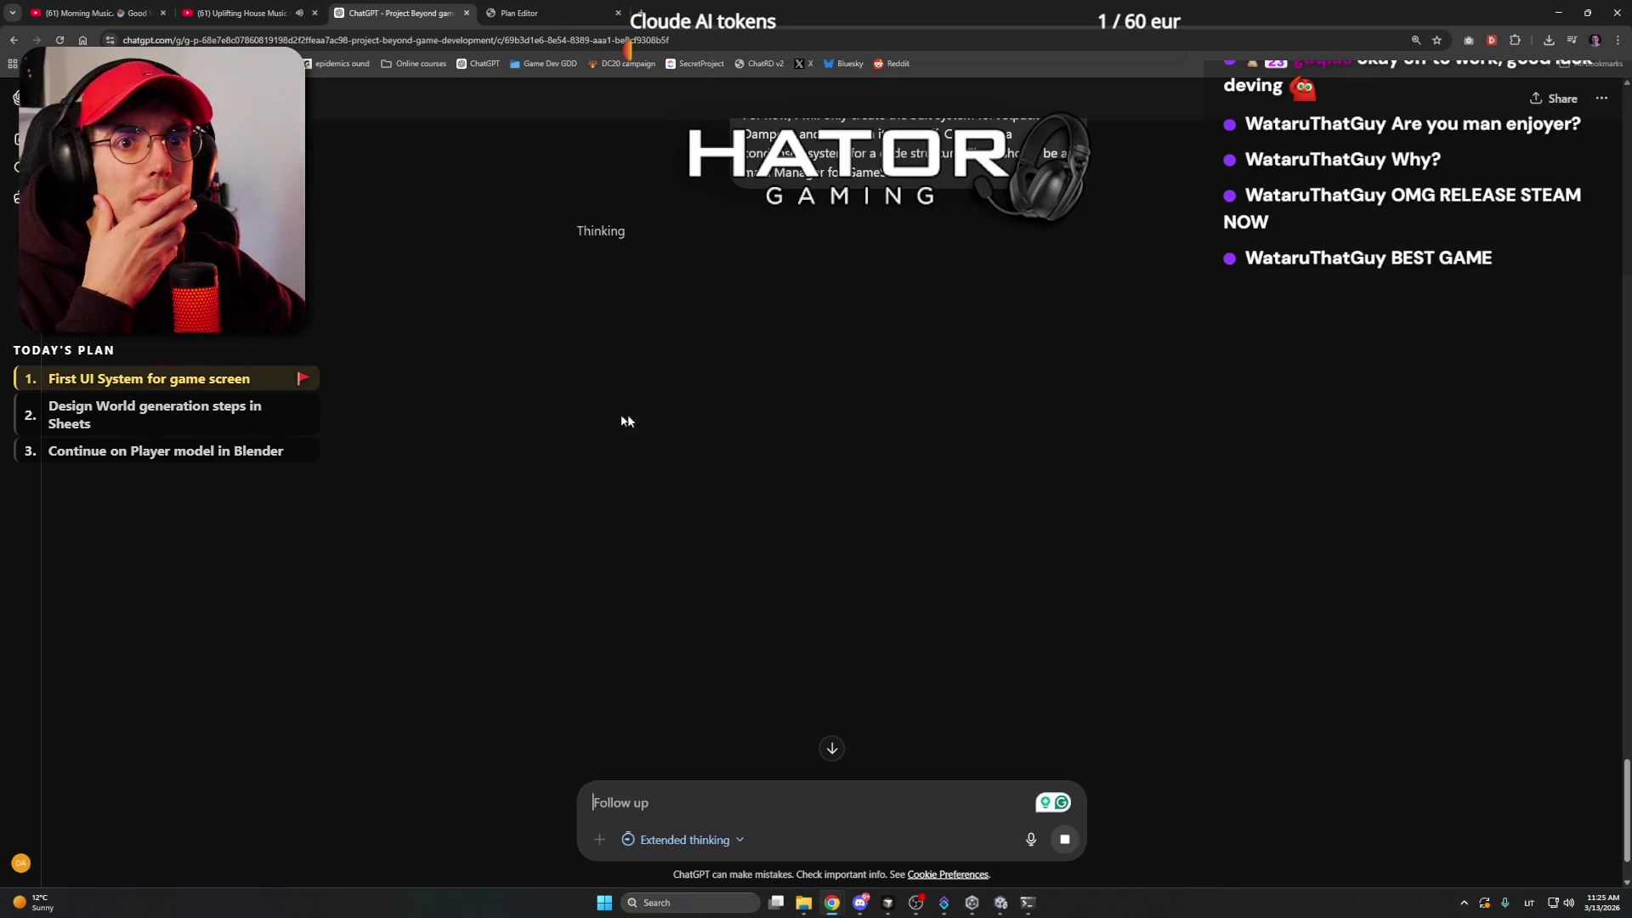
scroll(416, 329, up, 4)
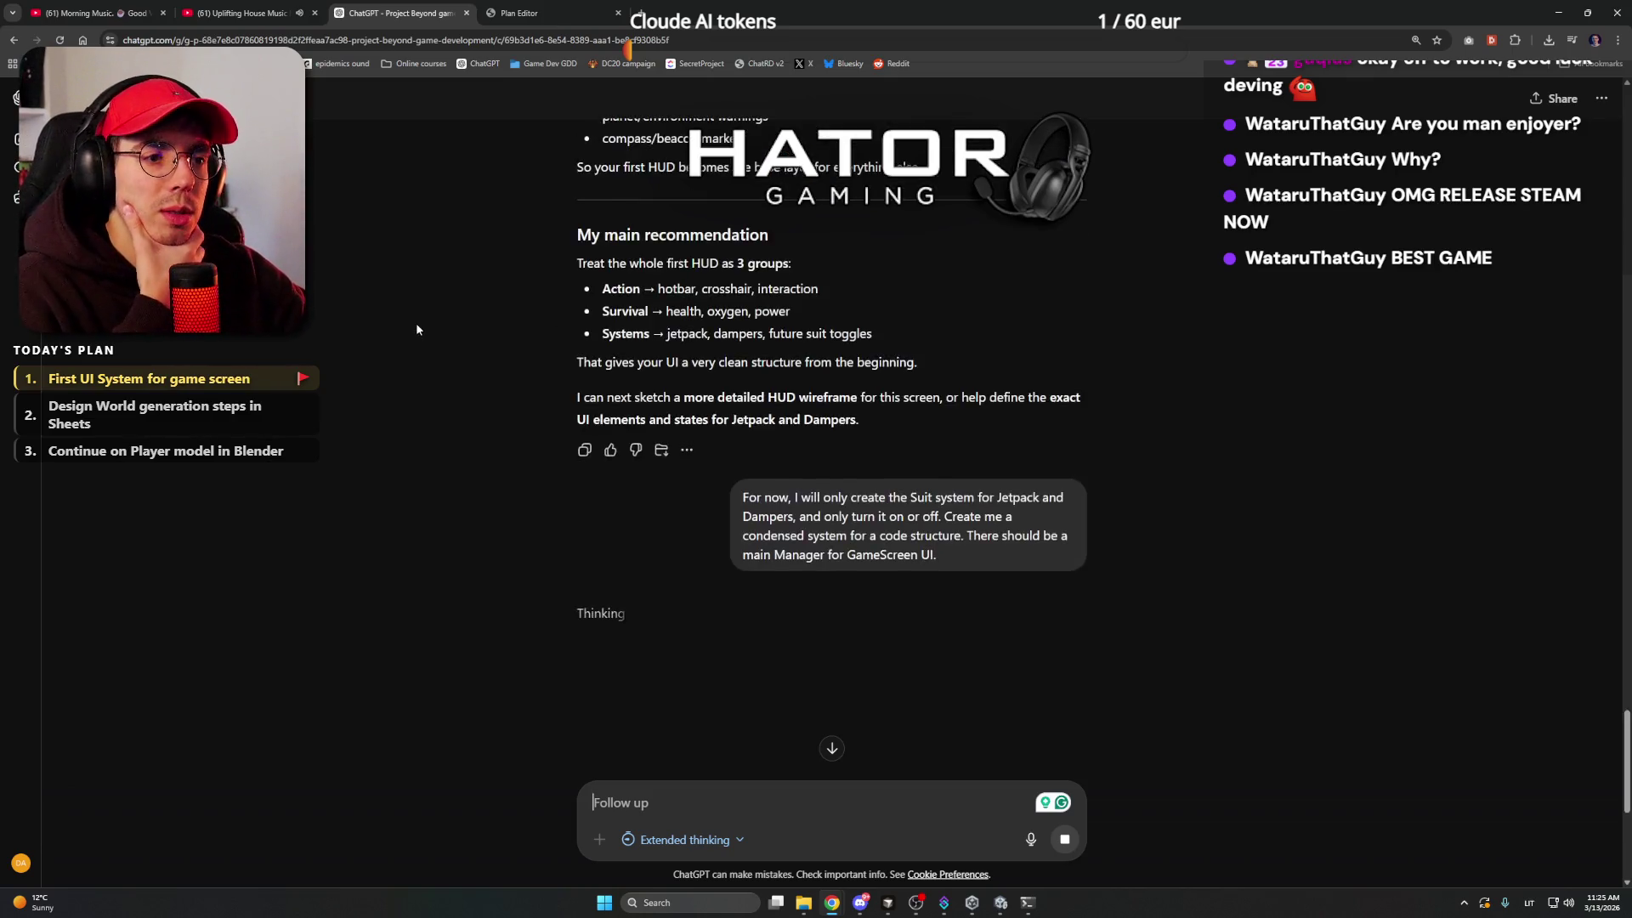
scroll(310, 380, up, 10)
scroll(309, 380, up, 14)
scroll(309, 380, down, 20)
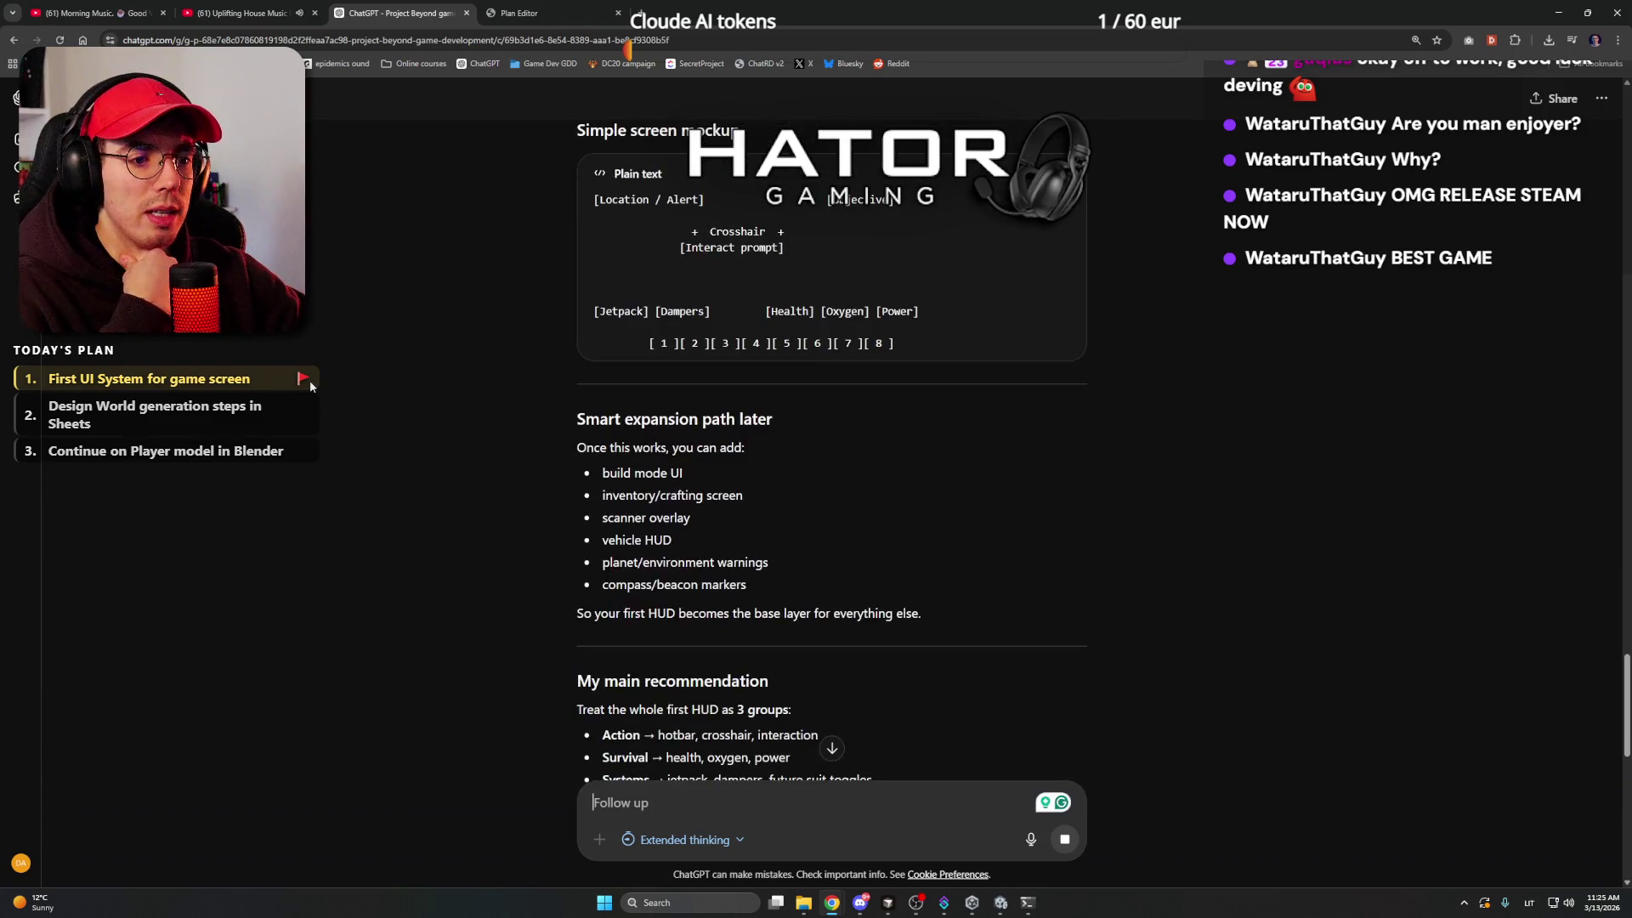
scroll(309, 380, down, 6)
scroll(310, 380, up, 20)
scroll(310, 380, down, 15)
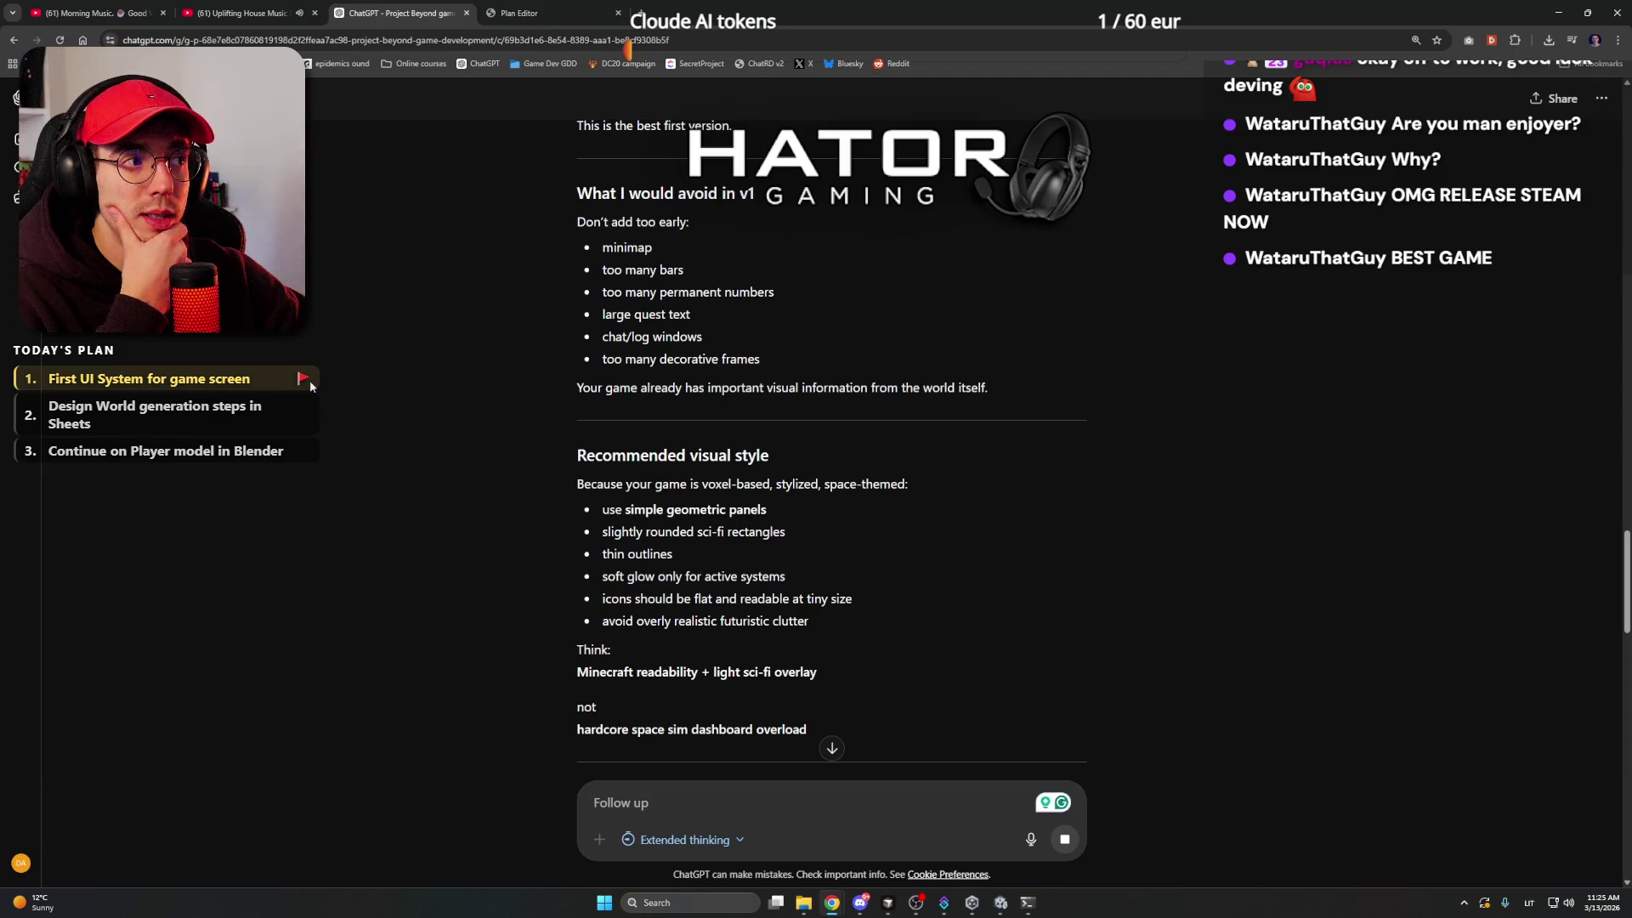
scroll(310, 379, down, 18)
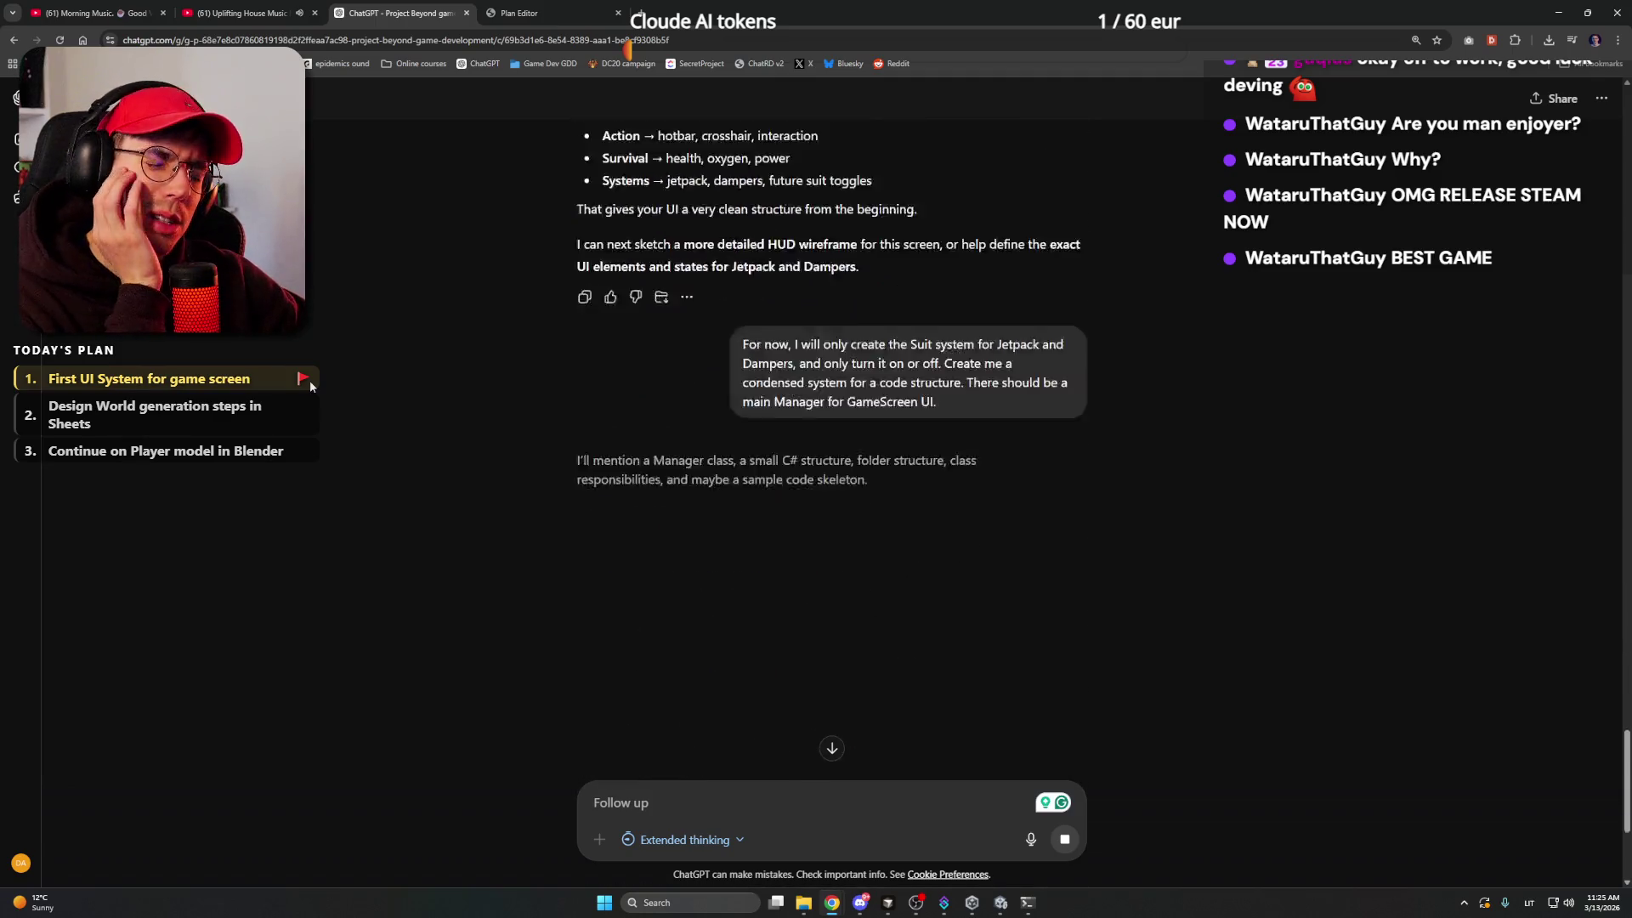
scroll(309, 380, down, 3)
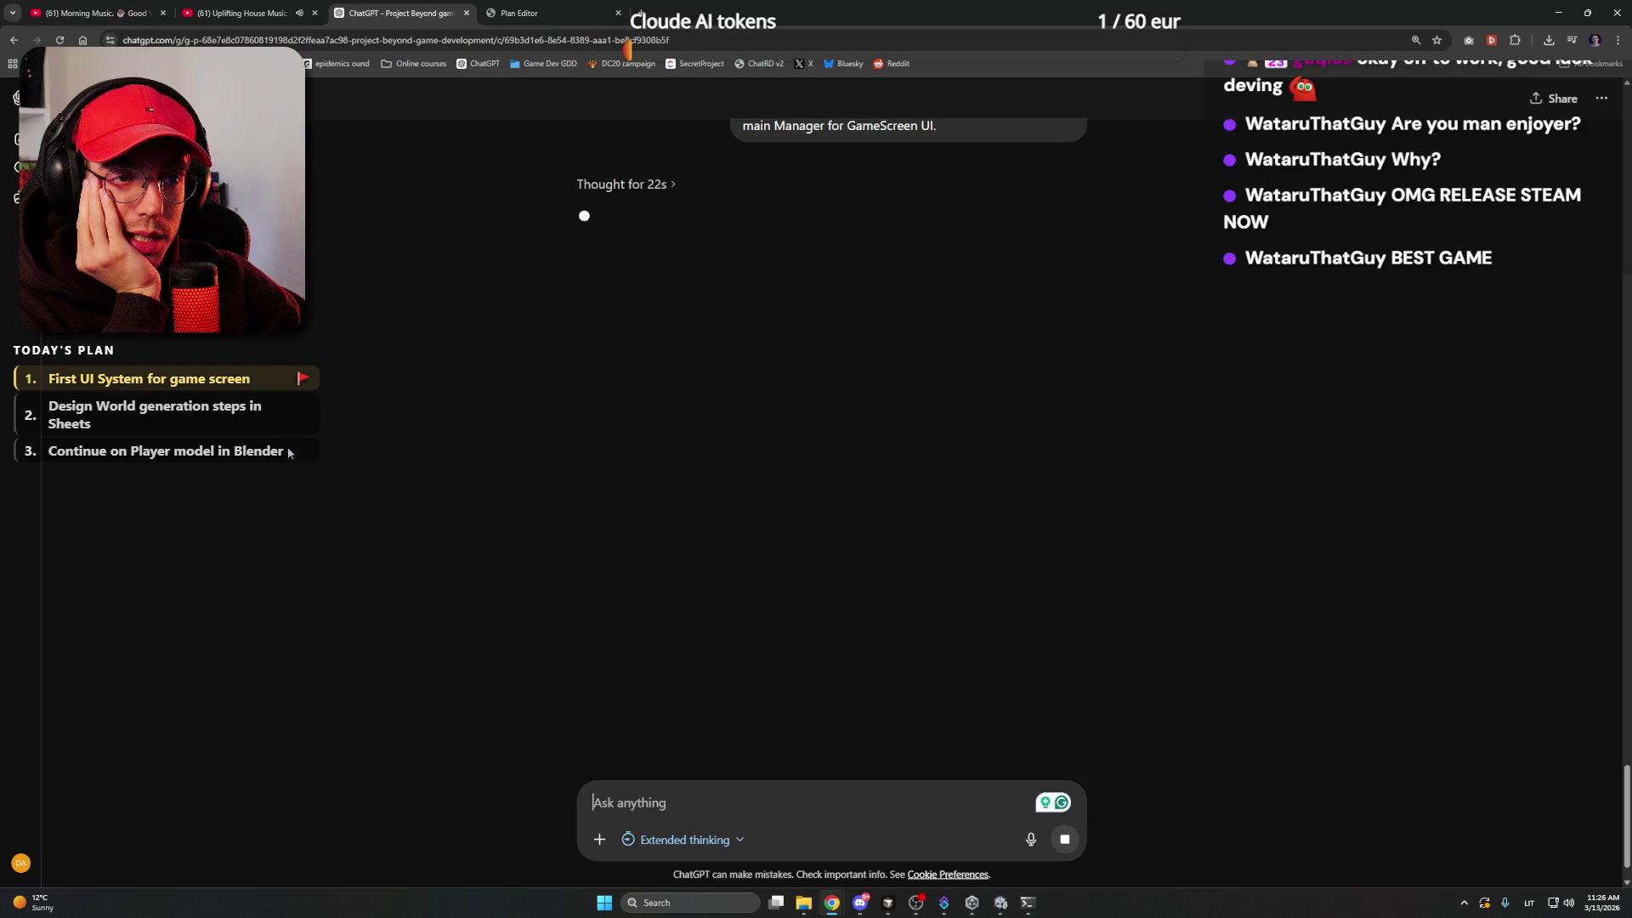
click(1001, 904)
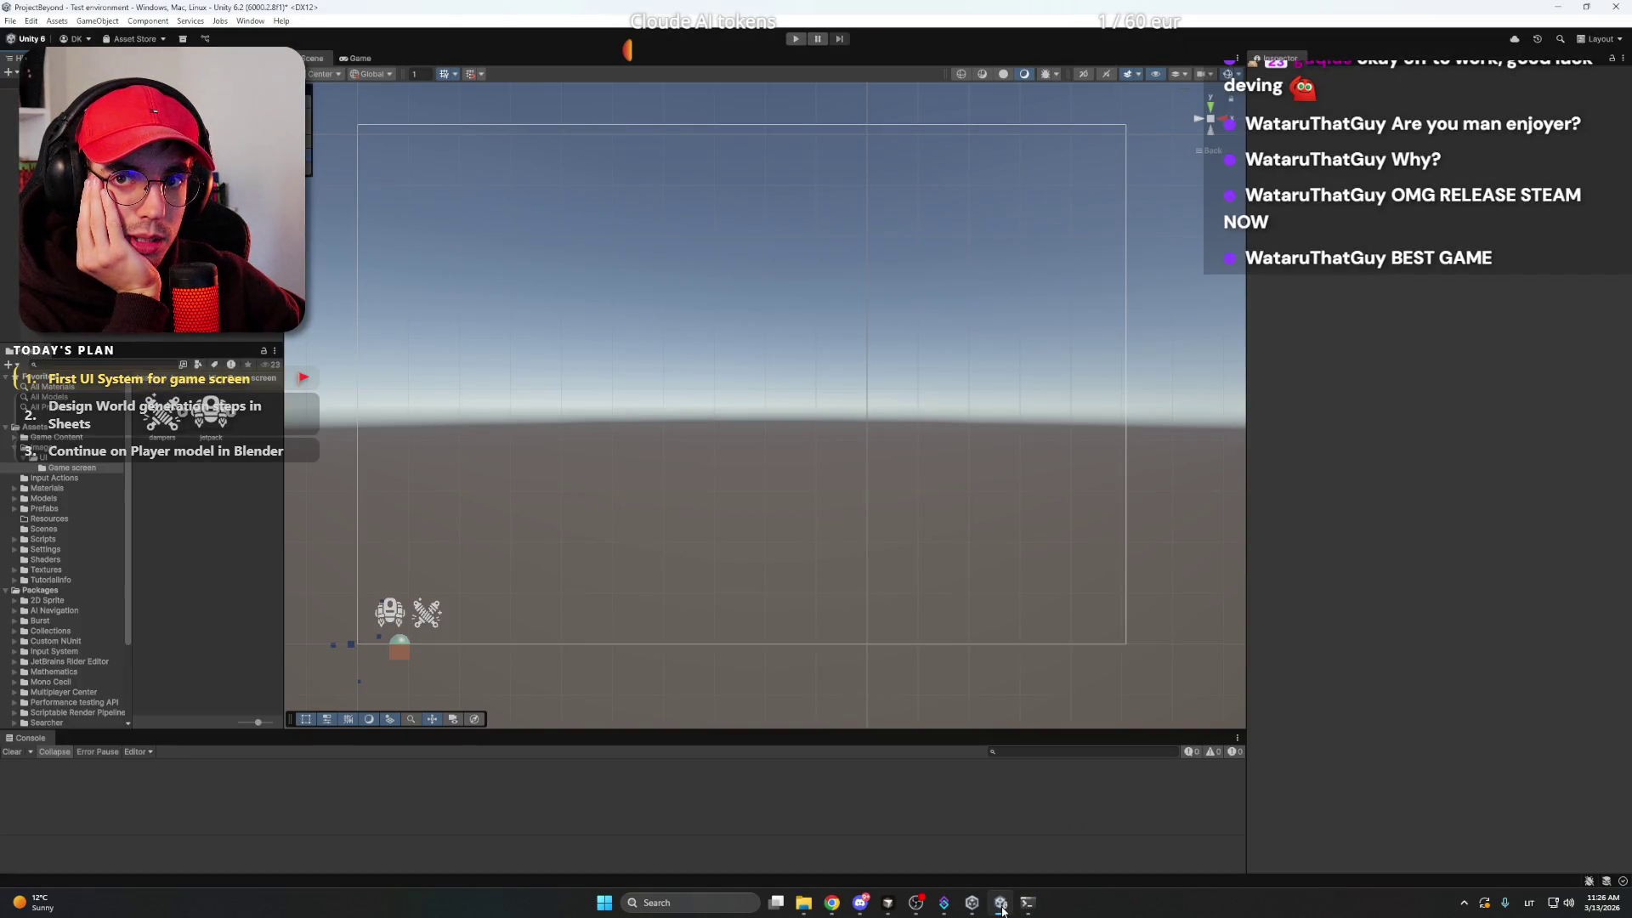
click(1001, 904)
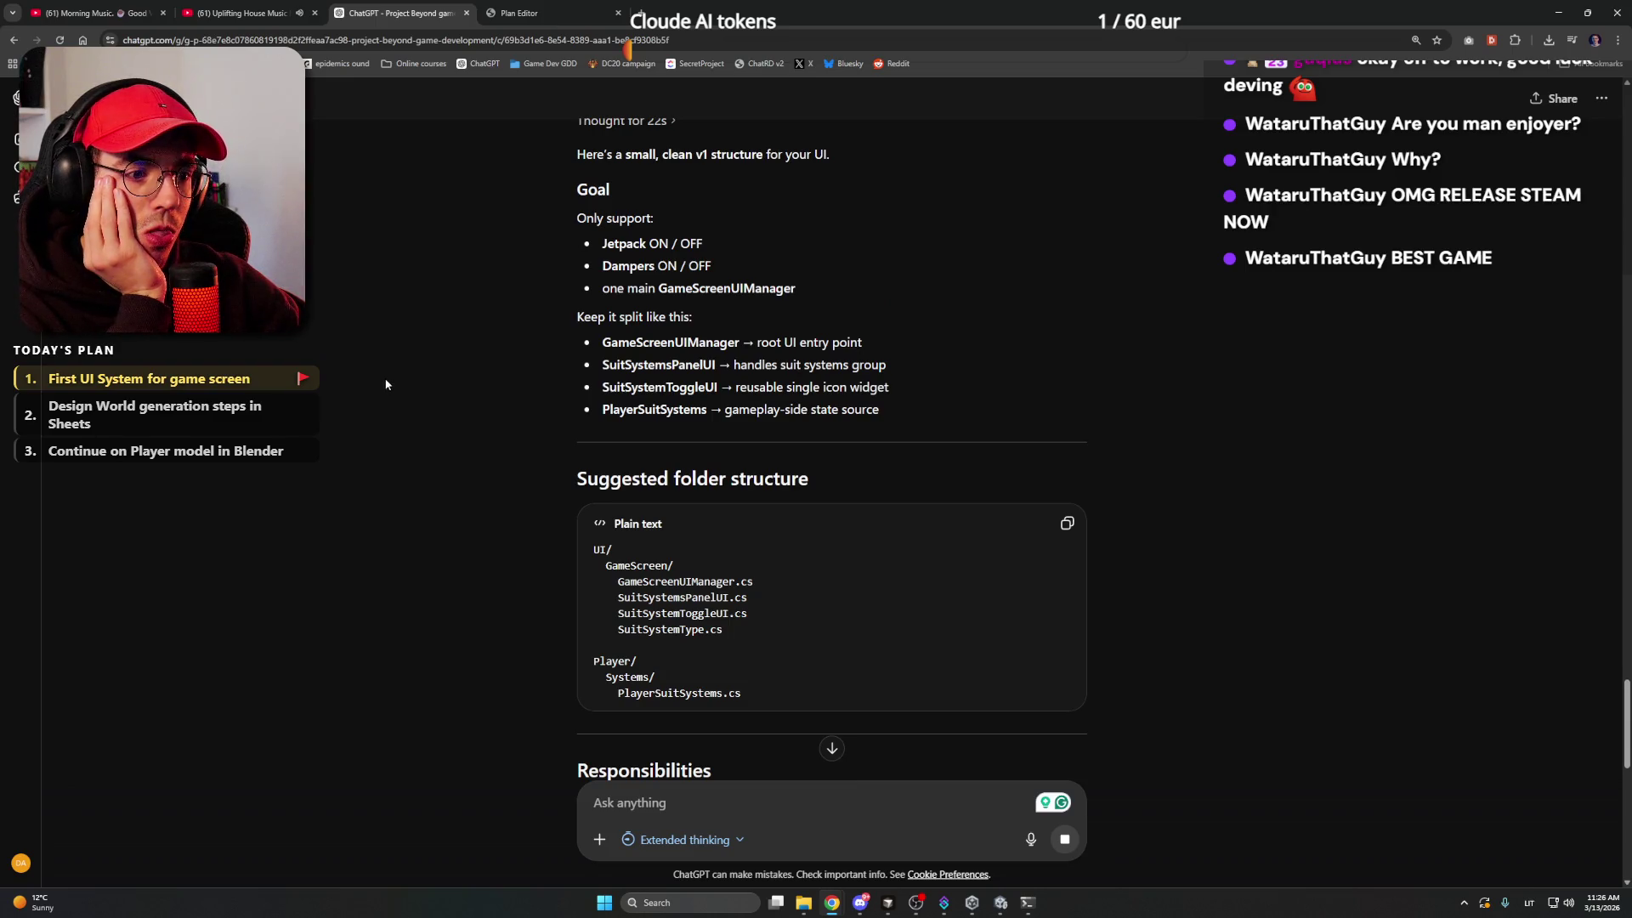
scroll(385, 385, up, 2)
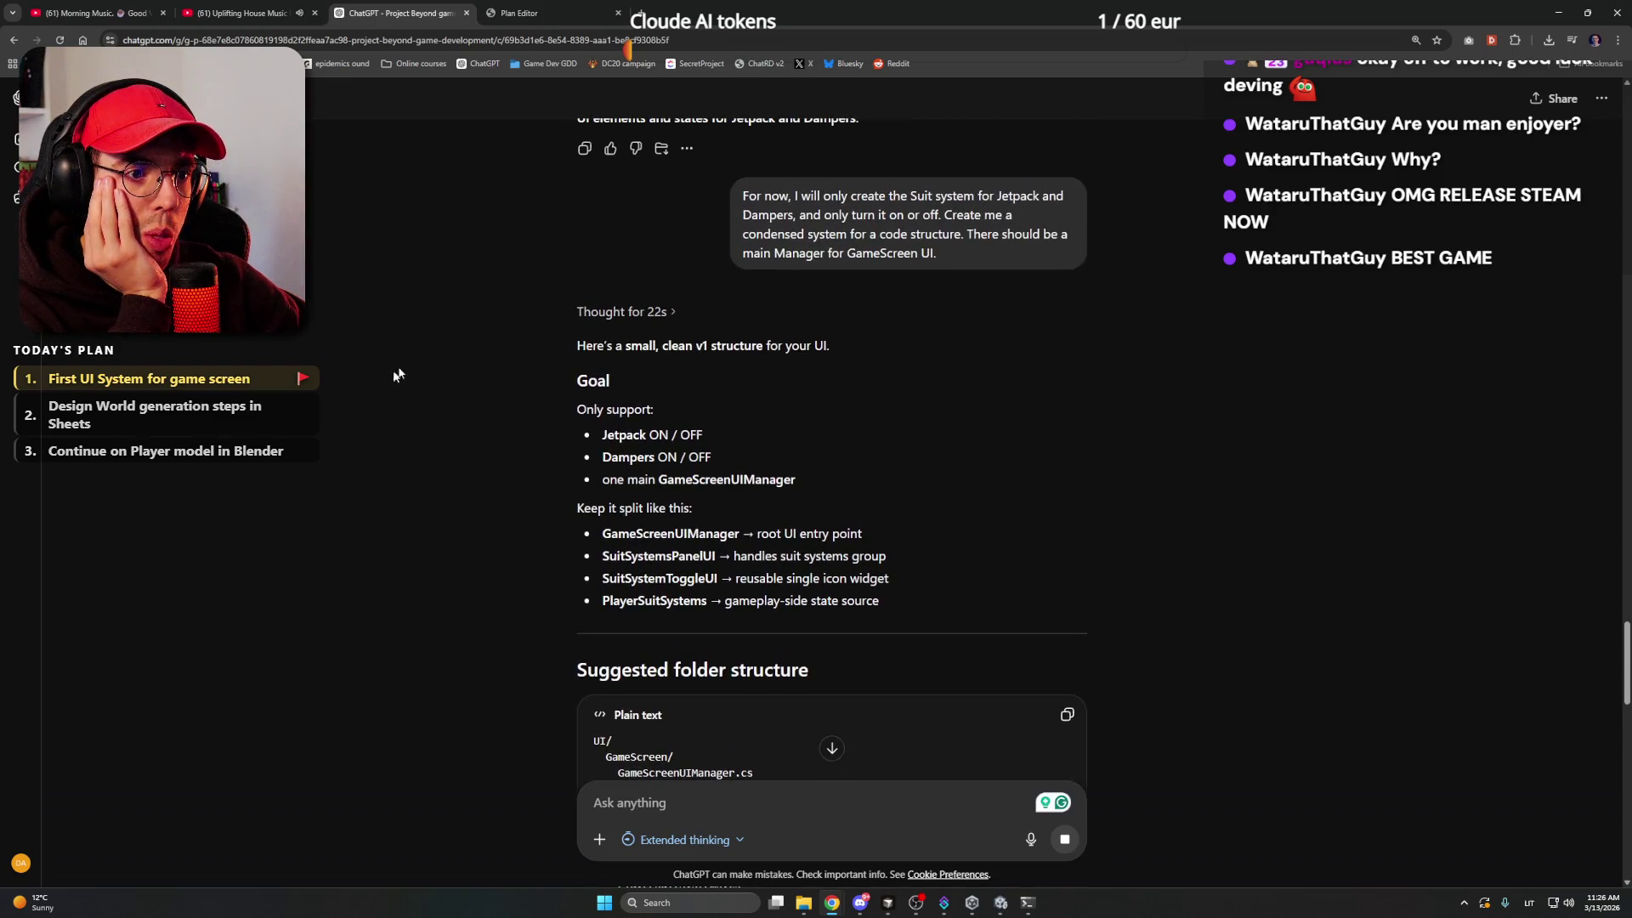
scroll(415, 354, down, 4)
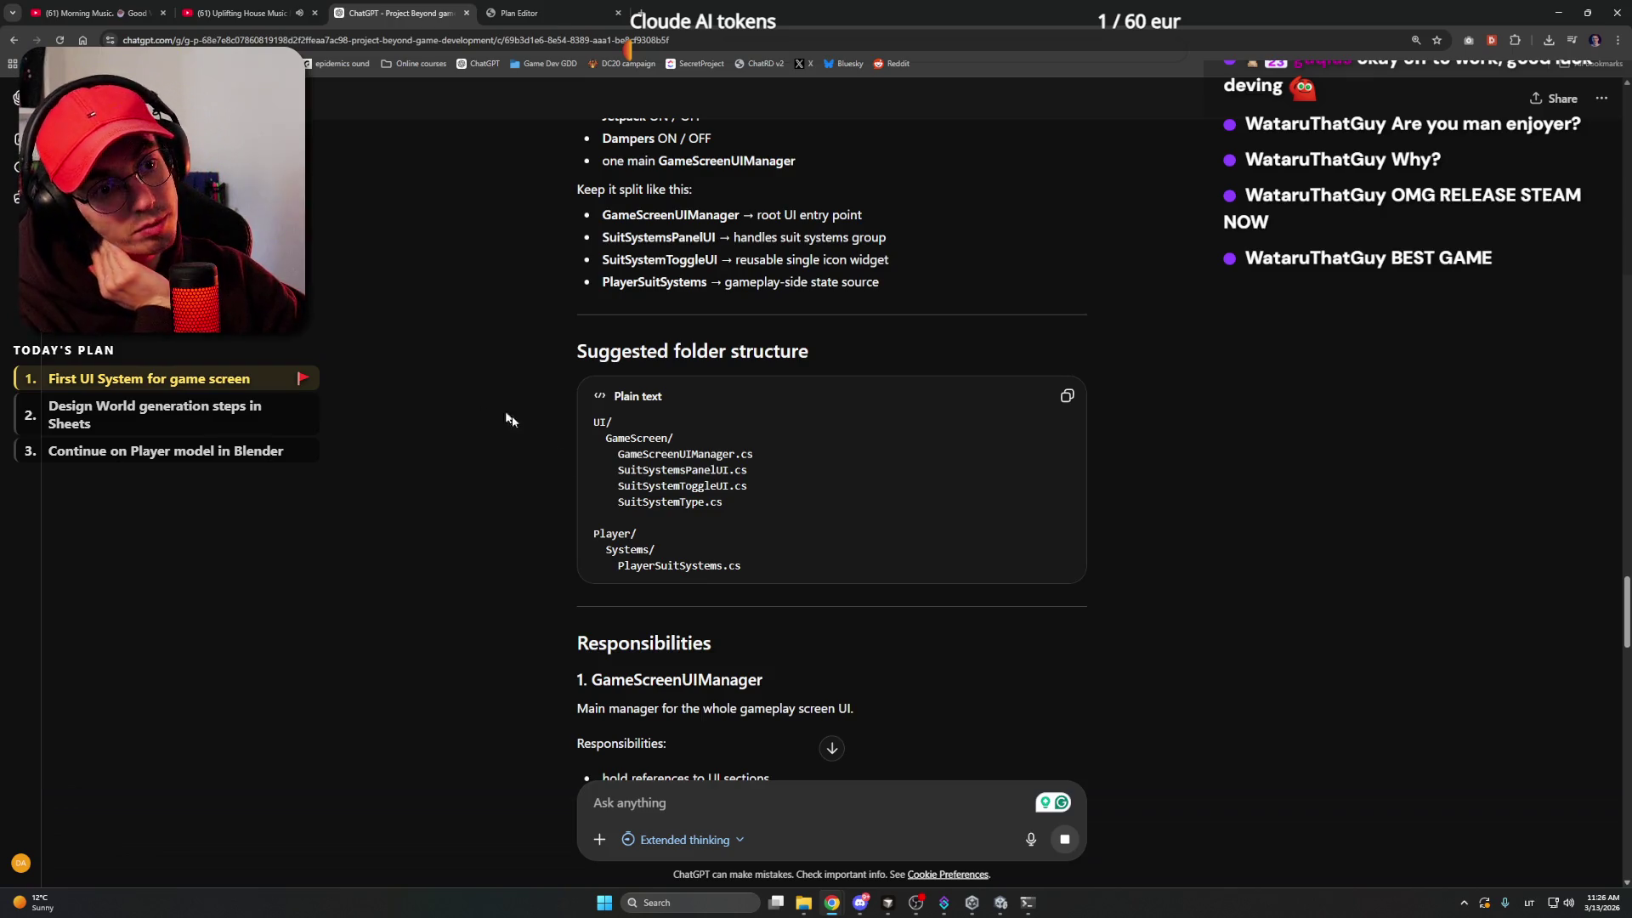
scroll(525, 506, down, 3)
drag(558, 452, 822, 462)
drag(722, 459, 586, 449)
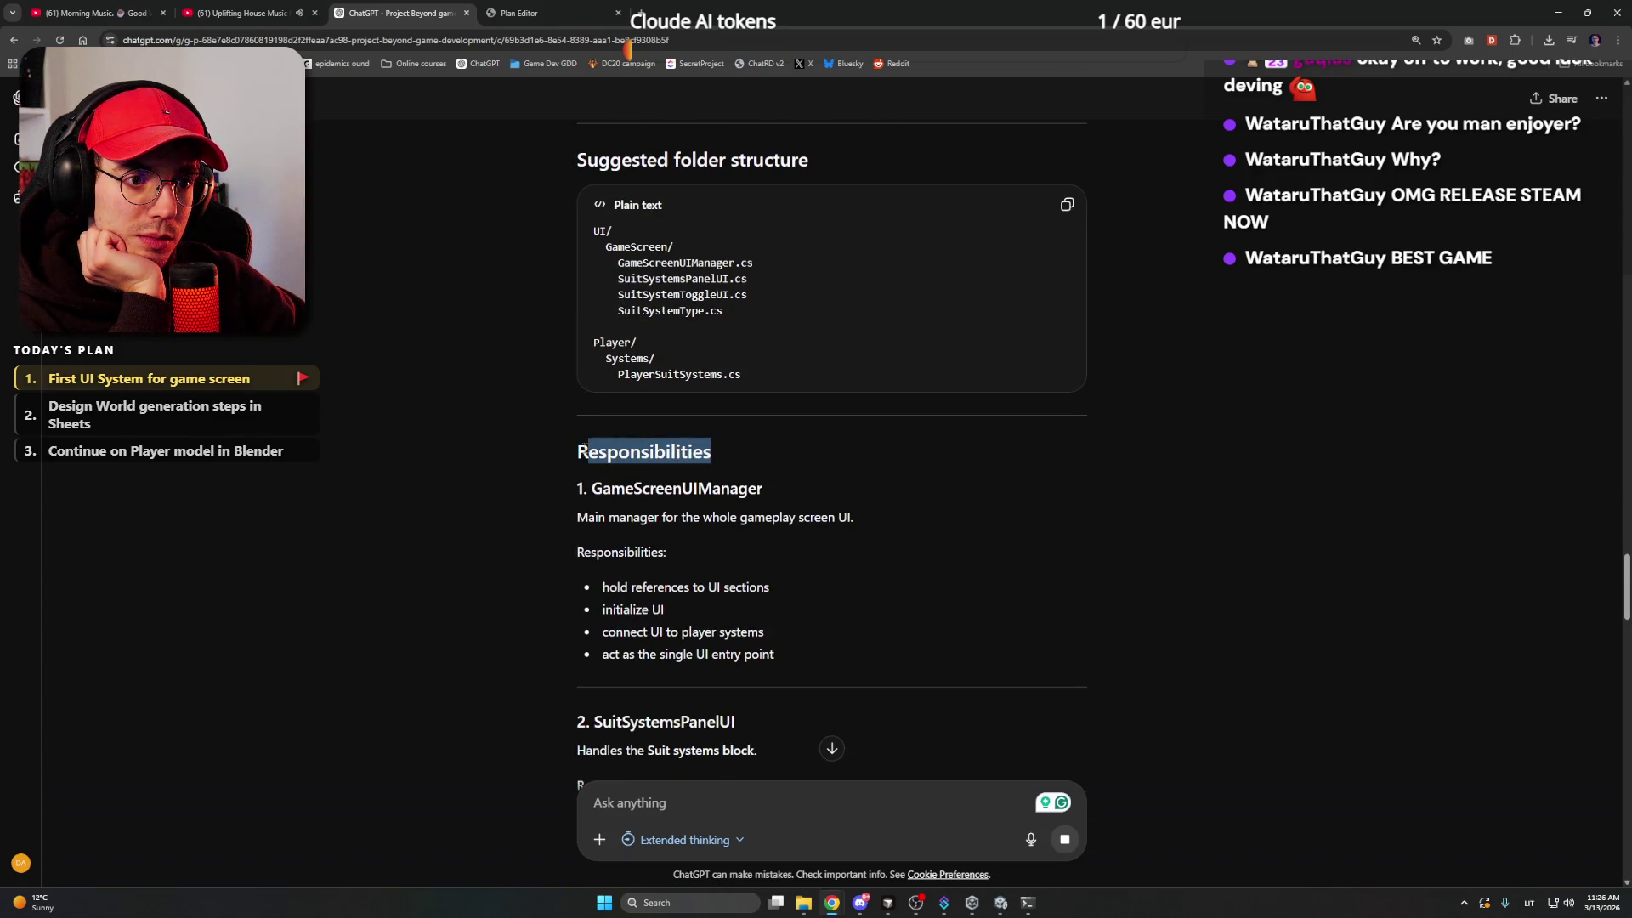
click(565, 449)
scroll(564, 449, down, 1)
scroll(564, 448, down, 1)
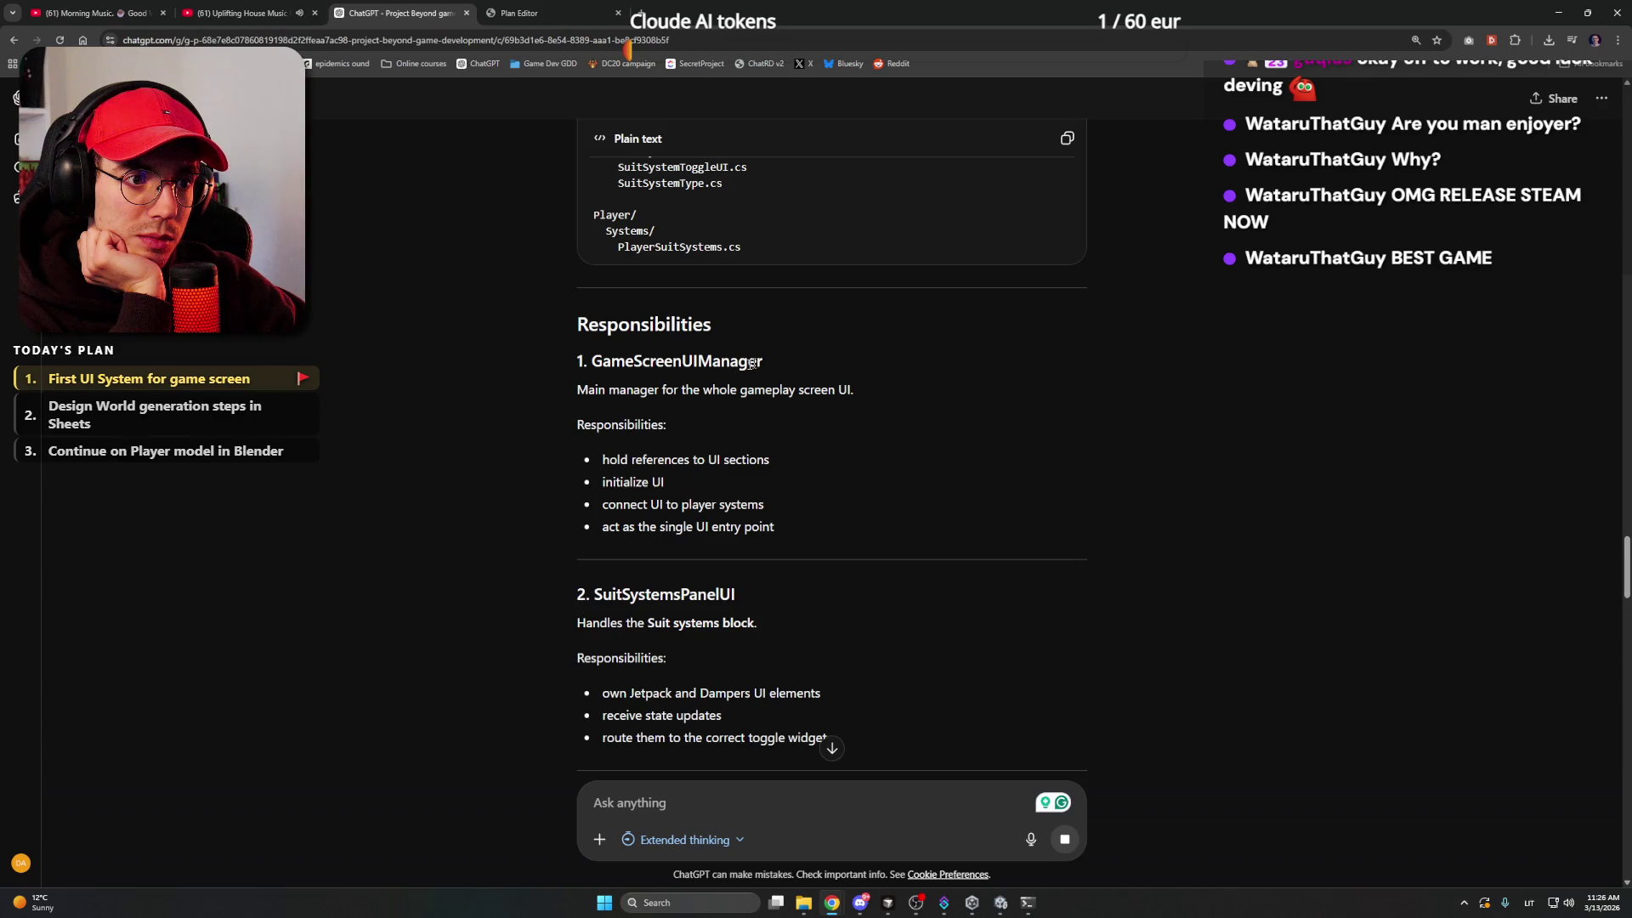
drag(786, 368, 466, 375)
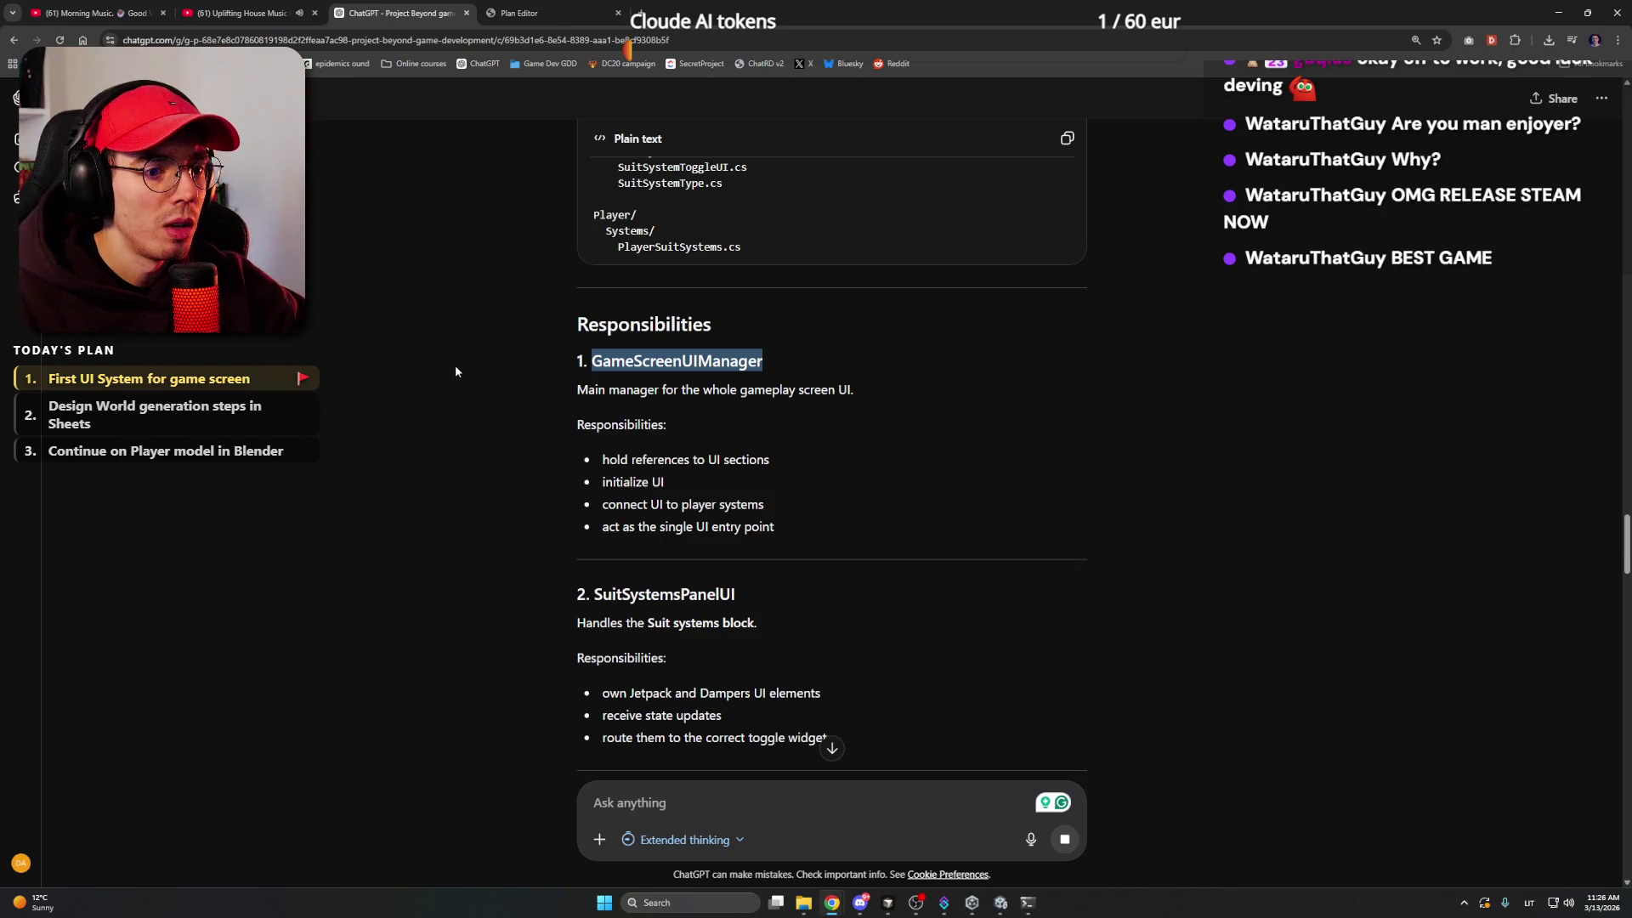
click(460, 370)
scroll(459, 366, down, 1)
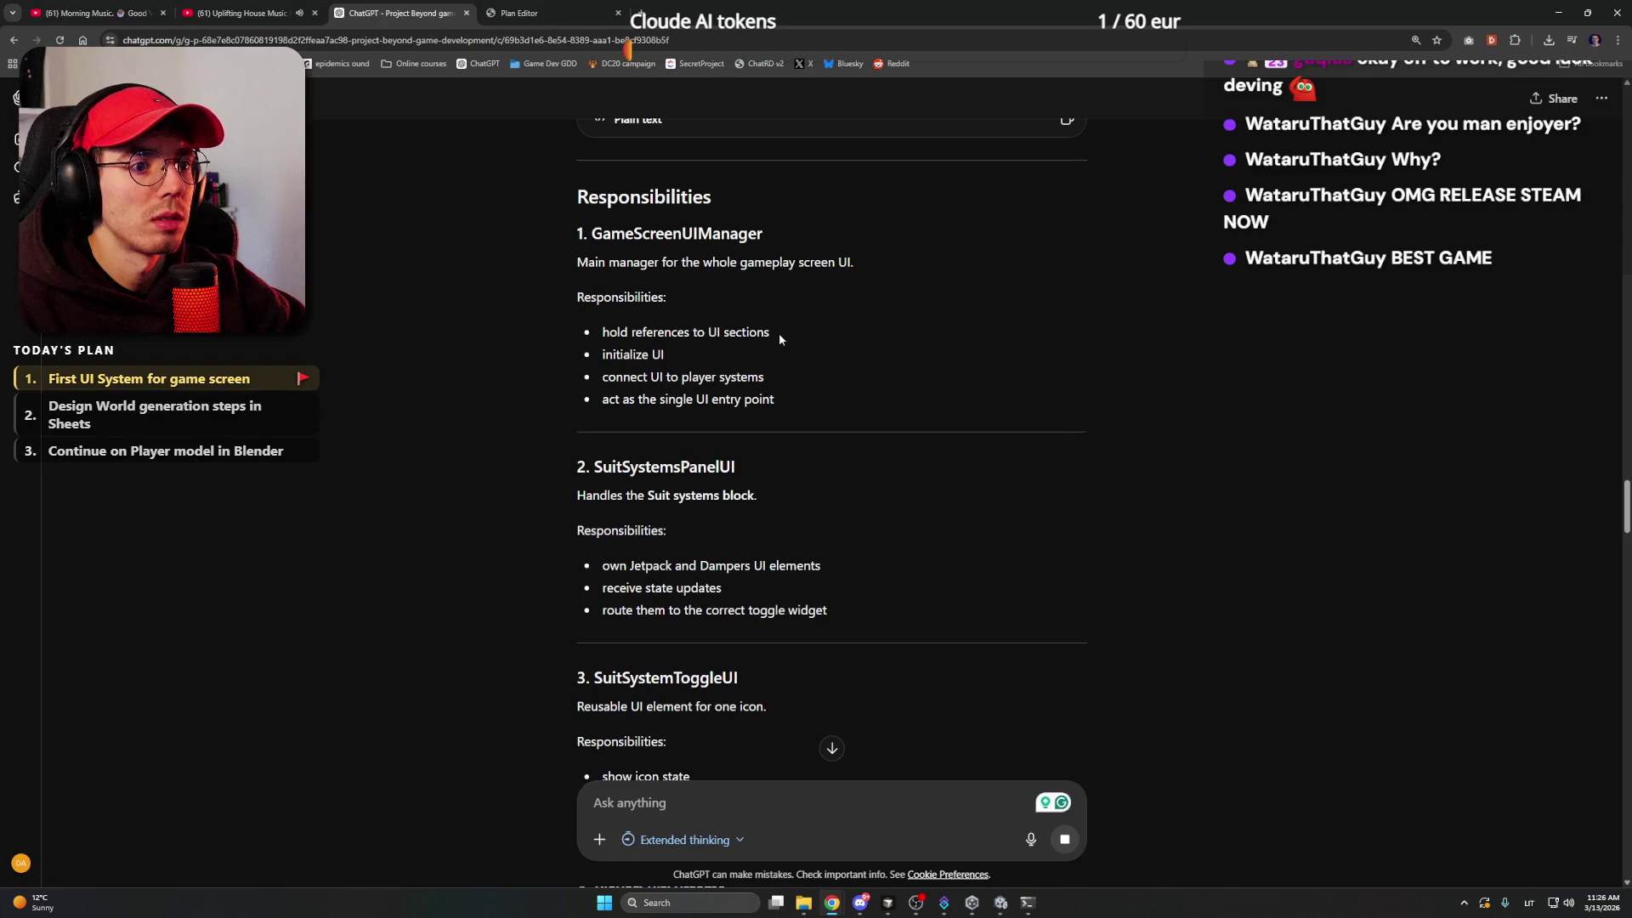
scroll(779, 339, down, 3)
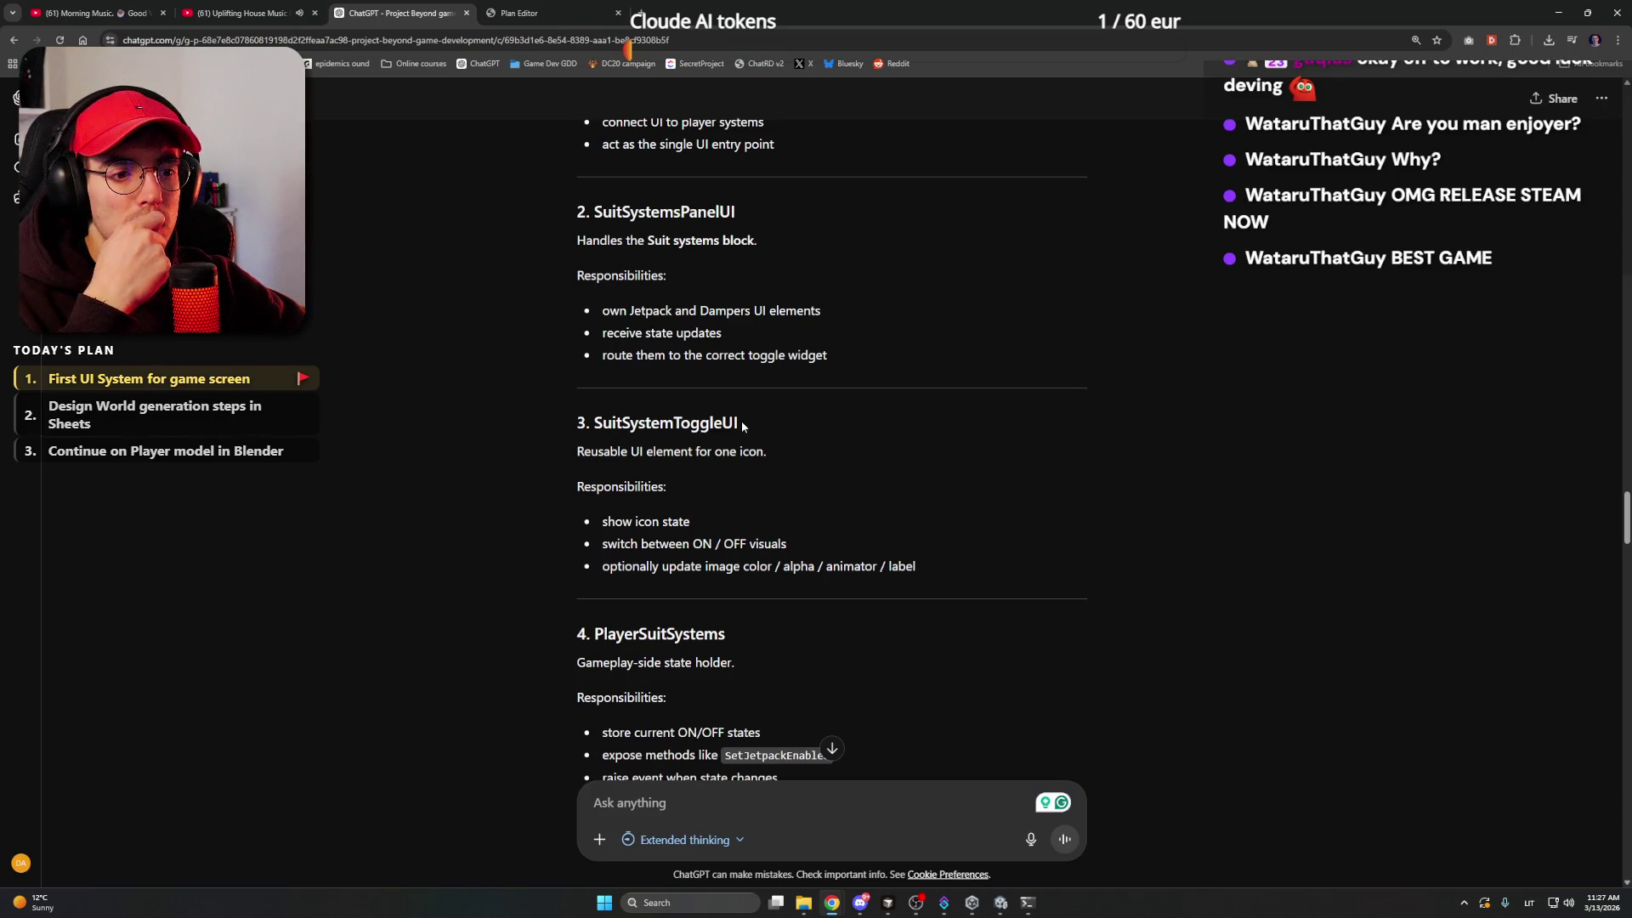
scroll(742, 426, down, 2)
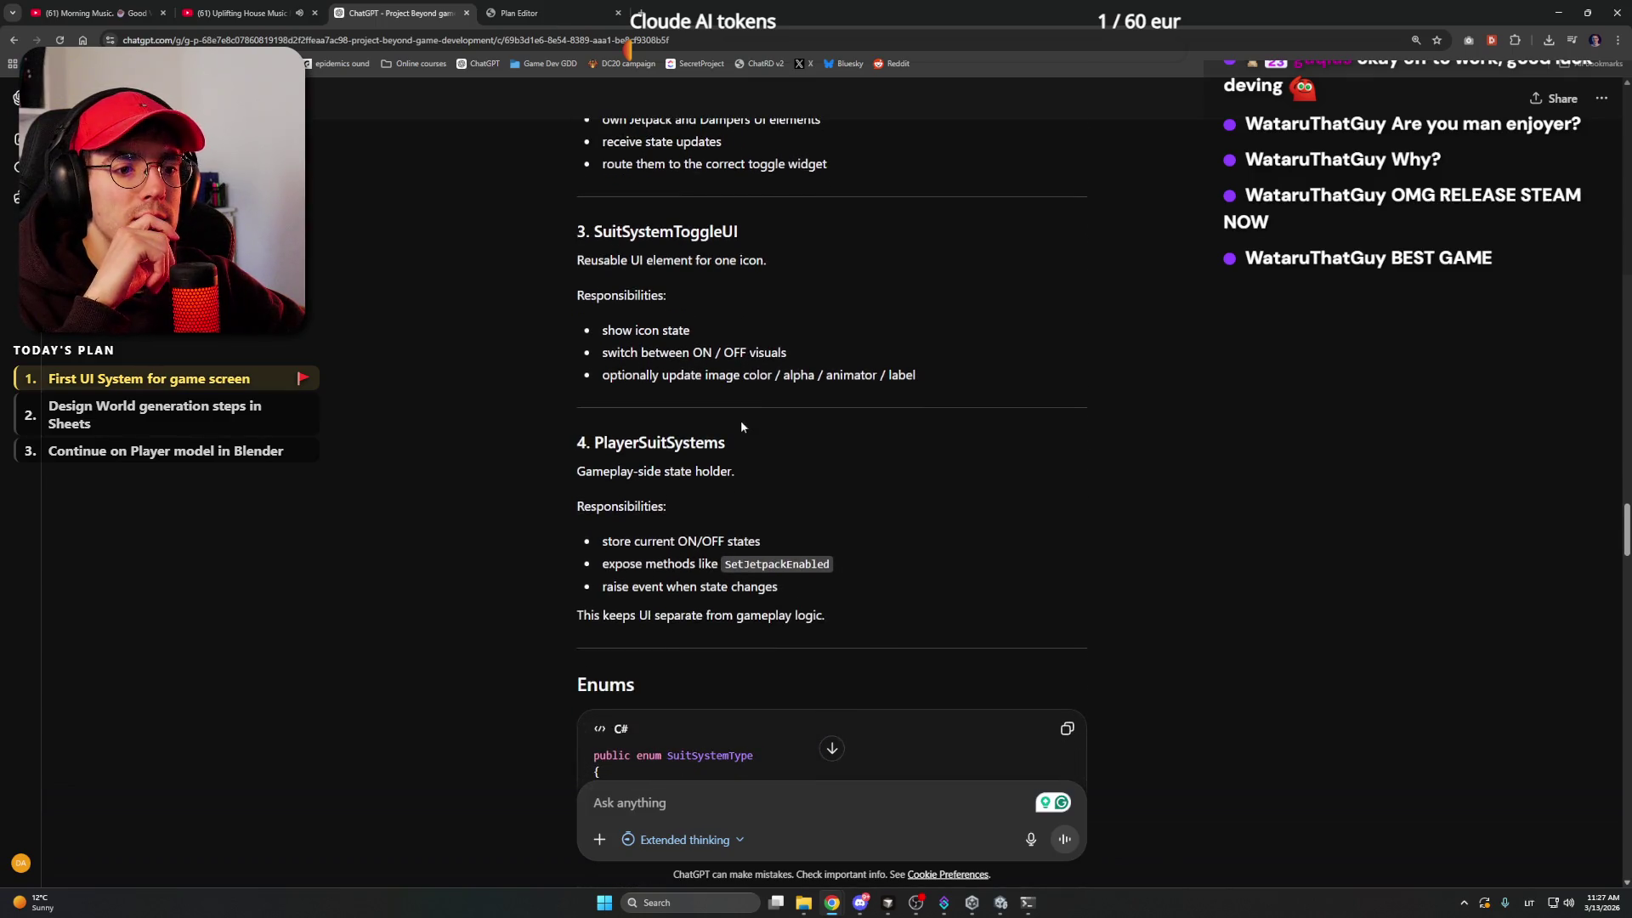
scroll(513, 450, down, 2)
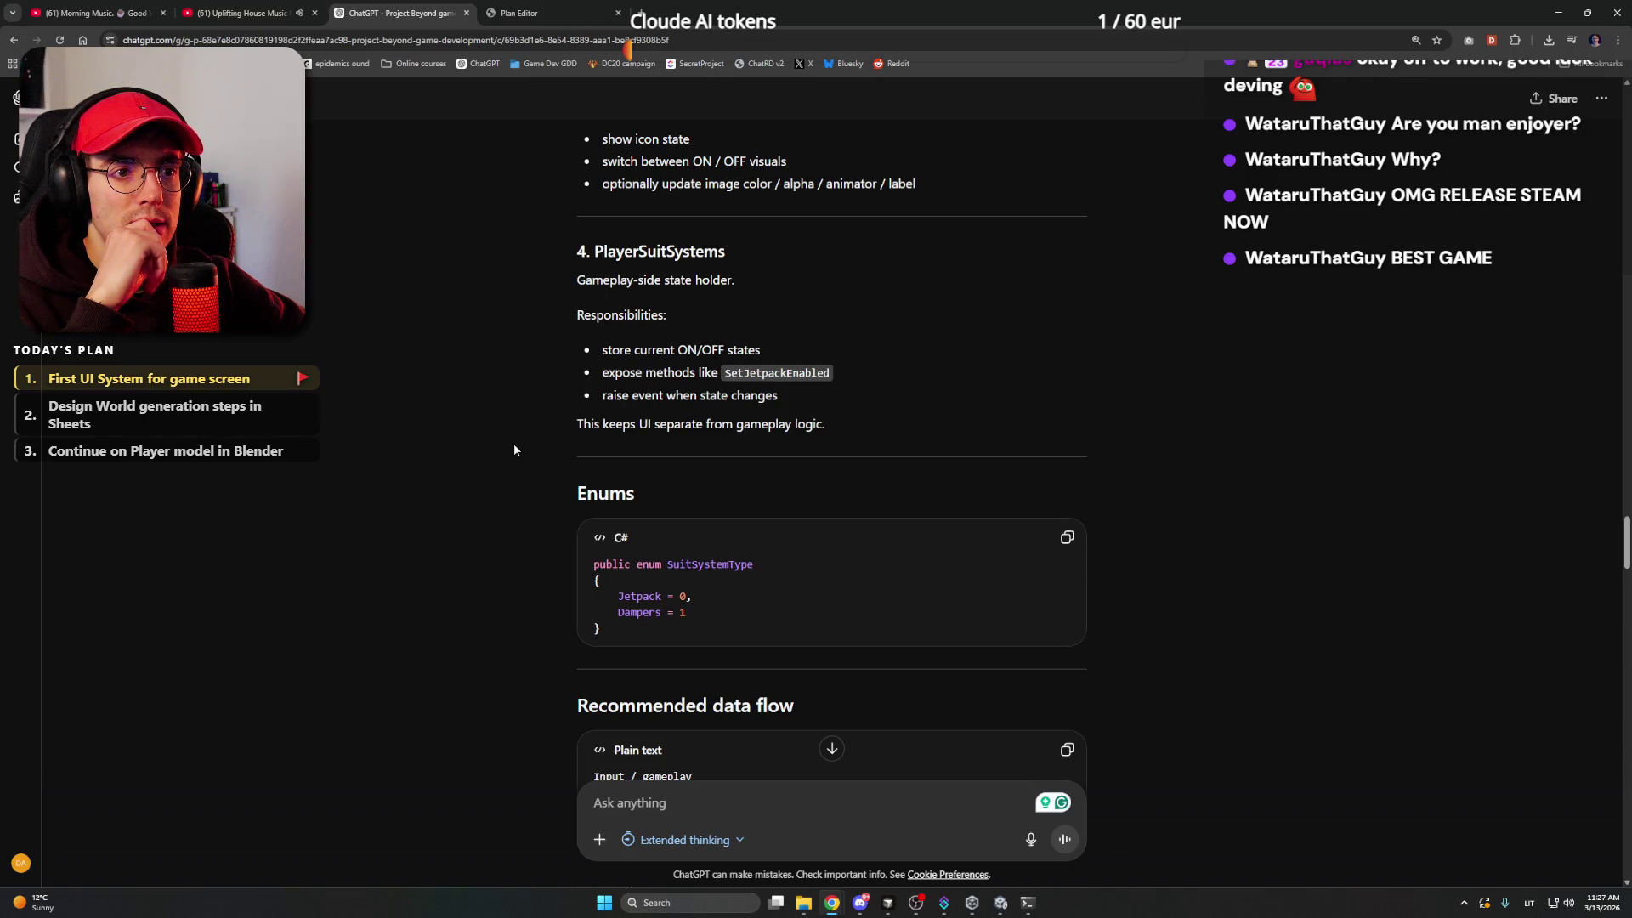
scroll(514, 450, down, 1)
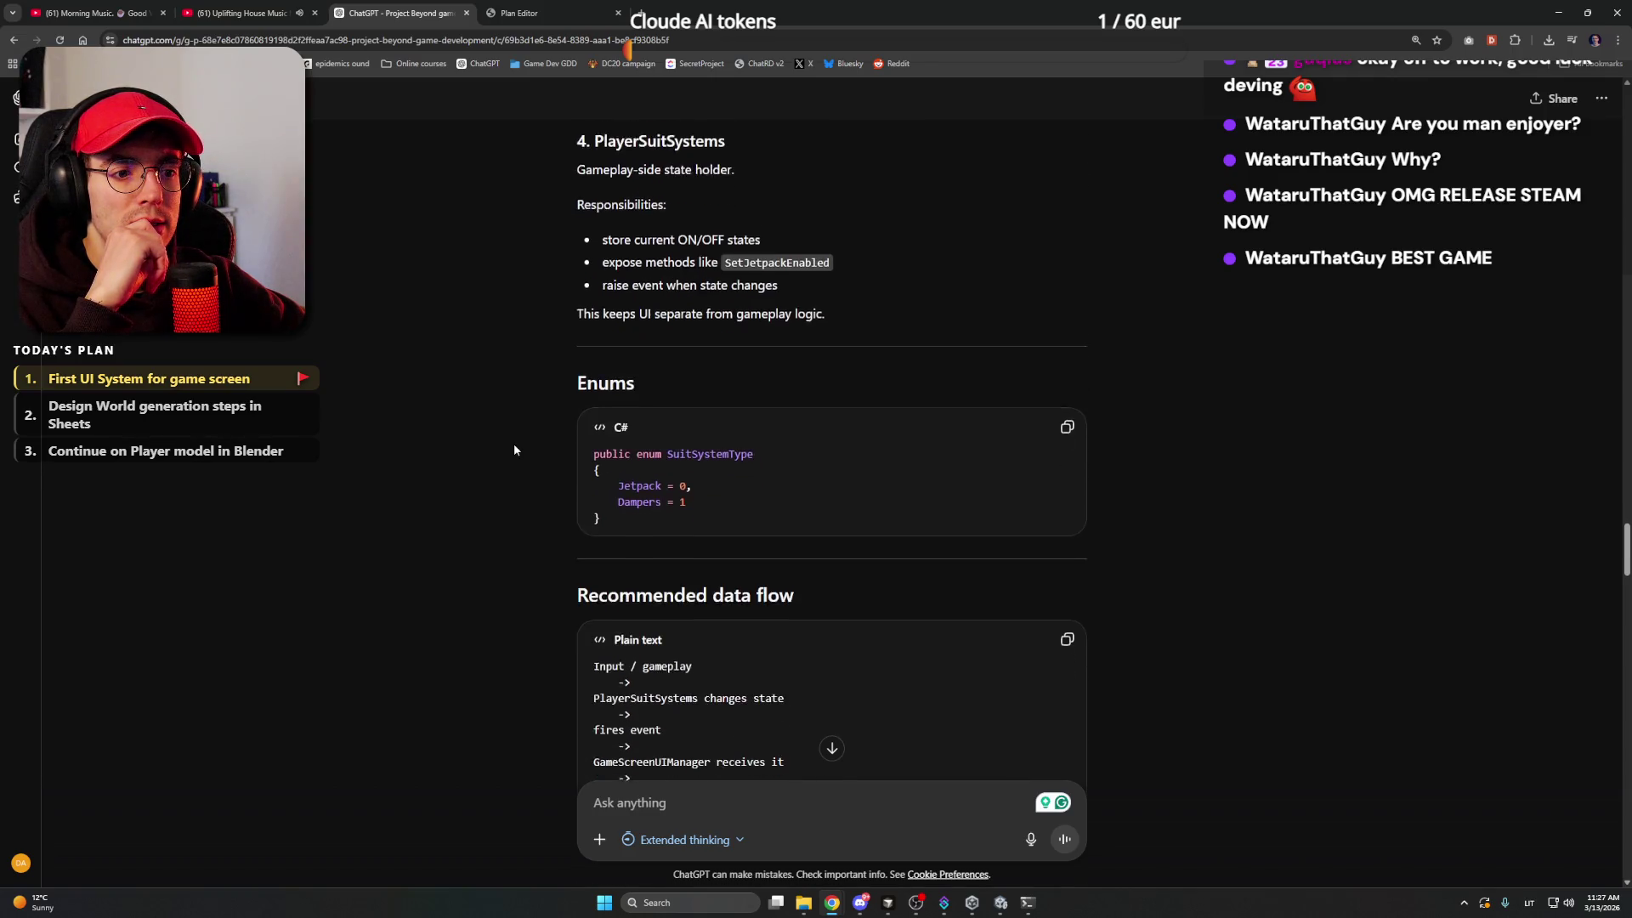
scroll(514, 449, down, 2)
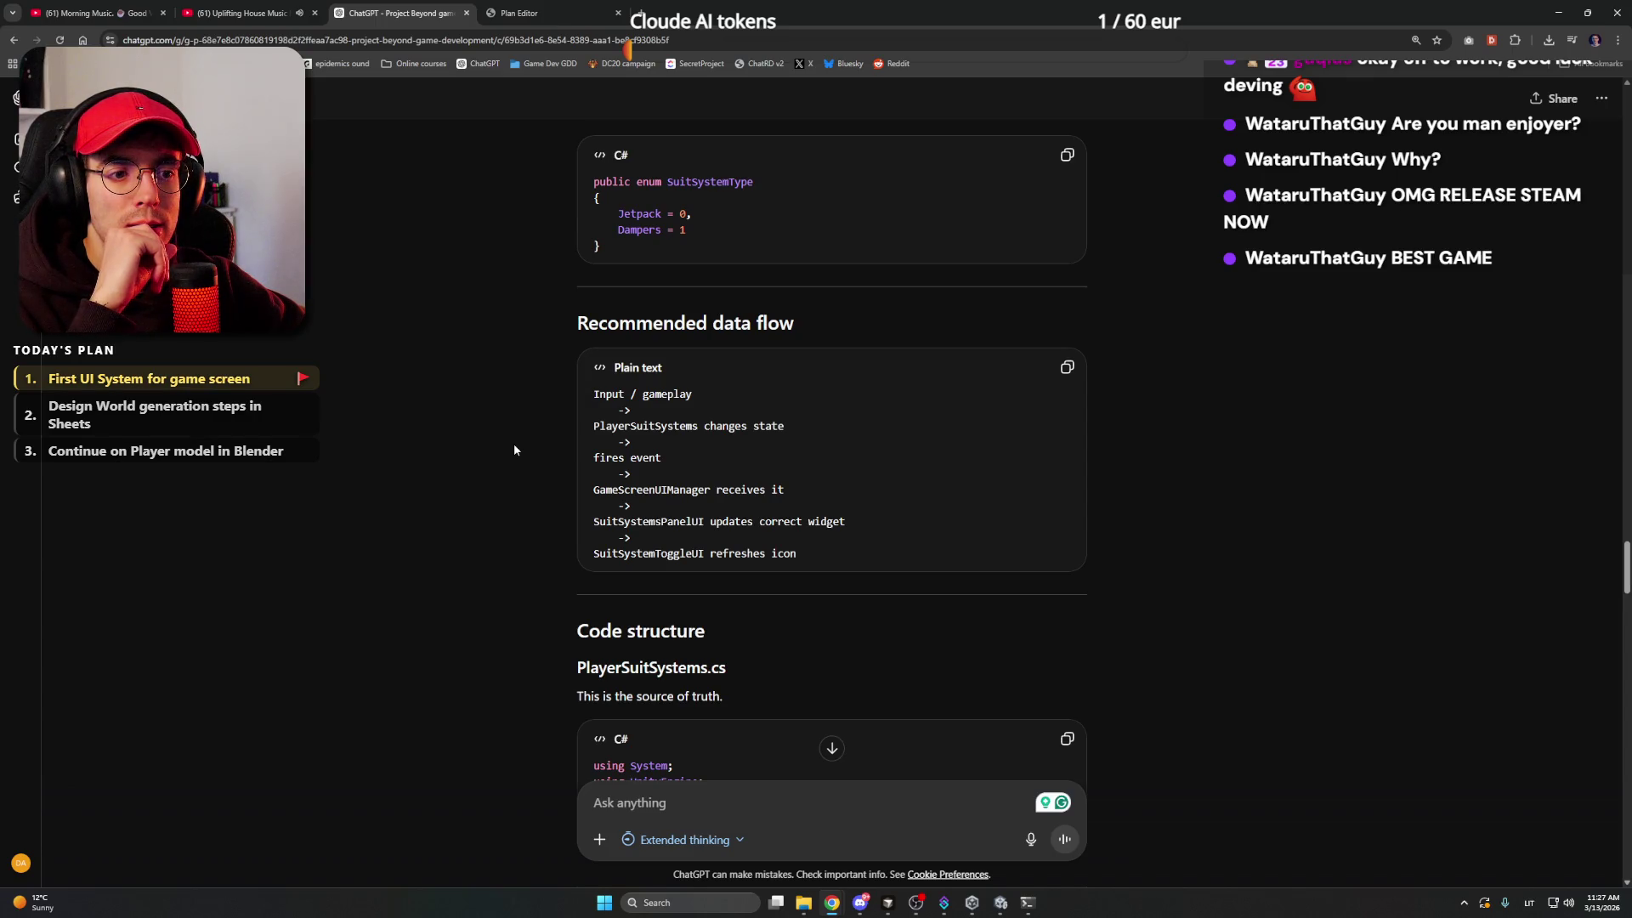
scroll(514, 448, down, 3)
scroll(515, 449, down, 2)
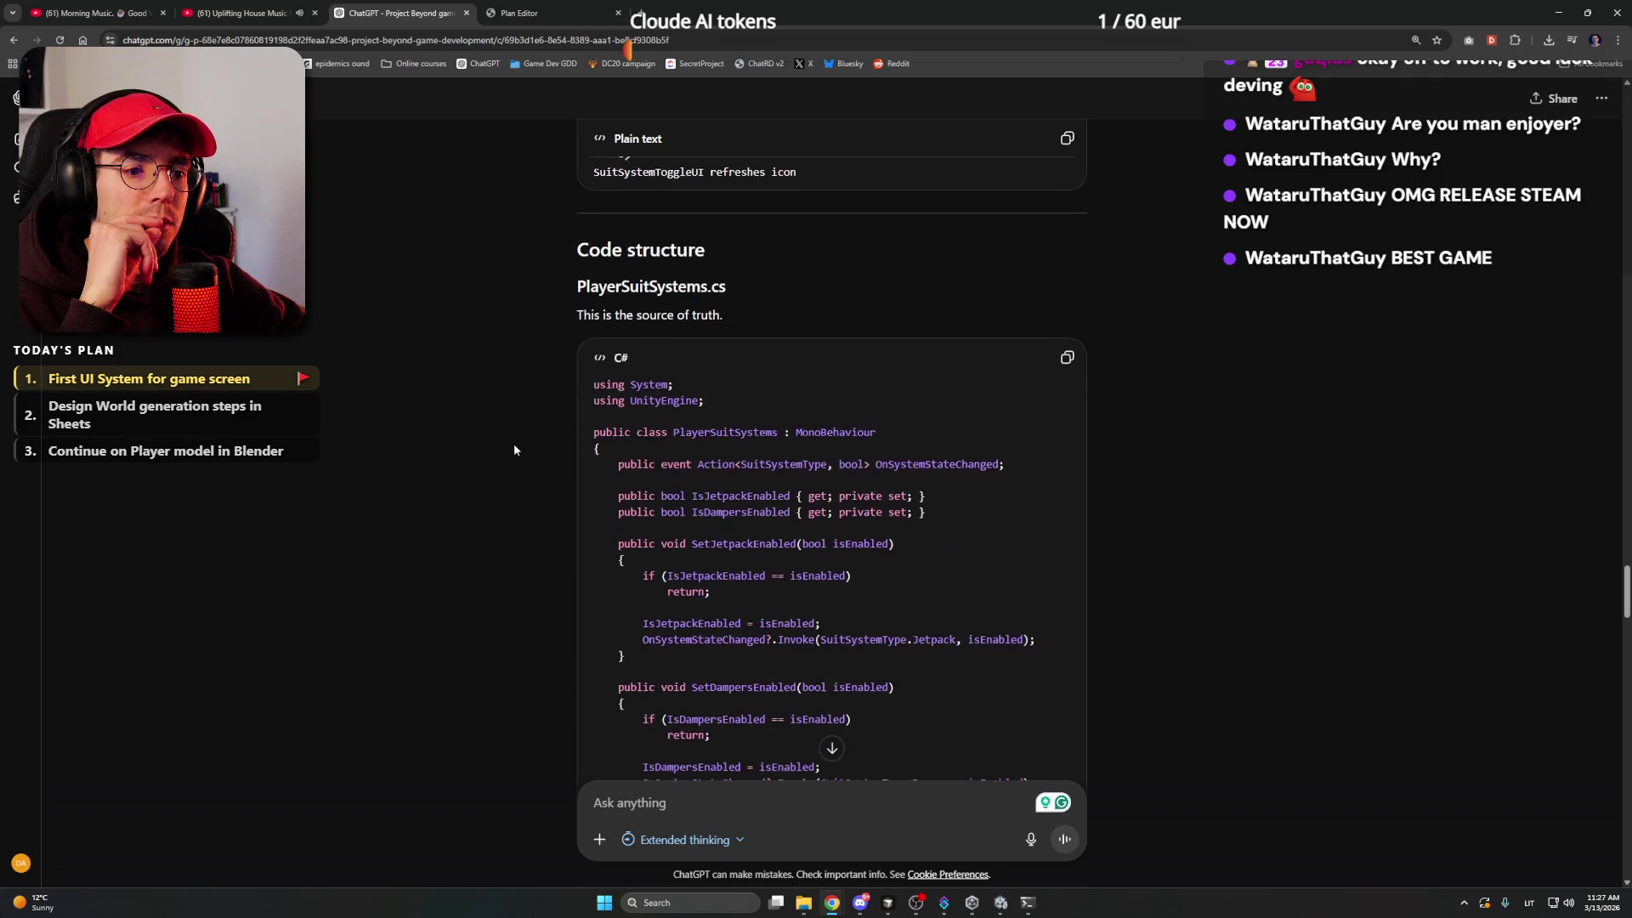
scroll(515, 449, down, 10)
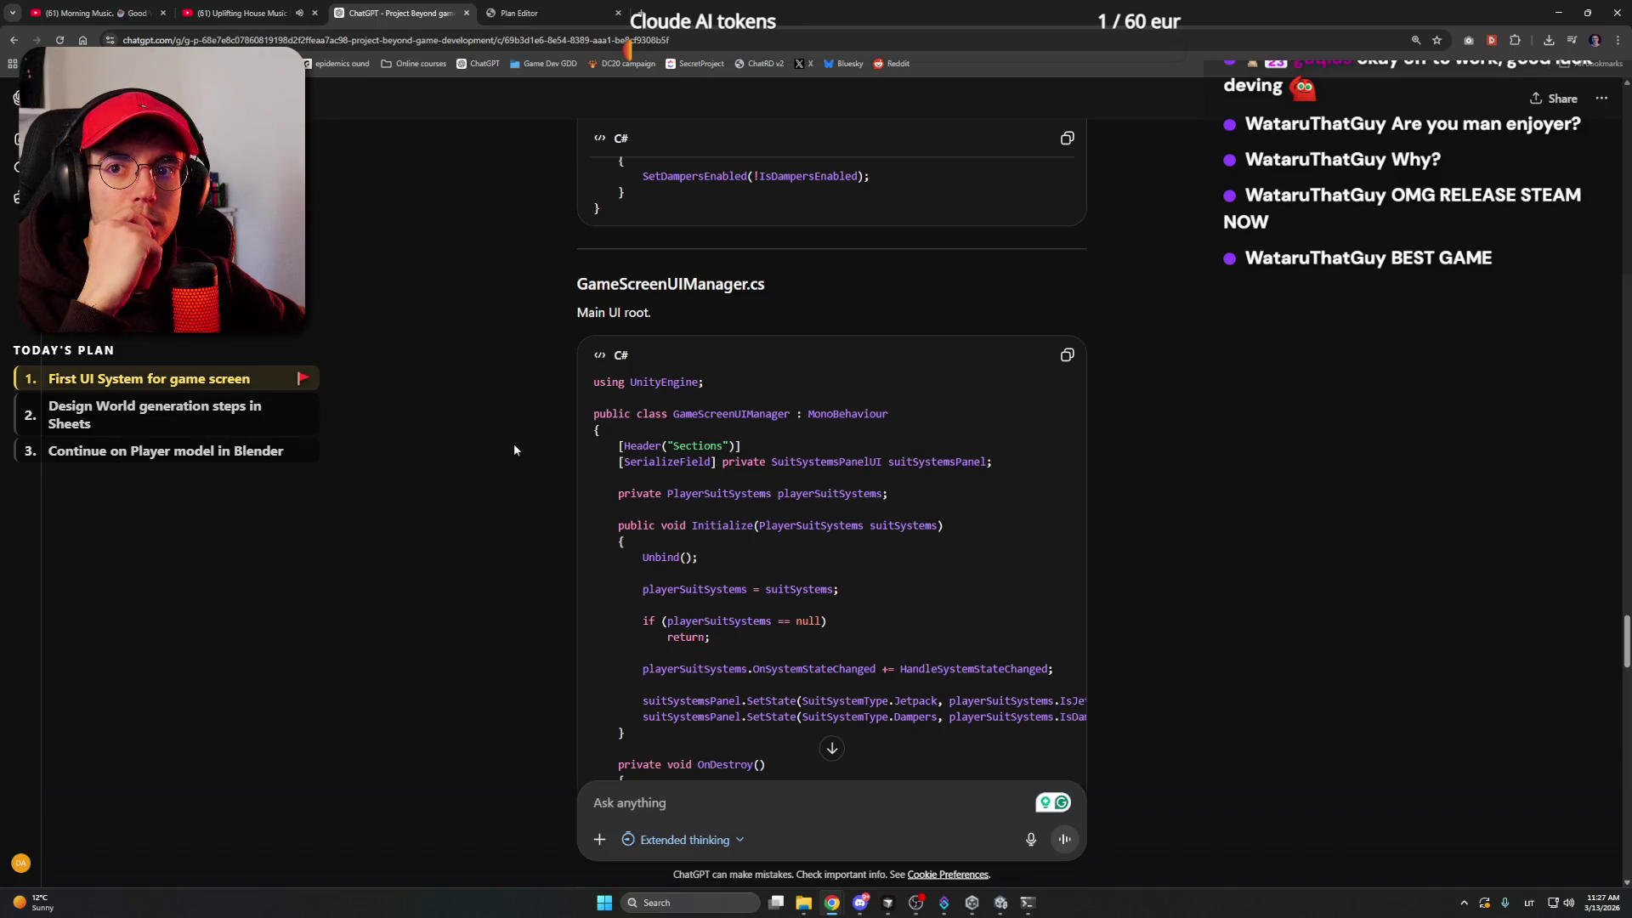
scroll(515, 444, down, 10)
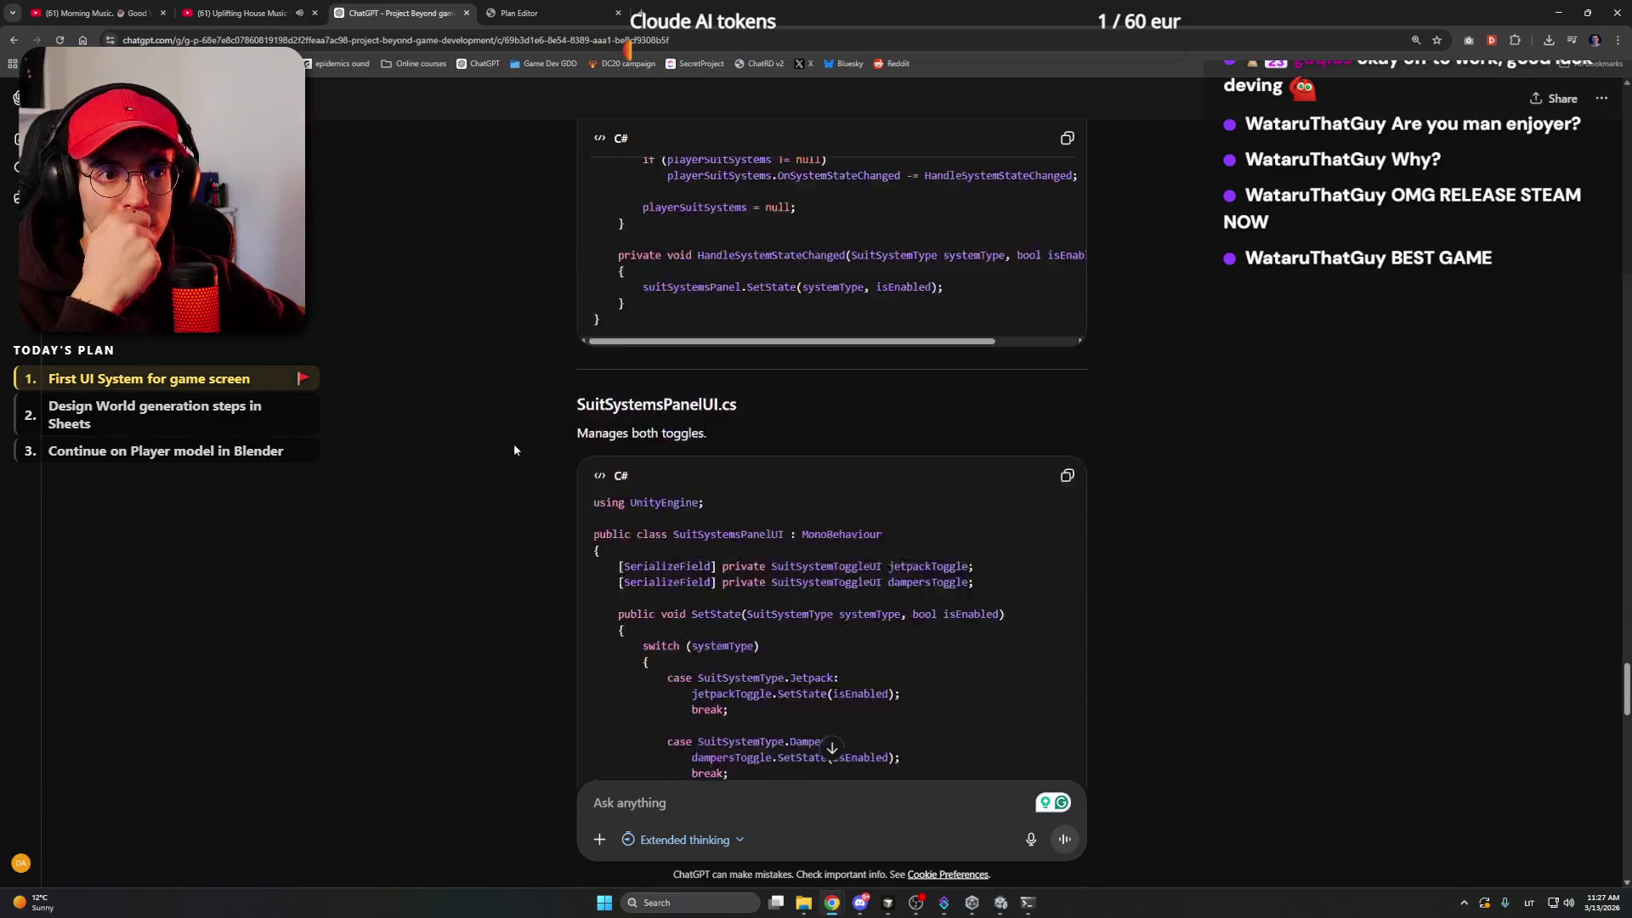
scroll(514, 450, down, 4)
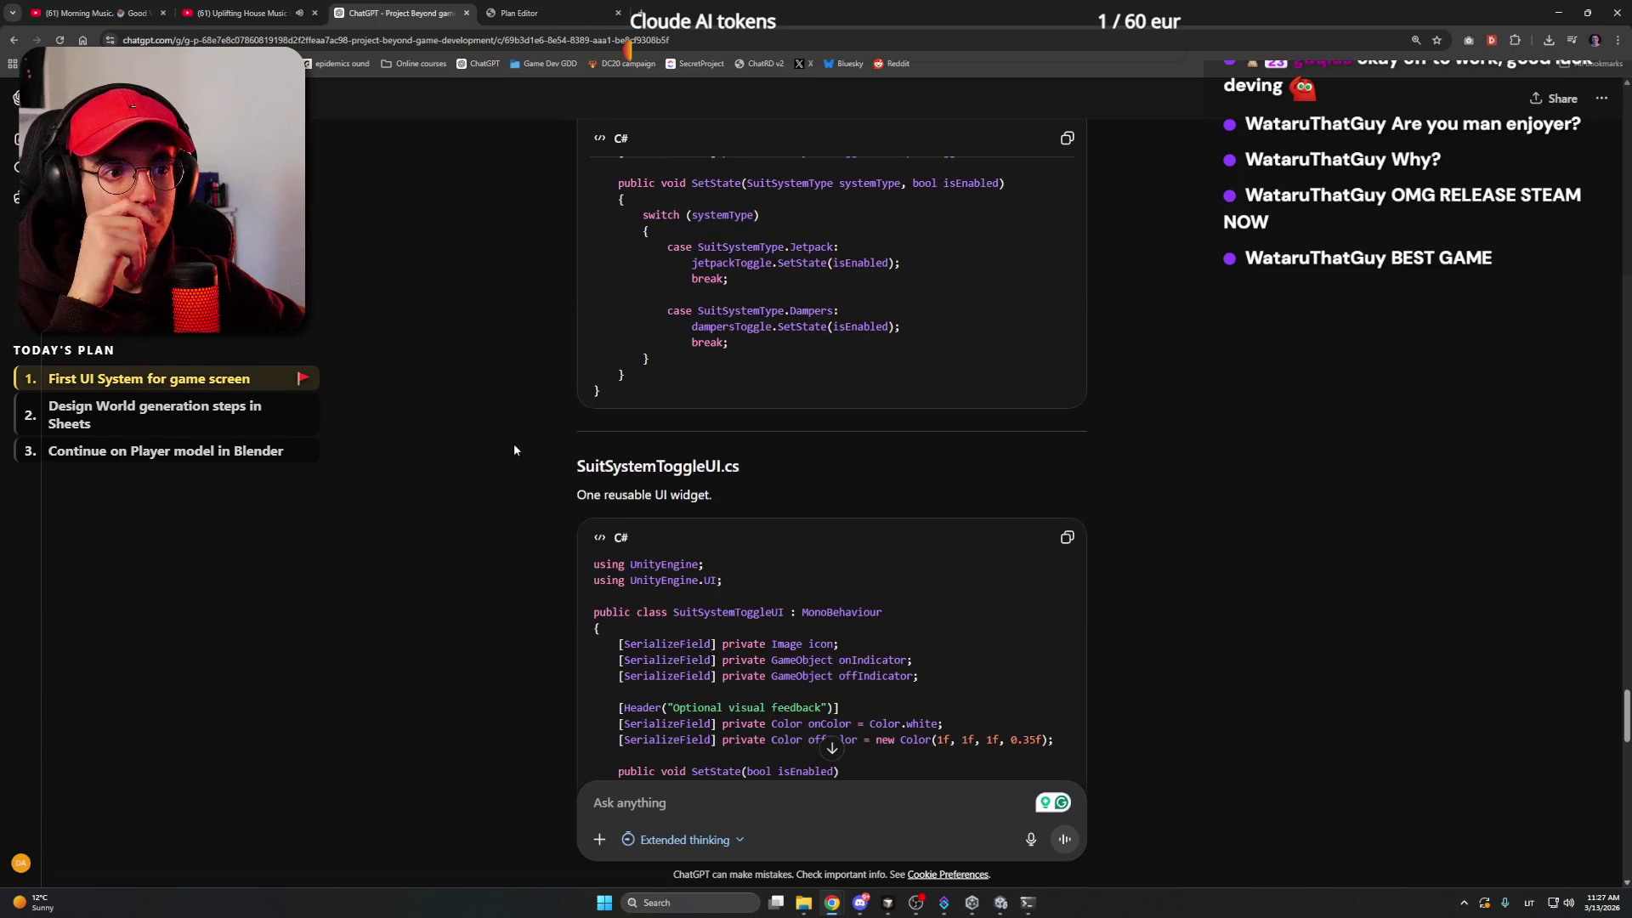
scroll(514, 450, down, 5)
scroll(514, 443, up, 1)
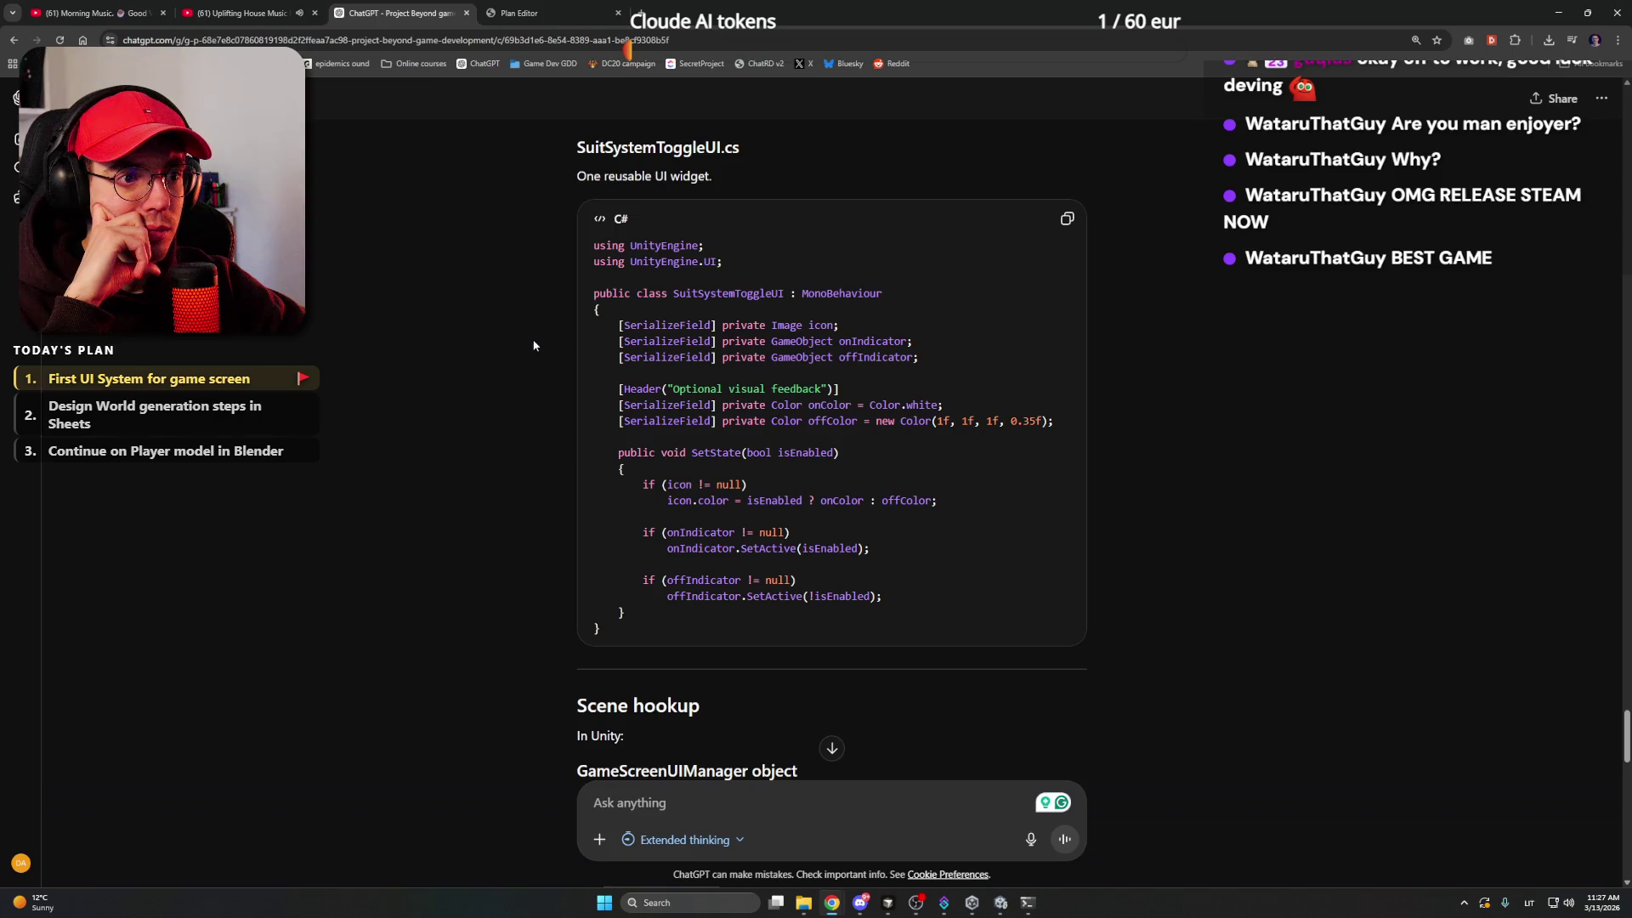
scroll(535, 394, down, 4)
scroll(535, 395, up, 4)
scroll(537, 400, up, 15)
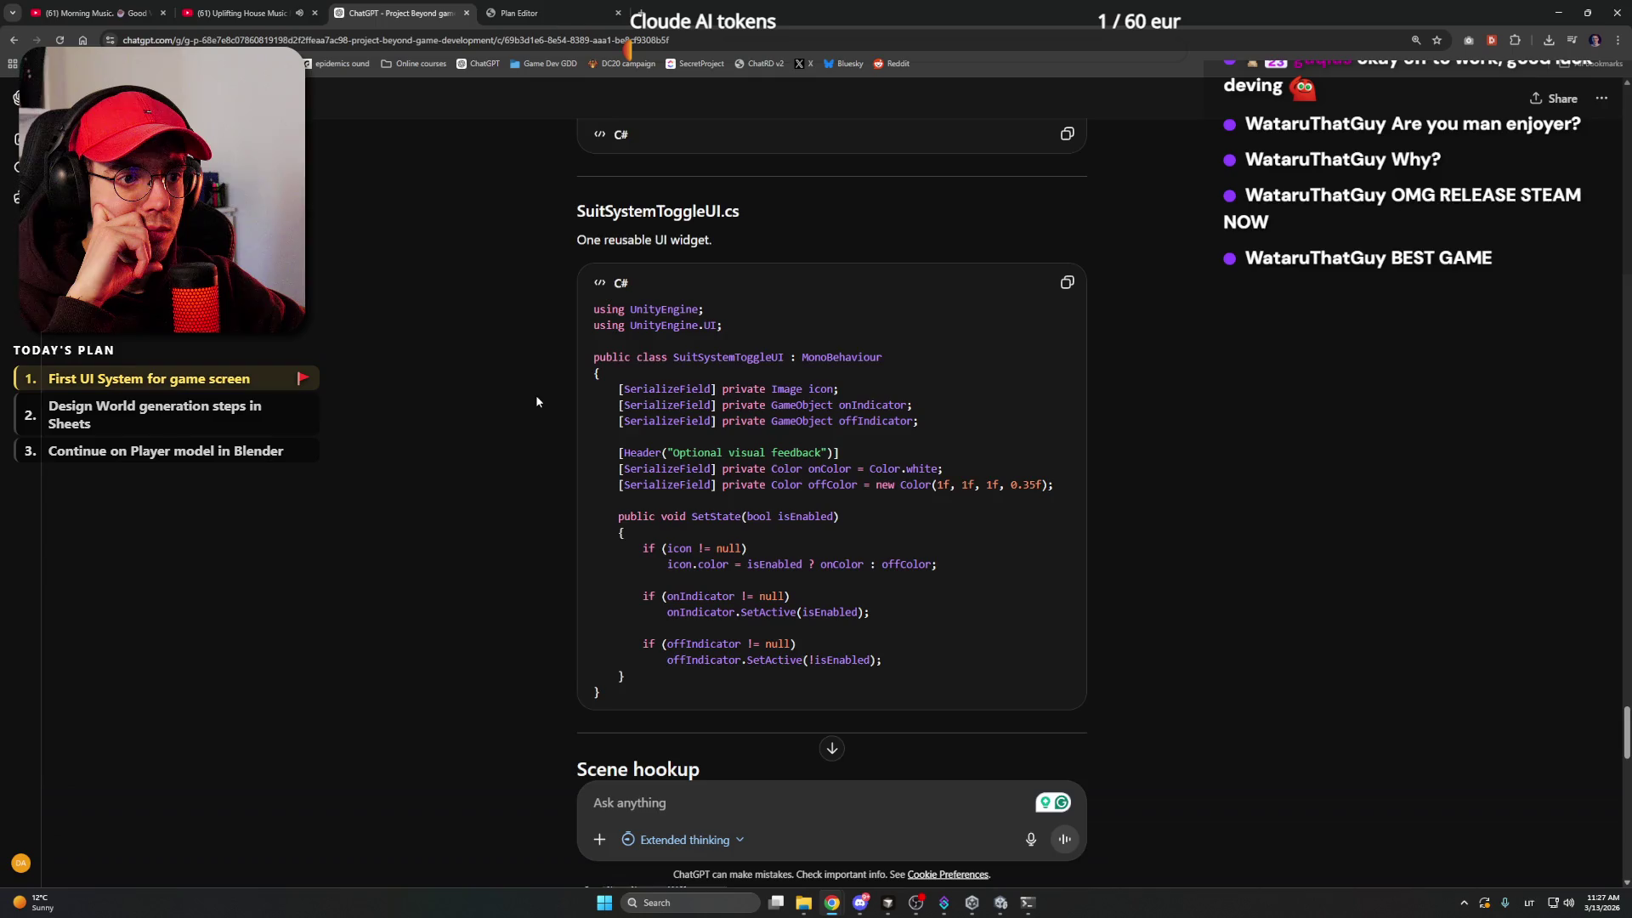
scroll(536, 400, up, 15)
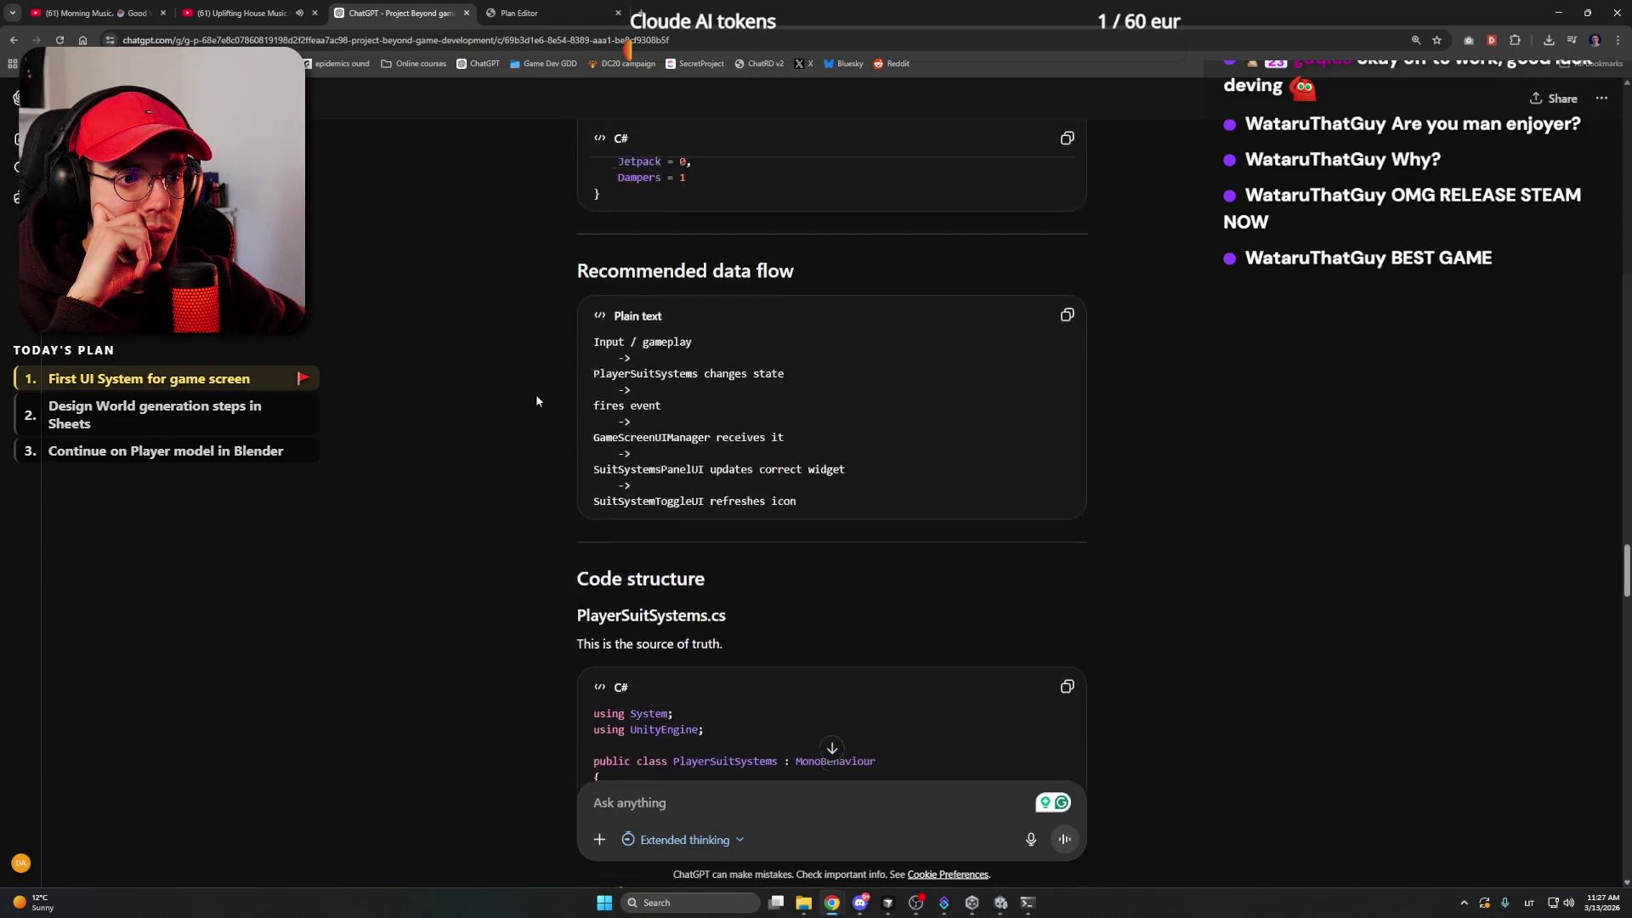
scroll(537, 396, up, 1)
scroll(554, 396, down, 10)
scroll(556, 403, up, 15)
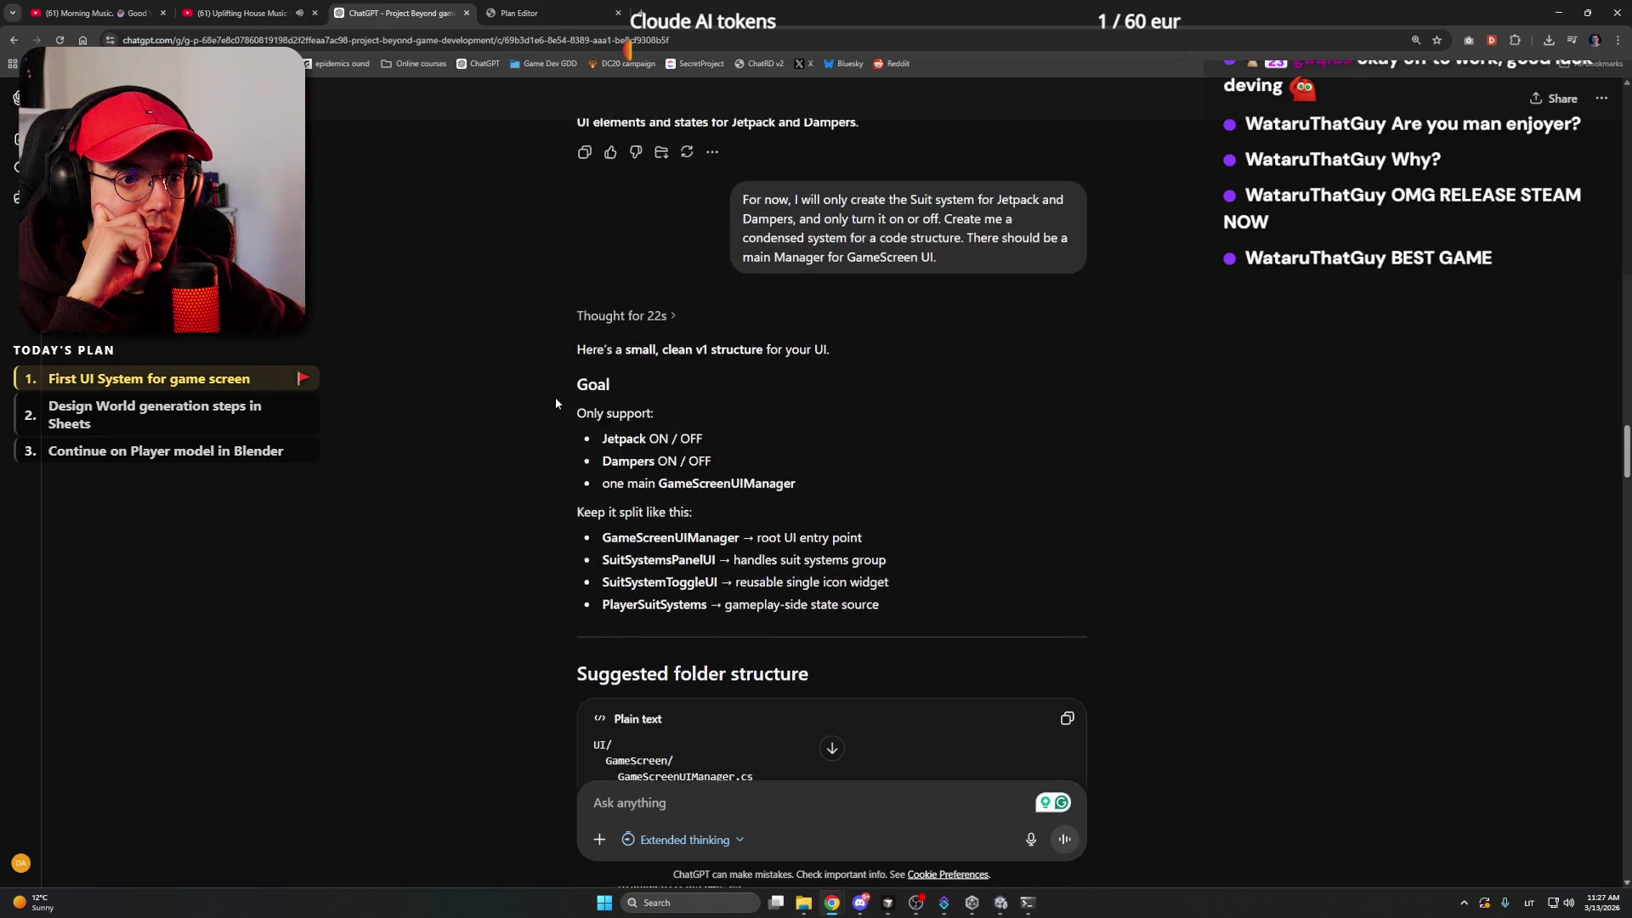
scroll(555, 403, down, 4)
scroll(555, 402, up, 2)
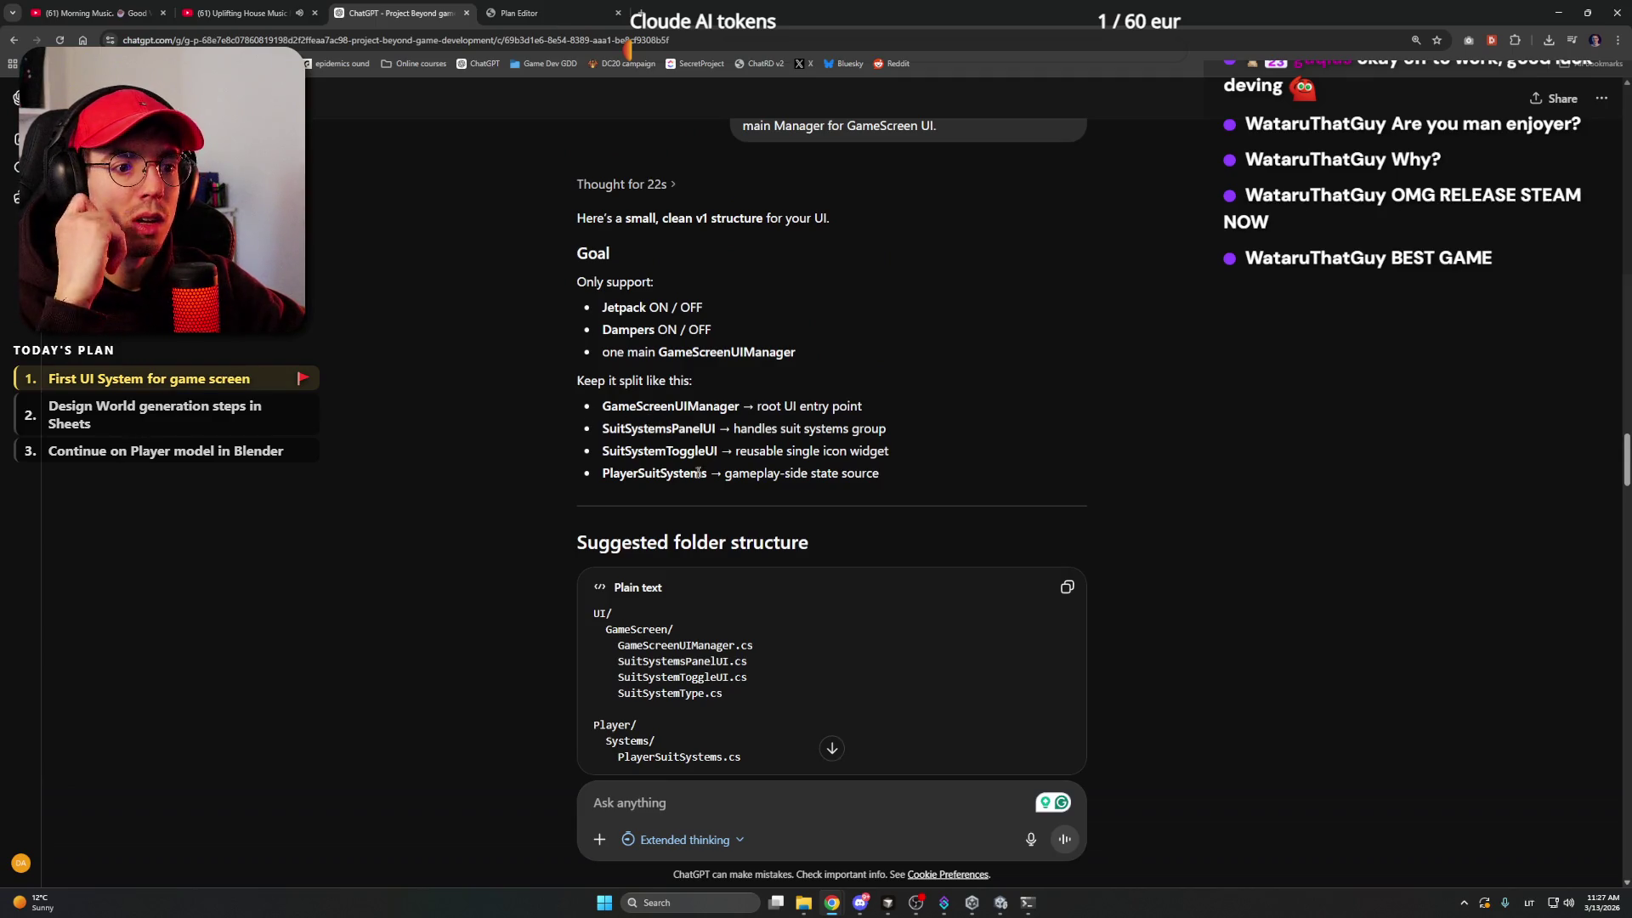
- Highlight PlayerSuitSystems and the first three class bullets in ChatGPT's split list
double_click(619, 473)
click(892, 476)
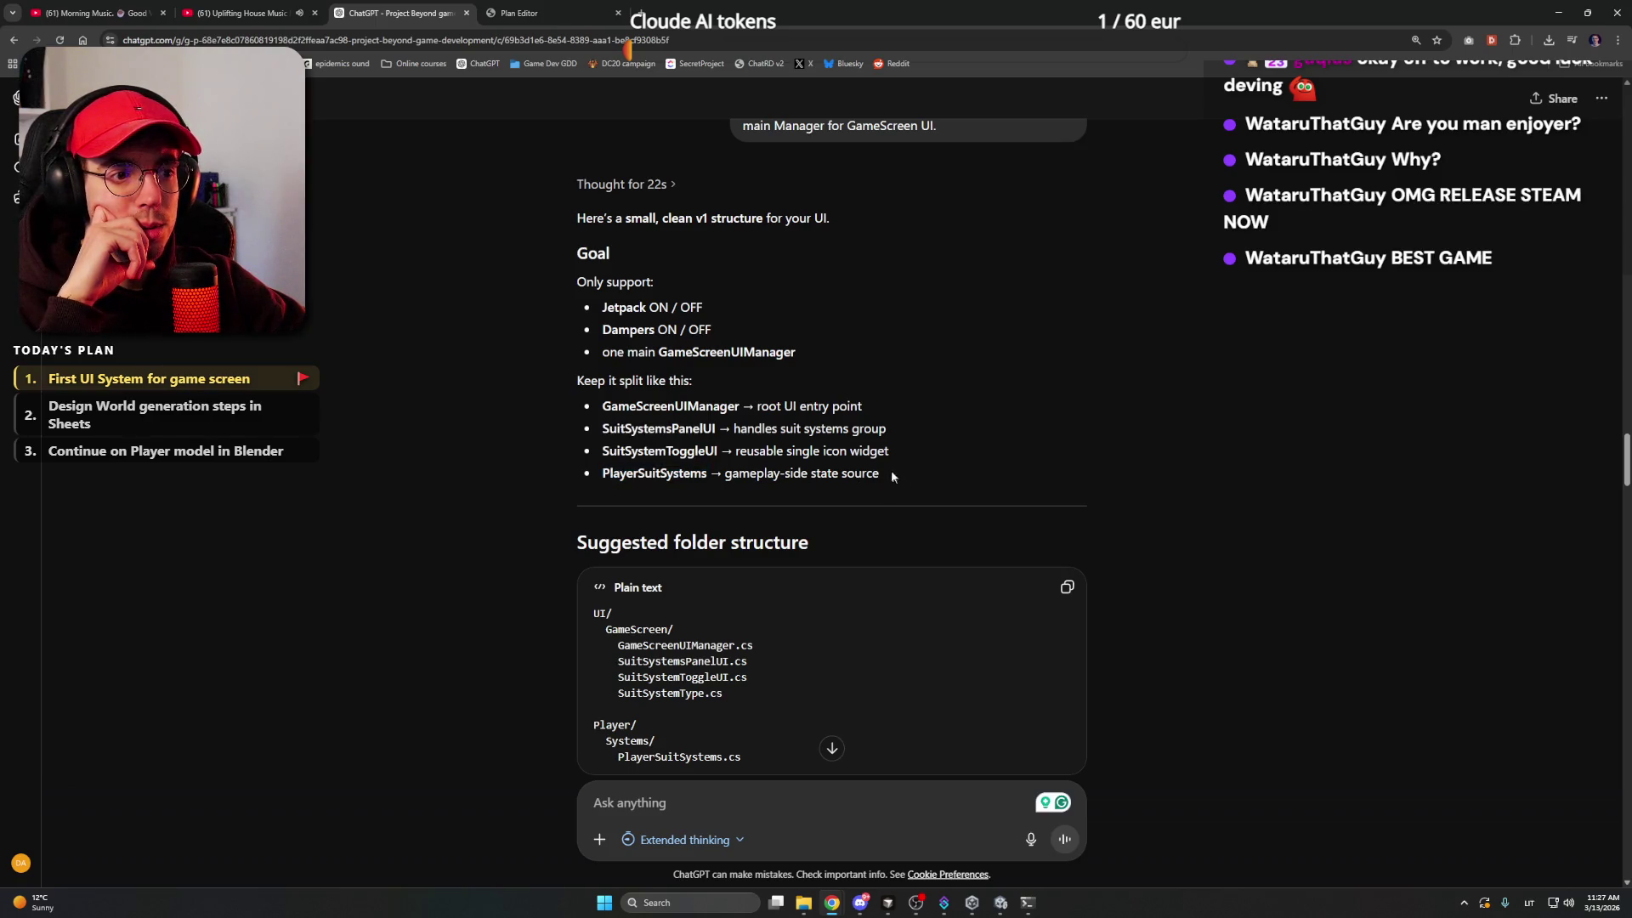
drag(900, 452, 597, 416)
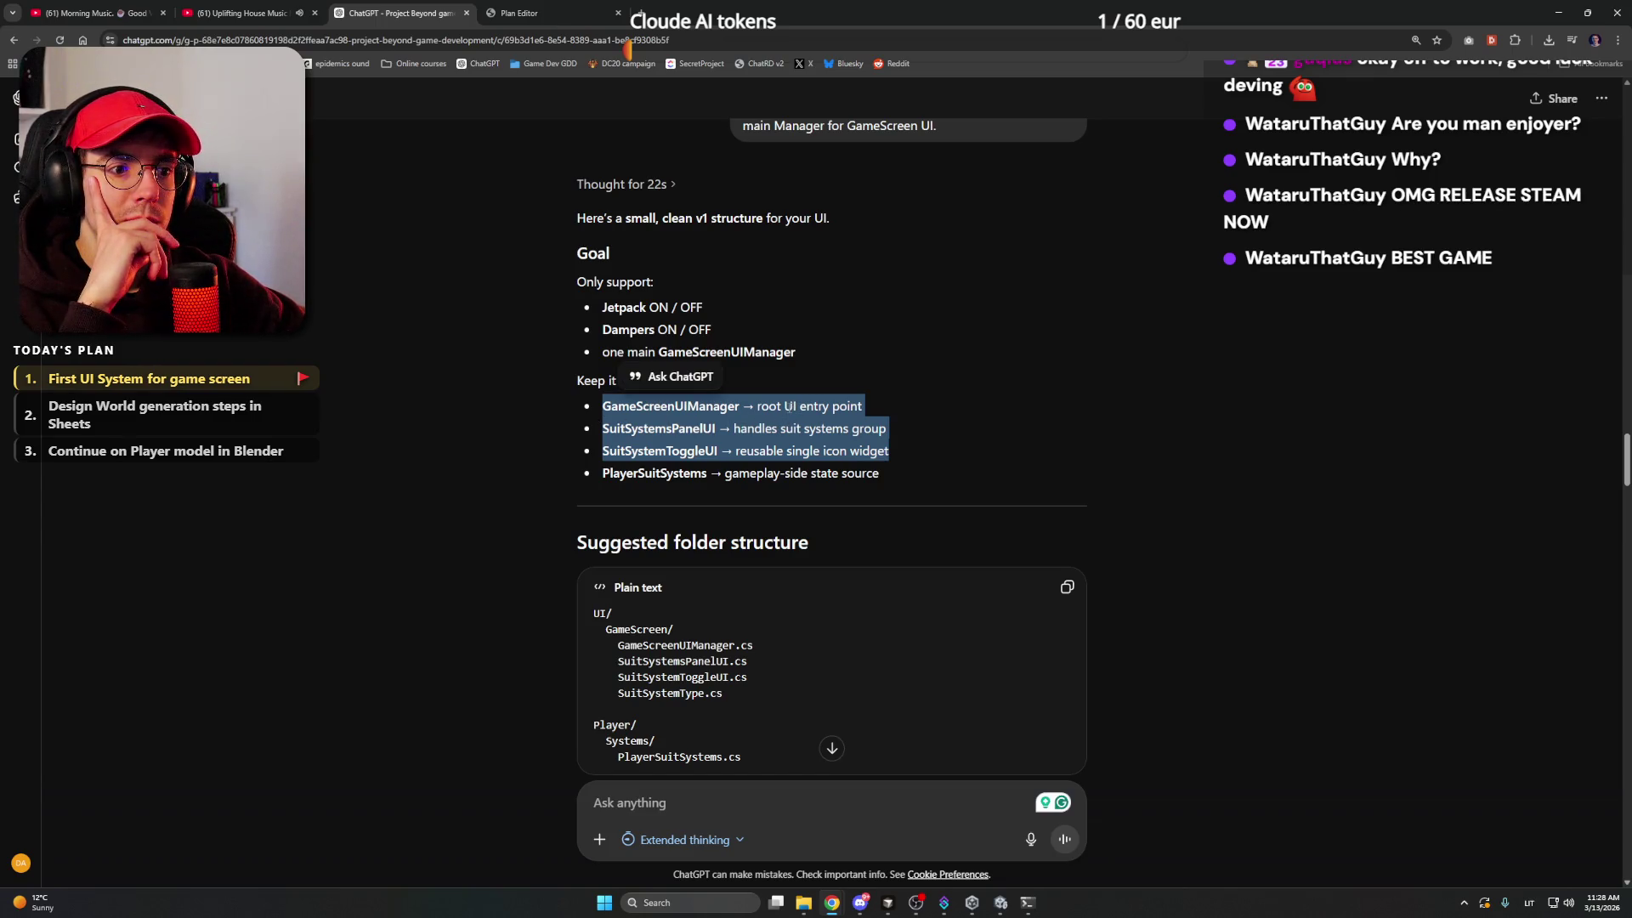
click(969, 406)
mouse_move(901, 452)
mouse_down()
mouse_move(604, 429)
mouse_move(604, 411)
mouse_up()
right_click(635, 405)
click(671, 415)
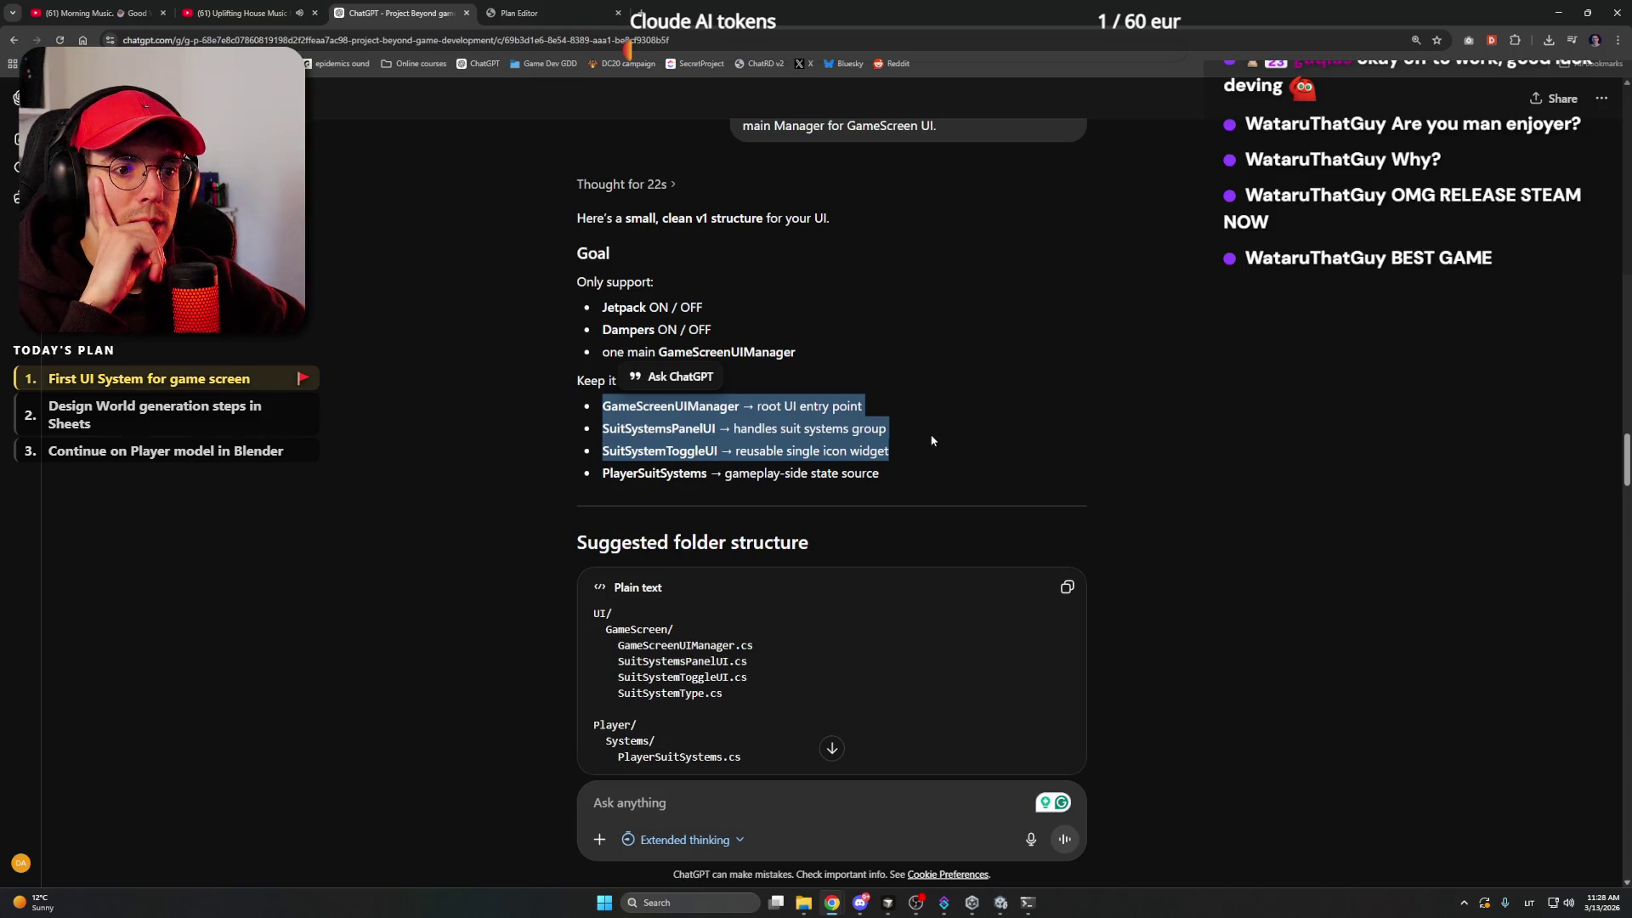
- Read through the GameScreenUIManager responsibilities text, then bring Unity 6 back to the front
scroll(931, 442, up, 2)
scroll(932, 440, up, 7)
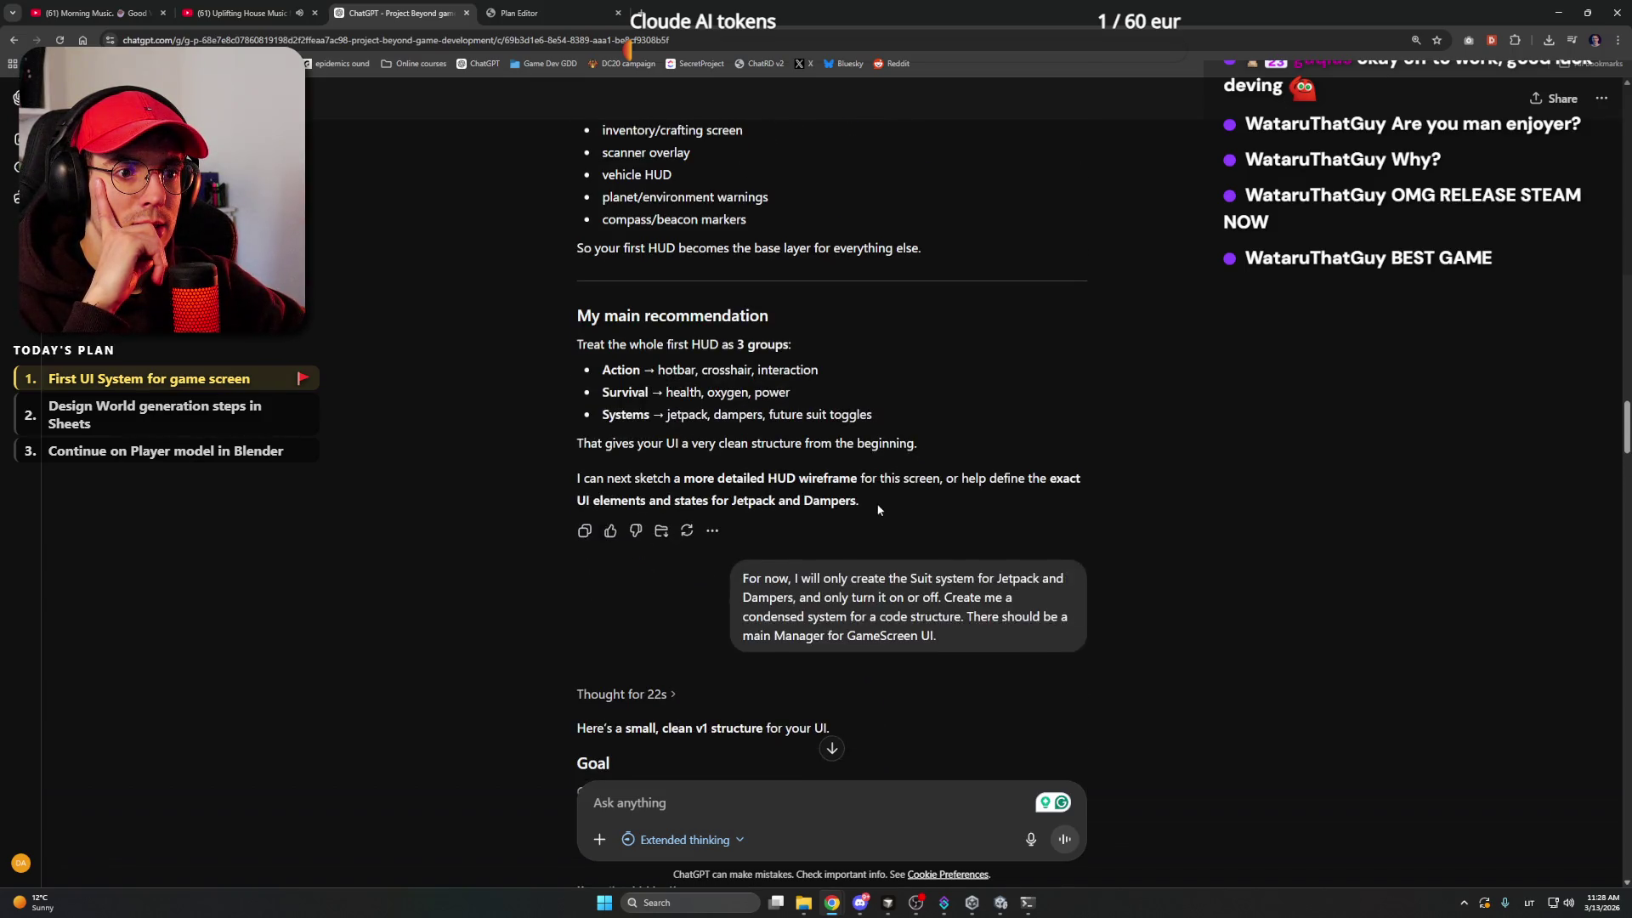
scroll(878, 510, up, 1)
scroll(878, 508, down, 10)
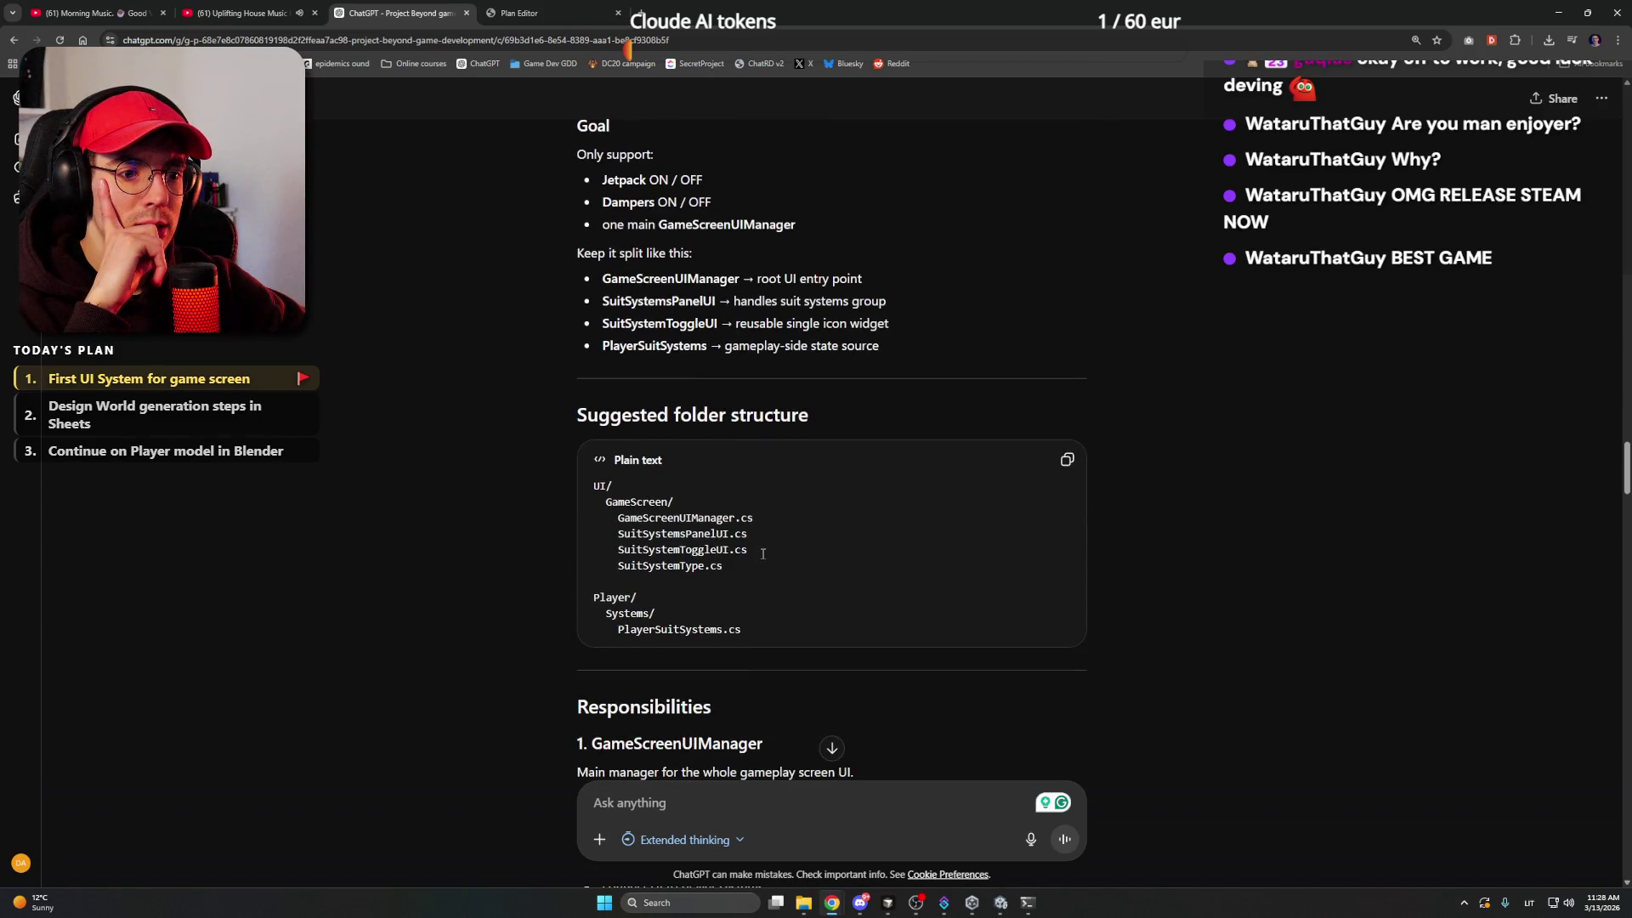
scroll(762, 553, down, 4)
scroll(804, 517, down, 2)
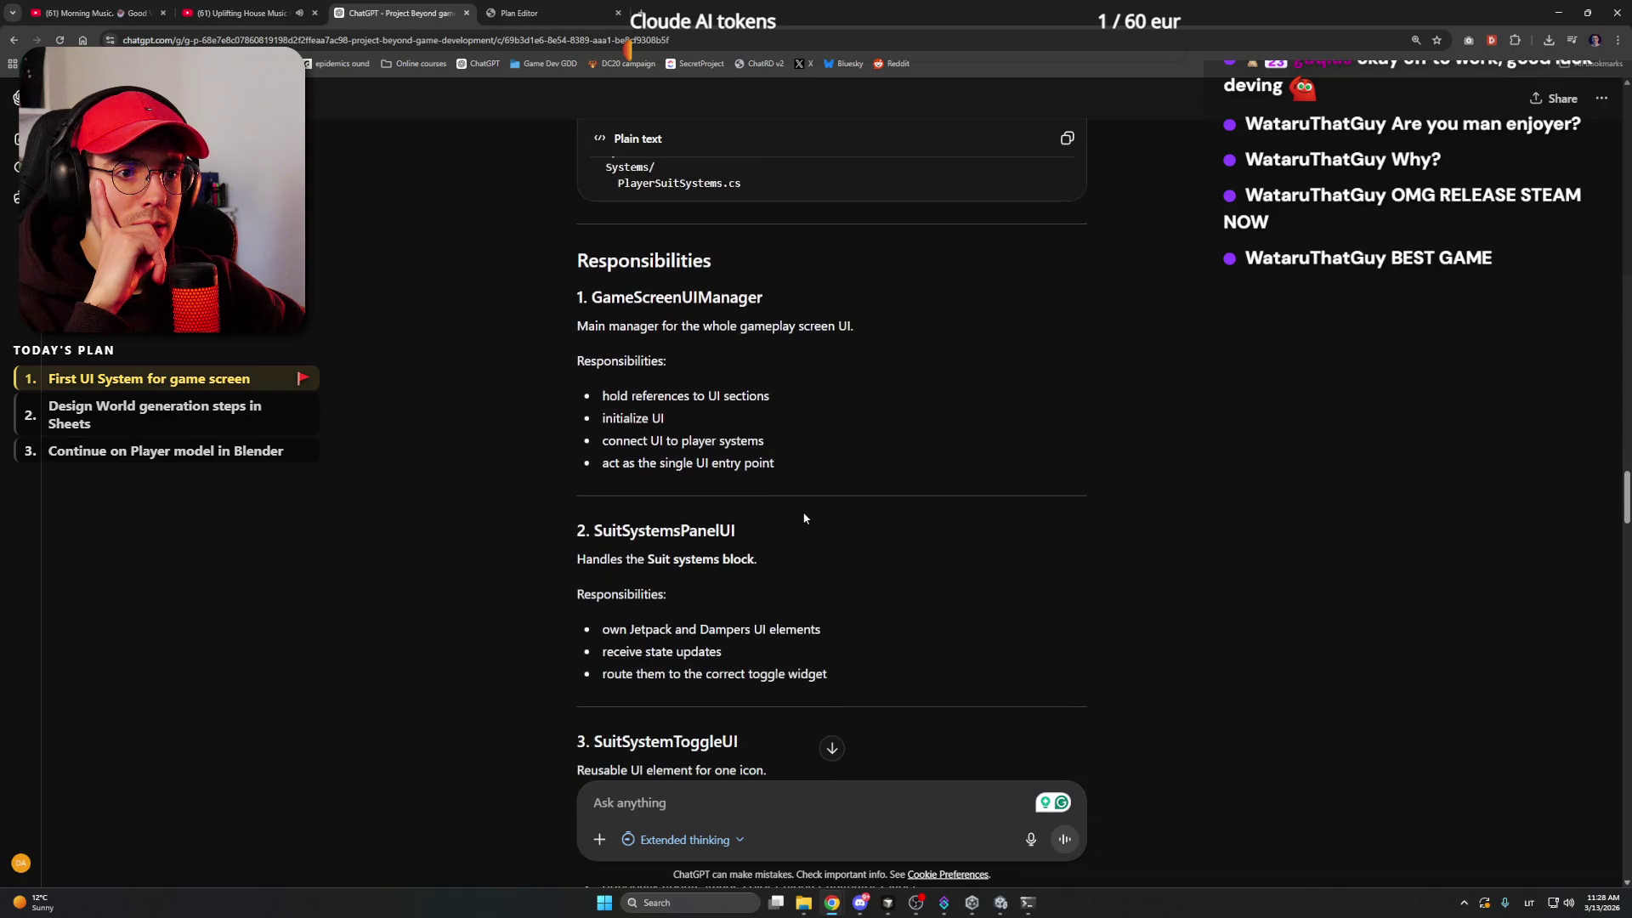
scroll(783, 505, up, 3)
scroll(783, 504, down, 3)
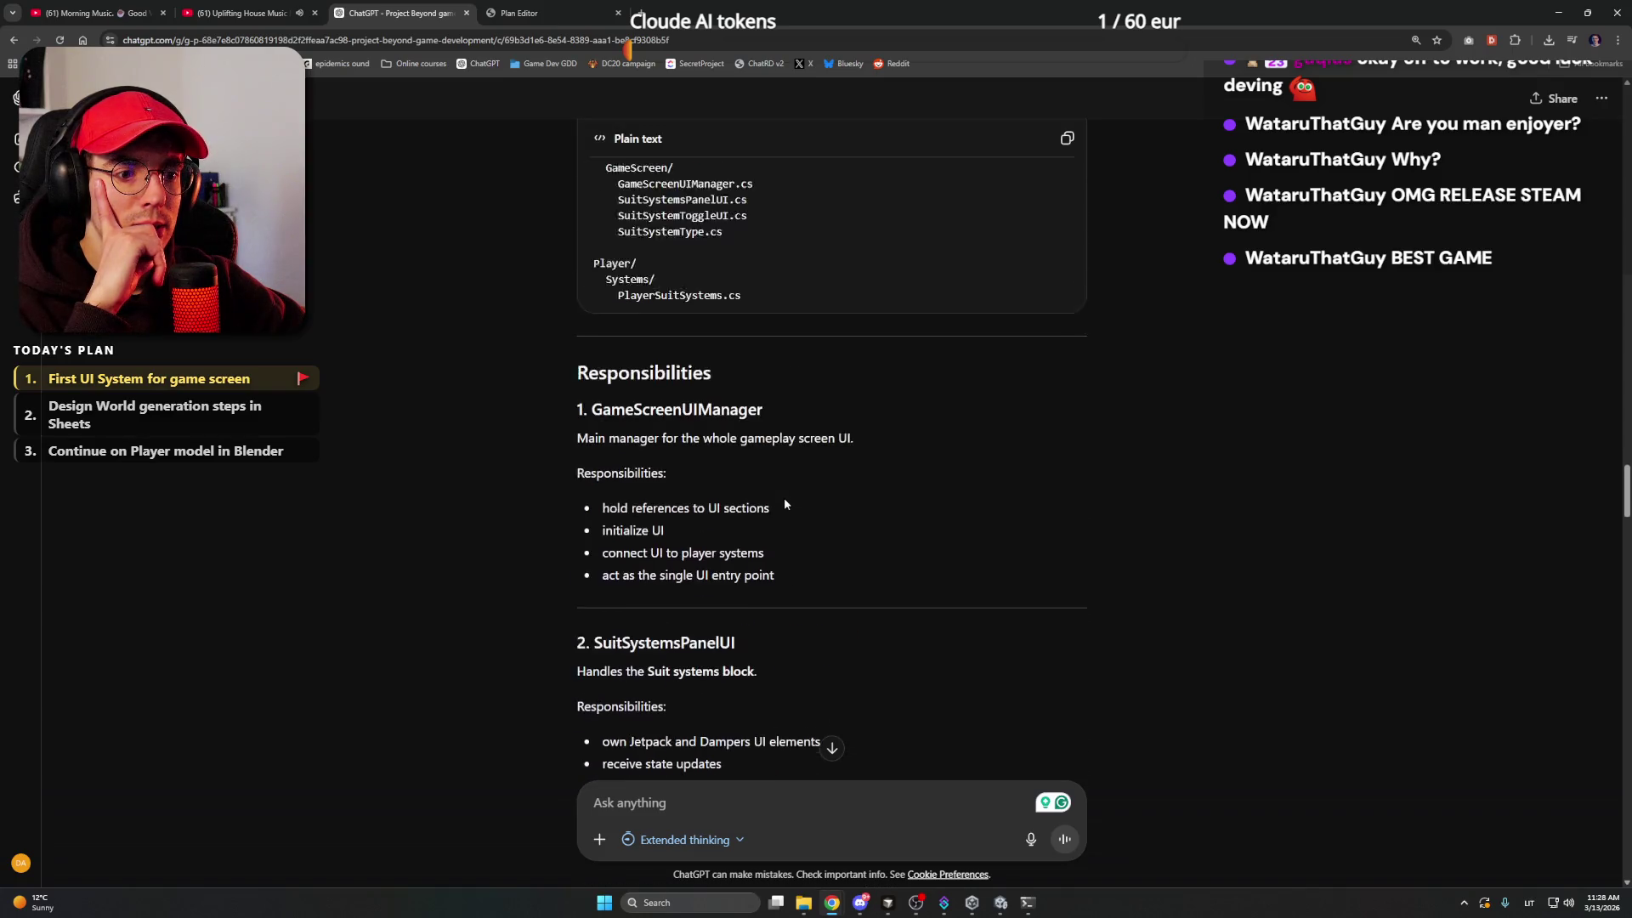
scroll(784, 504, up, 4)
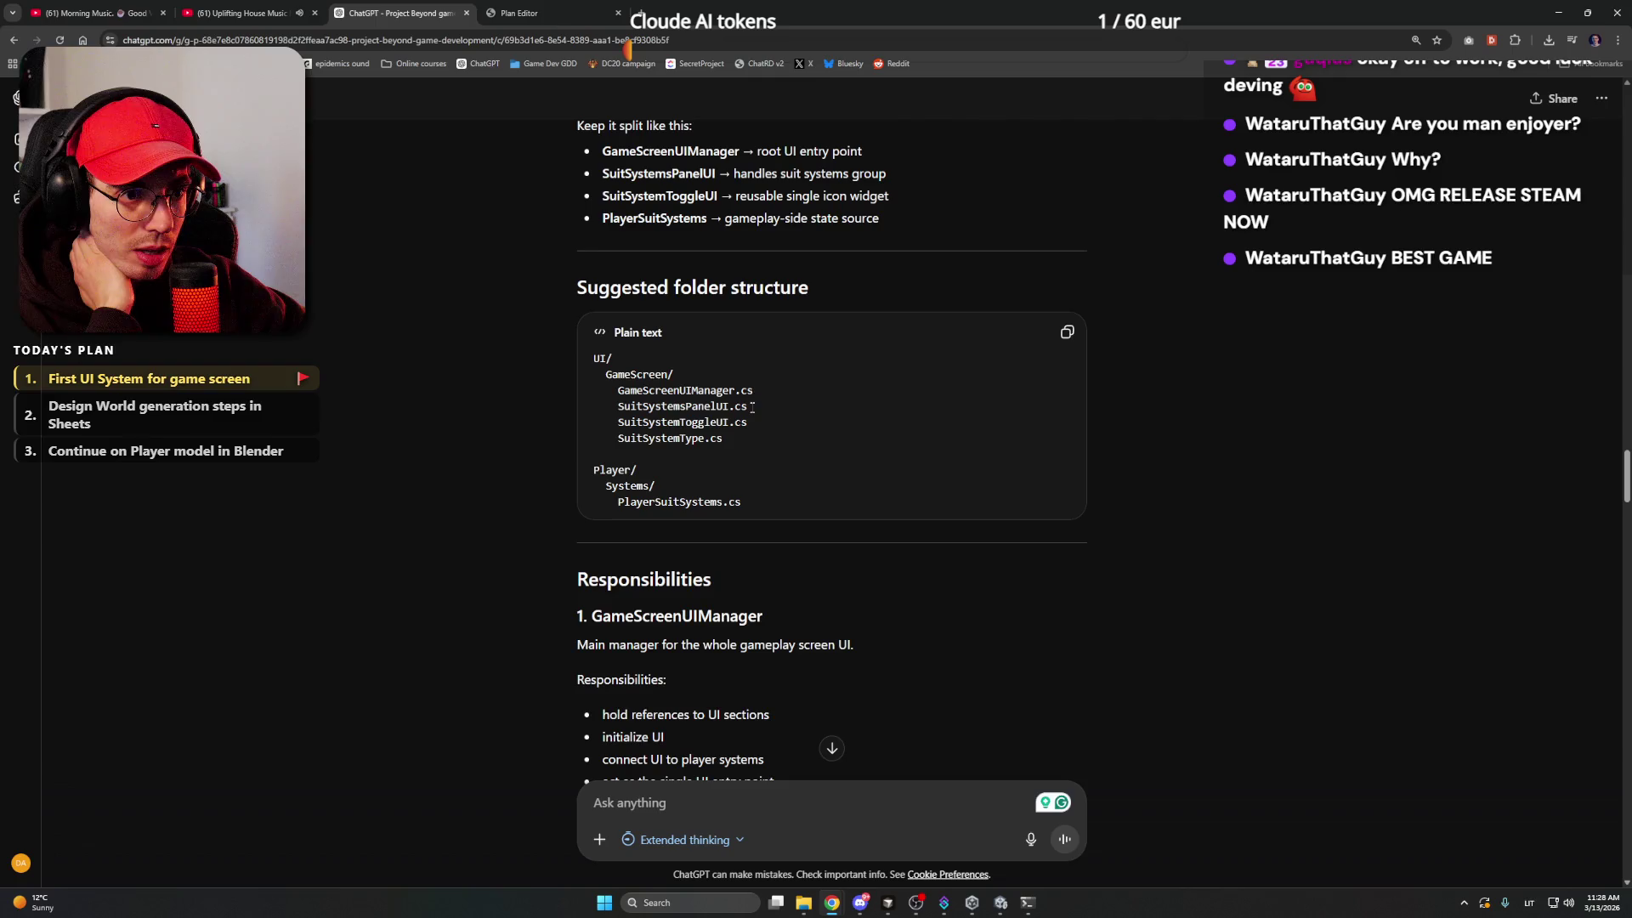
scroll(753, 394, up, 2)
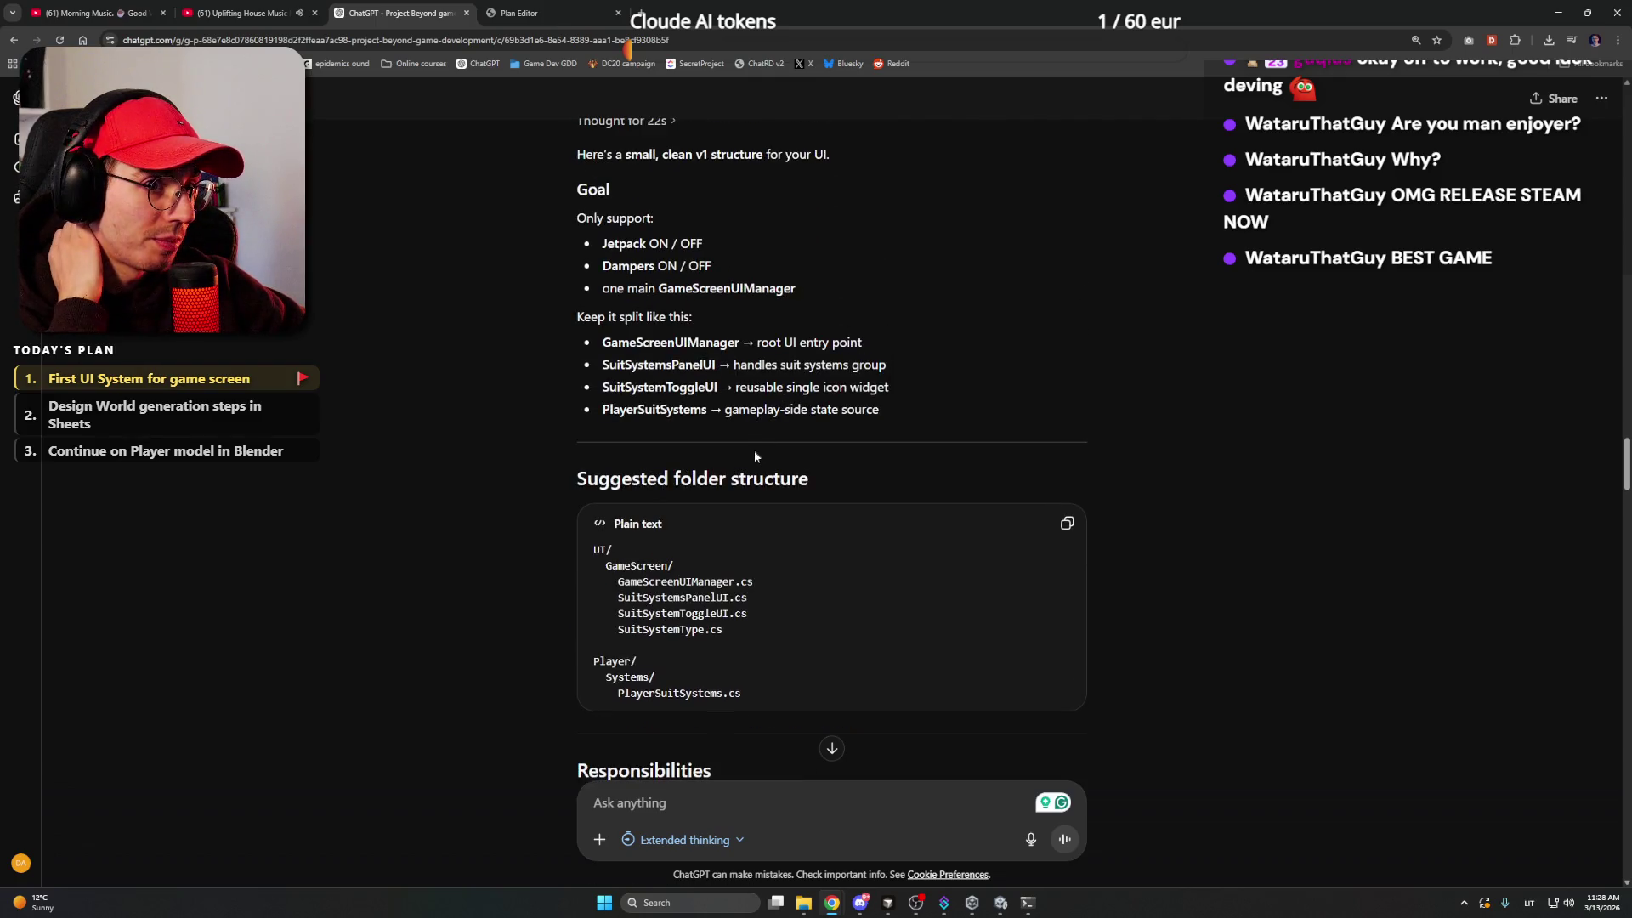
scroll(756, 456, down, 2)
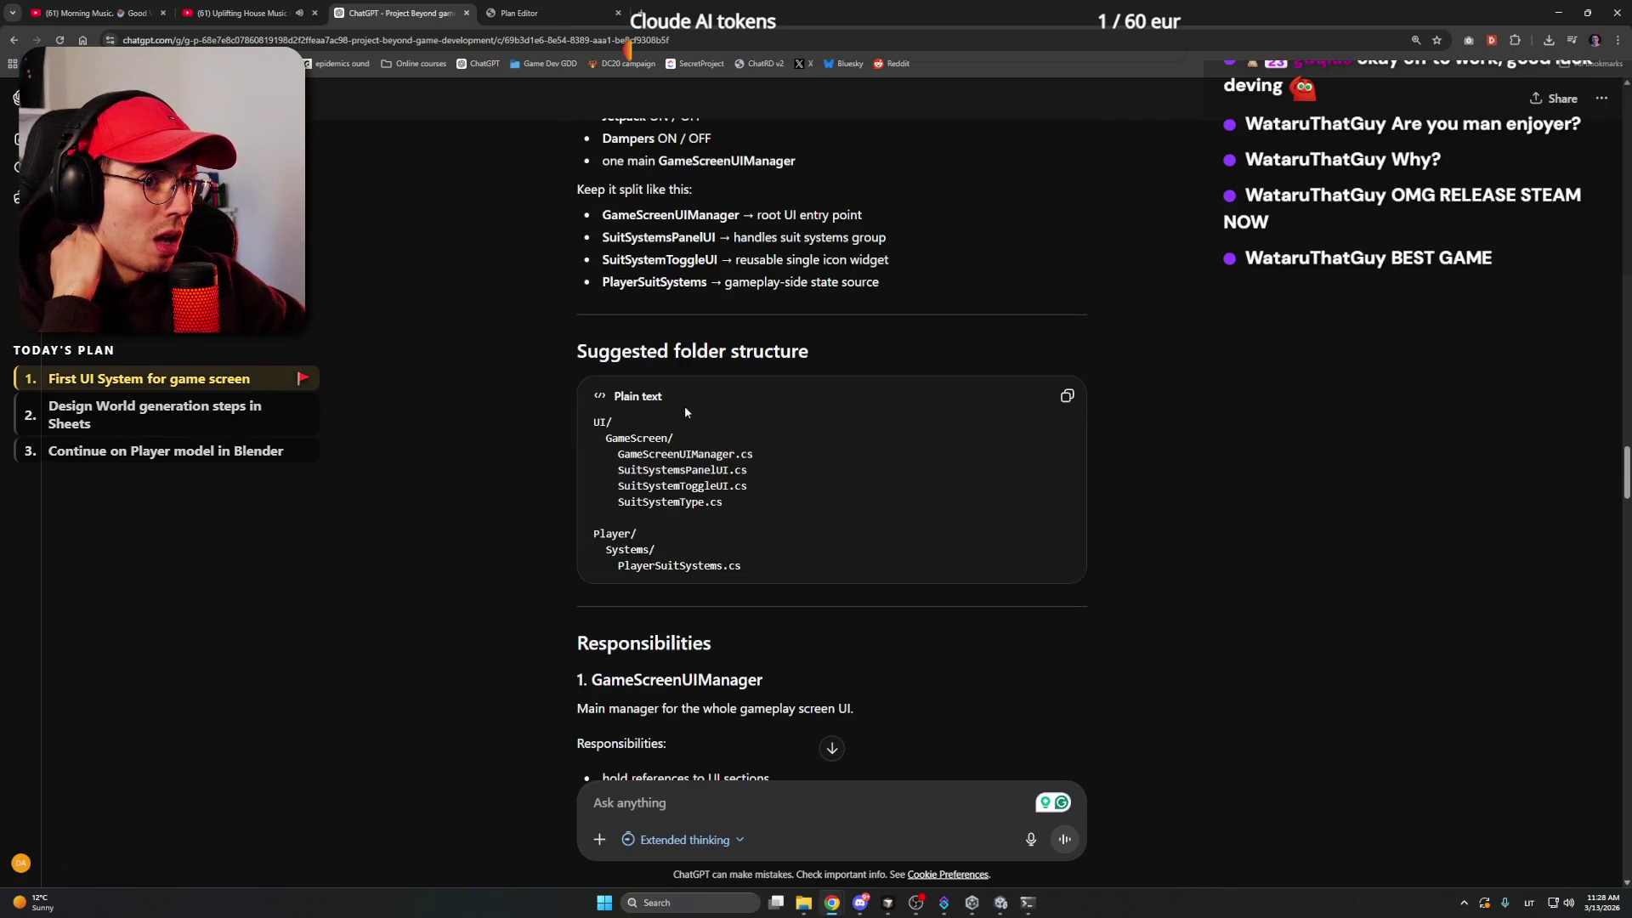
drag(743, 453, 619, 454)
scroll(661, 427, down, 3)
click(661, 426)
scroll(661, 427, down, 1)
mouse_move(549, 365)
mouse_down()
mouse_move(828, 367)
mouse_move(891, 419)
mouse_move(886, 461)
mouse_move(839, 444)
mouse_move(794, 345)
mouse_move(823, 396)
mouse_up()
scroll(886, 461, down, 2)
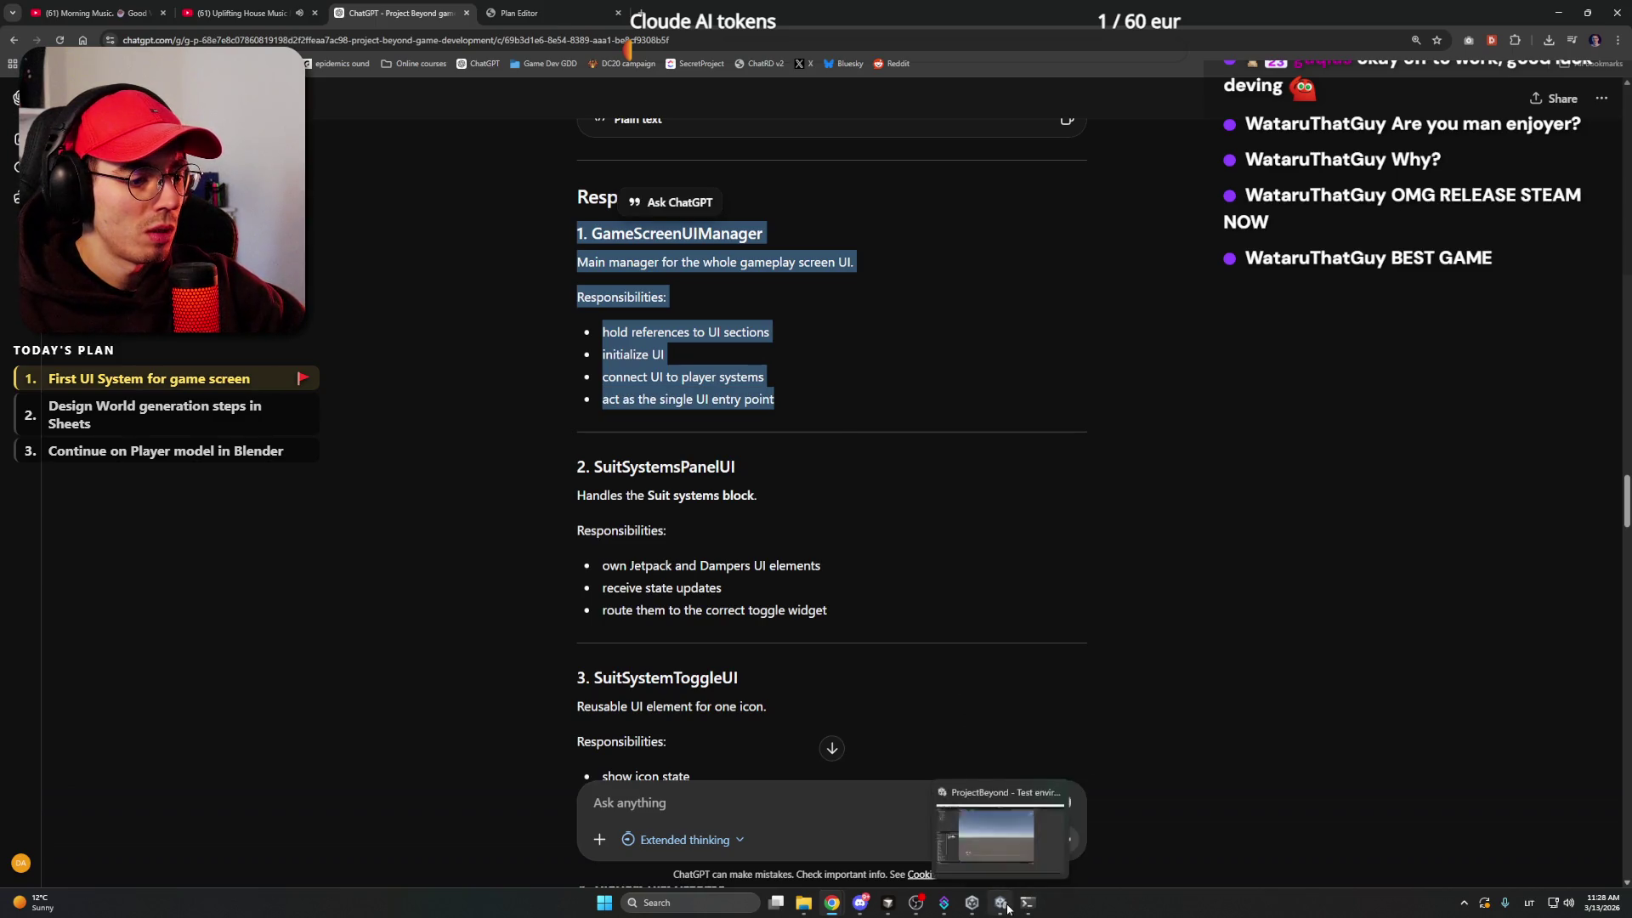
click(1005, 905)
click(52, 460)
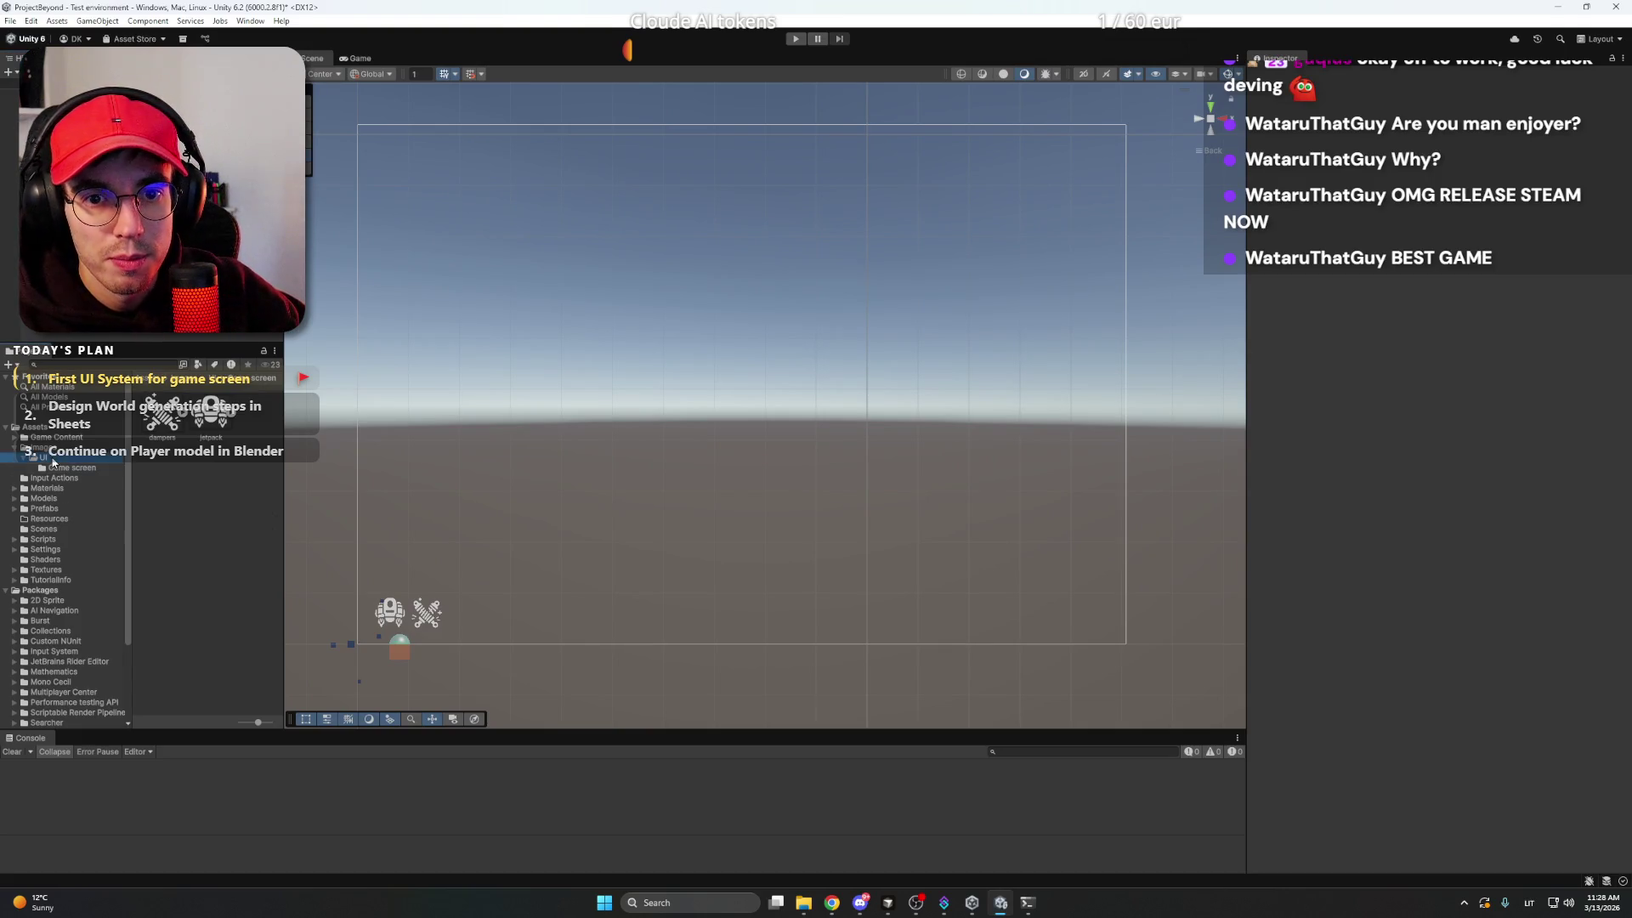
- Create a folder named 'UI' inside the Scripts folder
click(14, 447)
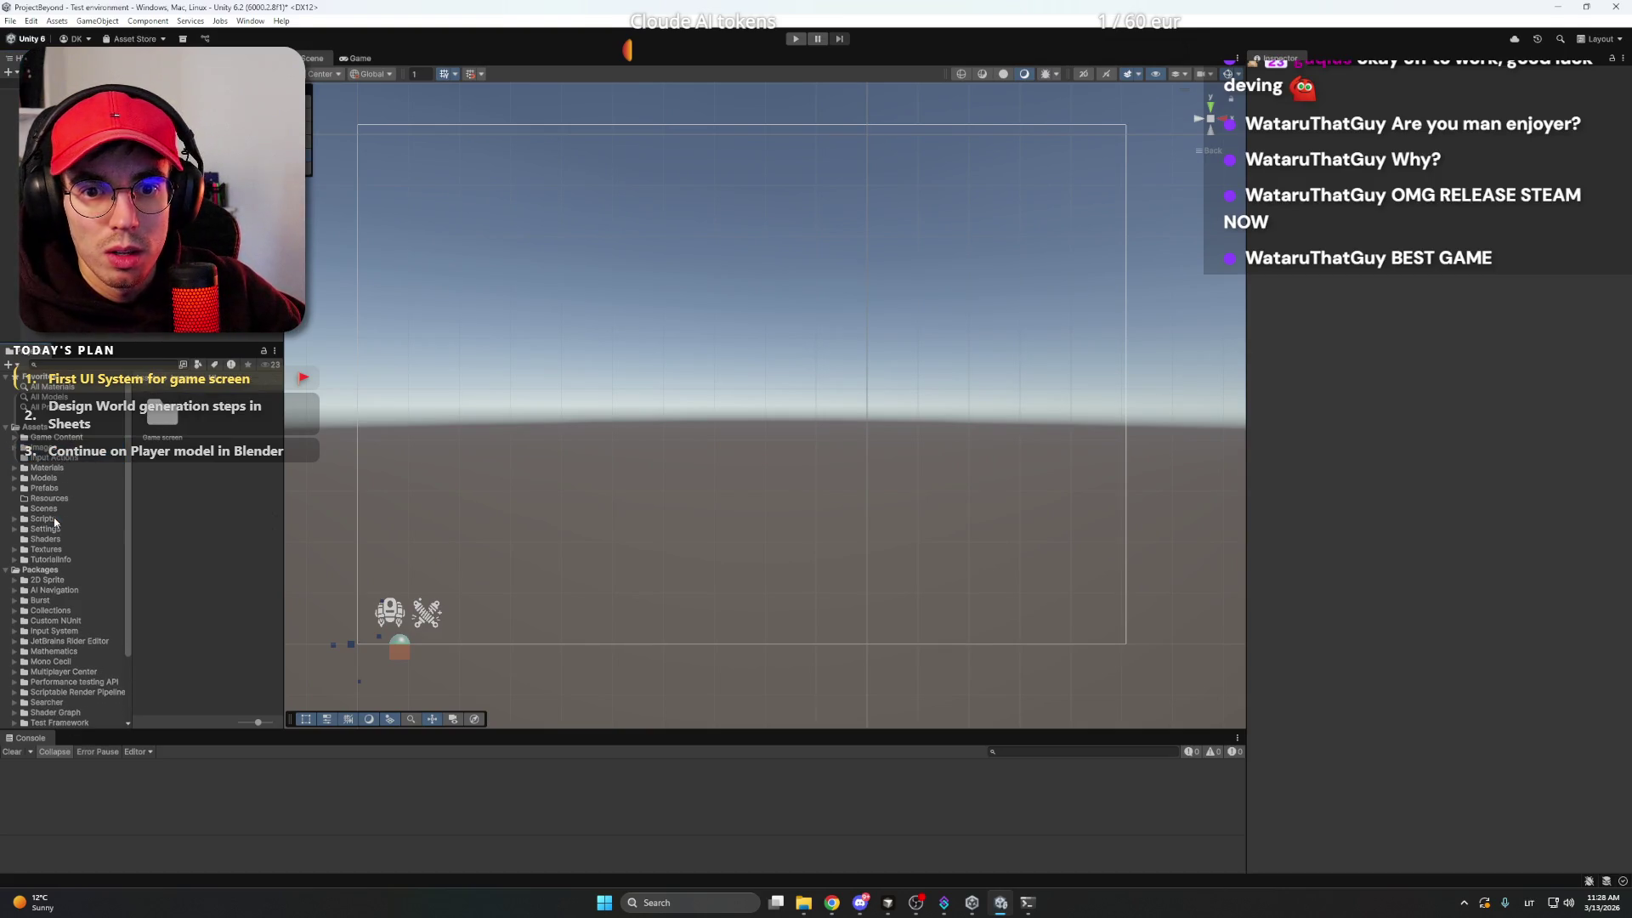
click(95, 516)
click(215, 544)
right_click(213, 536)
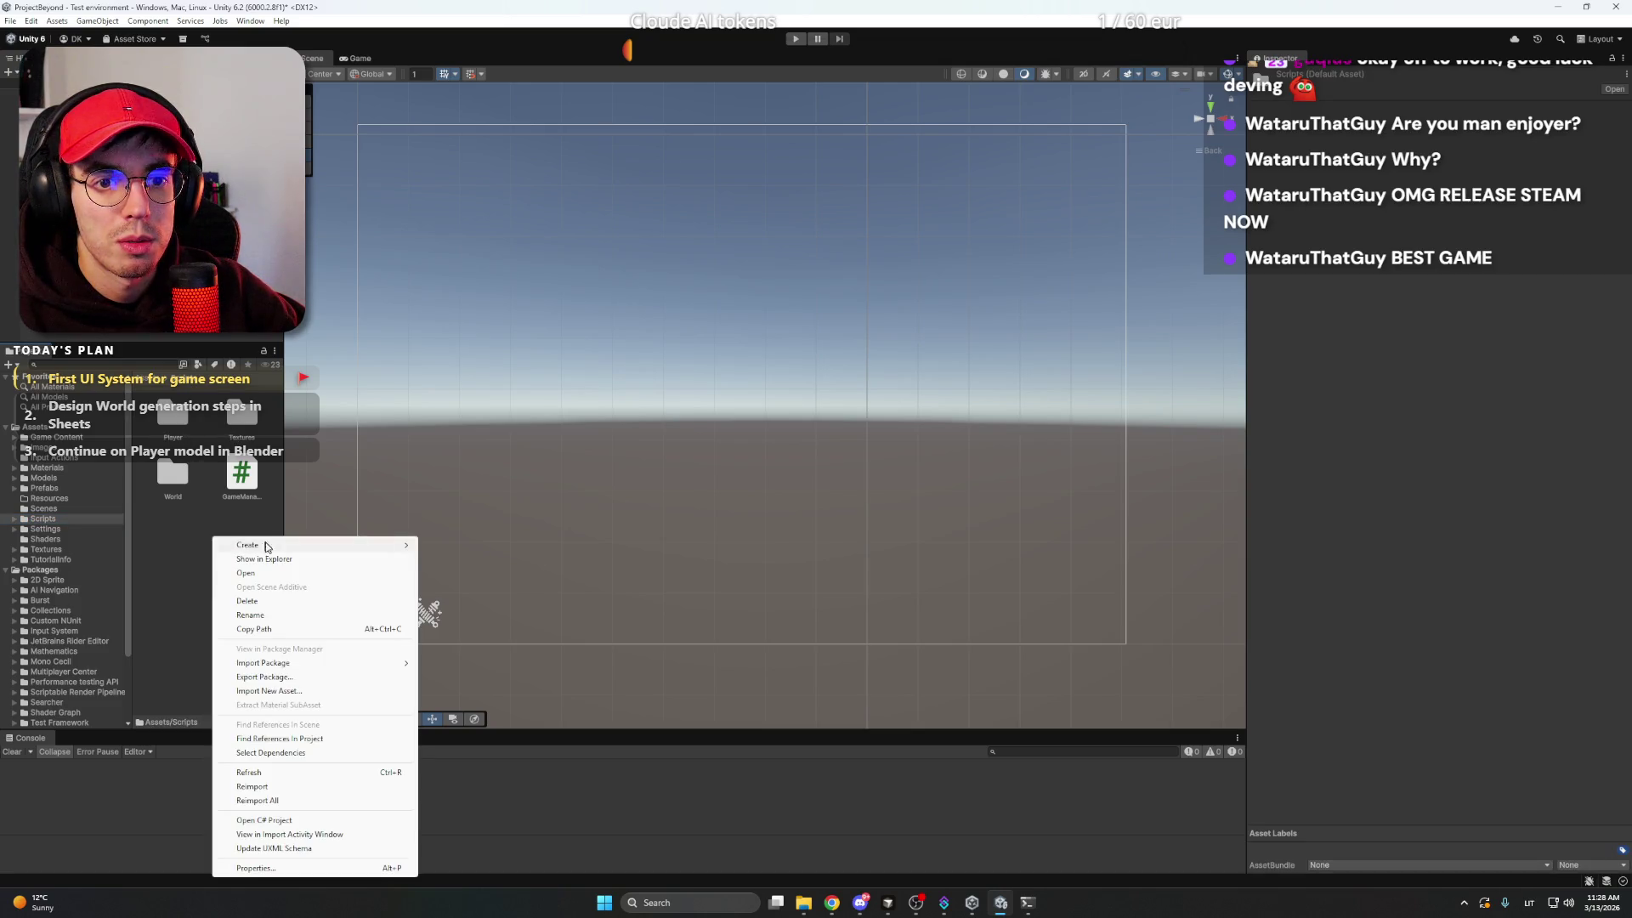
mouse_move(270, 548)
click(462, 131)
text(UI)
key(Return)
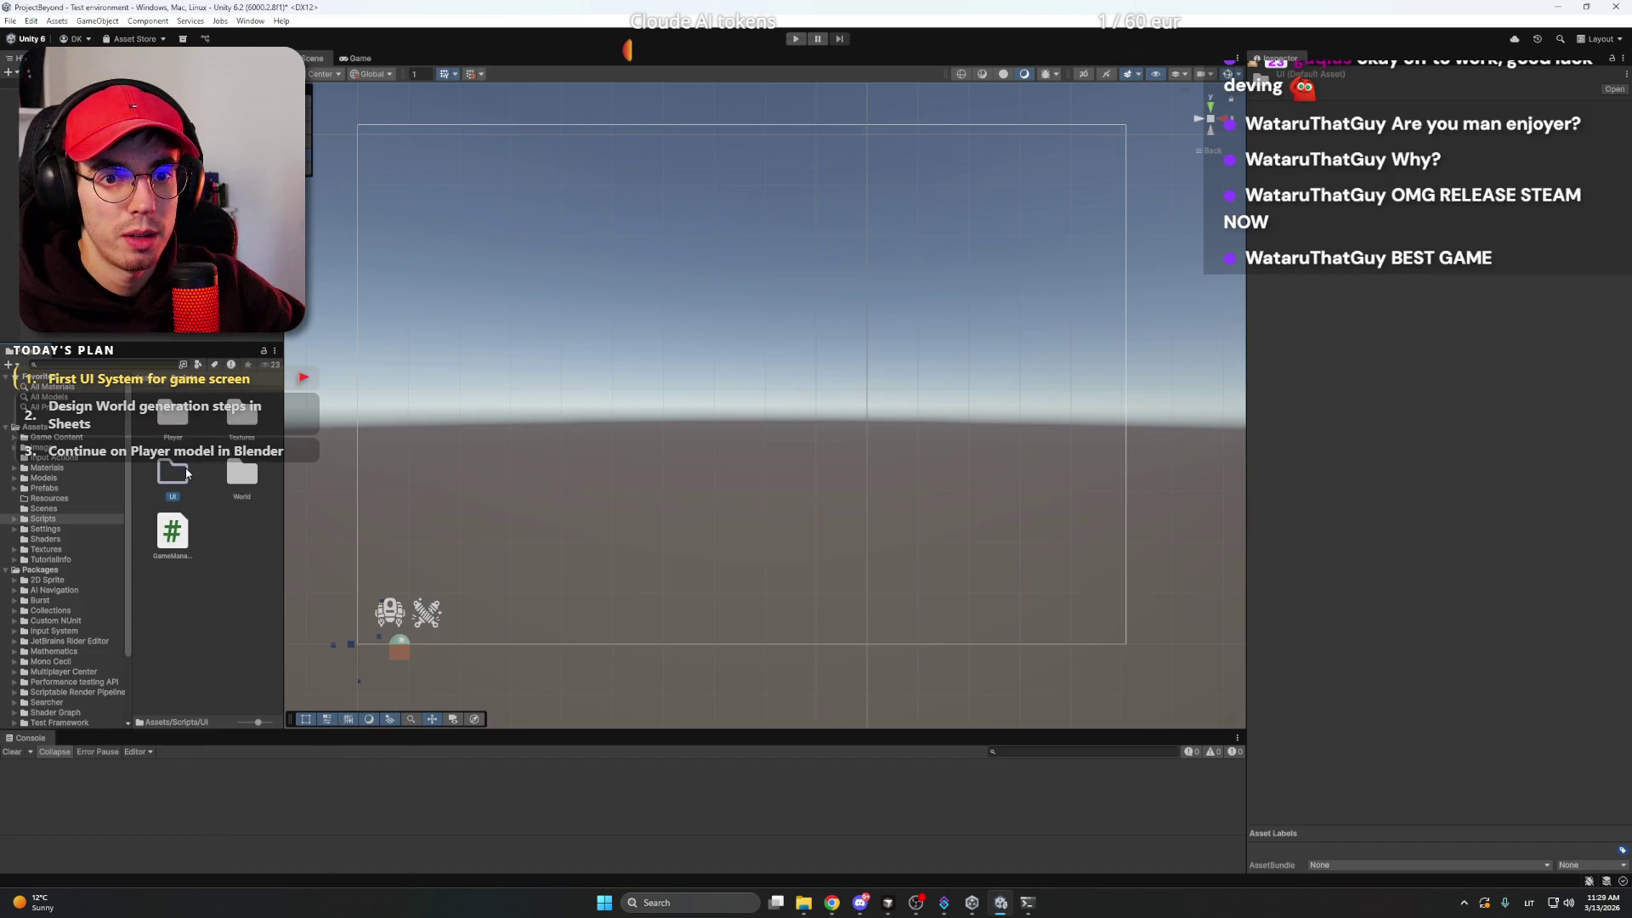
- Inside UI, create a folder named 'Game screen'
double_click(174, 472)
right_click(202, 442)
mouse_move(255, 447)
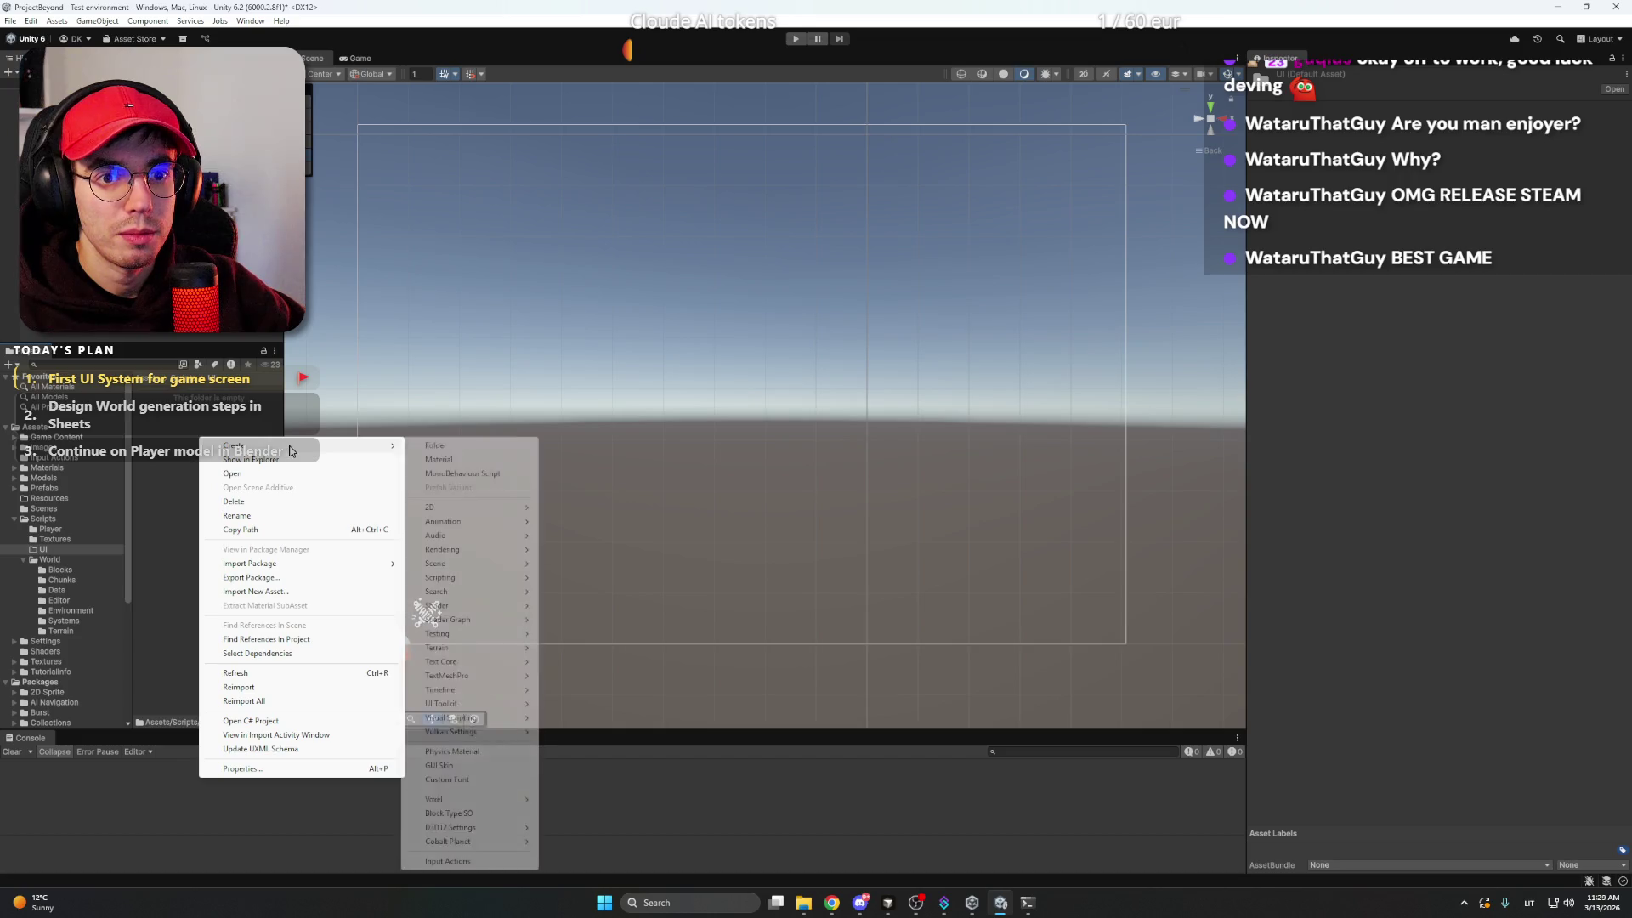
click(469, 449)
text(Game screen)
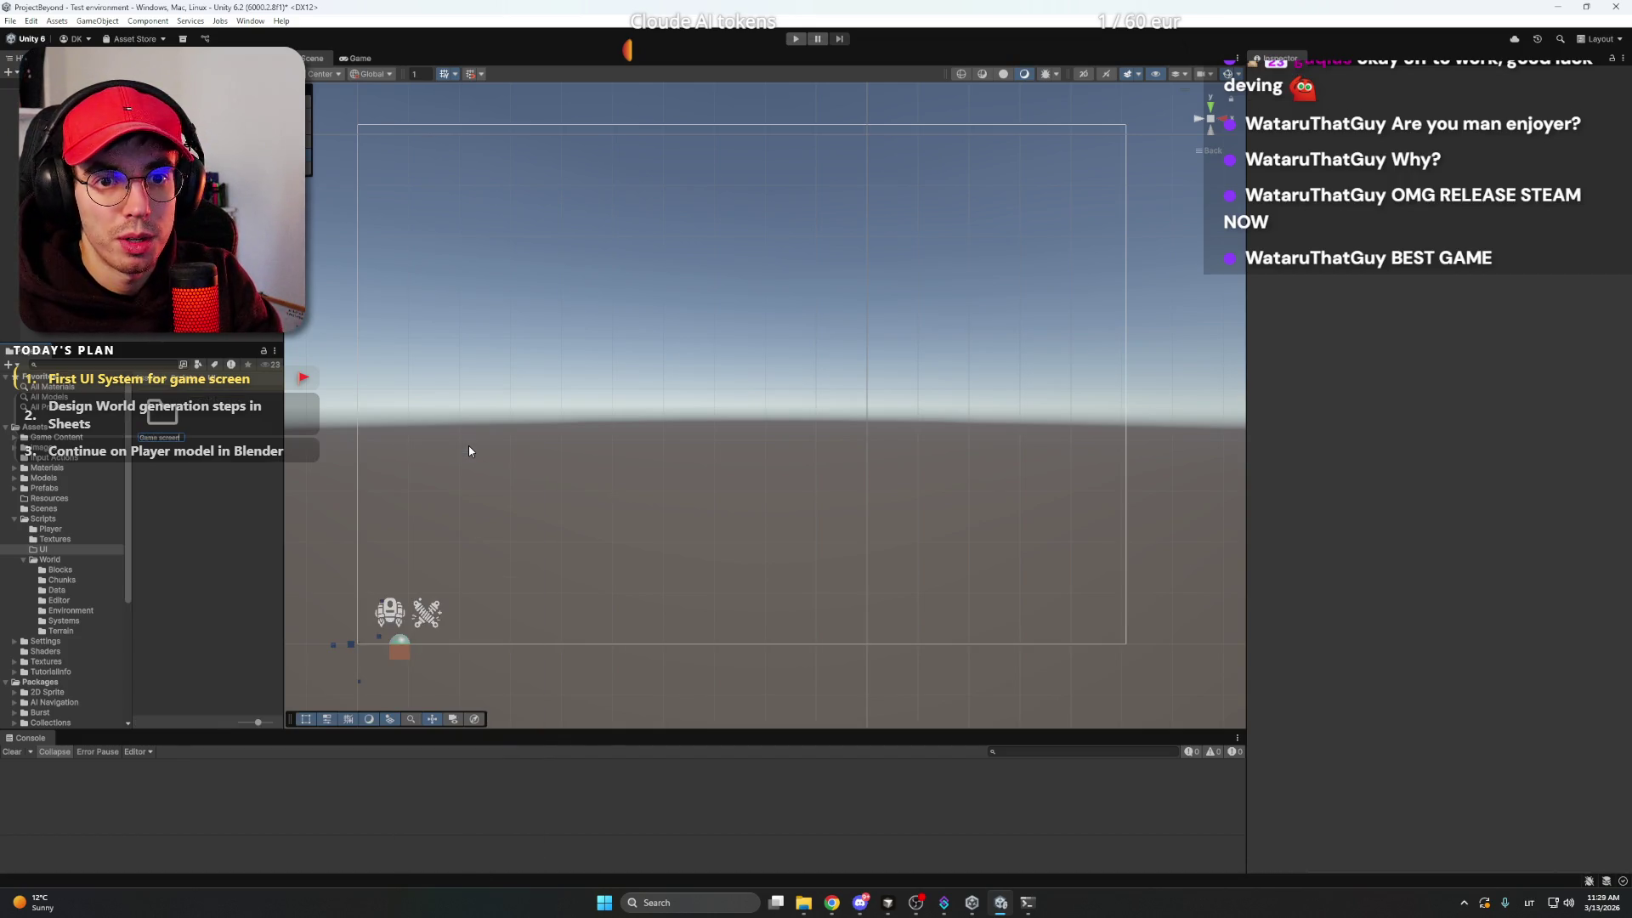
key(Return)
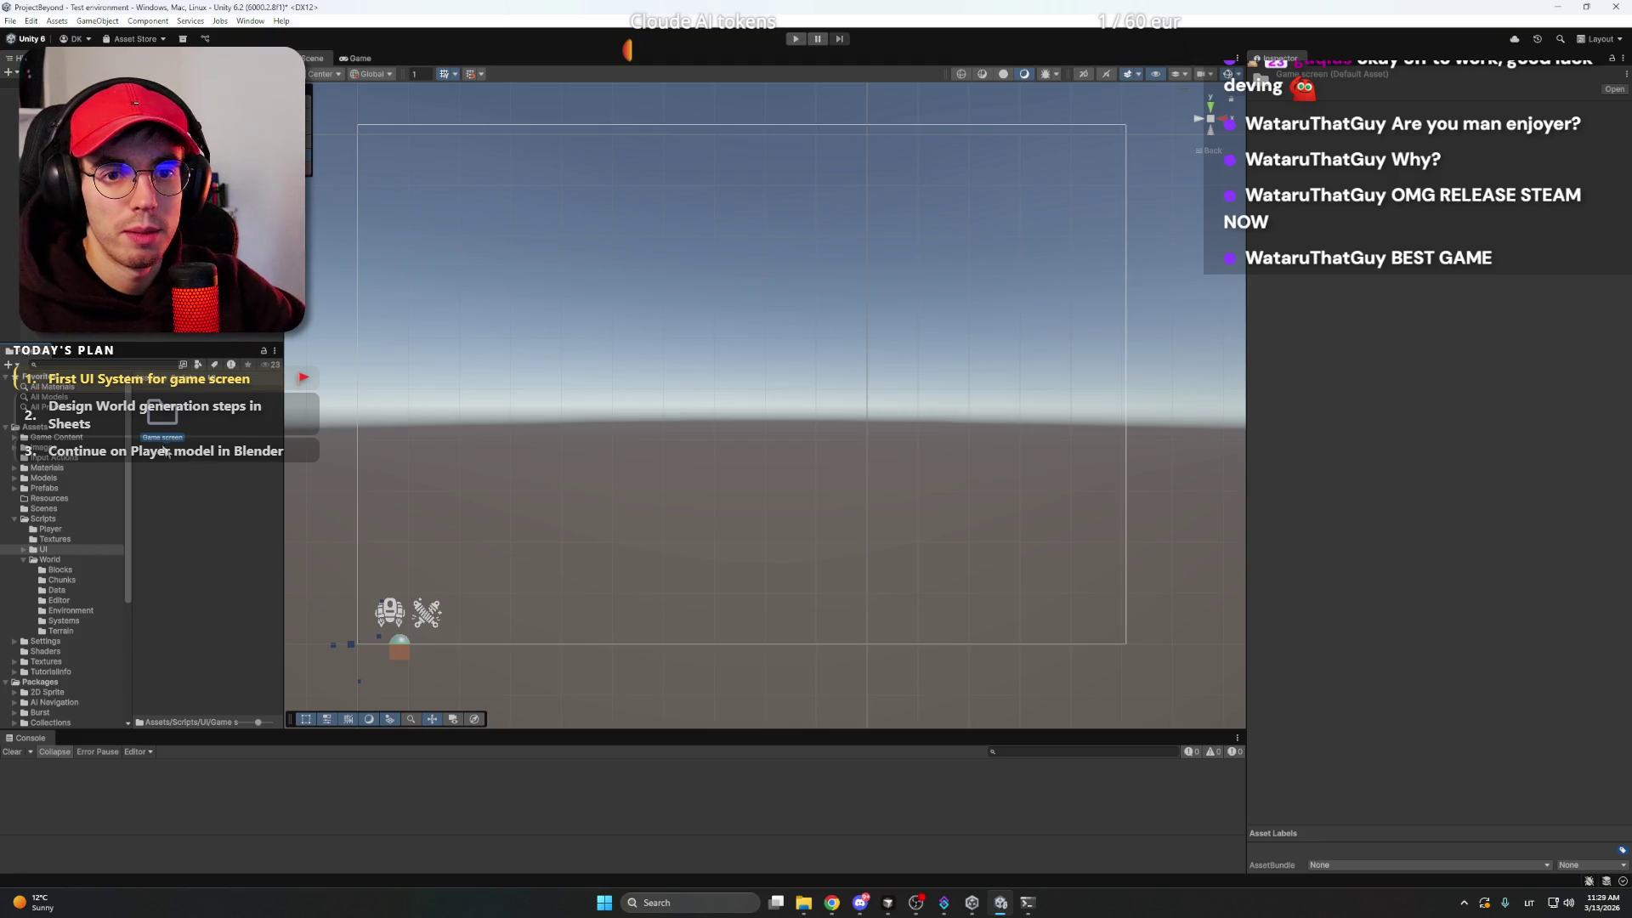
- Create a new MonoBehaviour script inside the Game screen folder
double_click(158, 418)
right_click(208, 426)
mouse_move(251, 431)
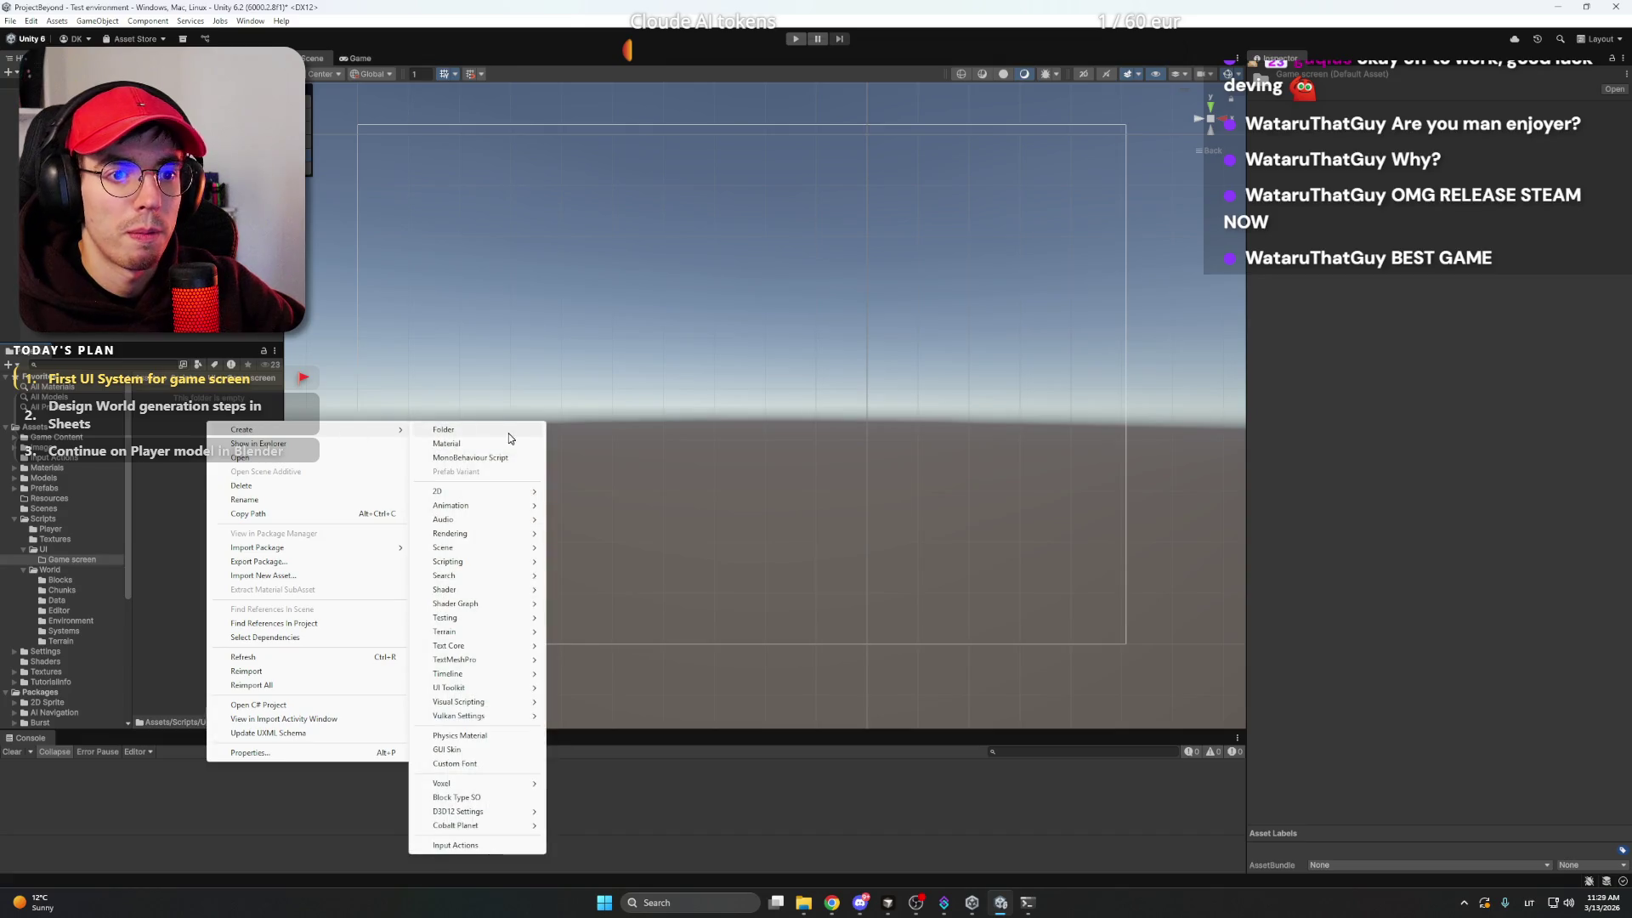
click(472, 459)
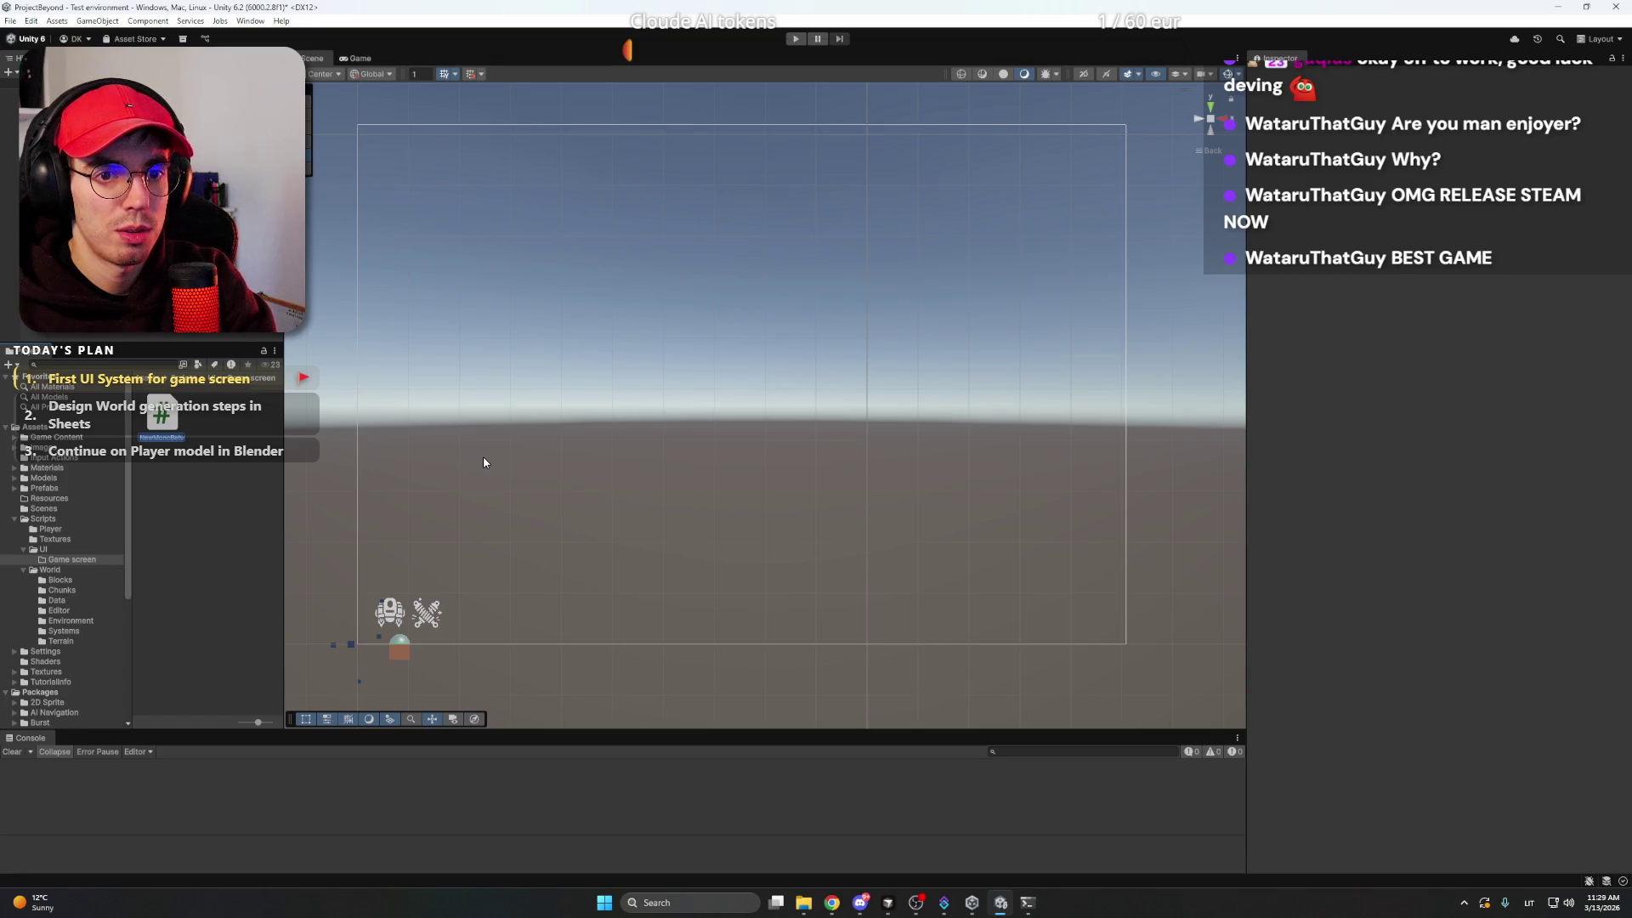
- Cycle past Chrome and Discord to bring the Cursor code editor forward
mouse_move(832, 903)
click(825, 854)
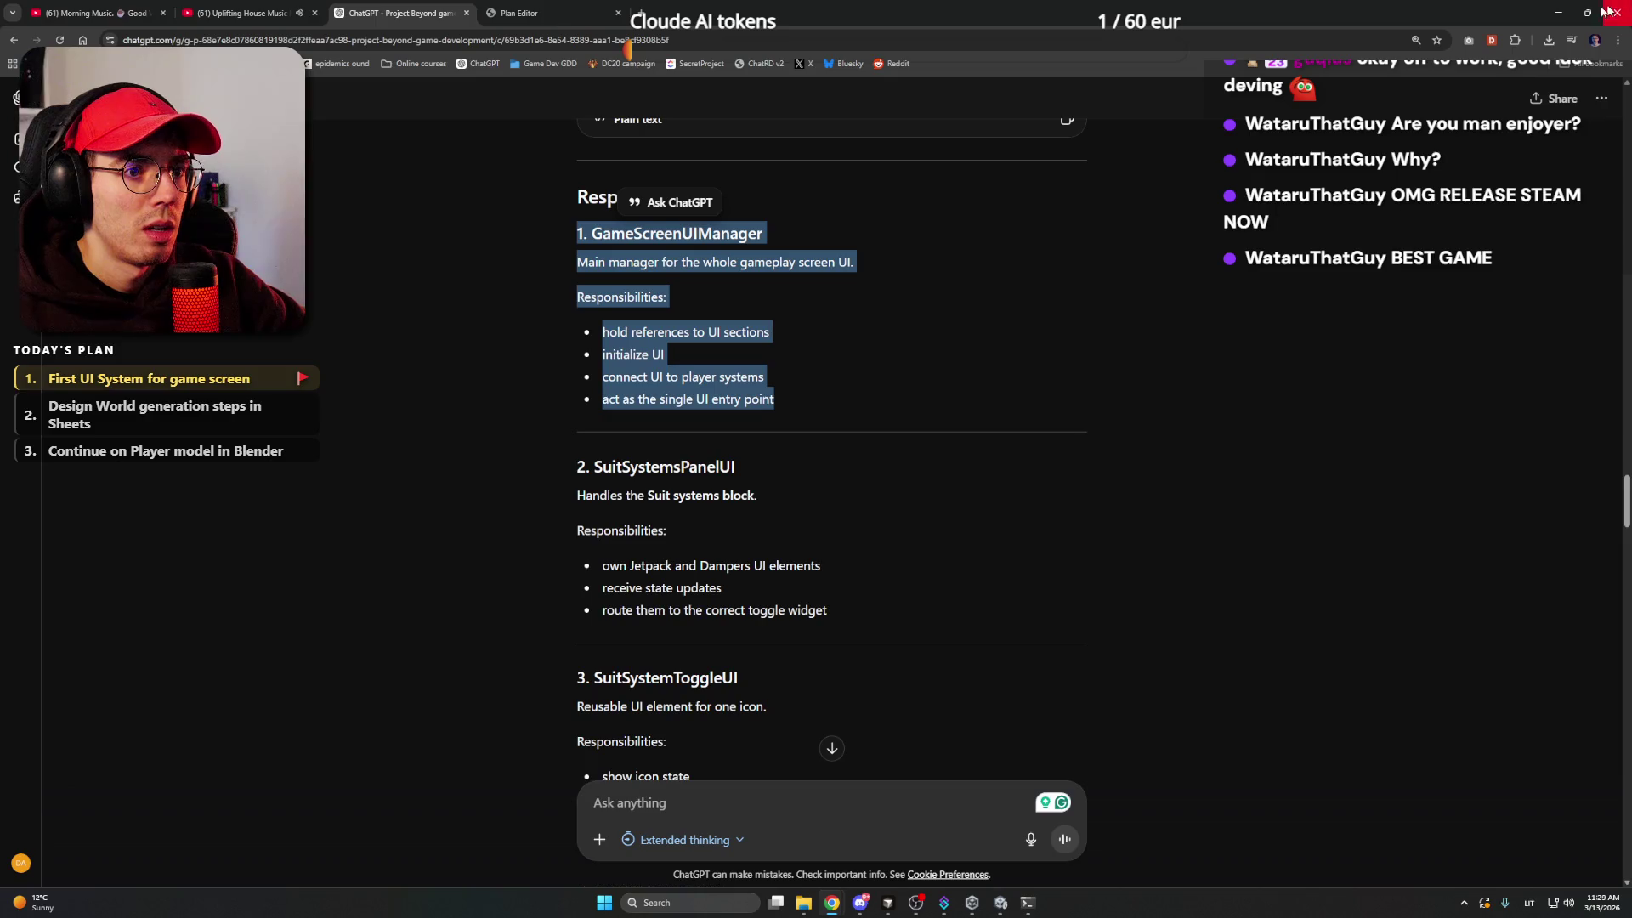
click(1558, 13)
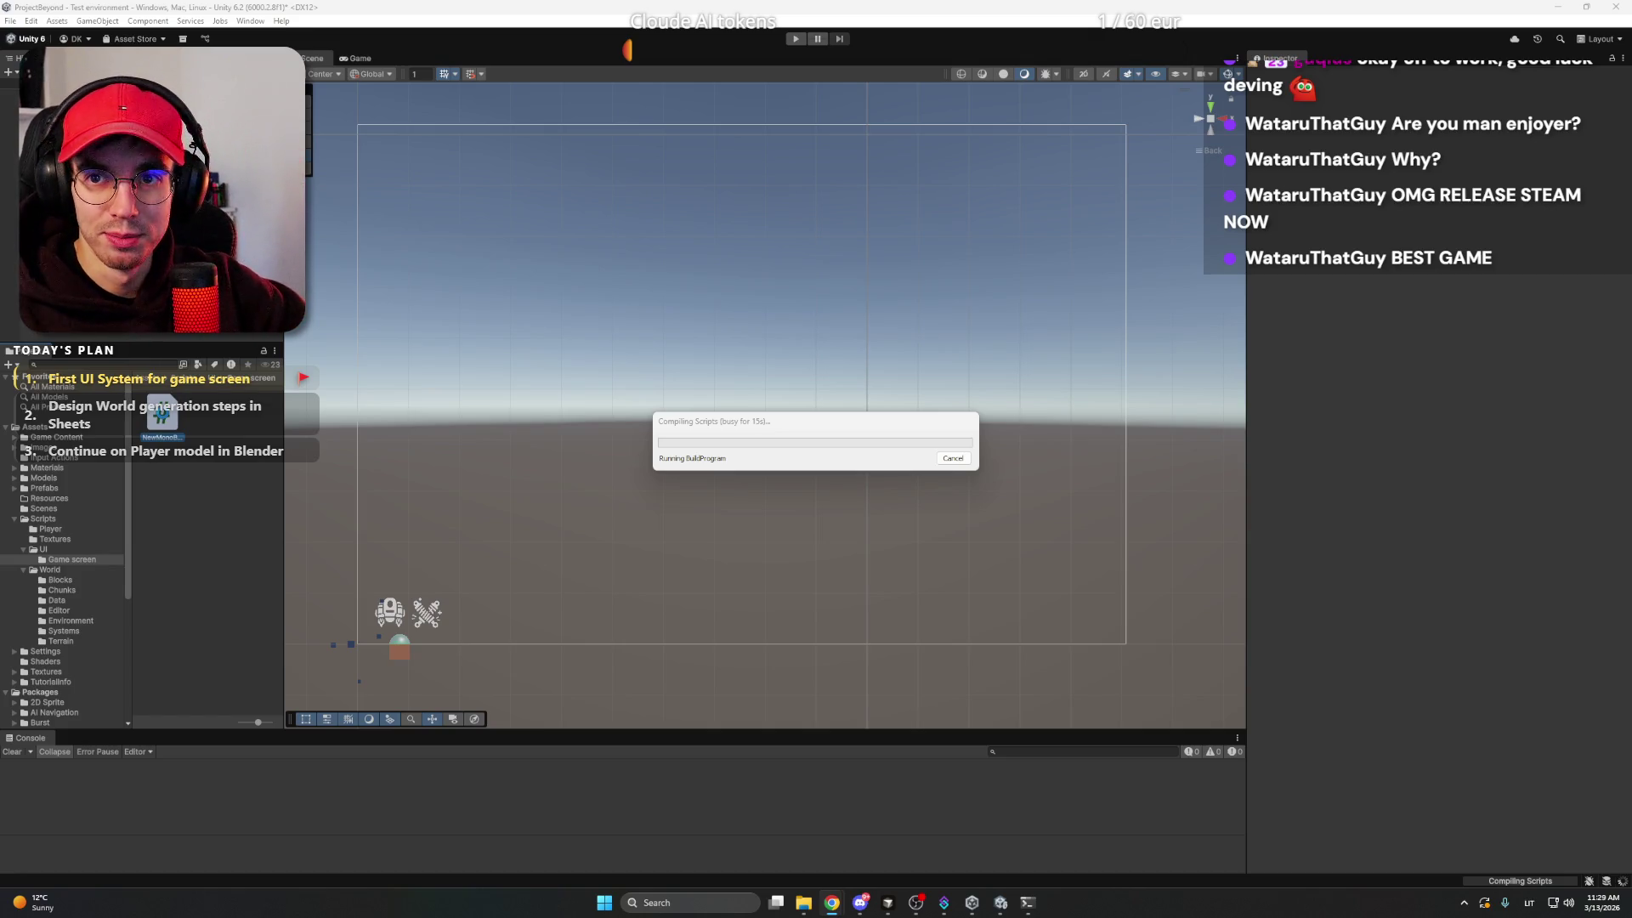
click(860, 903)
click(860, 905)
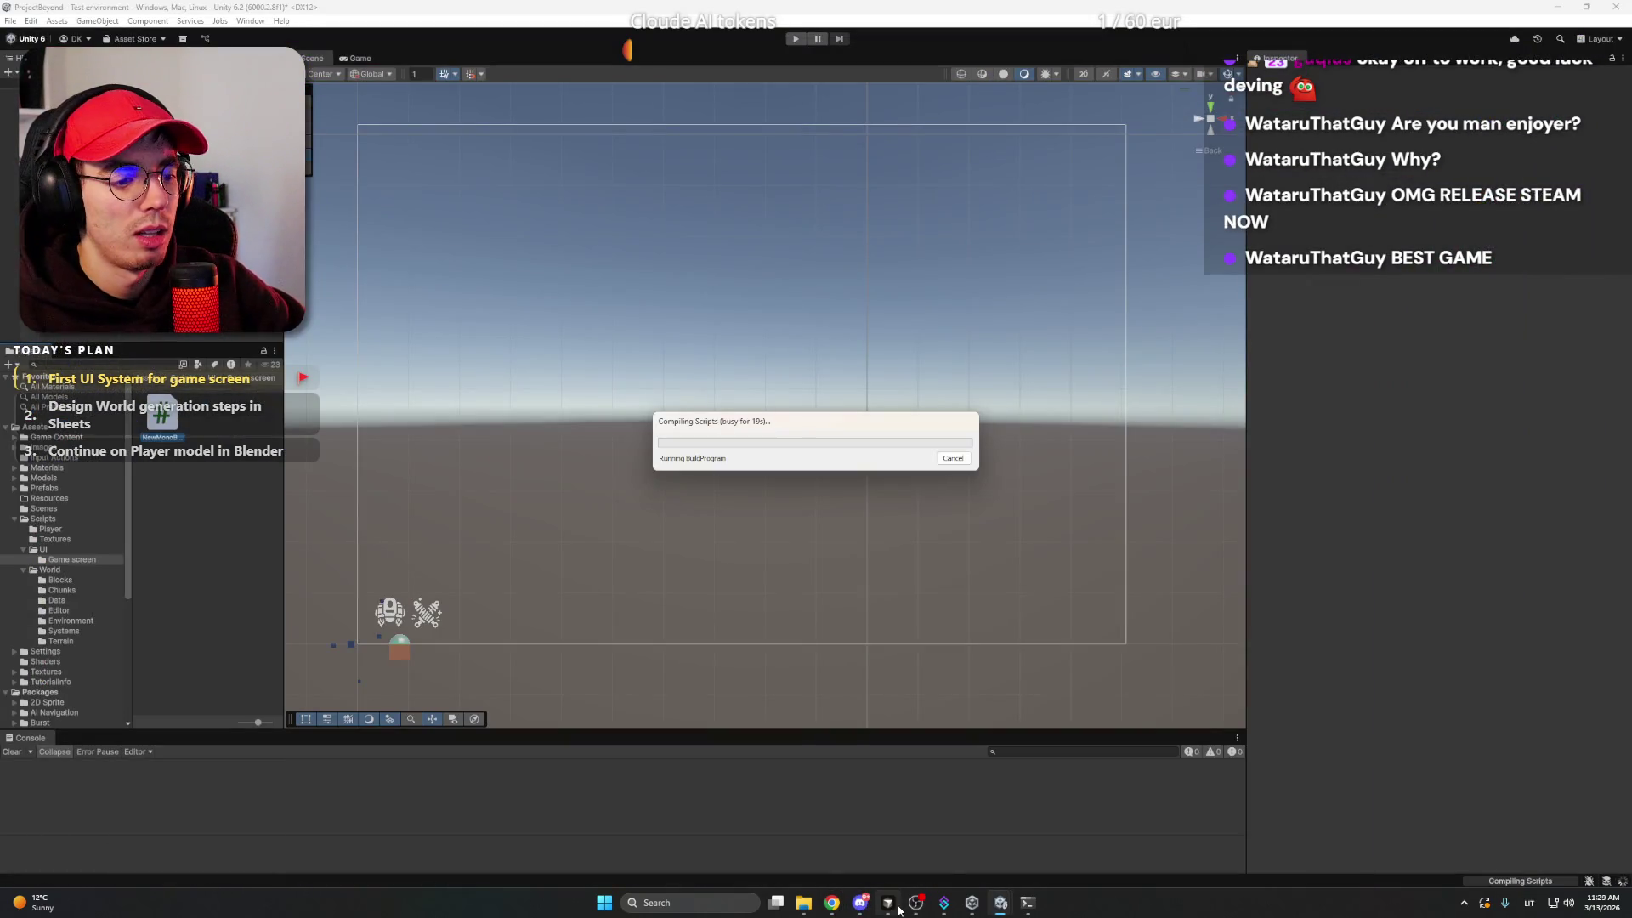
click(892, 908)
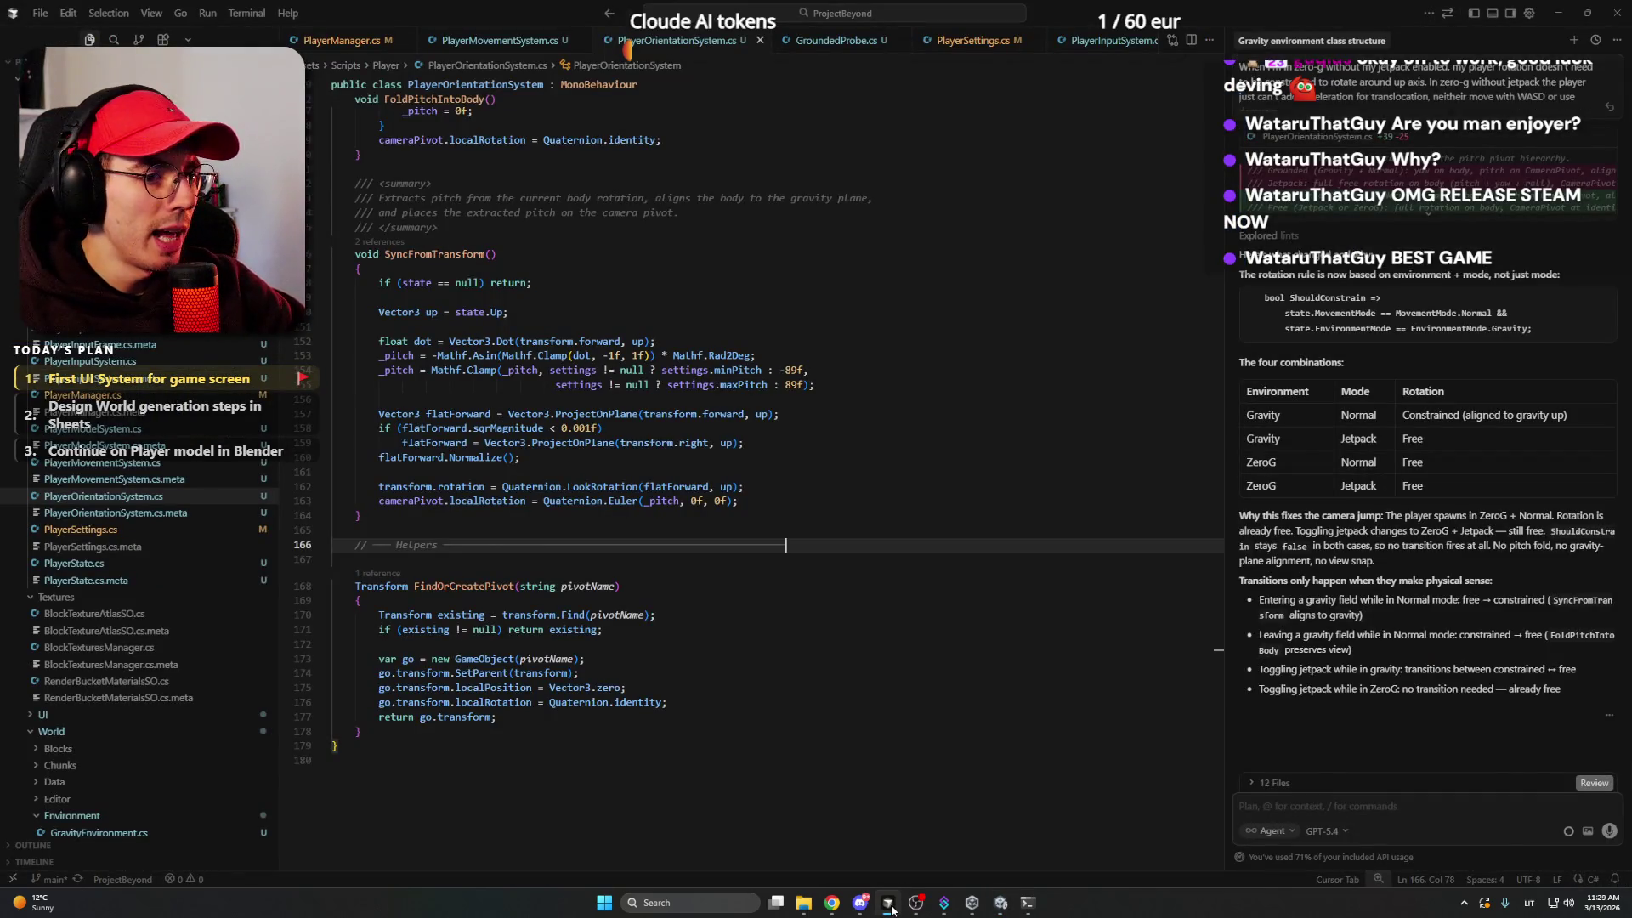
- Scroll through PlayerOrientationSystem.cs, then copy the GameScreenUIManager description and responsibilities in ChatGPT
scroll(816, 554, up, 4)
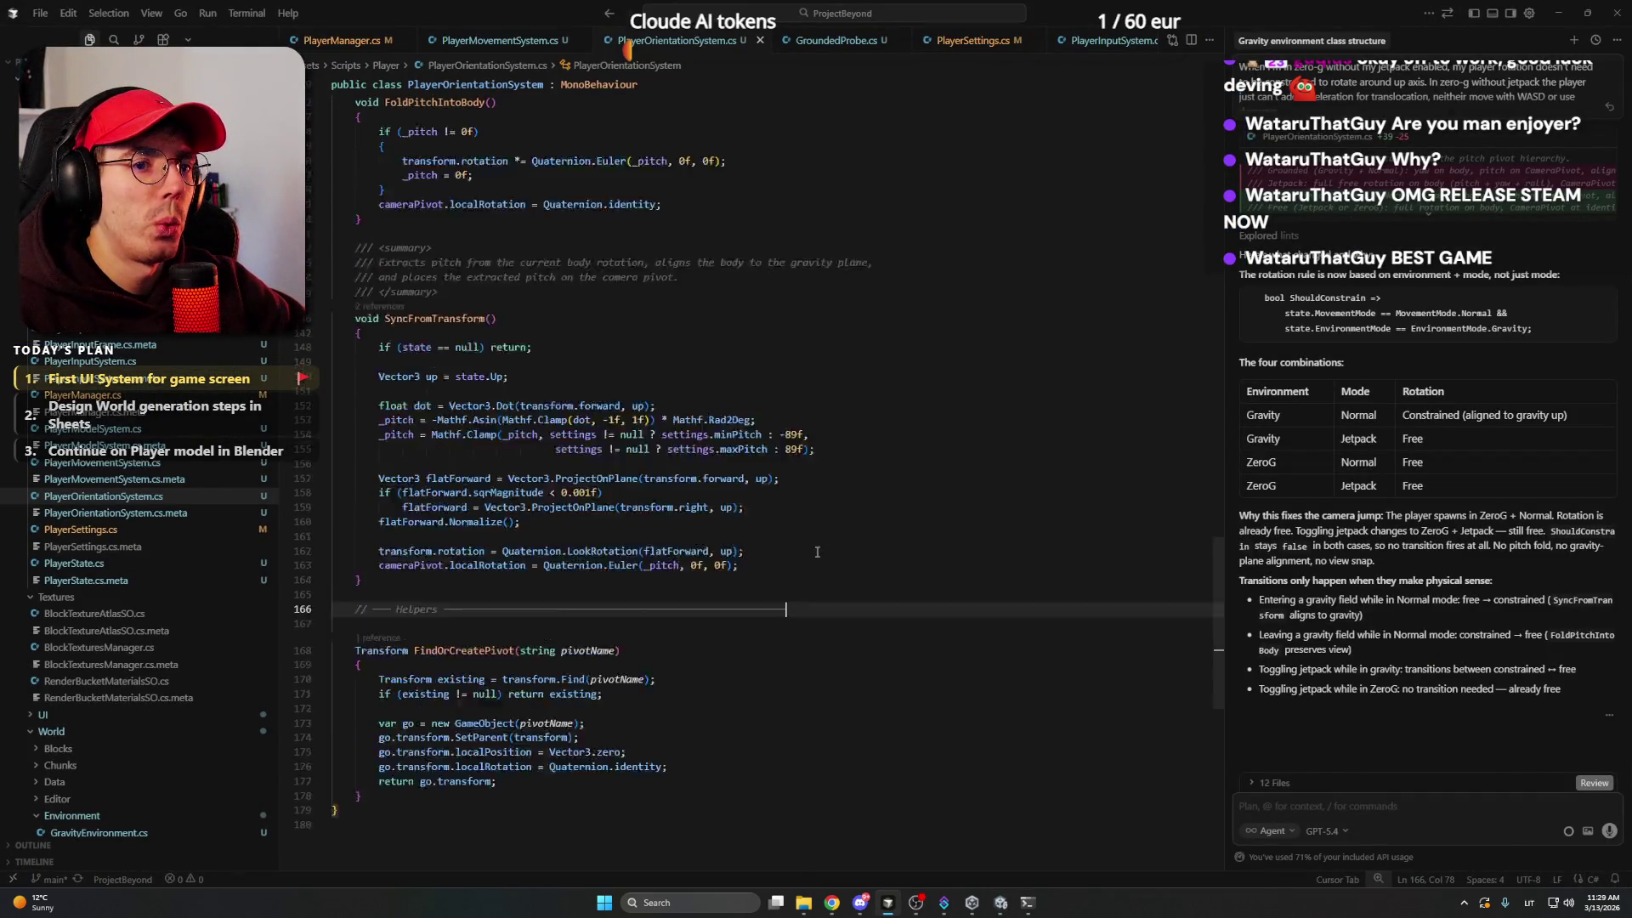
scroll(816, 551, down, 5)
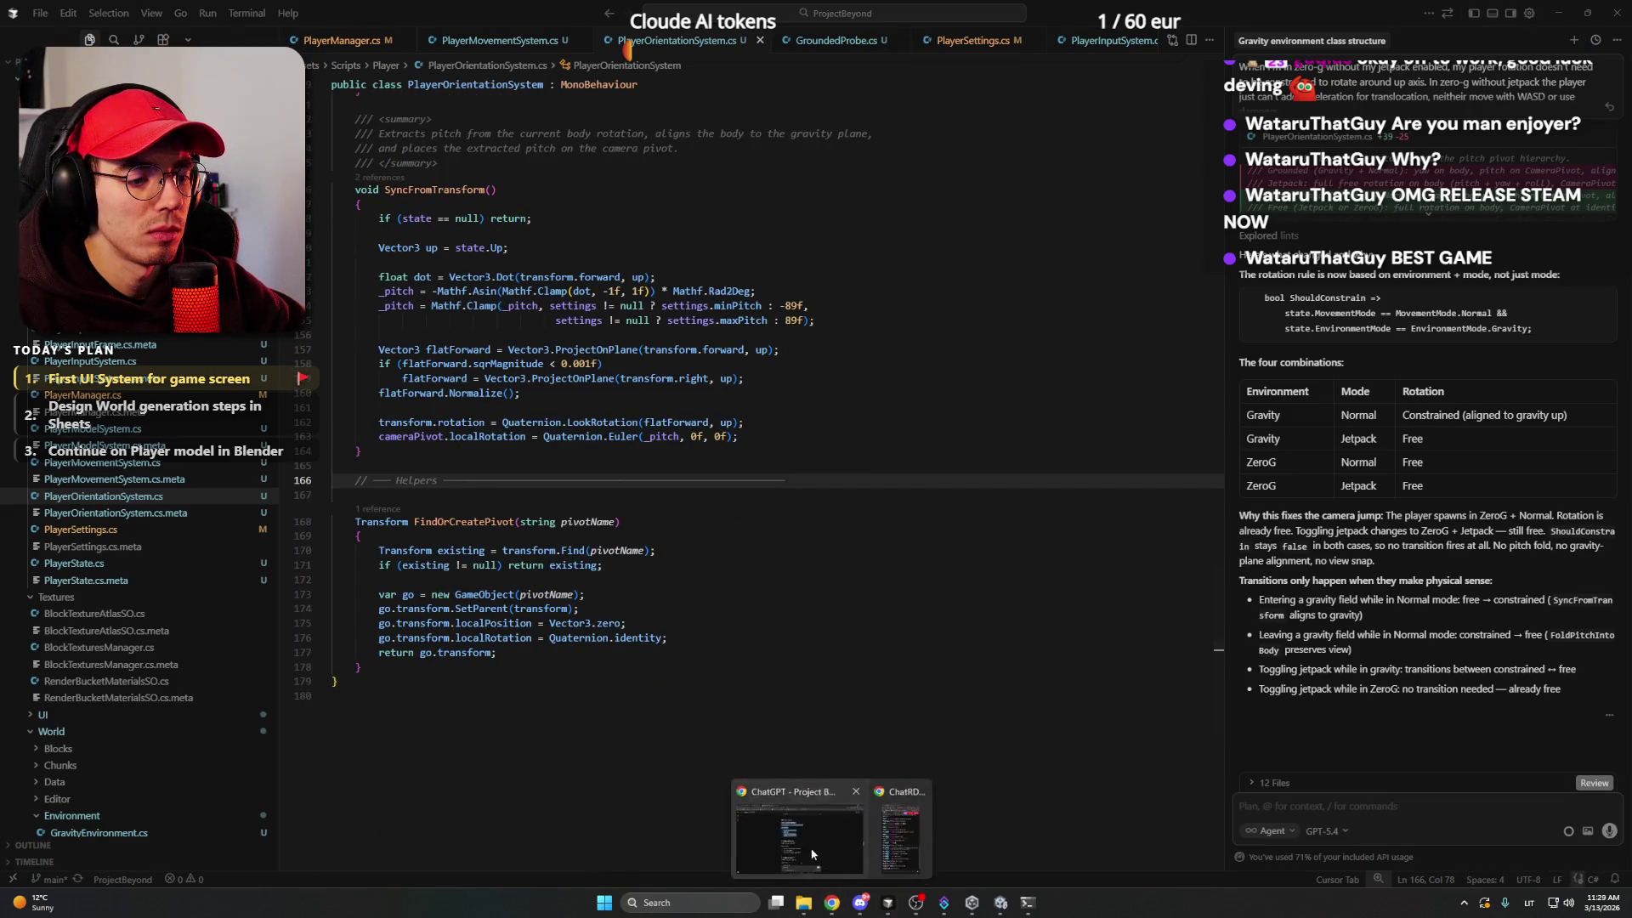
click(832, 903)
right_click(601, 303)
click(474, 339)
scroll(474, 339, down, 3)
scroll(478, 343, up, 3)
right_click(658, 348)
click(460, 363)
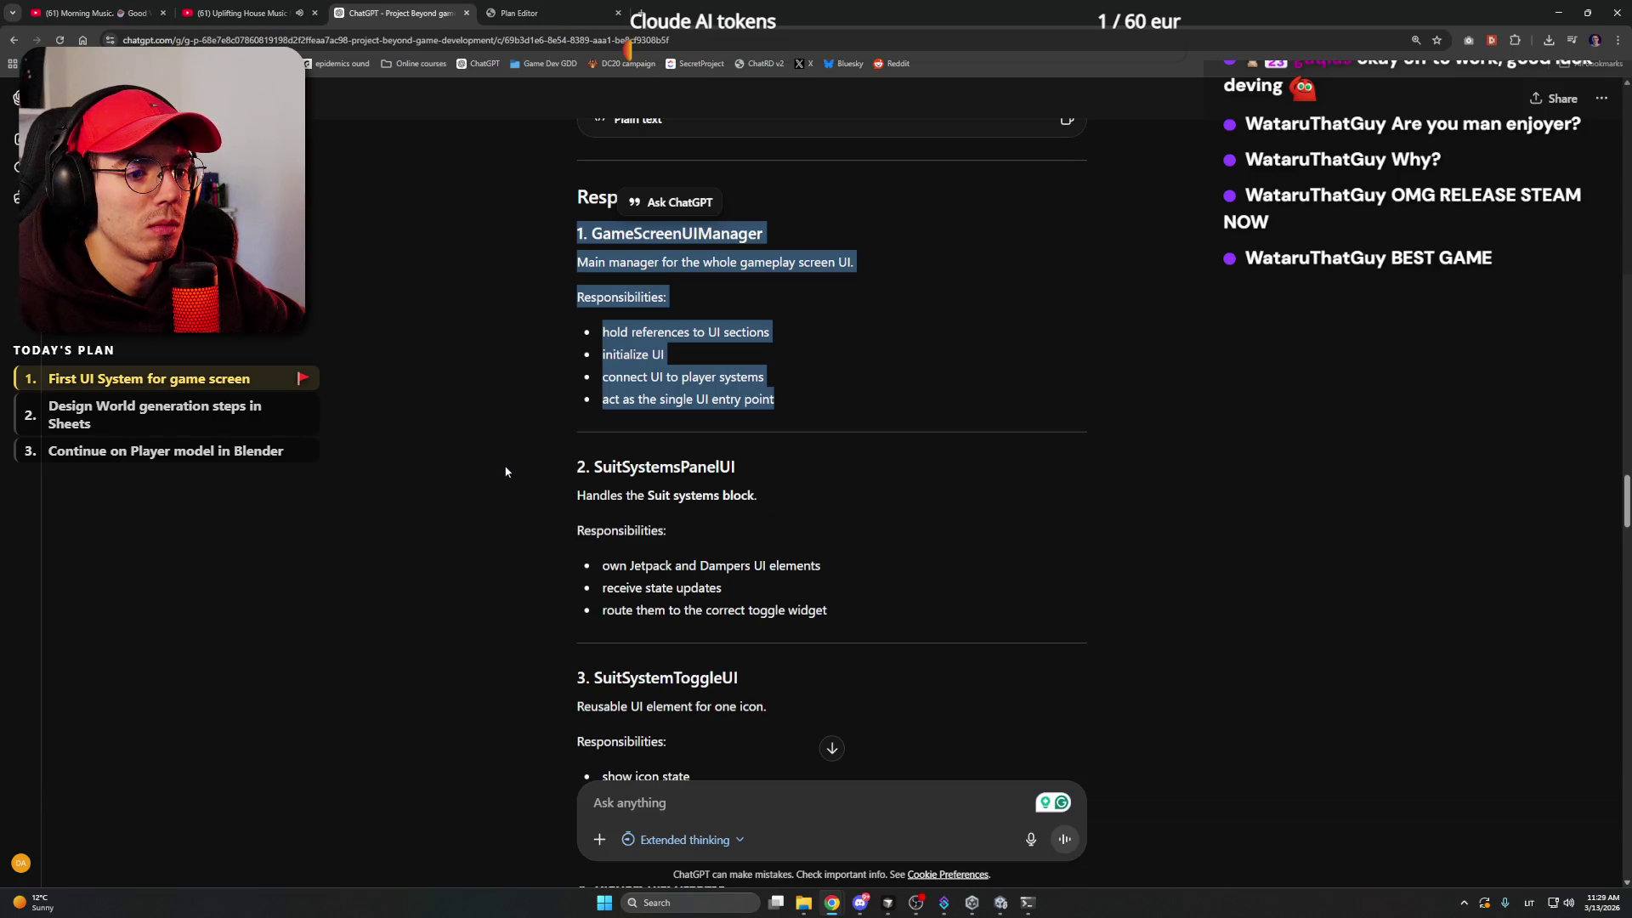
- Write 'I will not be using PlayerSuitSystems now' in the ChatGPT message box
click(771, 810)
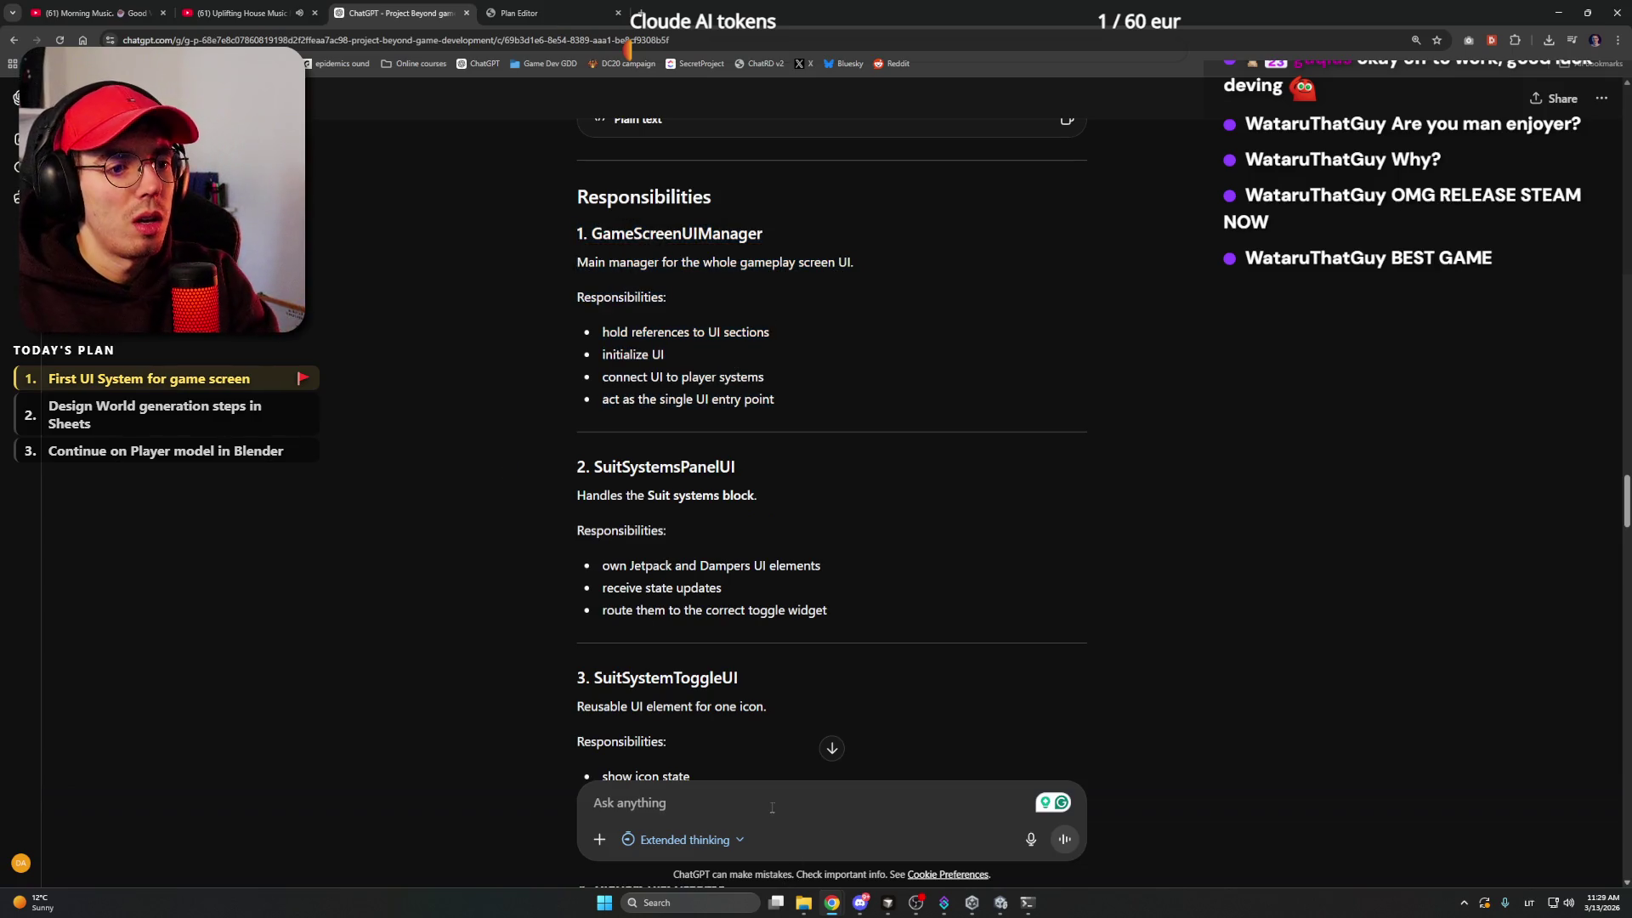
text(I will not be using now)
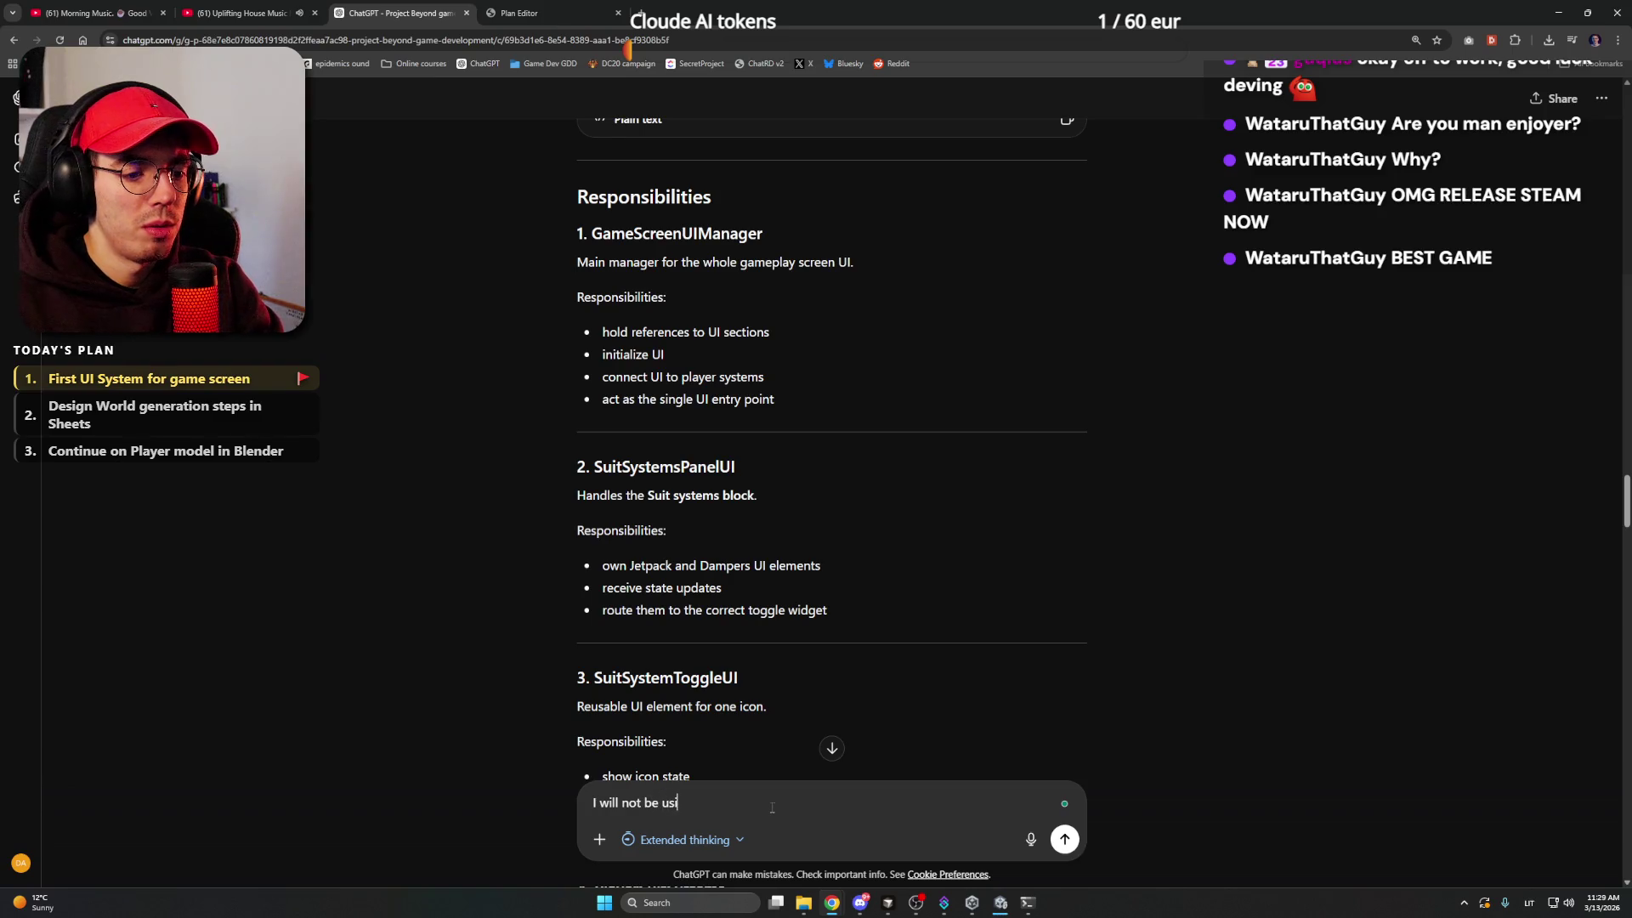
scroll(772, 808, down, 4)
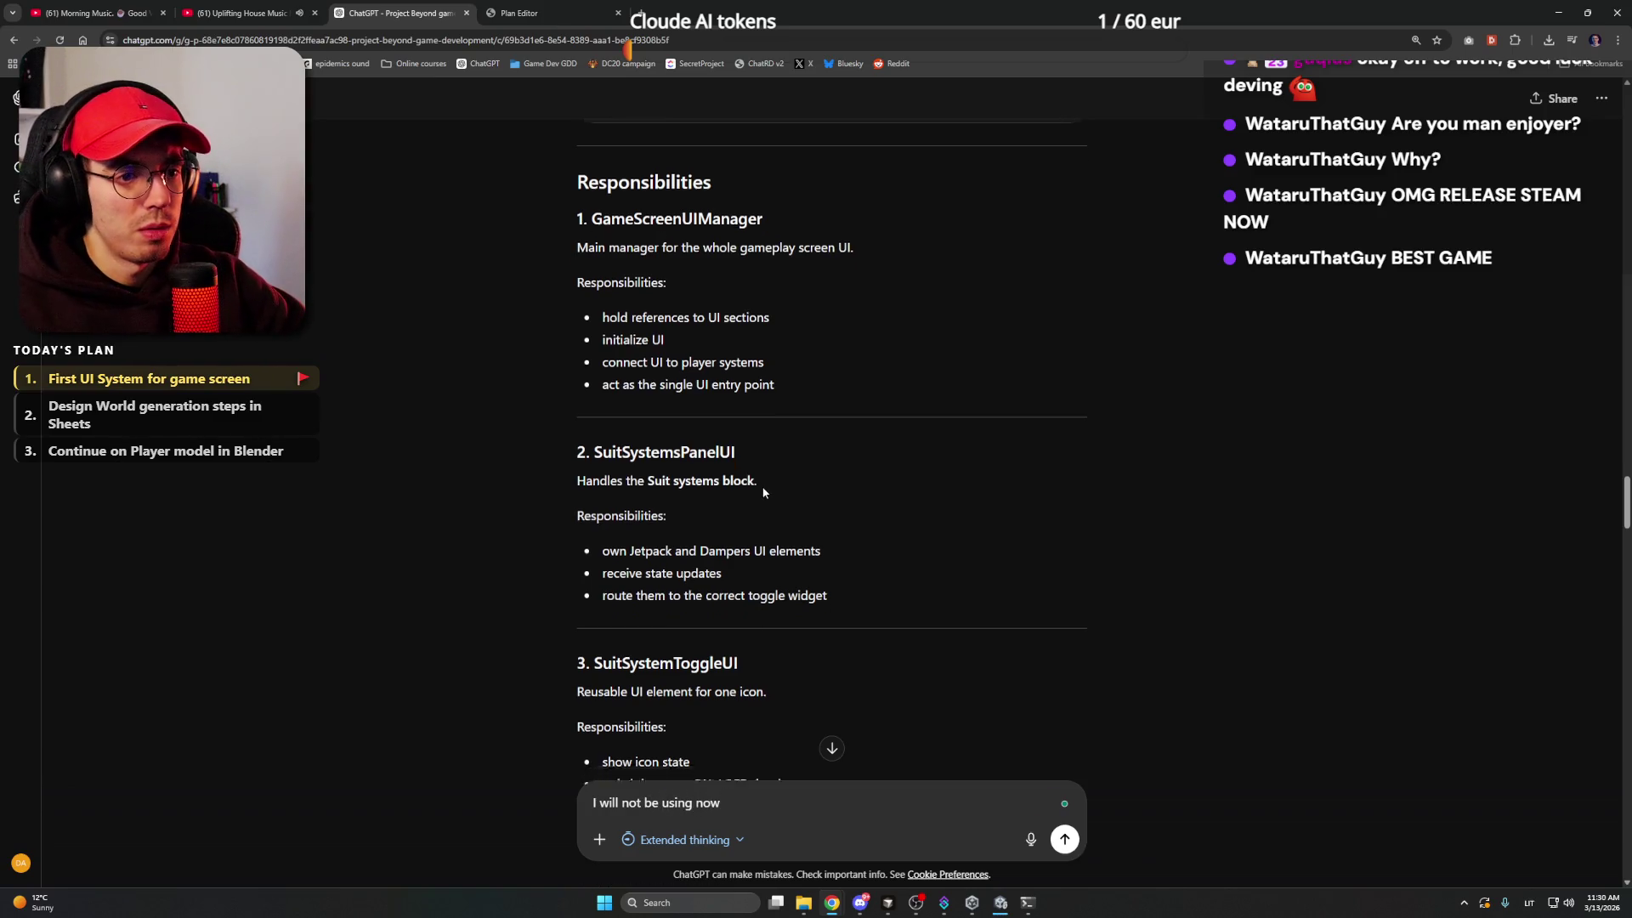
click(777, 810)
text(PlayerSuitSystems)
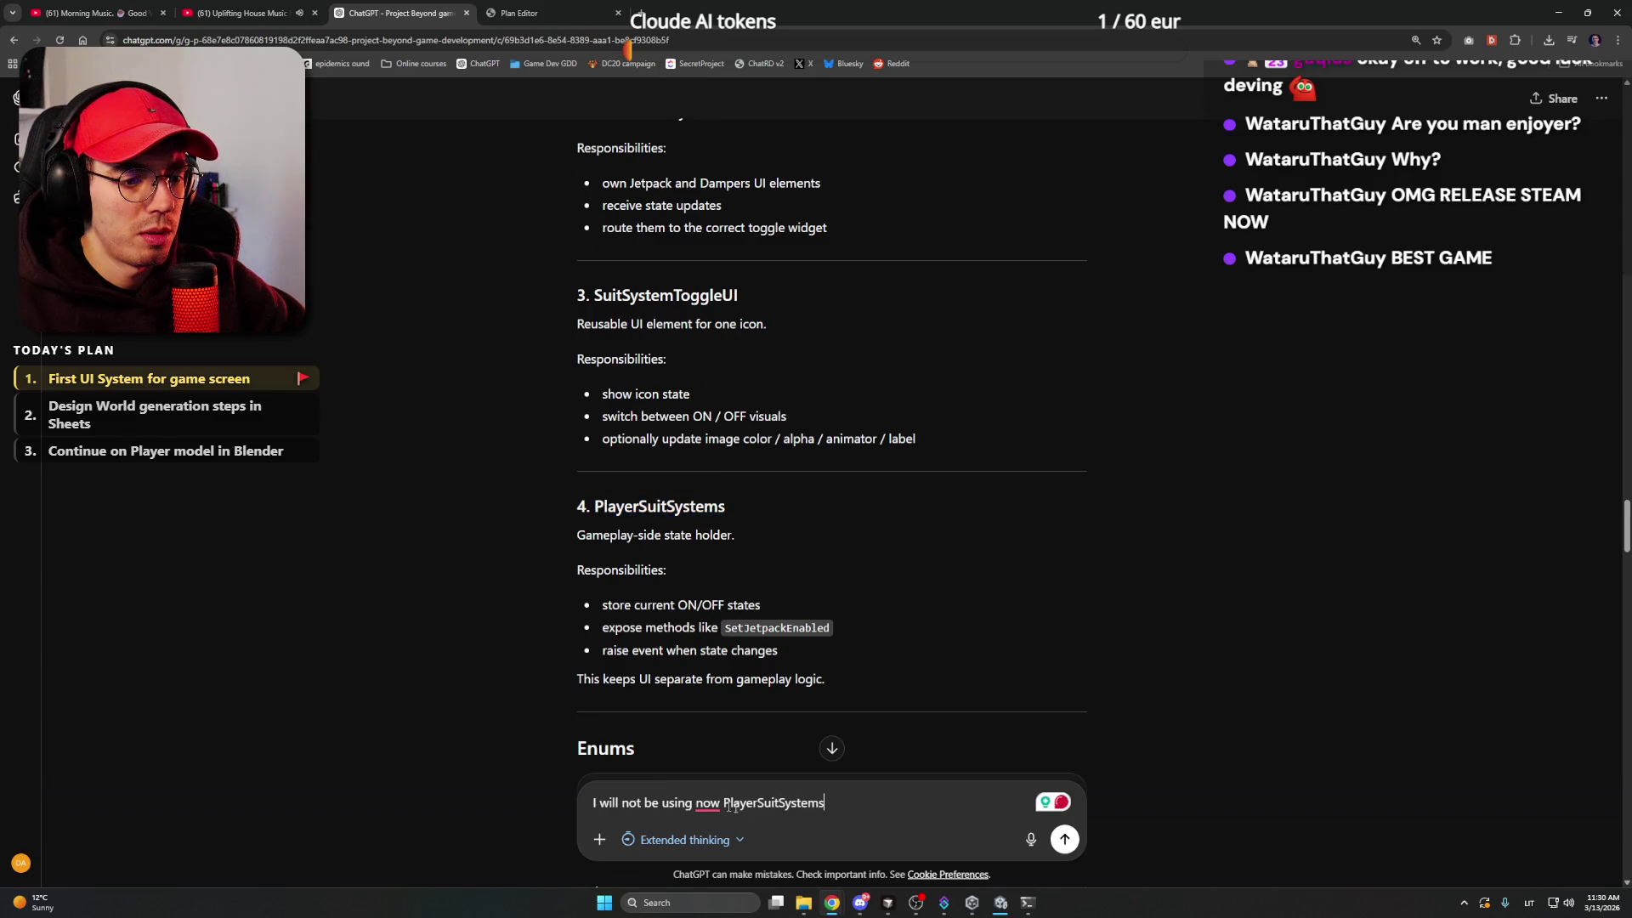
key(Return)
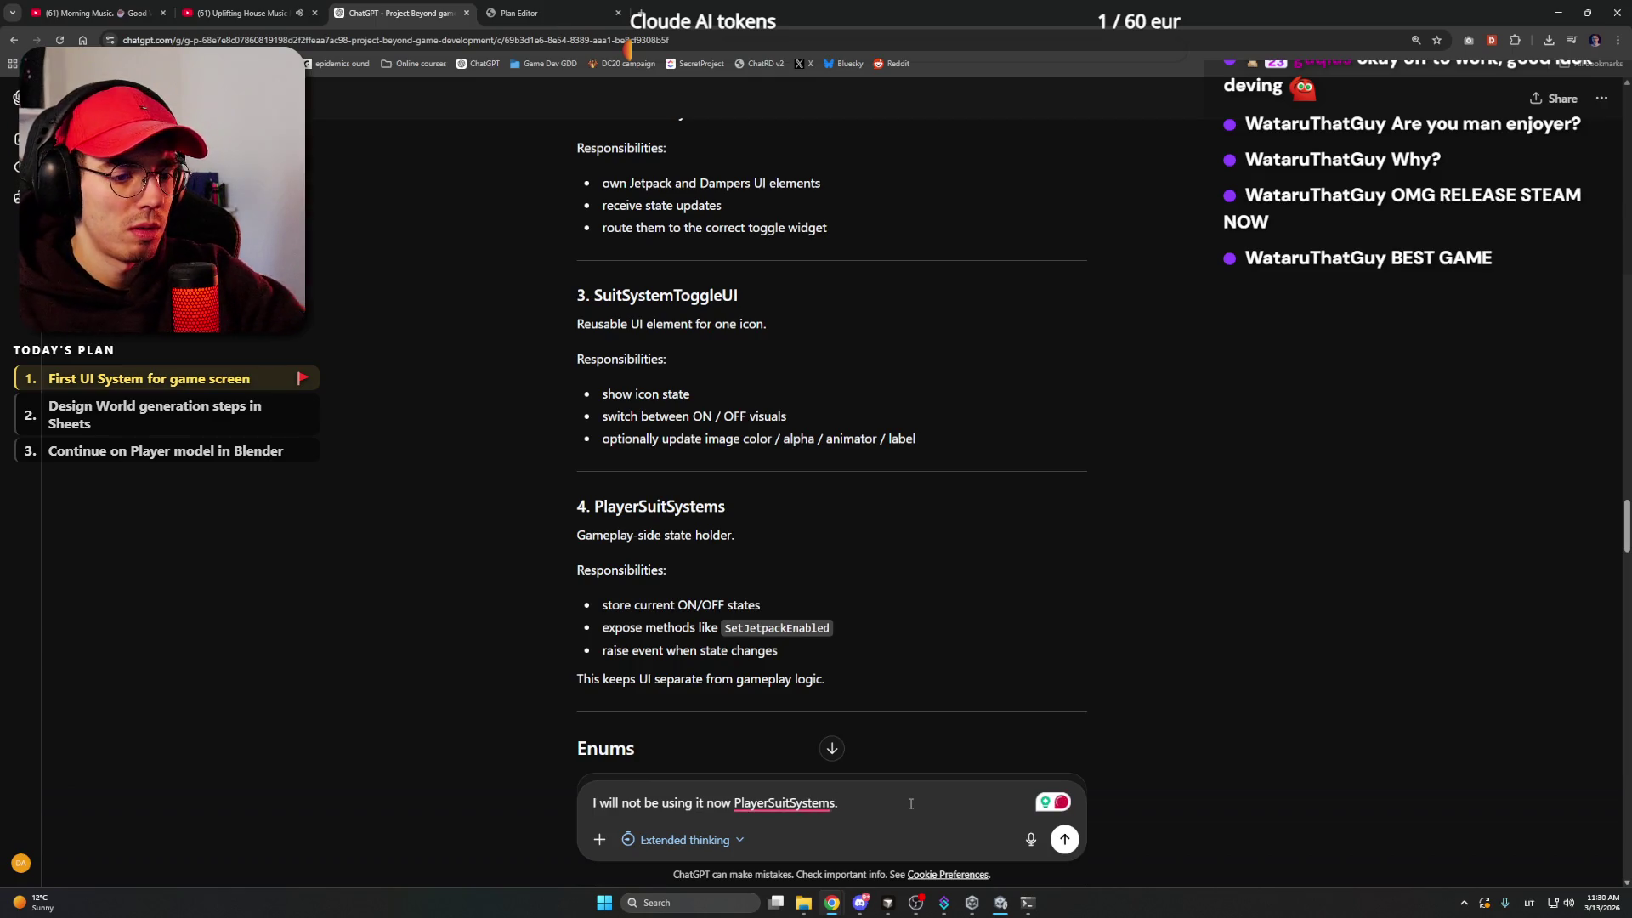
mouse_move(784, 803)
click(706, 802)
key(BackSpace)
key(BackSpace)
key(BackSpace)
click(876, 805)
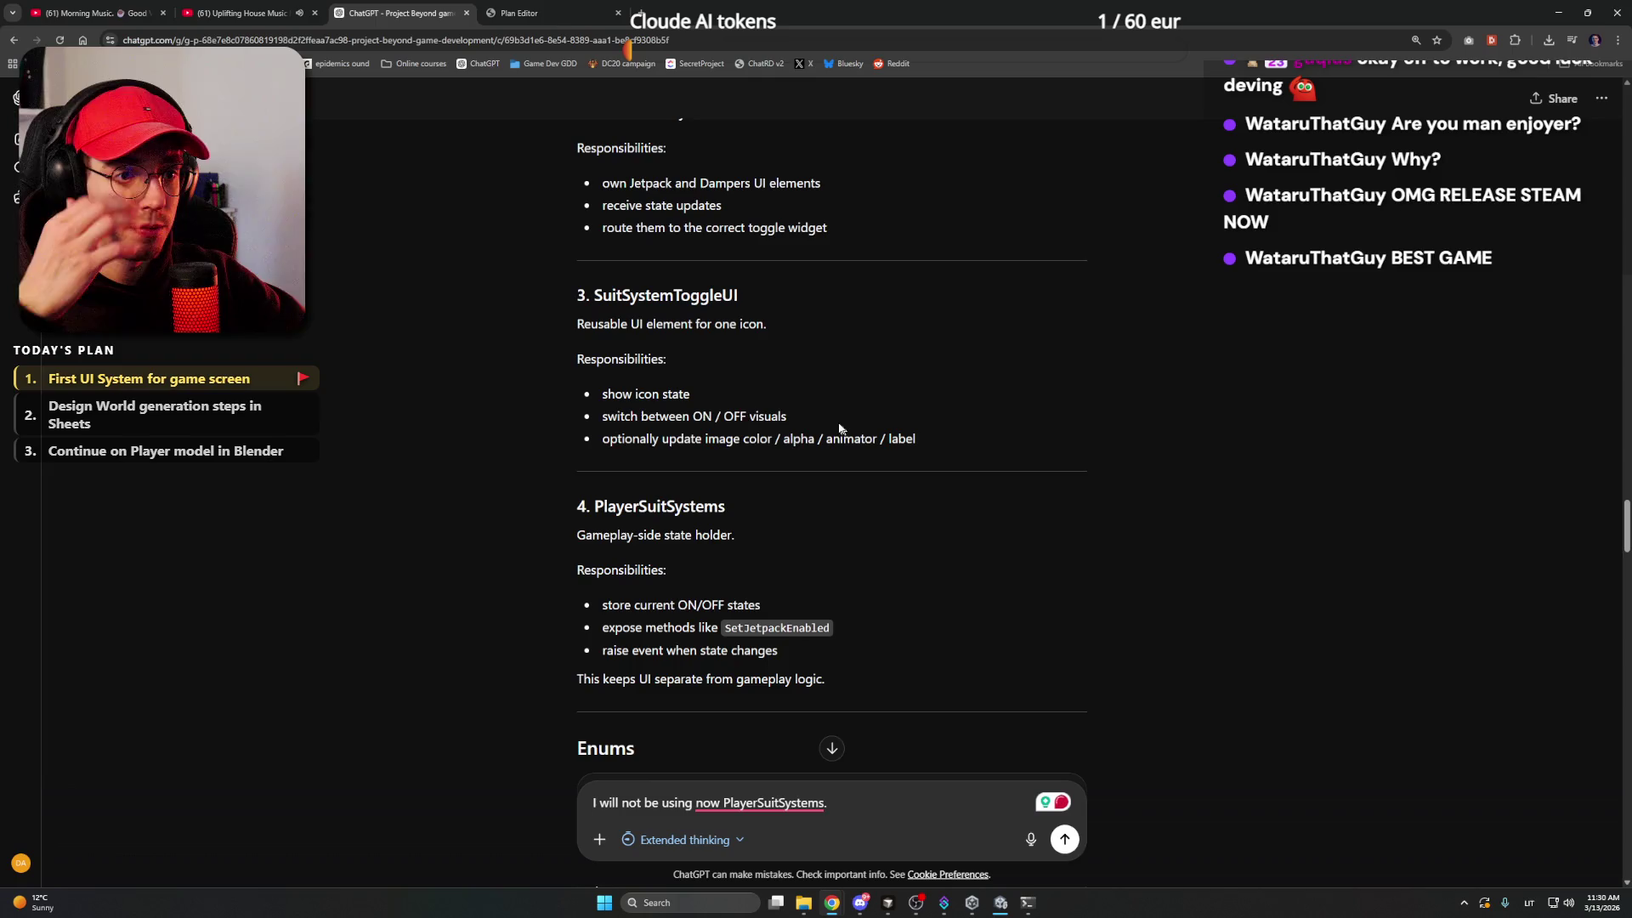
- Check PlayerInputFrame.cs in Cursor, then send the condensed-instructions prompt to ChatGPT
scroll(836, 429, up, 5)
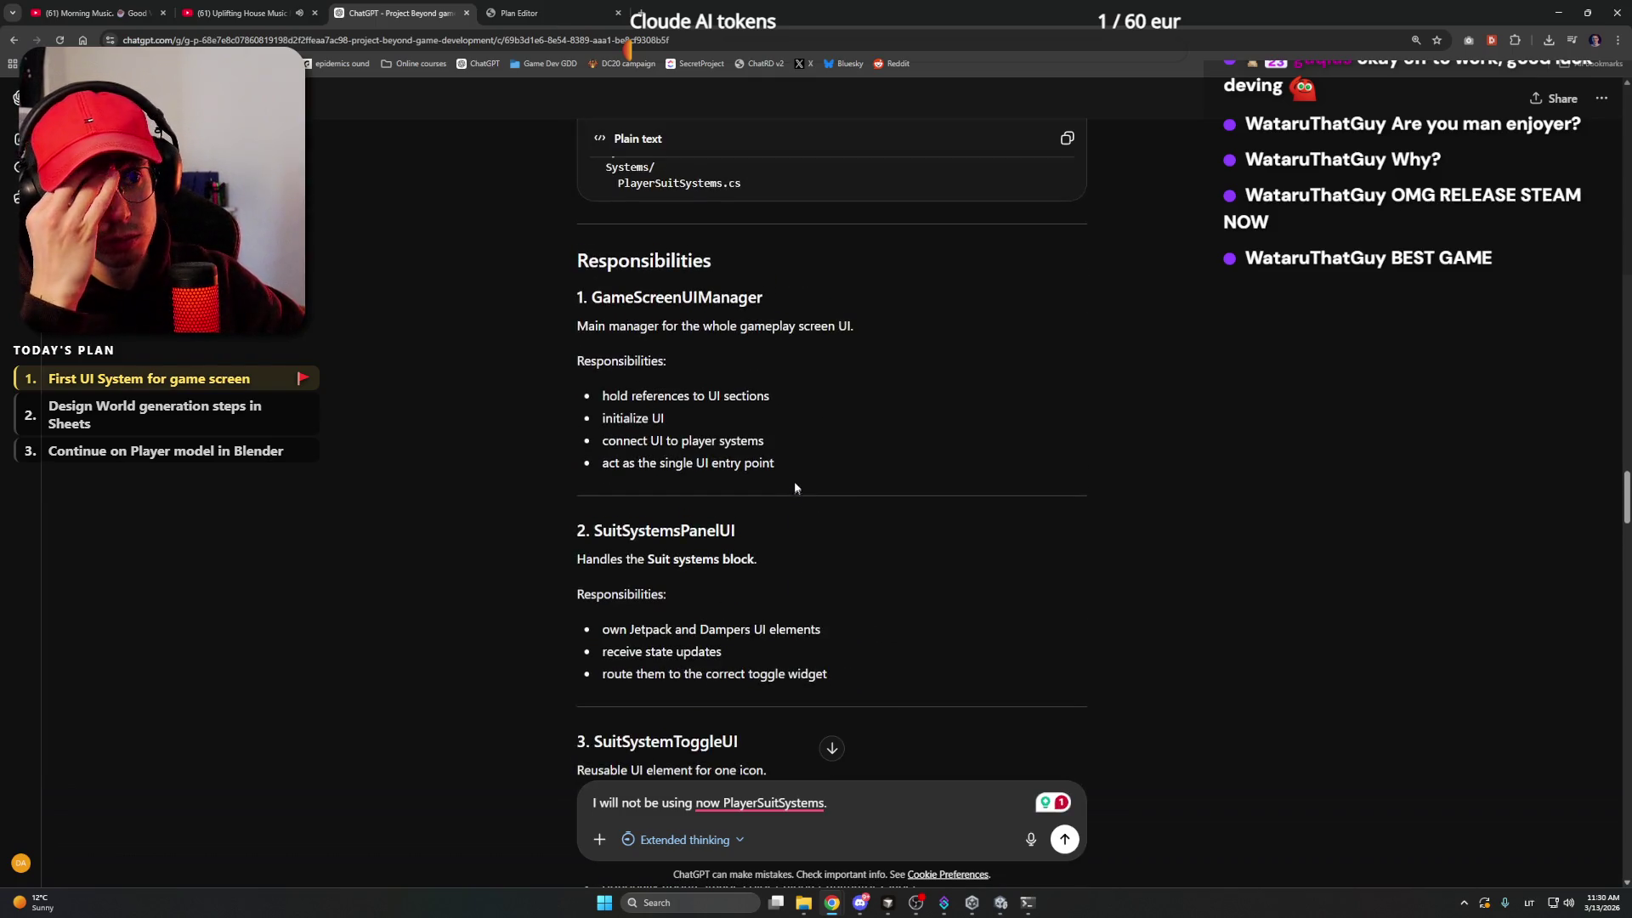
scroll(807, 472, down, 2)
click(1028, 904)
click(1003, 906)
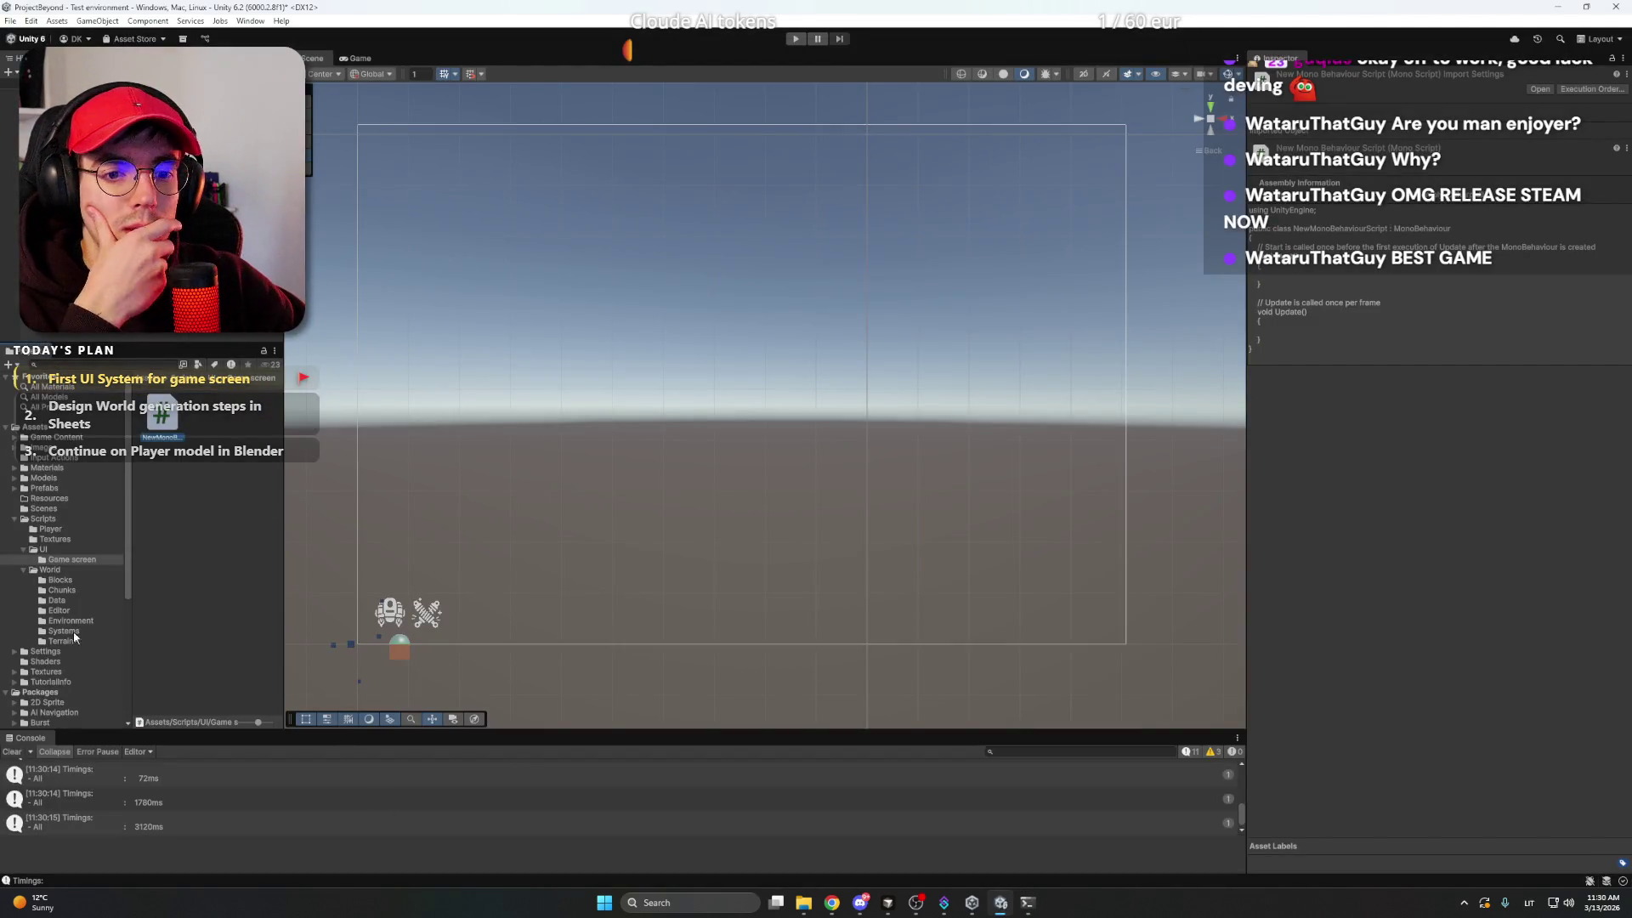
click(888, 903)
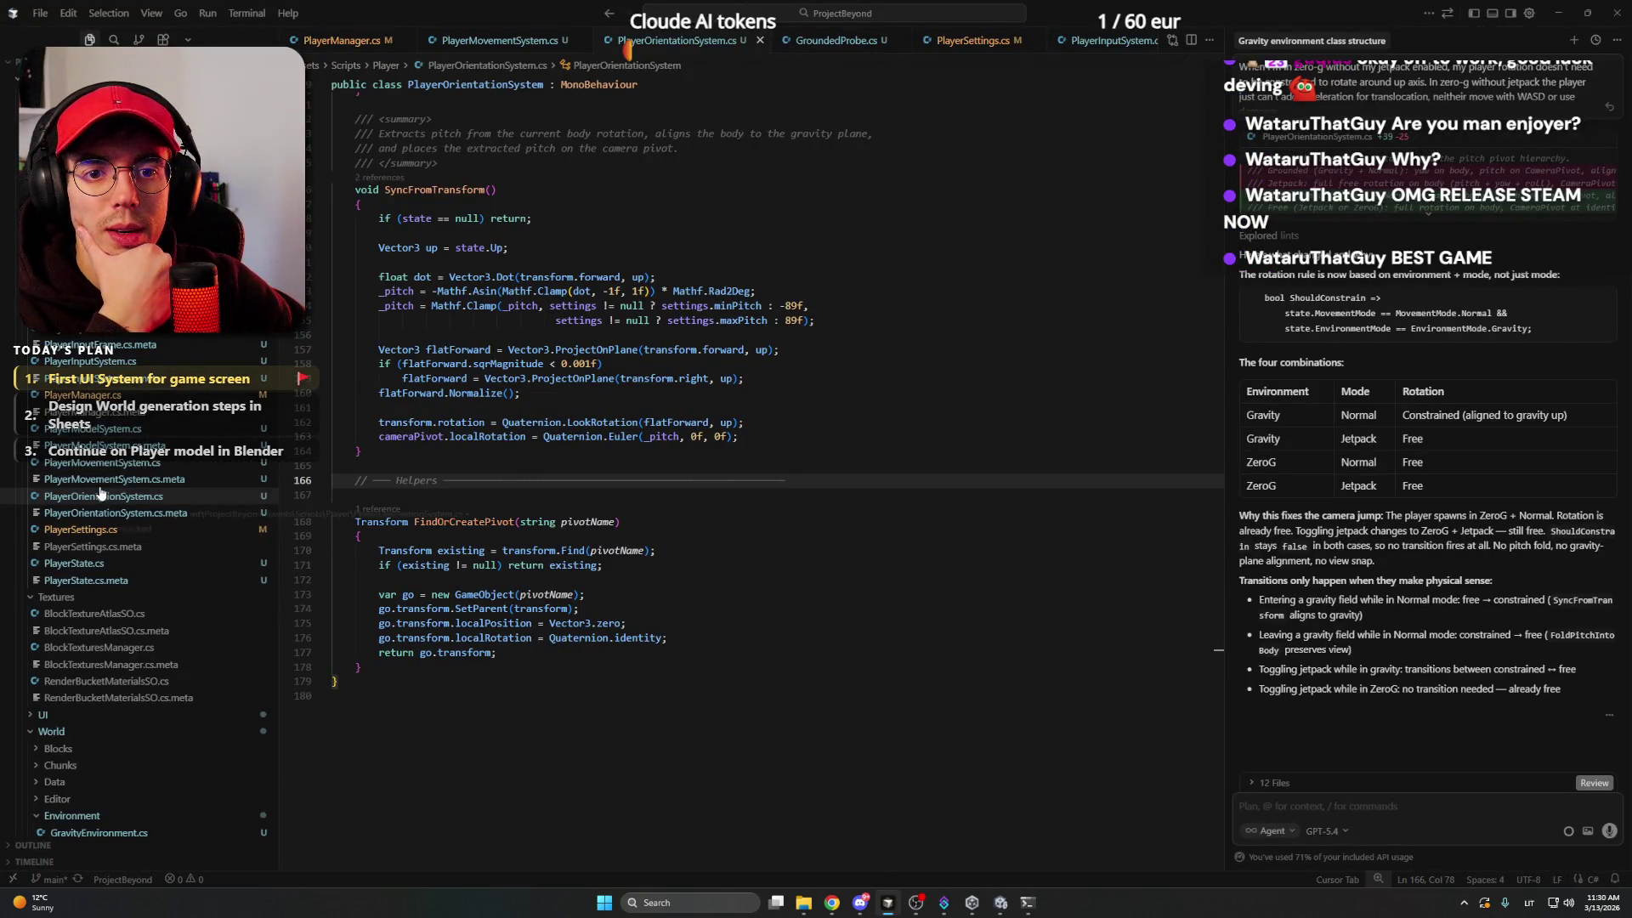
scroll(113, 466, up, 2)
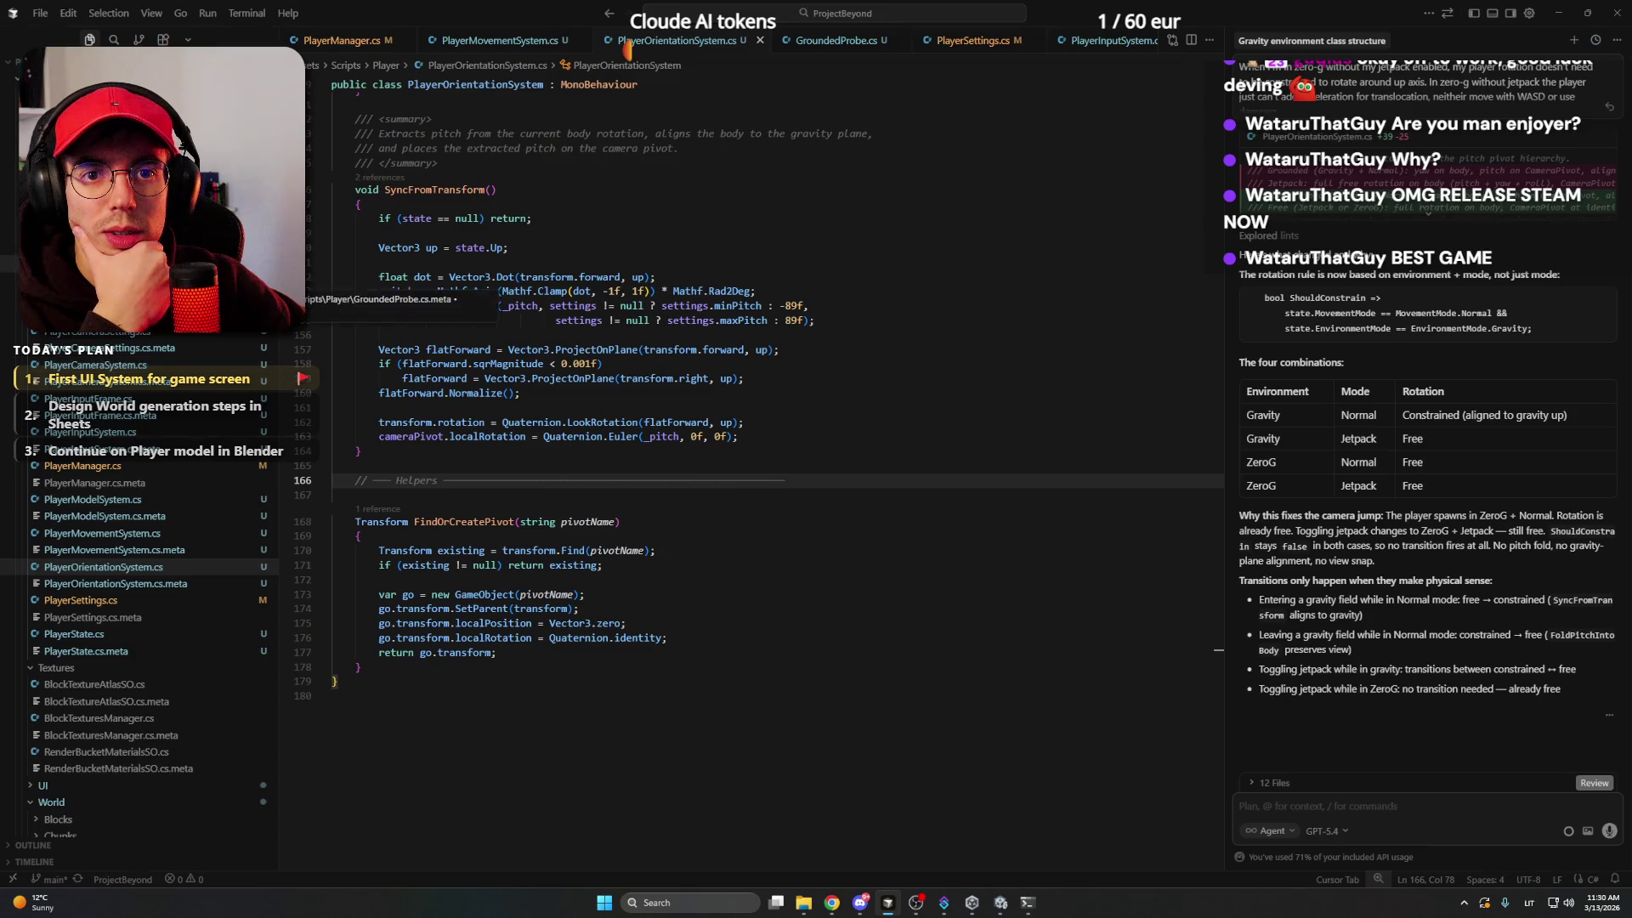
click(134, 406)
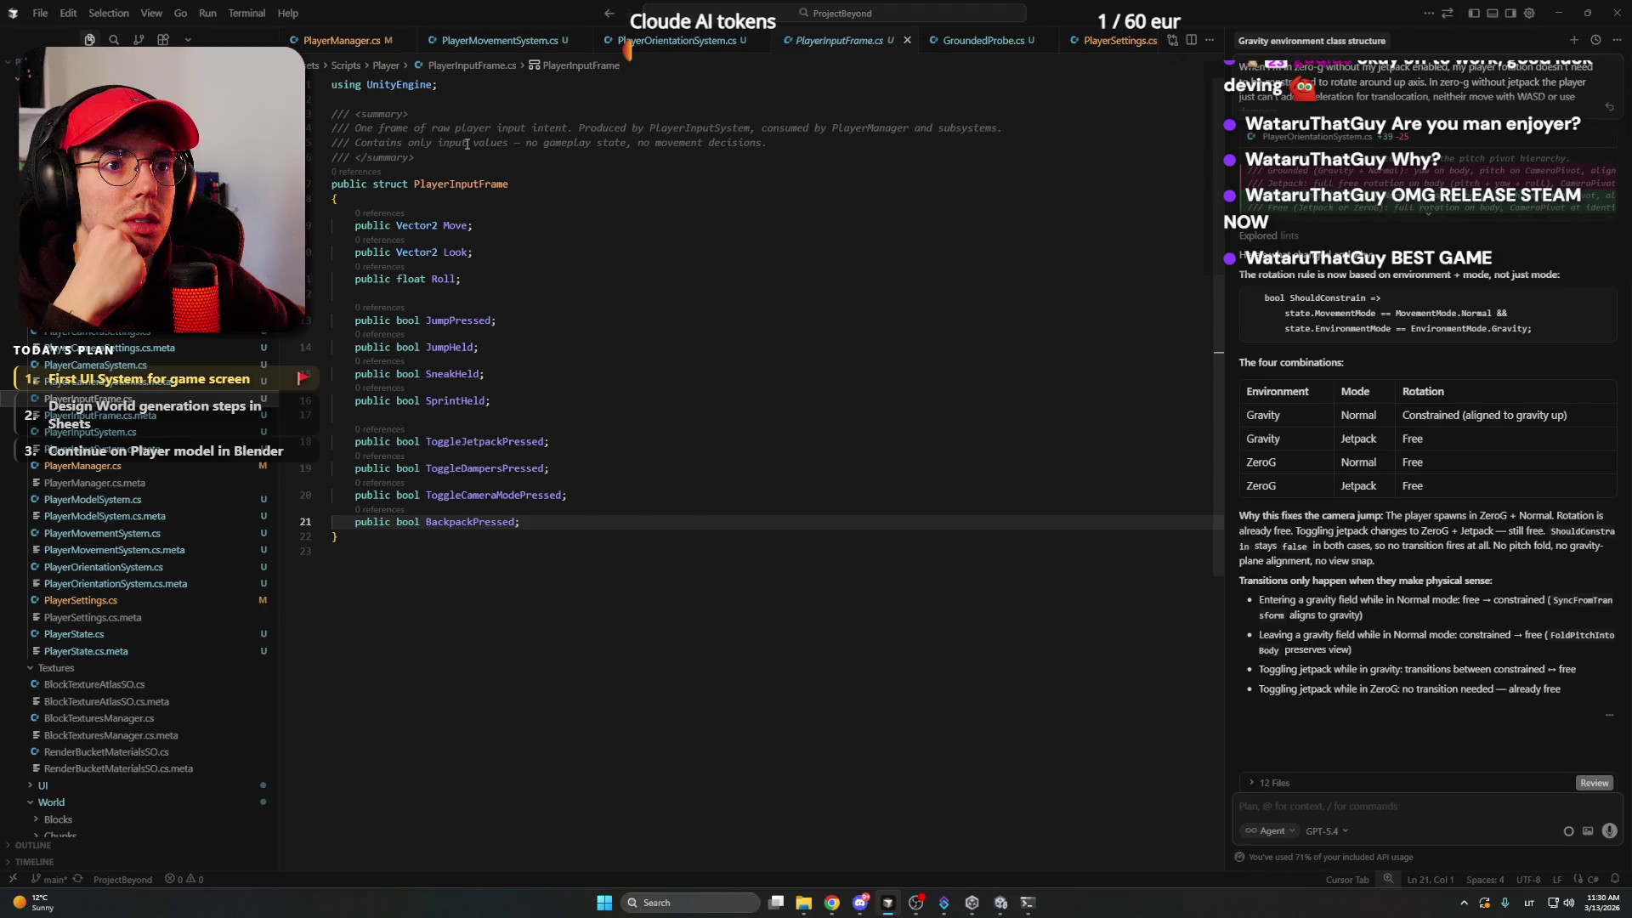
key(alt+Tab)
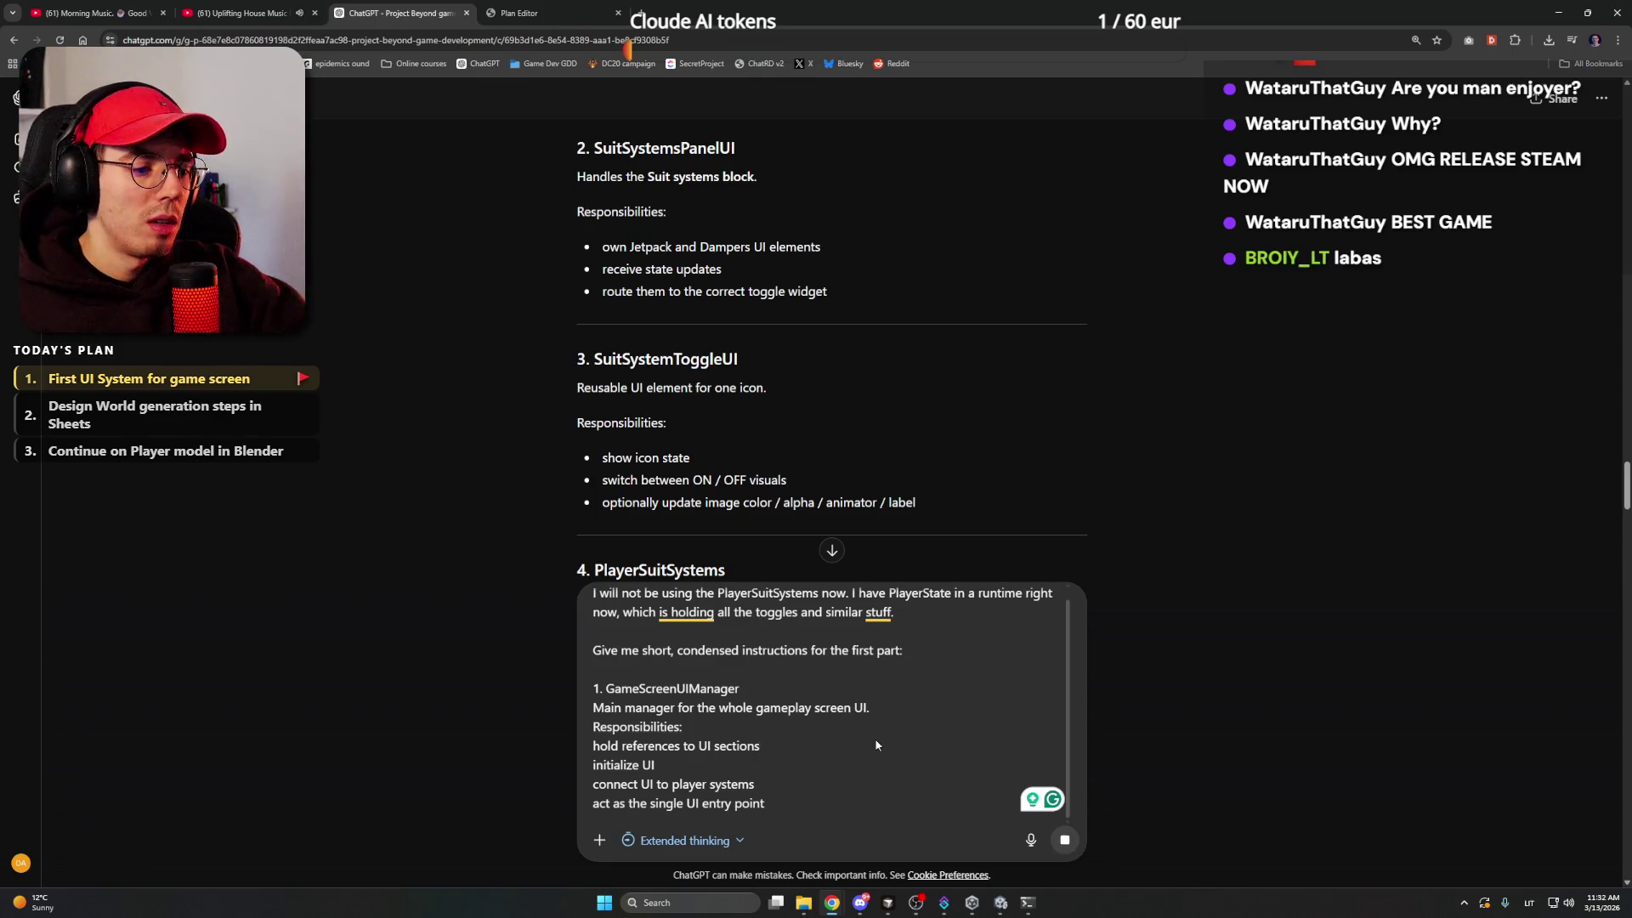
key(Return)
click(860, 903)
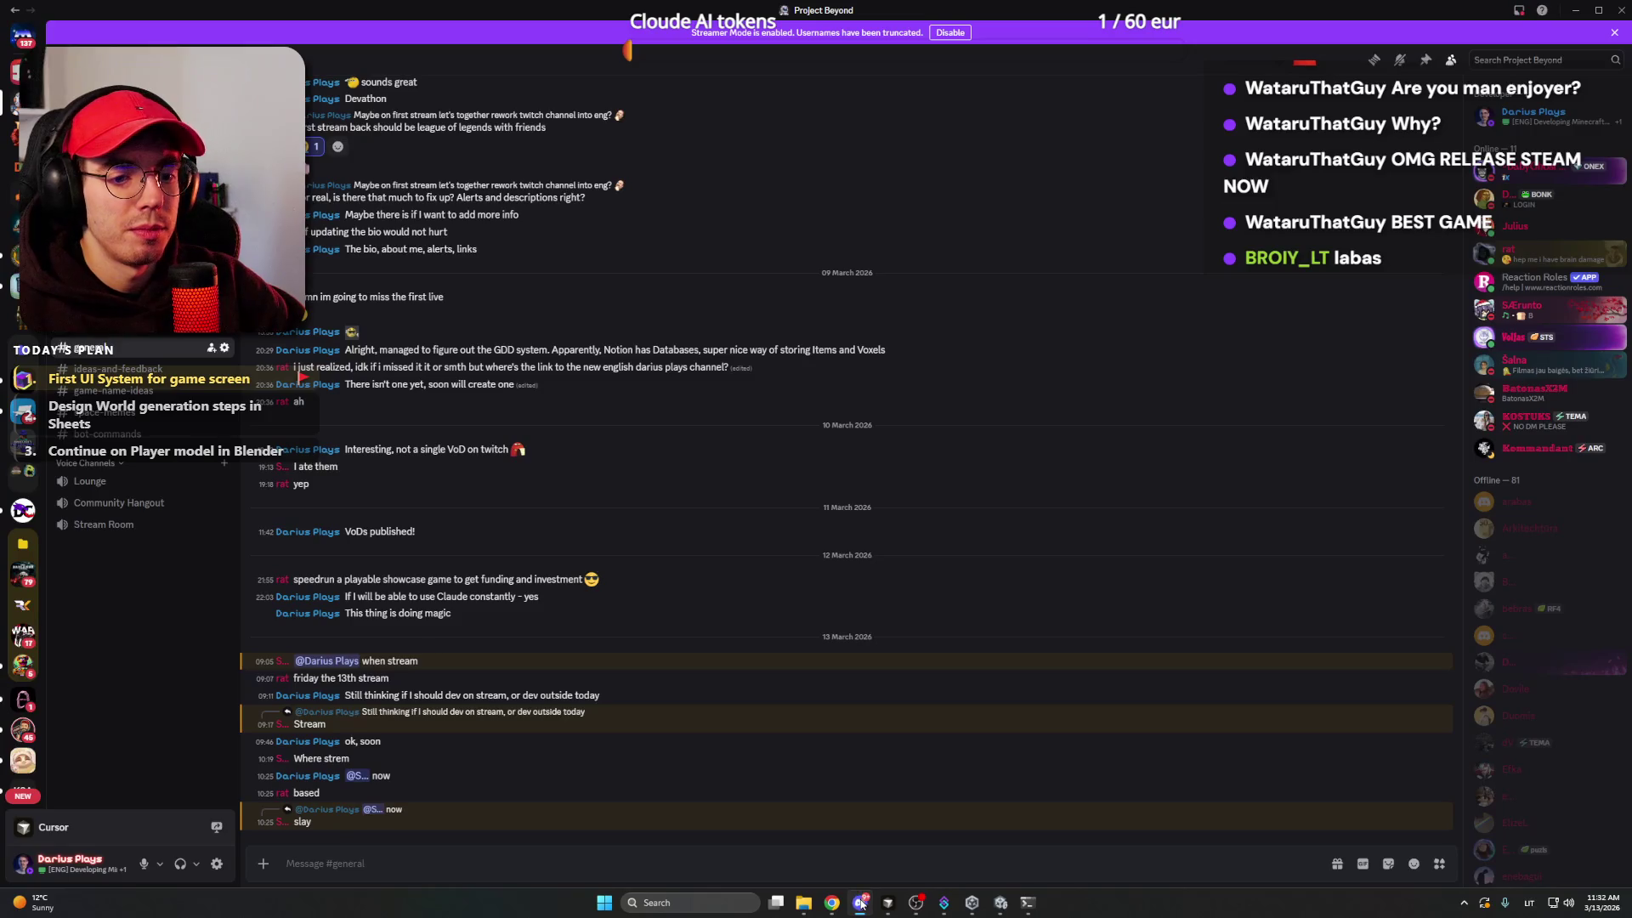
- Confirm Cursor's agent model is still GPT-5.4, then return to ChatGPT's Step 1 reply
click(860, 903)
click(888, 903)
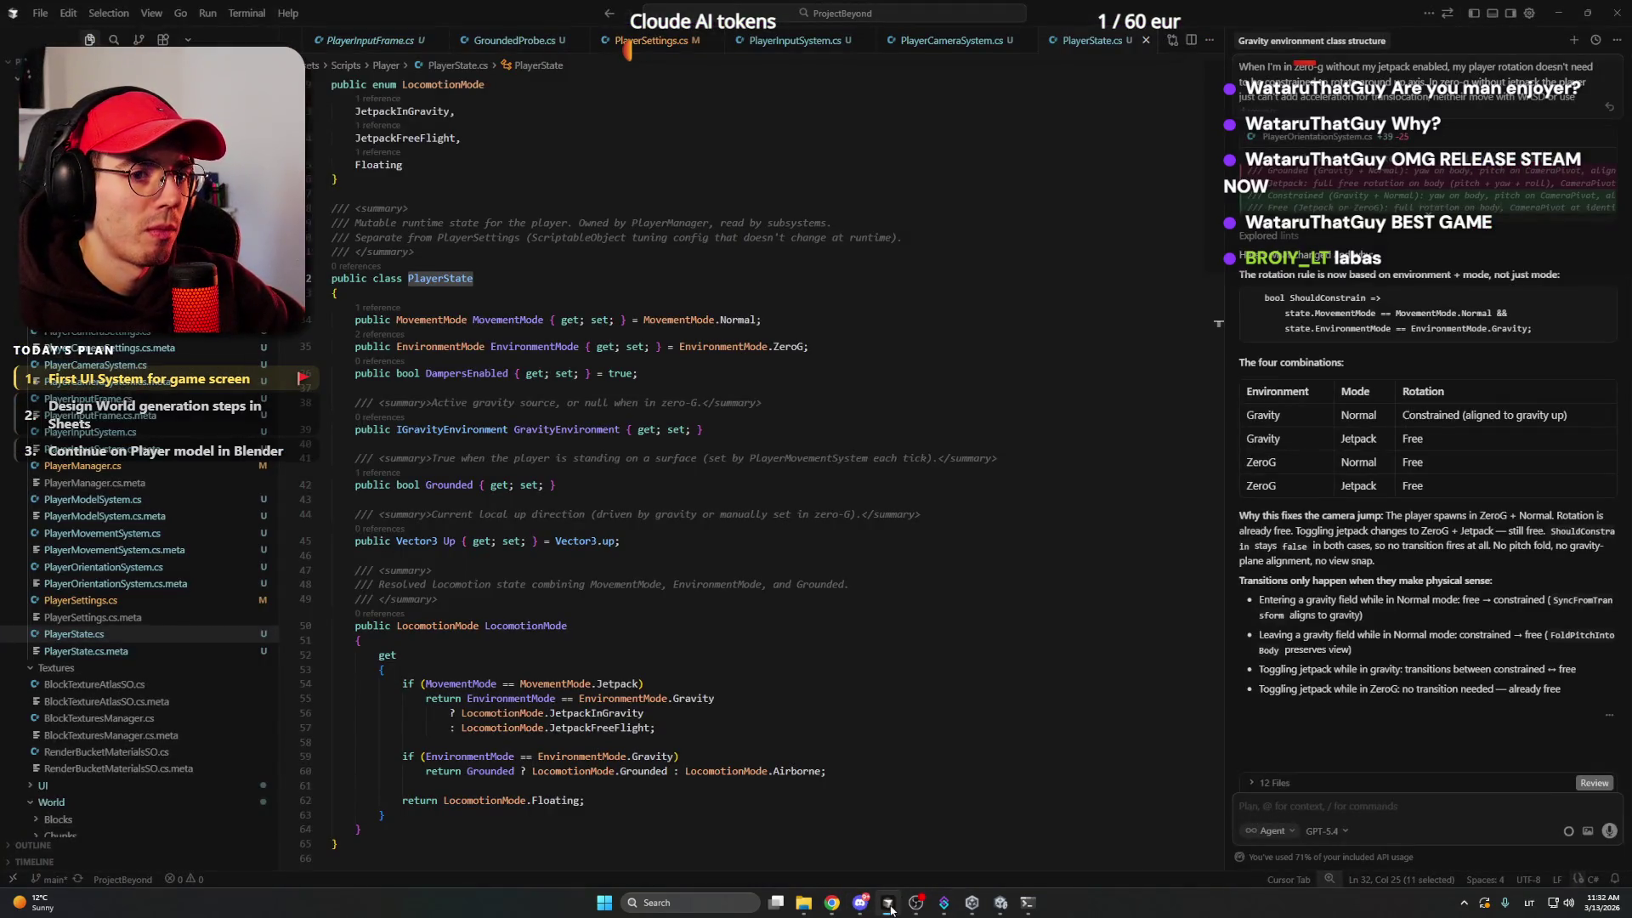
click(518, 285)
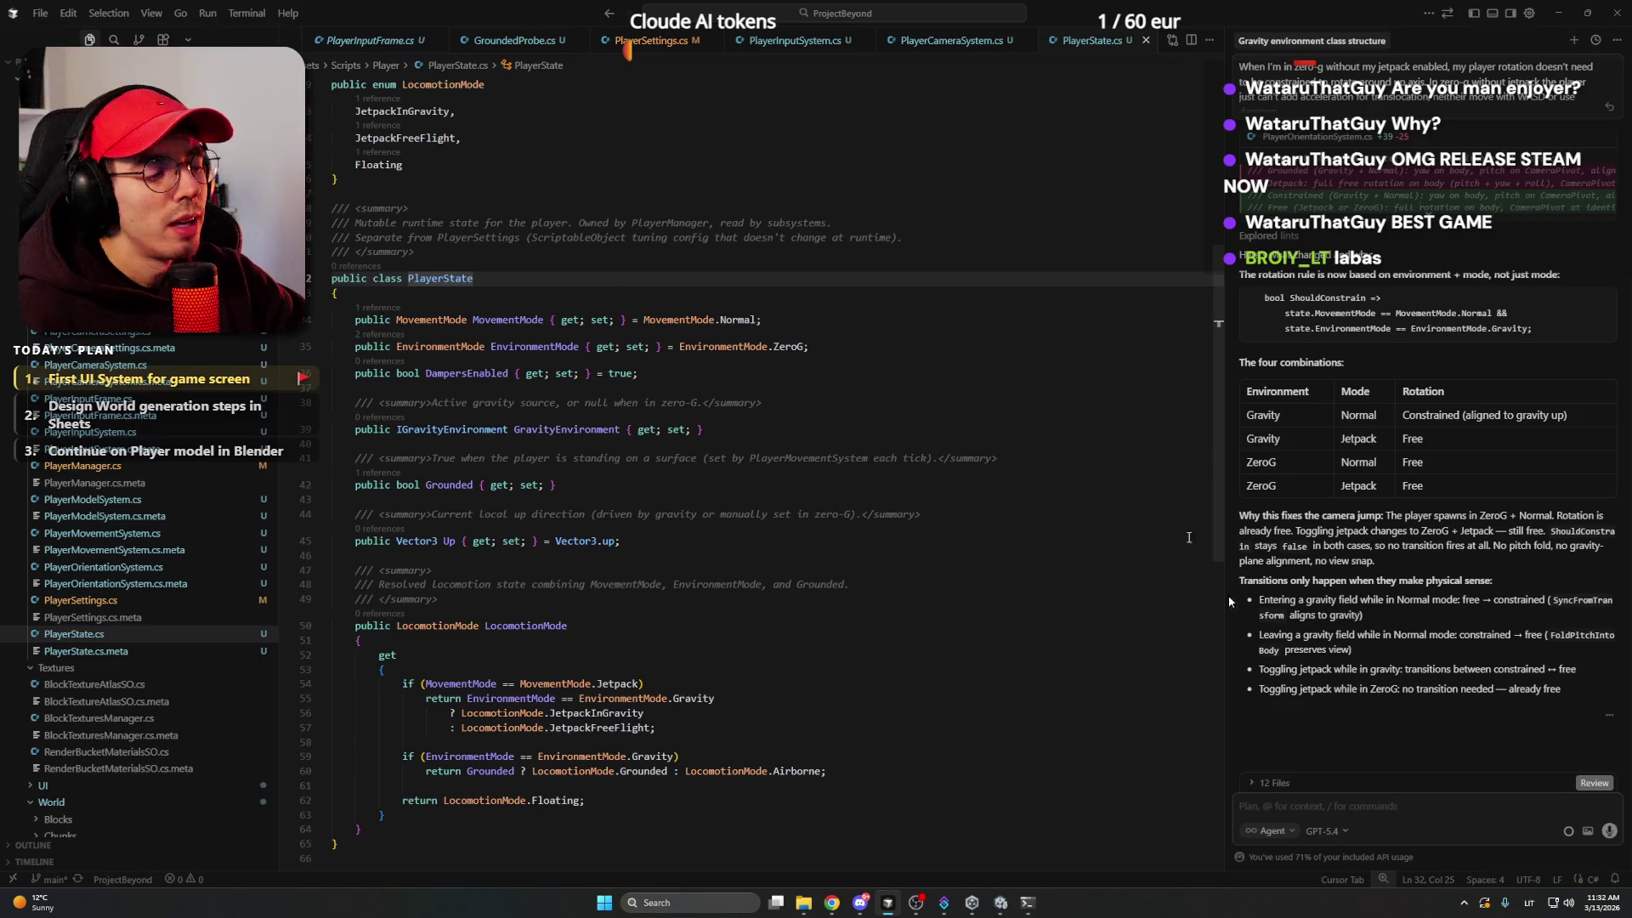
click(1341, 831)
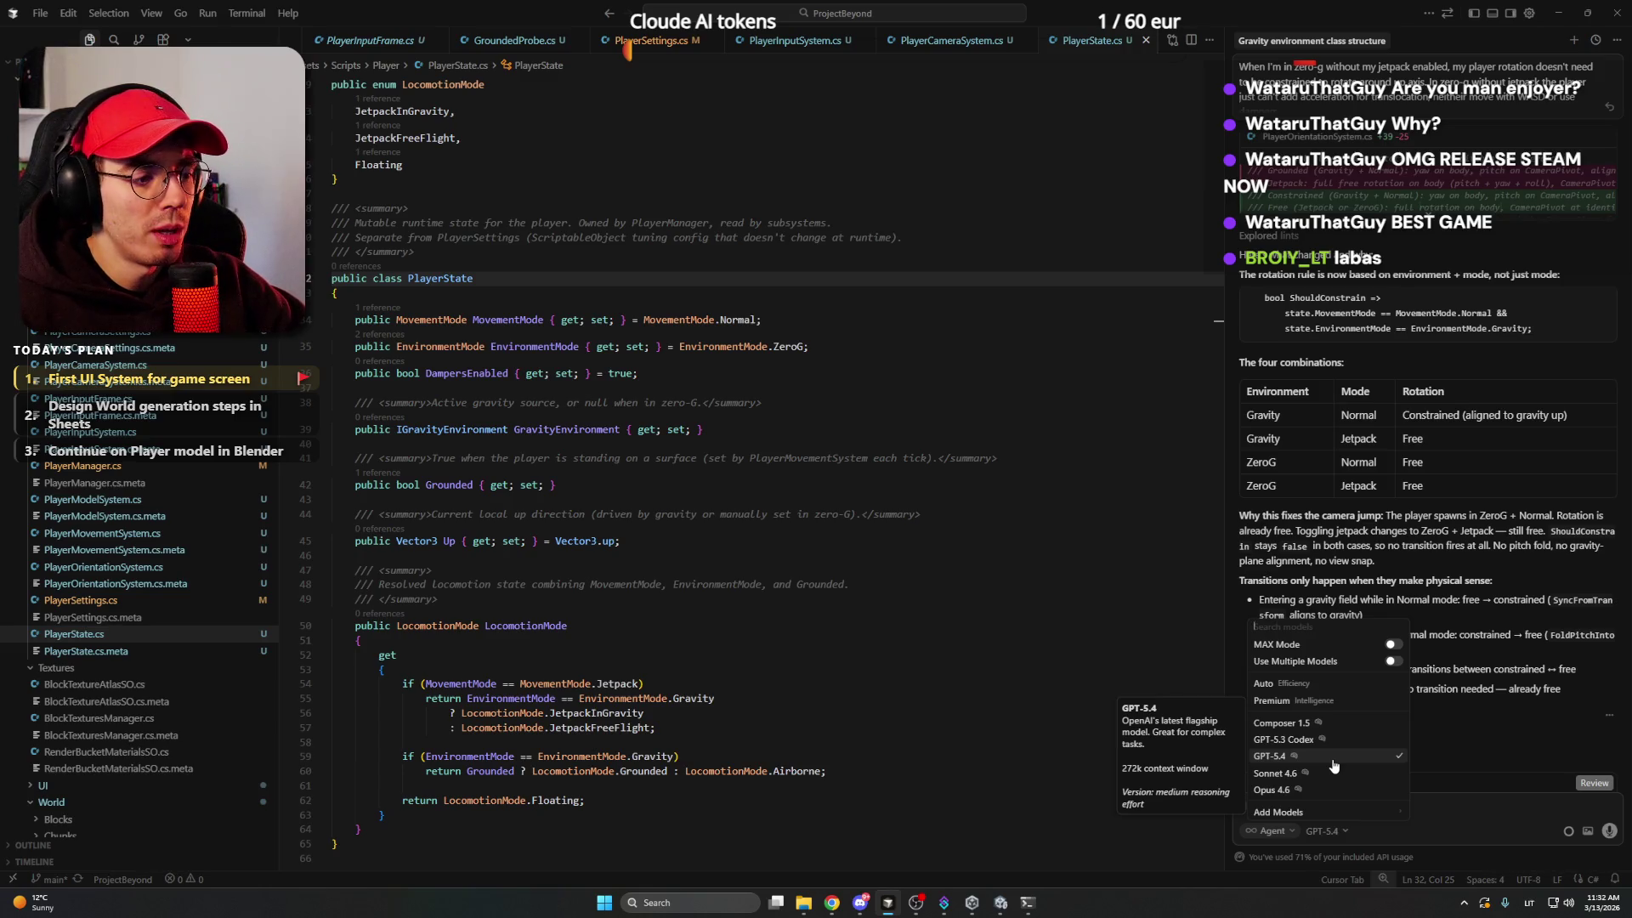
click(739, 625)
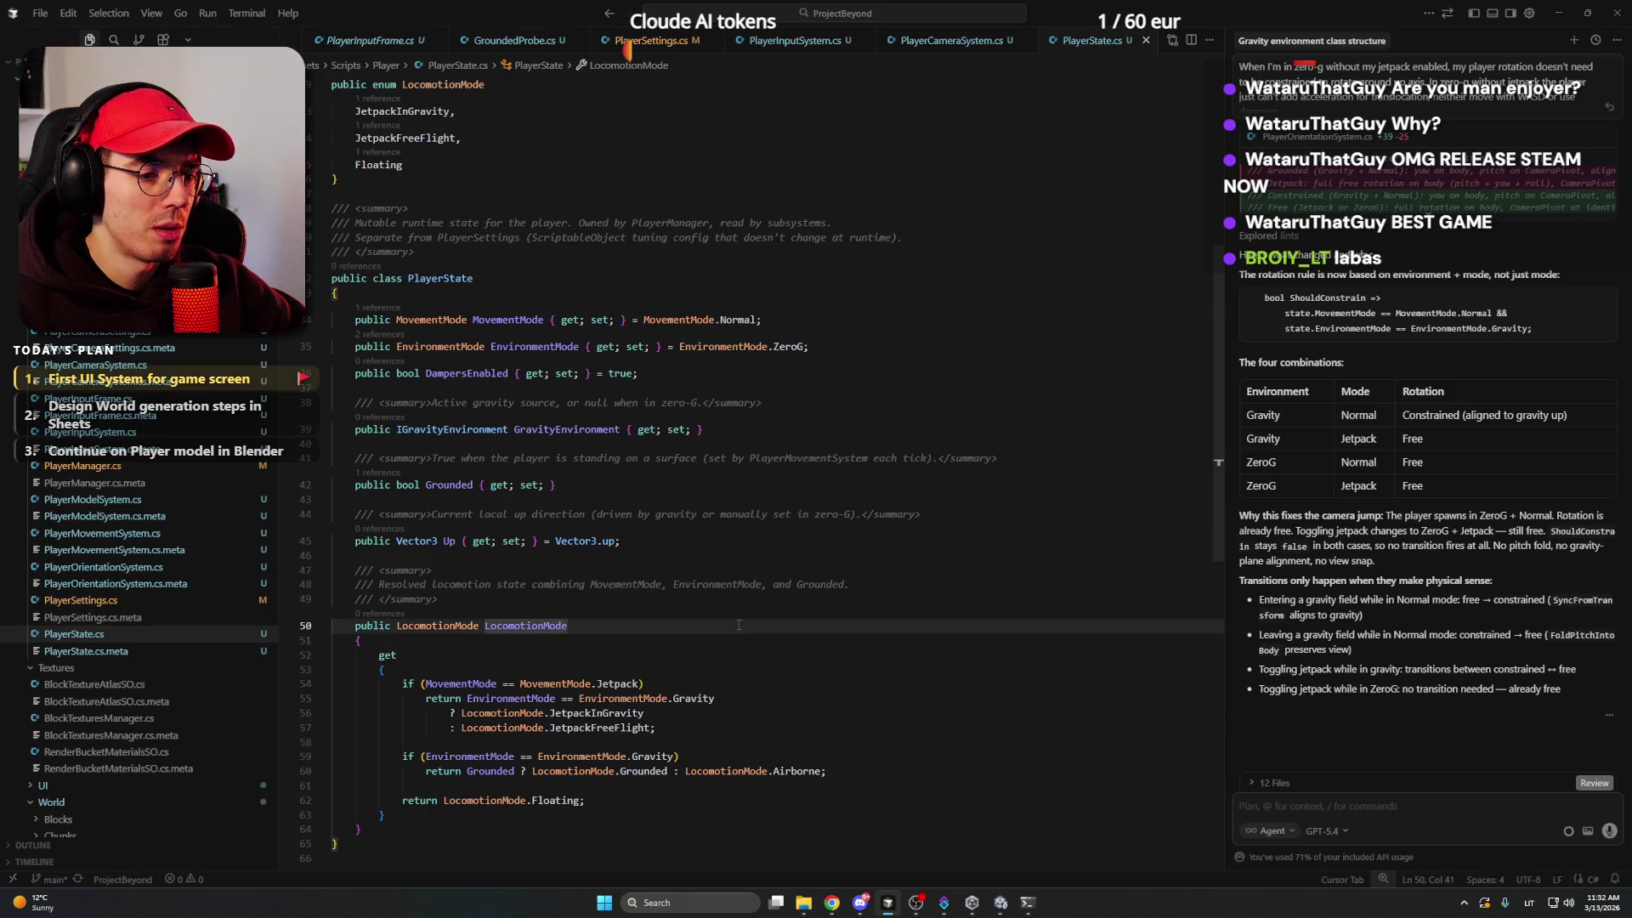
scroll(739, 625, down, 3)
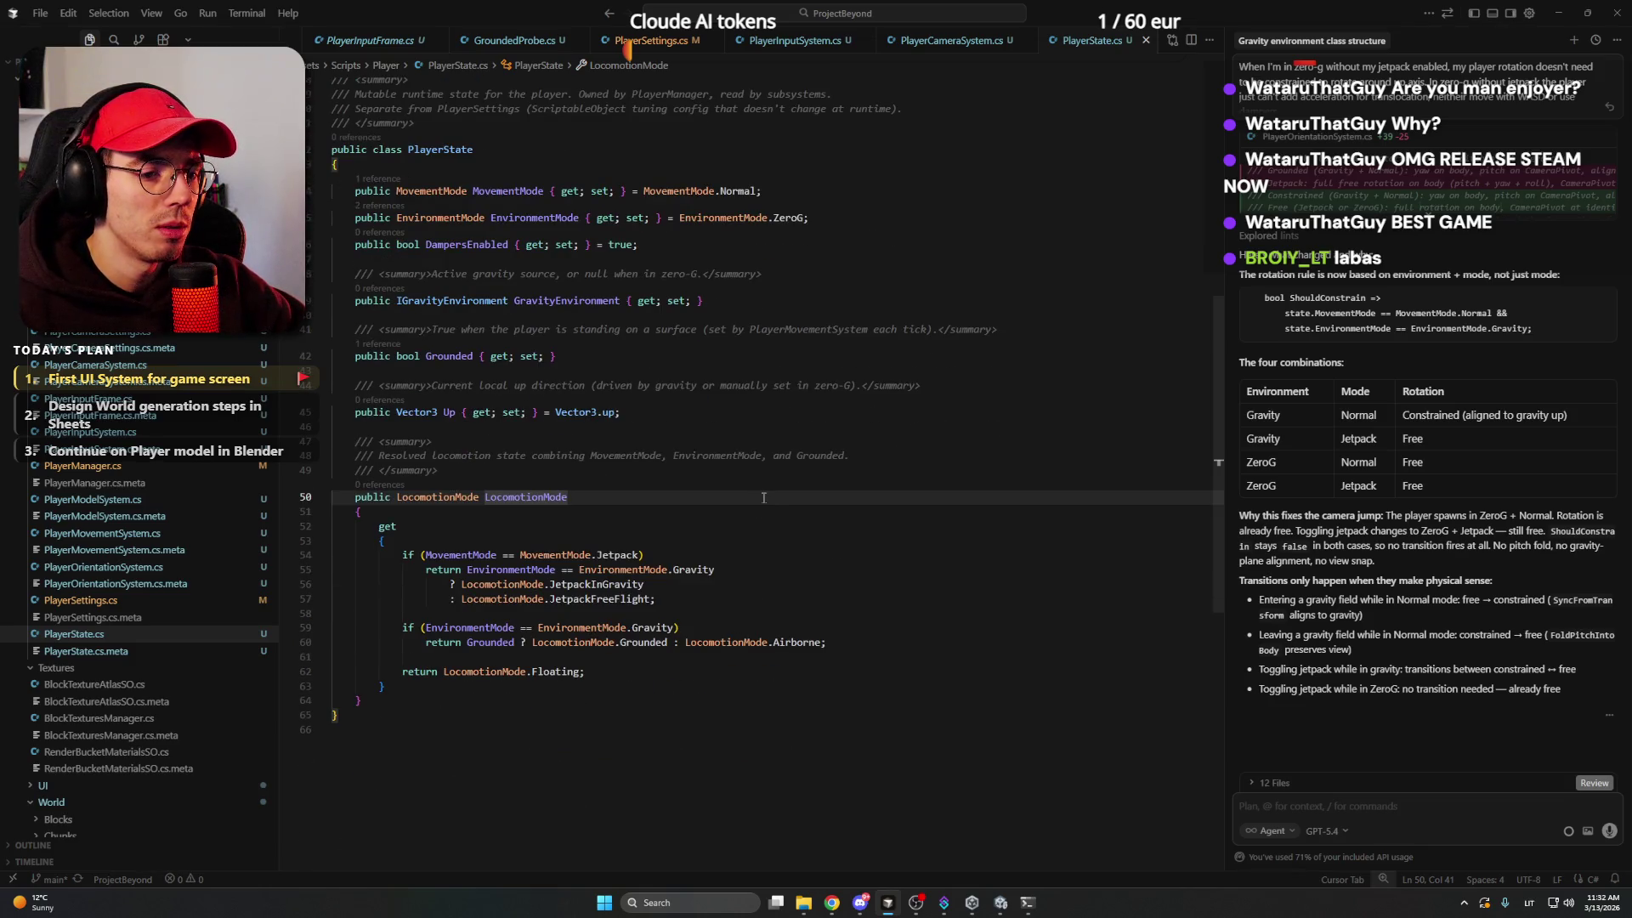
mouse_move(832, 903)
click(782, 841)
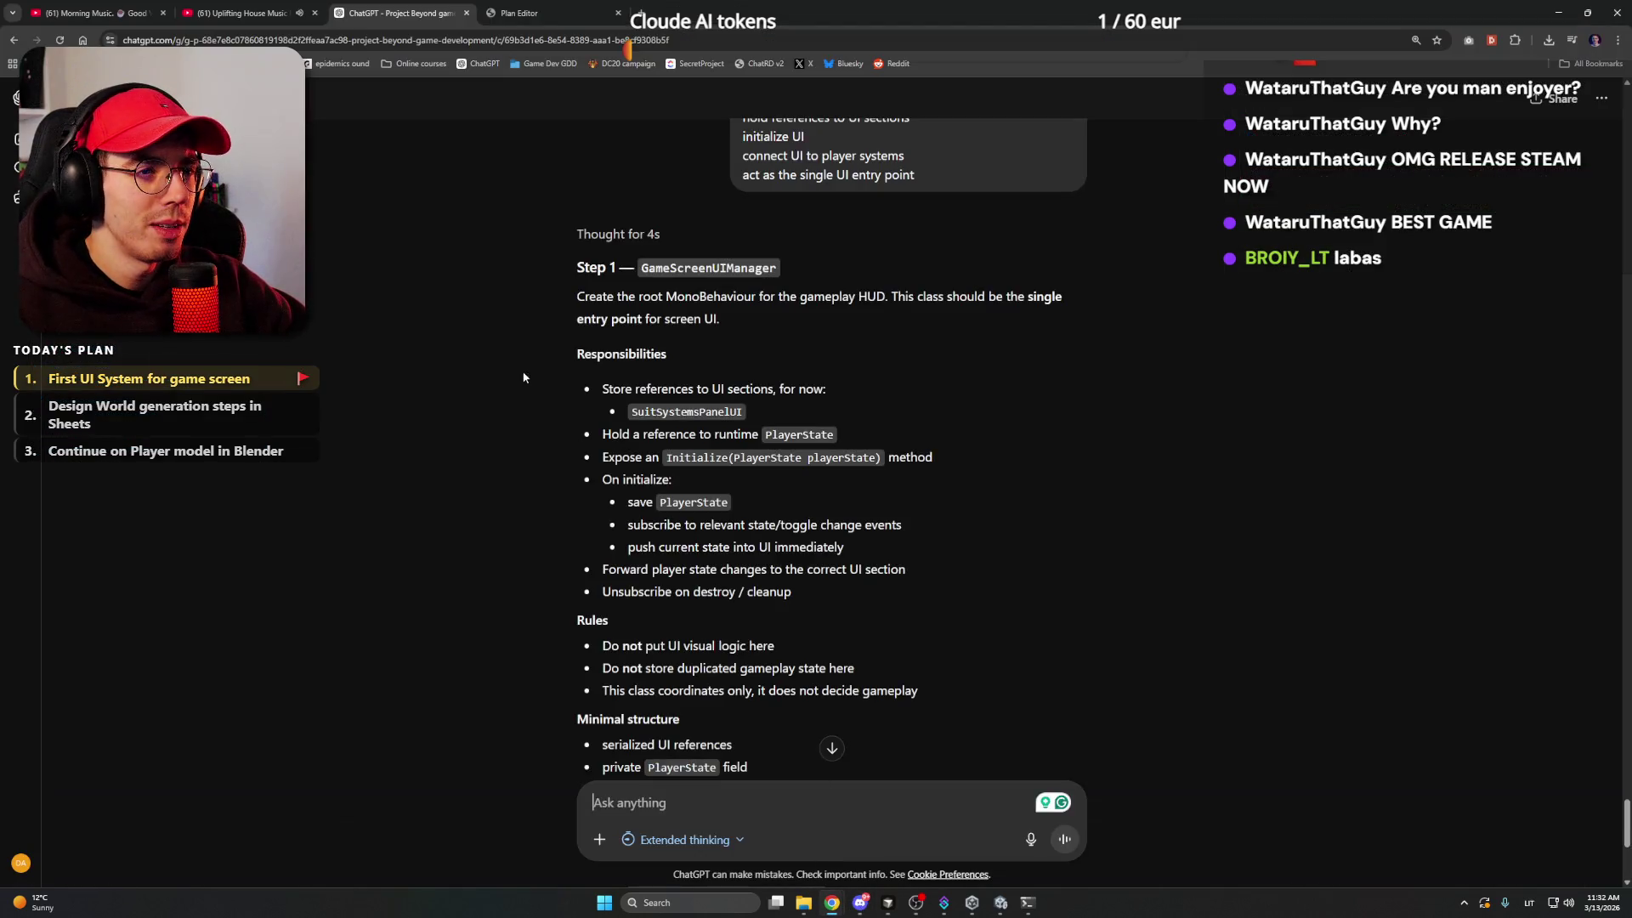
- Read the Step 1 answer, highlighting PlayerState and GameScreenUIManager in the Flow line
scroll(520, 293, down, 5)
scroll(519, 292, up, 4)
scroll(519, 317, up, 3)
scroll(520, 317, down, 4)
scroll(519, 317, up, 1)
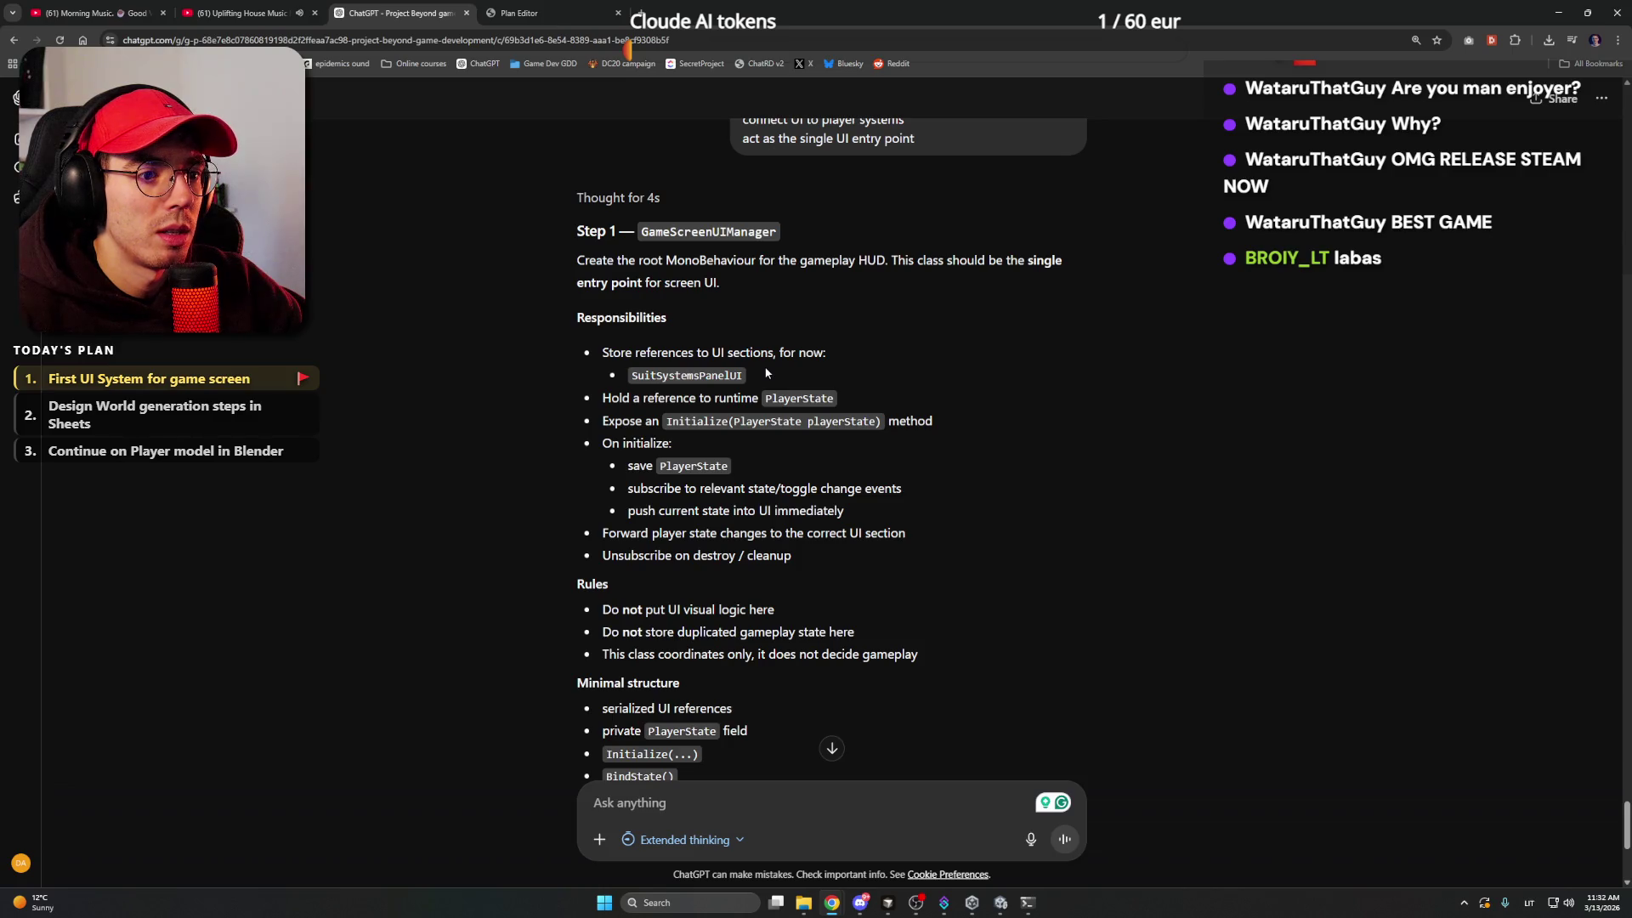
scroll(667, 368, down, 1)
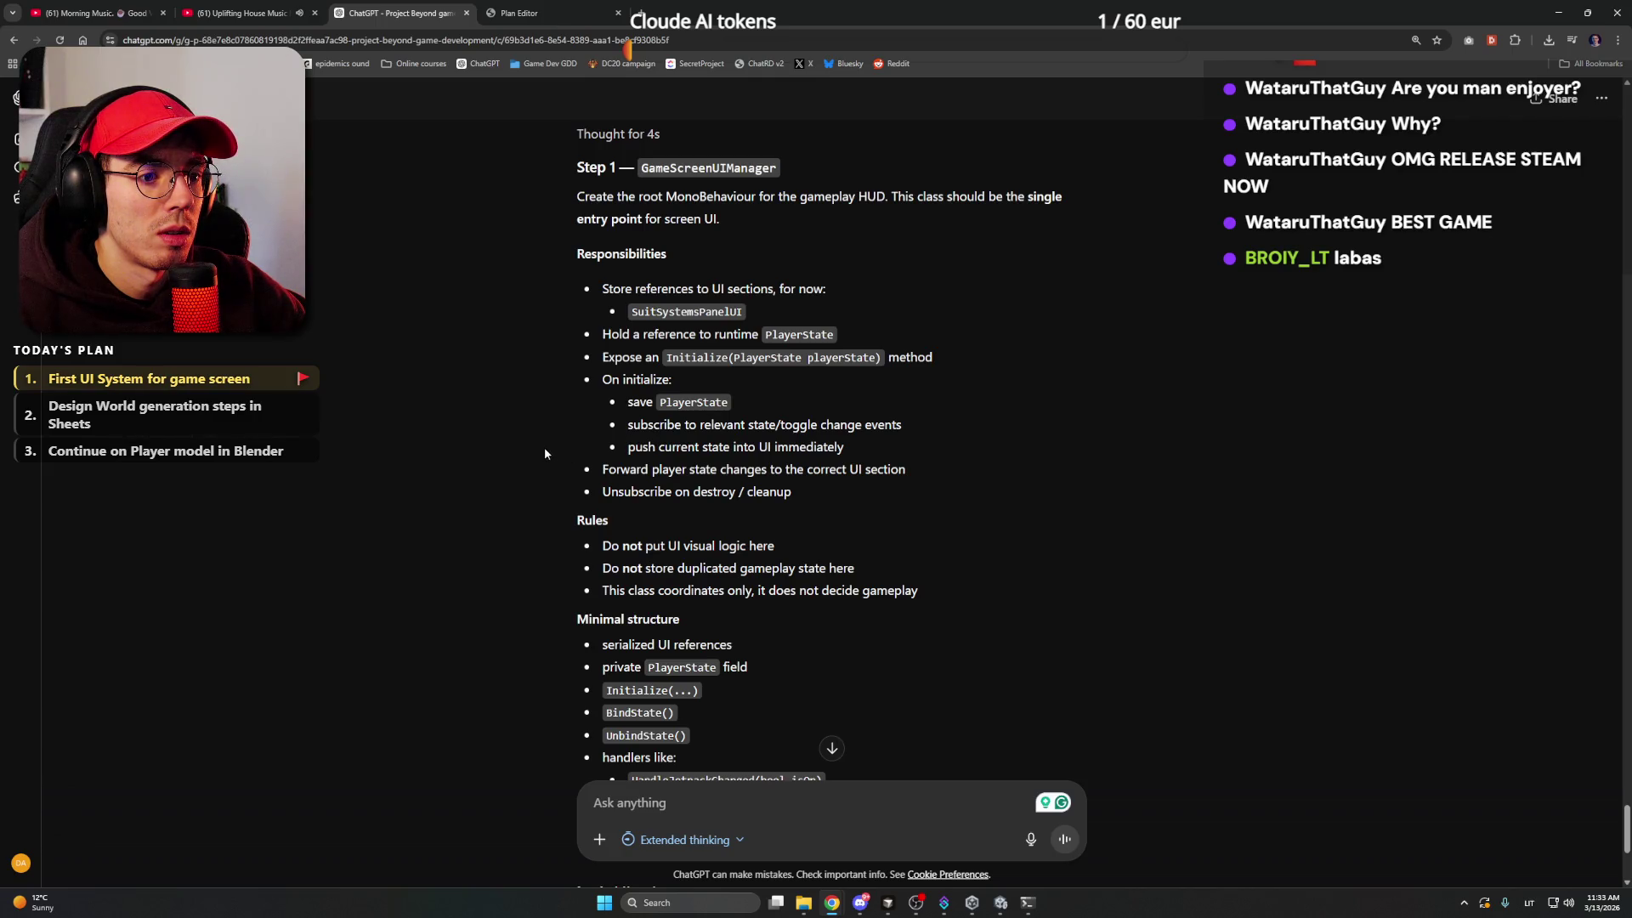
scroll(545, 453, down, 1)
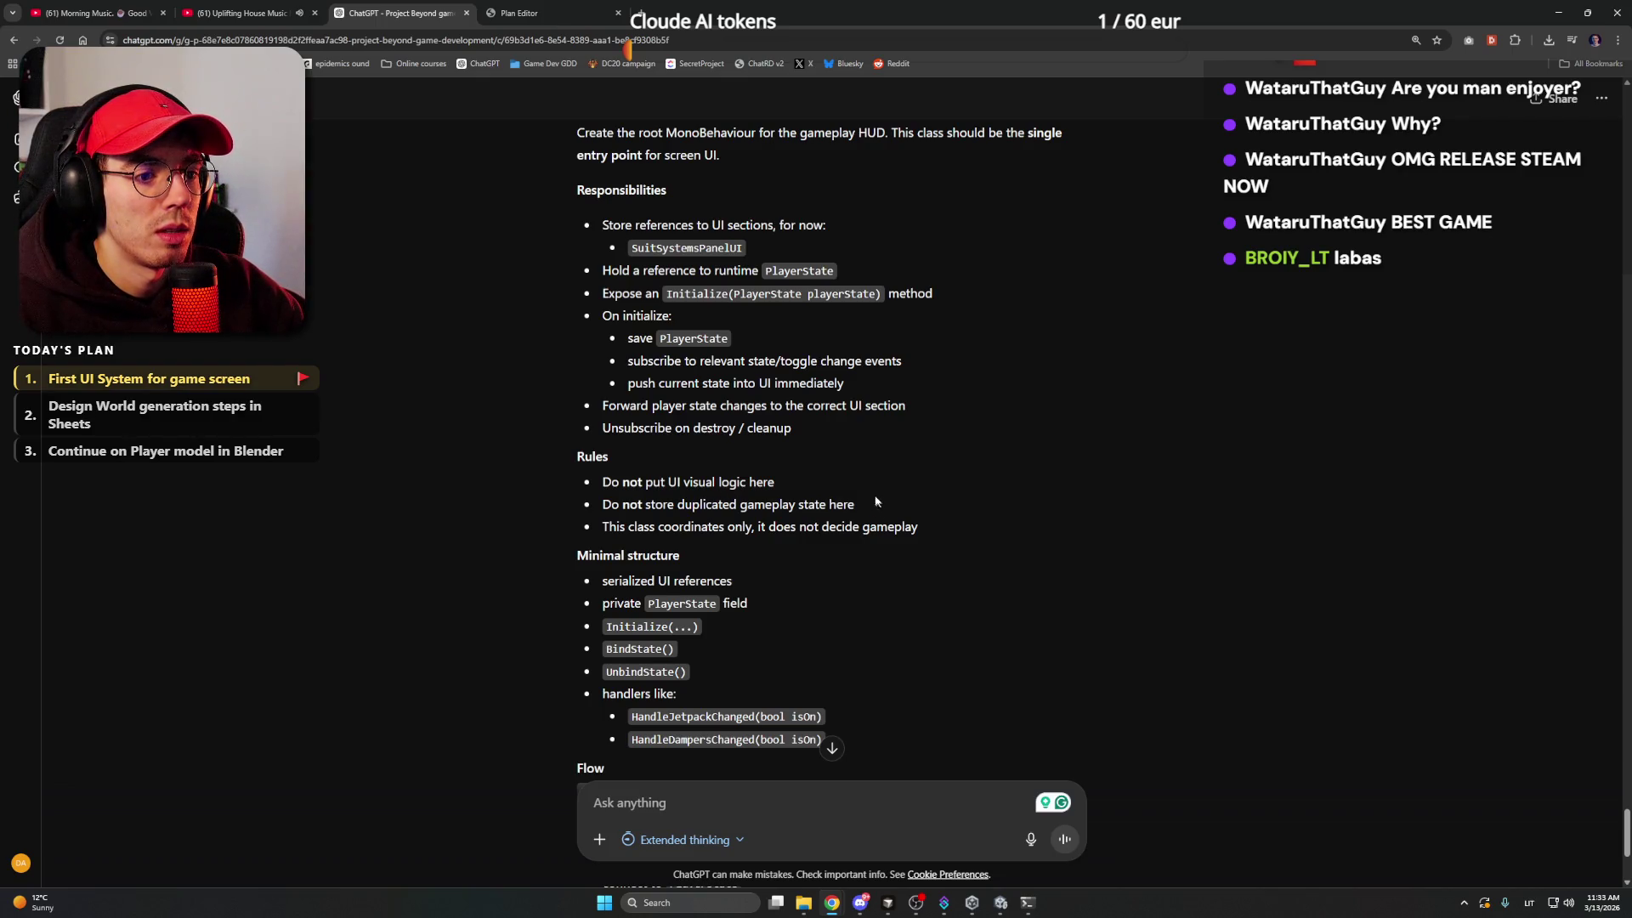
scroll(699, 508, down, 1)
scroll(701, 501, down, 3)
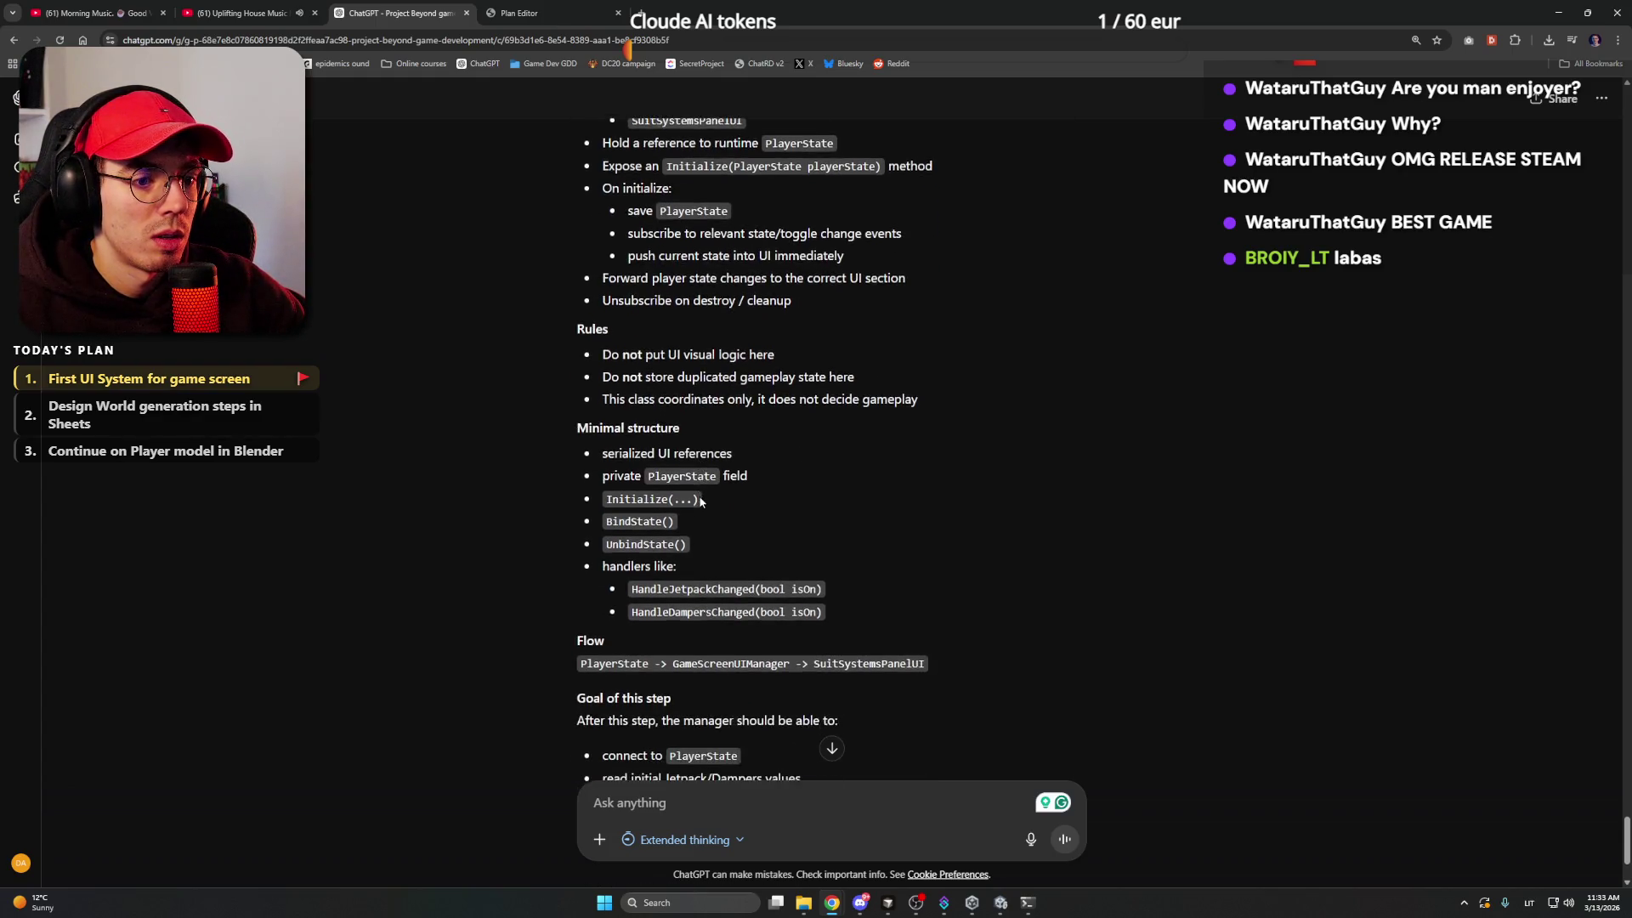
scroll(711, 486, down, 1)
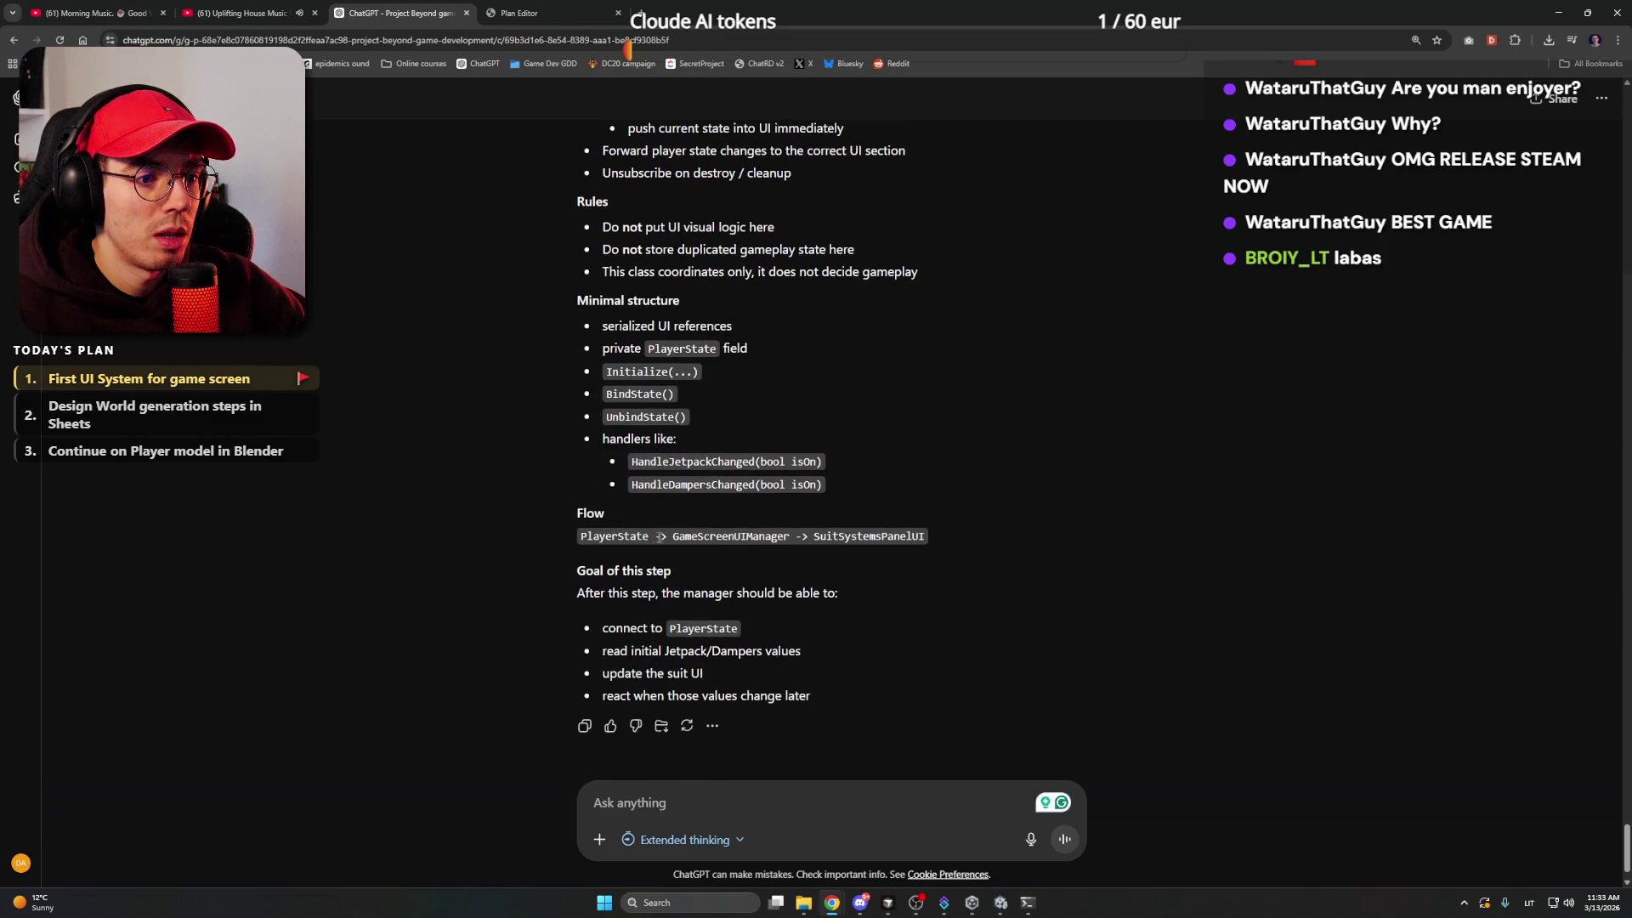
drag(650, 539, 579, 537)
click(632, 537)
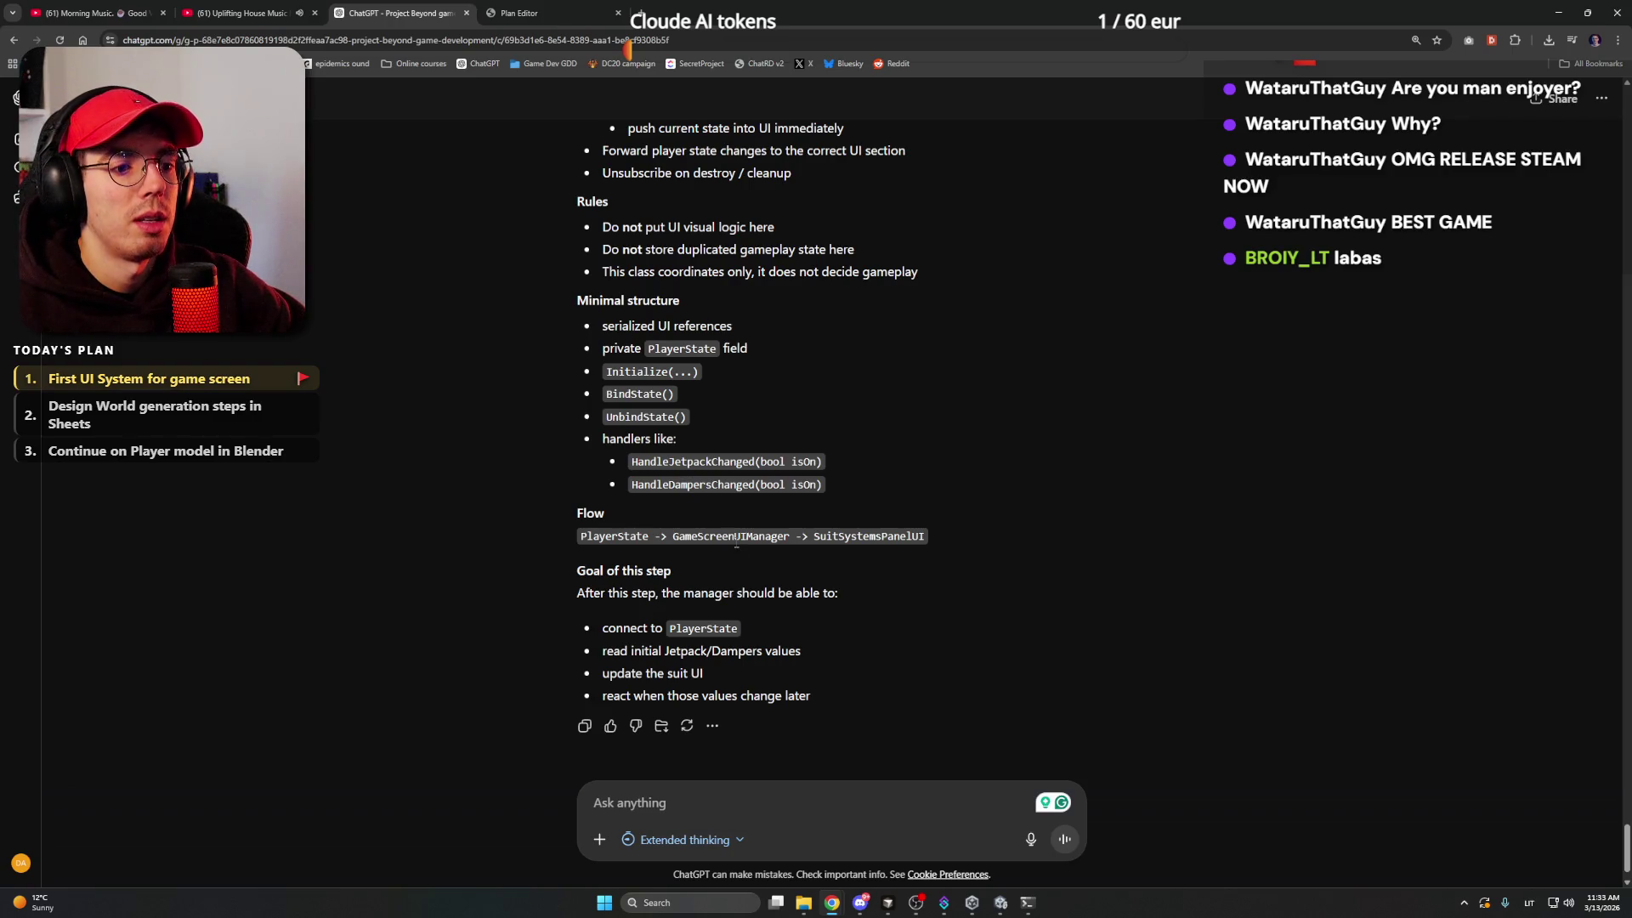
double_click(736, 537)
click(822, 573)
scroll(824, 565, up, 3)
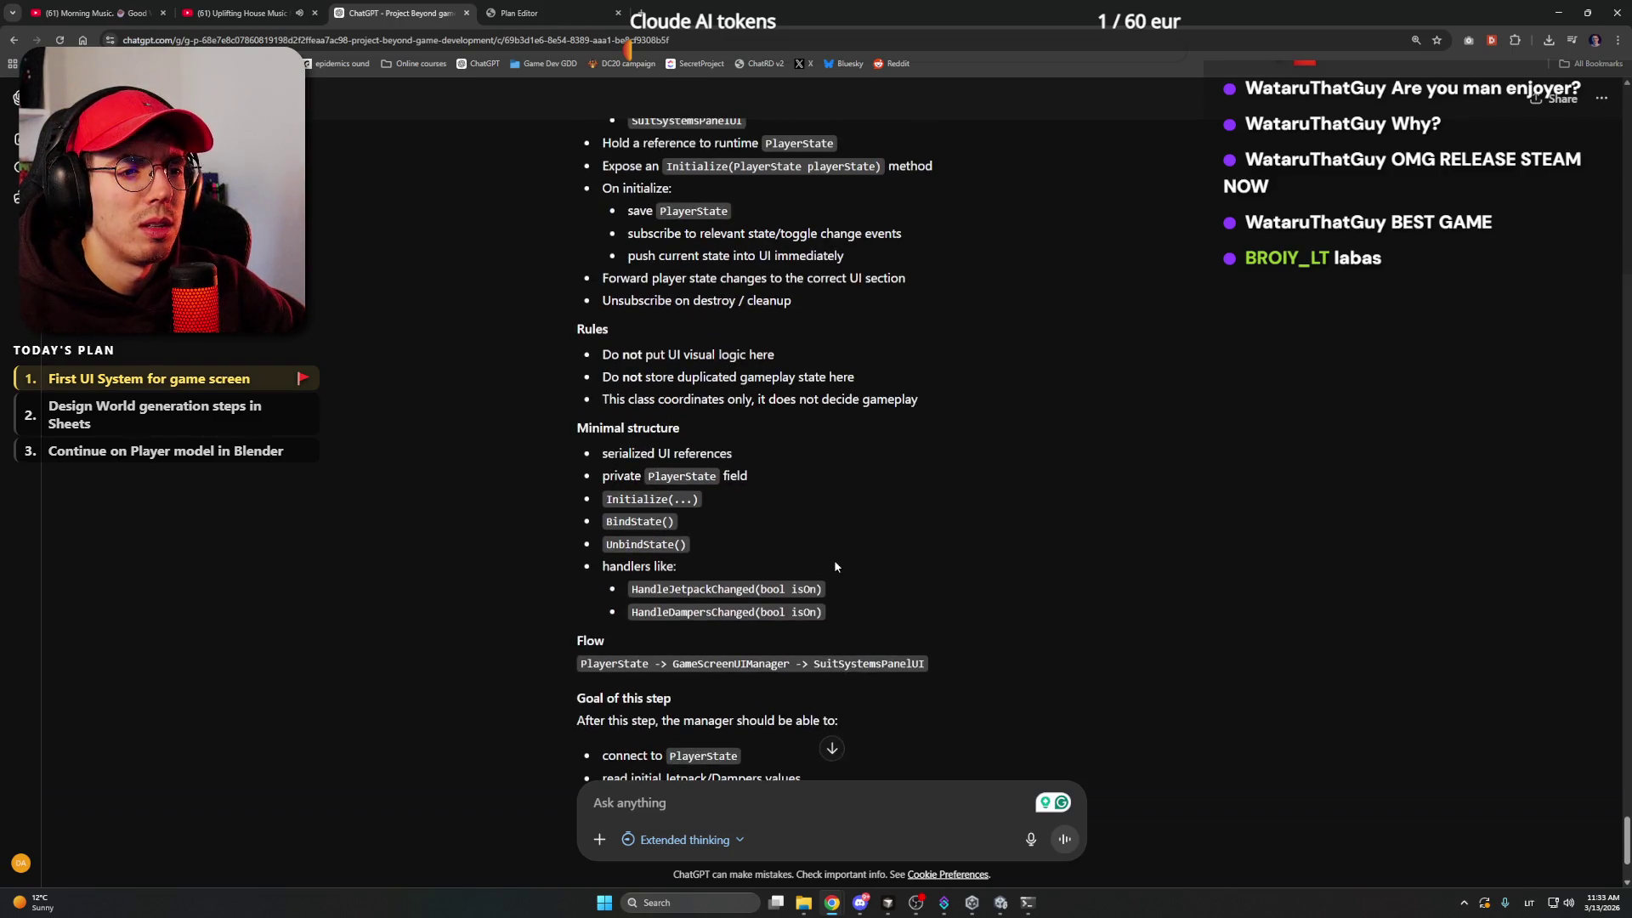
scroll(836, 560, up, 1)
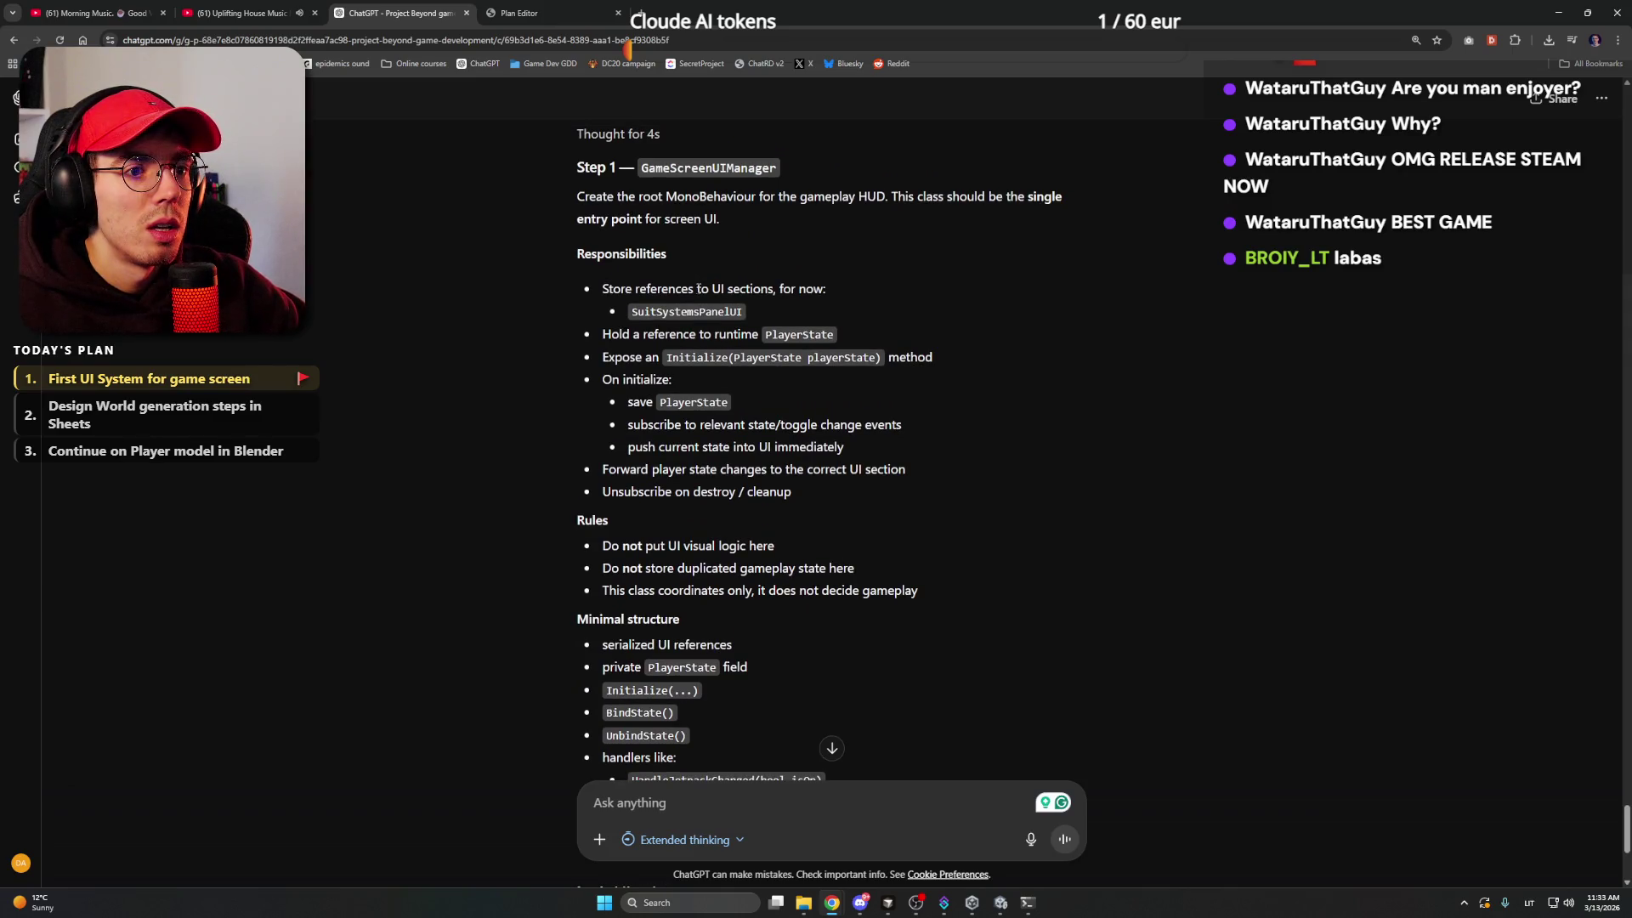
double_click(816, 334)
click(901, 342)
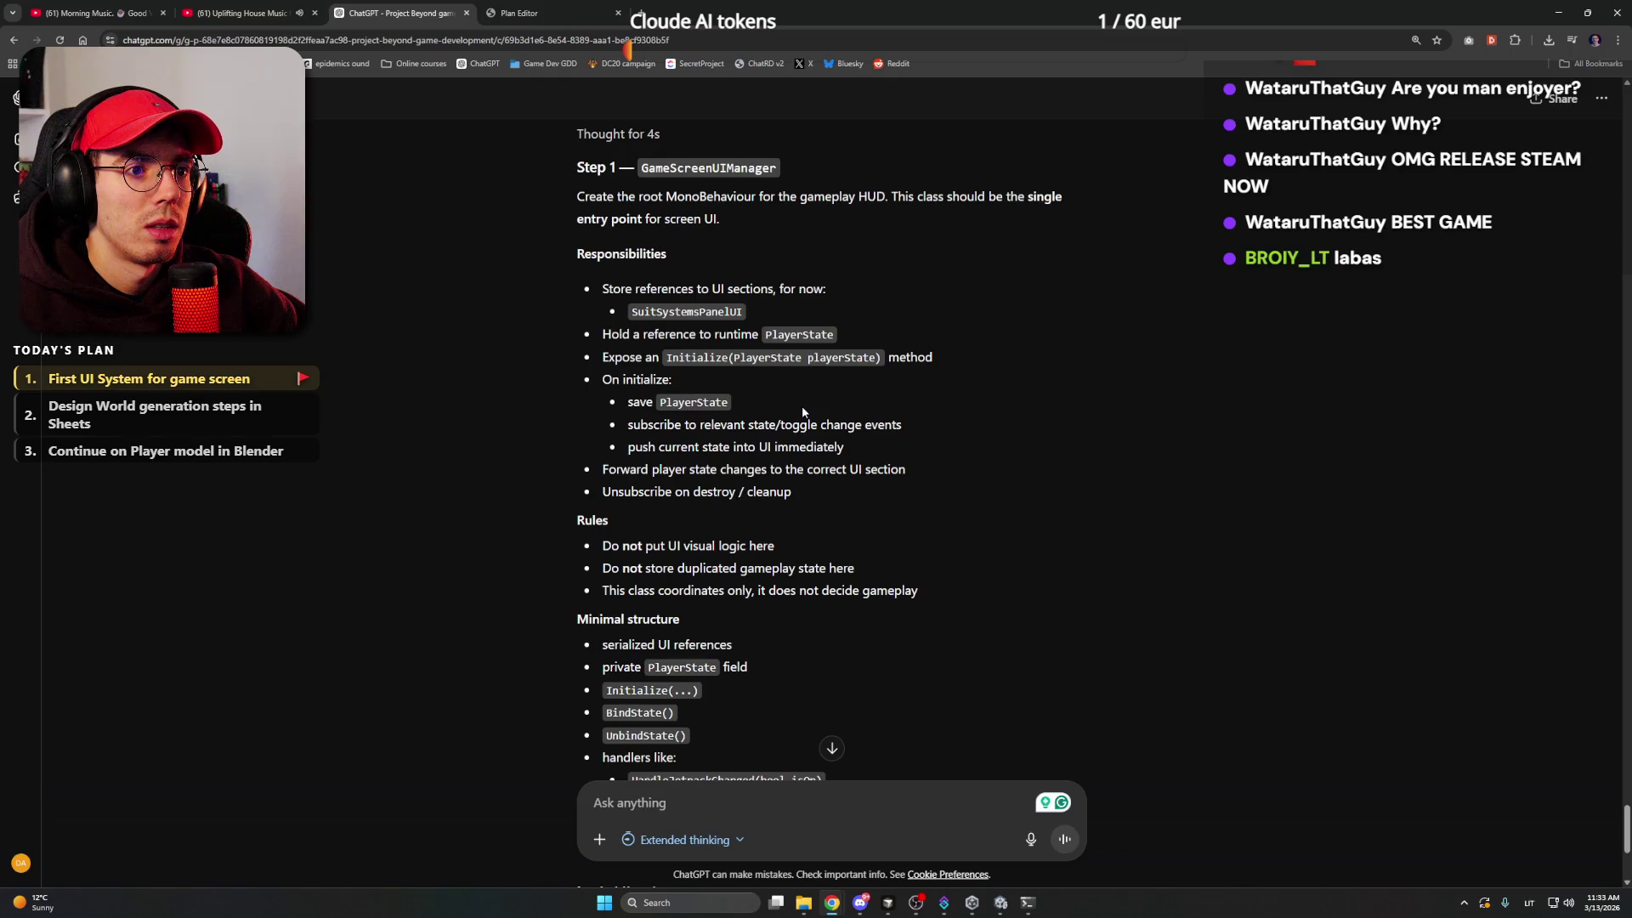
- Copy the entire Step 1 response and minimize Chrome
click(832, 748)
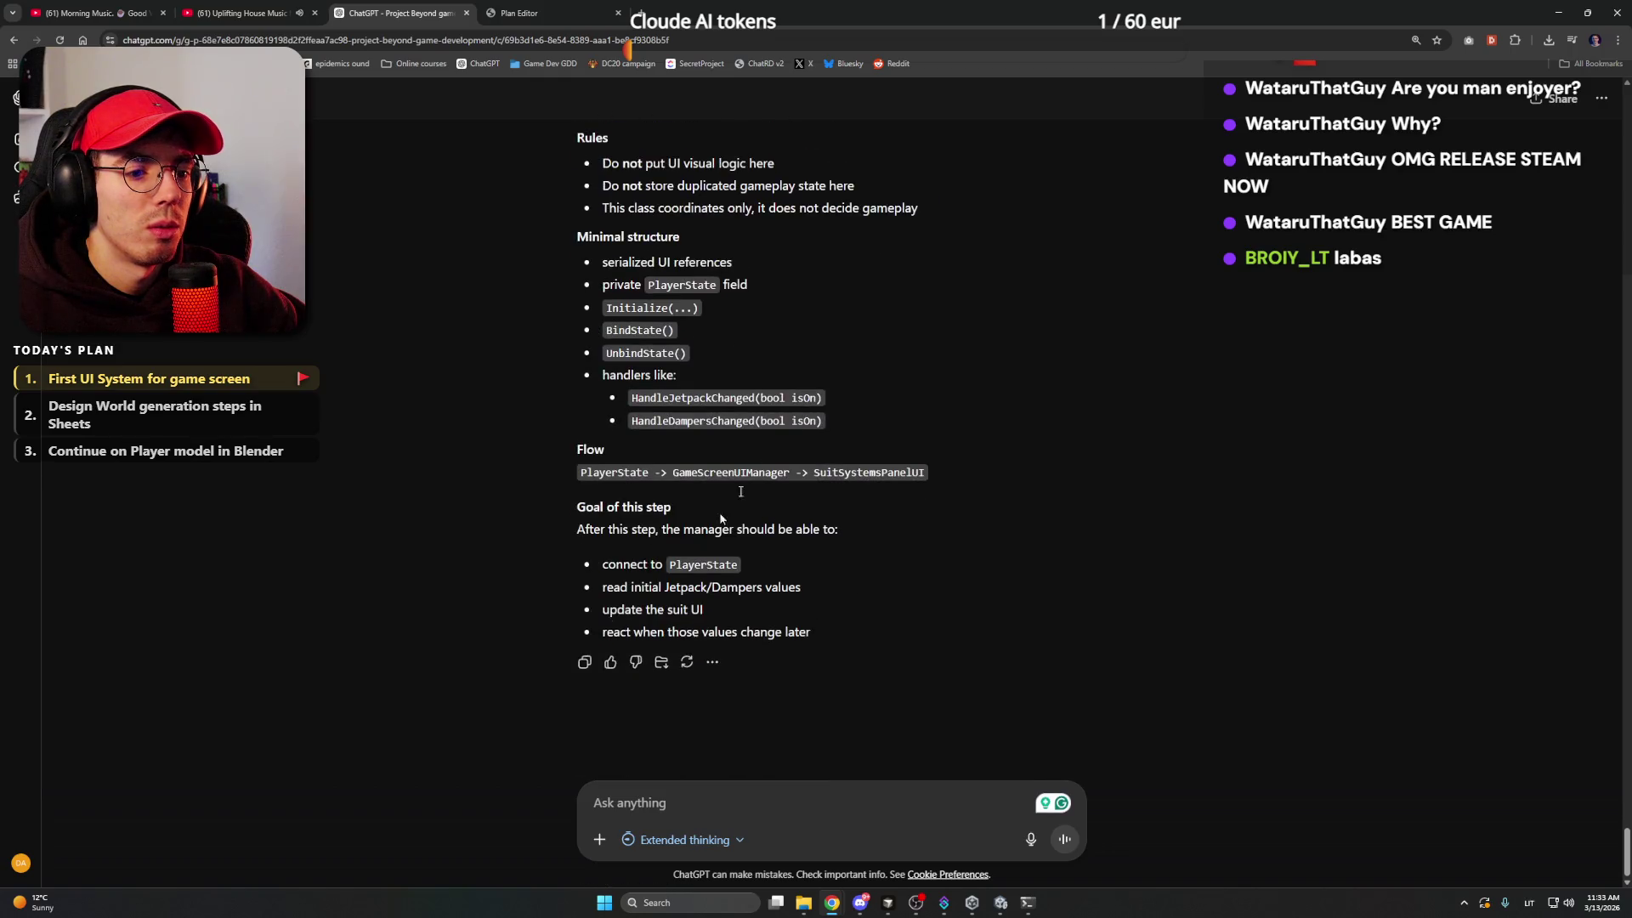
click(585, 663)
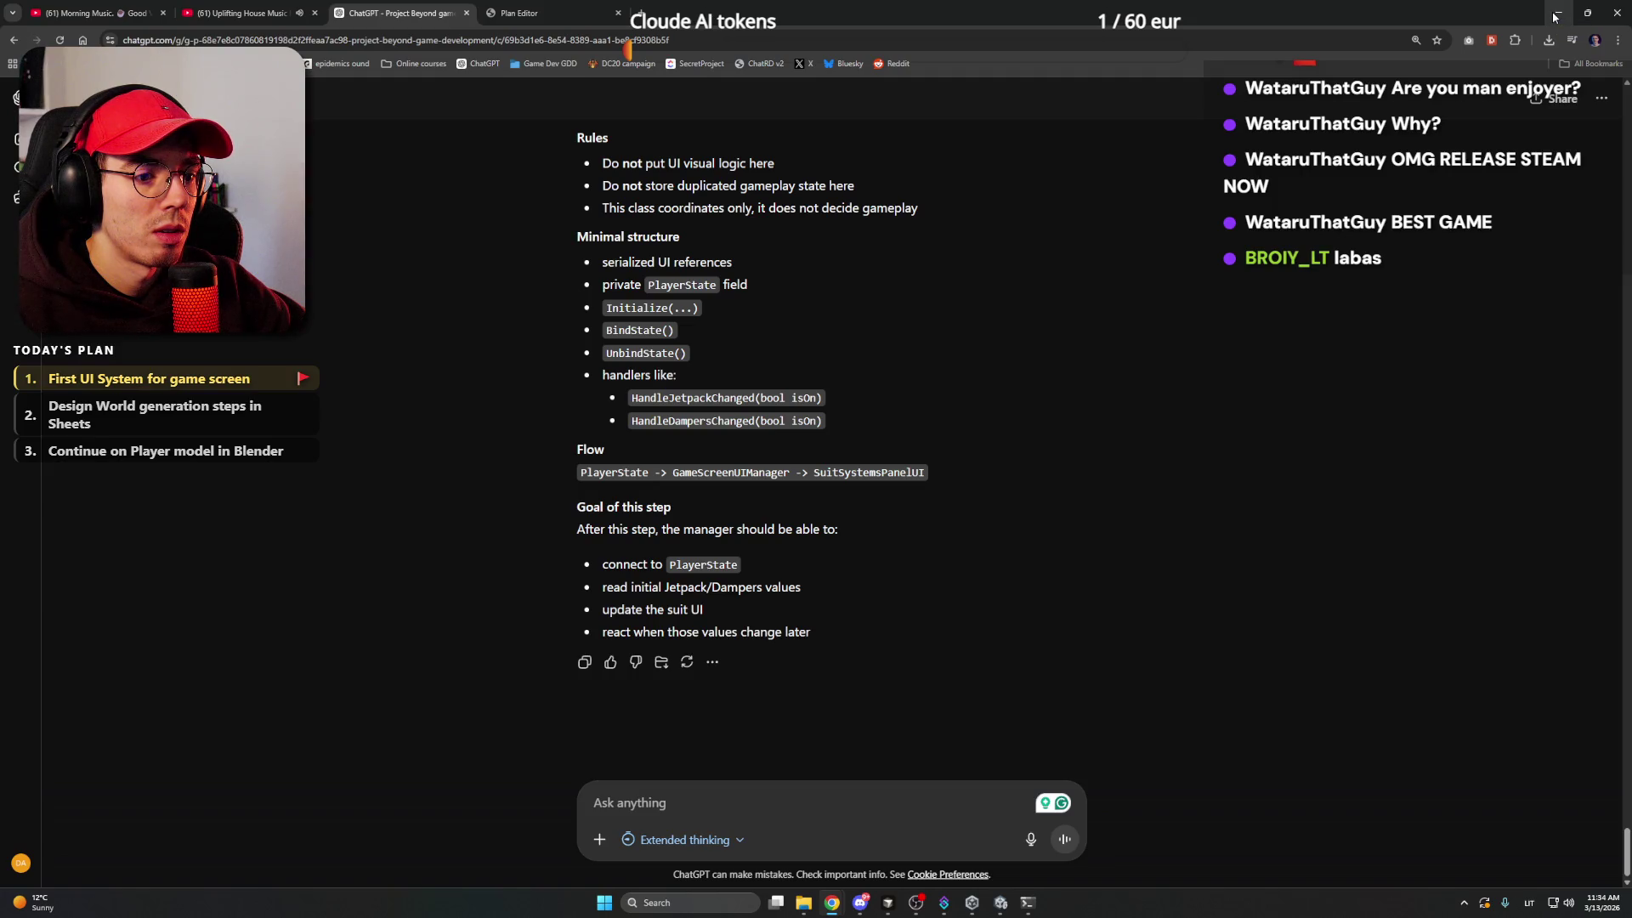
click(1555, 15)
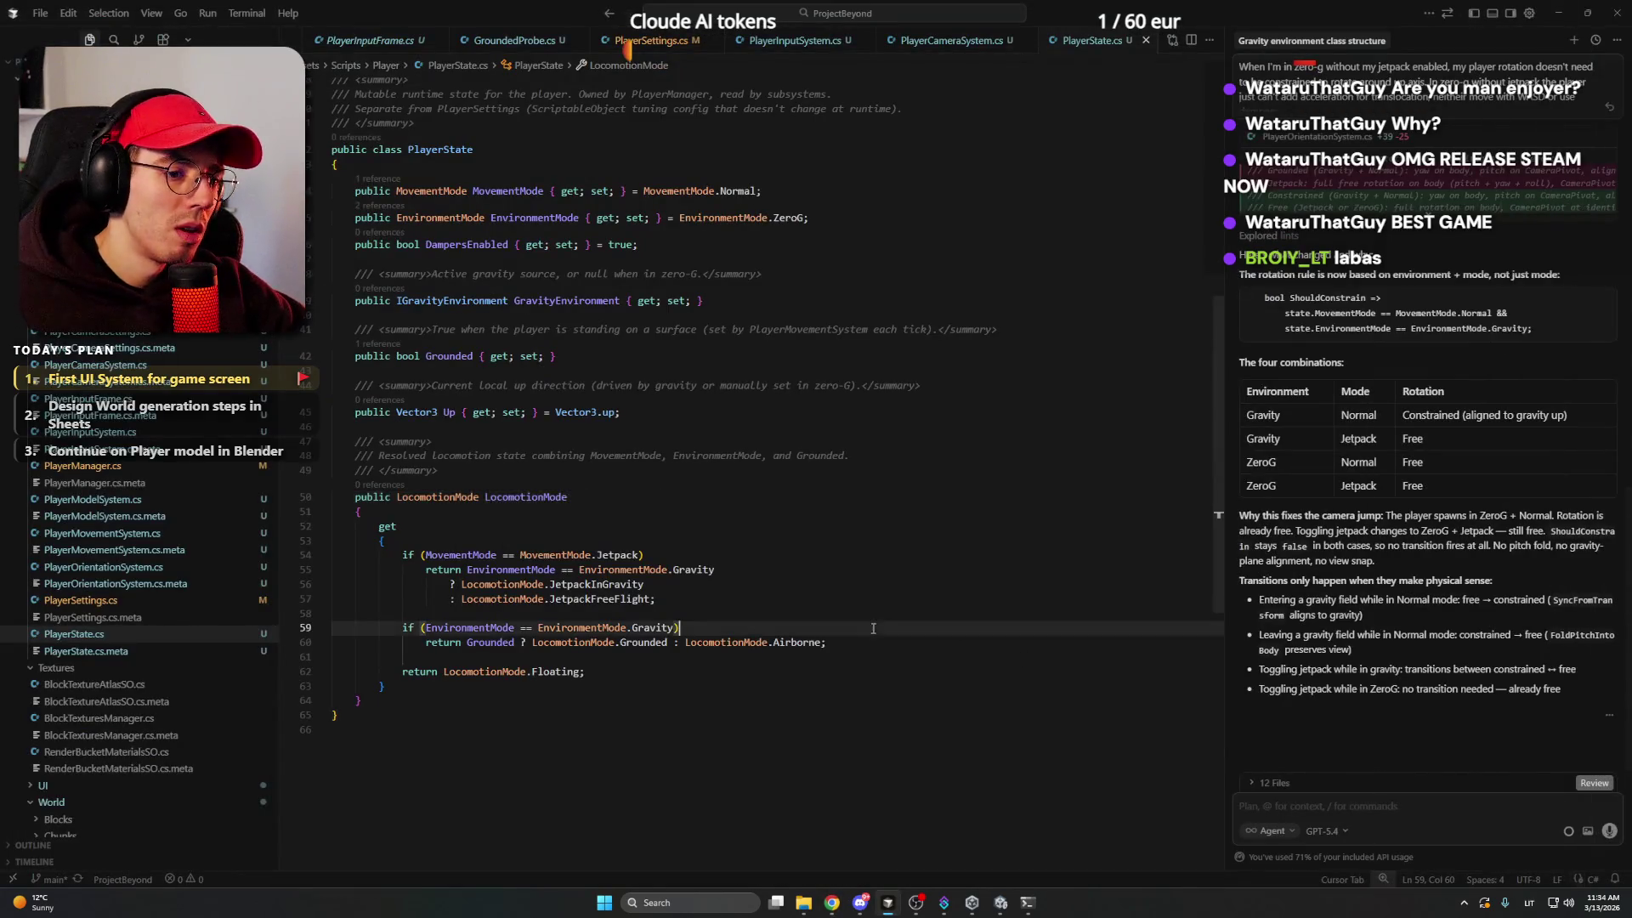
- Paste the copied Step 1 instructions into Cursor's agent chat and send them
click(862, 557)
click(1340, 803)
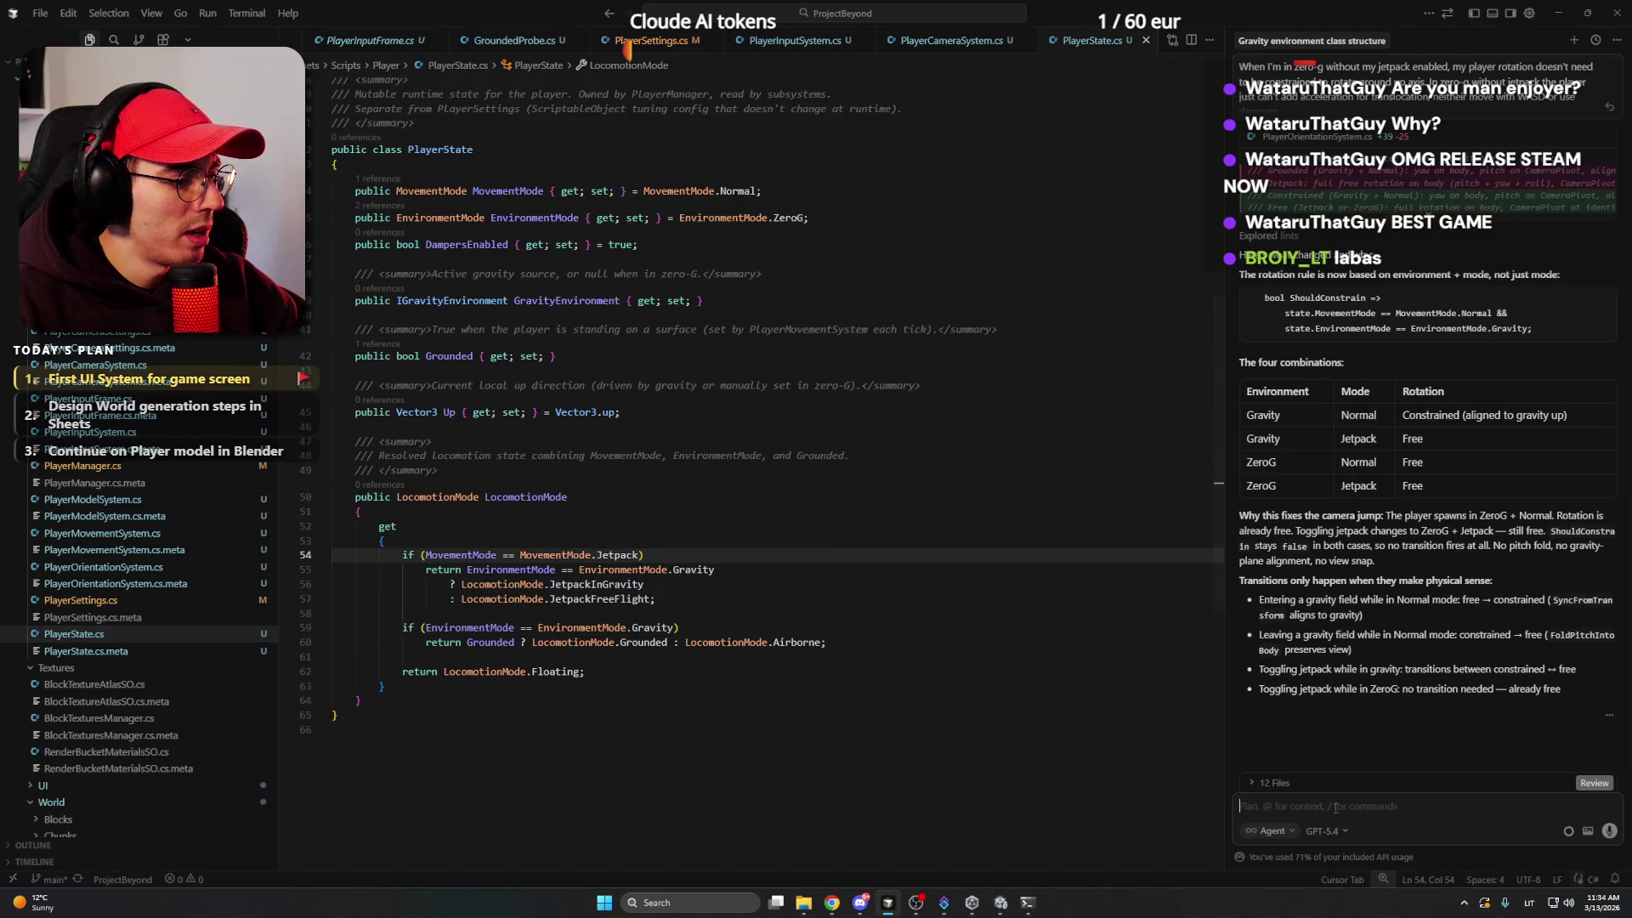
key(ctrl+v)
key(Return)
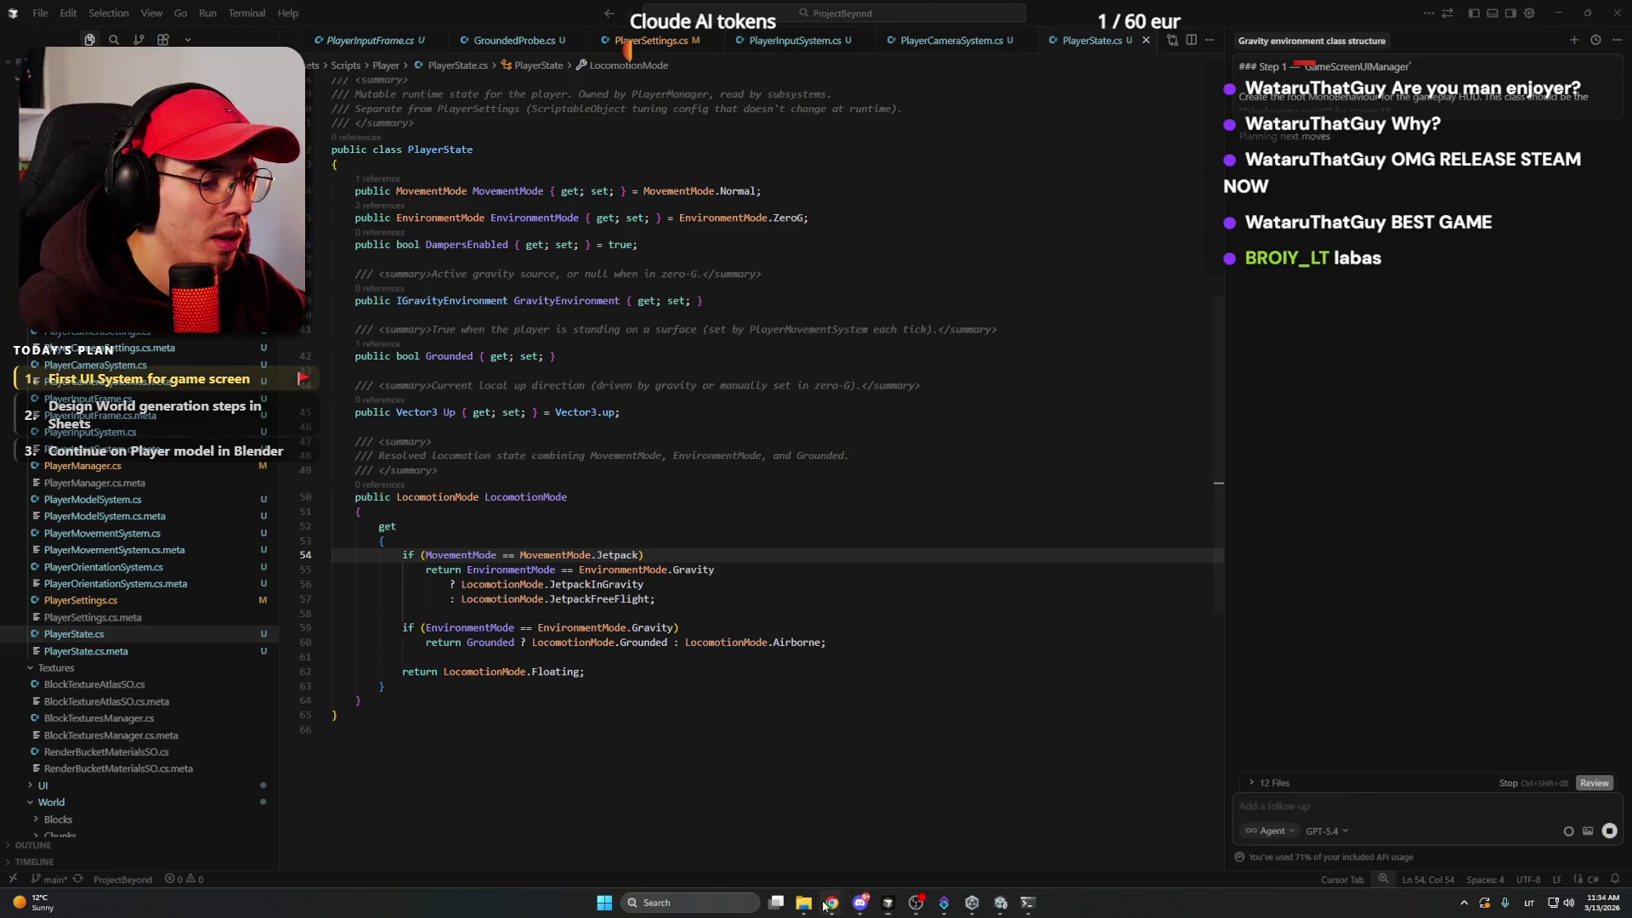
- Glance at the Plan Editor and ChatGPT tabs in Chrome, then minimize it
mouse_move(832, 903)
click(794, 829)
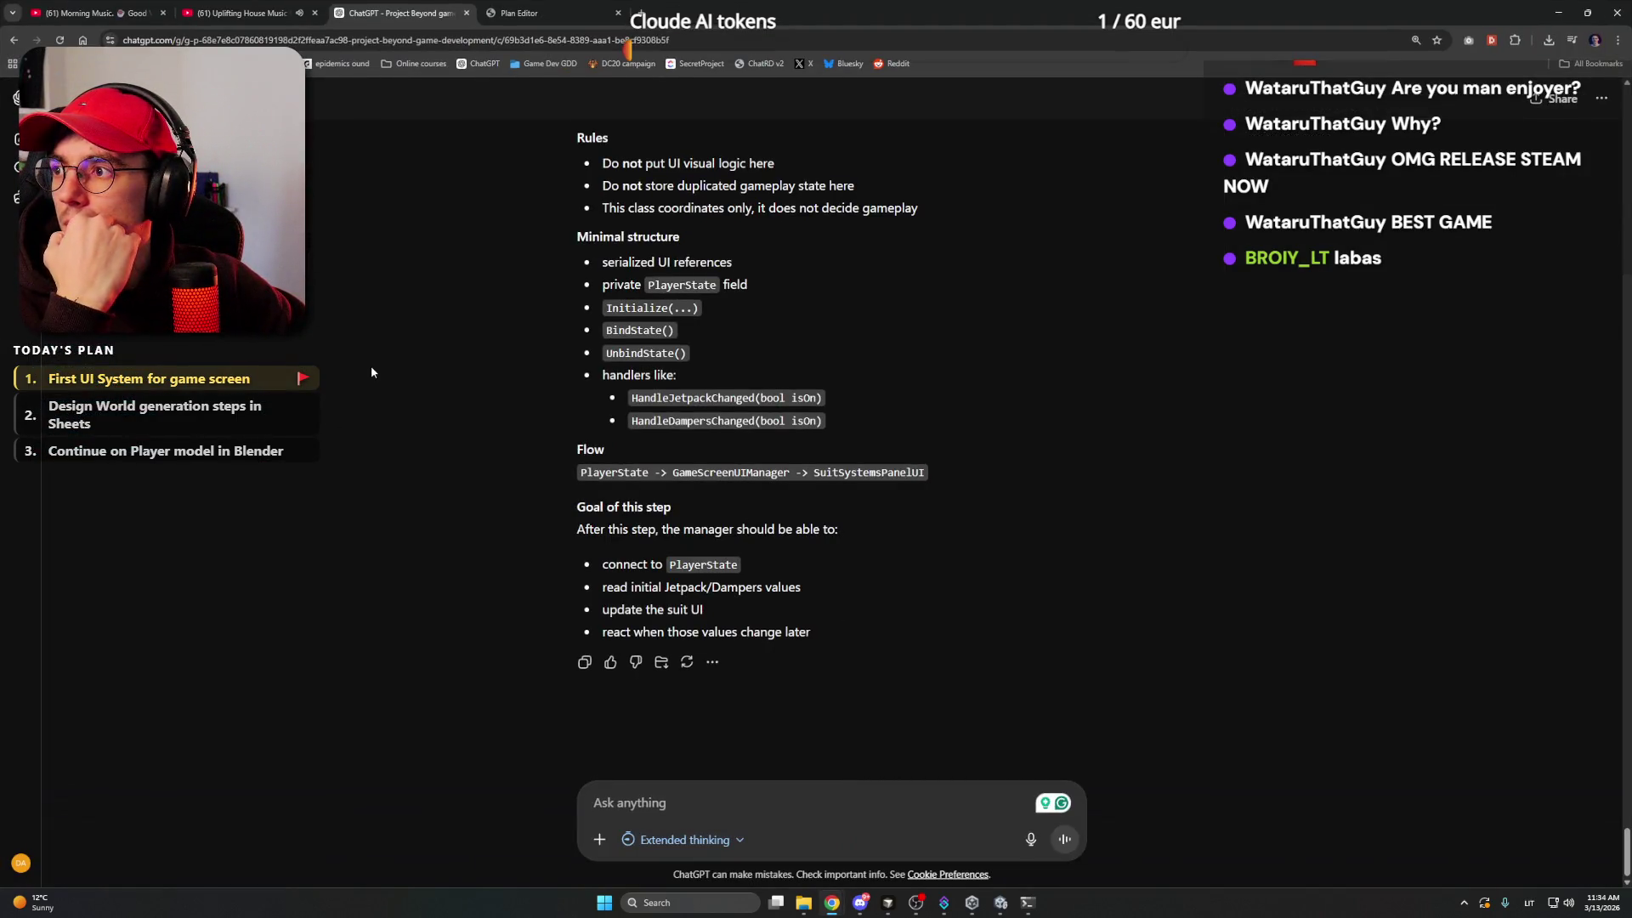
click(581, 5)
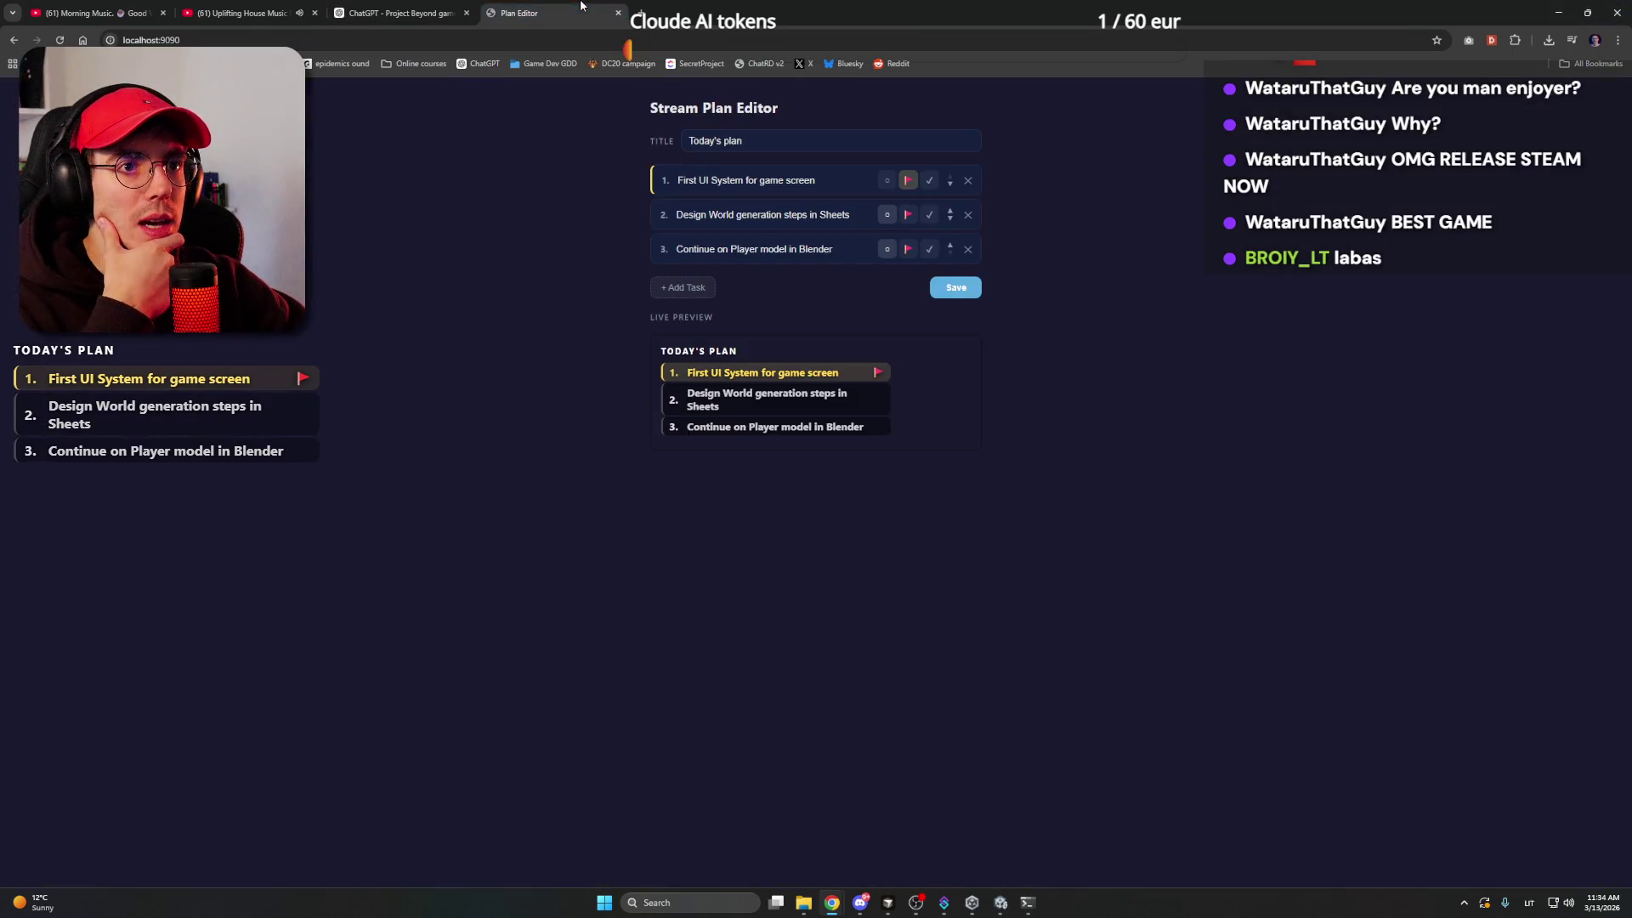
click(400, 12)
click(1553, 7)
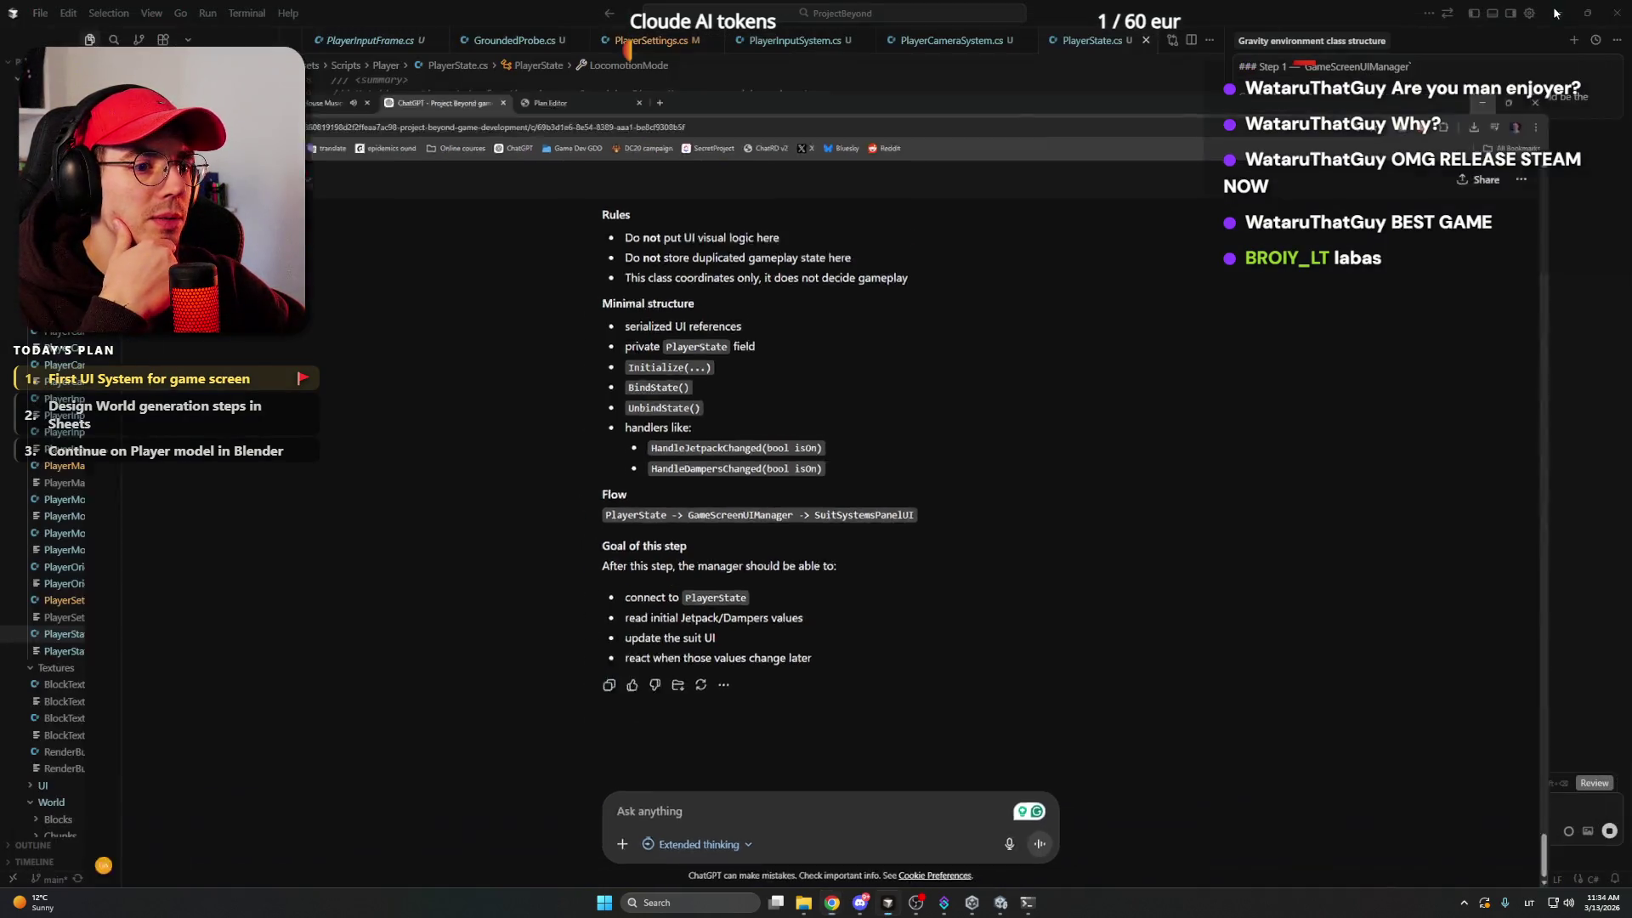
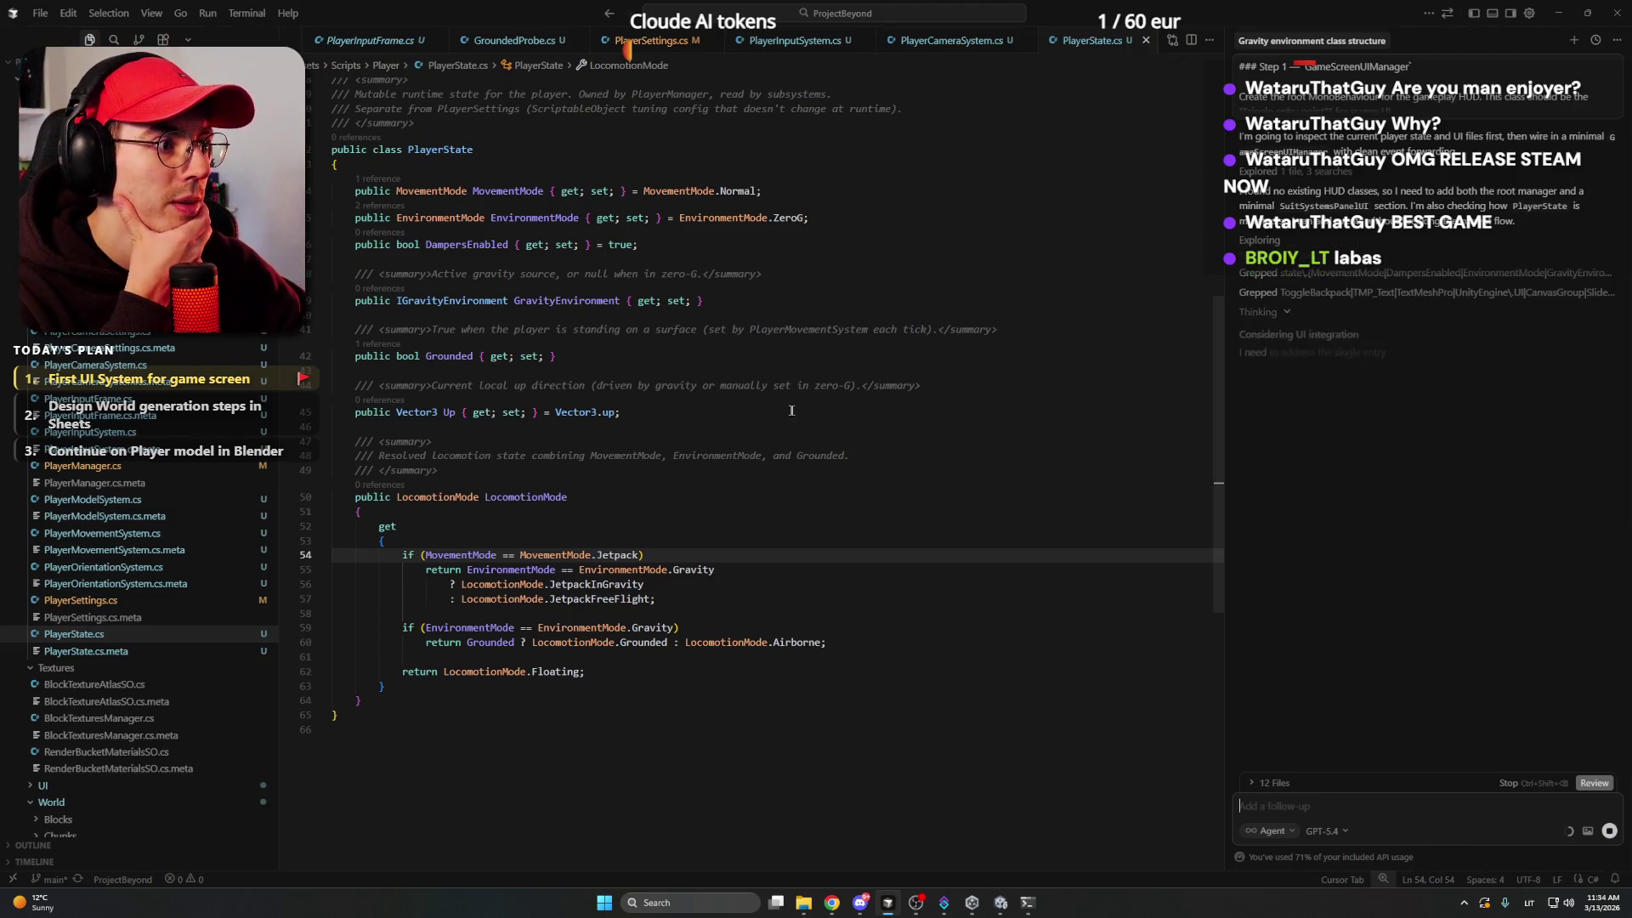
- Go to PlayerState.cs's LocomotionMode property as the agent adds JetpackChanged and DampersChanged events
scroll(783, 411, up, 5)
scroll(795, 411, down, 10)
scroll(765, 425, up, 5)
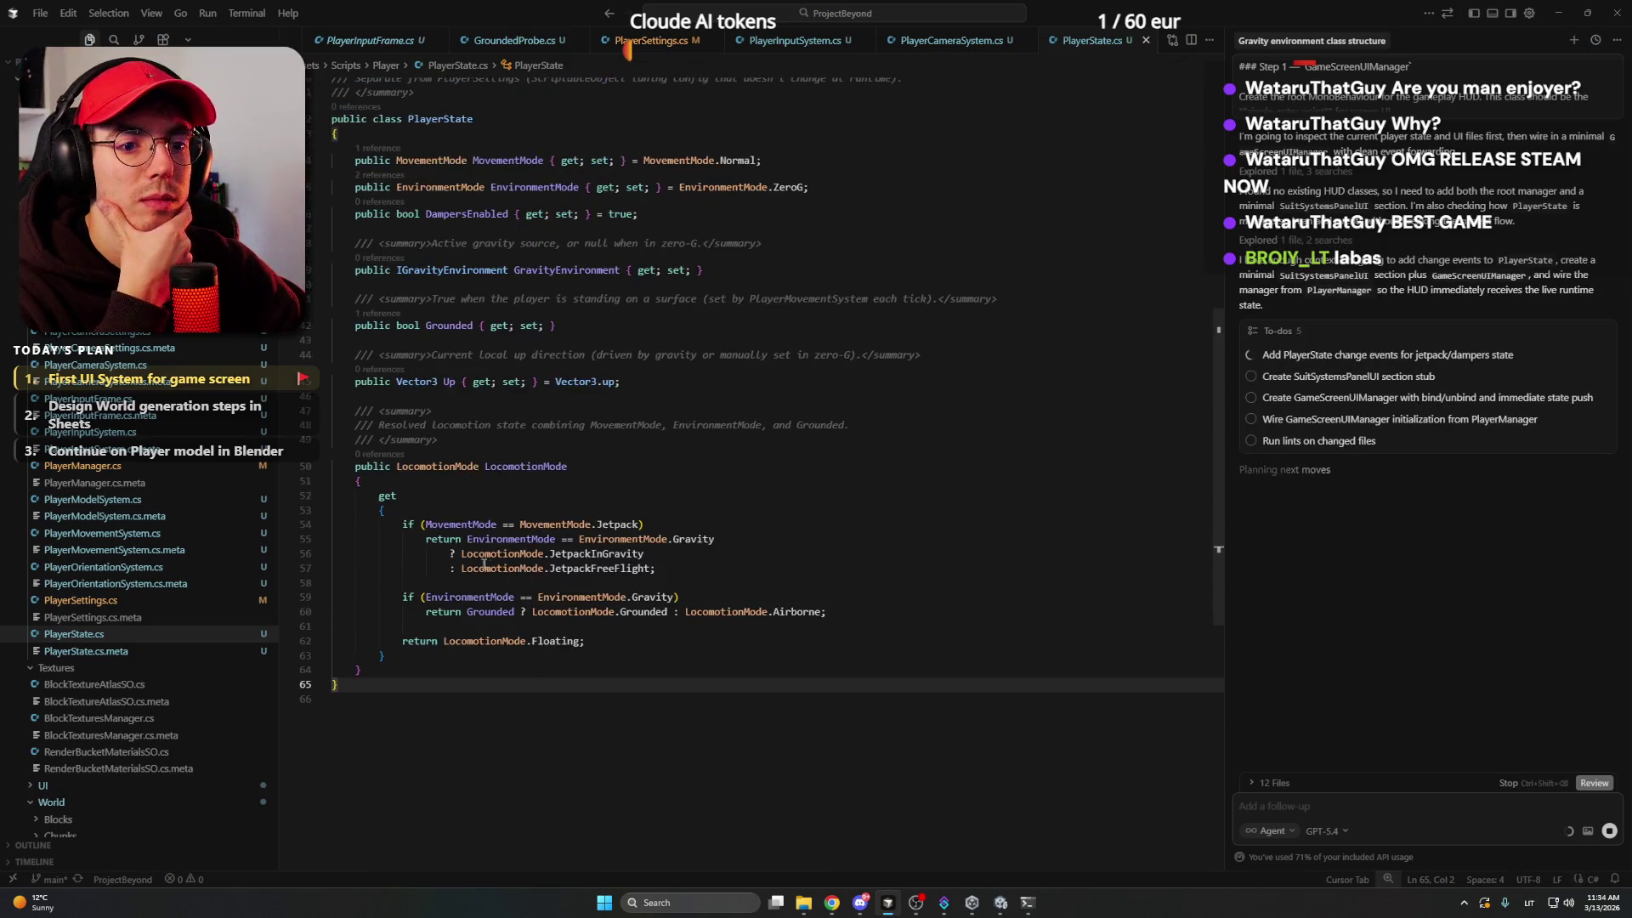
scroll(487, 566, up, 3)
click(607, 563)
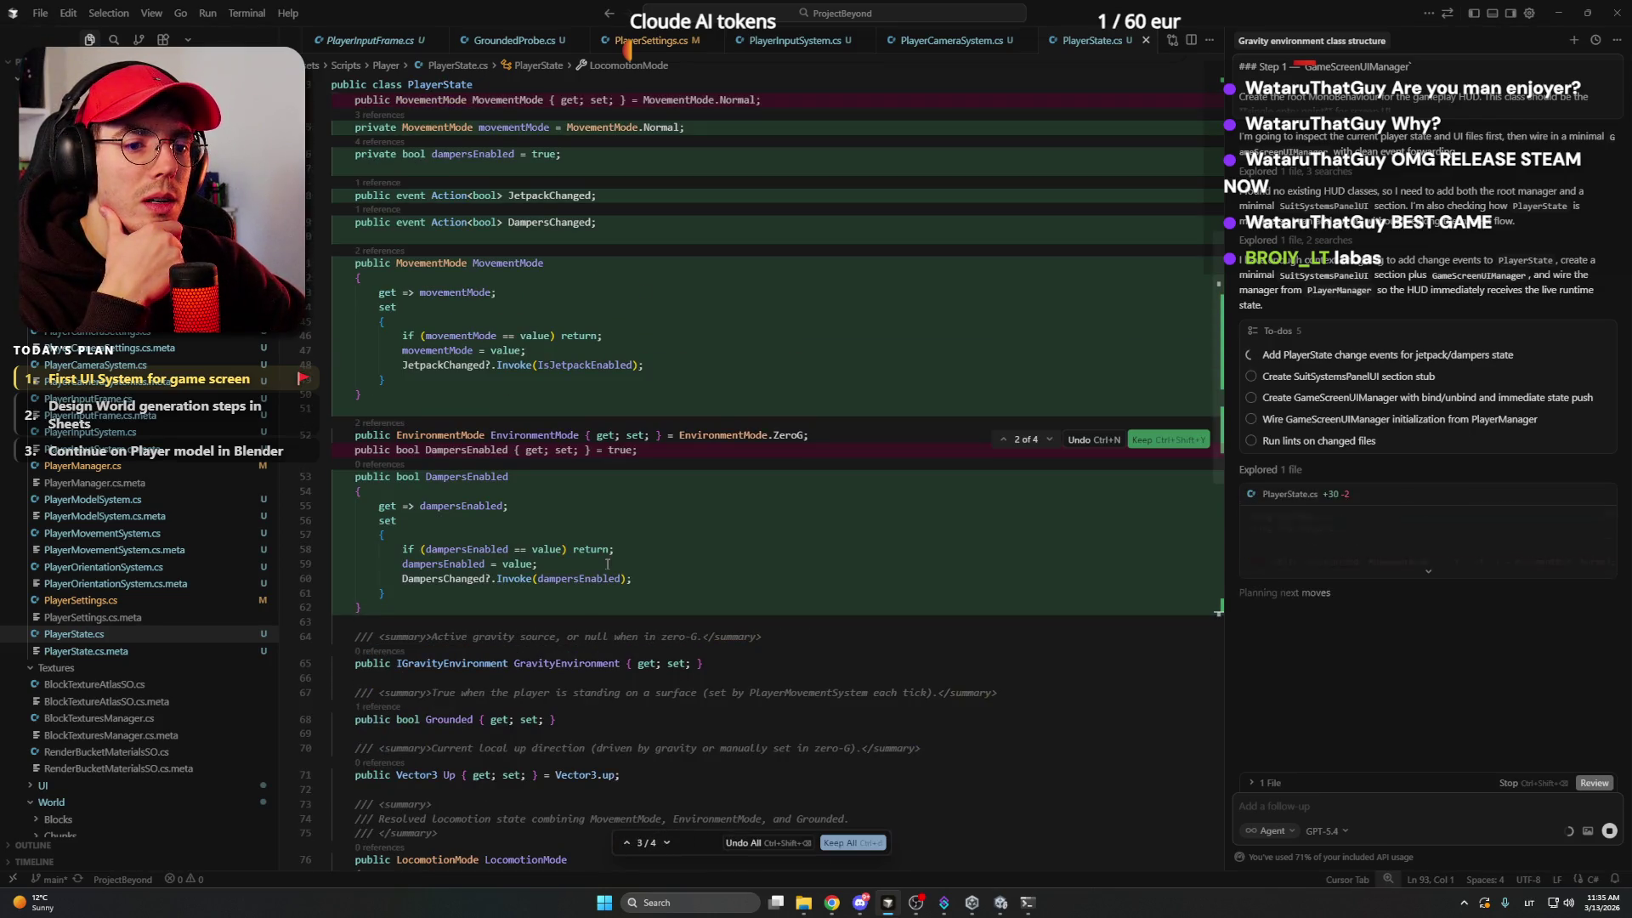
- Read through PlayerState.cs diff hunks 1–4 while the agent creates the 34-line SuitSystemsPanelUI.cs
scroll(693, 422, up, 5)
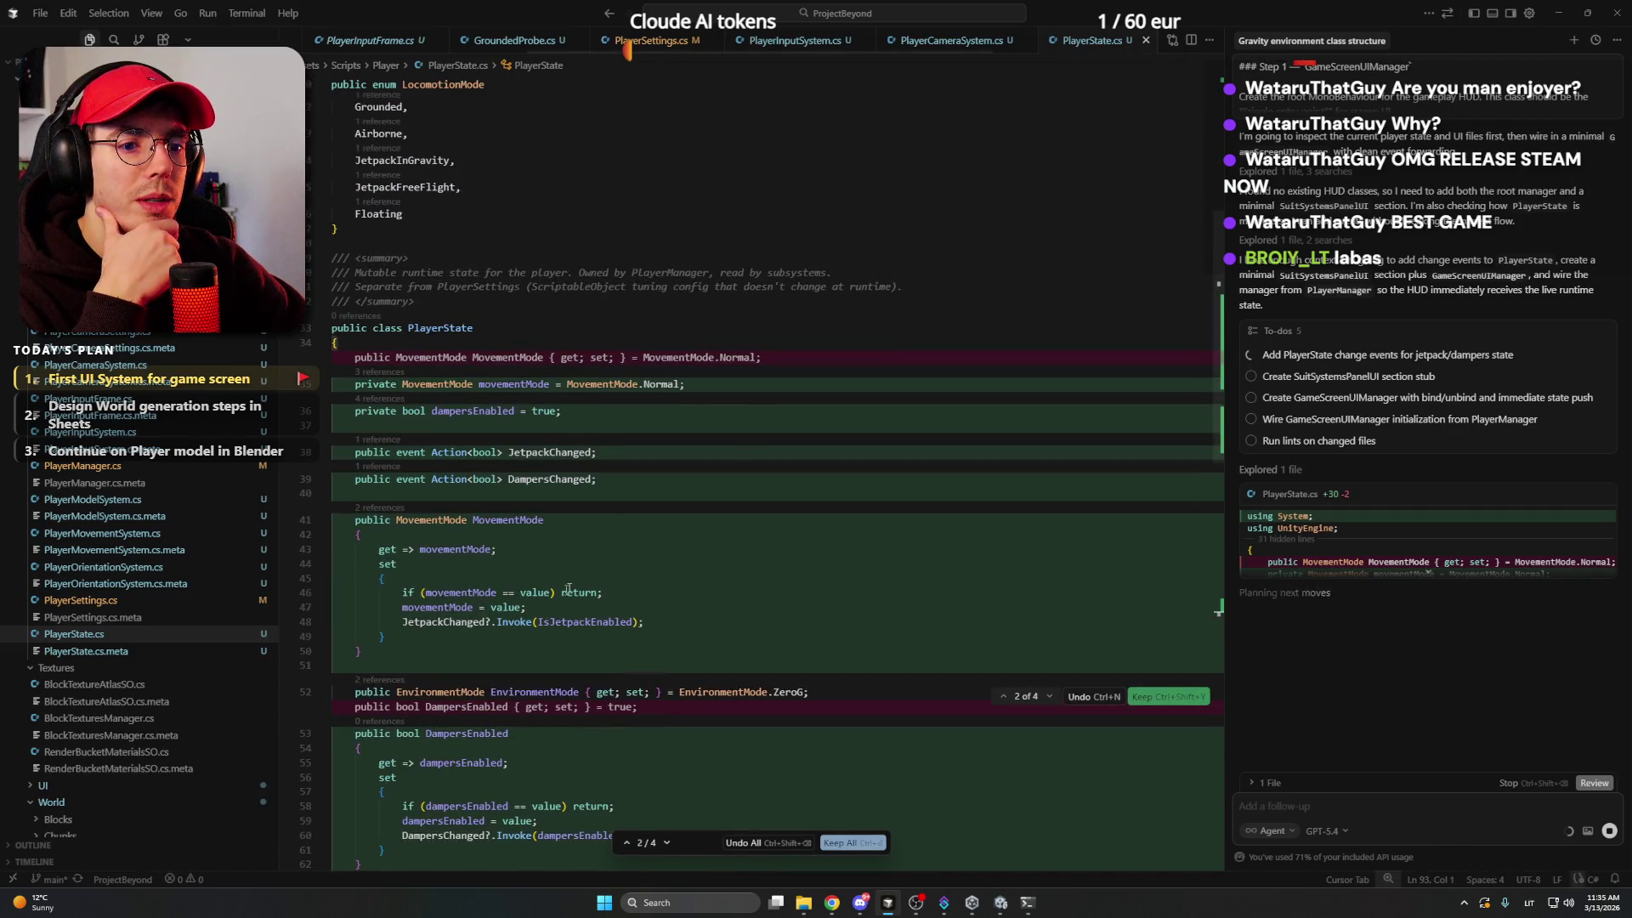
scroll(595, 574, up, 1)
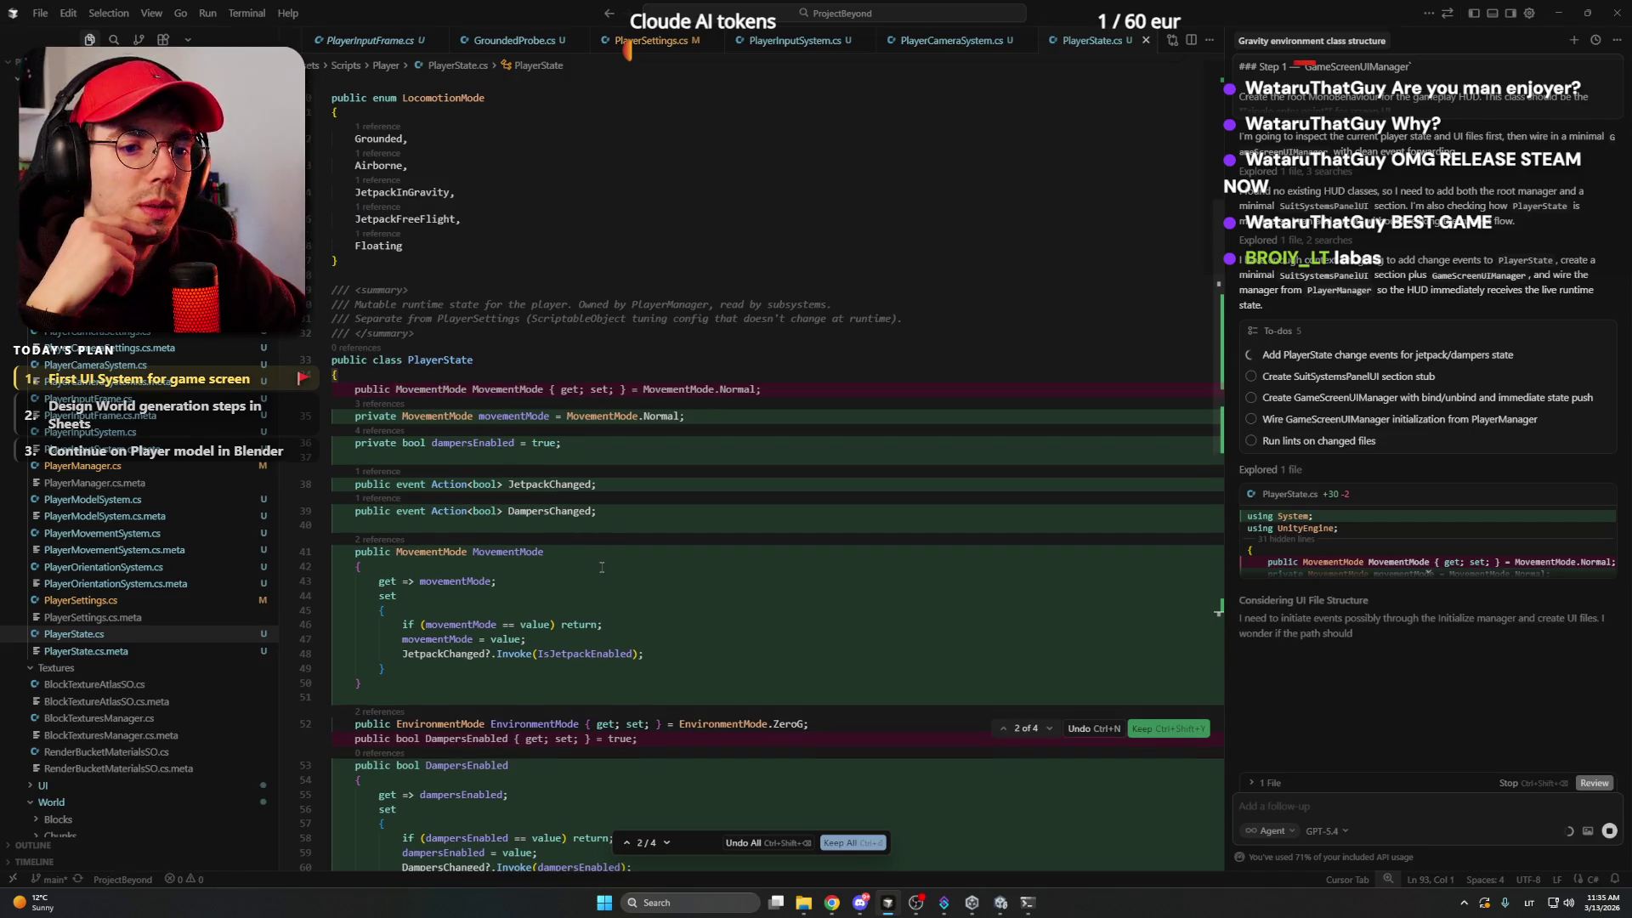
scroll(599, 527, down, 2)
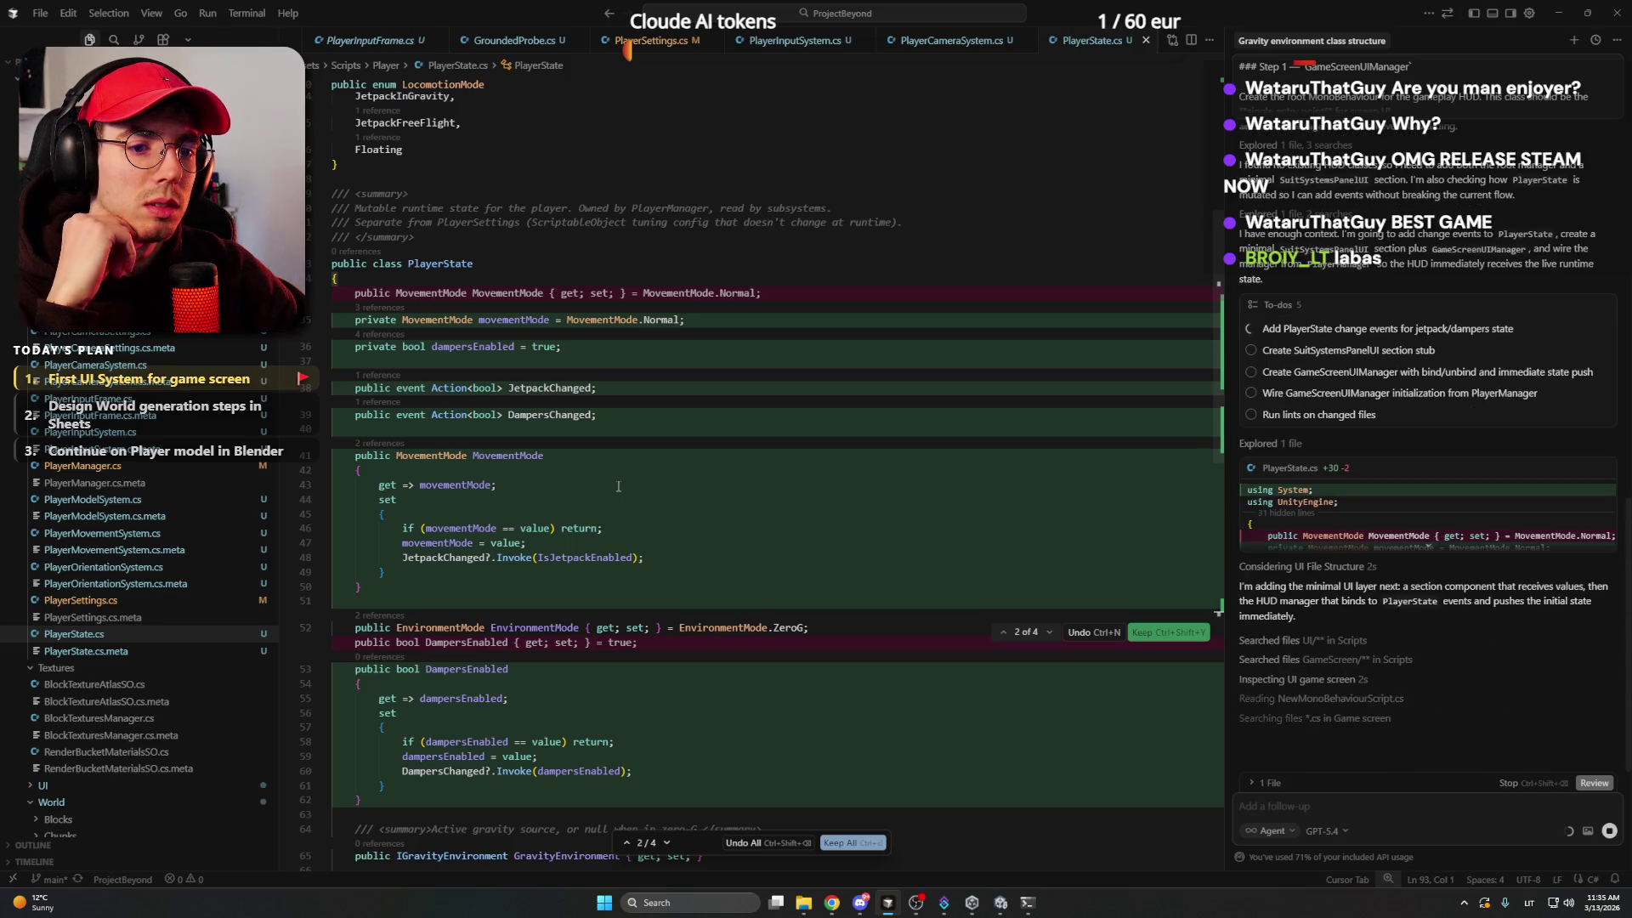
scroll(618, 486, down, 4)
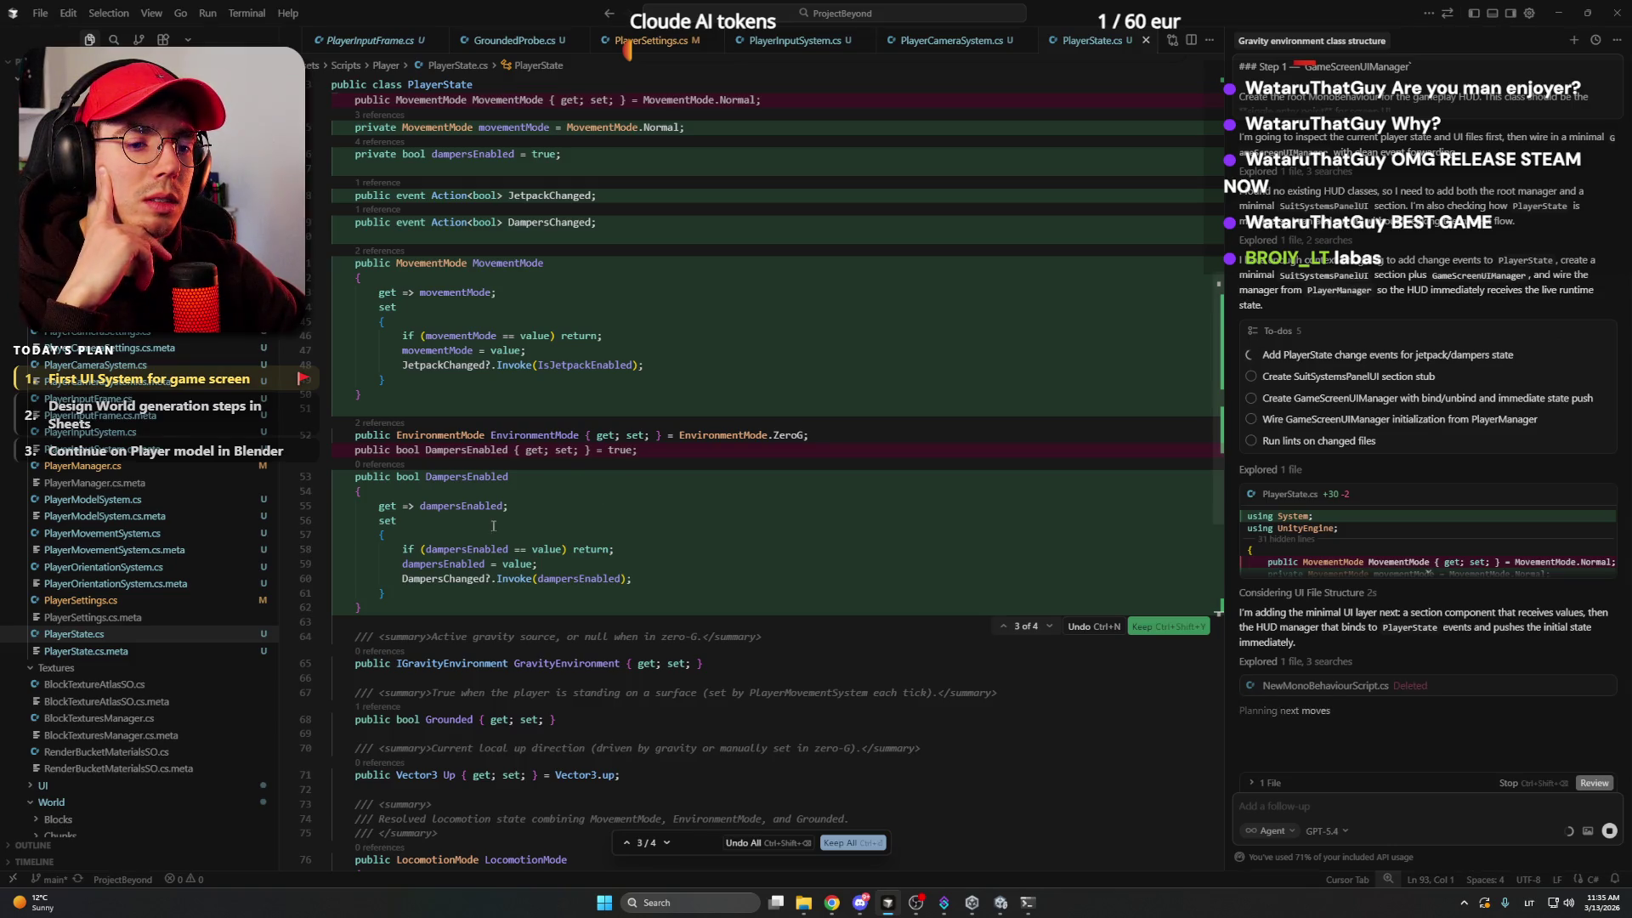
scroll(527, 524, down, 10)
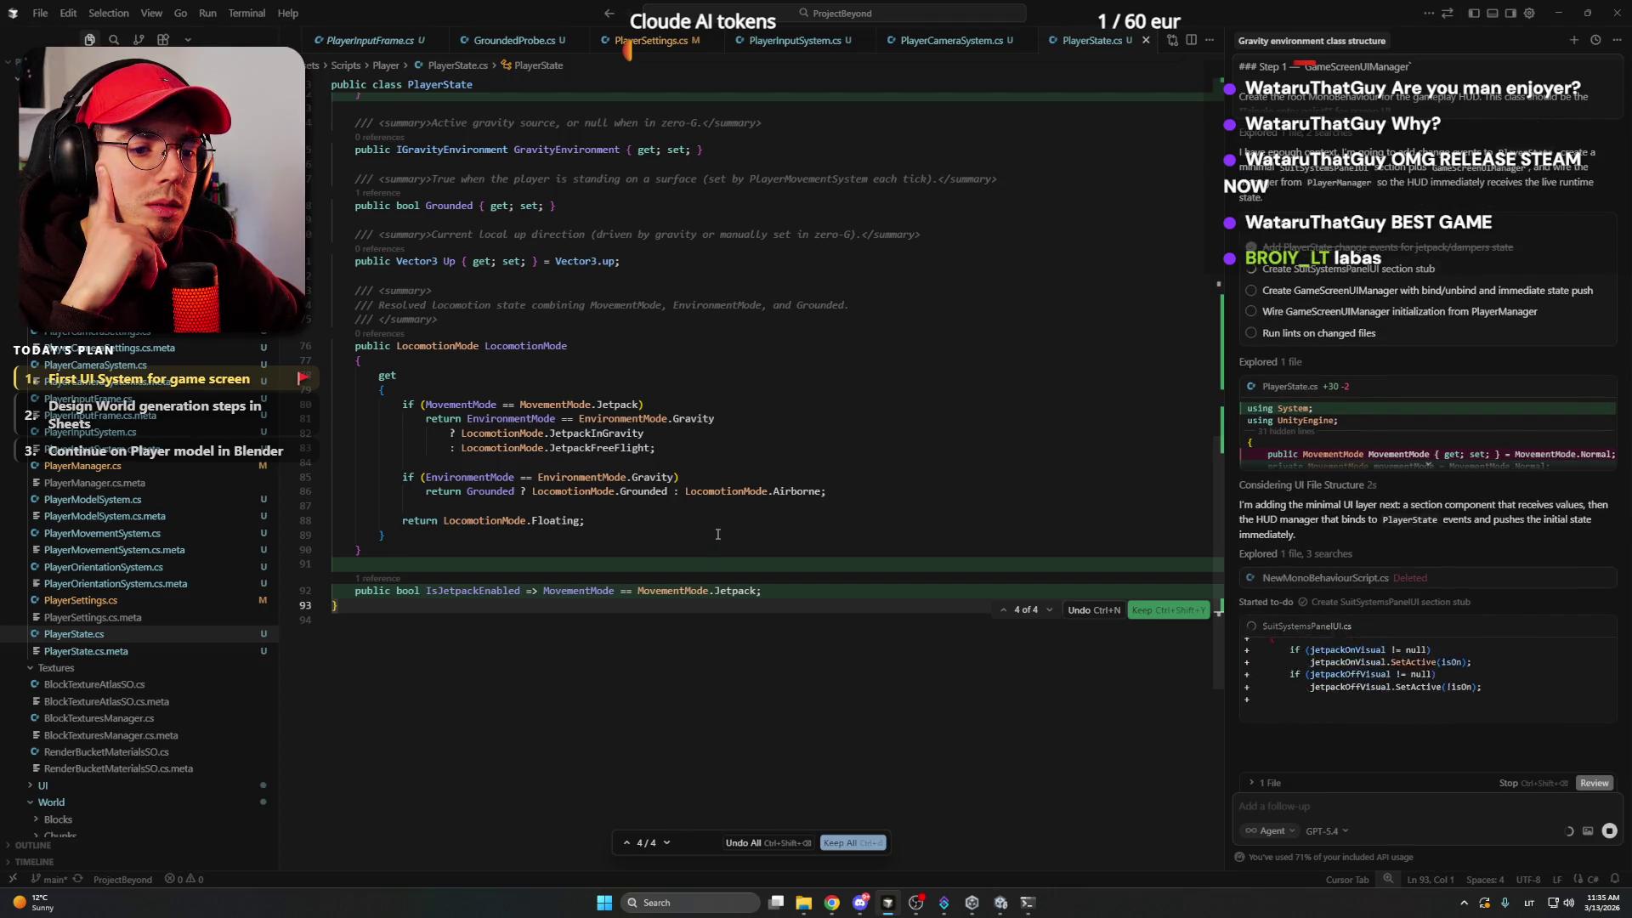
scroll(718, 534, up, 7)
scroll(717, 534, up, 6)
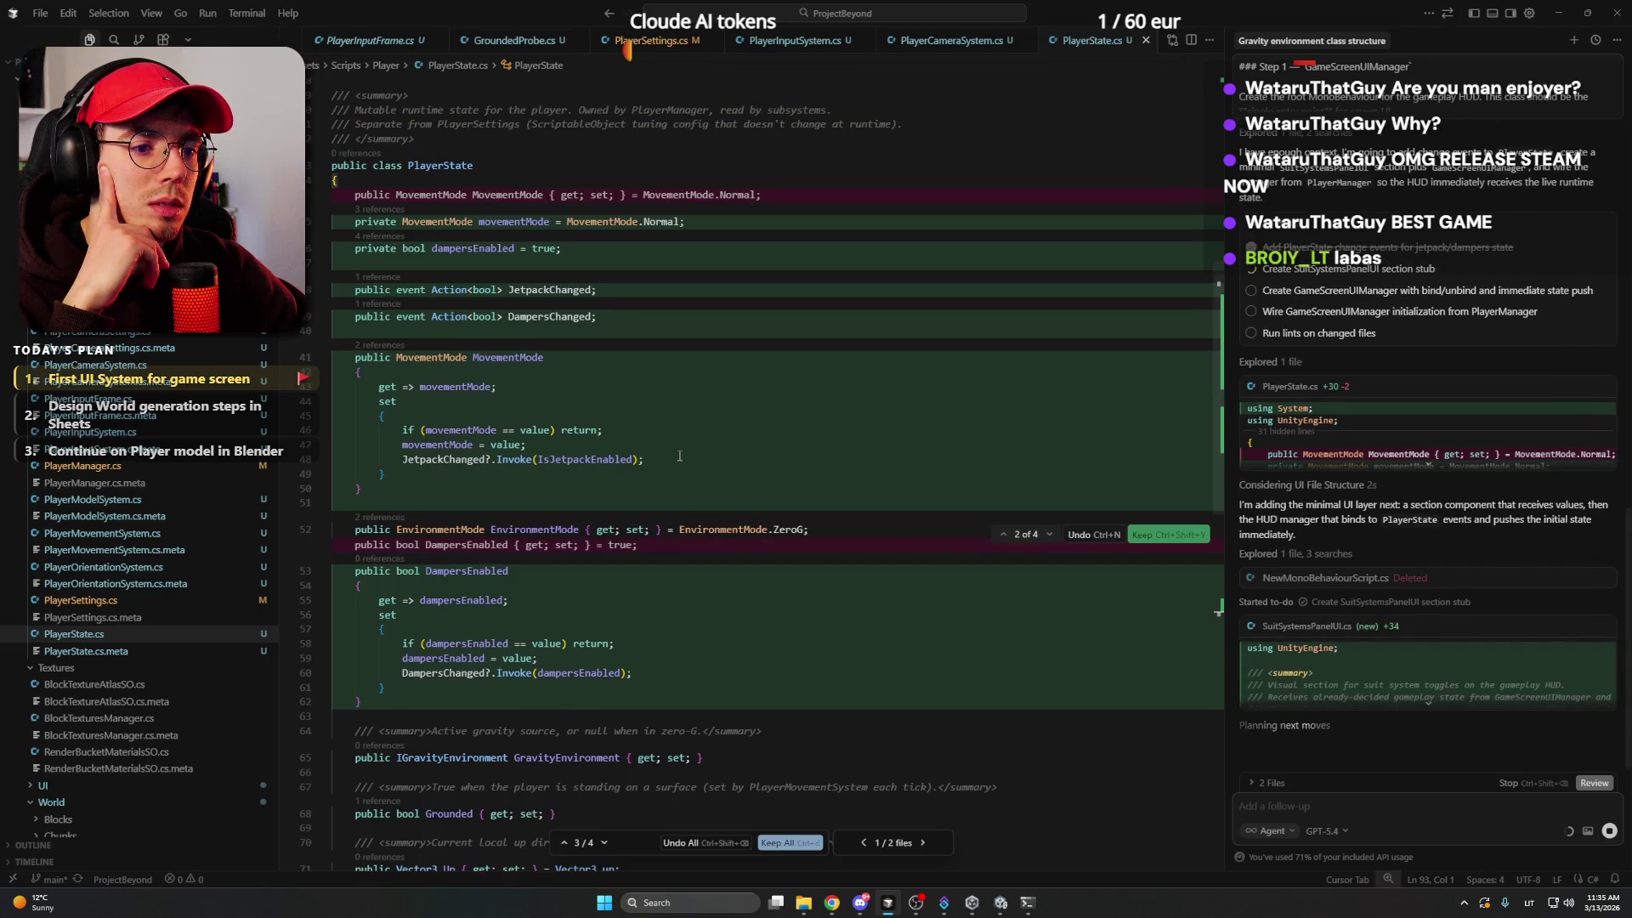
- Keep reviewing the PlayerState.cs diff while the agent adds GameScreenUIManager.cs and patches PlayerManager.cs
scroll(673, 459, up, 1)
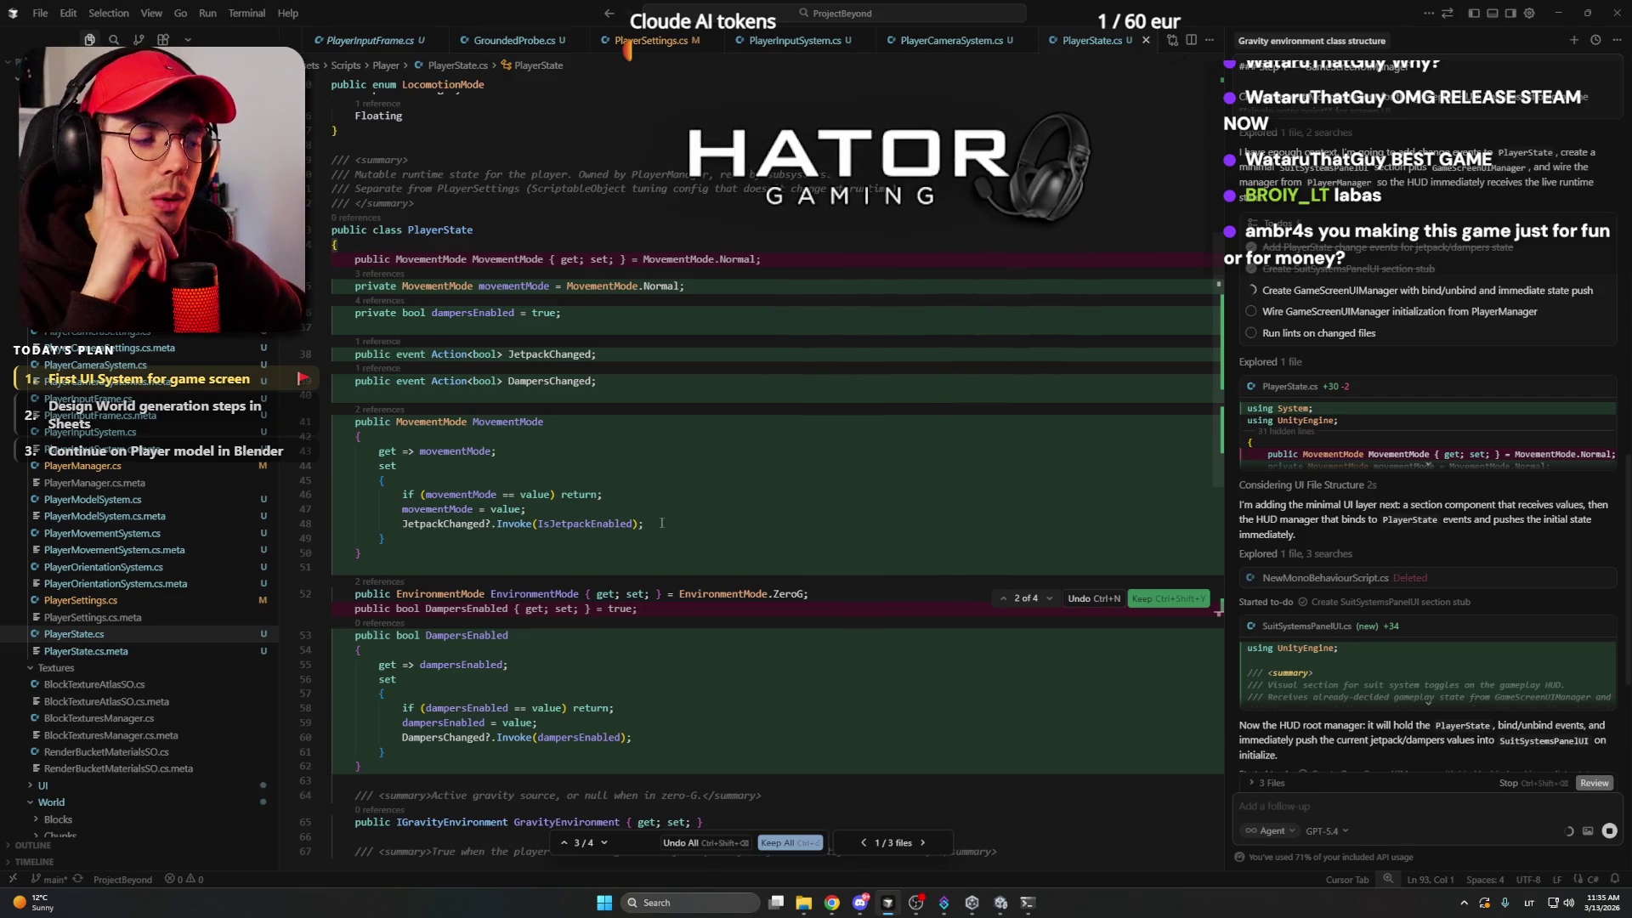
scroll(661, 523, up, 4)
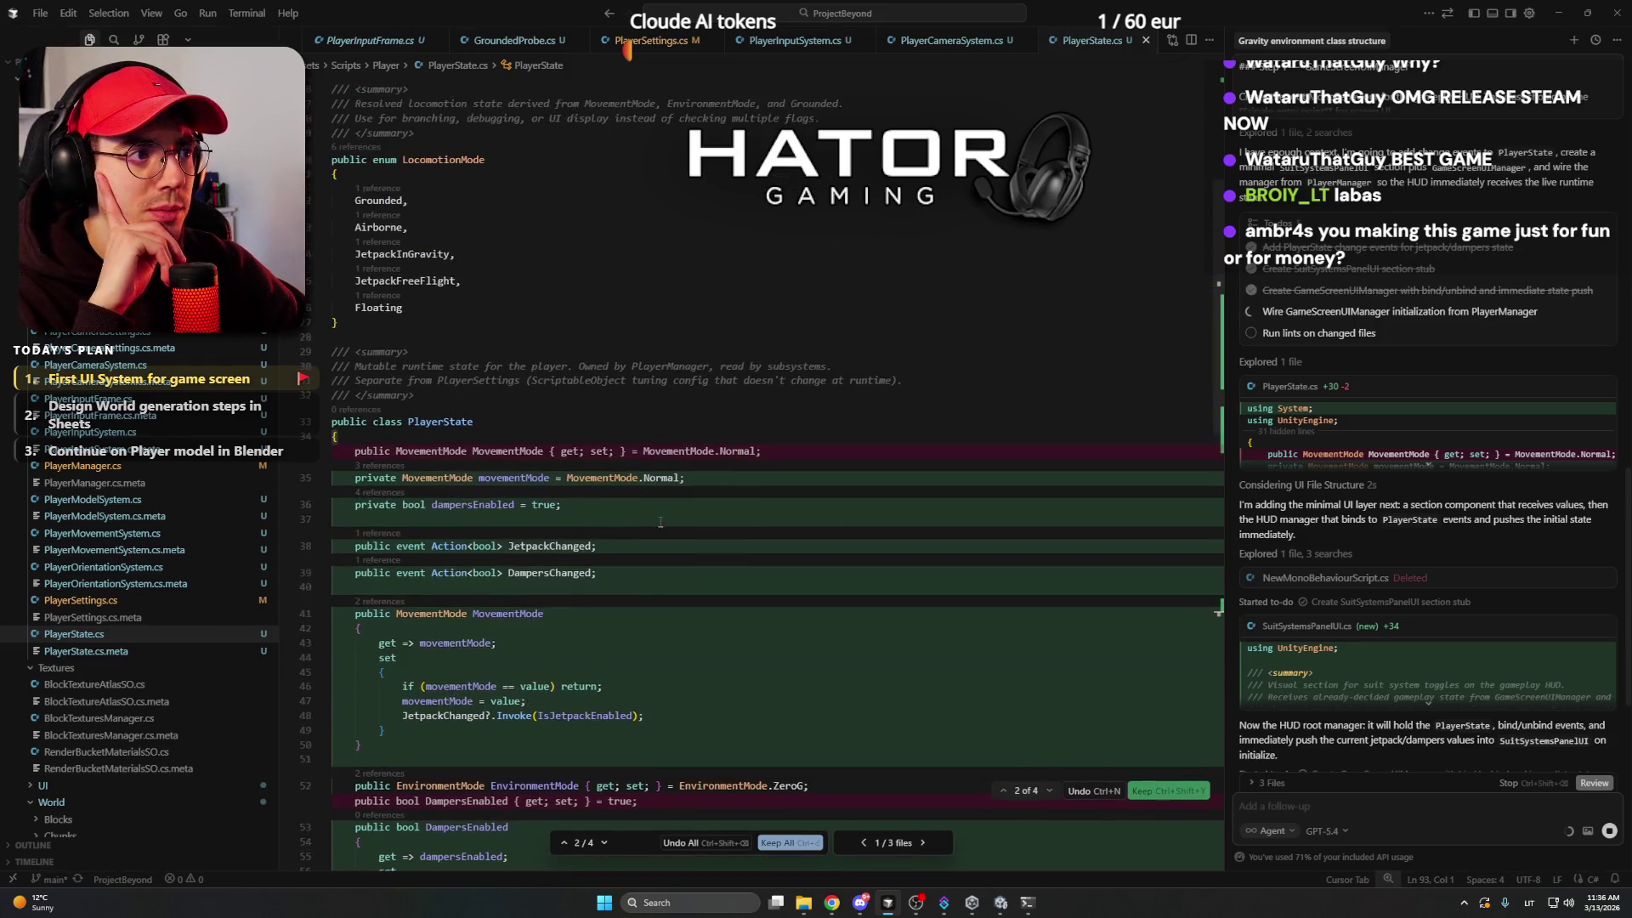
scroll(661, 523, up, 6)
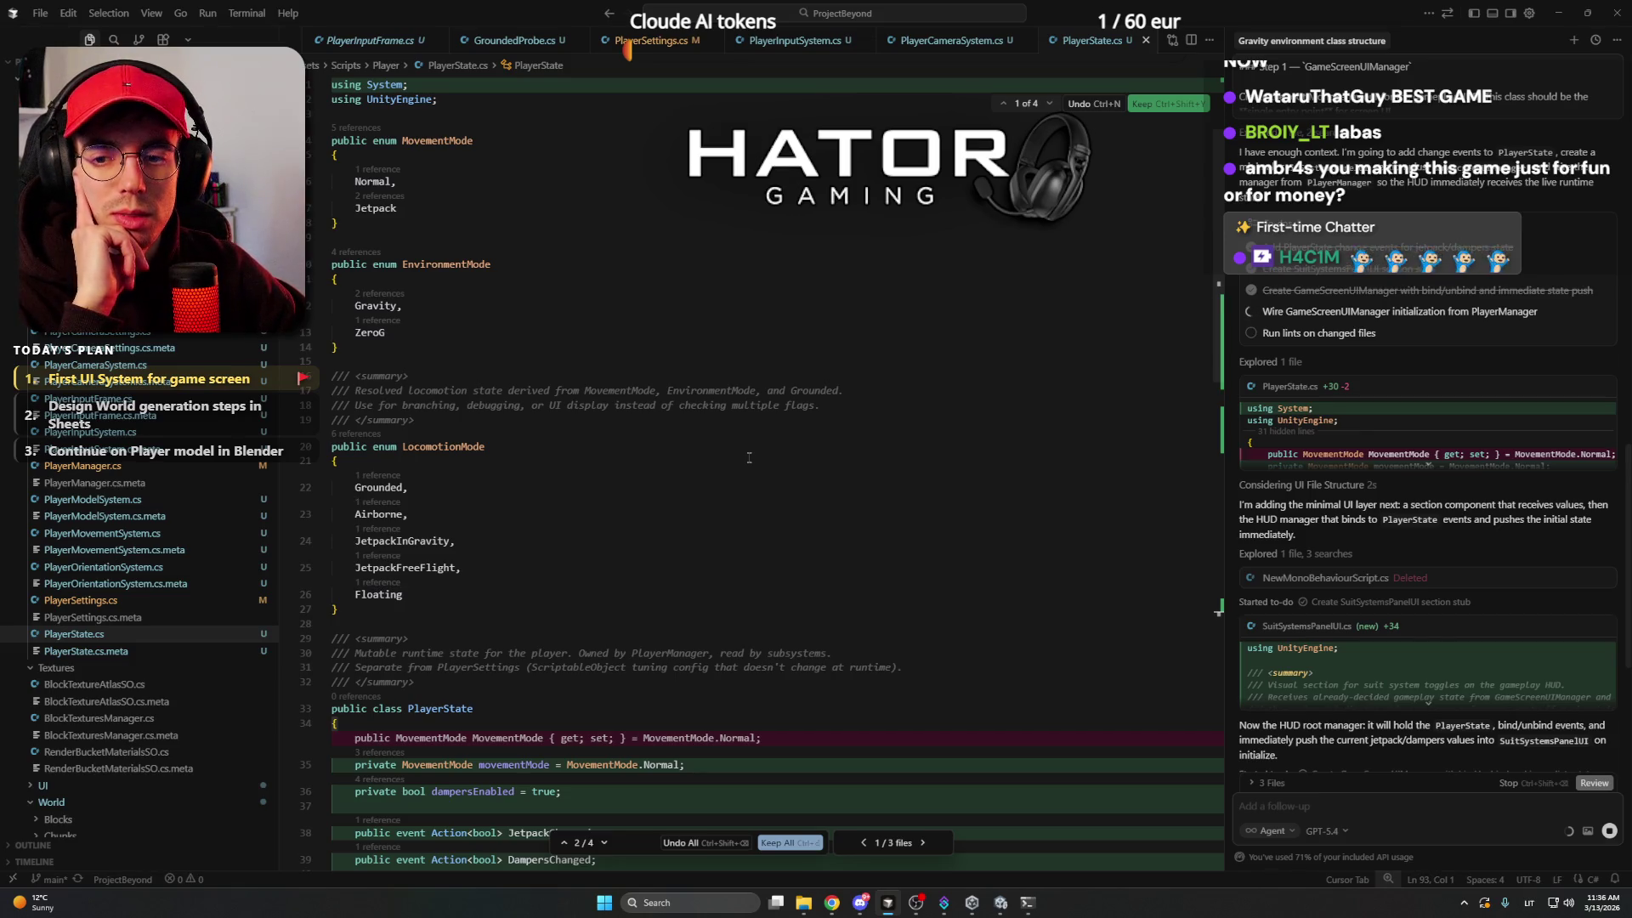
scroll(749, 457, down, 10)
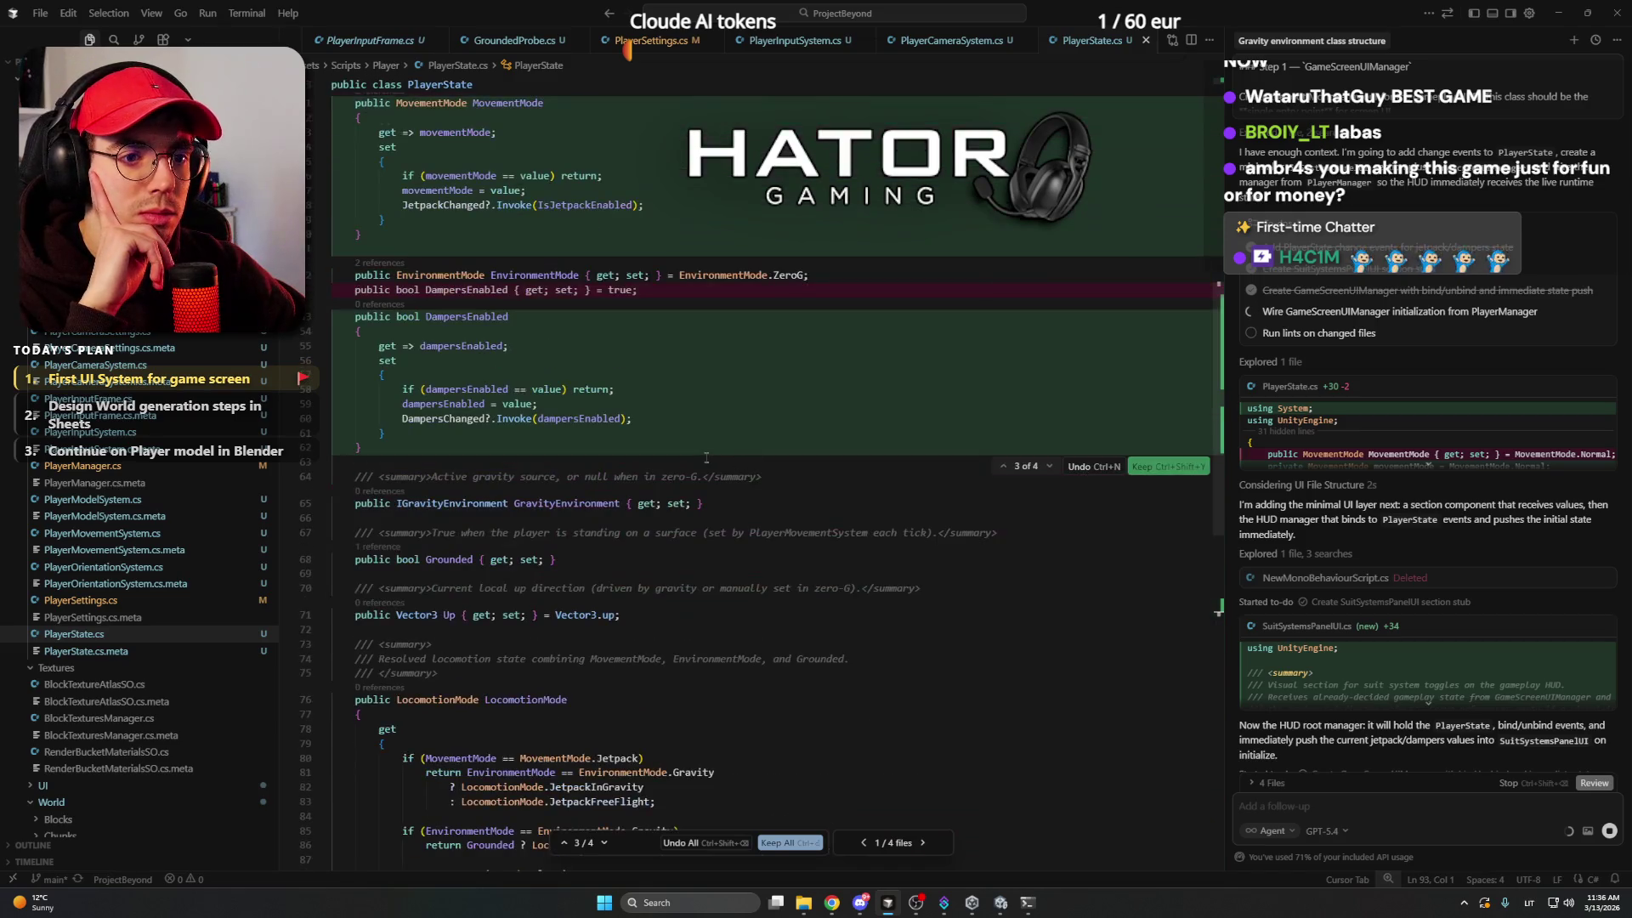
scroll(765, 450, up, 1)
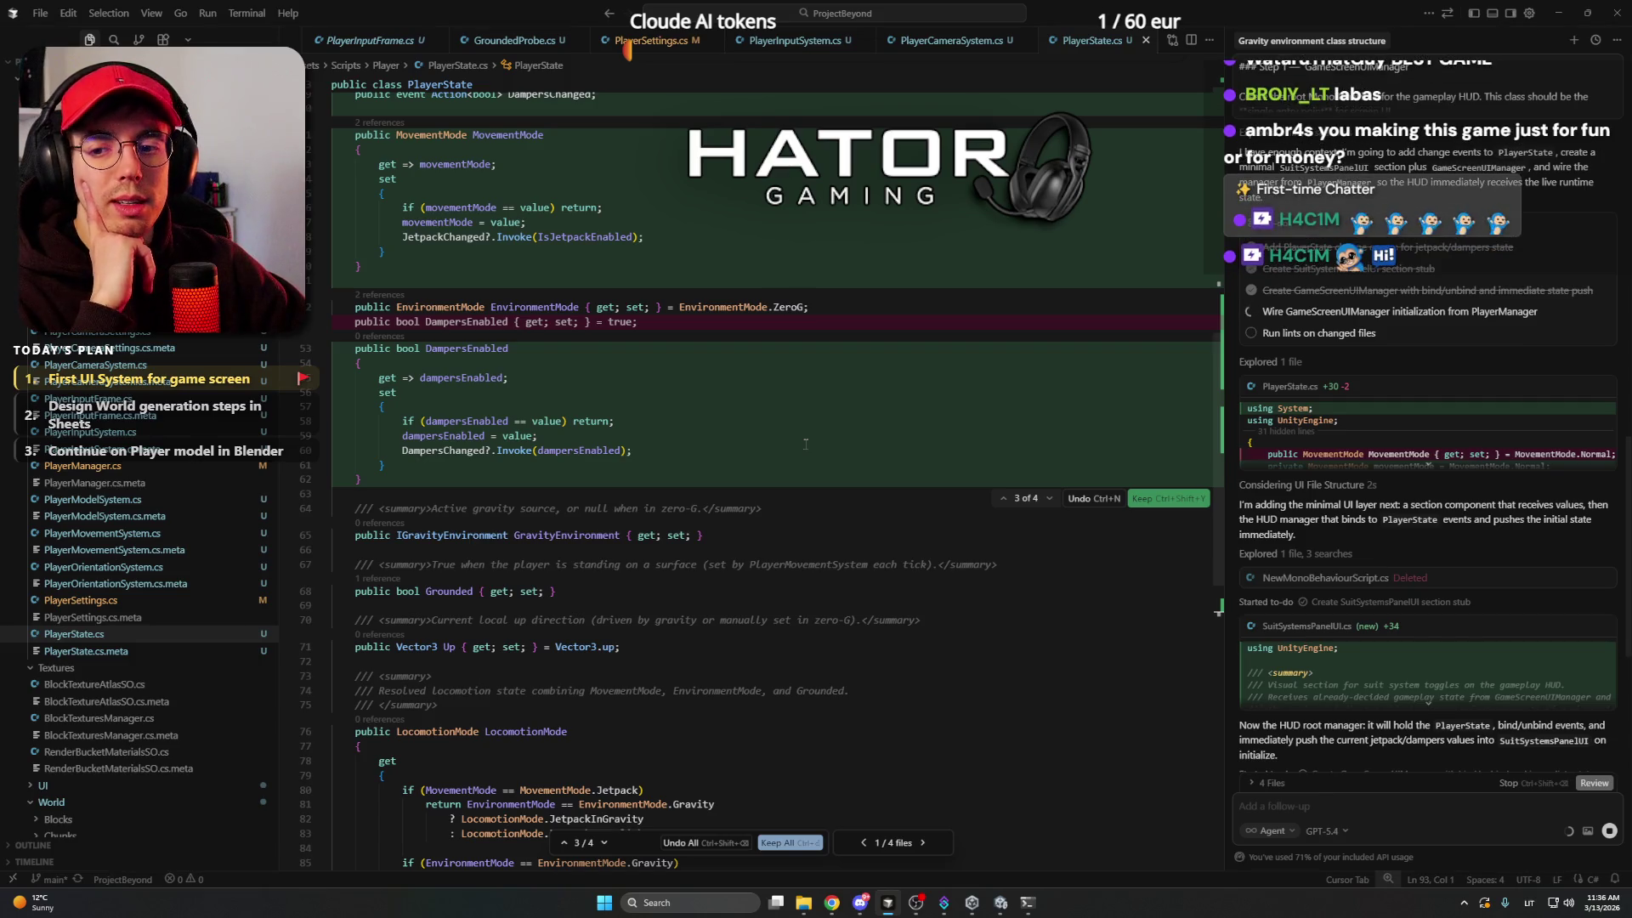
scroll(790, 440, up, 3)
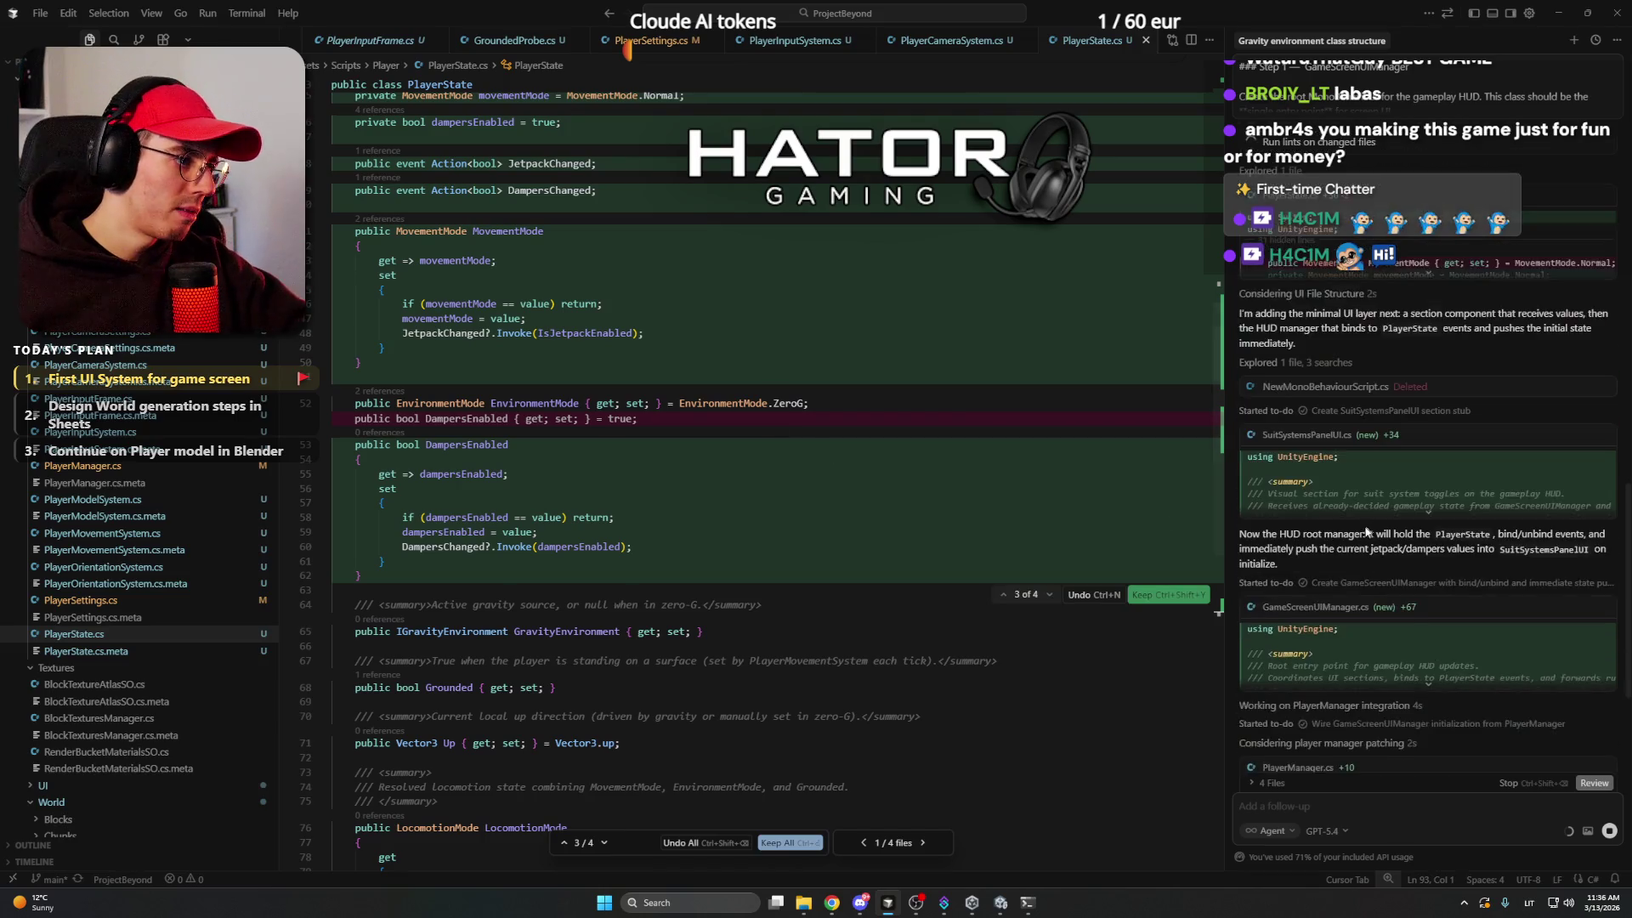
scroll(800, 485, down, 5)
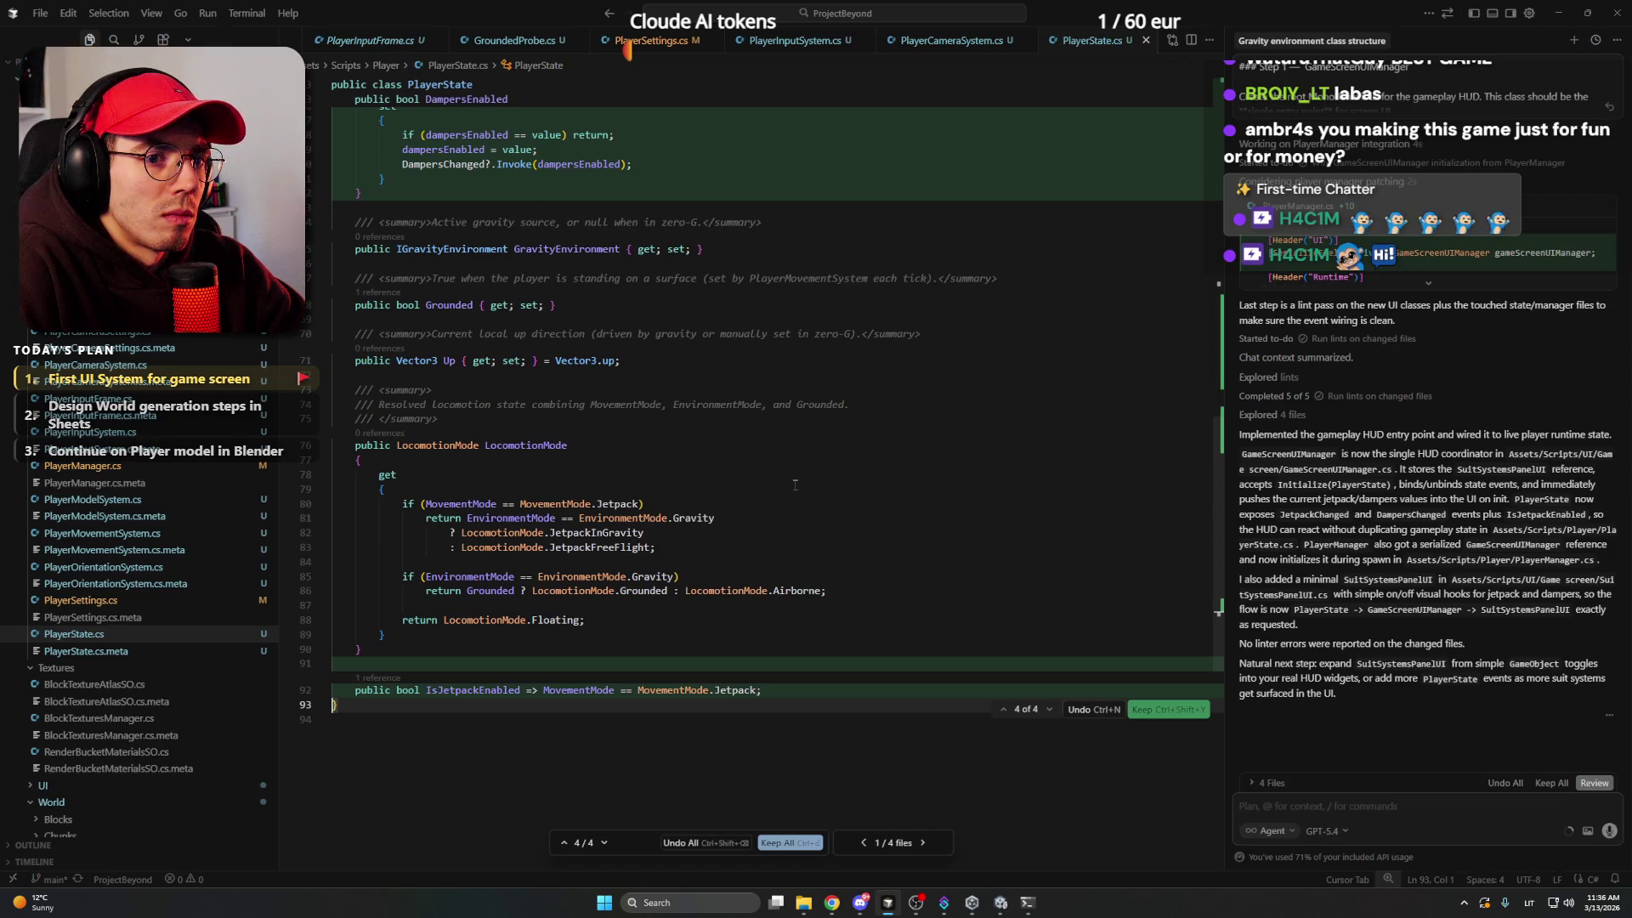
scroll(794, 484, up, 12)
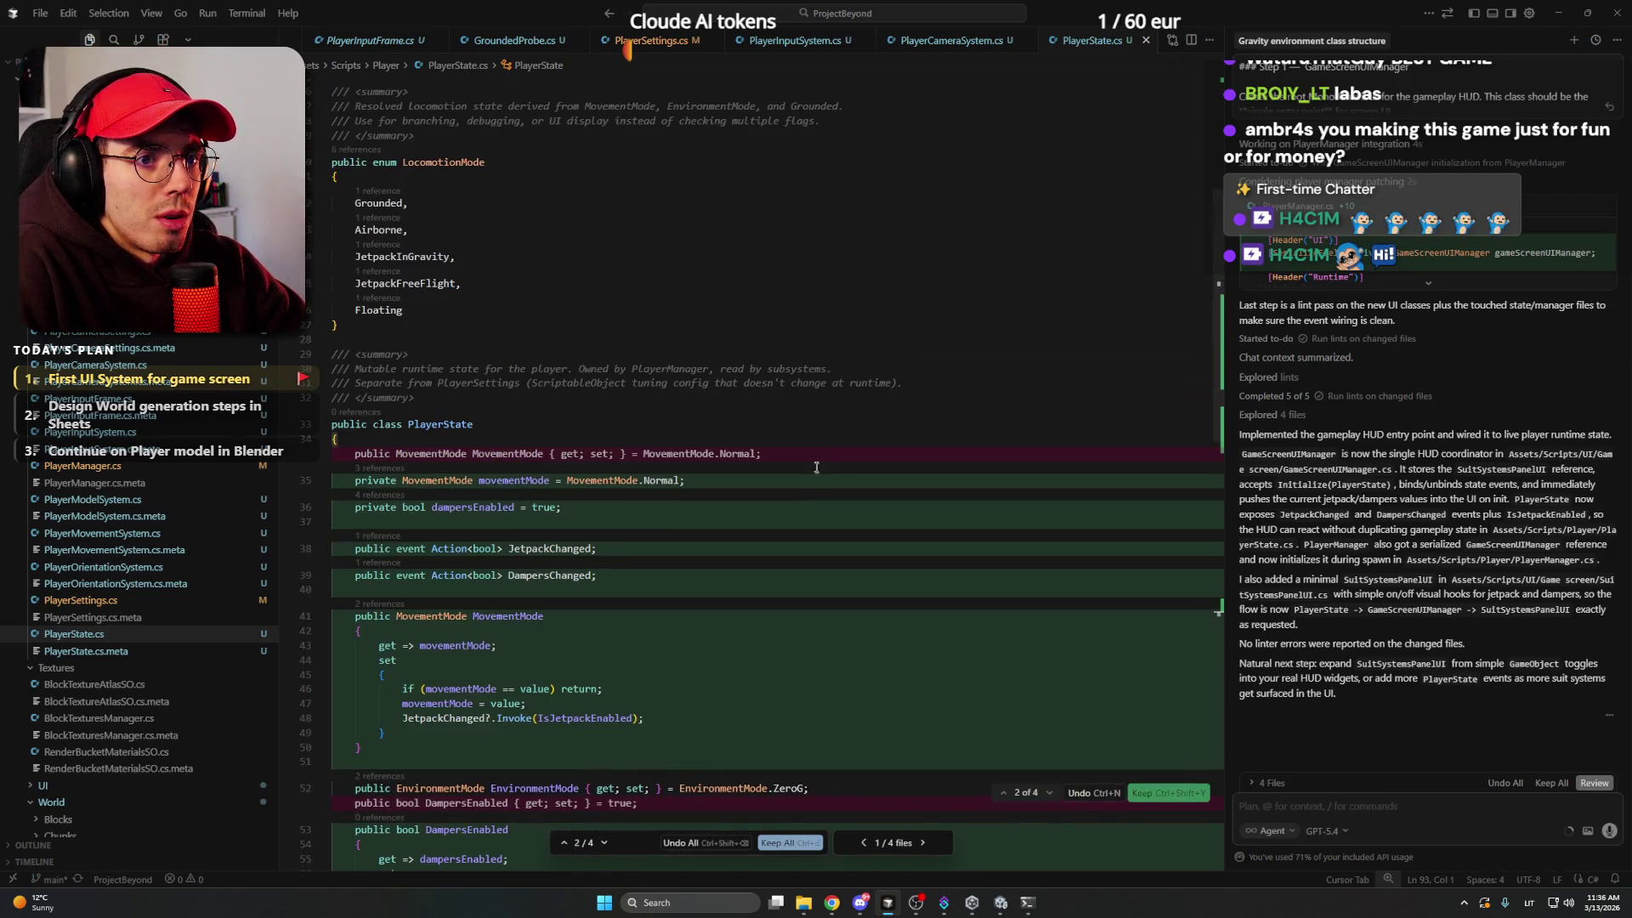
scroll(820, 471, up, 5)
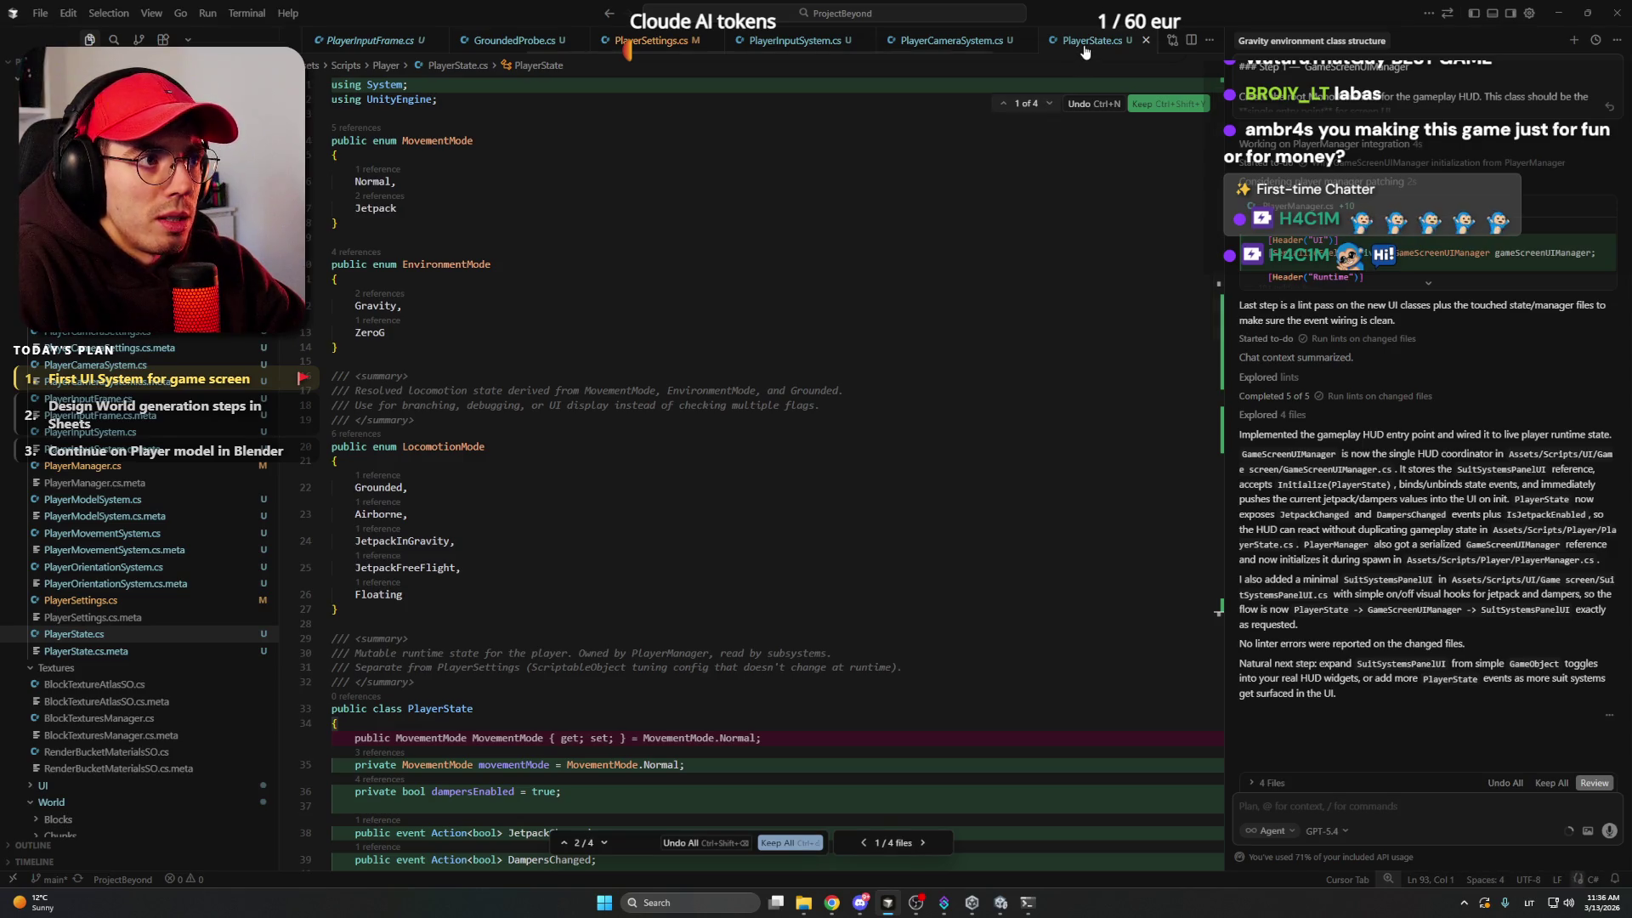
scroll(775, 453, down, 10)
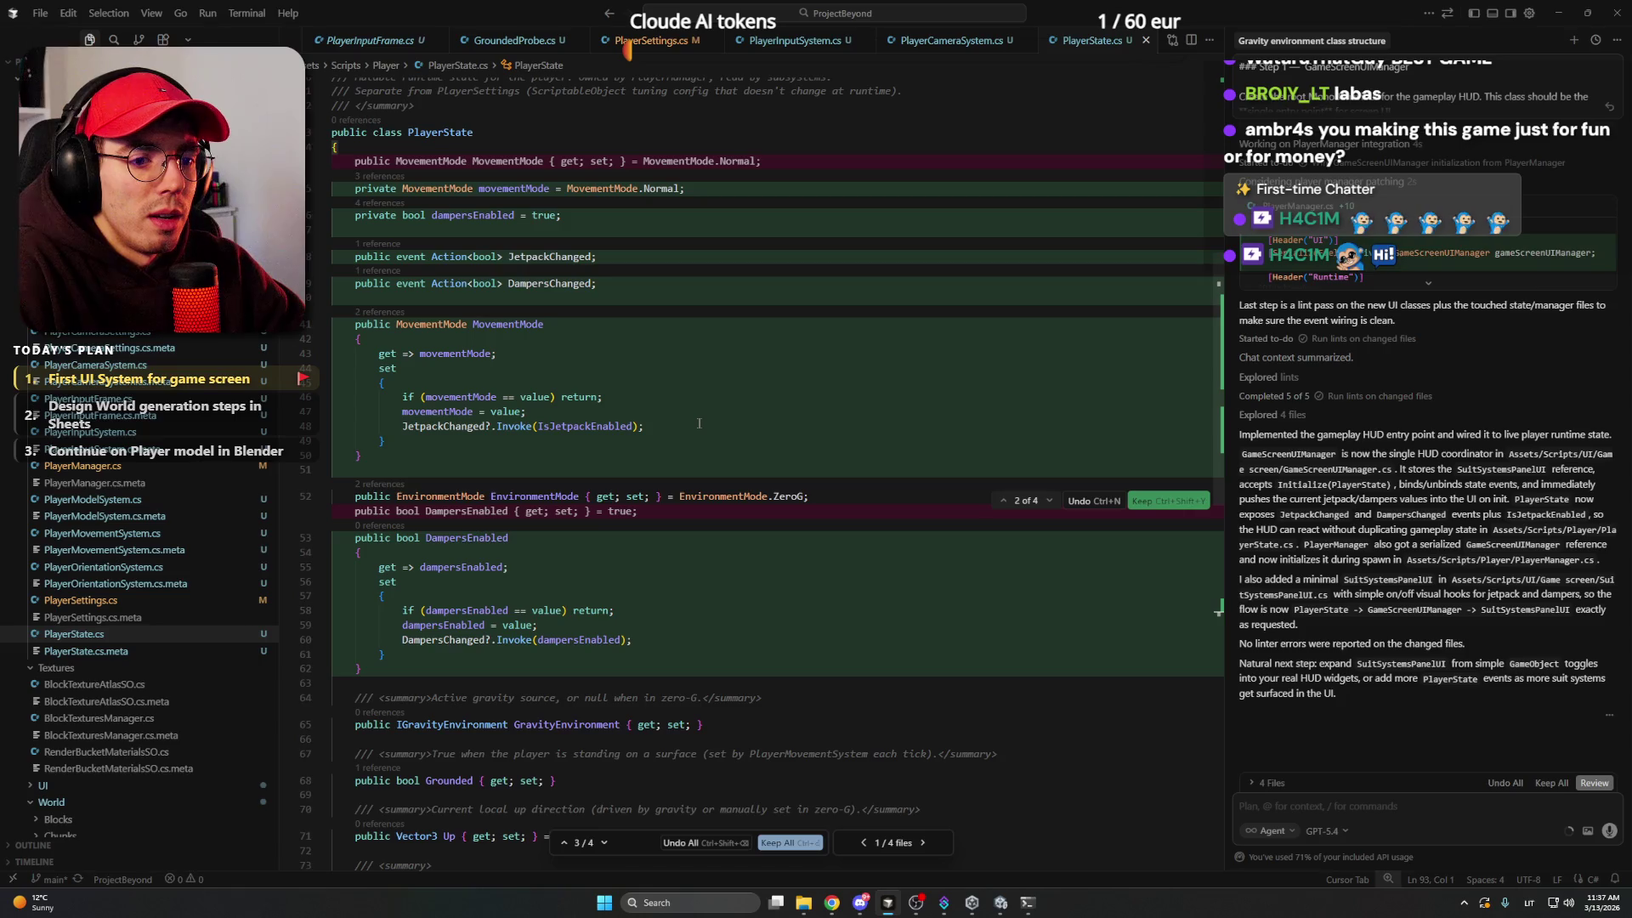
scroll(699, 423, up, 3)
scroll(698, 422, down, 2)
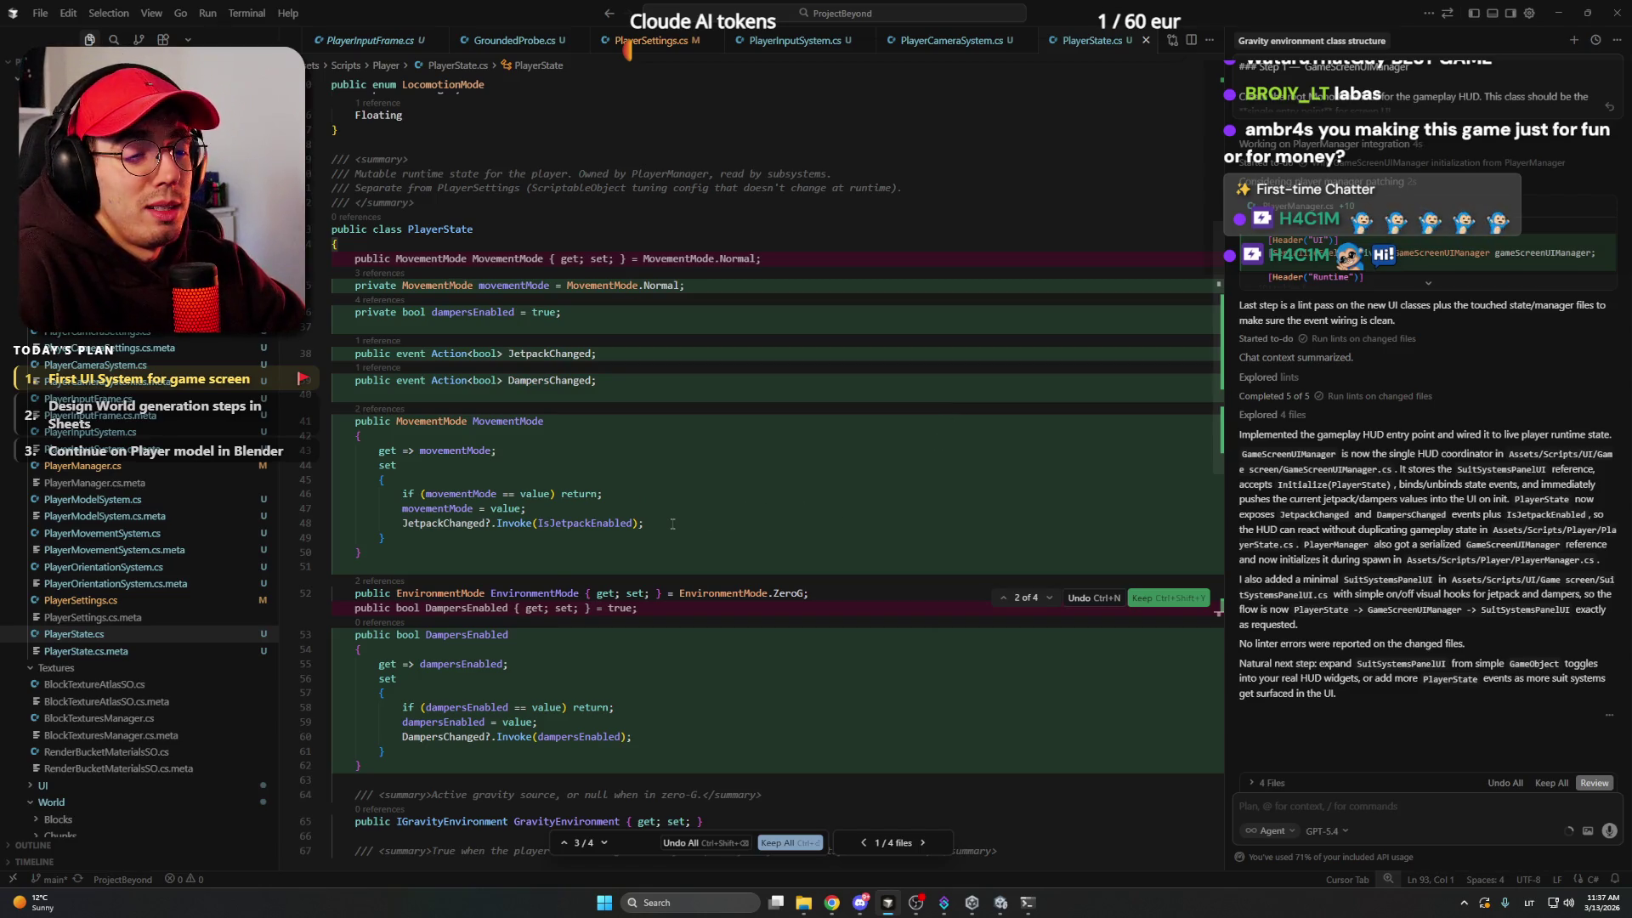
scroll(673, 523, down, 3)
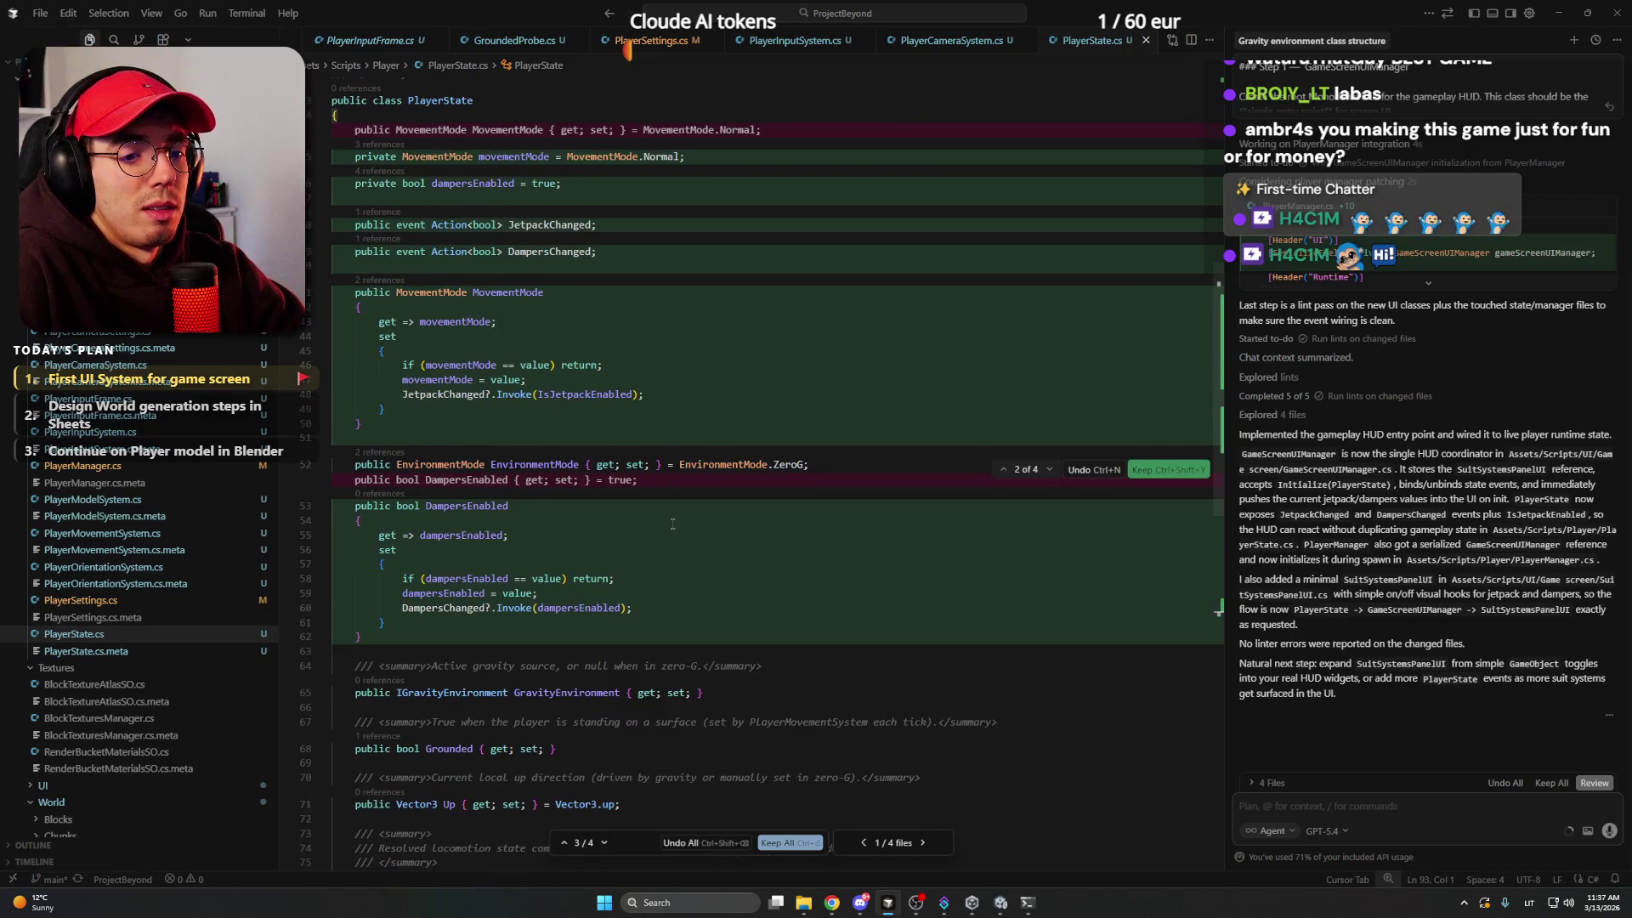
scroll(673, 524, up, 3)
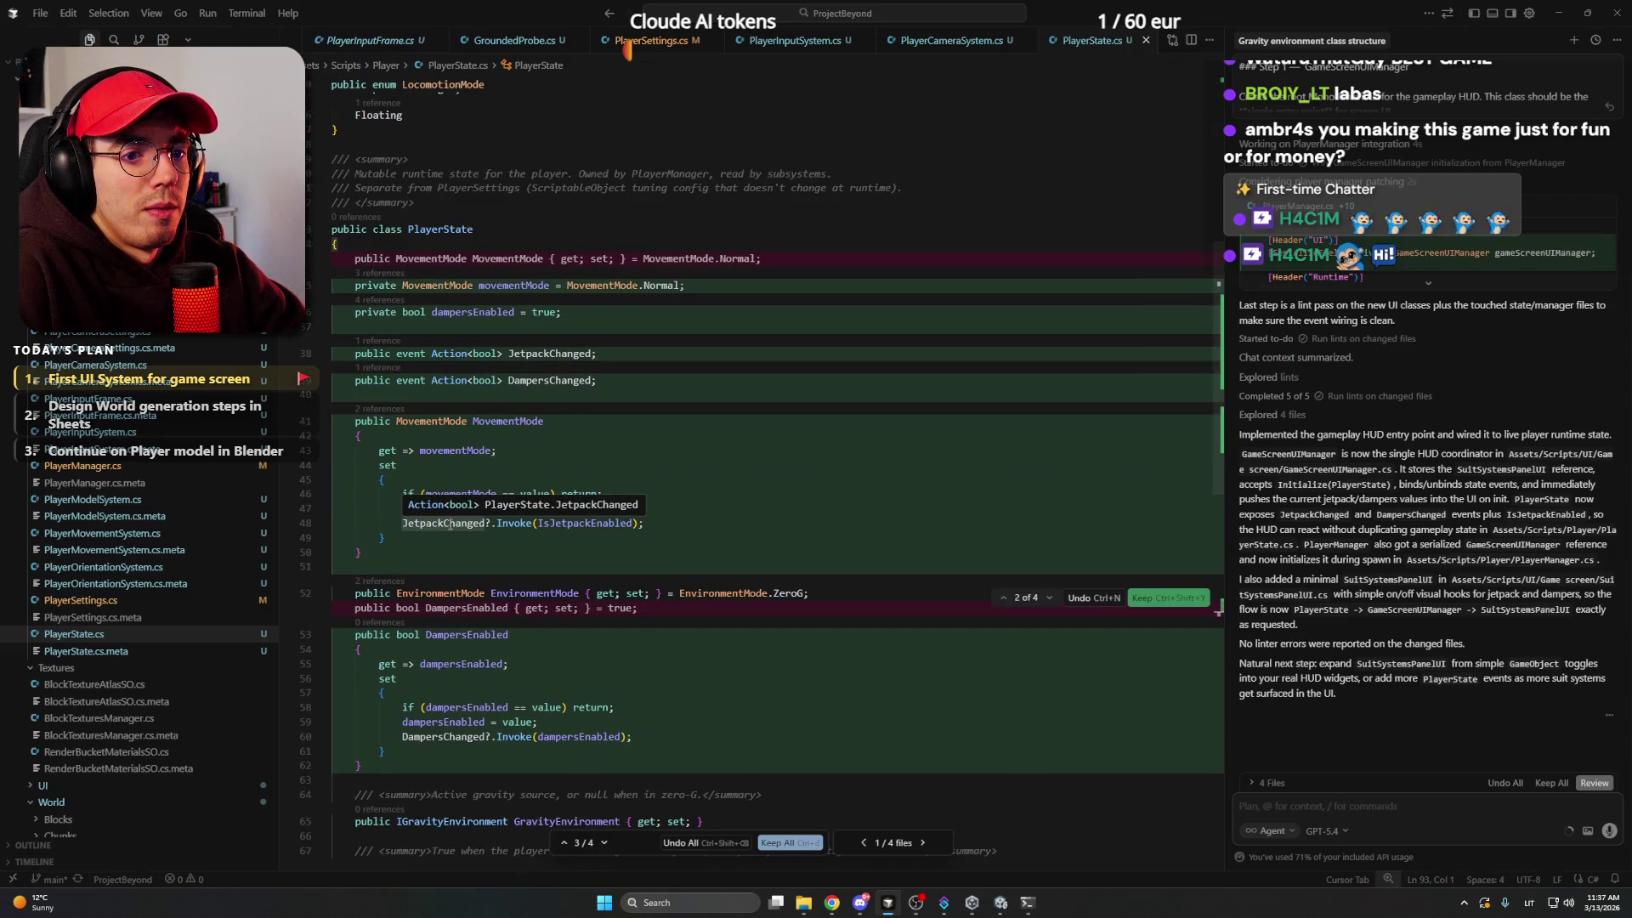
scroll(612, 392, up, 2)
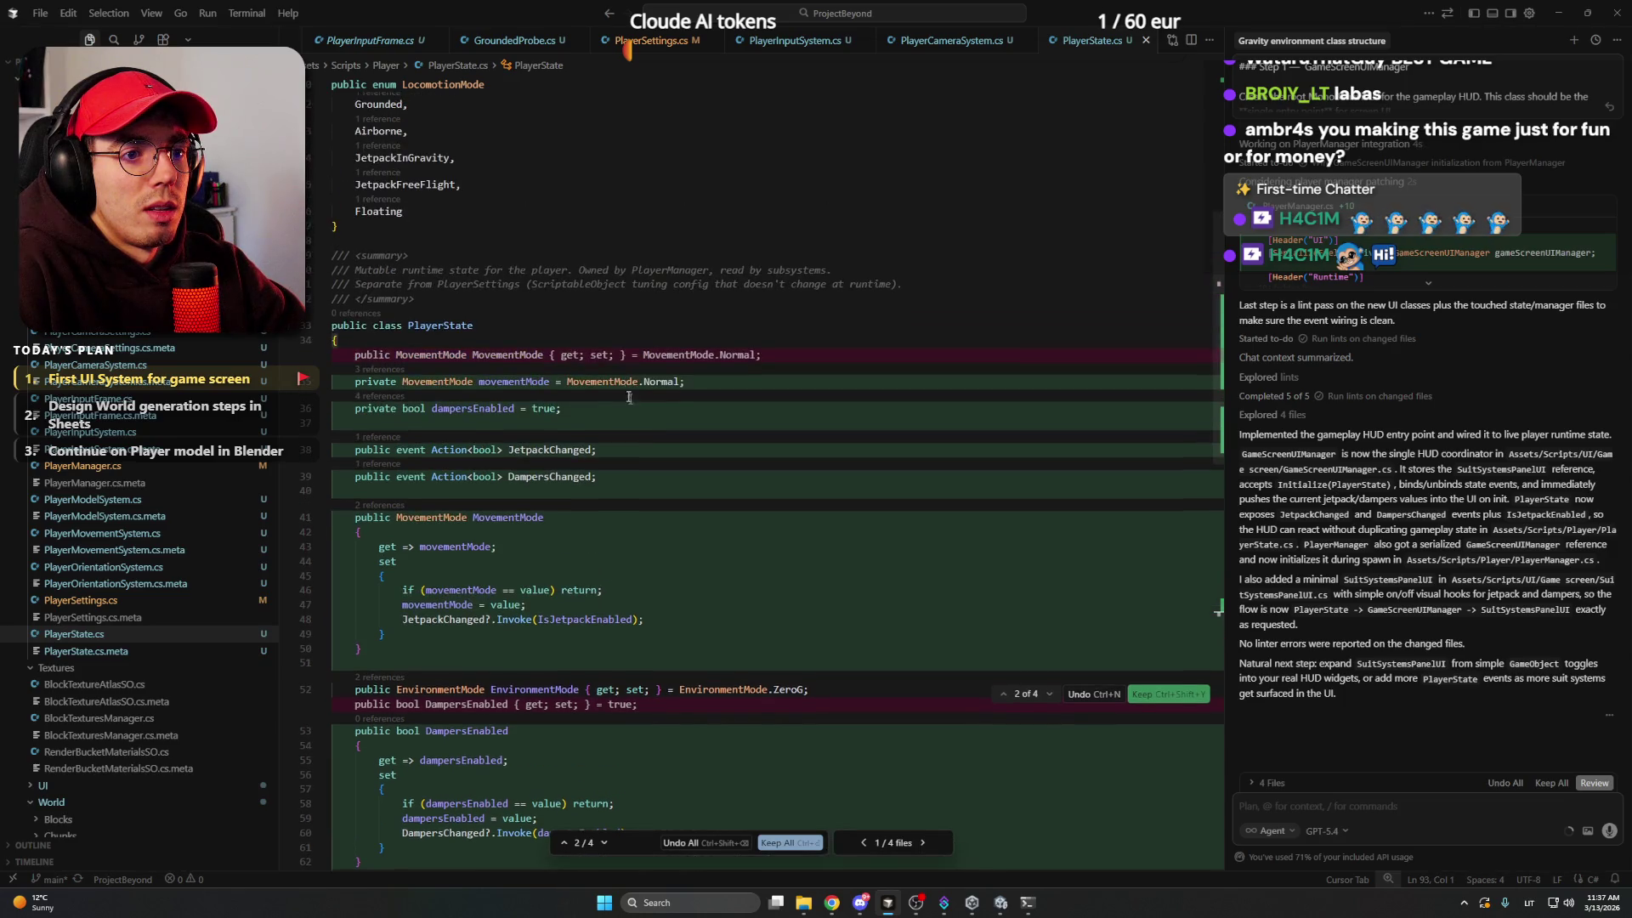
scroll(659, 425, up, 4)
scroll(1450, 509, up, 5)
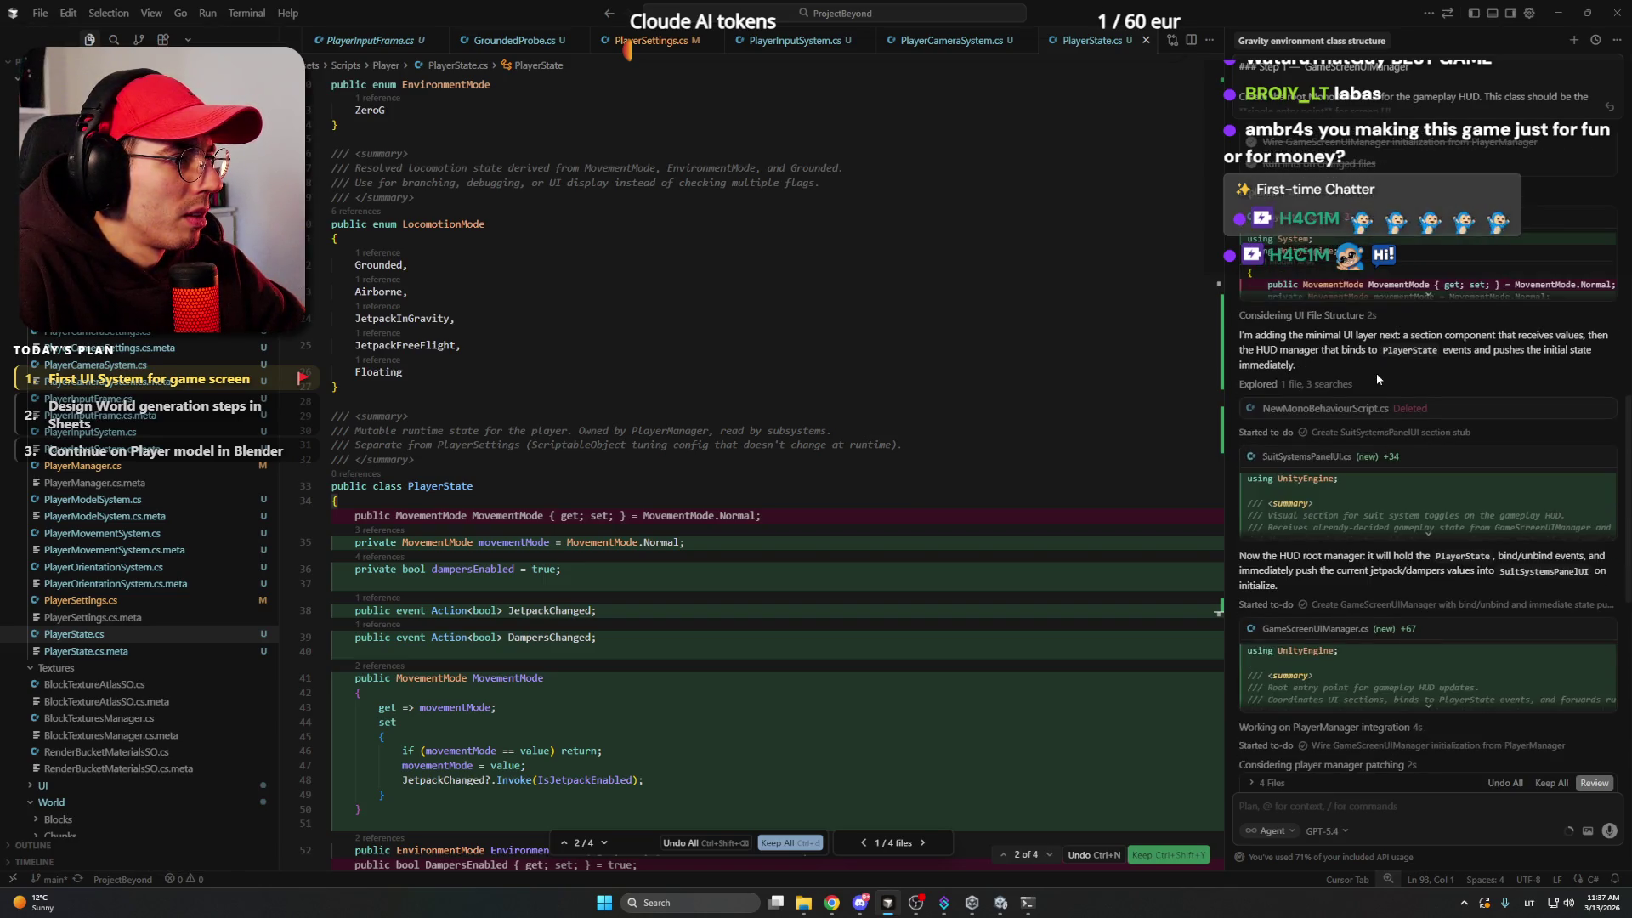
scroll(1377, 374, up, 2)
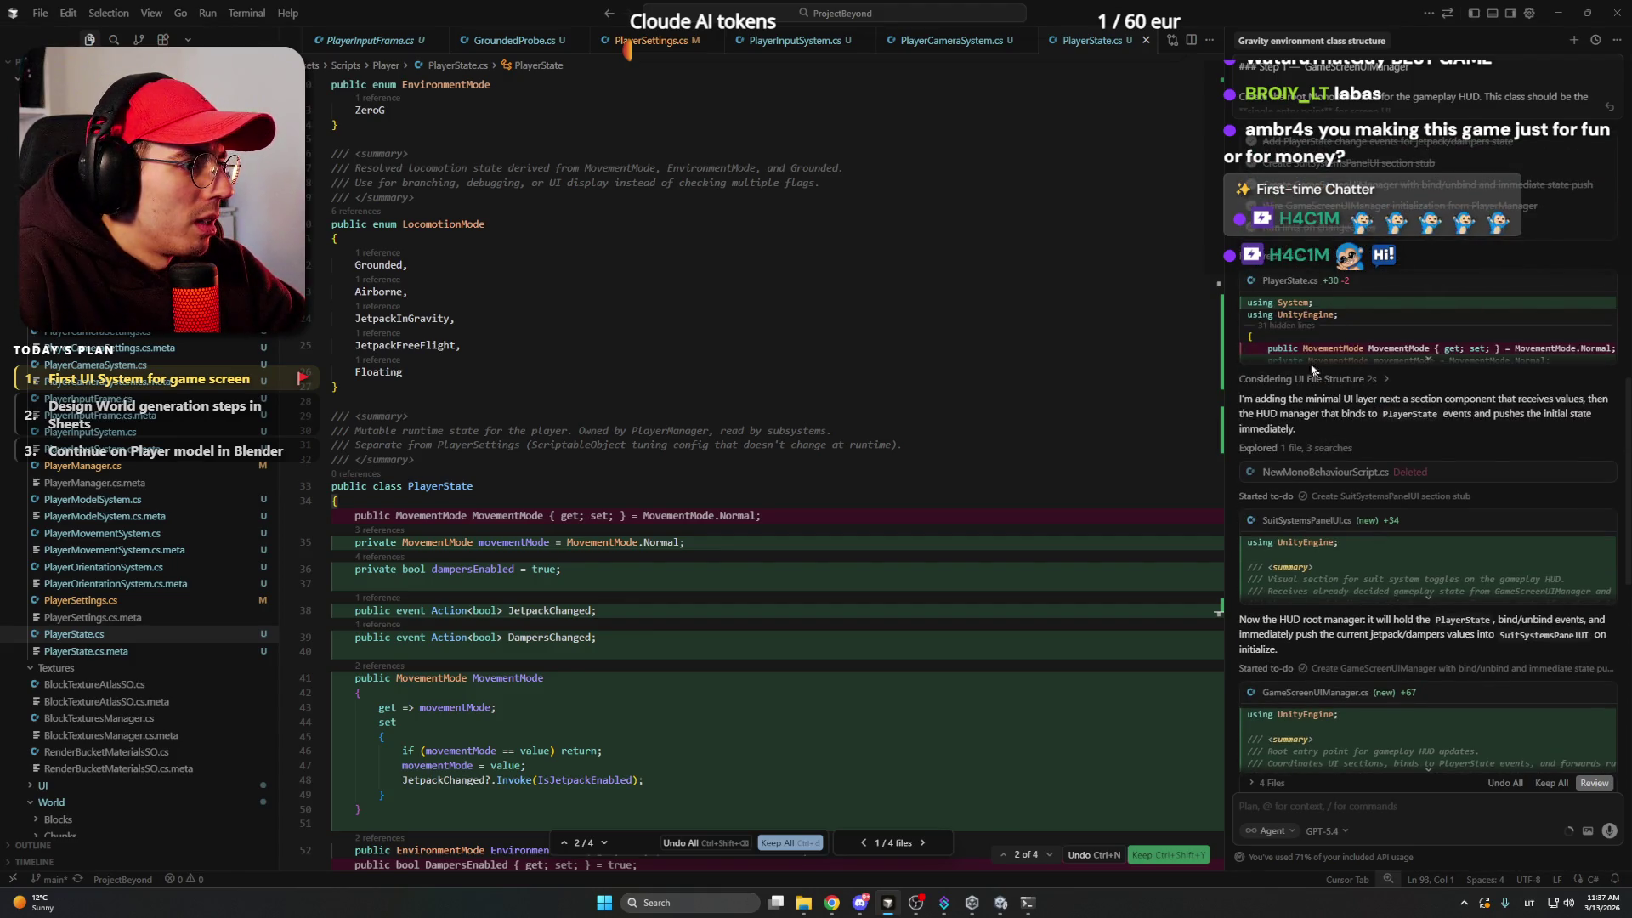
scroll(1326, 387, up, 1)
scroll(1315, 391, down, 1)
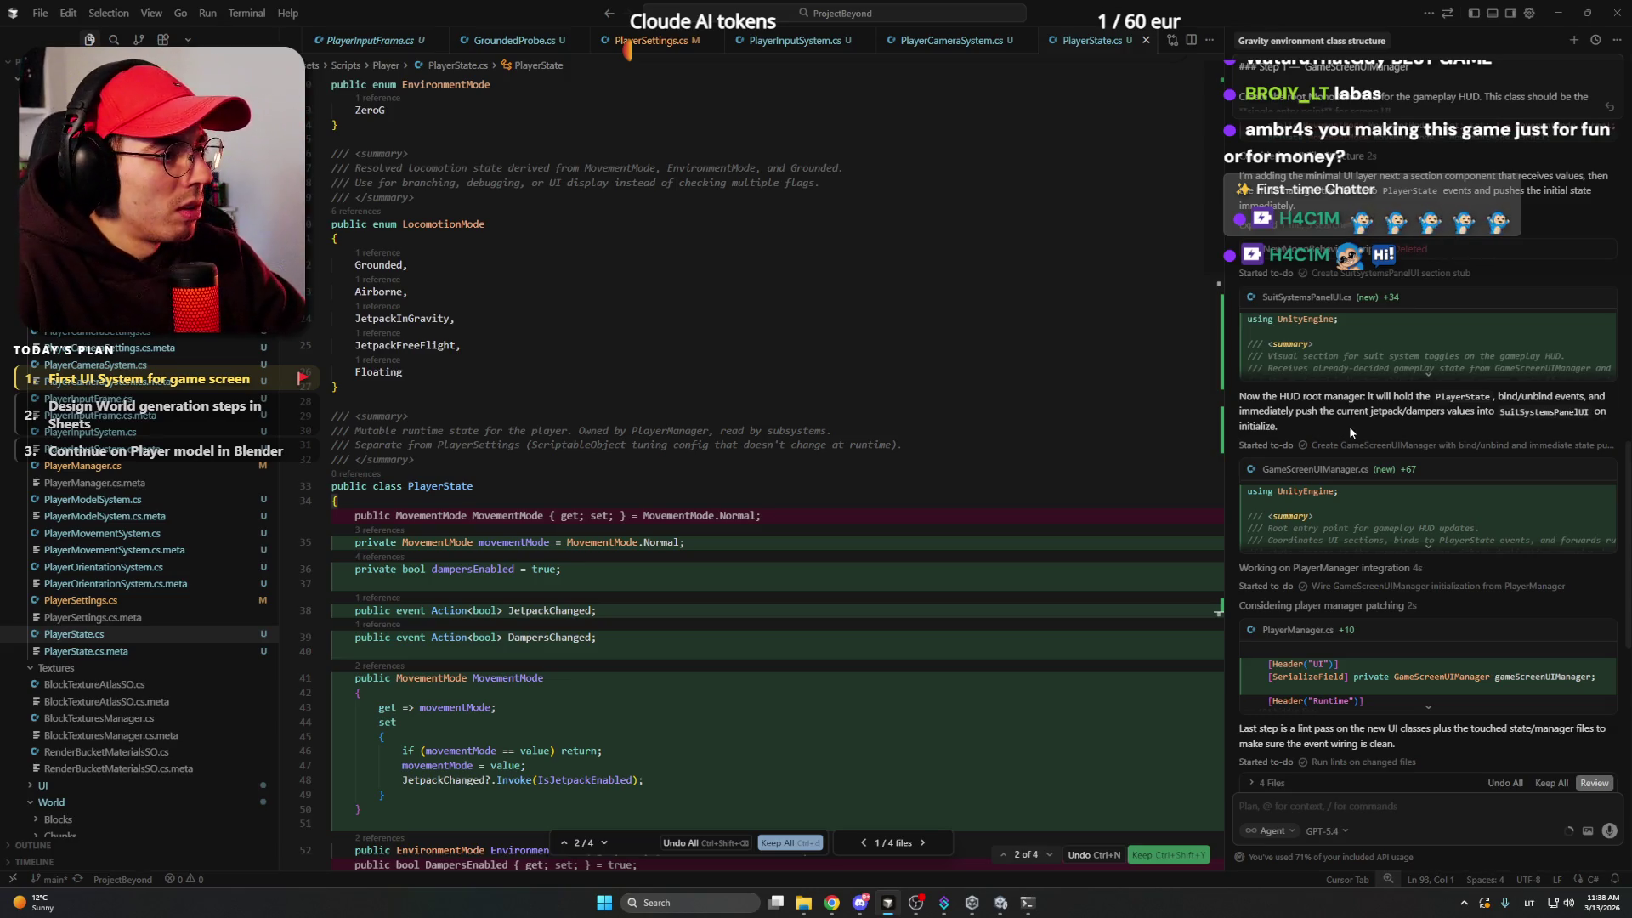
scroll(743, 375, down, 3)
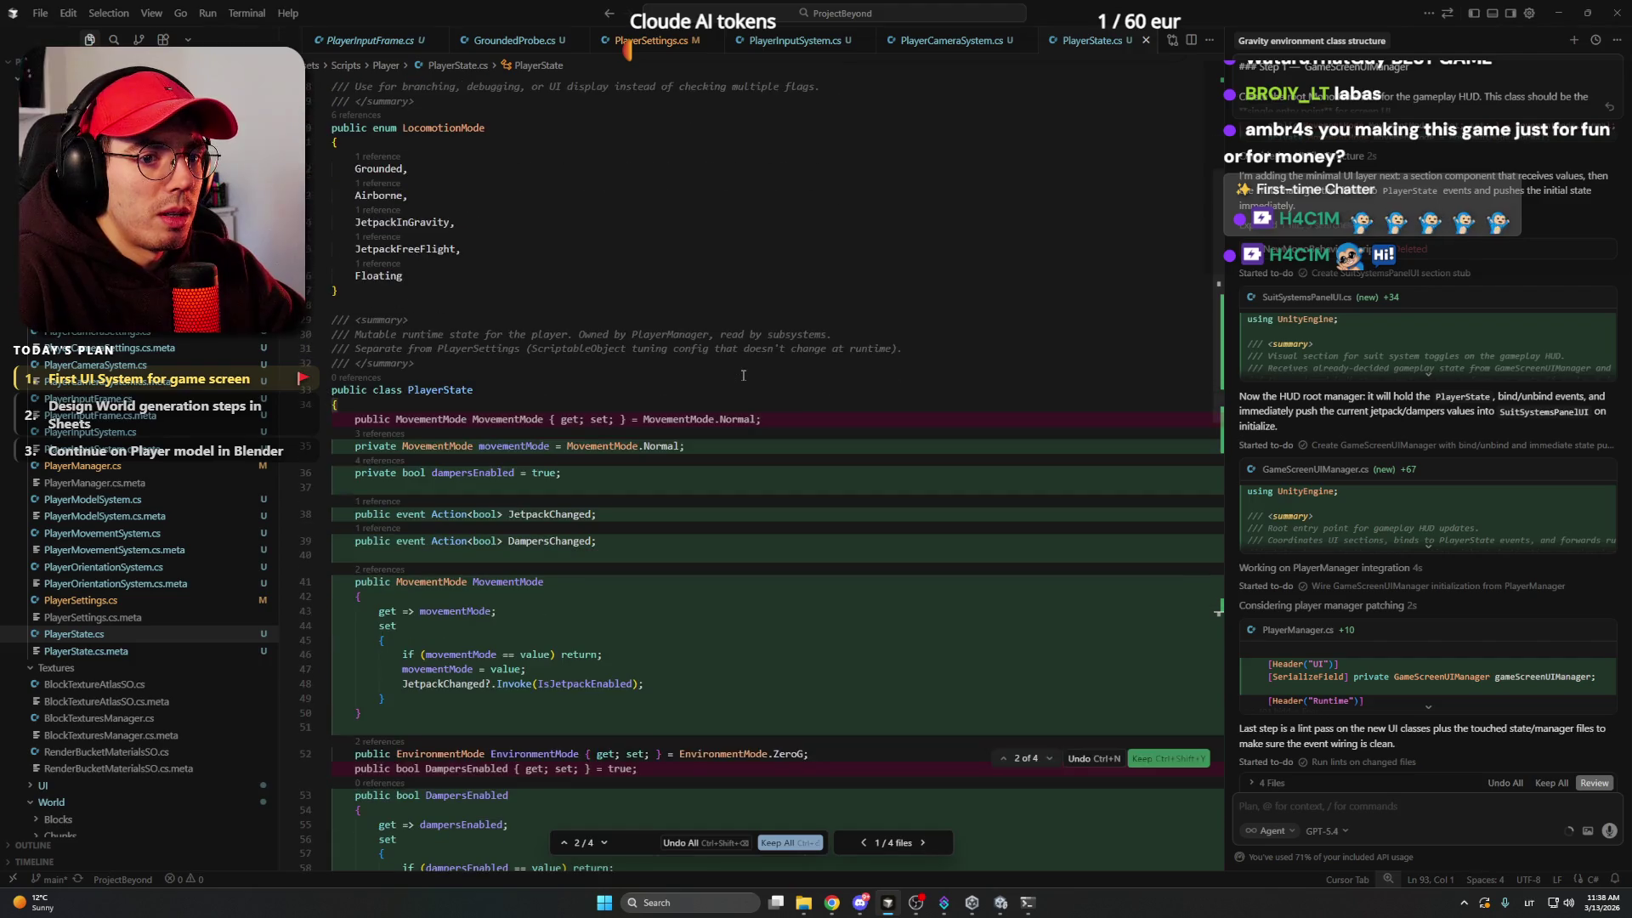
scroll(743, 375, down, 5)
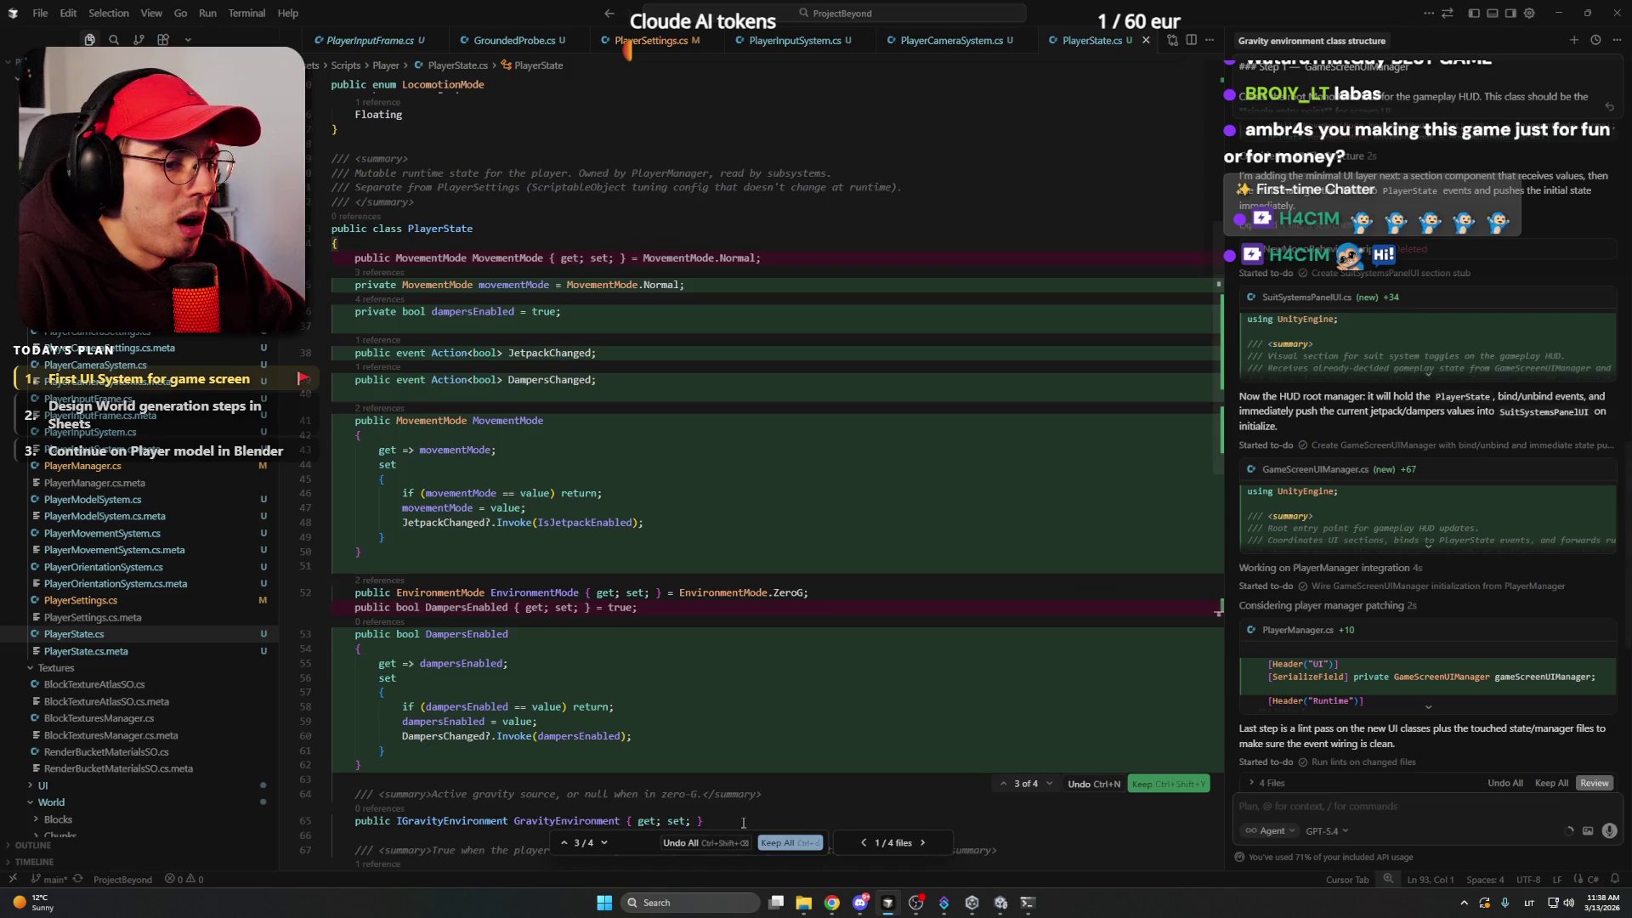
scroll(746, 820, down, 10)
- Keep the PlayerState.cs changes and the new SuitSystemsPanelUI script
click(784, 844)
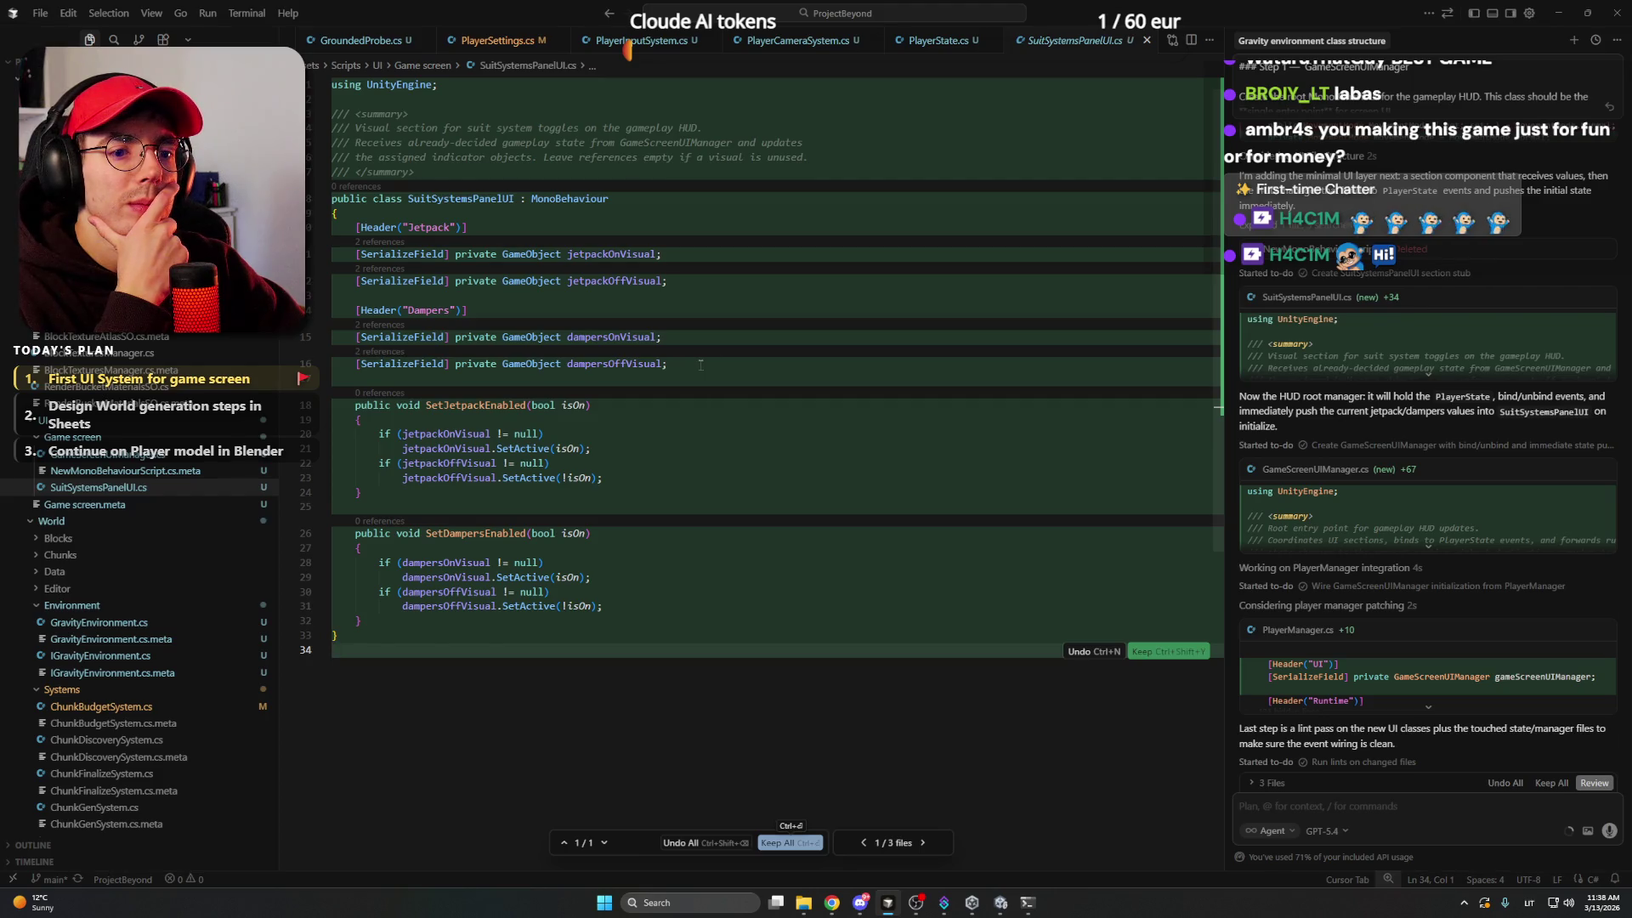
click(789, 843)
click(660, 533)
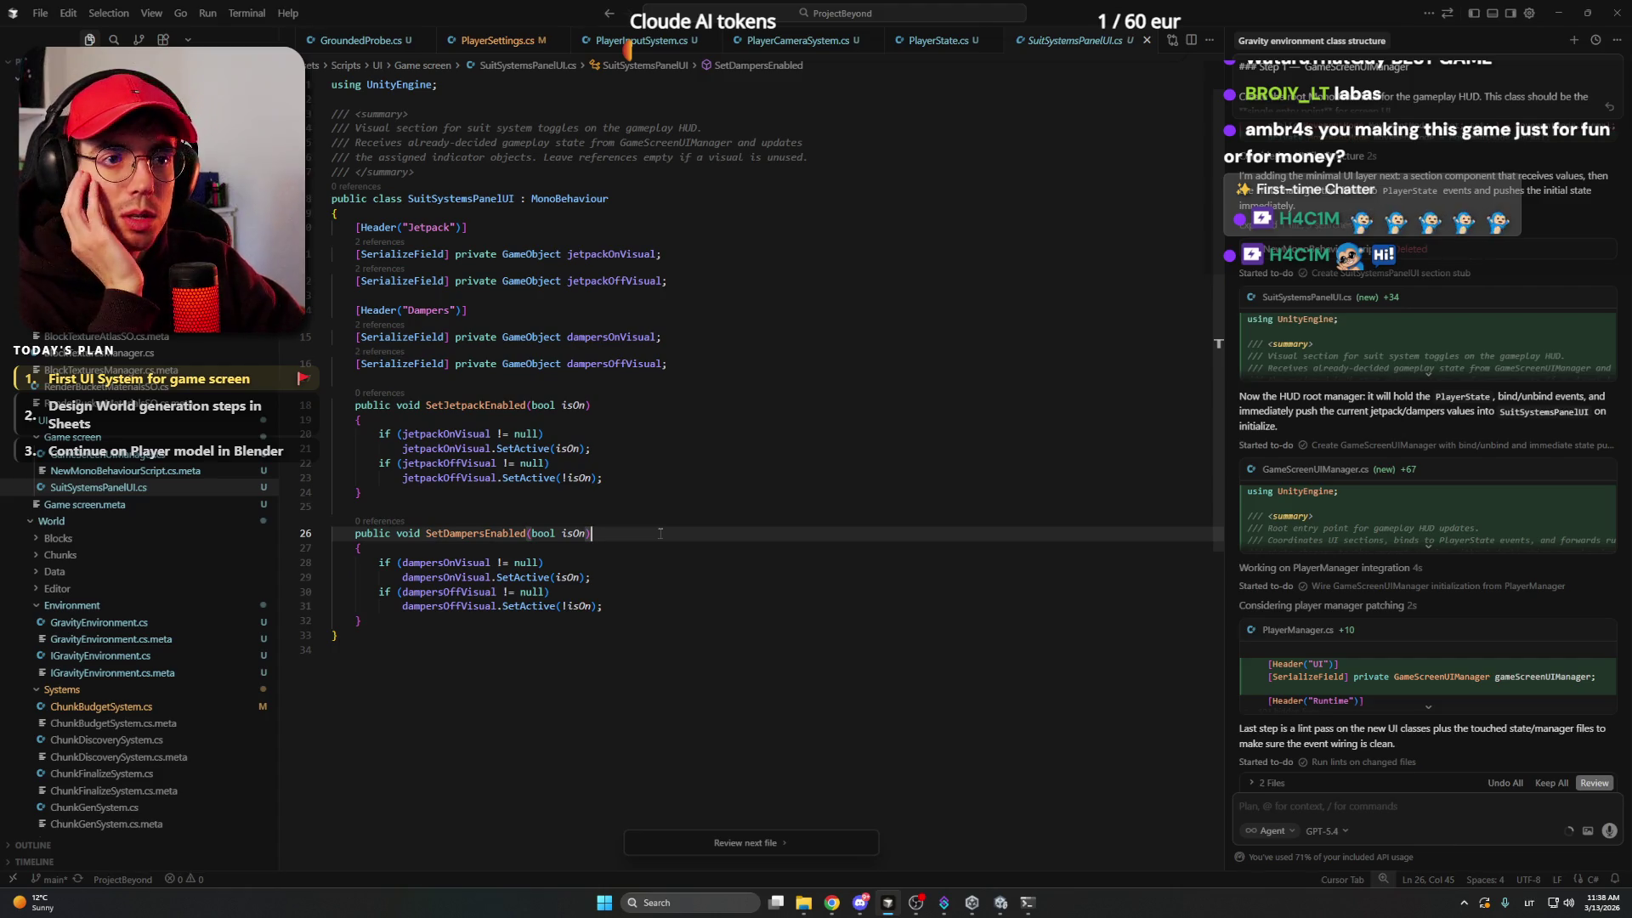
- Check the dampersOnVisual and dampersOffVisual fields, then bring up GameScreenUIManager.cs for review
click(690, 363)
click(690, 347)
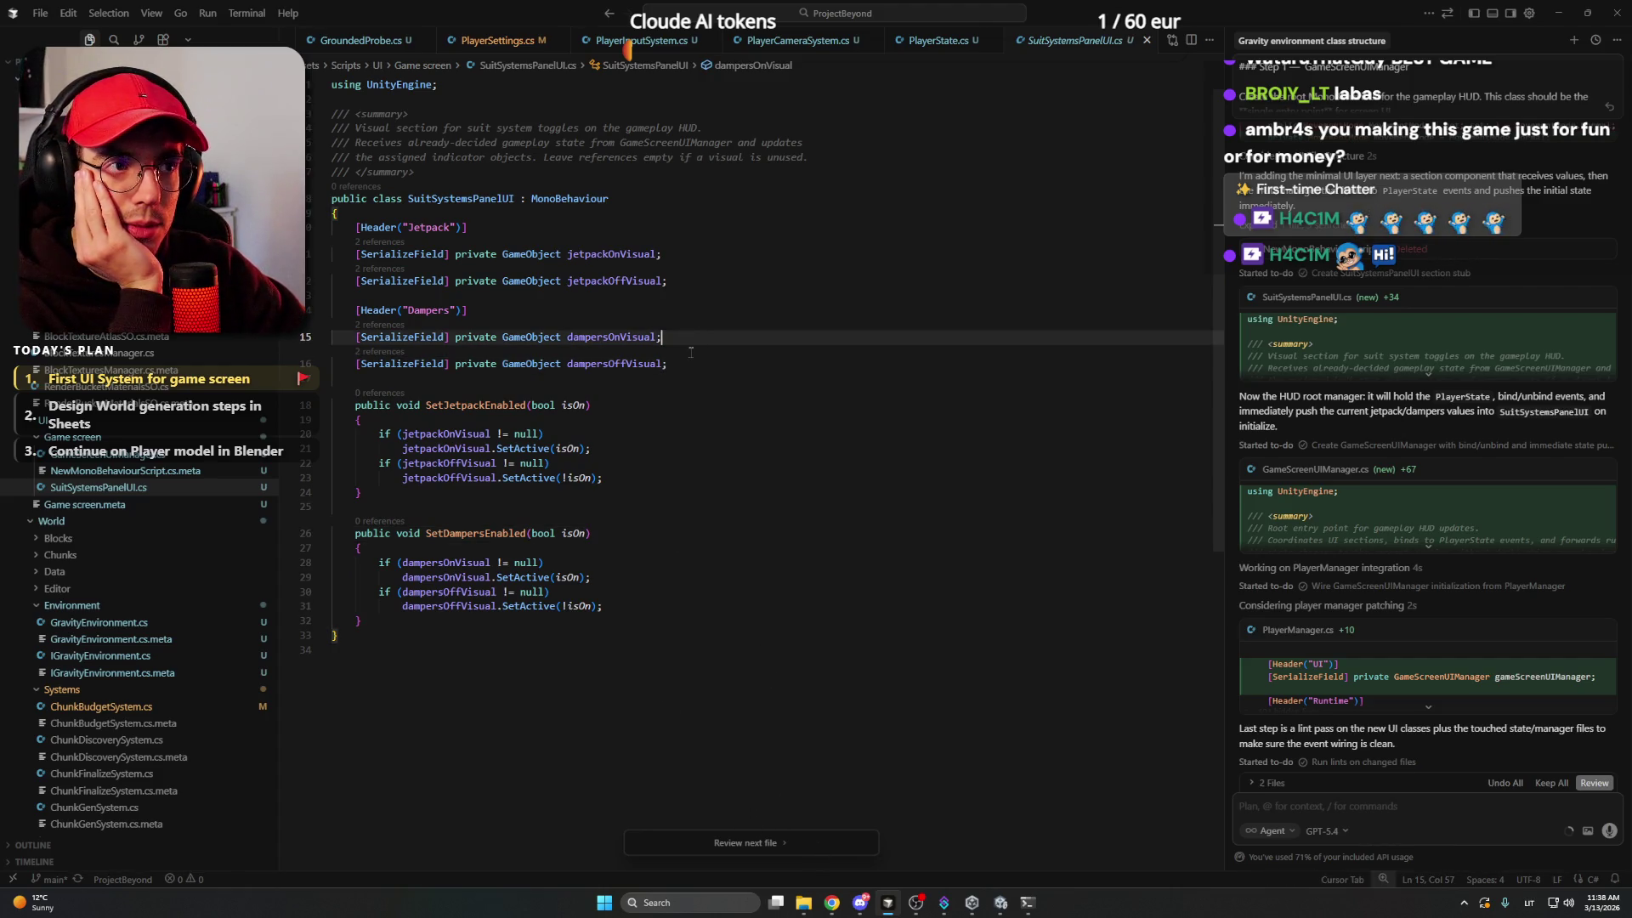
click(731, 365)
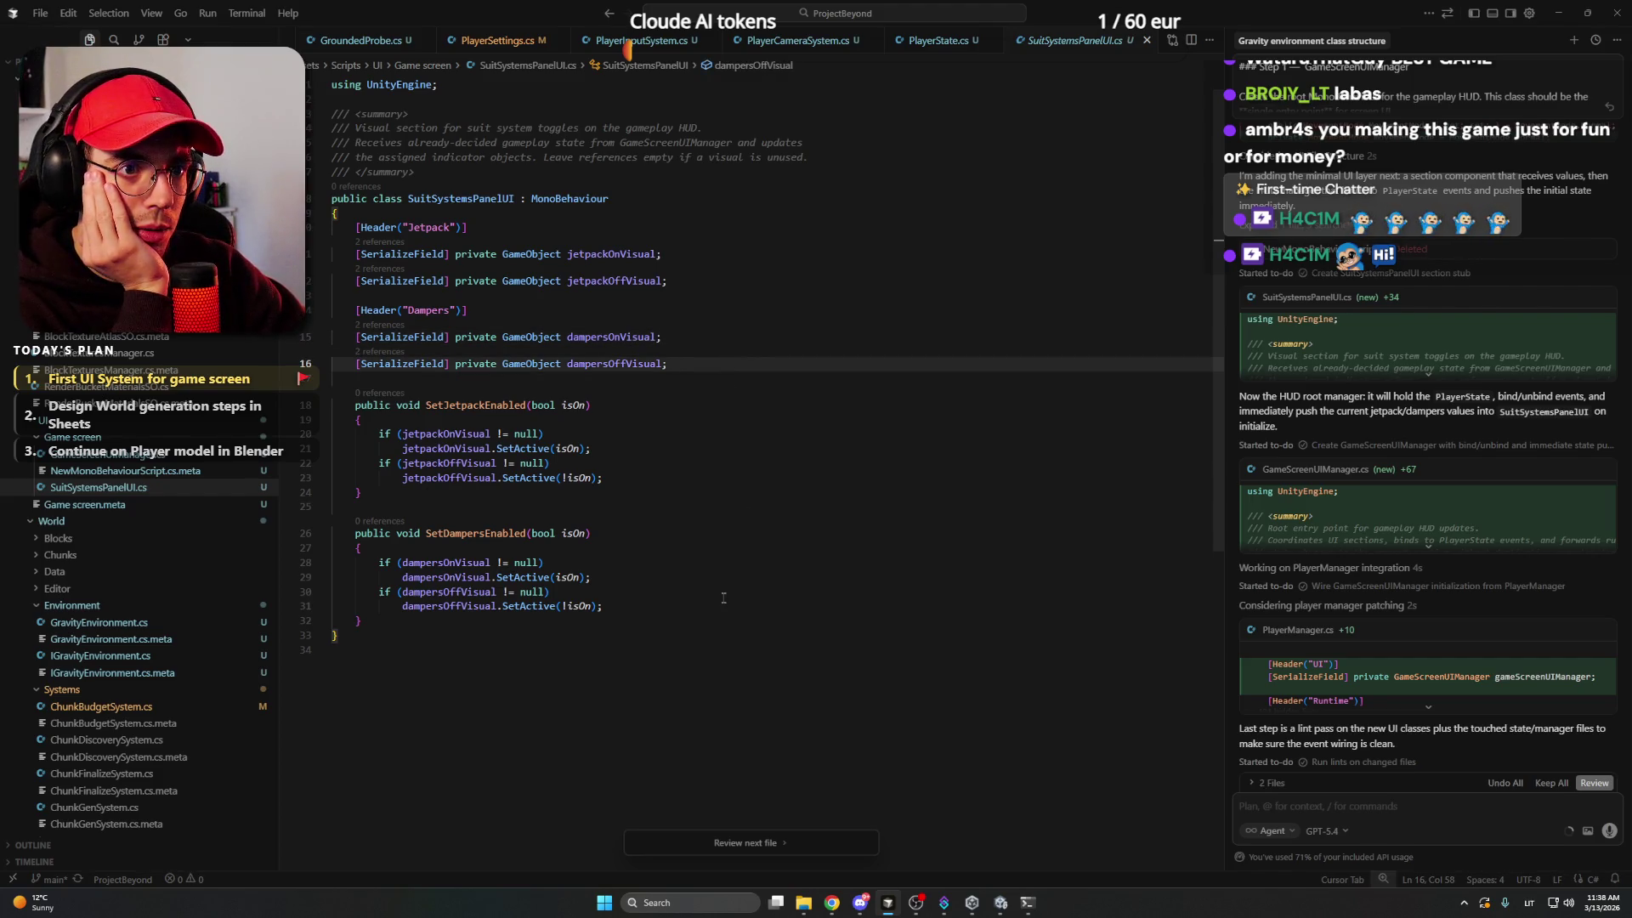
click(749, 845)
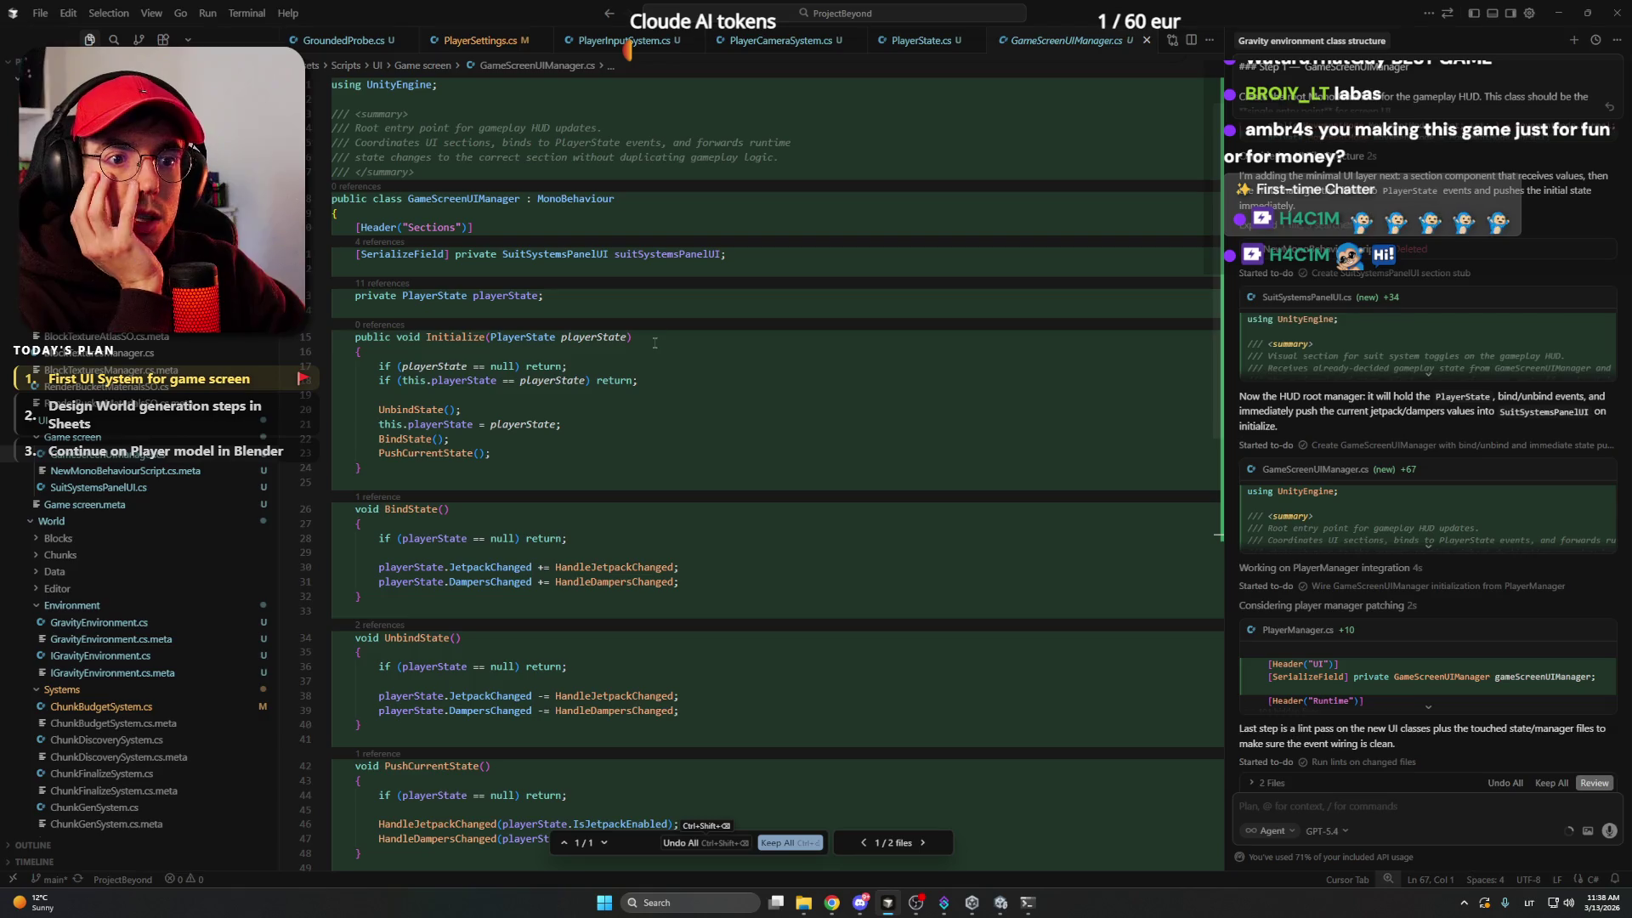
- Review GameScreenUIManager.cs's jetpack and dampers event subscription lines
scroll(657, 342, down, 2)
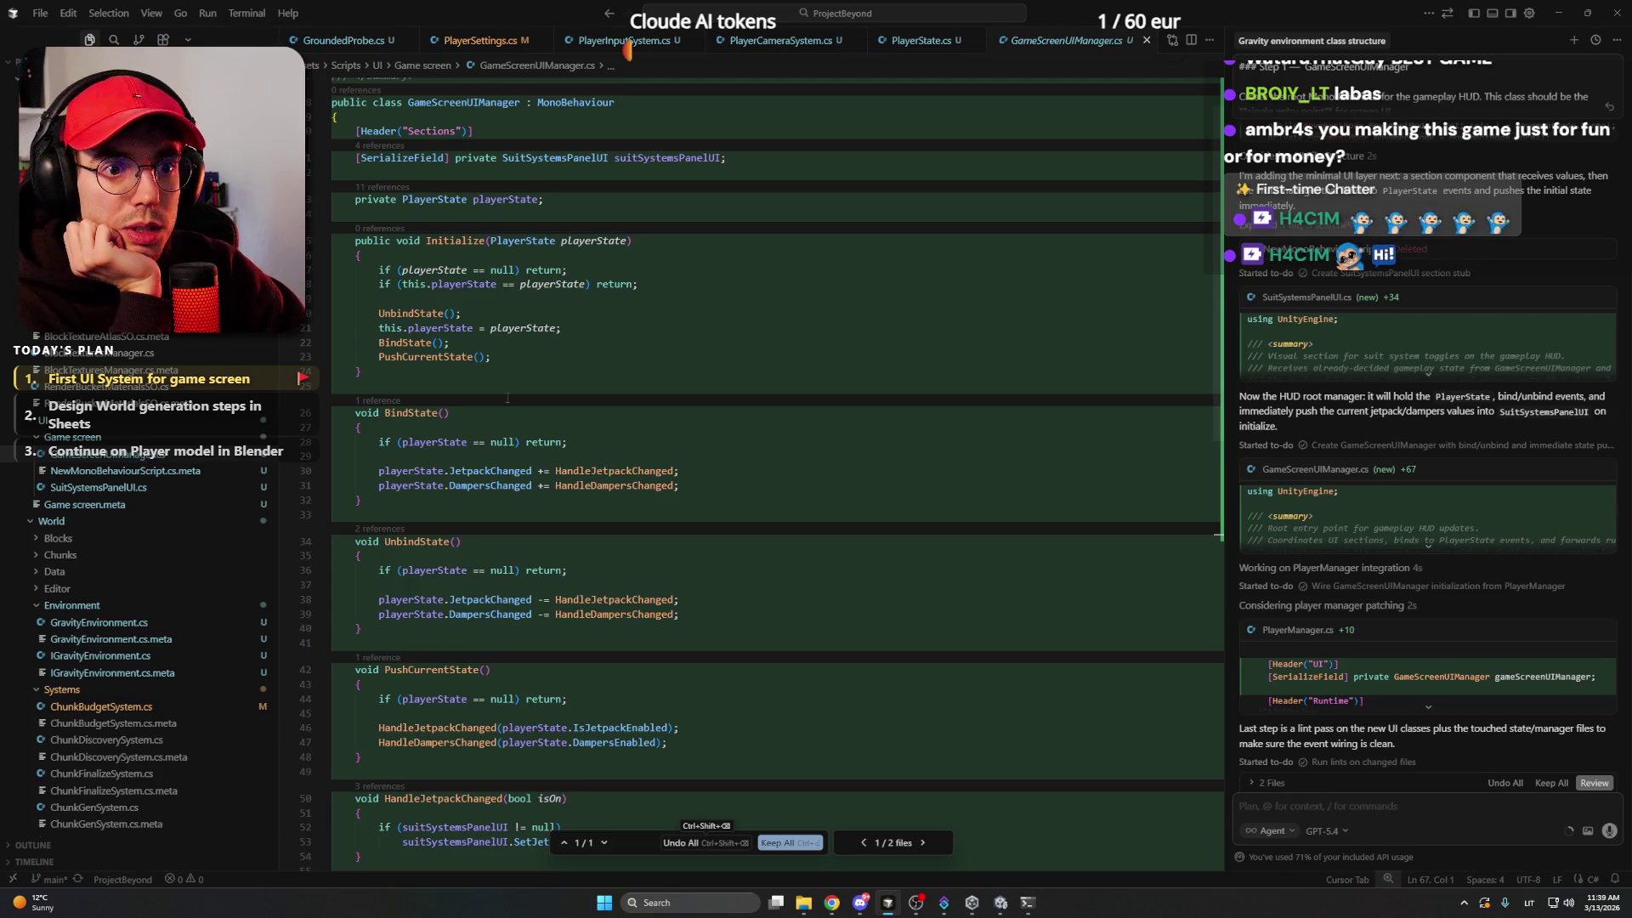
scroll(590, 447, up, 2)
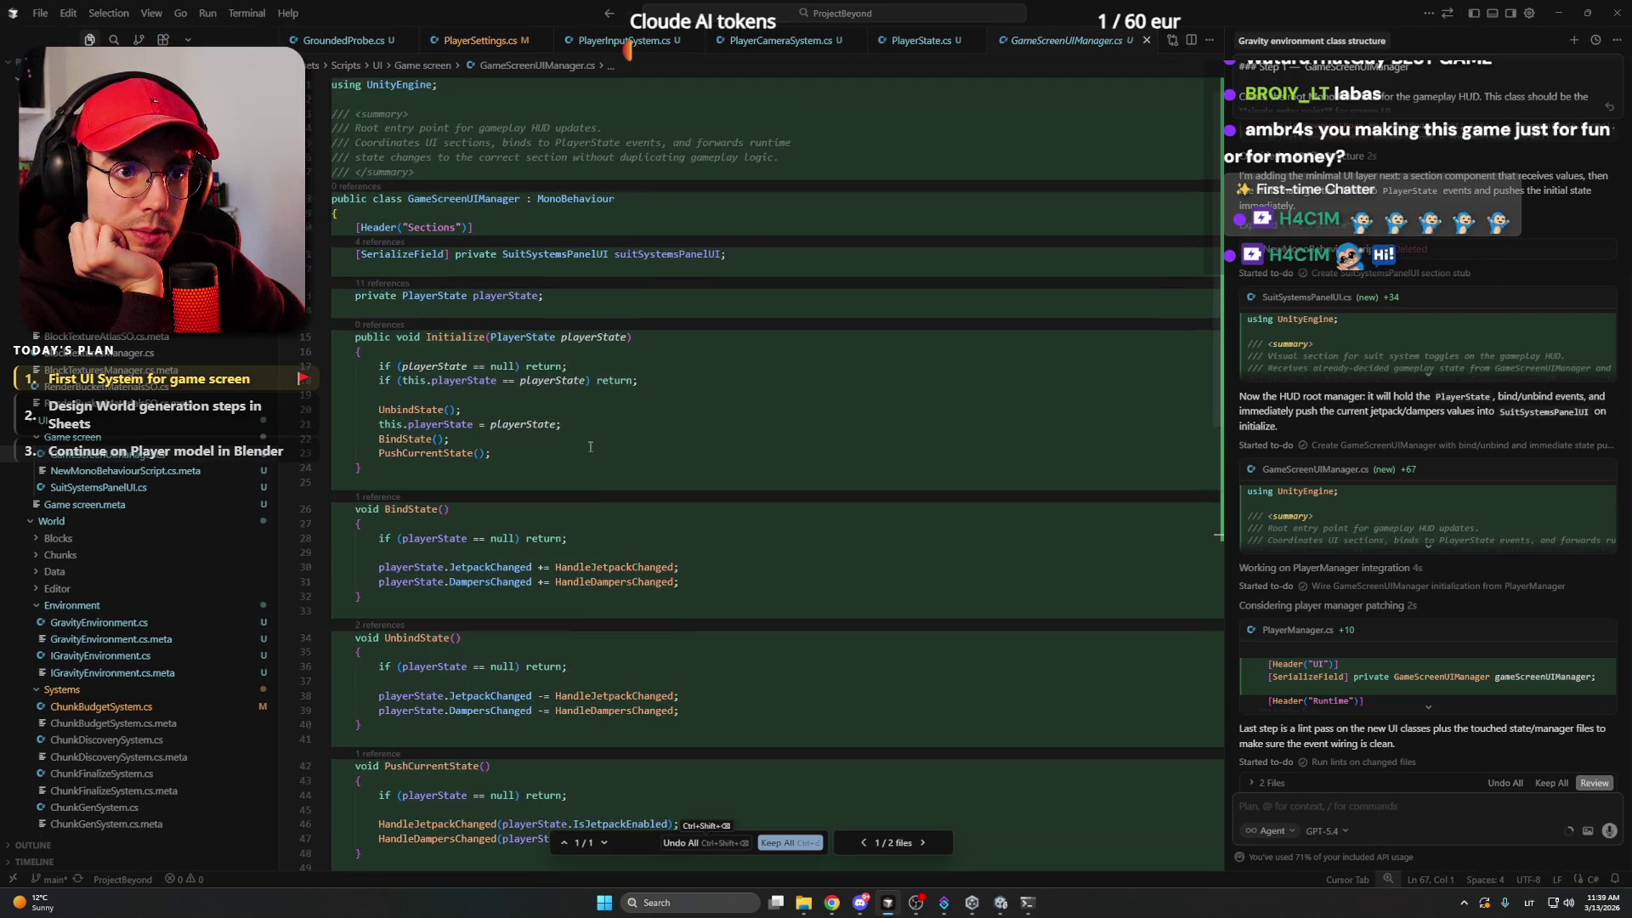
scroll(590, 446, down, 2)
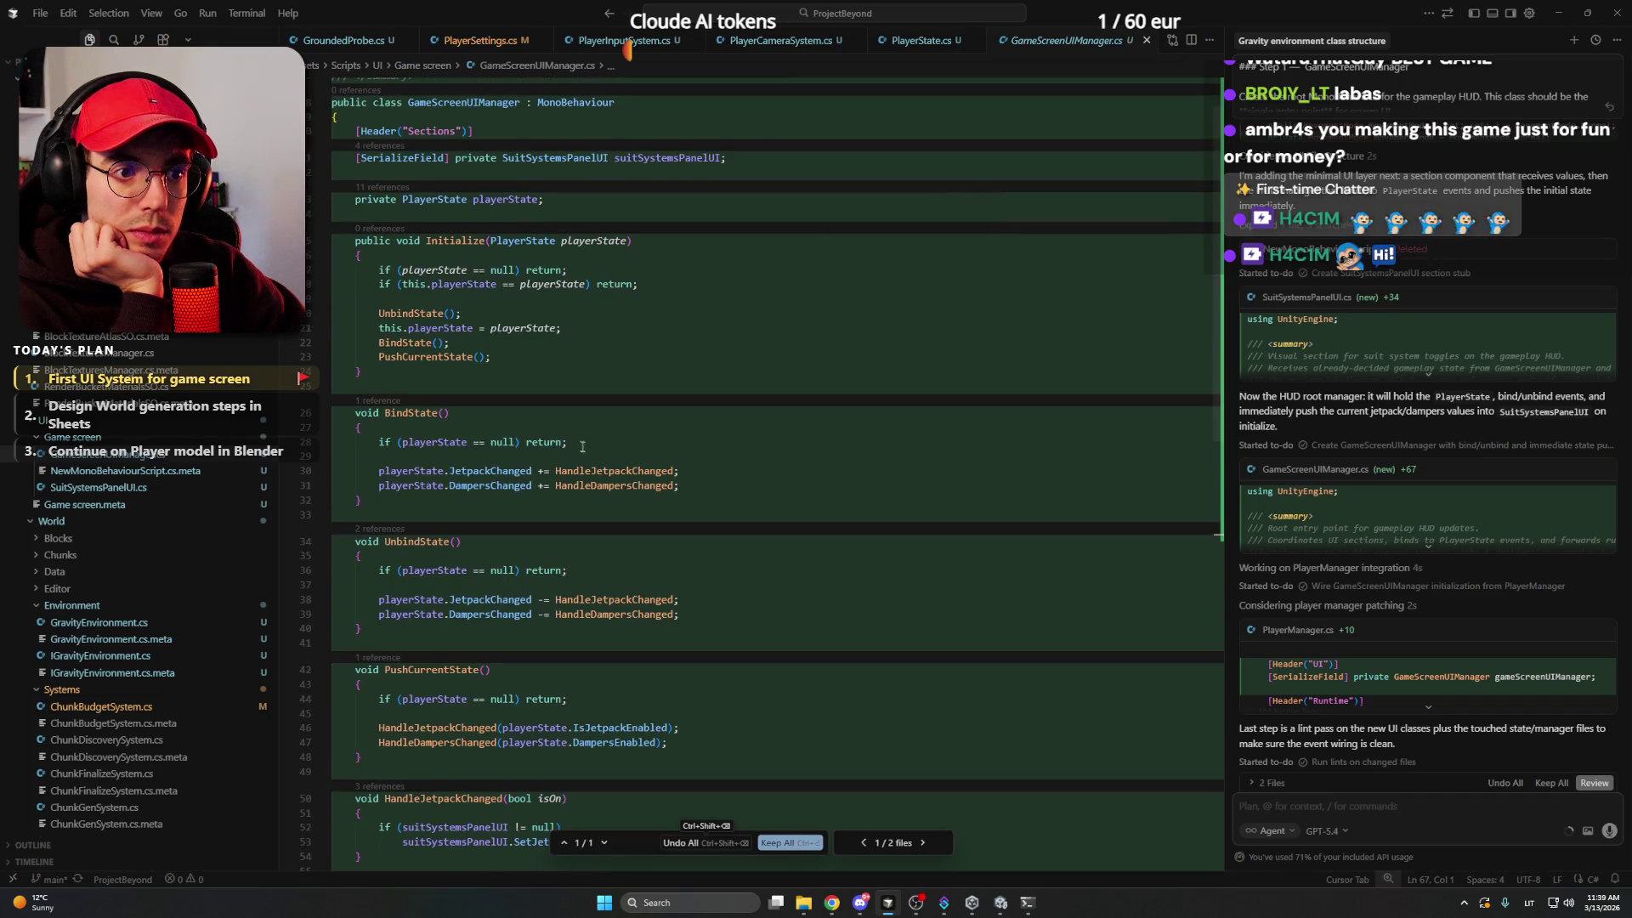
scroll(581, 443, up, 1)
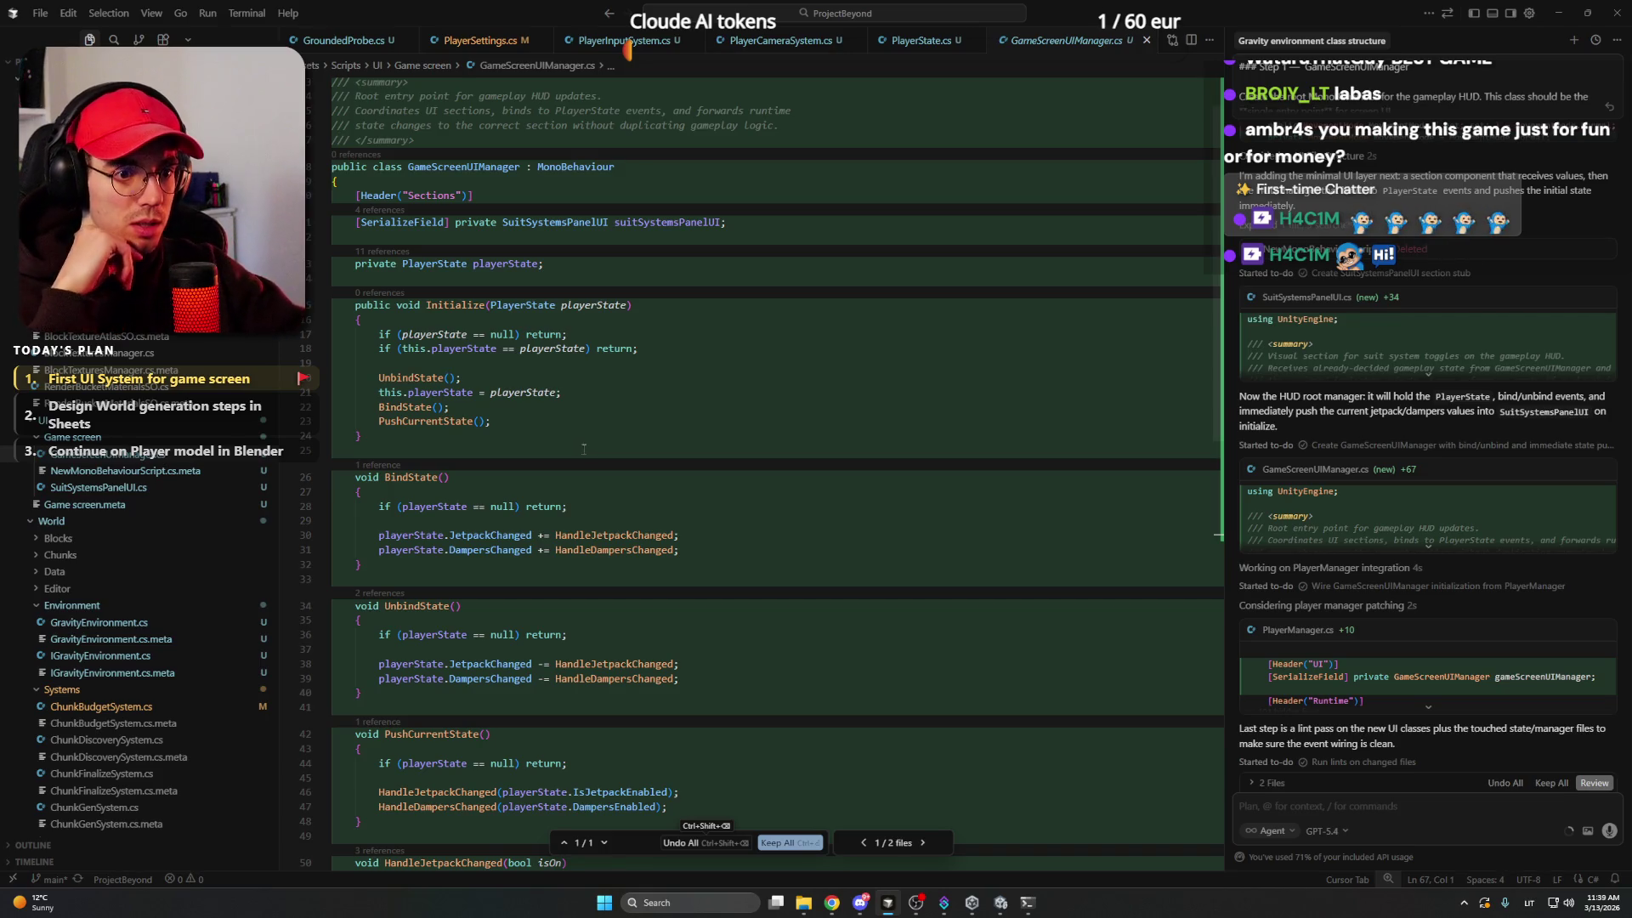
scroll(584, 467, down, 1)
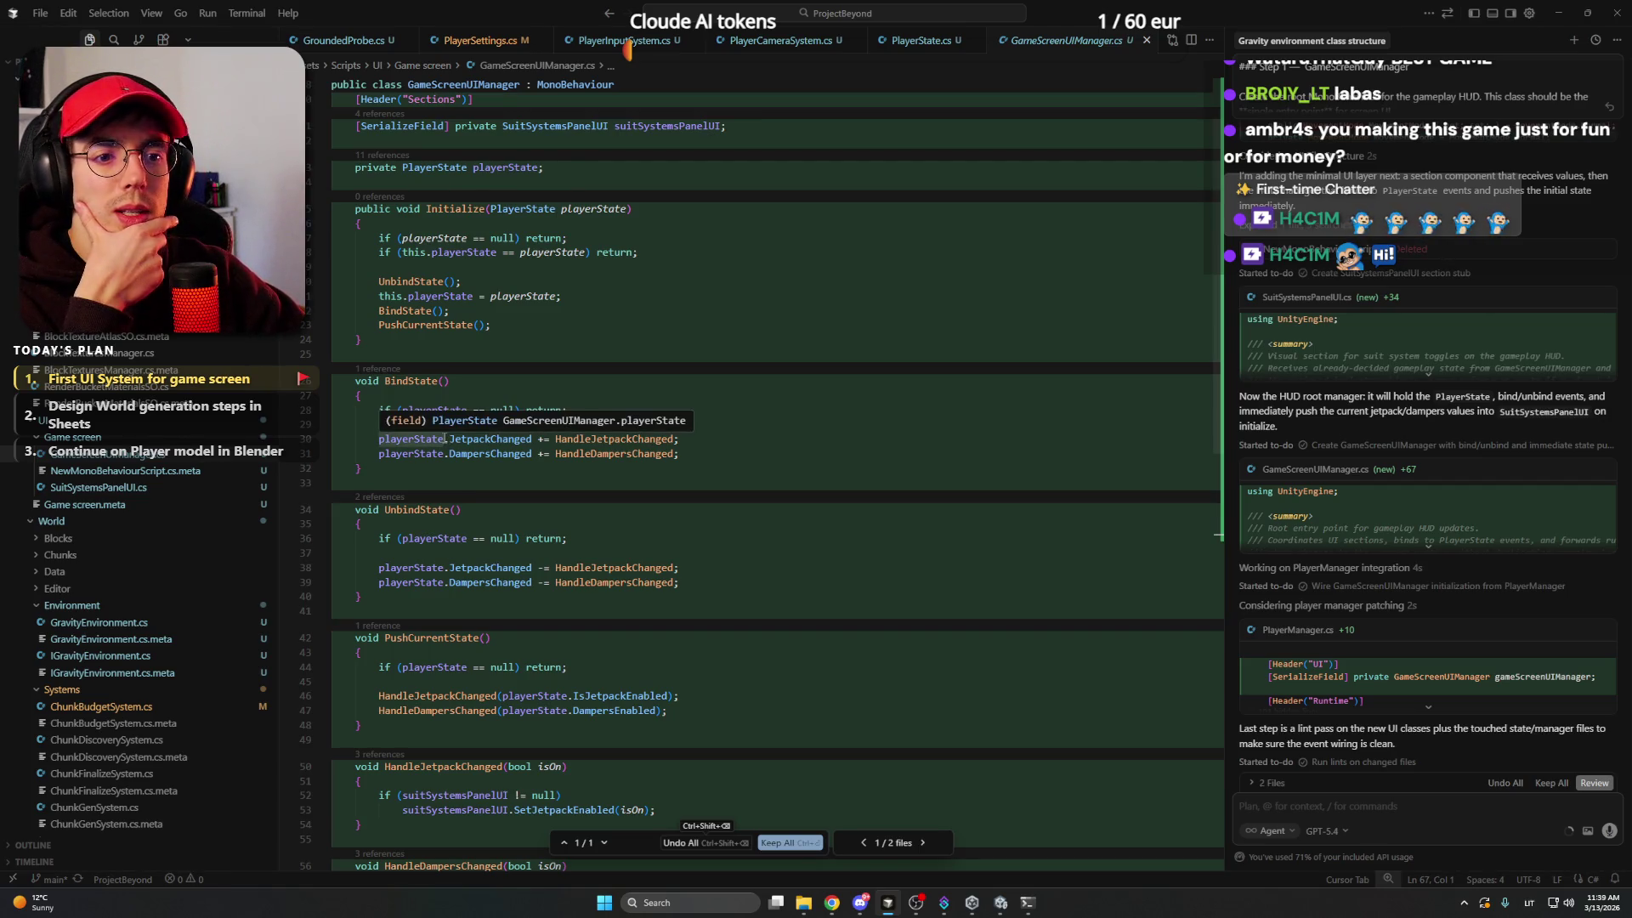
click(709, 440)
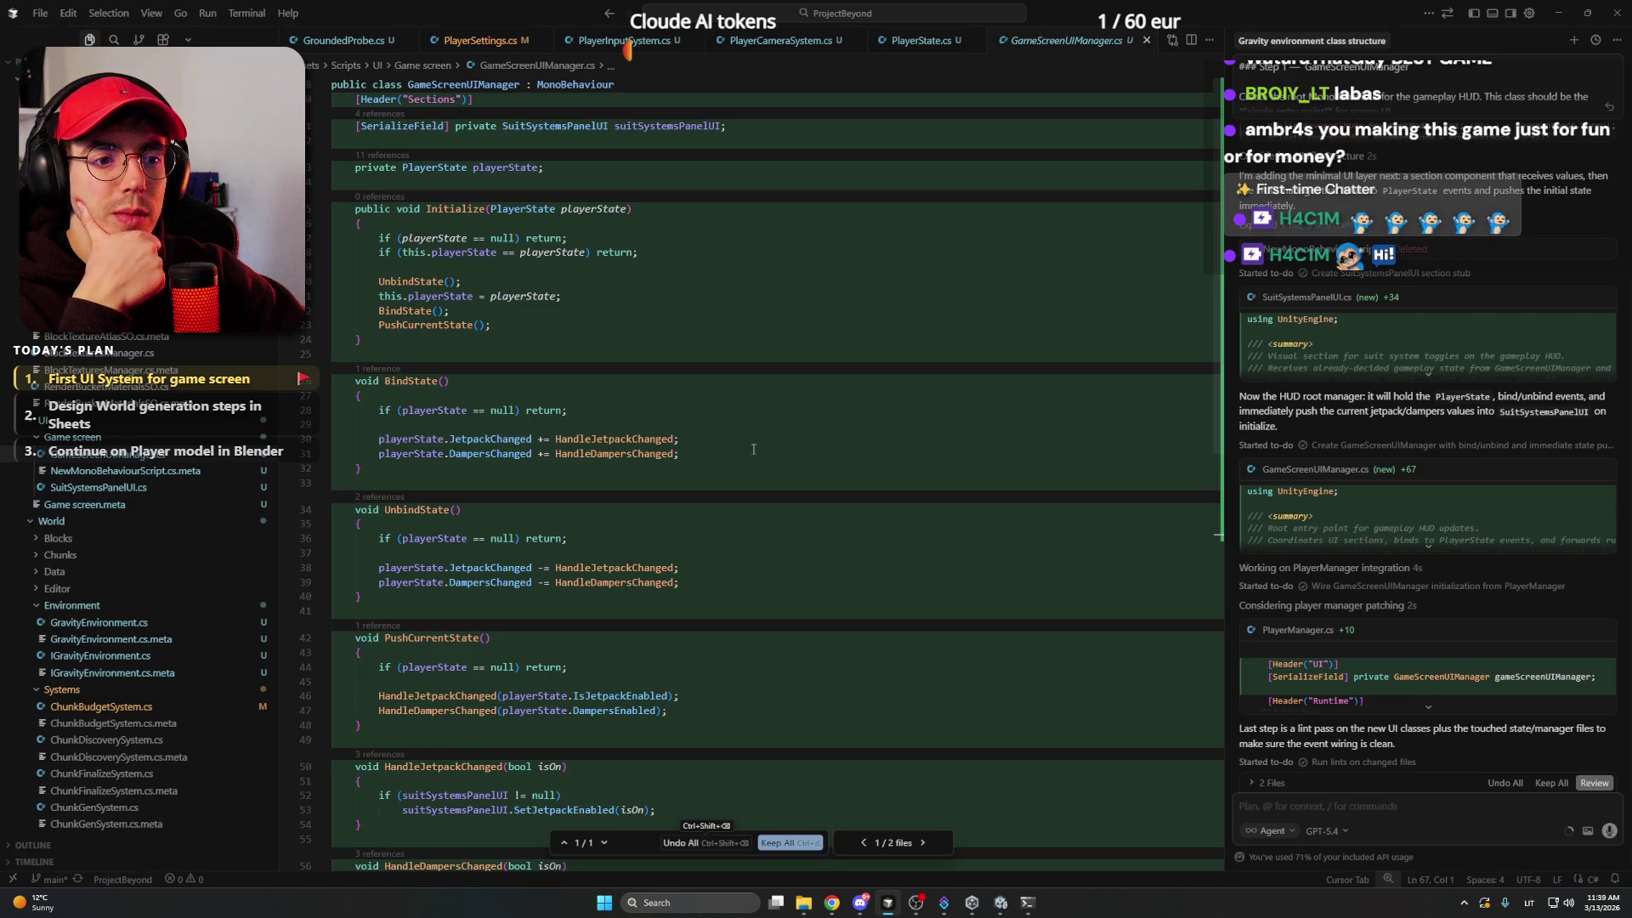
click(704, 452)
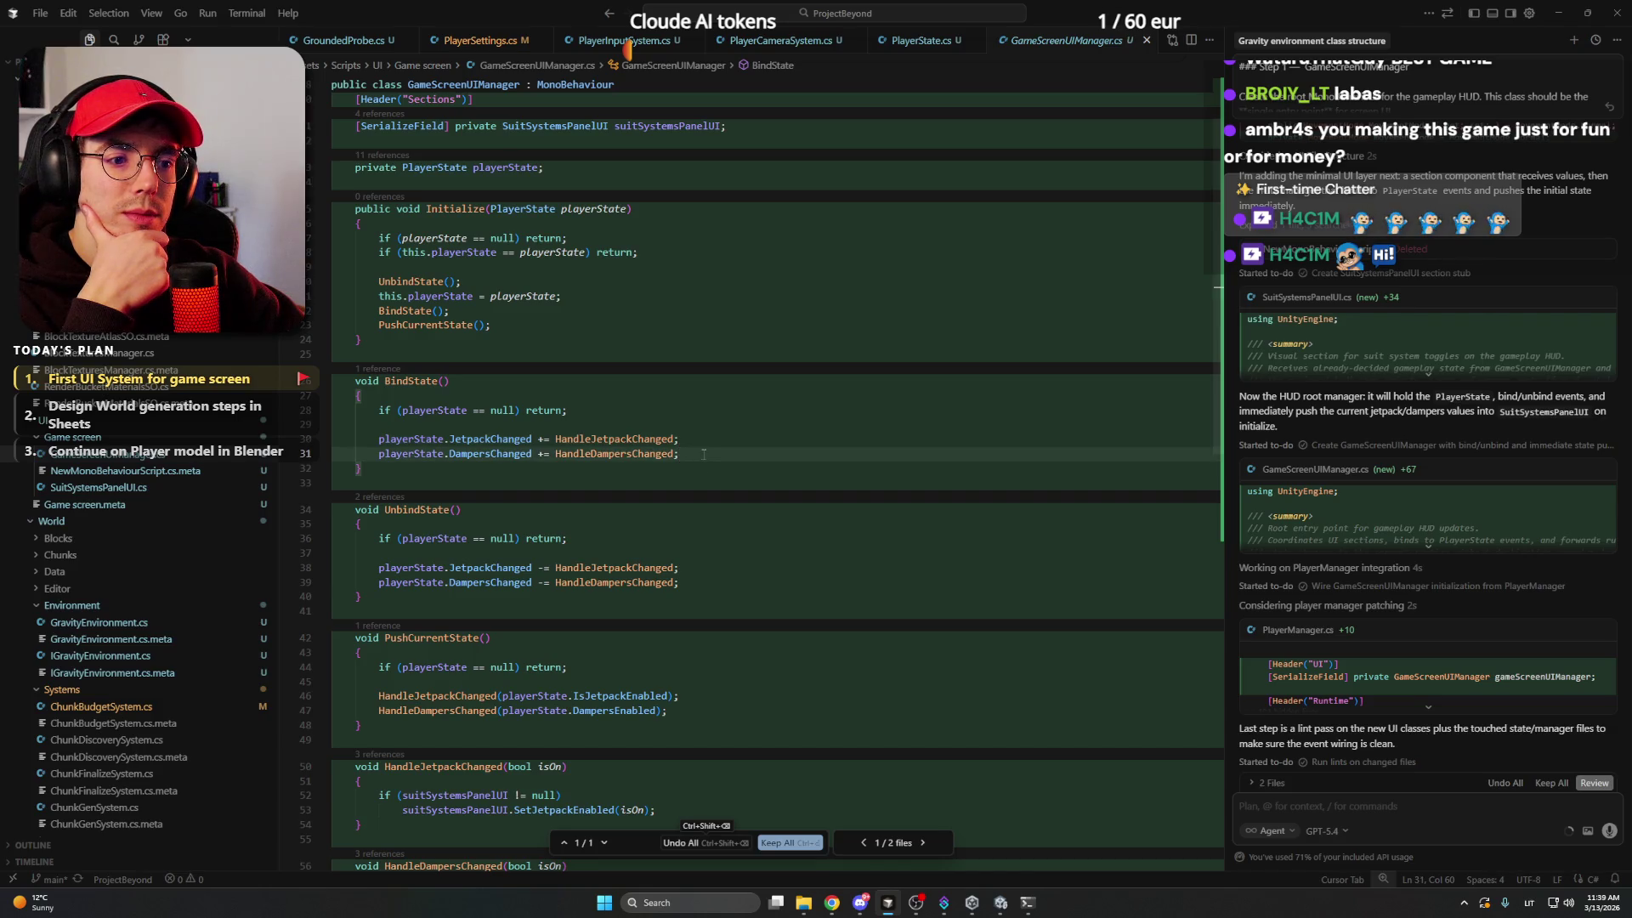
- Check UnbindState's null guard, keep all GameScreenUIManager.cs changes, and open PlayerManager.cs
scroll(701, 442, down, 3)
click(697, 416)
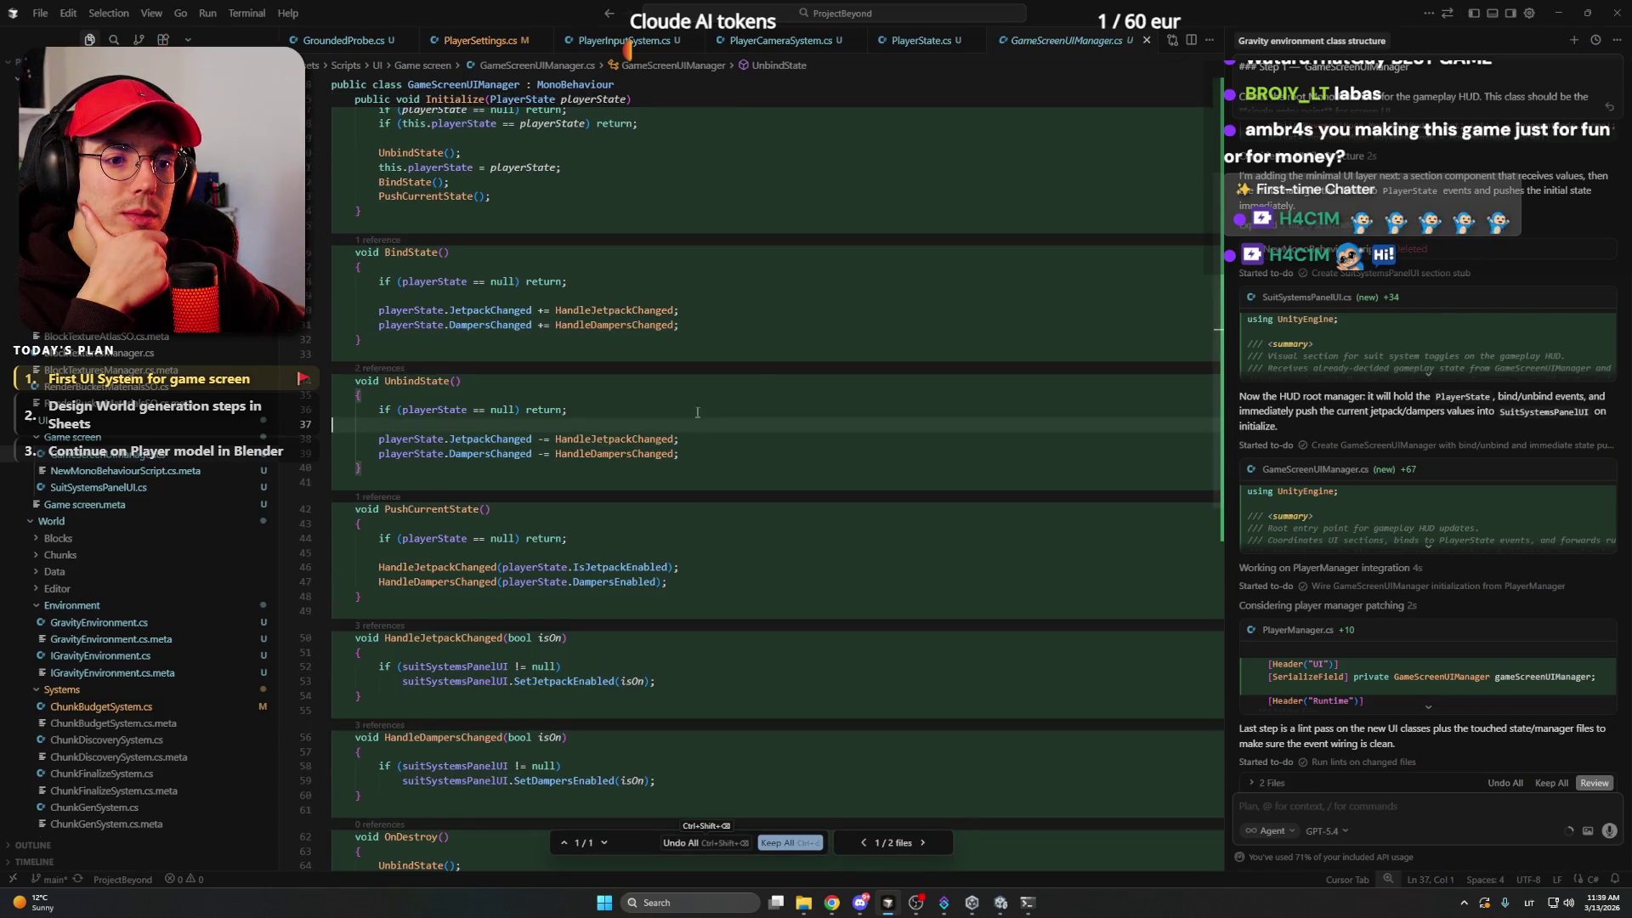
click(697, 411)
scroll(701, 425, down, 4)
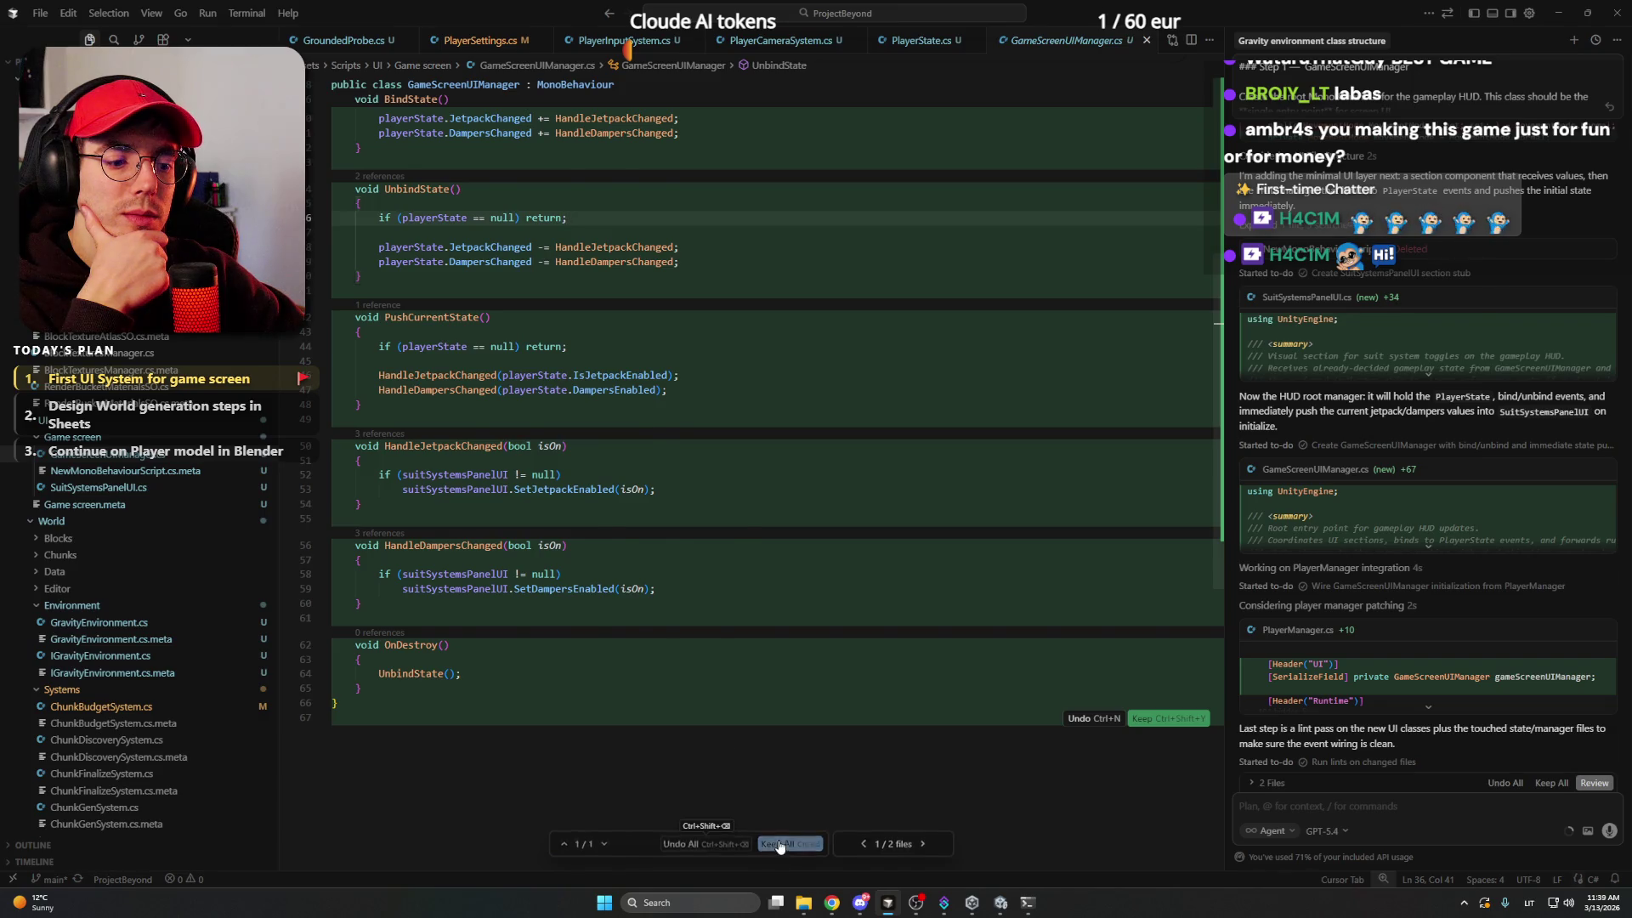
click(780, 842)
click(760, 841)
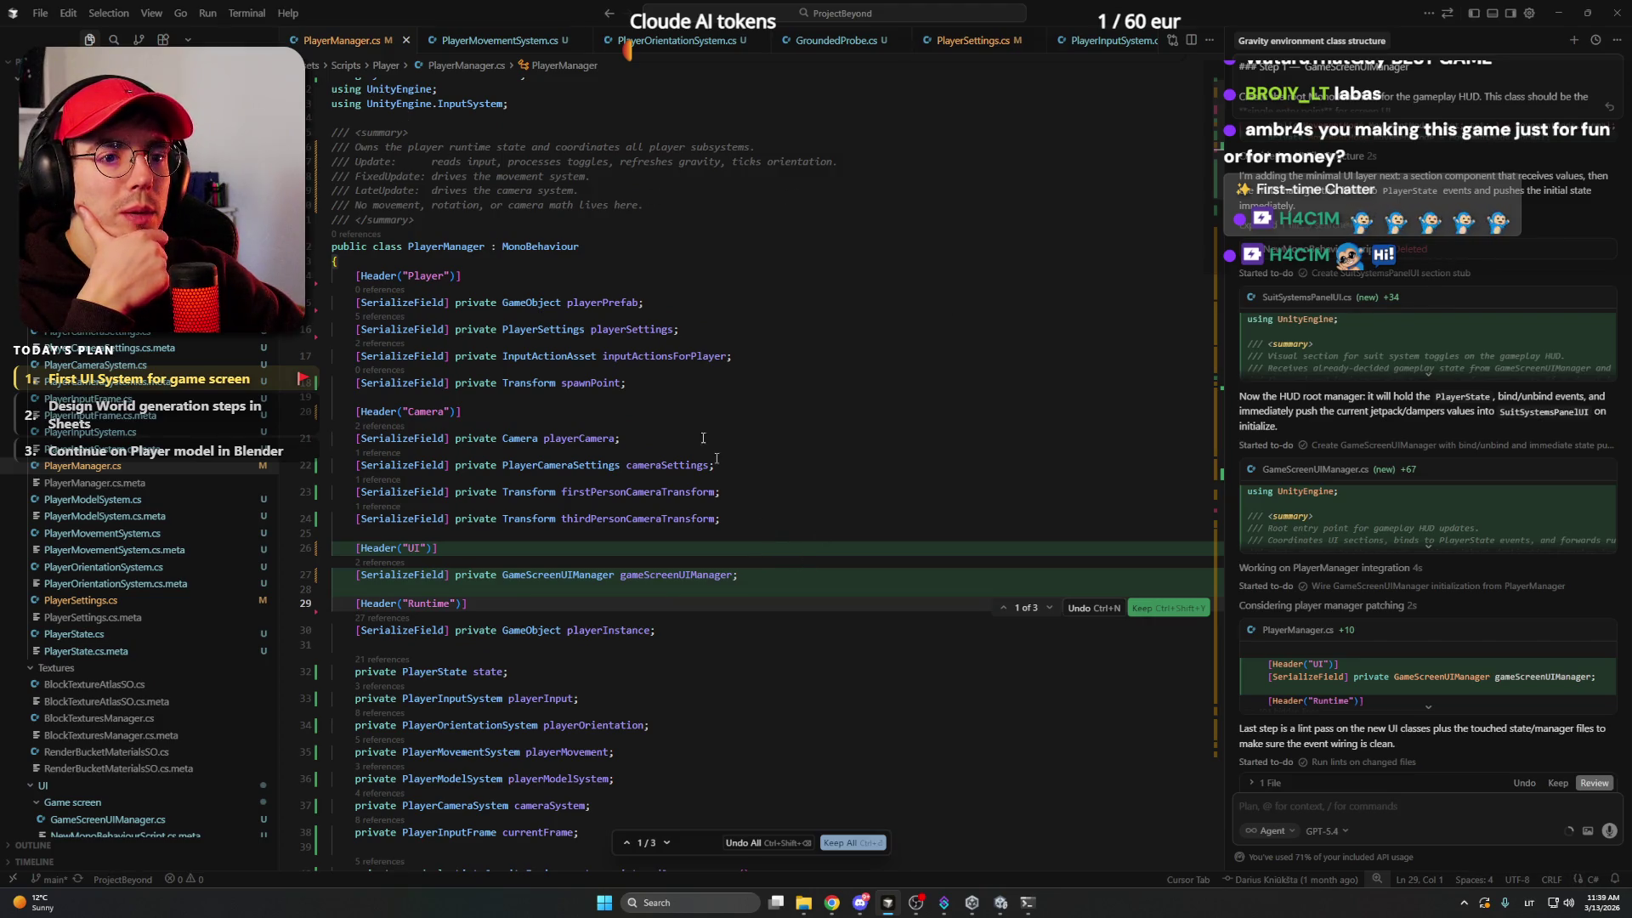
- Go through the three PlayerManager.cs diffs and keep all the changes
scroll(624, 329, down, 3)
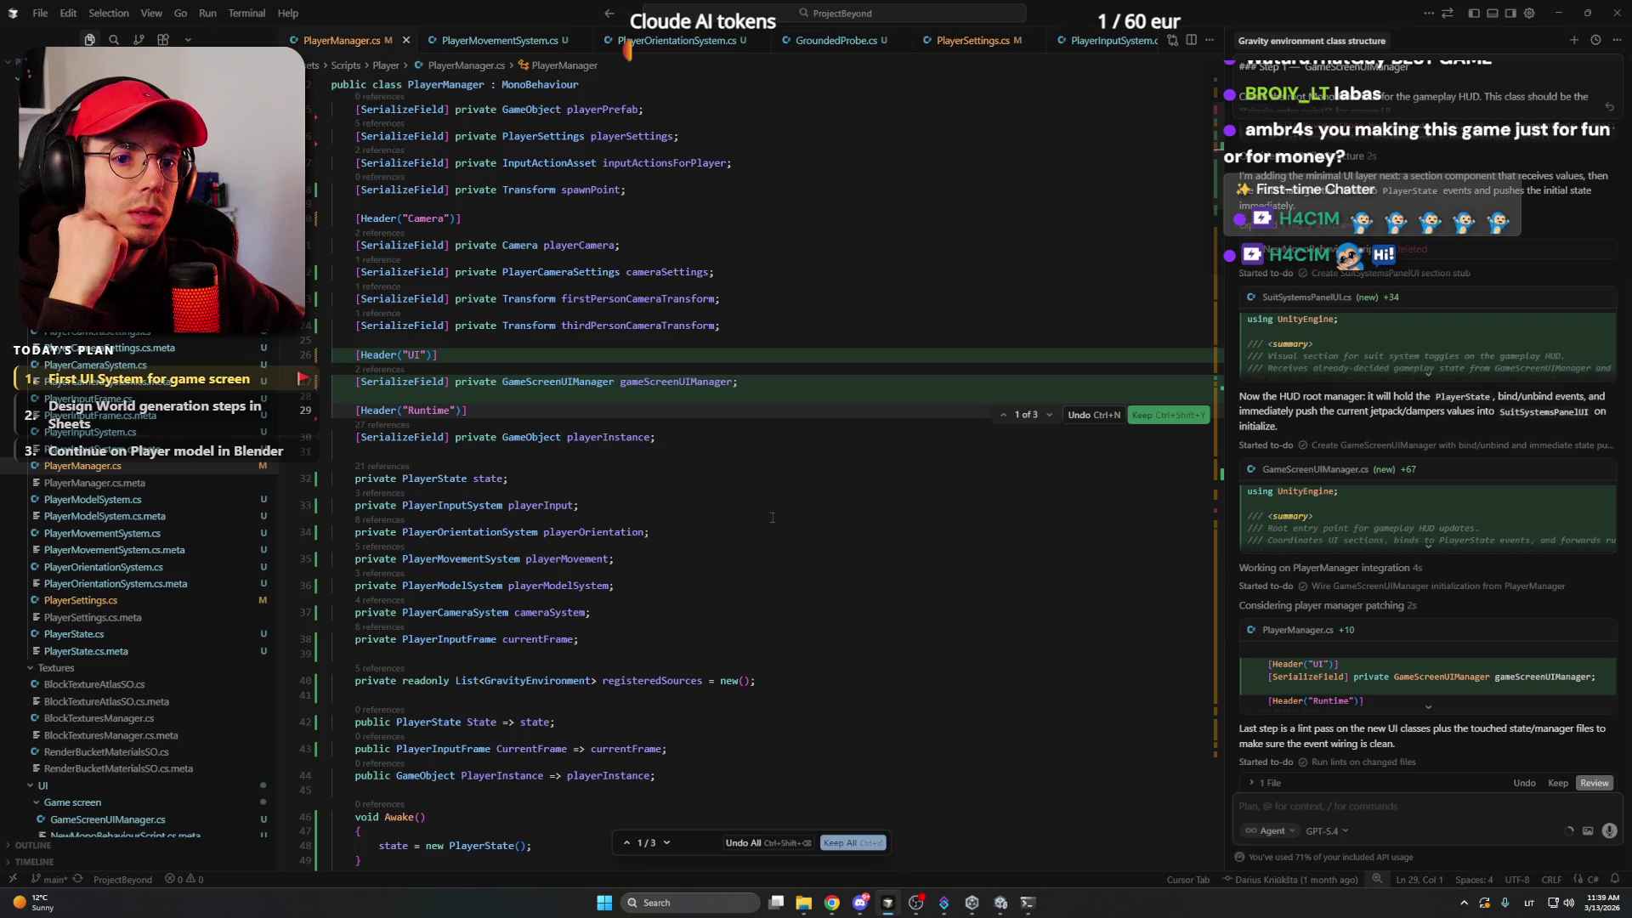
scroll(772, 517, up, 1)
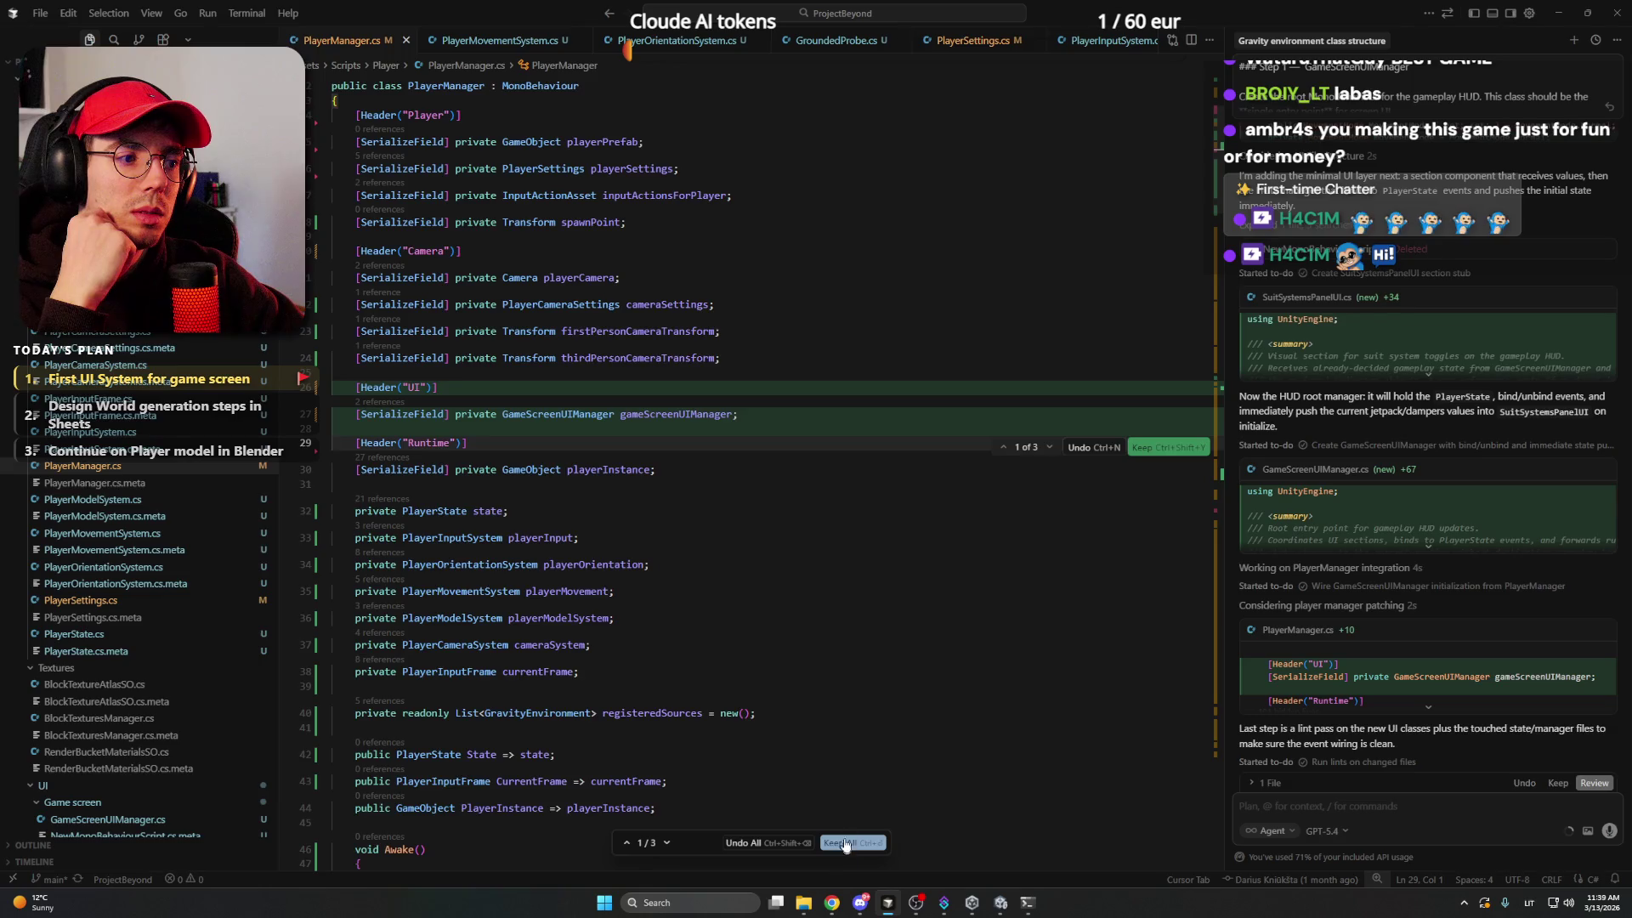
scroll(842, 721, down, 10)
scroll(842, 721, down, 20)
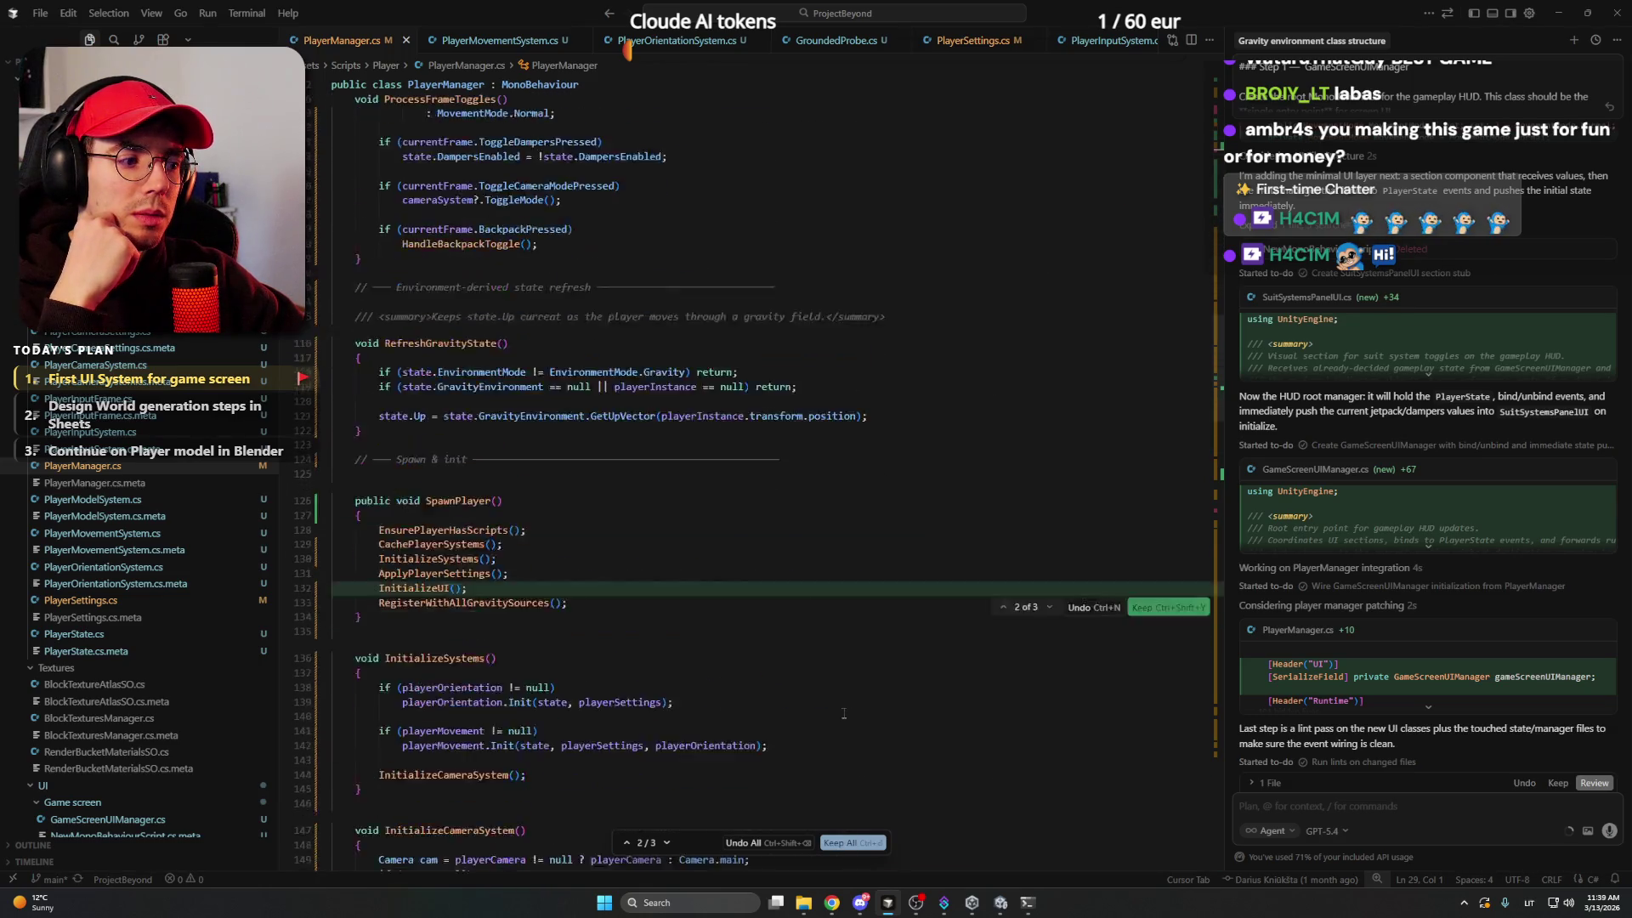
scroll(749, 568, down, 10)
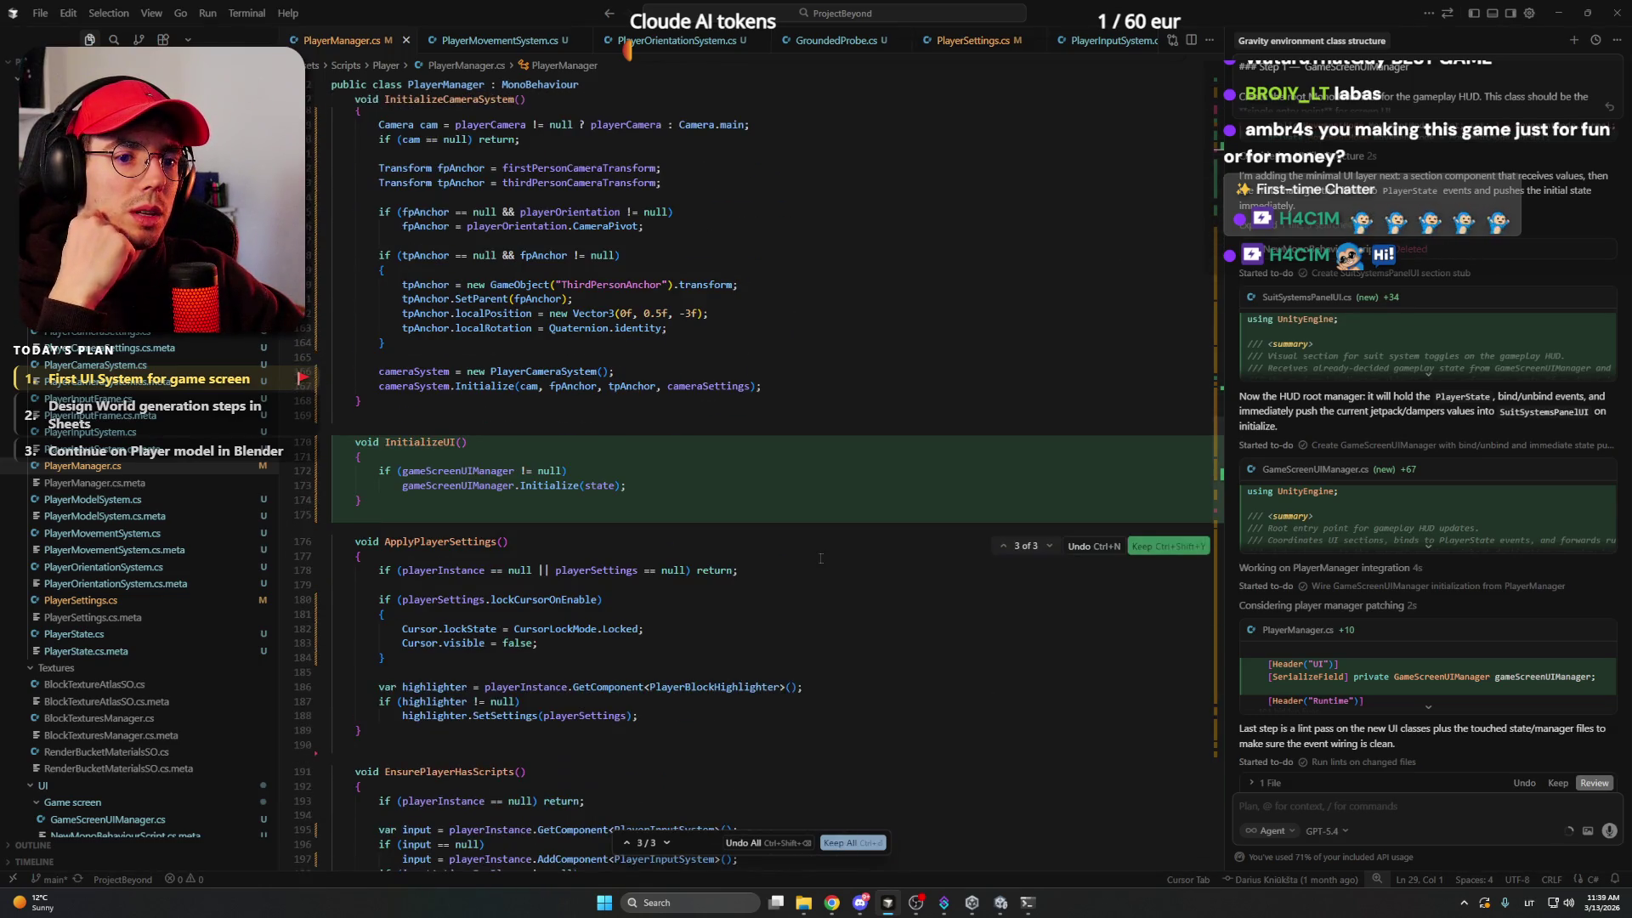
scroll(820, 558, down, 20)
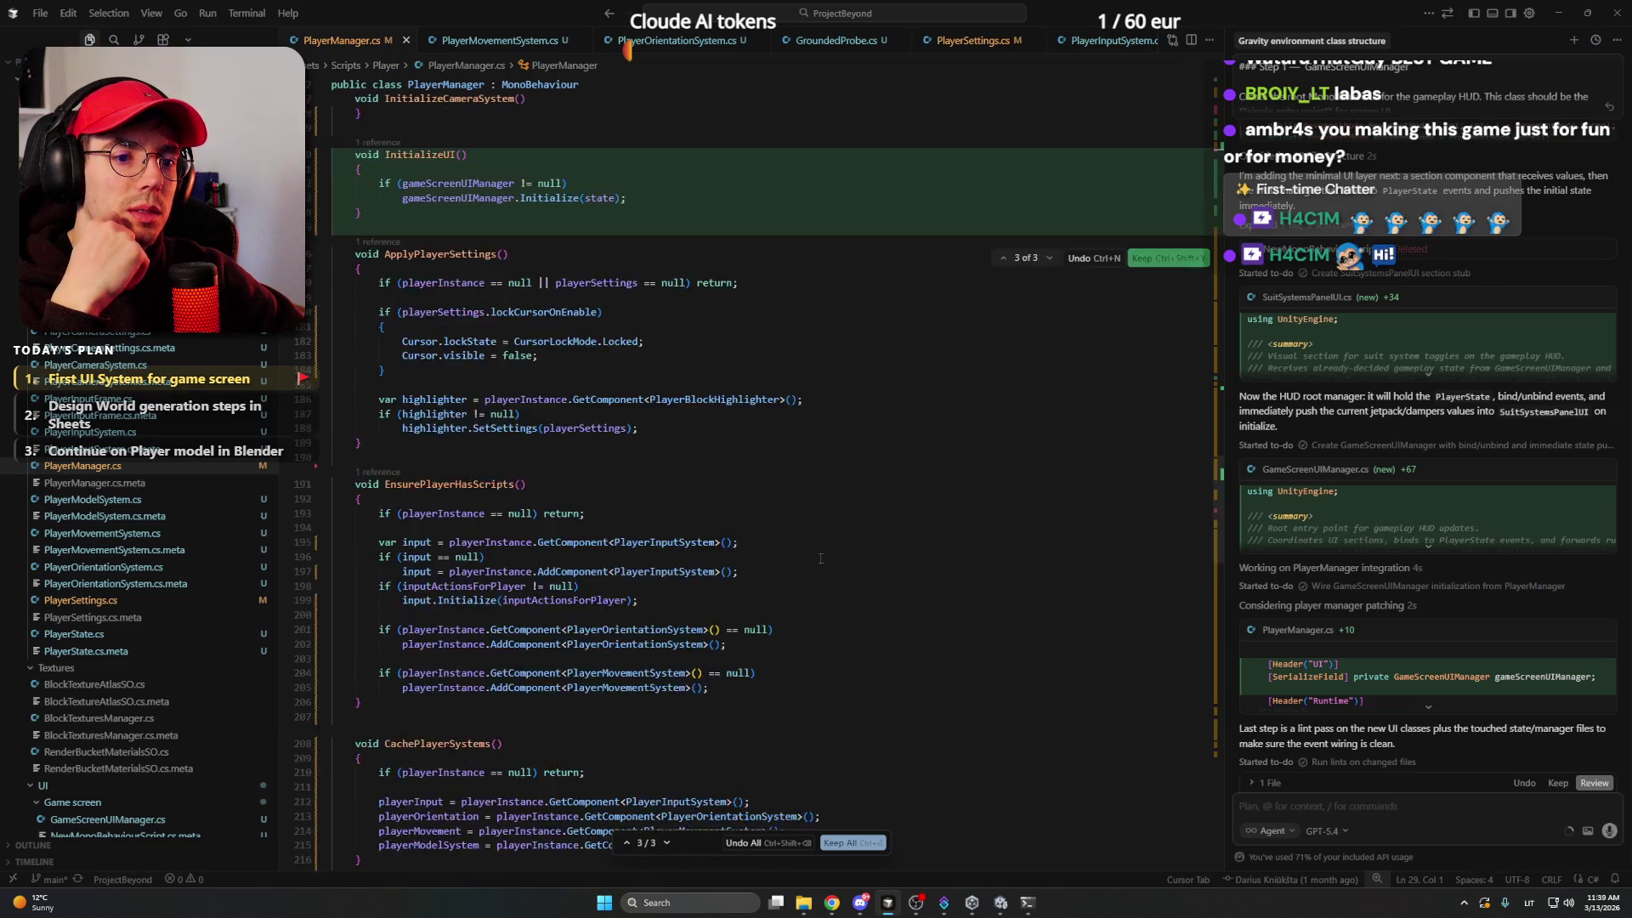
scroll(814, 556, down, 9)
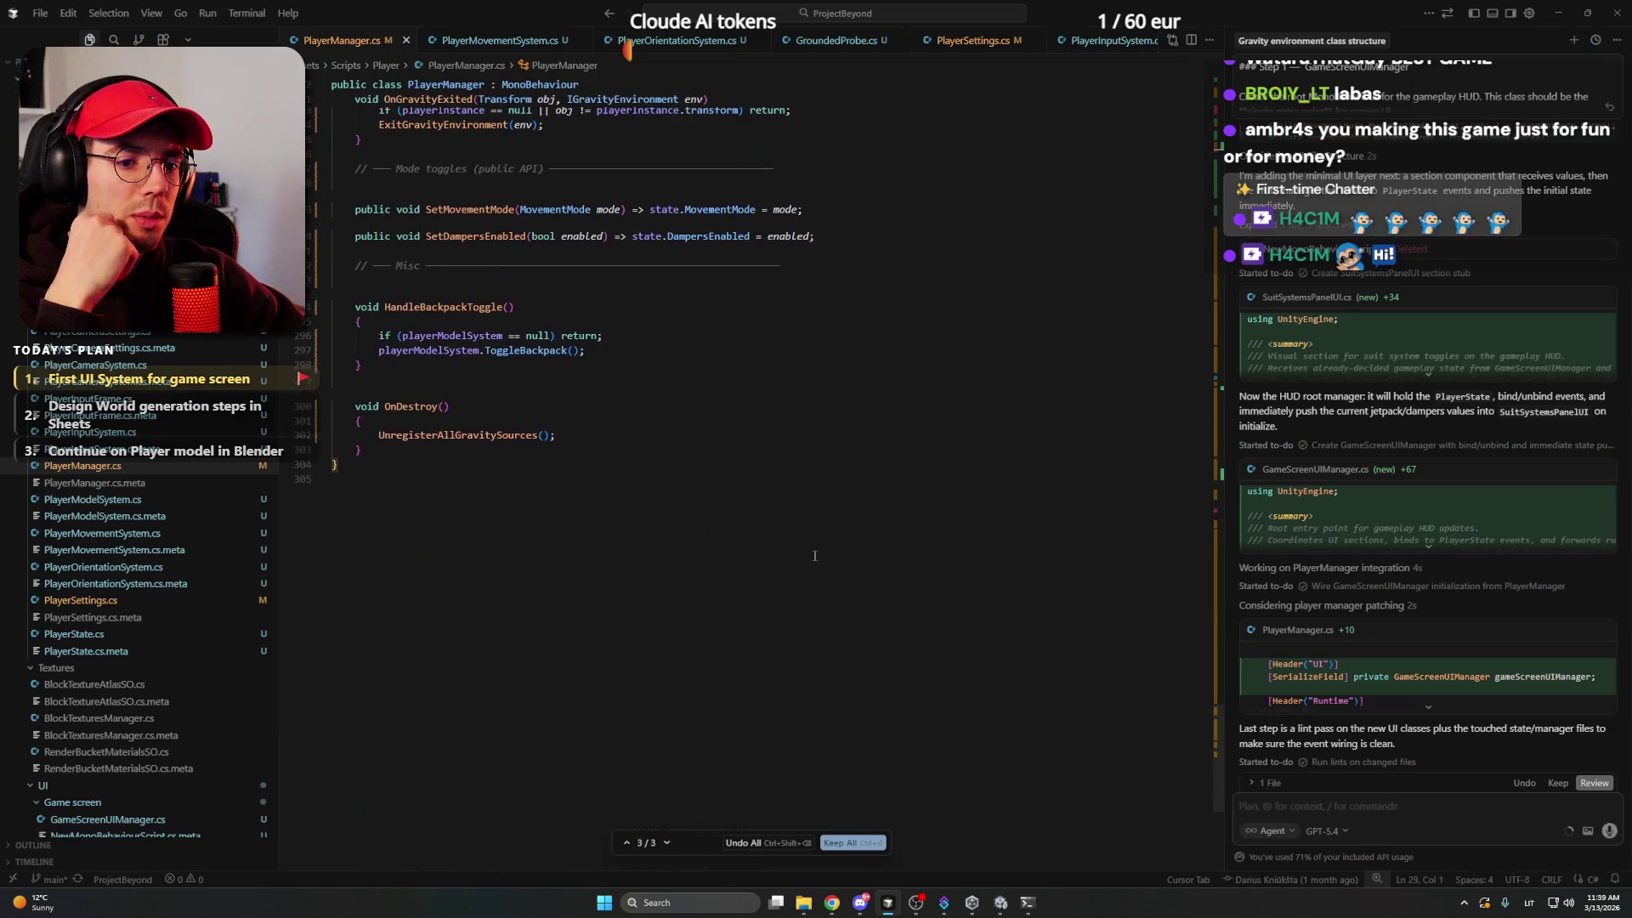
click(853, 842)
click(868, 512)
- Look over RegisterGravitySource, RegisterWithAllGravitySources and ExitGravityEnvironment, then return to Unity
scroll(869, 512, up, 15)
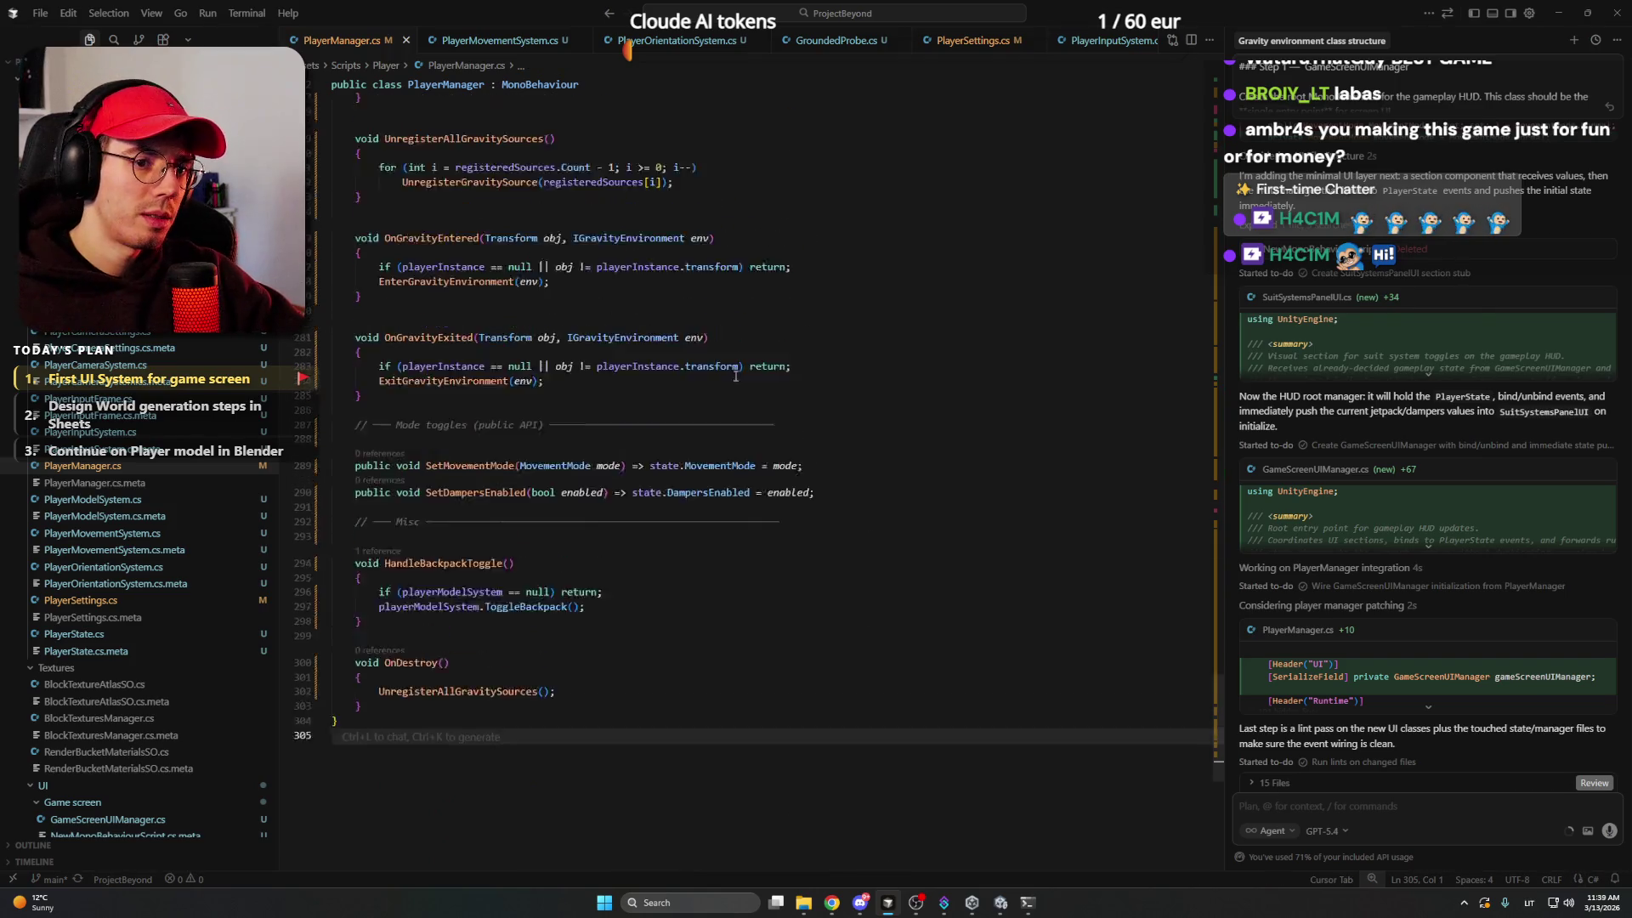
click(771, 366)
click(766, 274)
scroll(765, 276, up, 6)
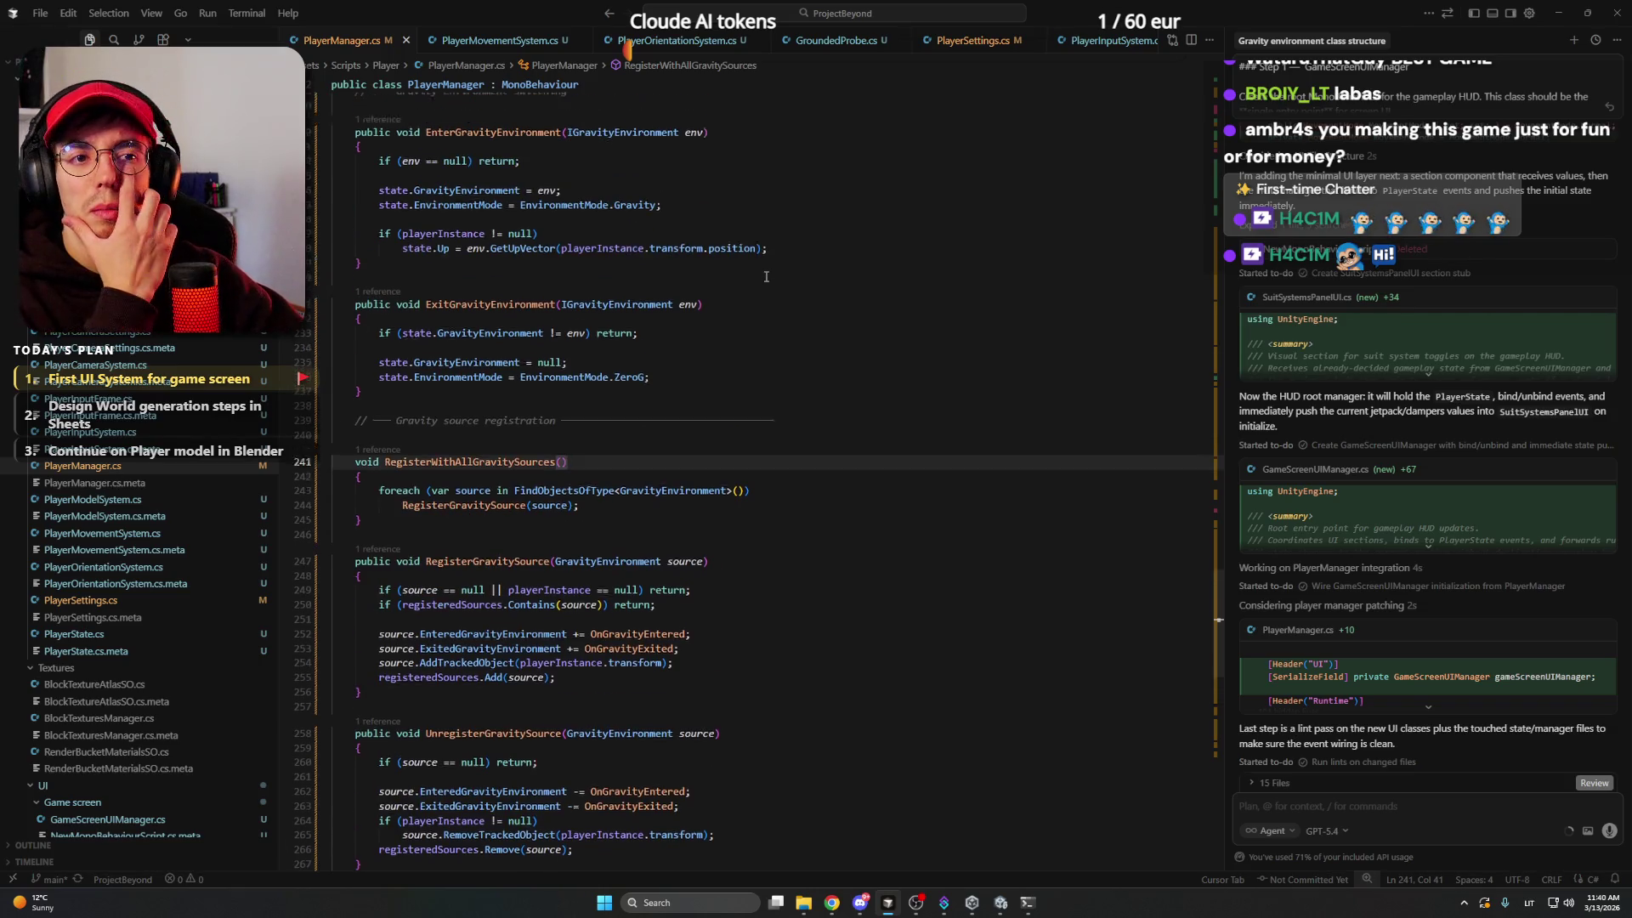
click(753, 363)
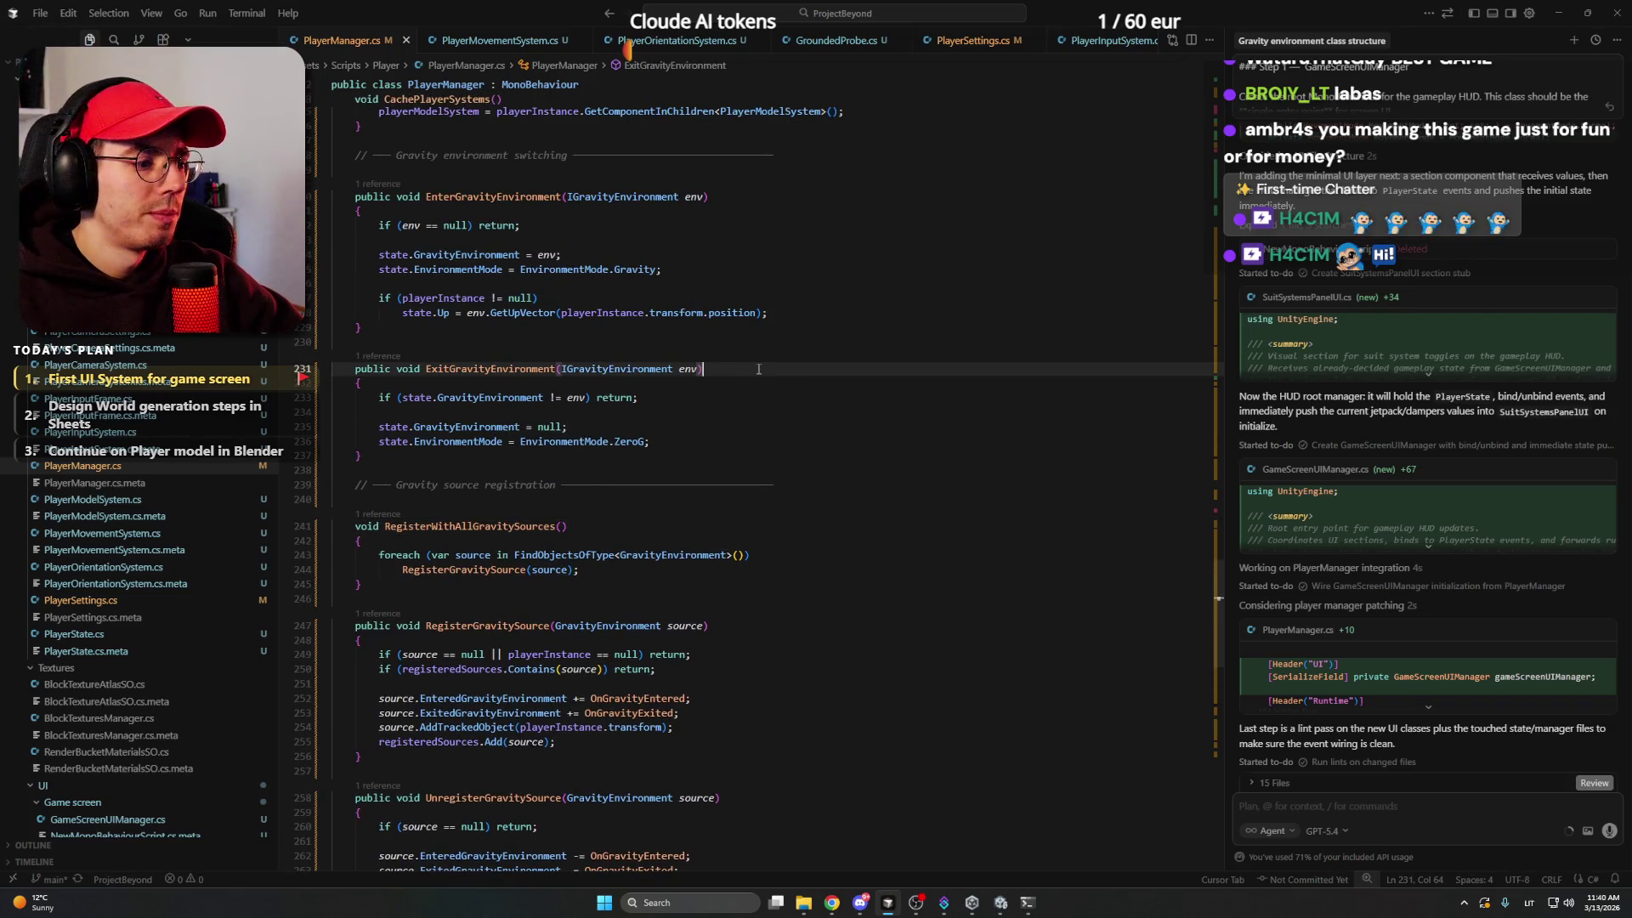
click(629, 528)
click(1001, 903)
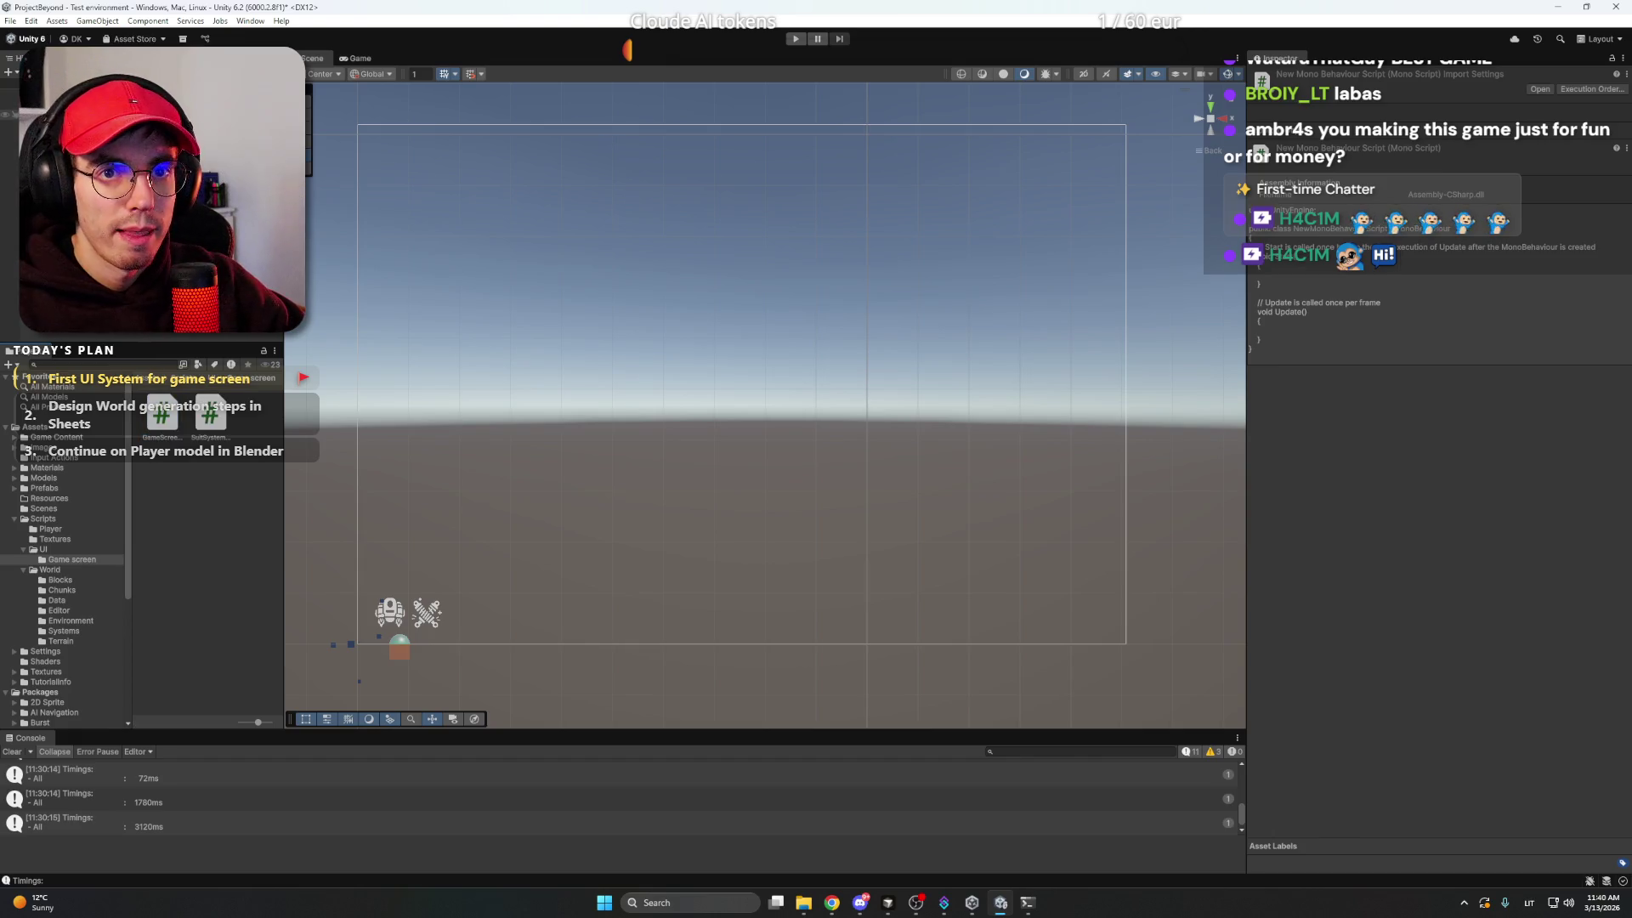
- Rename the HUD's Player modes image to SuitSystems in the Inspector and reselect it
click(357, 644)
click(1367, 74)
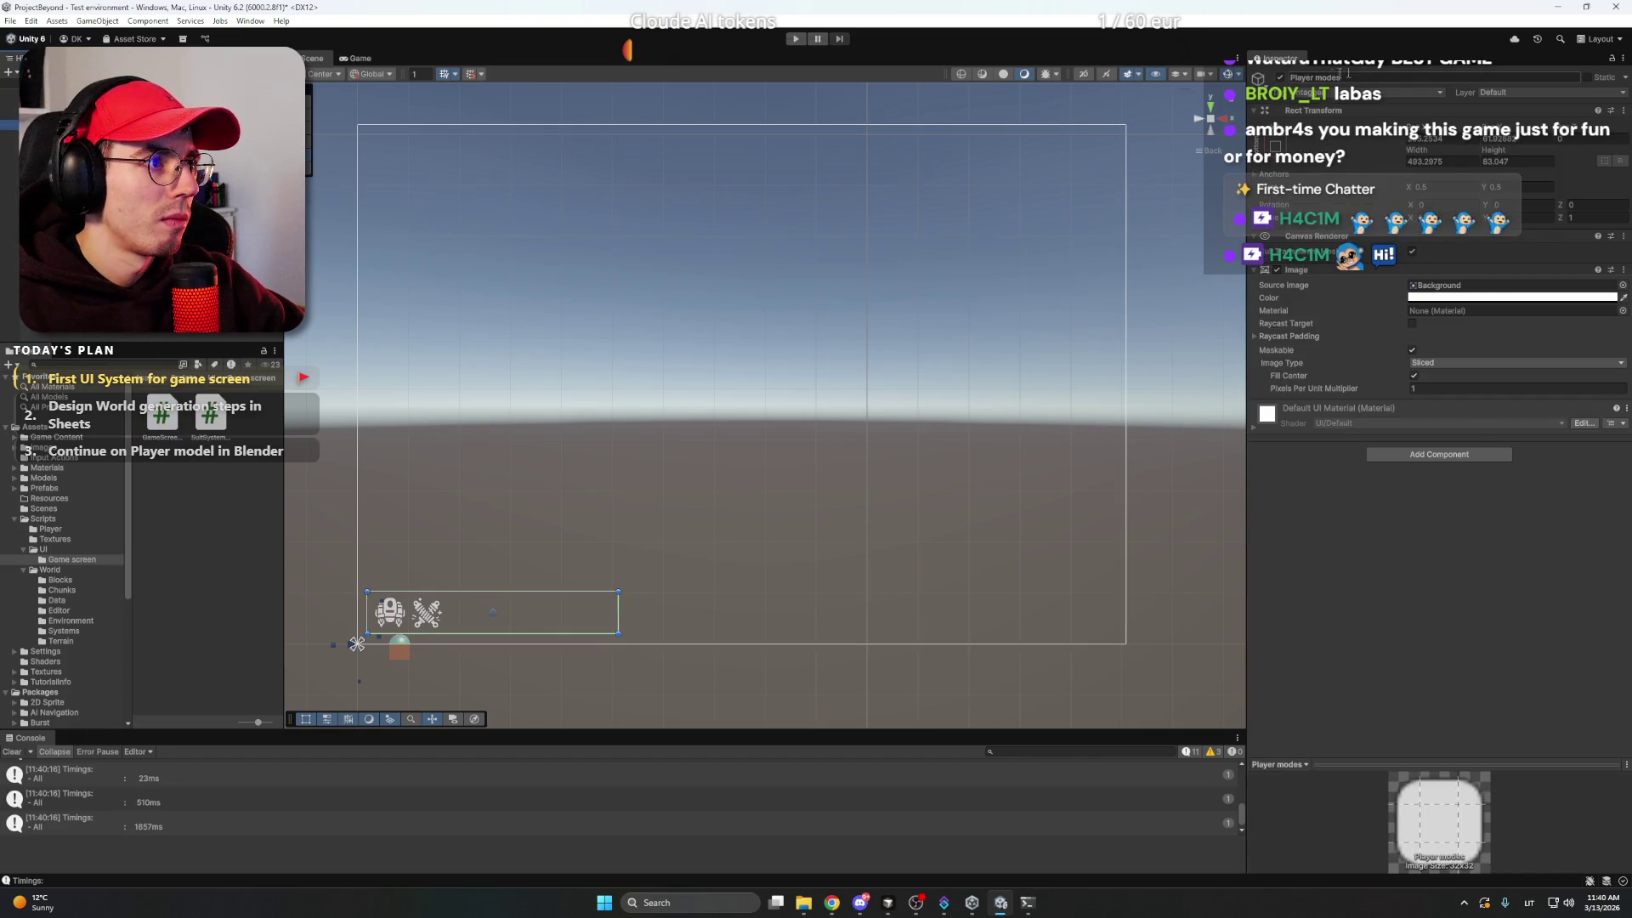
text(SuitSy)
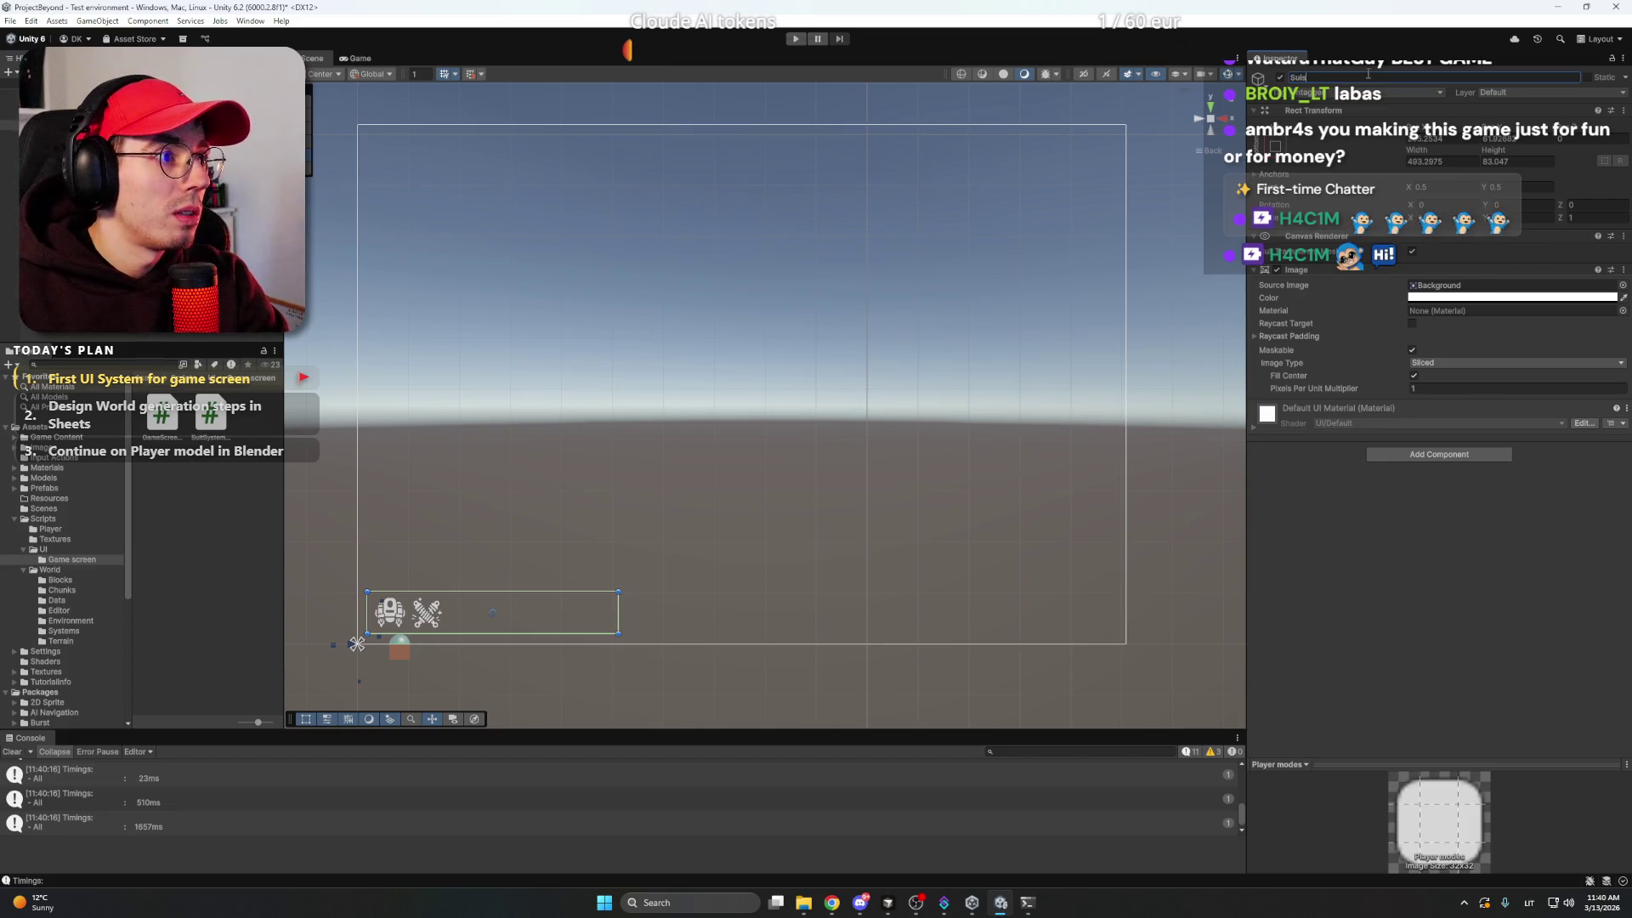
text(stems)
key(Return)
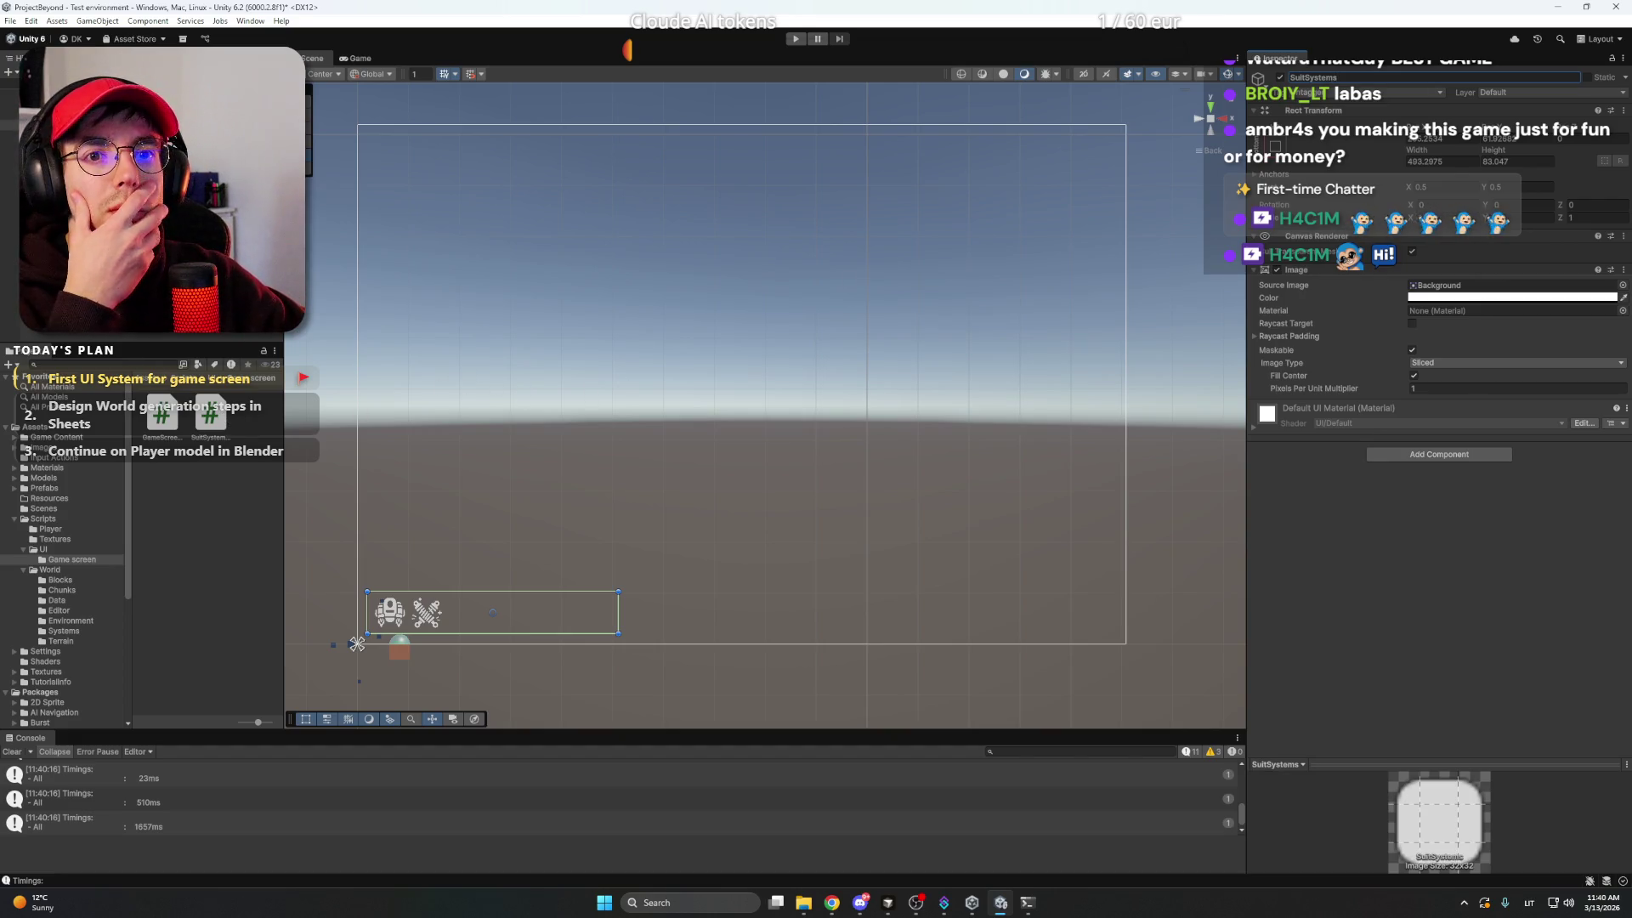
click(357, 644)
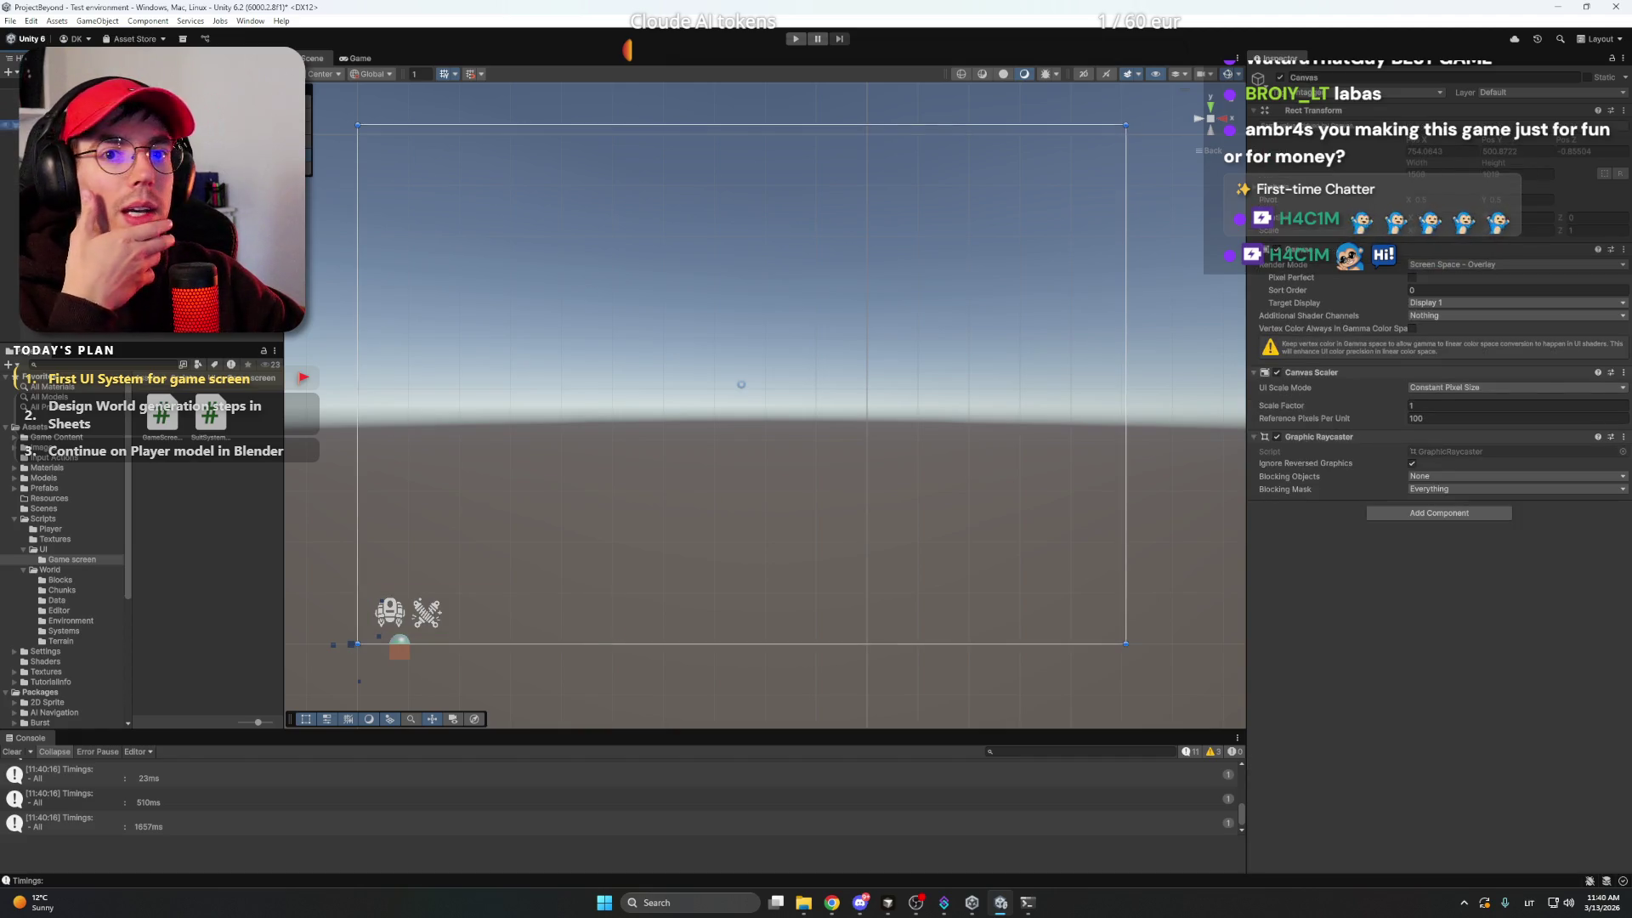
click(357, 644)
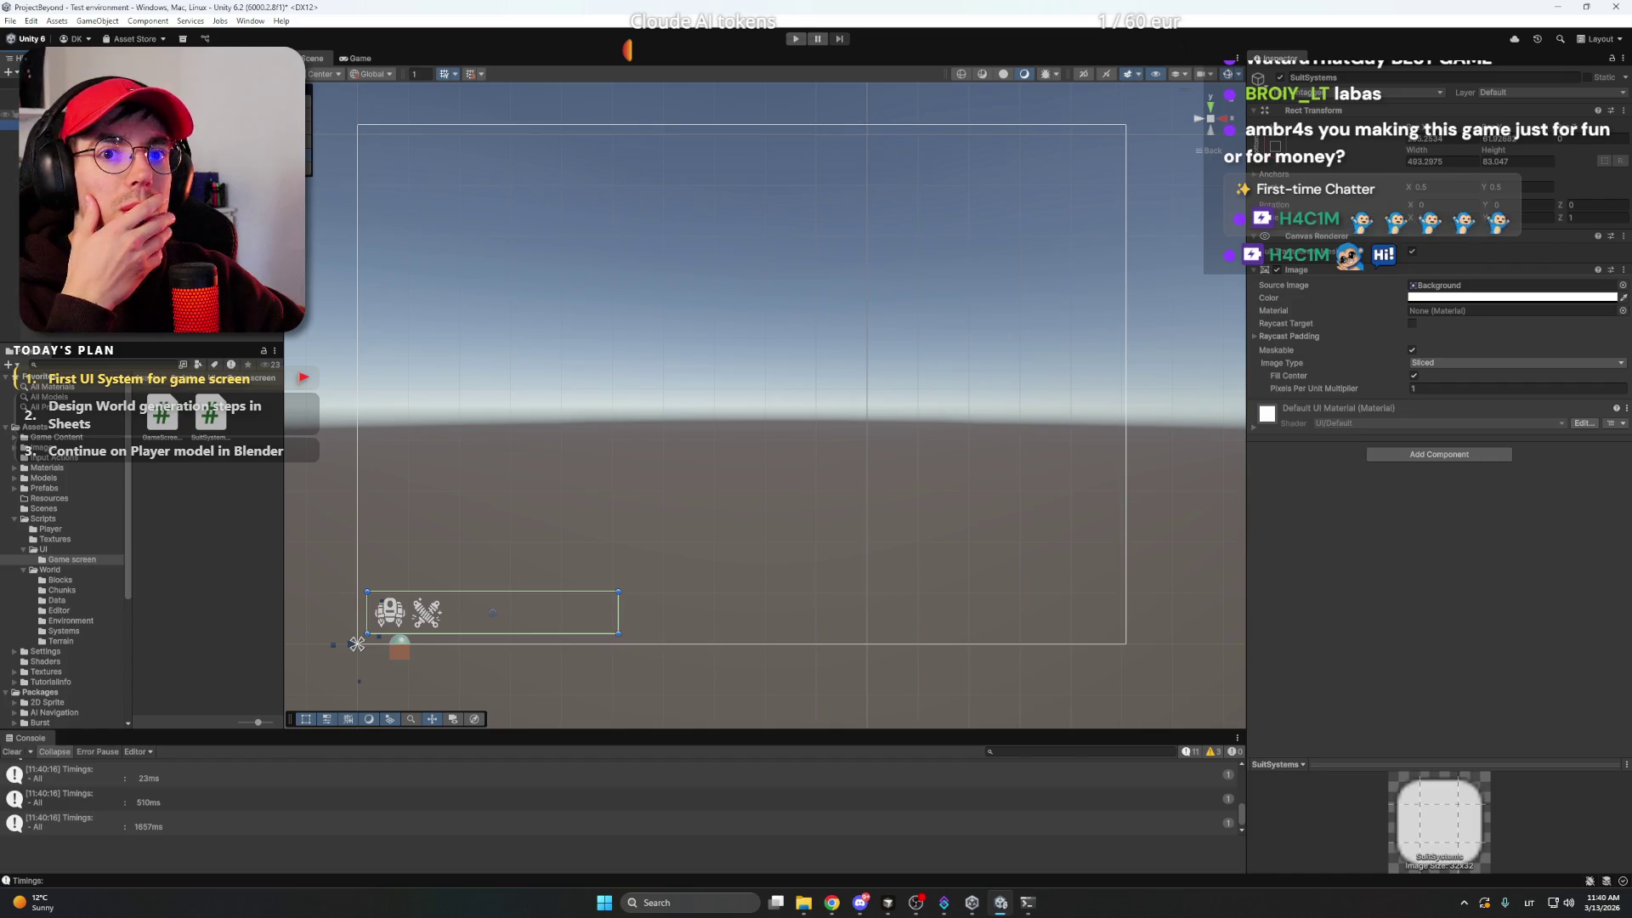